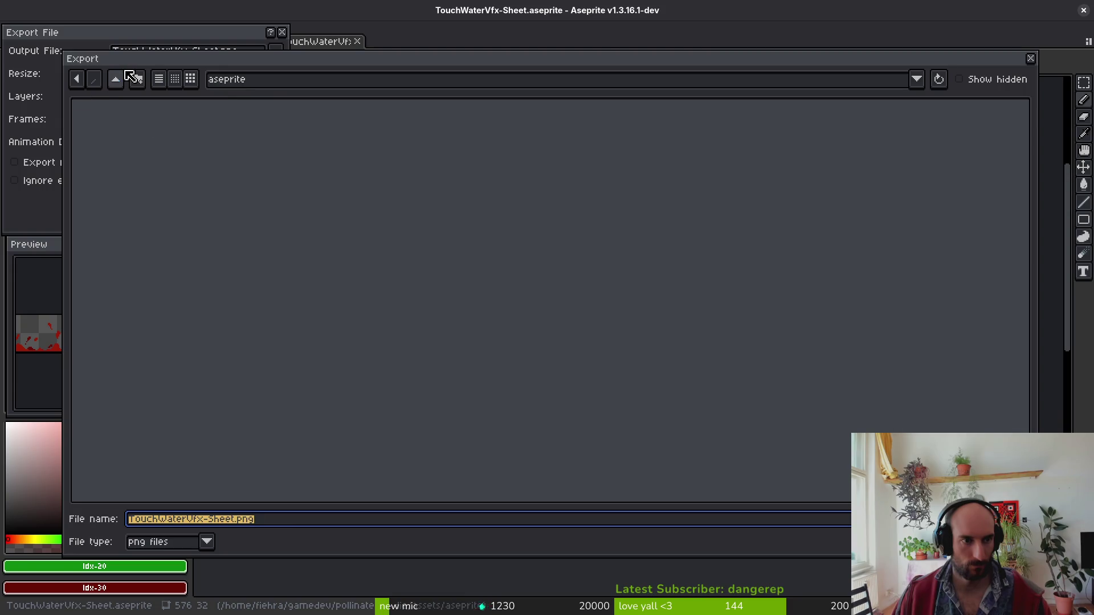
- Export the red sludge sheet as TouchWaterVfx-RED.png into the art/vfx folder
click(115, 79)
double_click(128, 147)
double_click(536, 233)
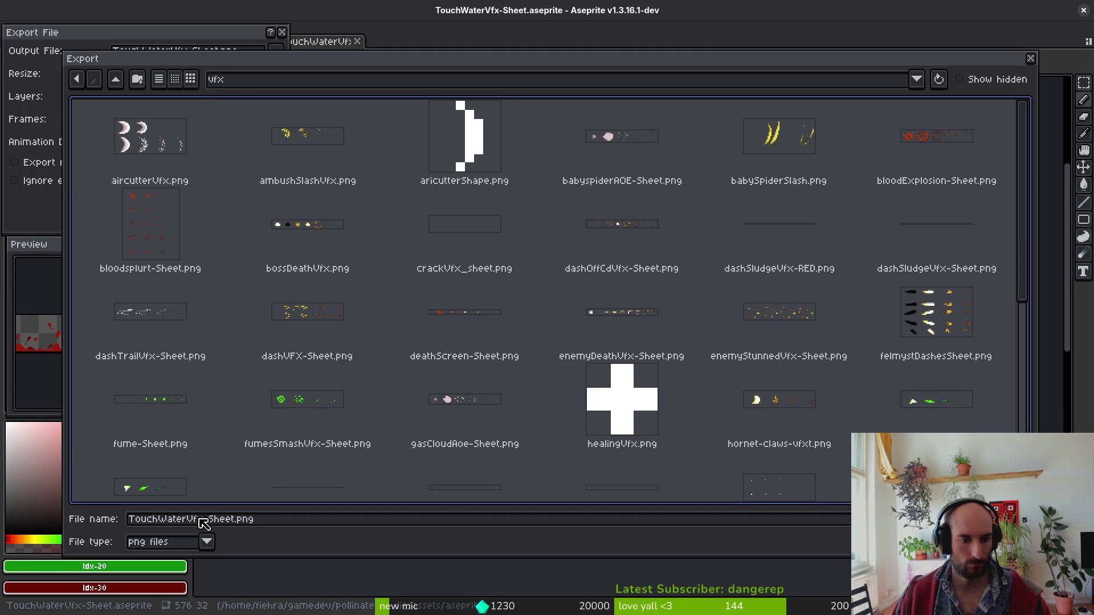
drag(212, 522, 236, 524)
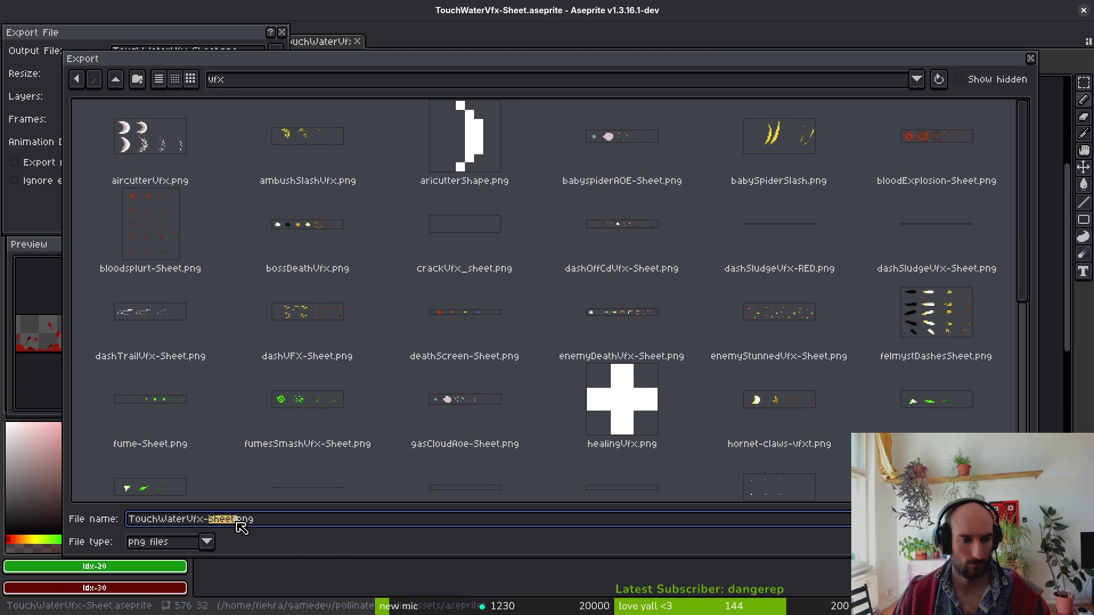
text(RED)
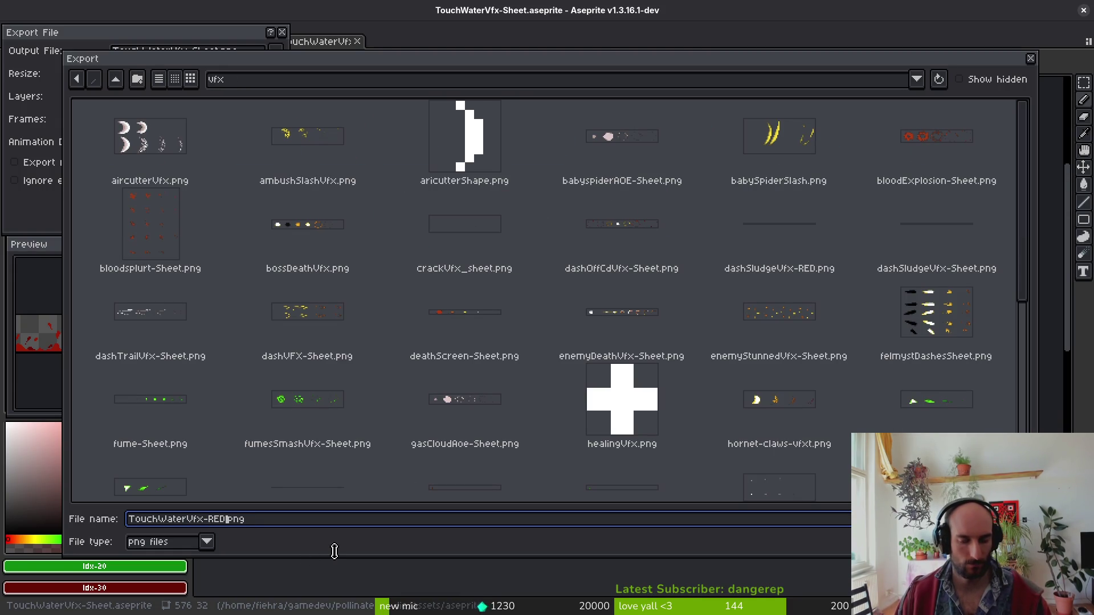
key(Return)
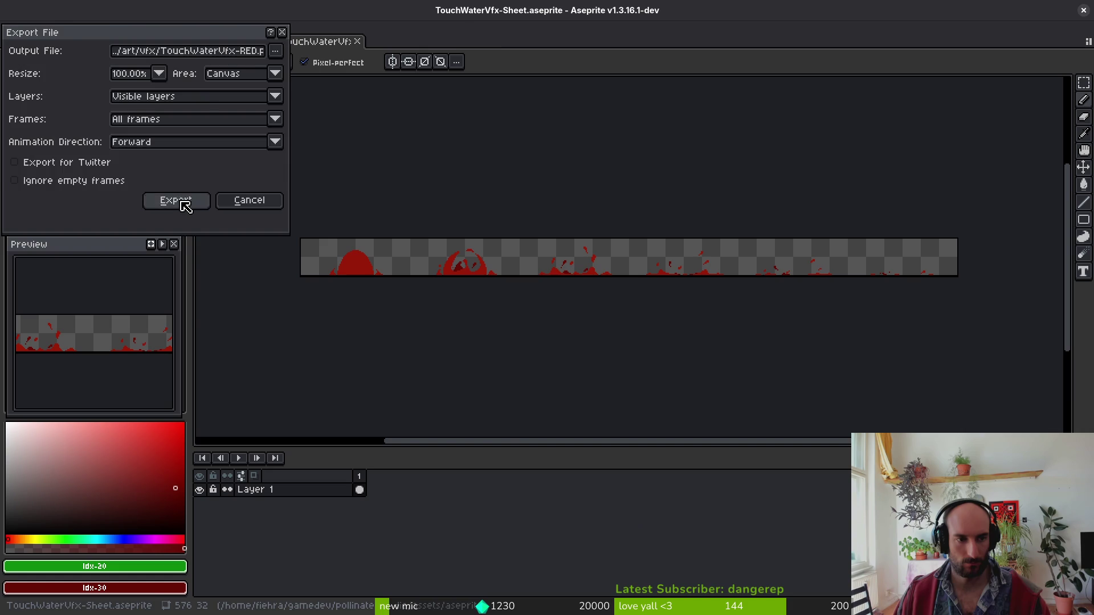
click(176, 201)
- Copy the resource path of TouchWaterVfx-RED.png from the FileSystem dock
key(alt+Tab)
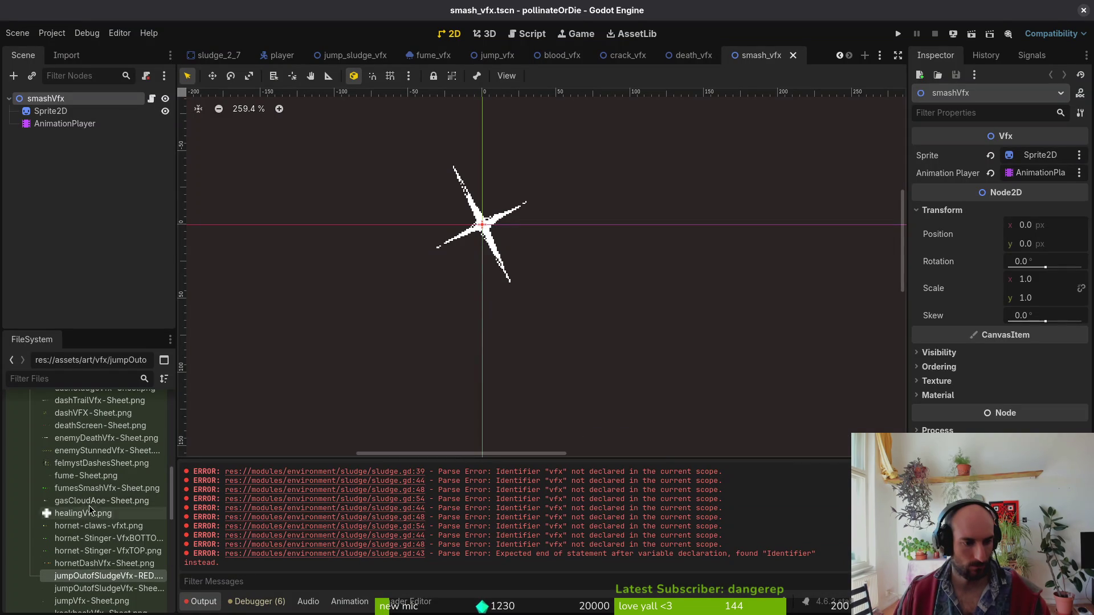
scroll(108, 484, down, 10)
scroll(108, 484, down, 5)
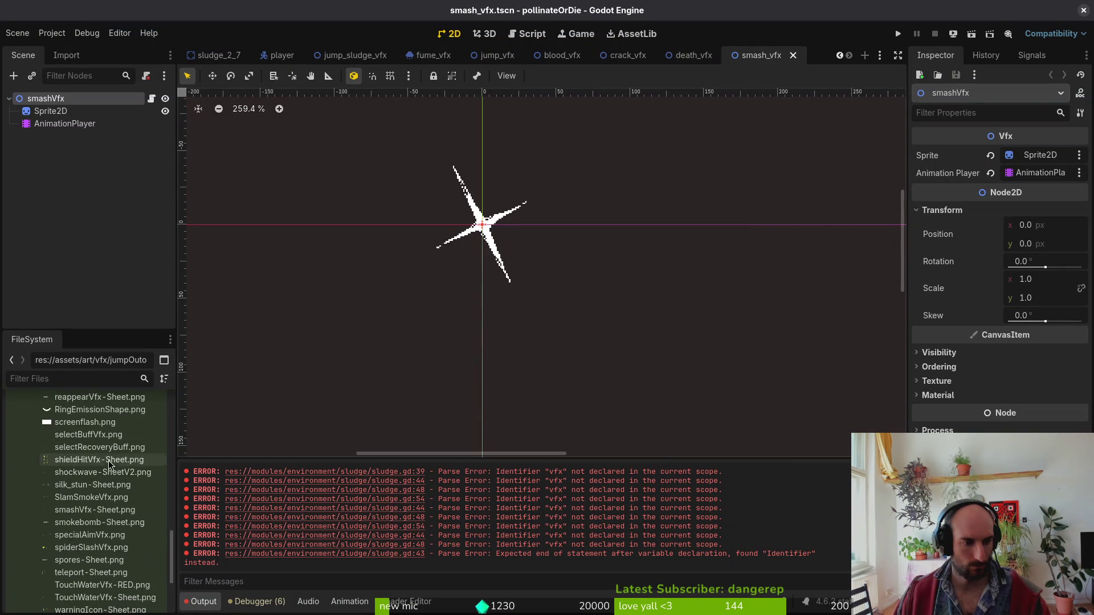
right_click(113, 479)
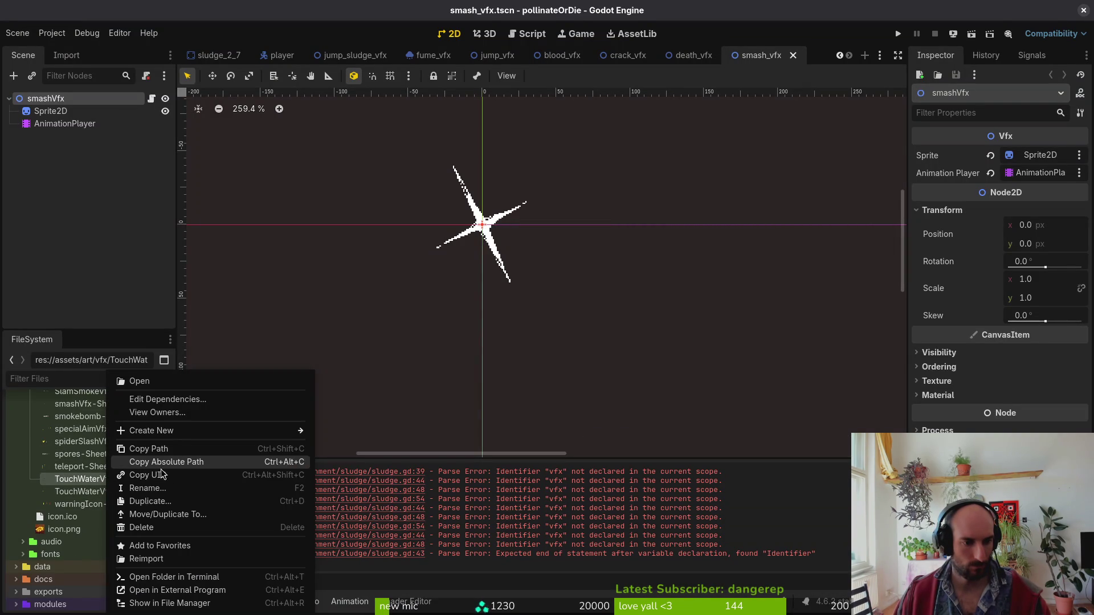
click(136, 449)
- Replace the Rock branch's texture path with the TouchWaterVfx-RED.png path and save
key(alt+Tab)
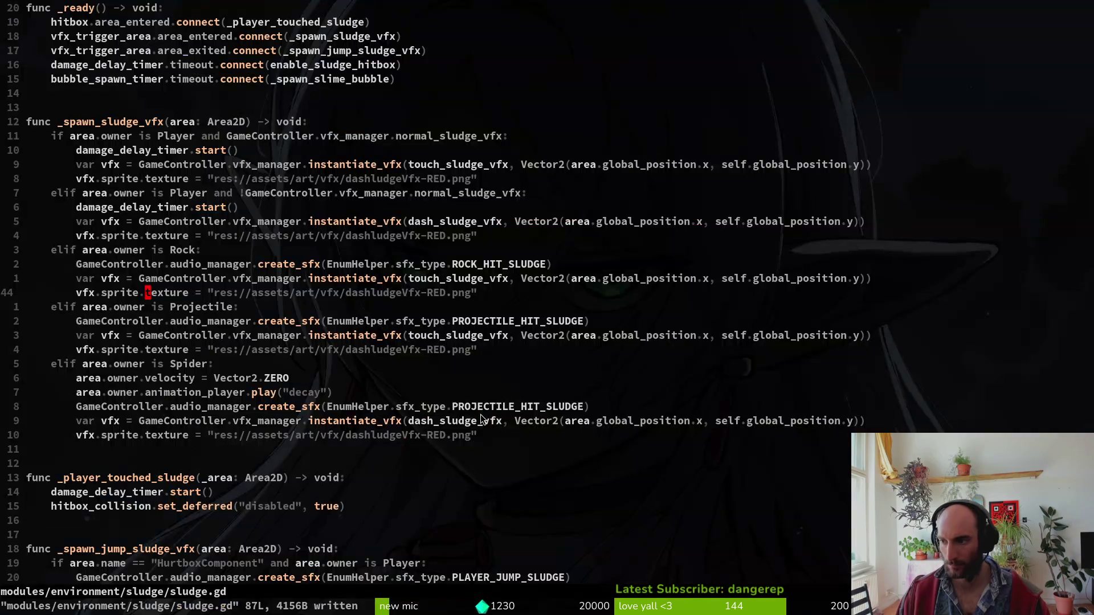
key(w)
key(w)
key(w)
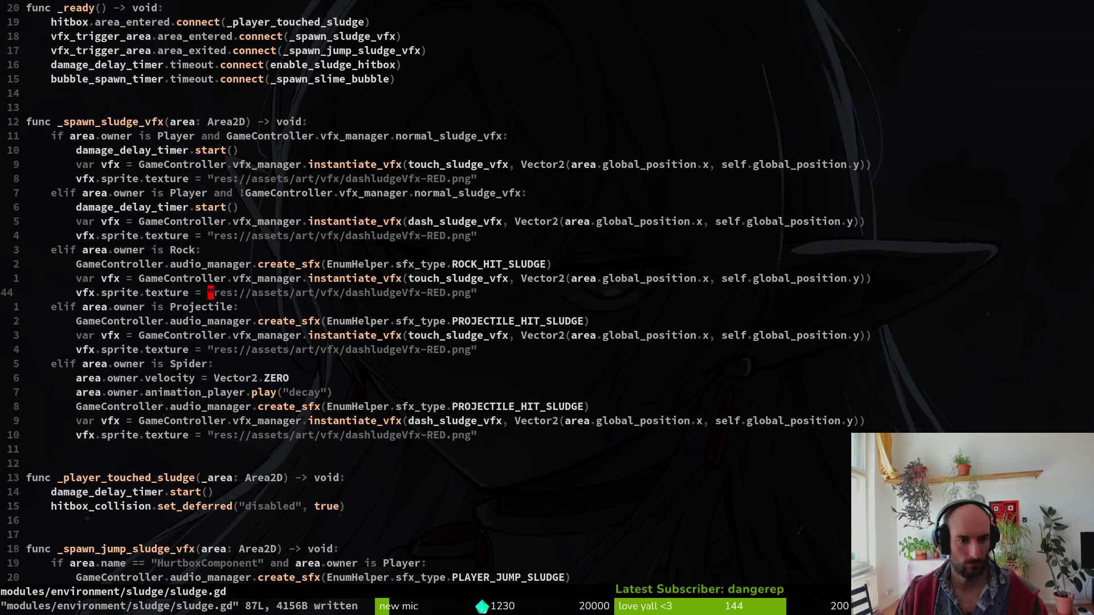
key(v)
key(w)
key(w)
key(w)
key(w)
key(w)
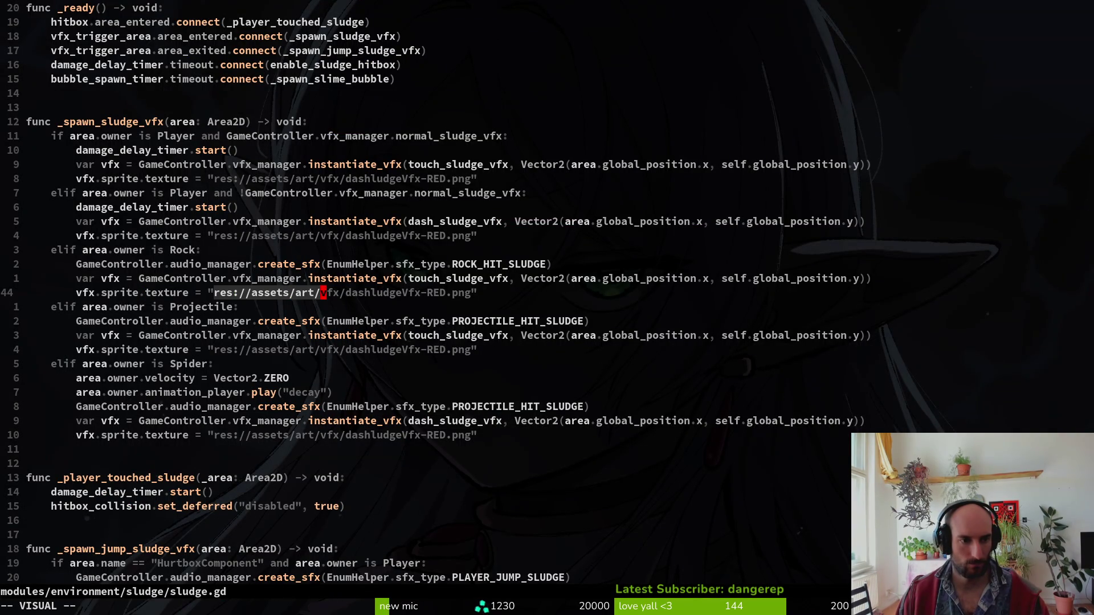
key(Escape)
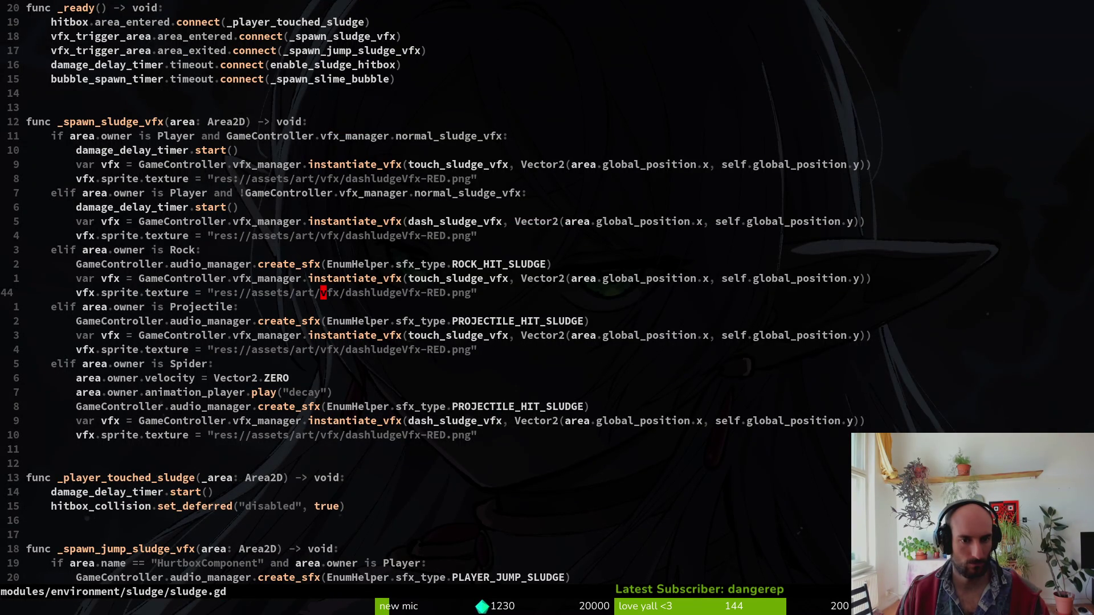
key(v)
key(w)
key(w)
key(w)
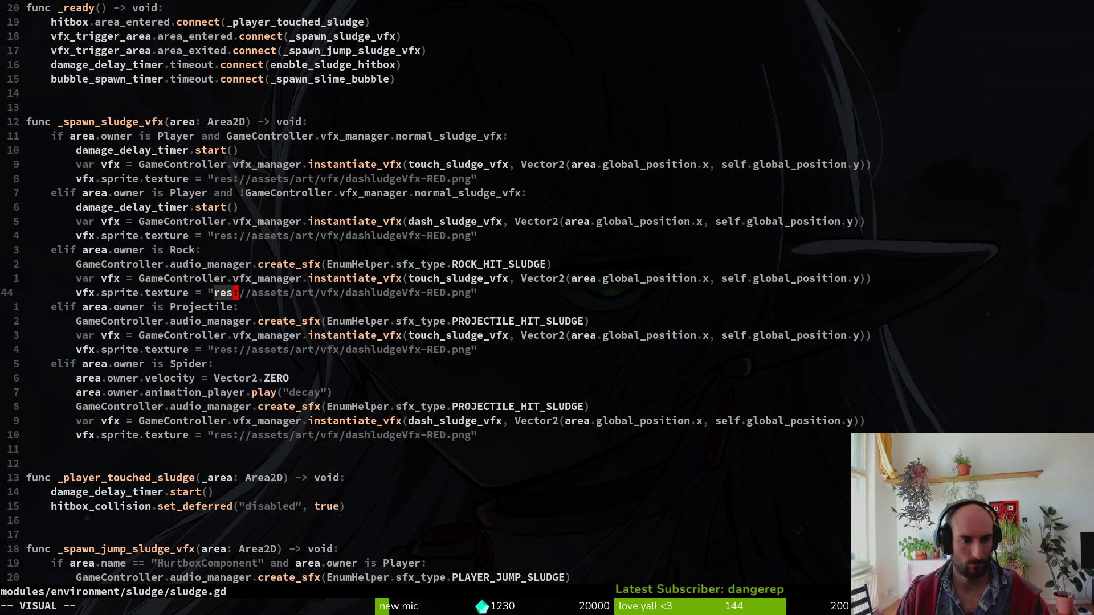
key(w)
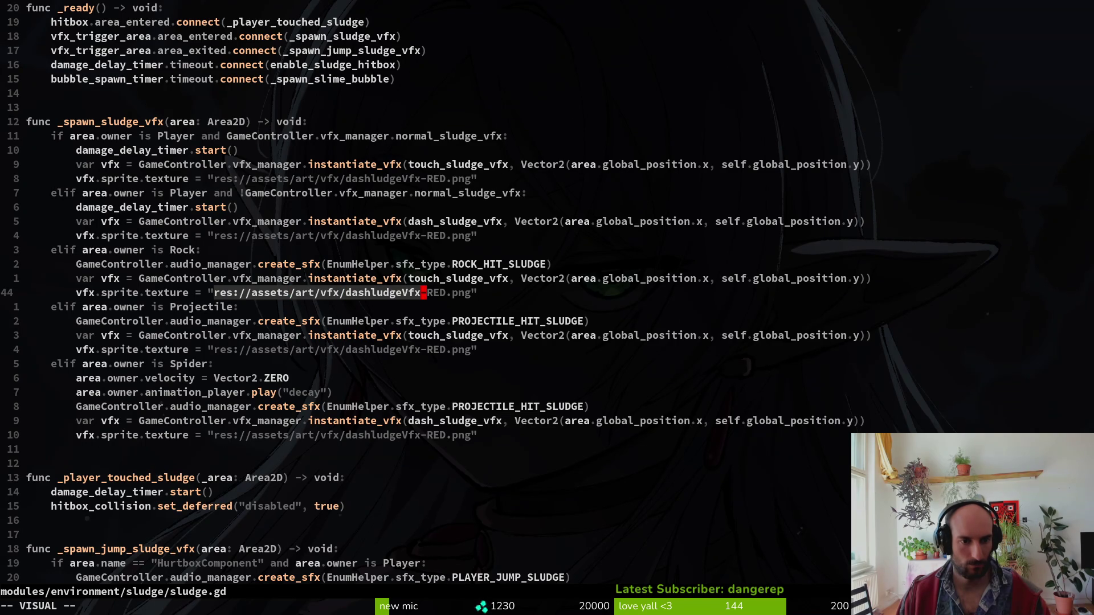
key(w)
key(e)
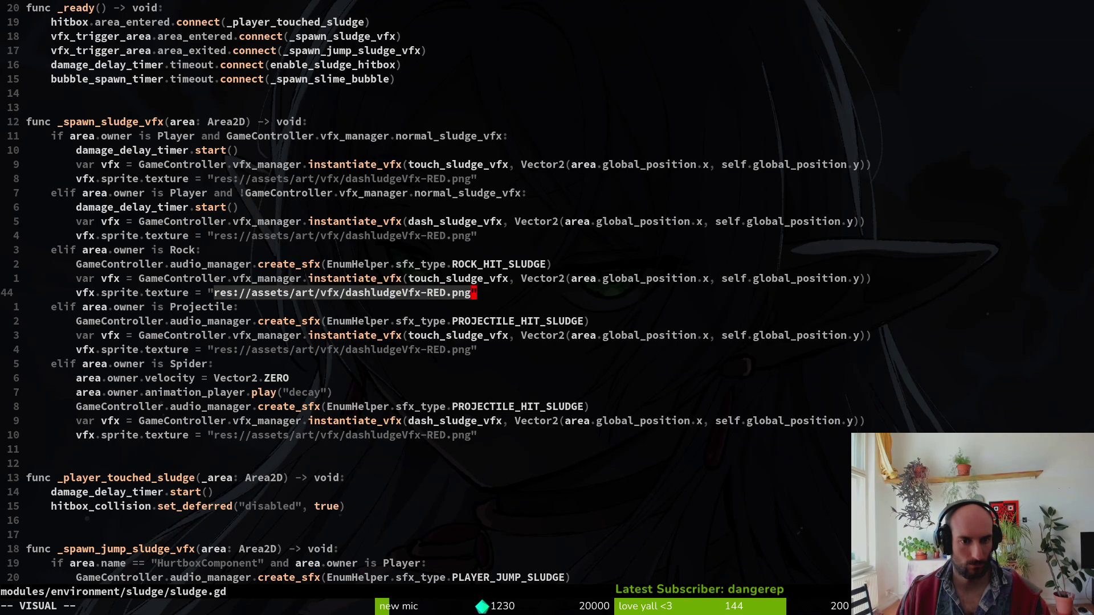
key(p)
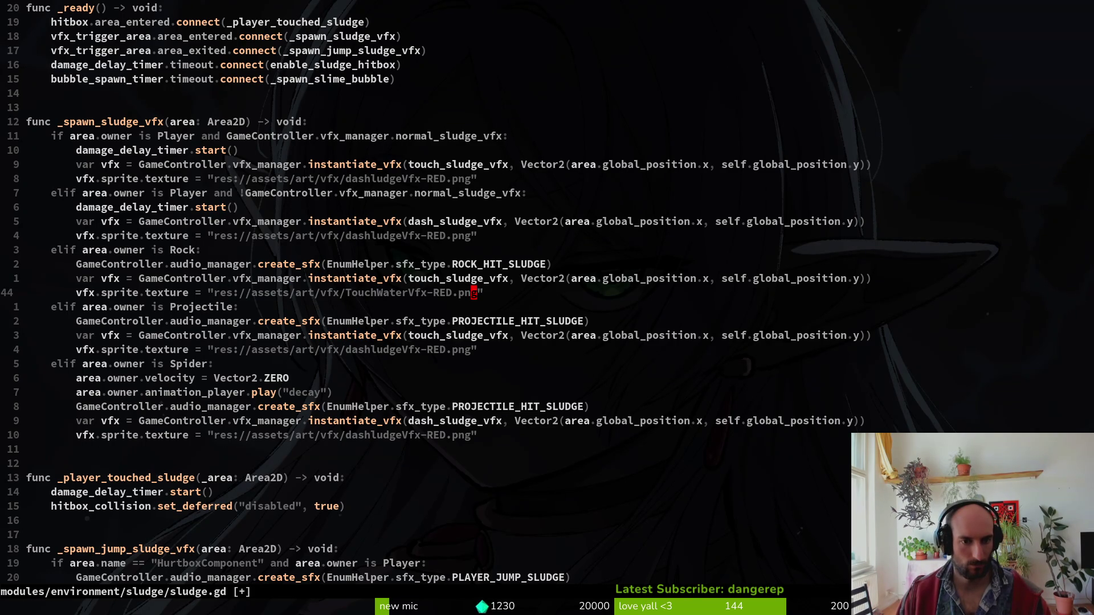
text(:w)
key(Return)
- Copy the corrected texture line over the Projectile and Player texture lines, then save
key(V)
key(y)
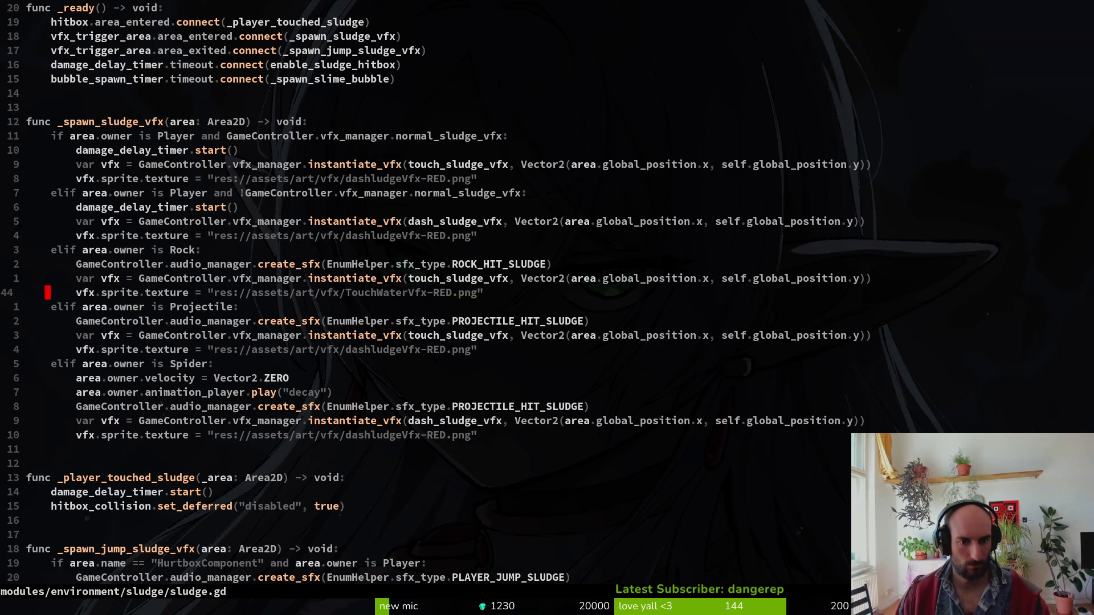
key(j)
key(j)
key(j)
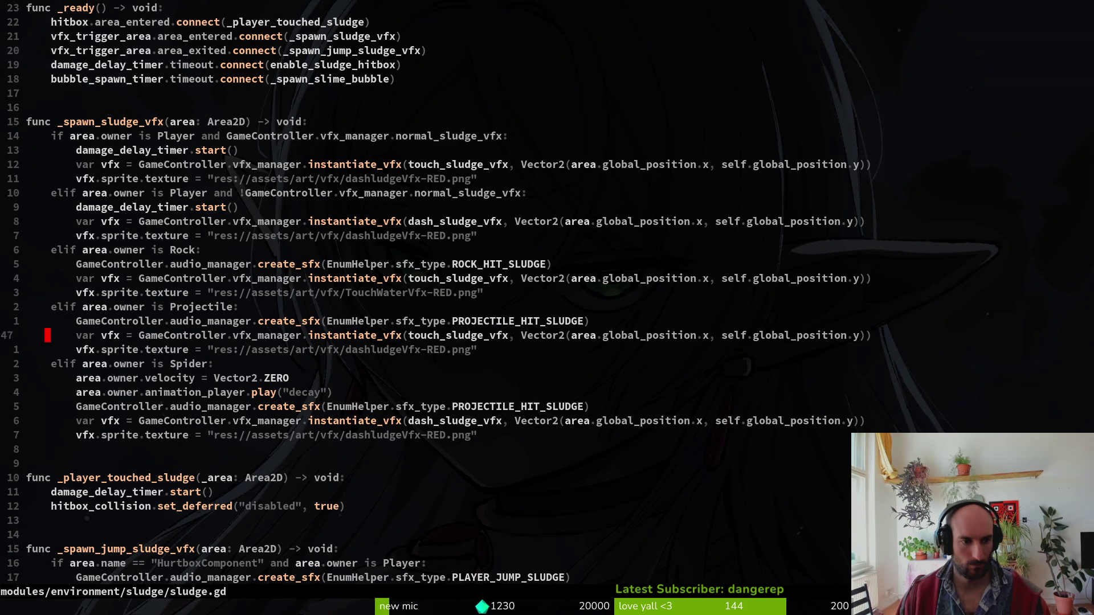
key(V)
key(p)
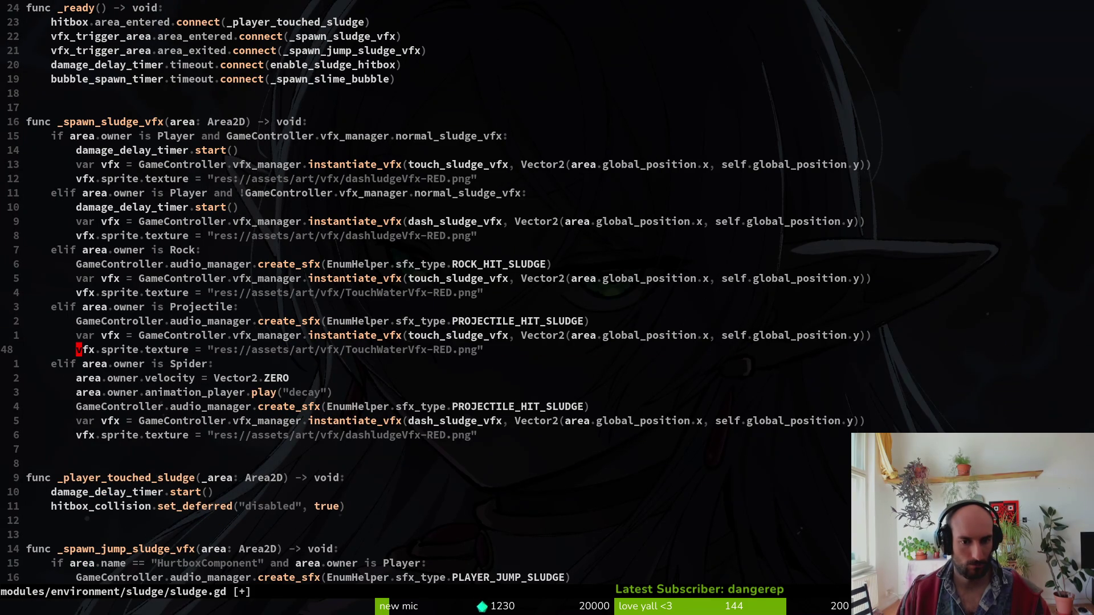
key(k)
key(k)
key(k)
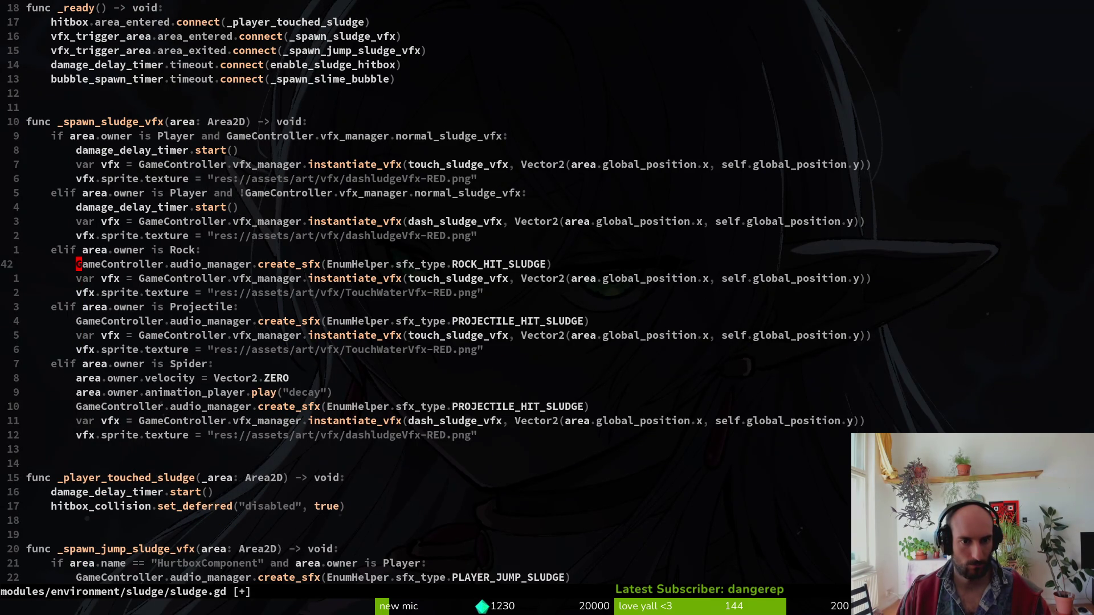
key(k)
key(k)
key(k)
text(Vp)
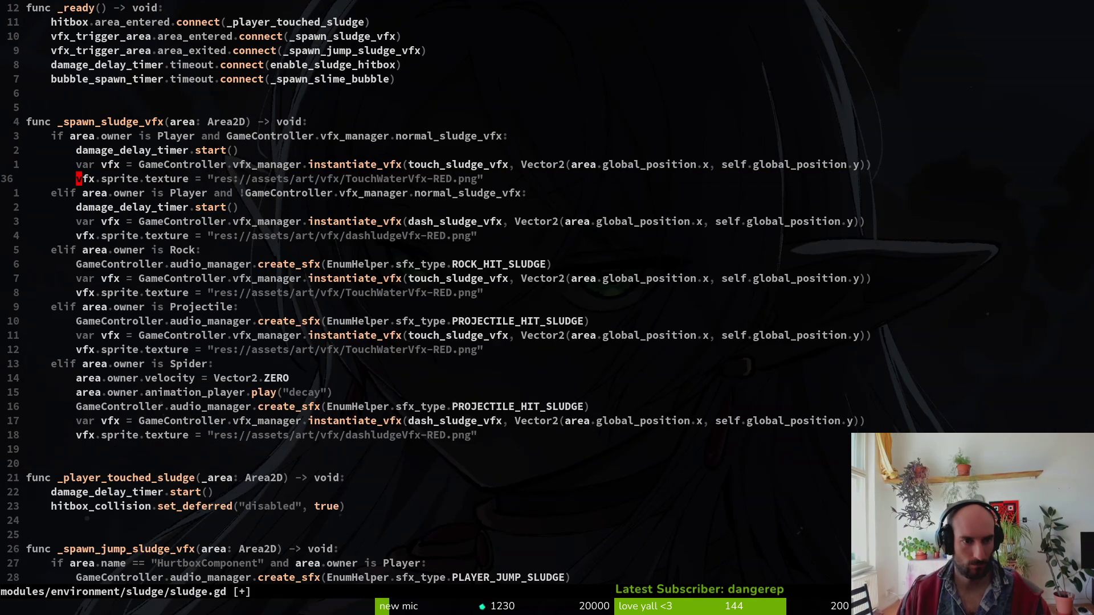
text(:w)
key(Return)
- Review the rest of sludge.gd, including the ArenaMantis jump sludge texture line
key(ctrl+d)
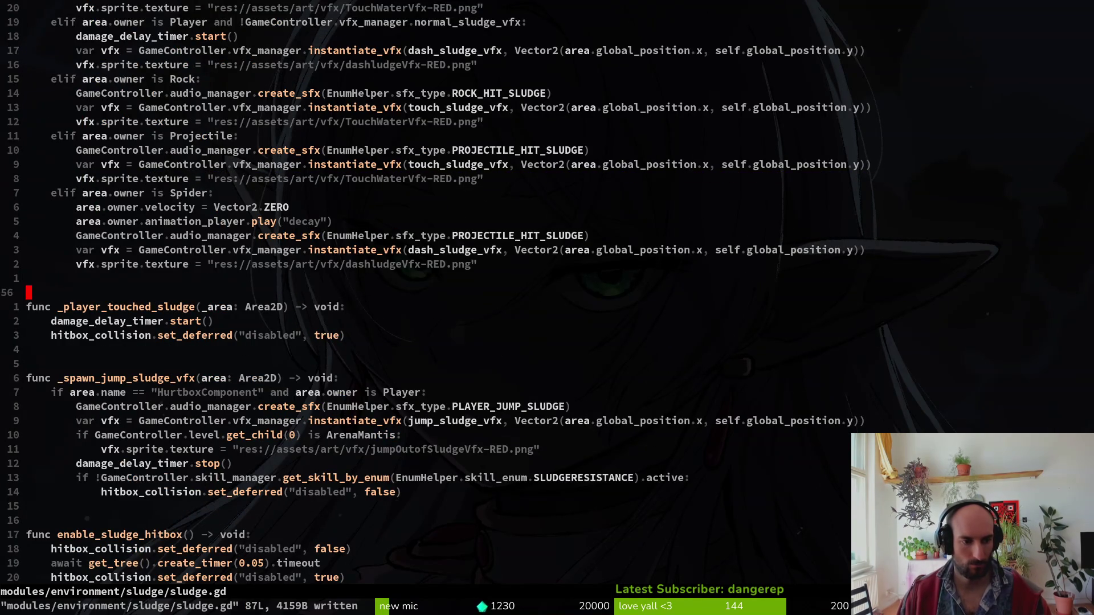
key(ctrl+d)
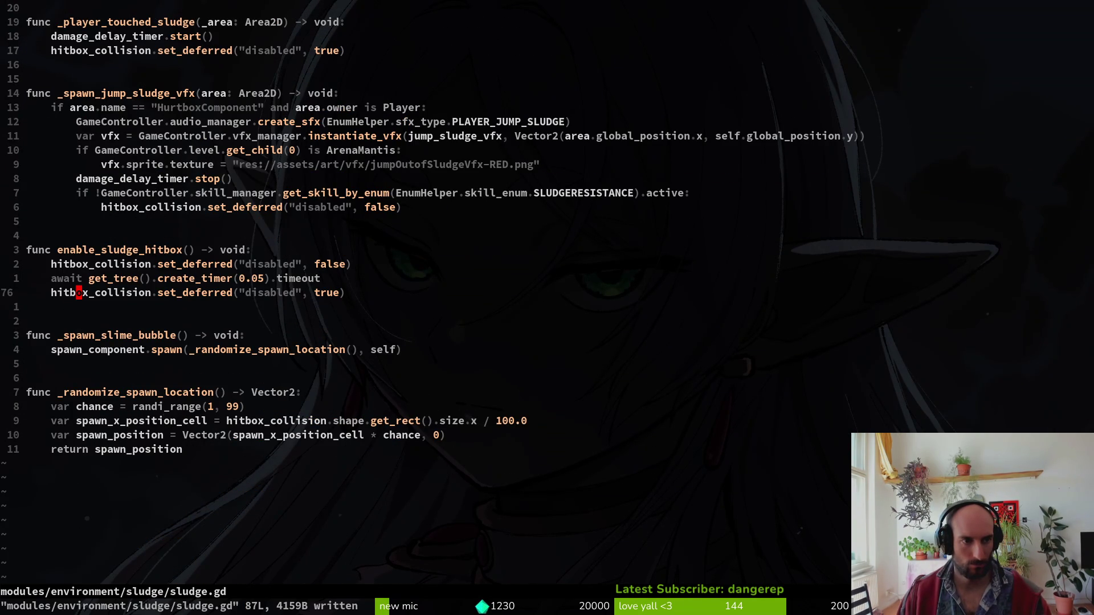
key(k)
key(k)
key(k)
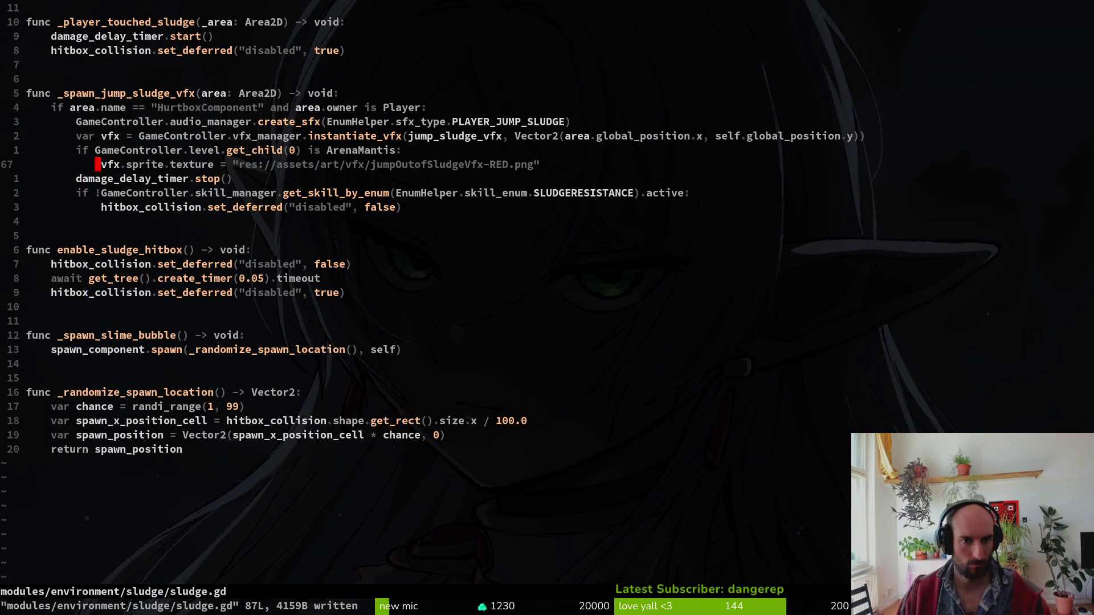
key(j)
key(j)
key(j)
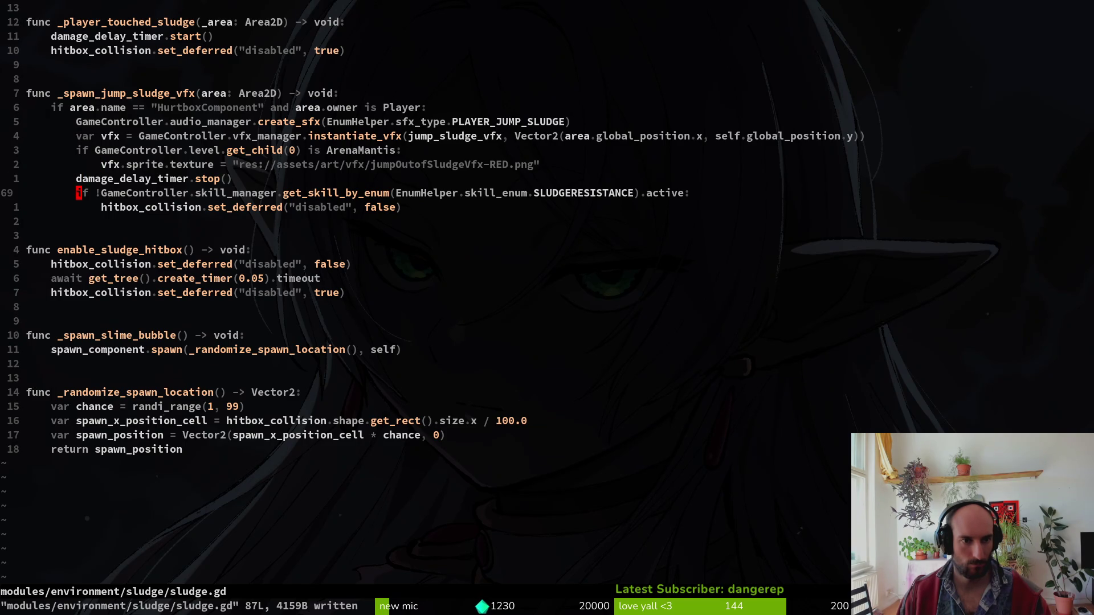
key(ctrl+u)
key(ctrl+u)
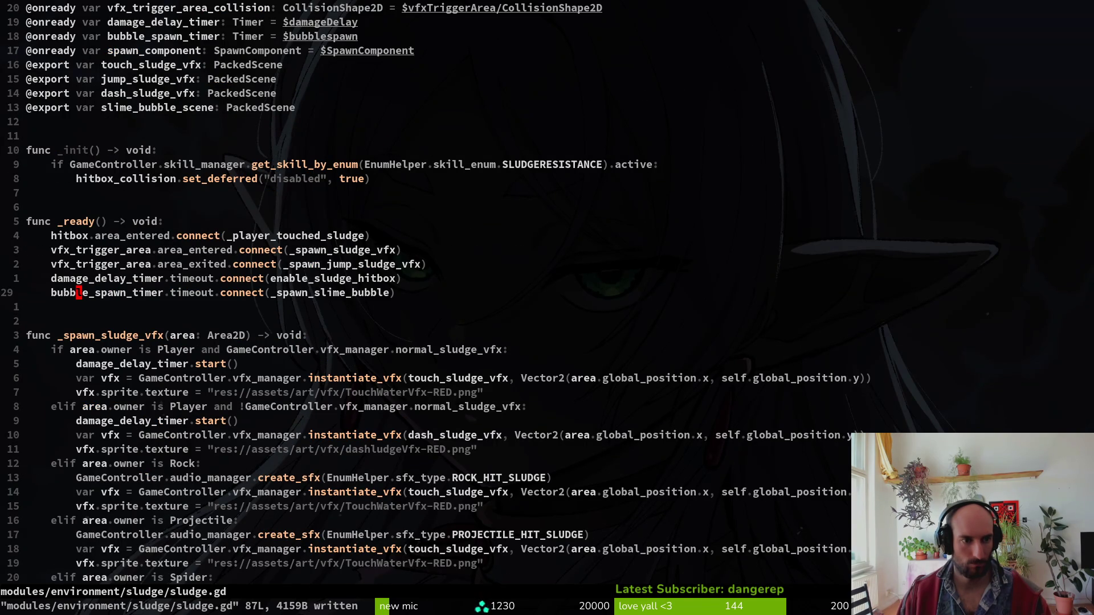
key(alt+Tab)
key(alt+Tab)
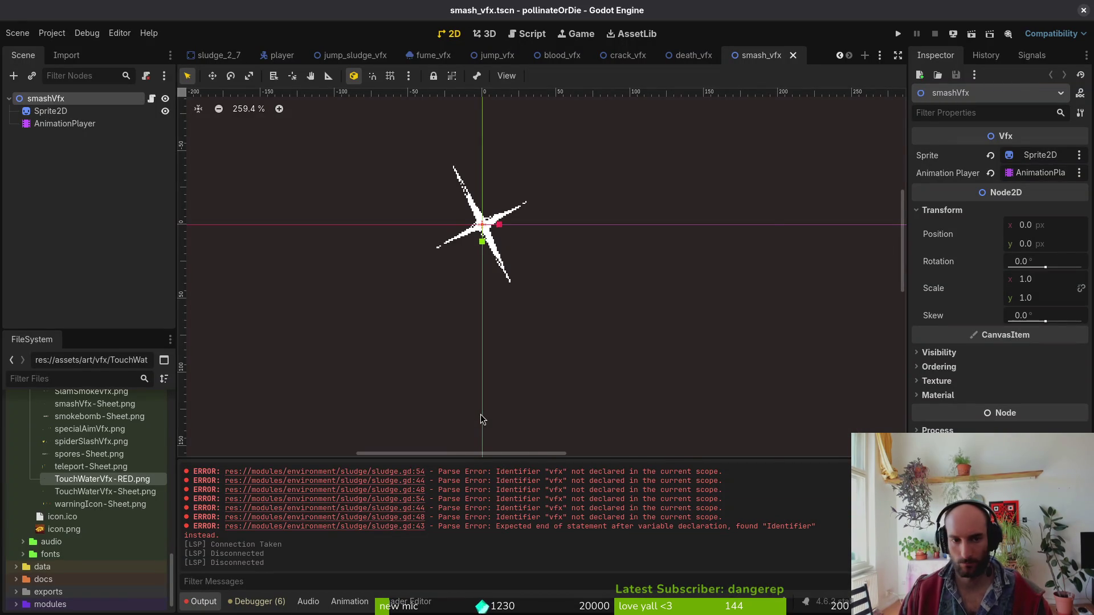
- Link Sprite2D and AnimationPlayer on the touch_sludge_vfx root node and save the scene
key(alt+shift+o)
text(toucslu)
key(Return)
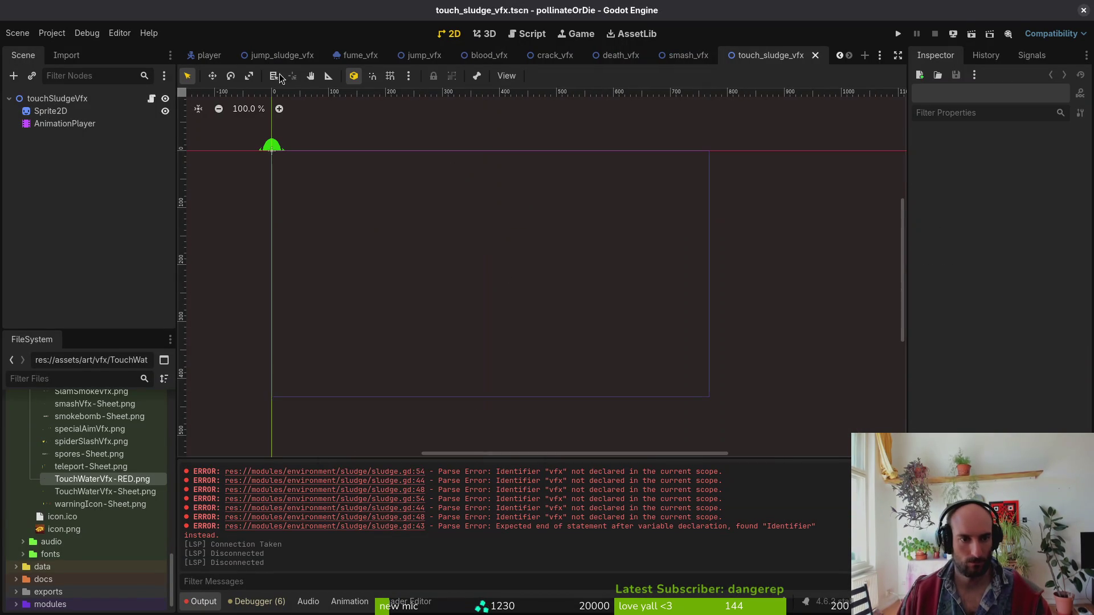
click(91, 100)
click(1031, 158)
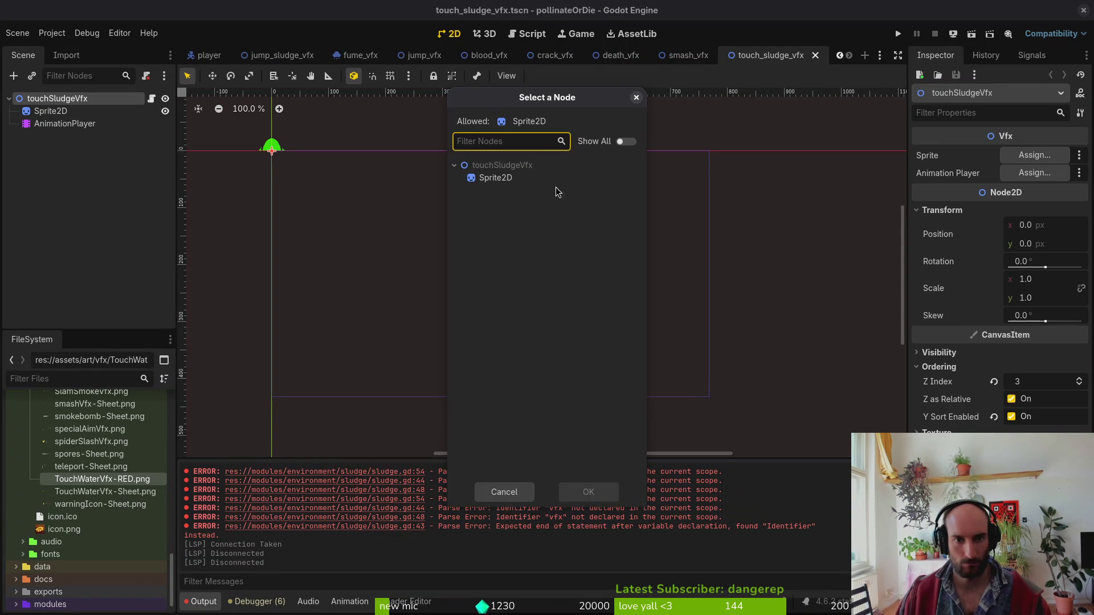
click(547, 182)
click(589, 491)
click(1034, 173)
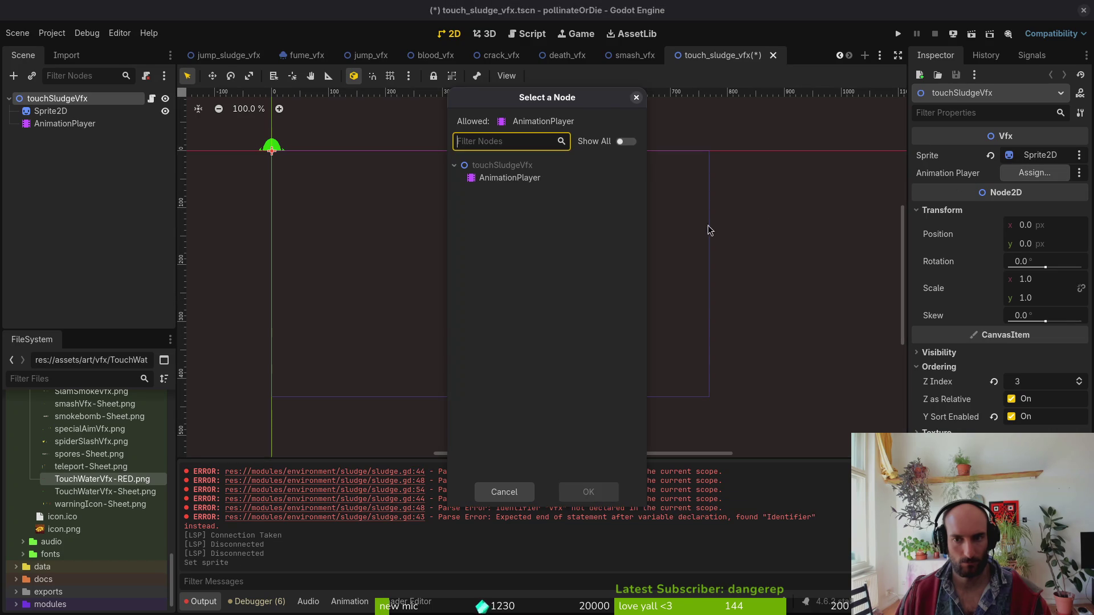
click(536, 180)
click(616, 488)
key(ctrl+s)
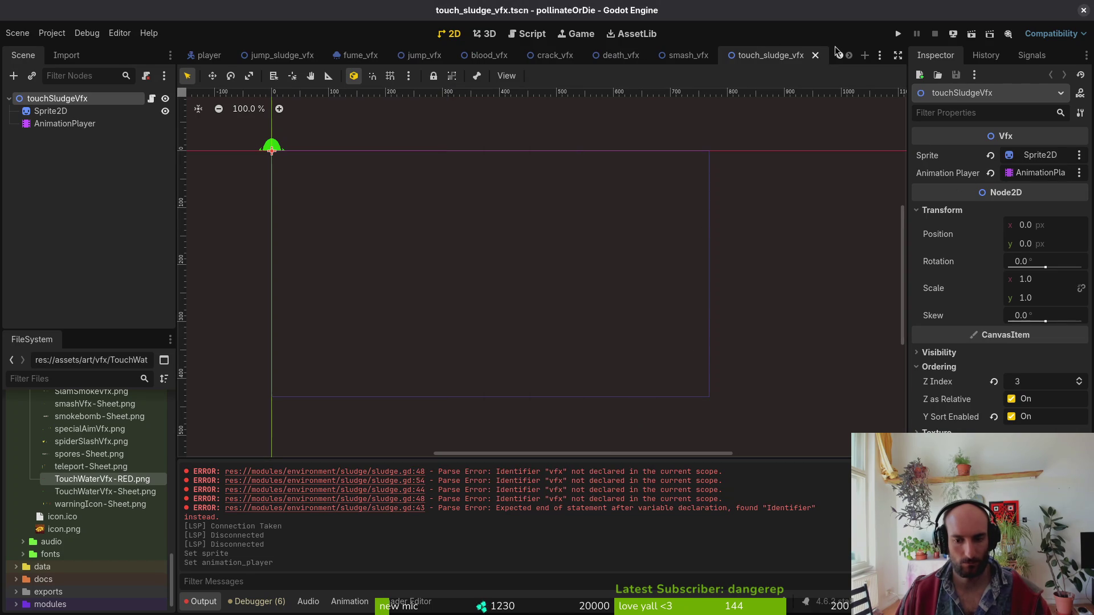
- Run the game and load the mantis level from the debug menu
click(895, 34)
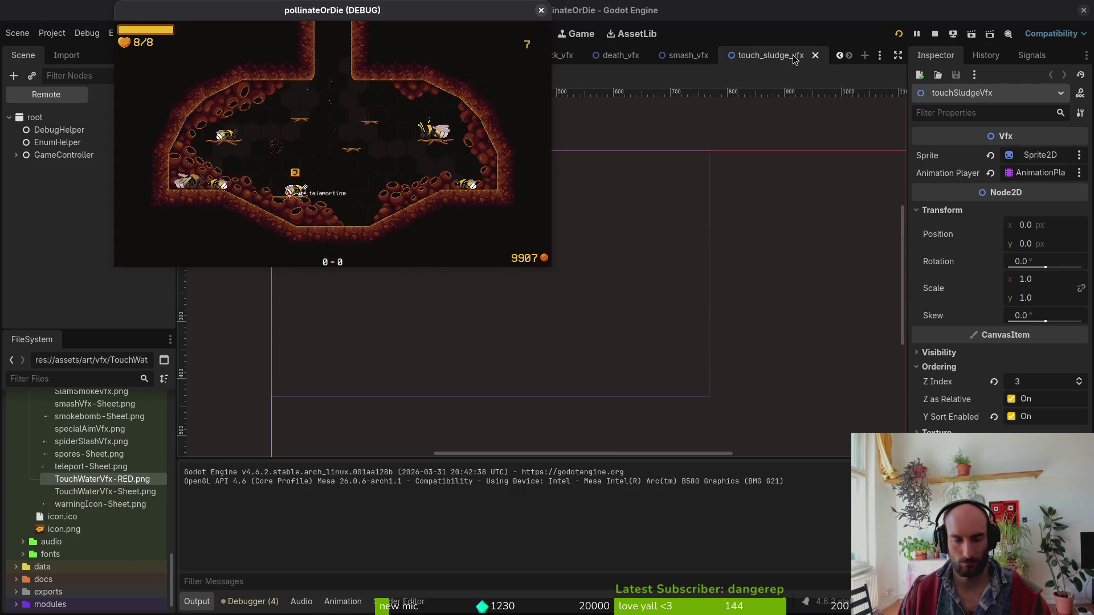
key(Escape)
key(Down)
key(Return)
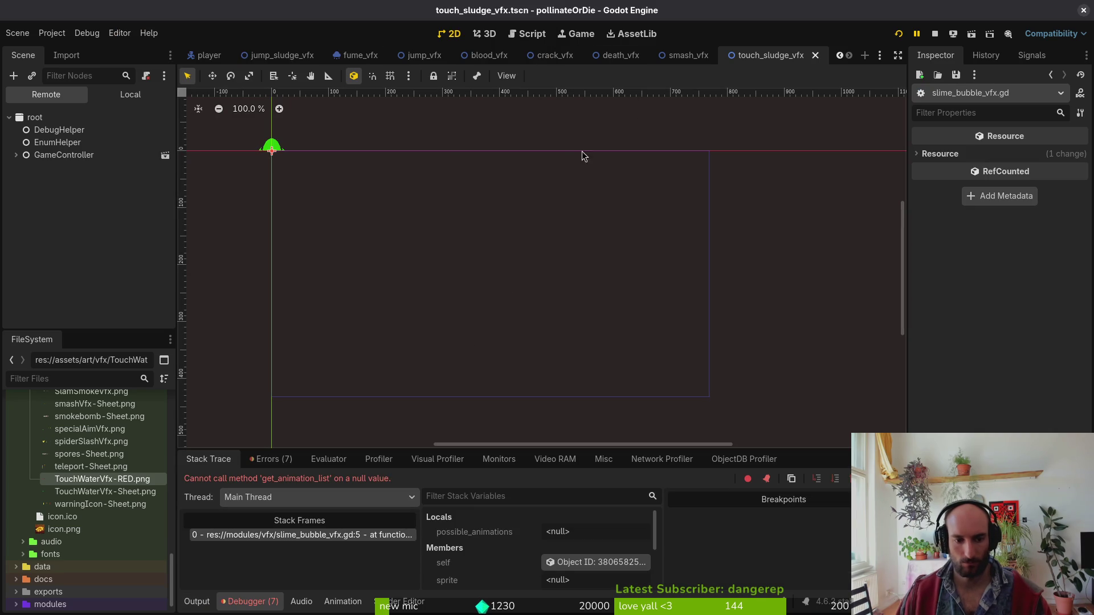
- Link Sprite2D and AnimationPlayer in the slime_bubble_vfx scene and save it
key(alt+shift+o)
text(slime)
key(Escape)
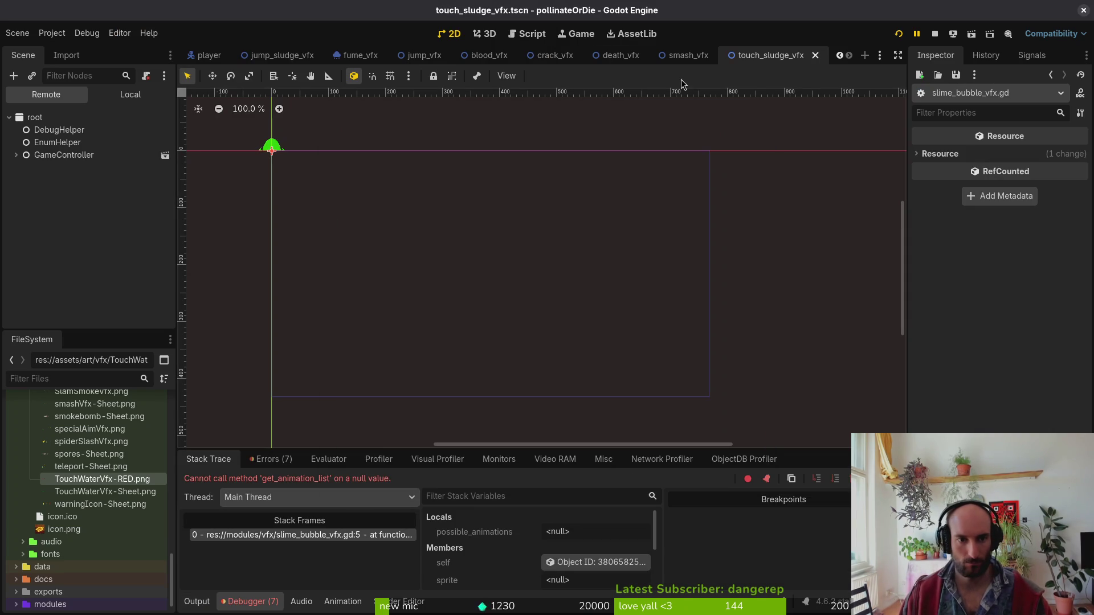
key(alt+shift+o)
text(slubub)
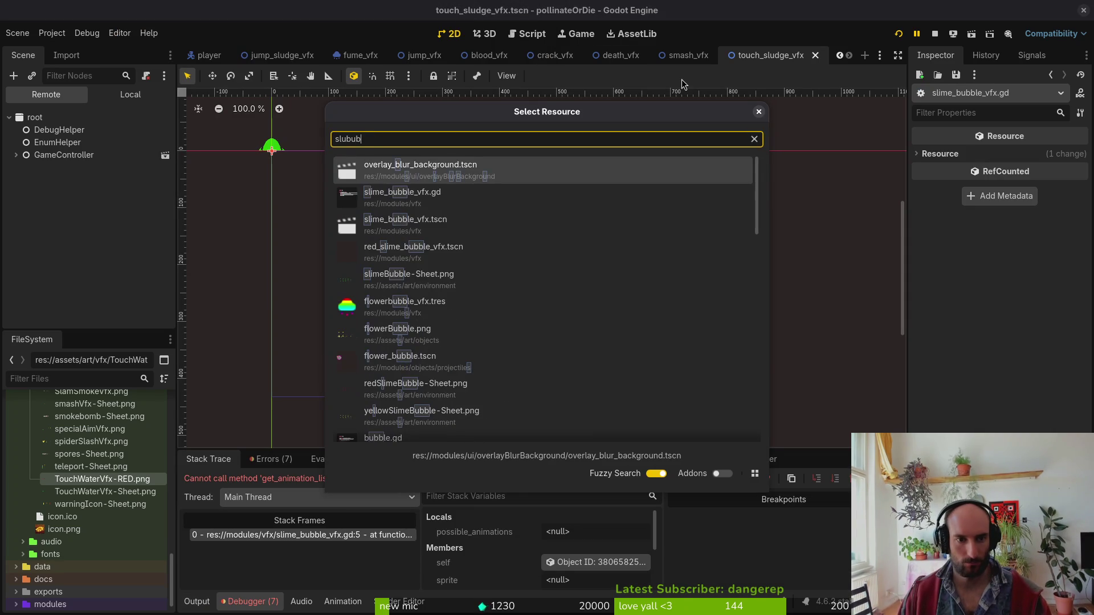
key(Return)
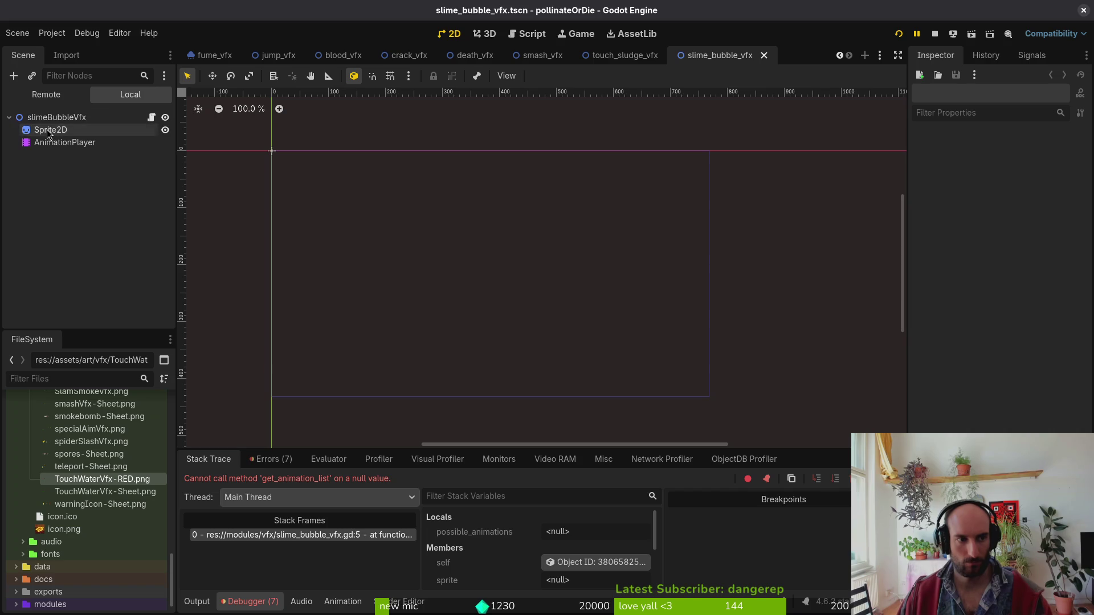
click(1034, 155)
click(501, 178)
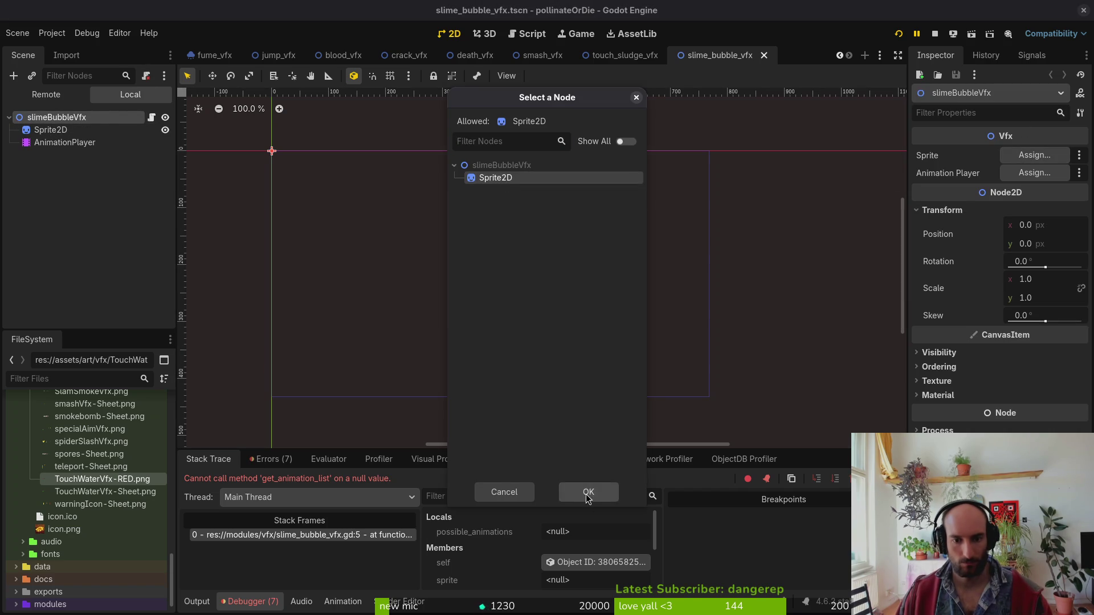
click(587, 493)
click(1034, 173)
click(502, 178)
click(587, 493)
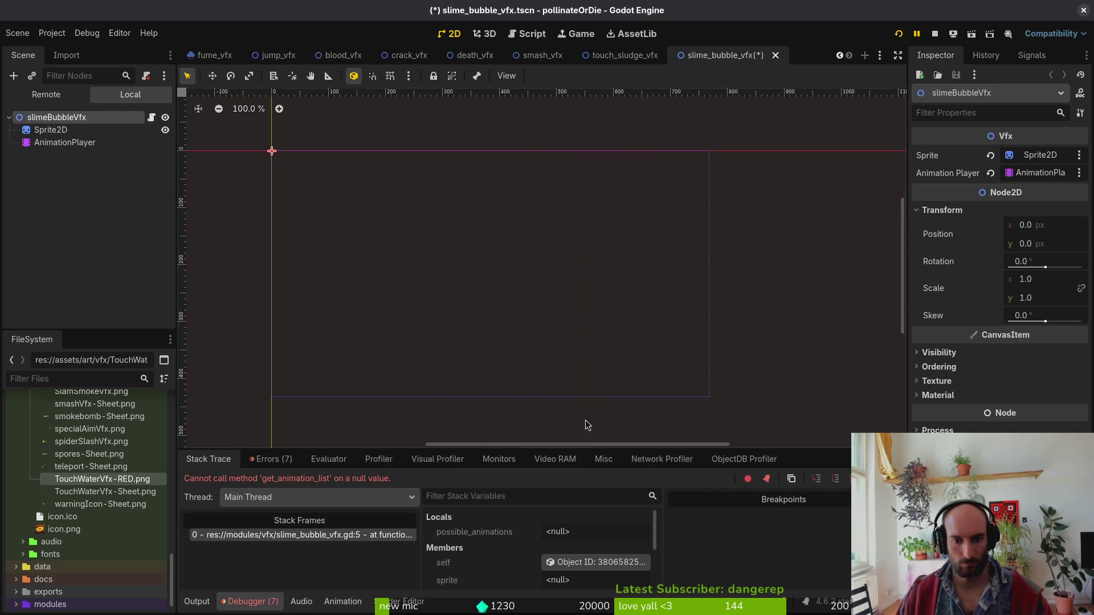
key(ctrl+s)
- Link Sprite2D and AnimationPlayer in the spores_vfx scene and save it
key(ctrl+shift+o)
text(vfxts)
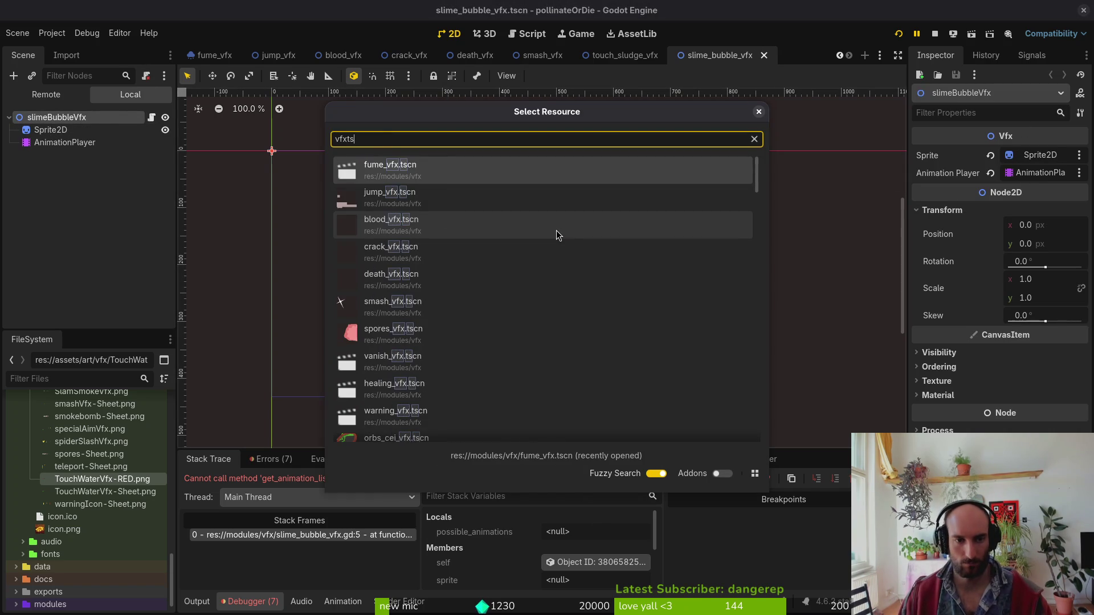
key(Down)
key(Down)
key(Return)
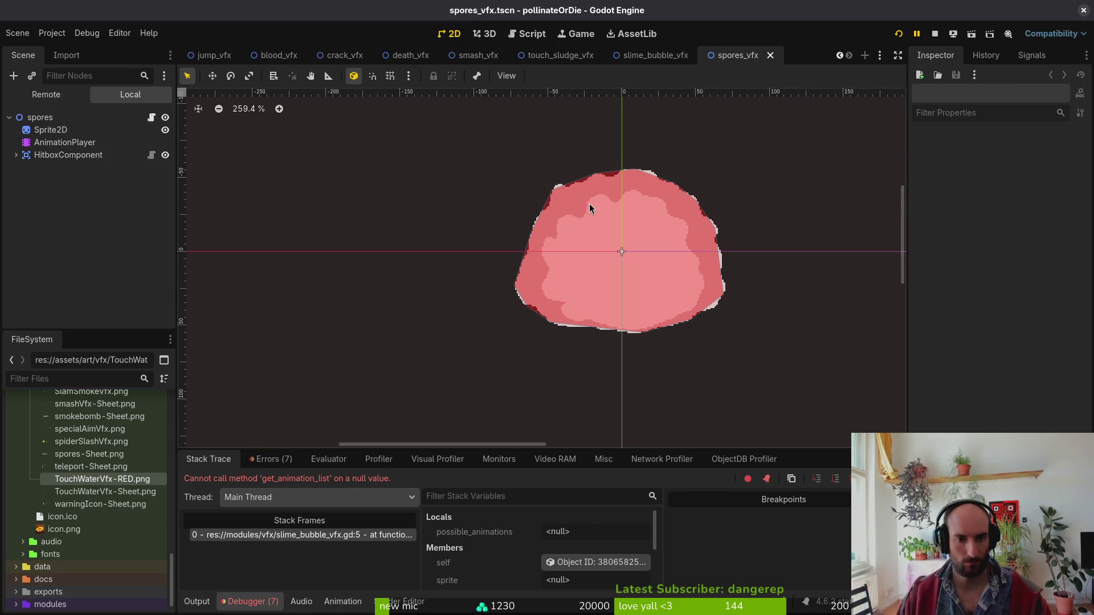
click(46, 117)
click(1034, 155)
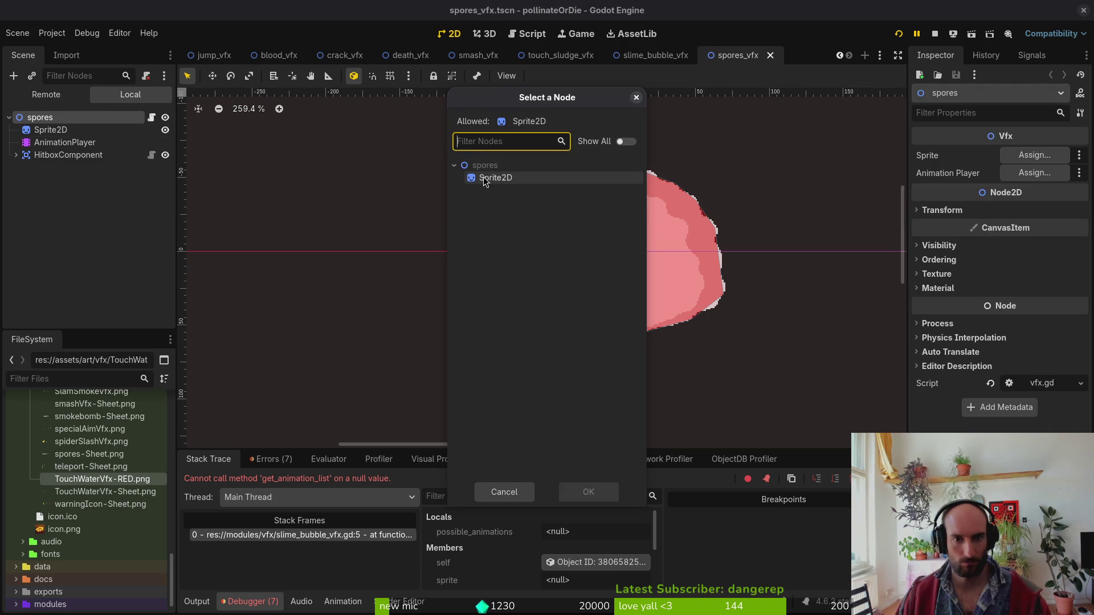
click(502, 178)
click(585, 493)
click(1034, 173)
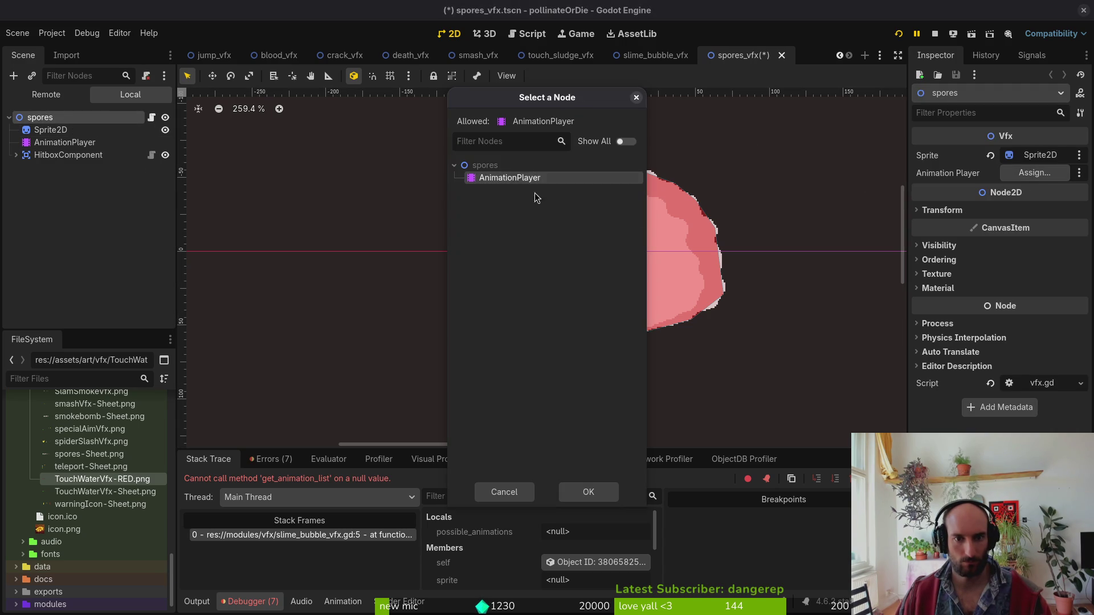
double_click(524, 179)
key(ctrl+s)
- Rerun the game and load a level from the debug menu
click(898, 34)
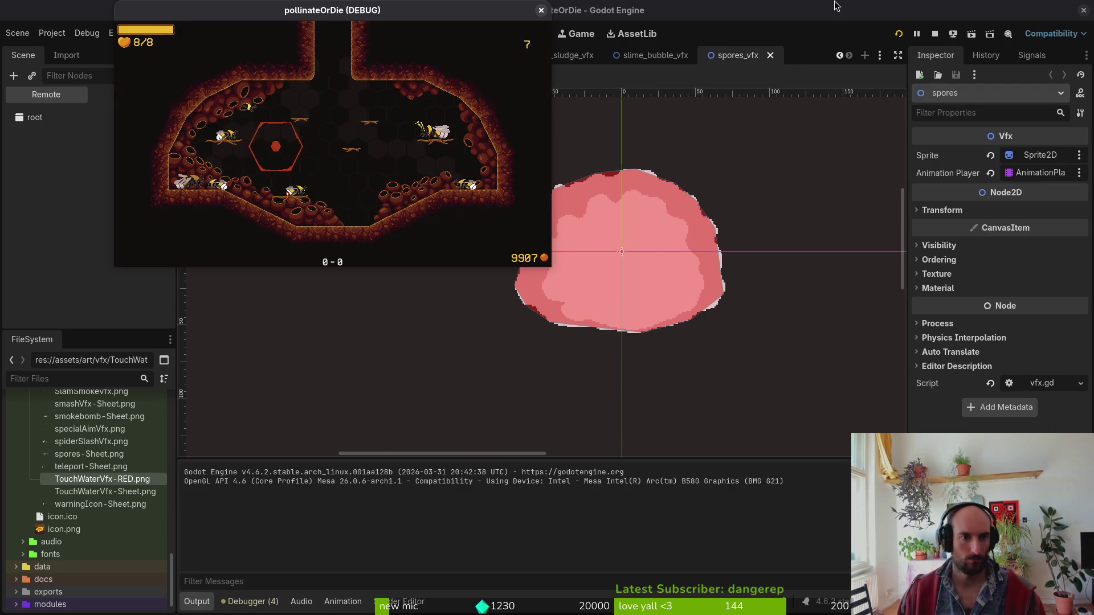
key(Down)
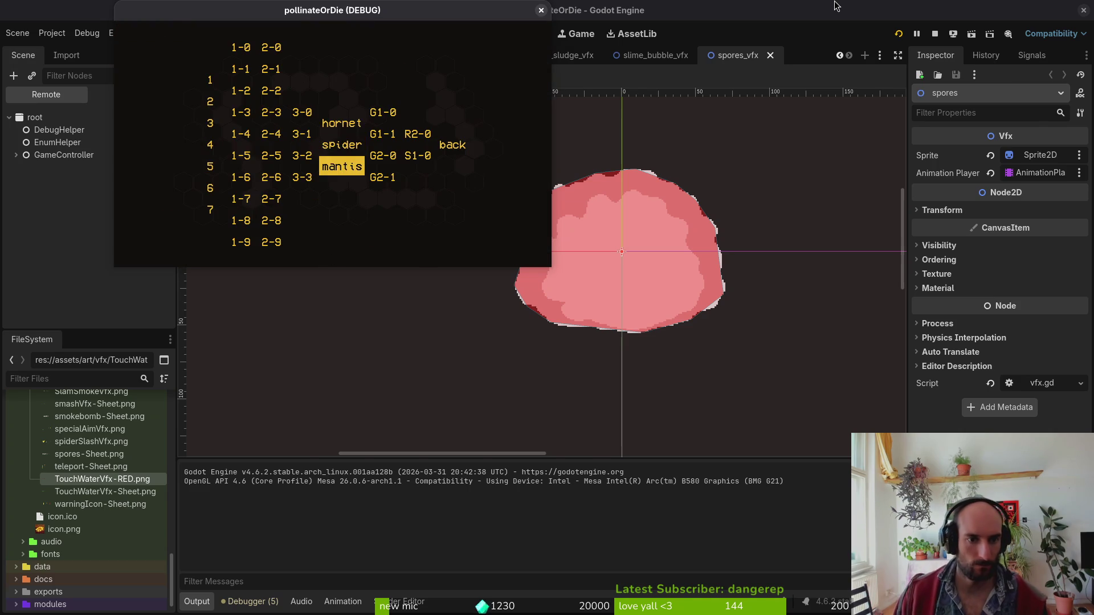
key(Return)
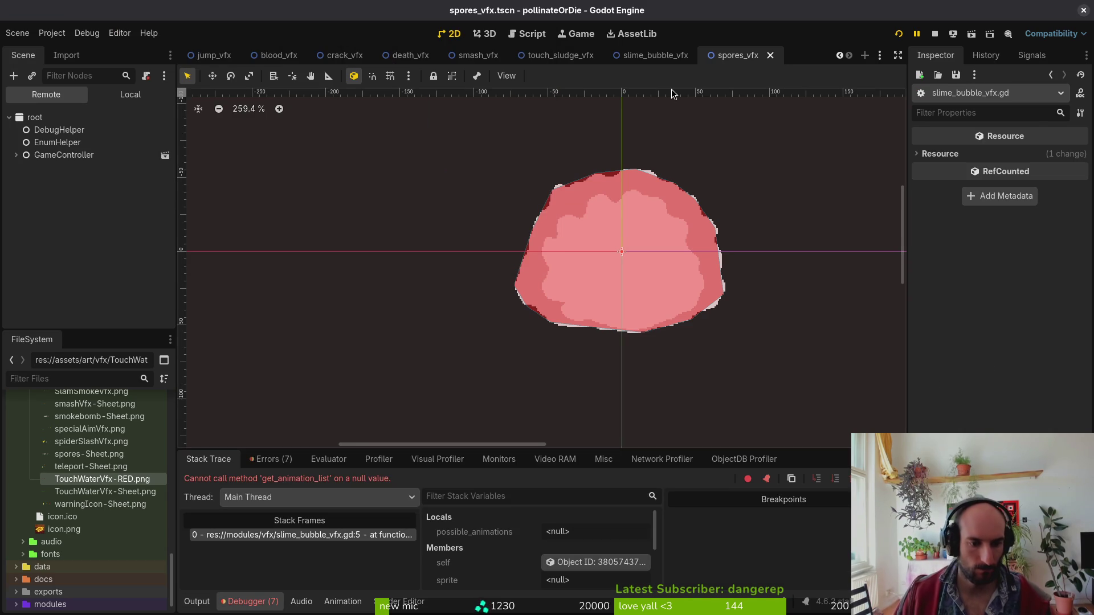
- Link Sprite2D and AnimationPlayer in red_slime_bubble_vfx, then save and rerun the game
key(shift+alt+o)
text(slimbub)
key(Down)
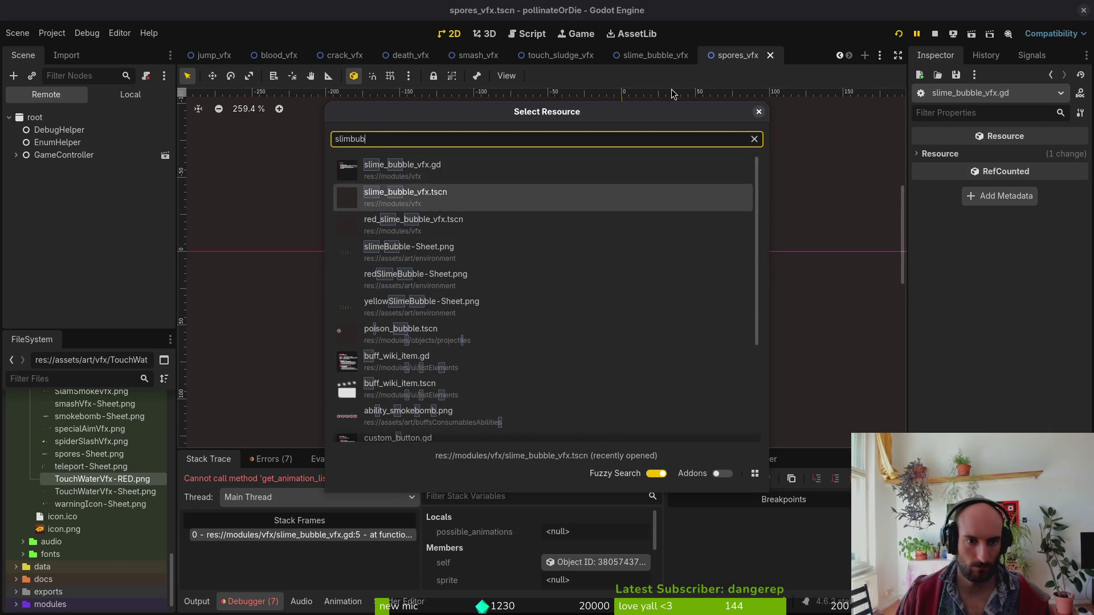
key(Down)
key(Return)
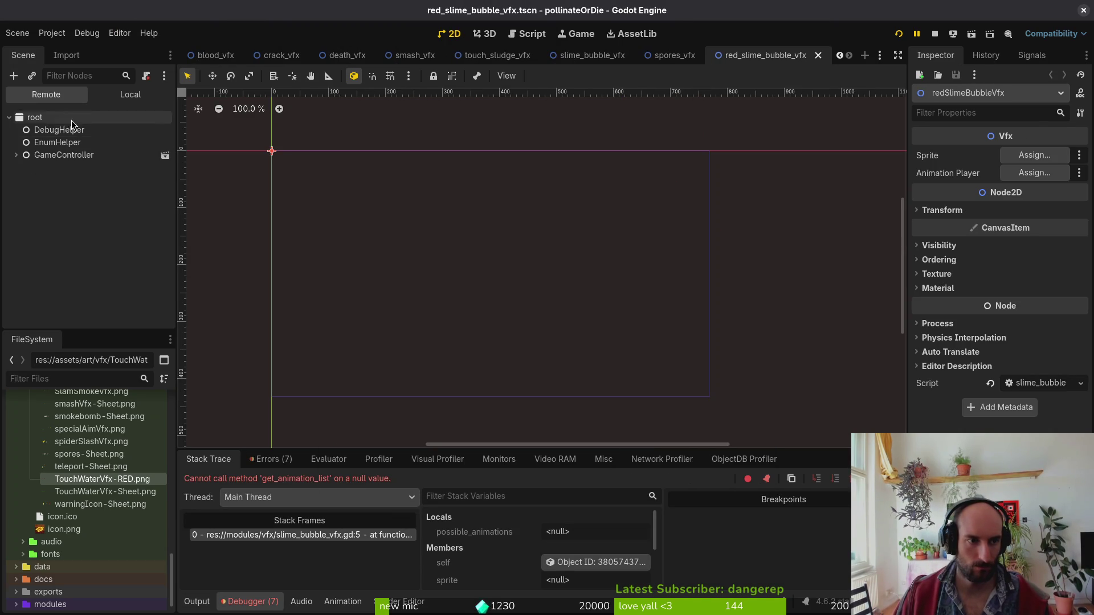
click(1034, 155)
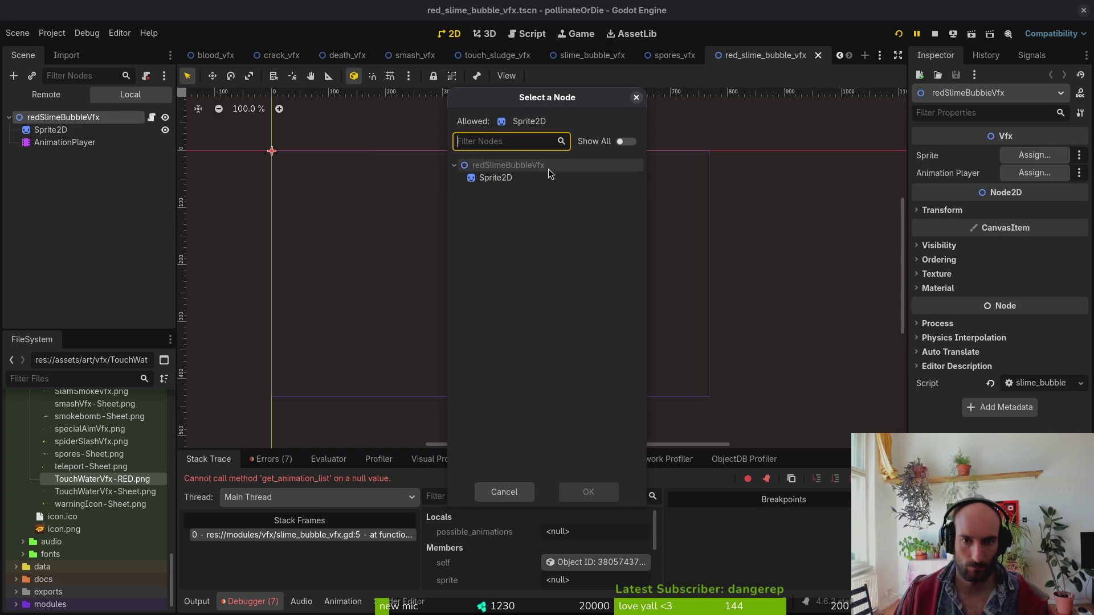
key(Down)
key(Return)
click(1034, 173)
click(483, 176)
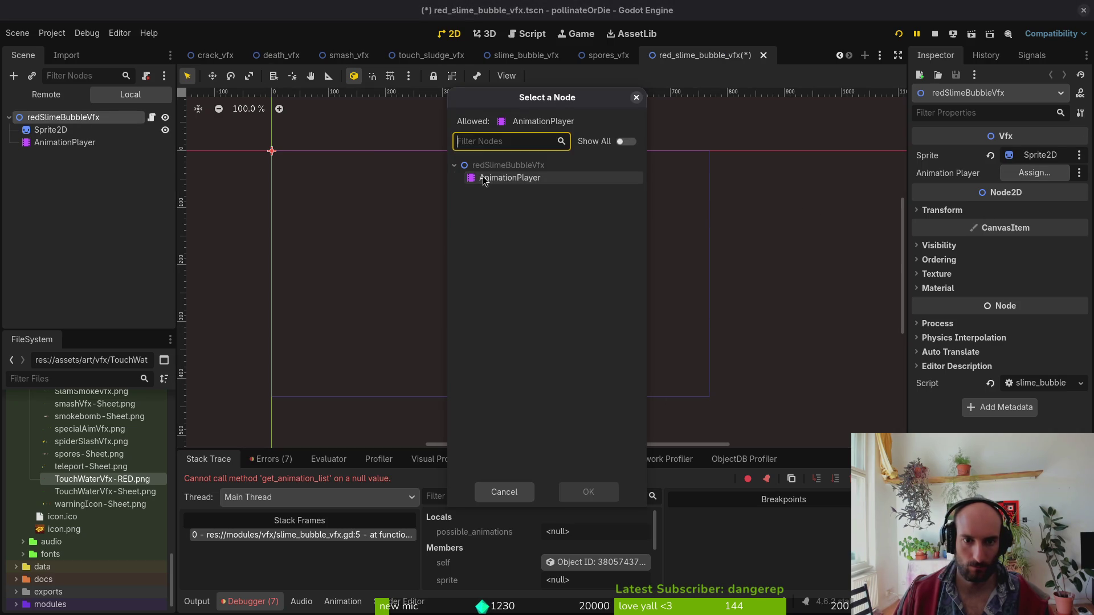
click(587, 491)
click(899, 34)
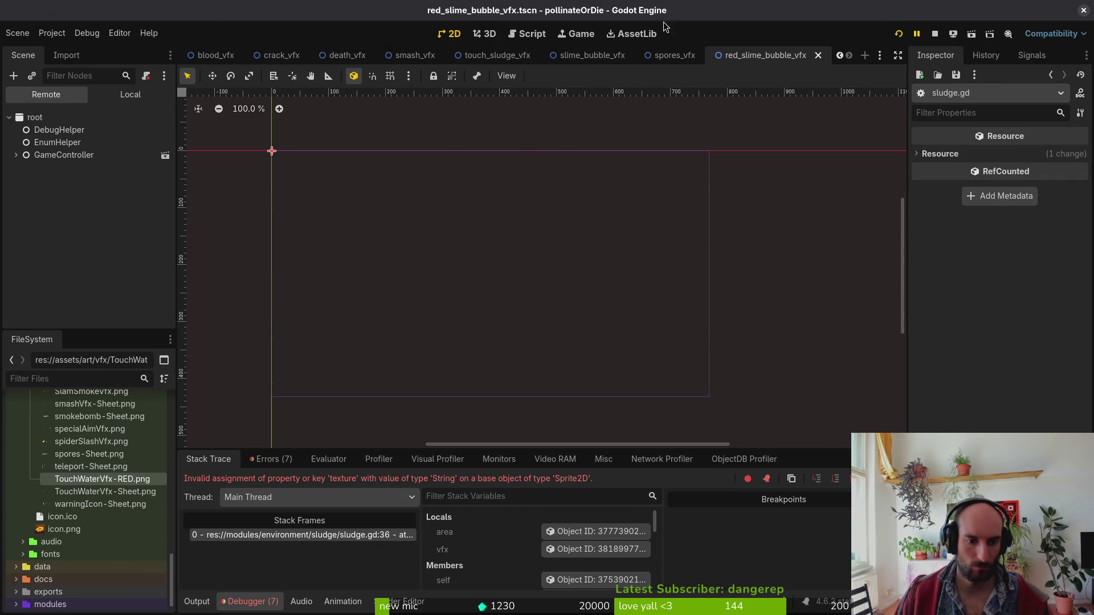
- Open sludge.tscn, show its local node tree, and check the running game
key(alt+shift+o)
text(sluts)
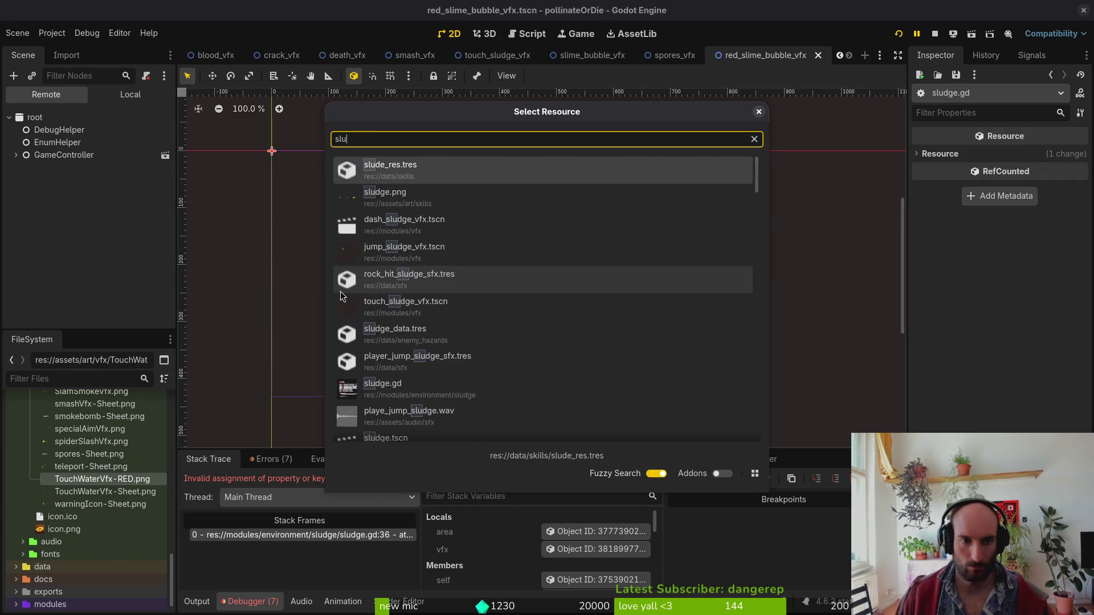
key(Return)
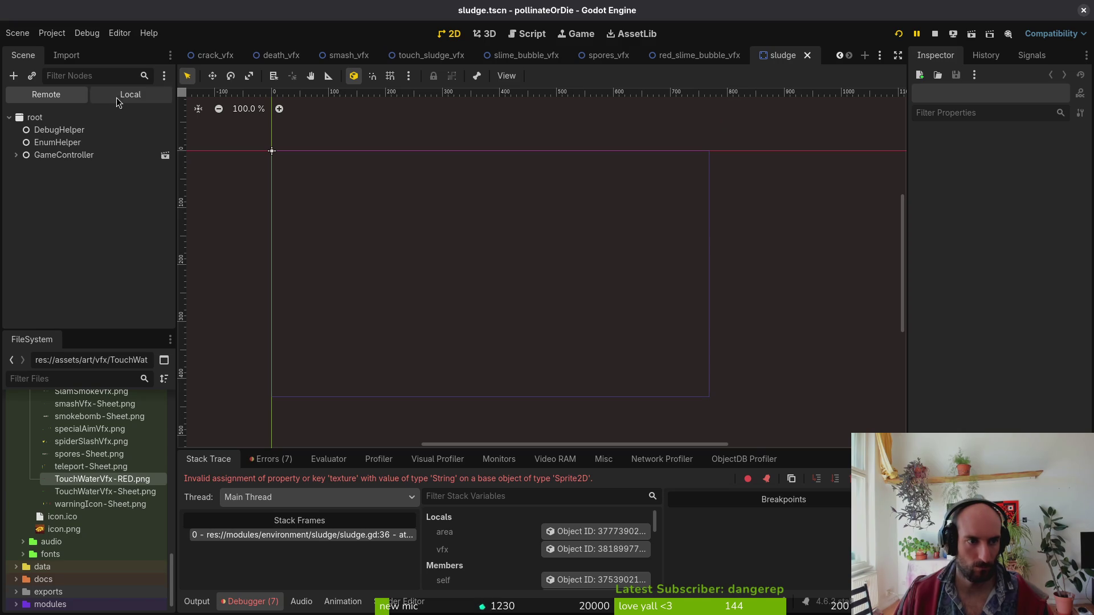
click(57, 118)
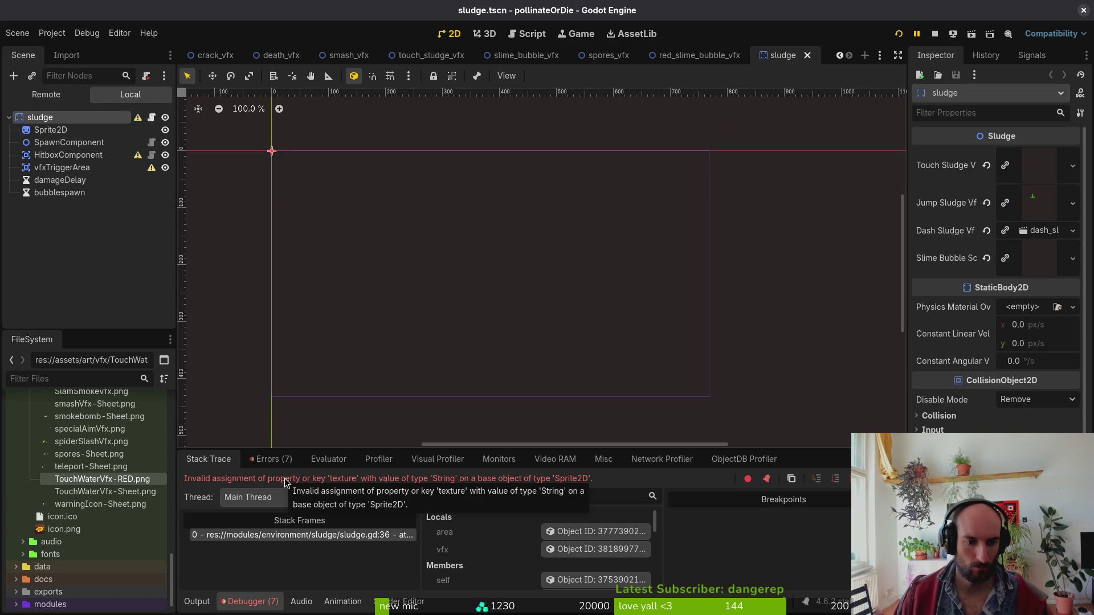
key(F12)
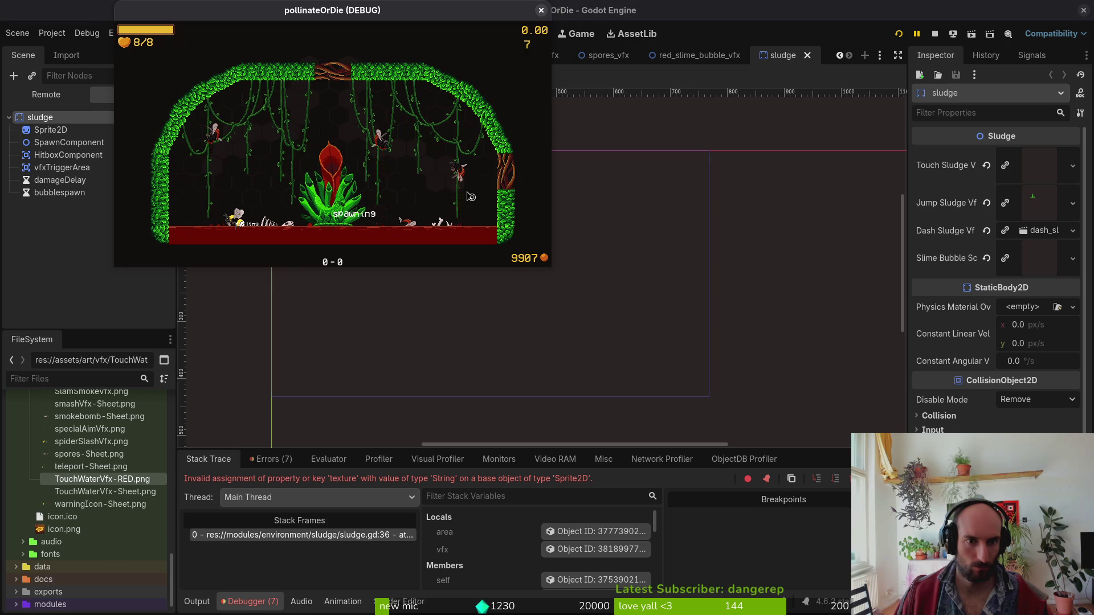
click(684, 140)
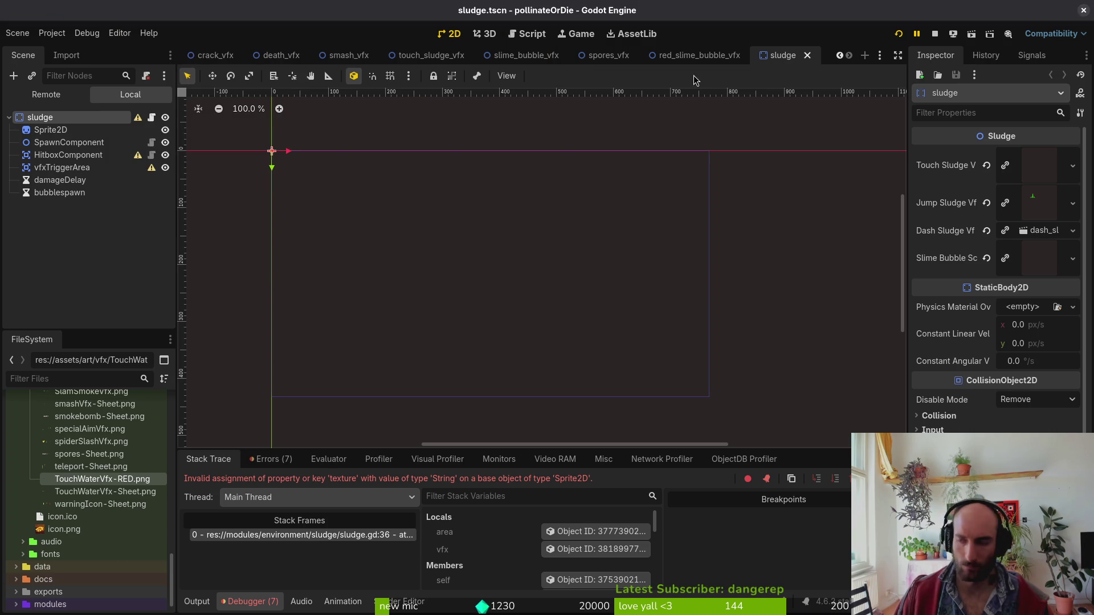
- Launch Neovim in the project folder from the terminal with dasvim
key(alt+Tab)
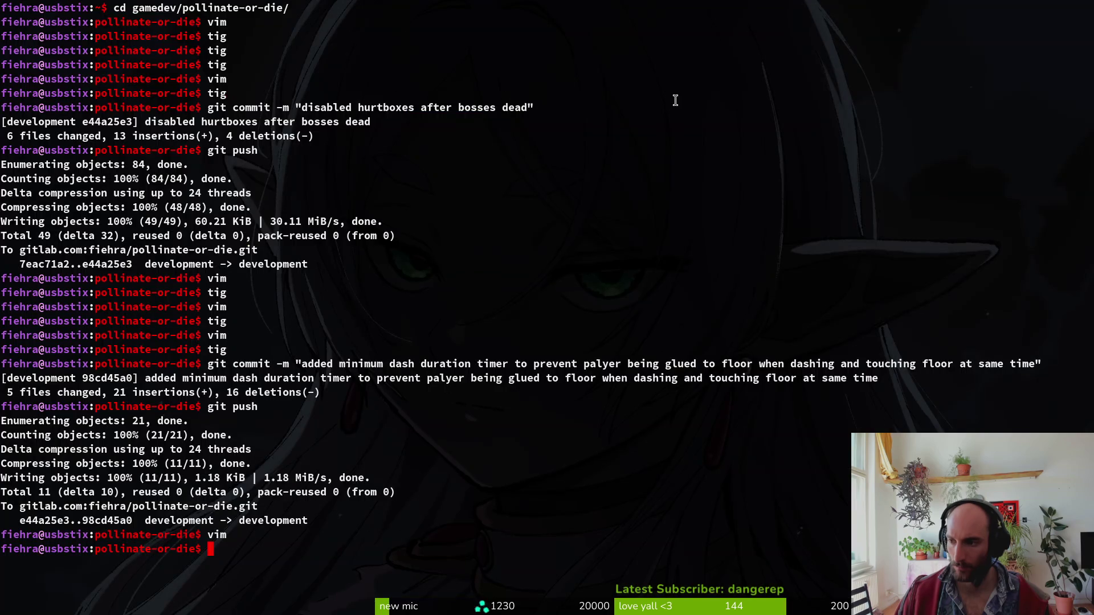
key(Return)
text(dasvim)
key(Return)
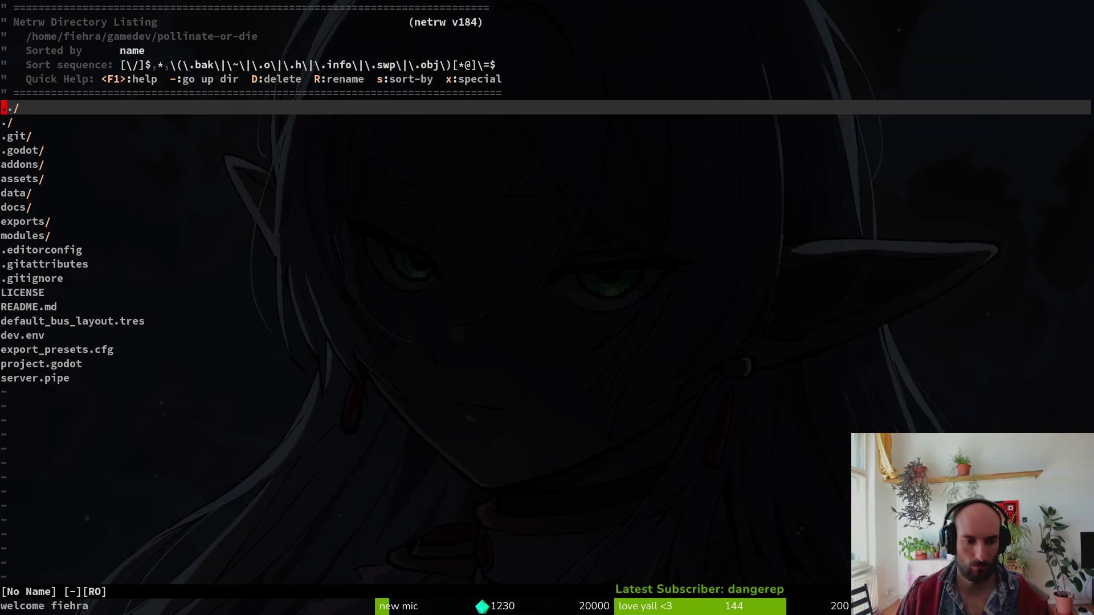
- Search the project files for sludge, then for sludge.gd, to open the script
key(space)
key(f)
key(f)
text(dashslu)
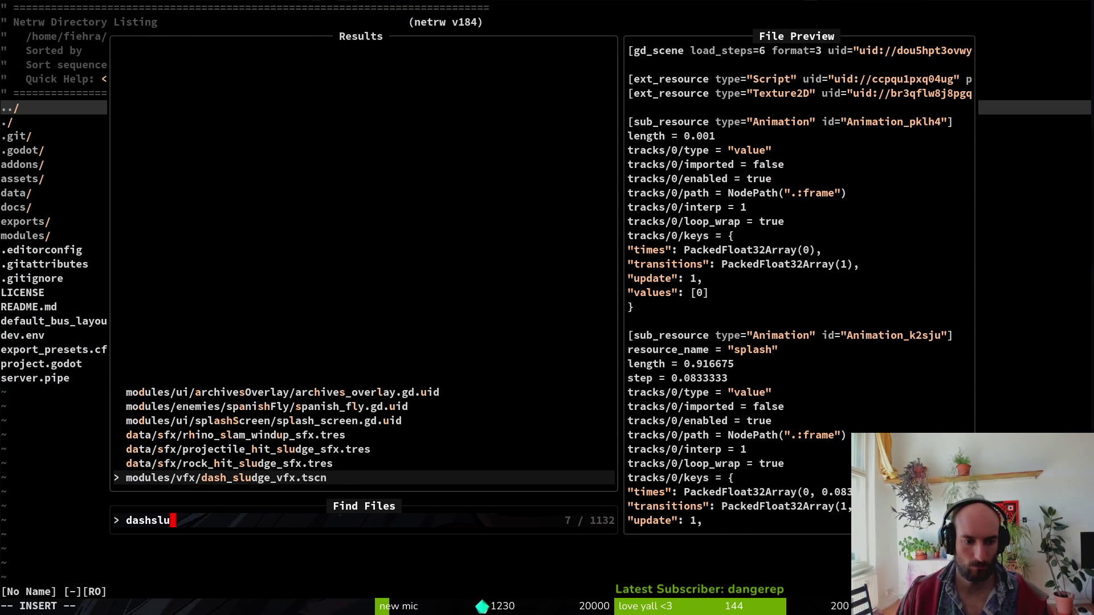
key(BackSpace)
key(BackSpace)
key(BackSpace)
text(sludge)
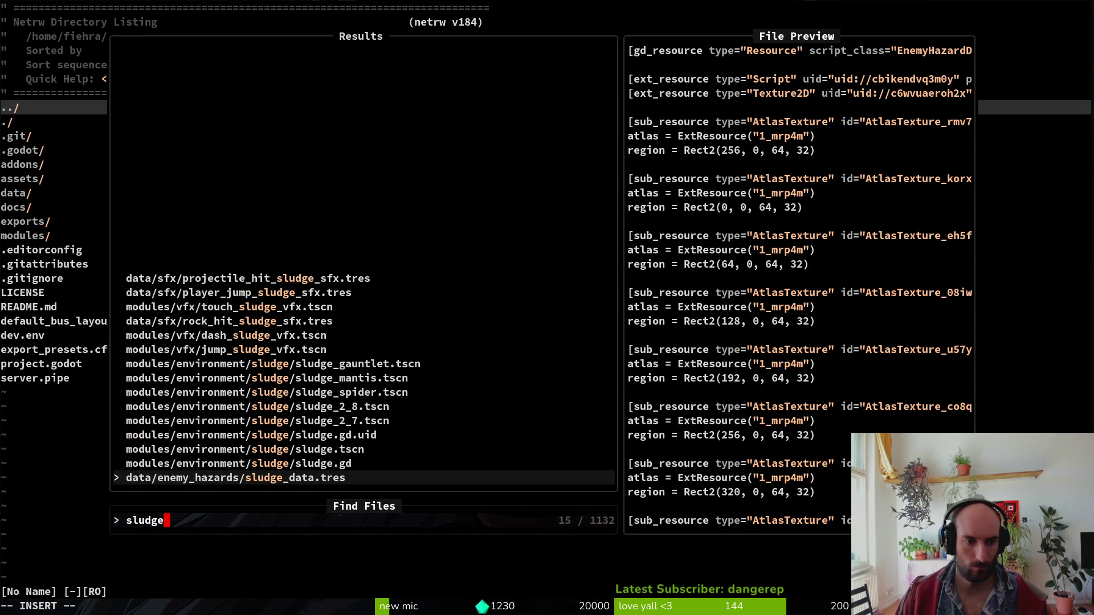
key(Down)
key(Down)
key(Down)
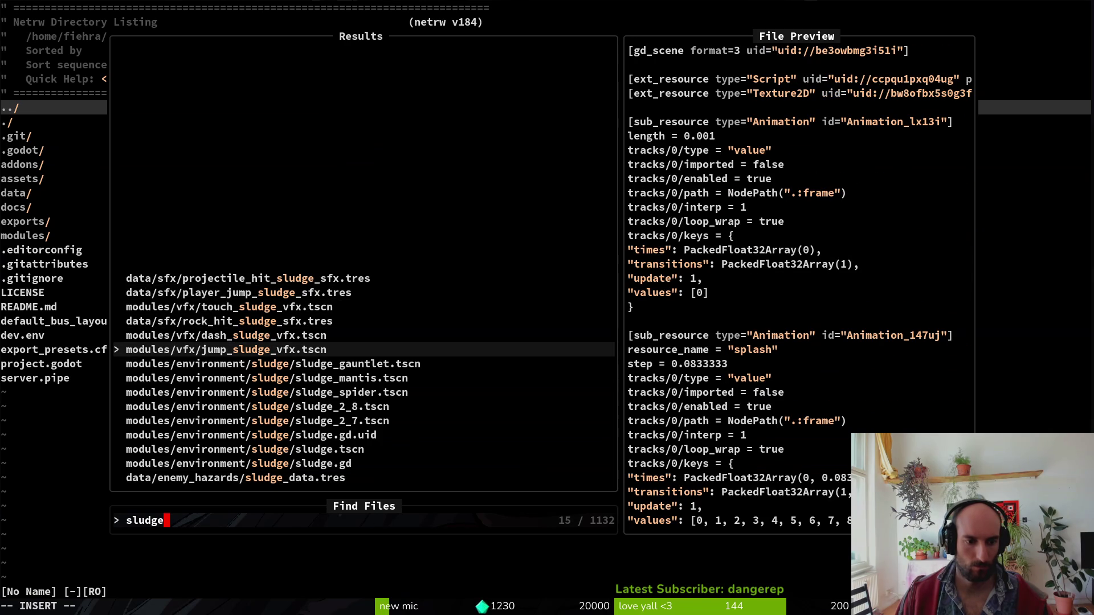
key(Escape)
key(alt+Tab)
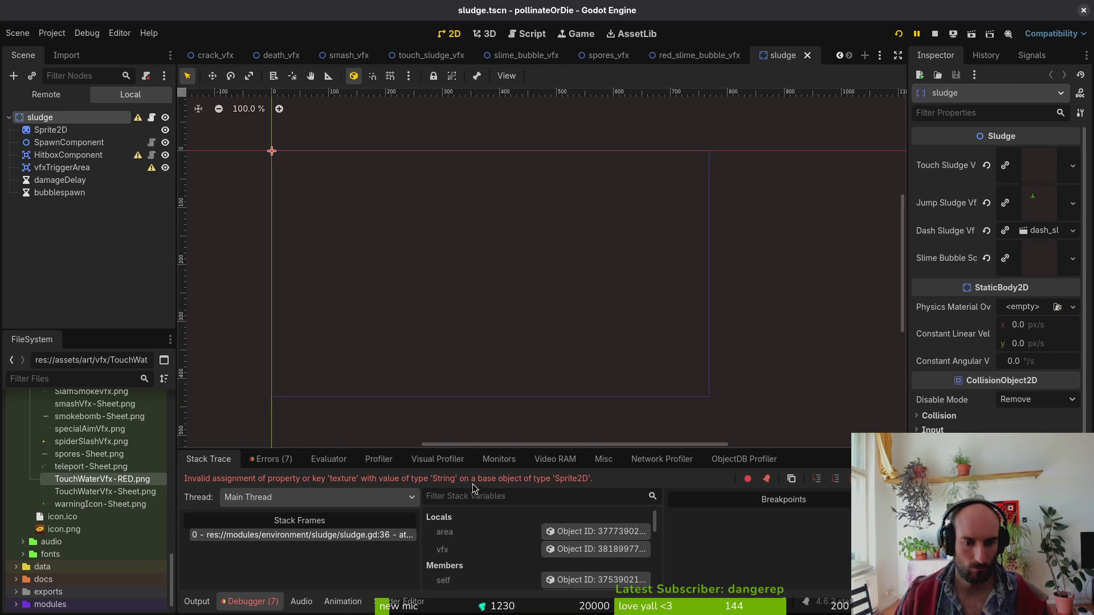
key(alt+Tab)
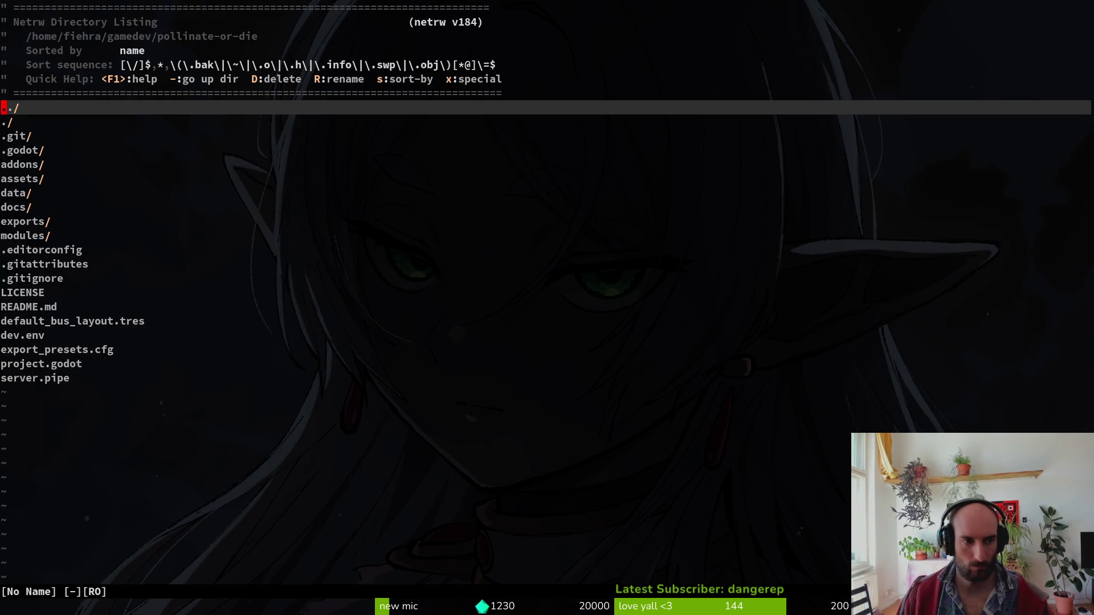
key(space)
key(f)
key(f)
text(sludge.gd)
key(Return)
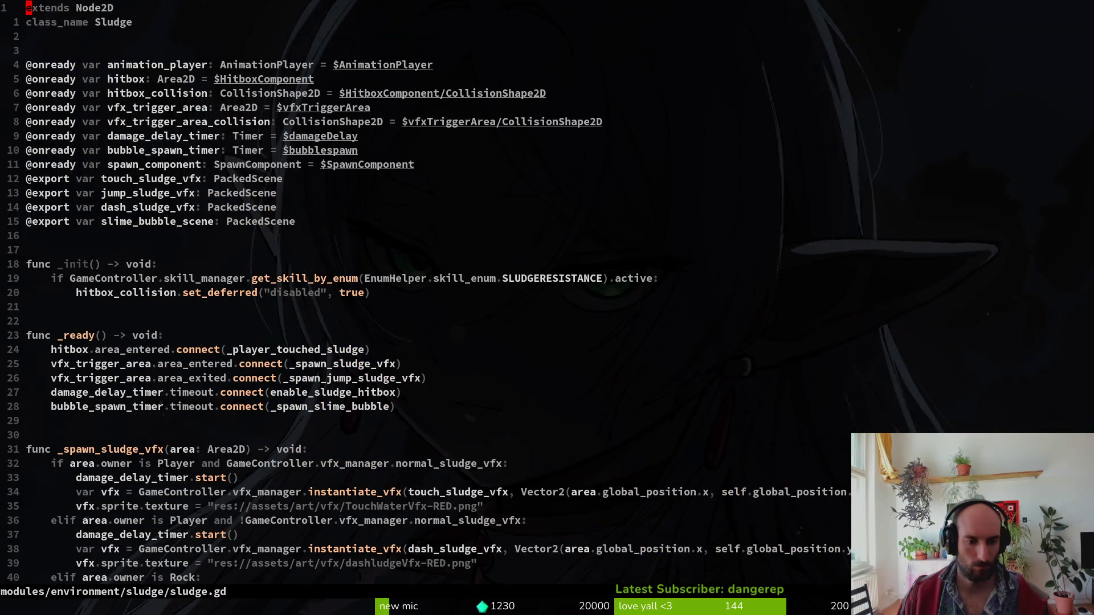
text(:36)
key(Return)
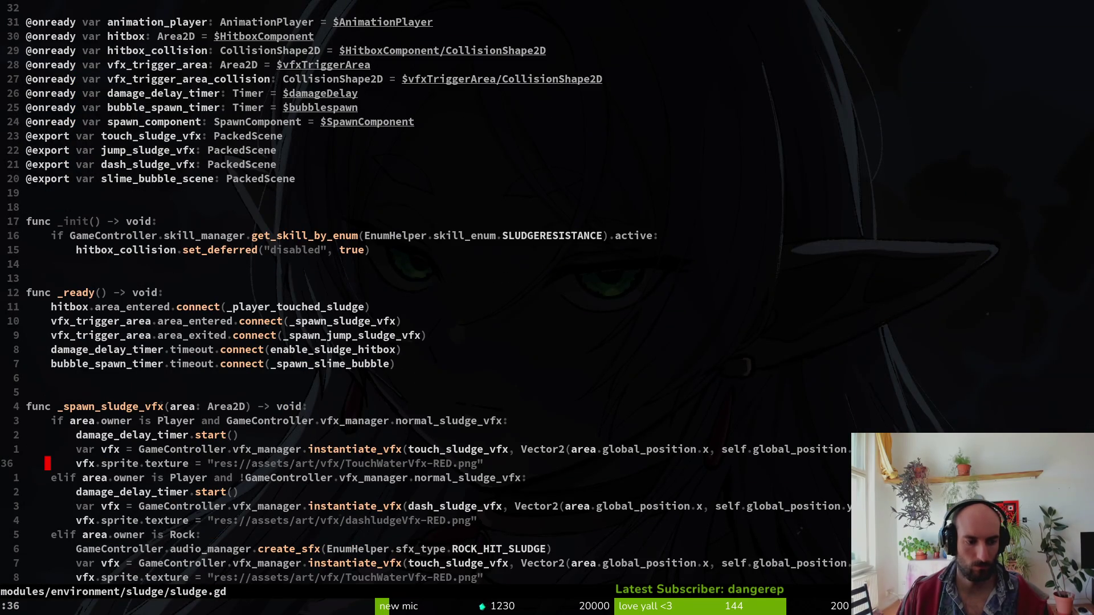
key(shift+v)
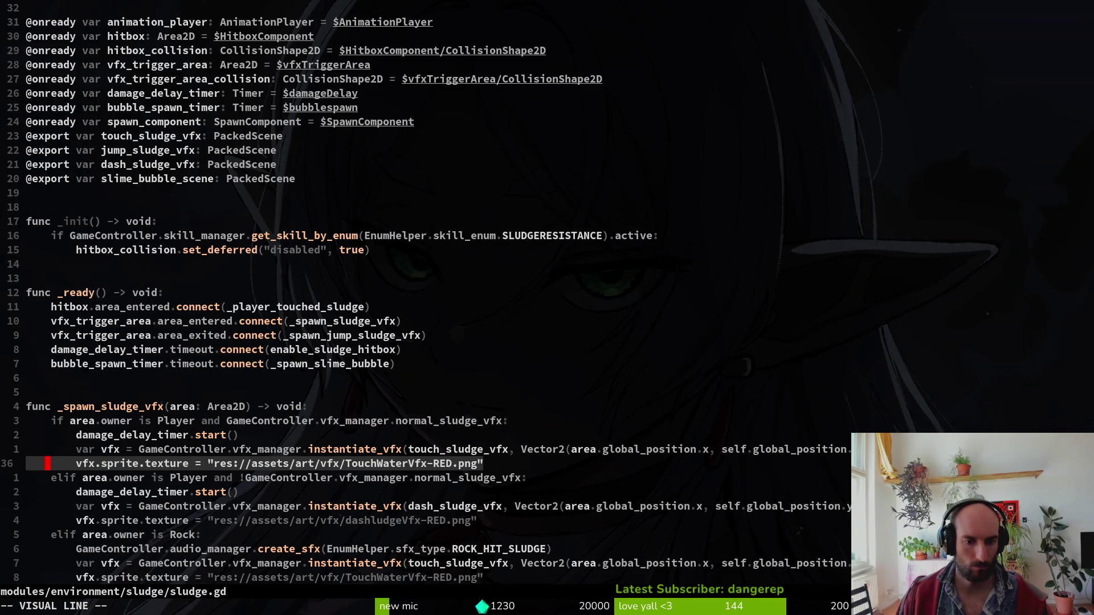
key(Escape)
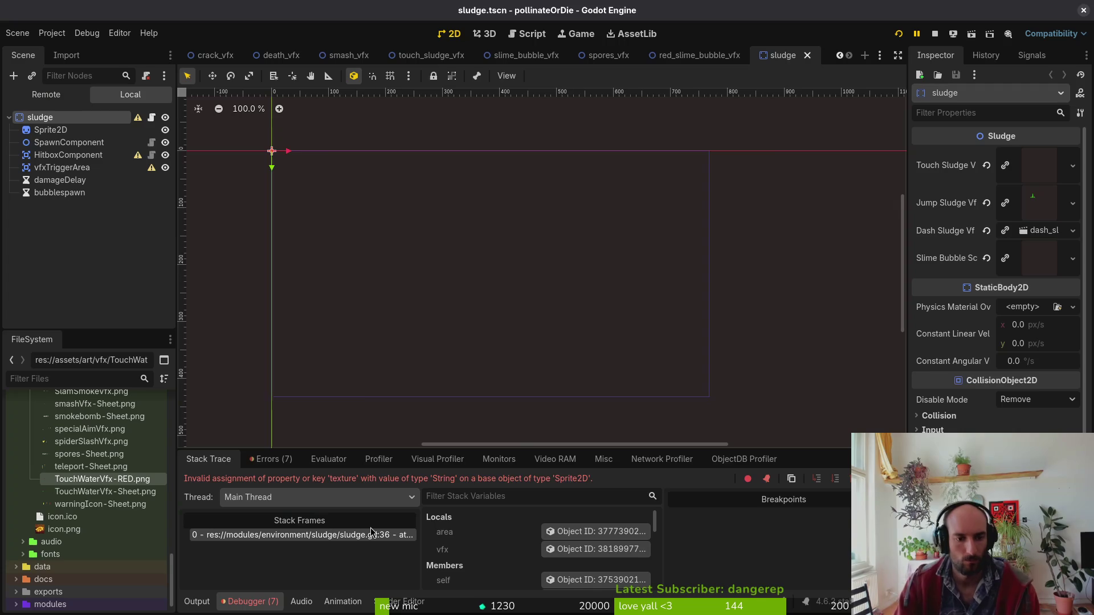
key(ctrl+shift+o)
text(touchsludge)
key(Return)
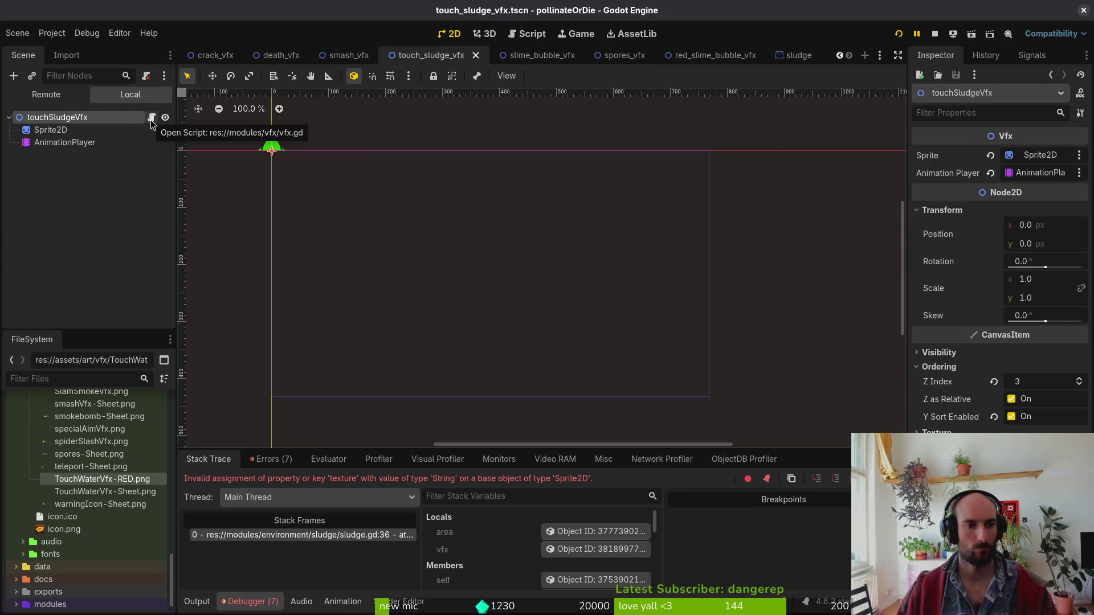
key(alt+Tab)
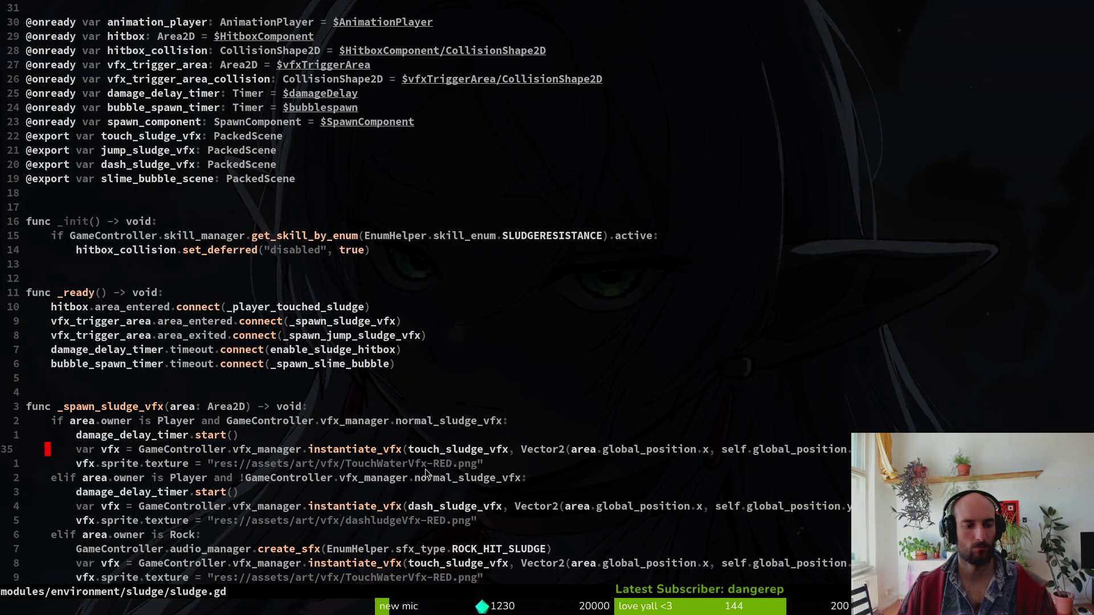
key(alt+Tab)
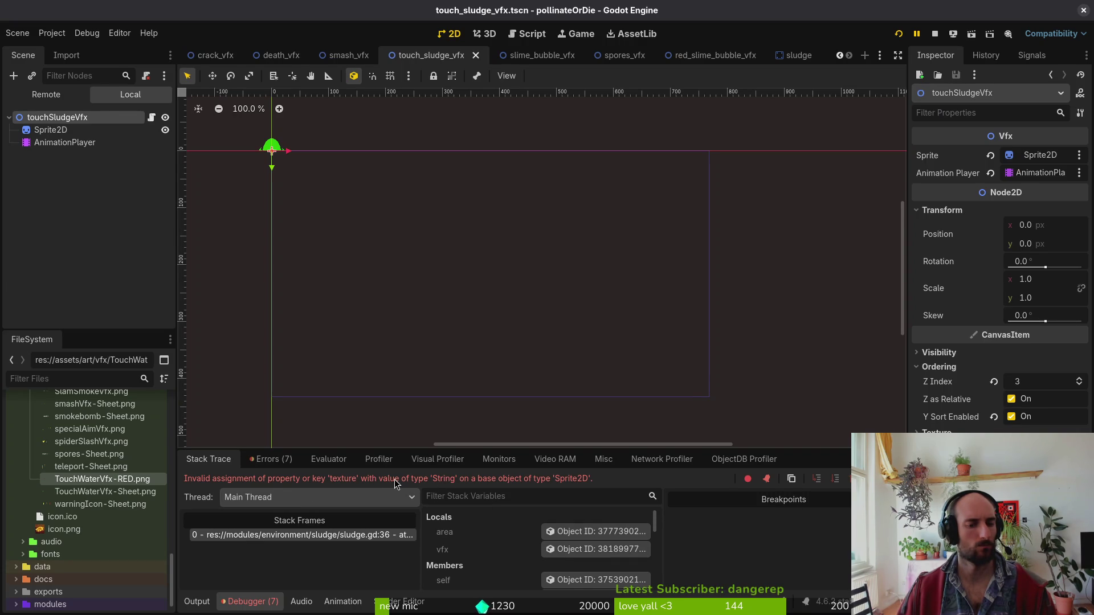
click(326, 537)
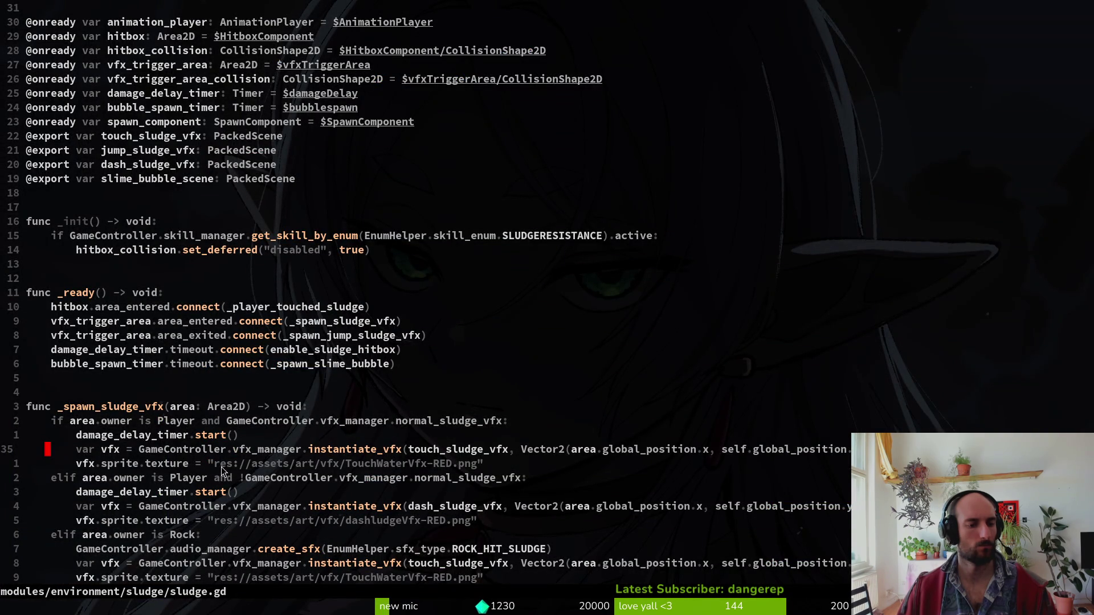
scroll(323, 476, down, 3)
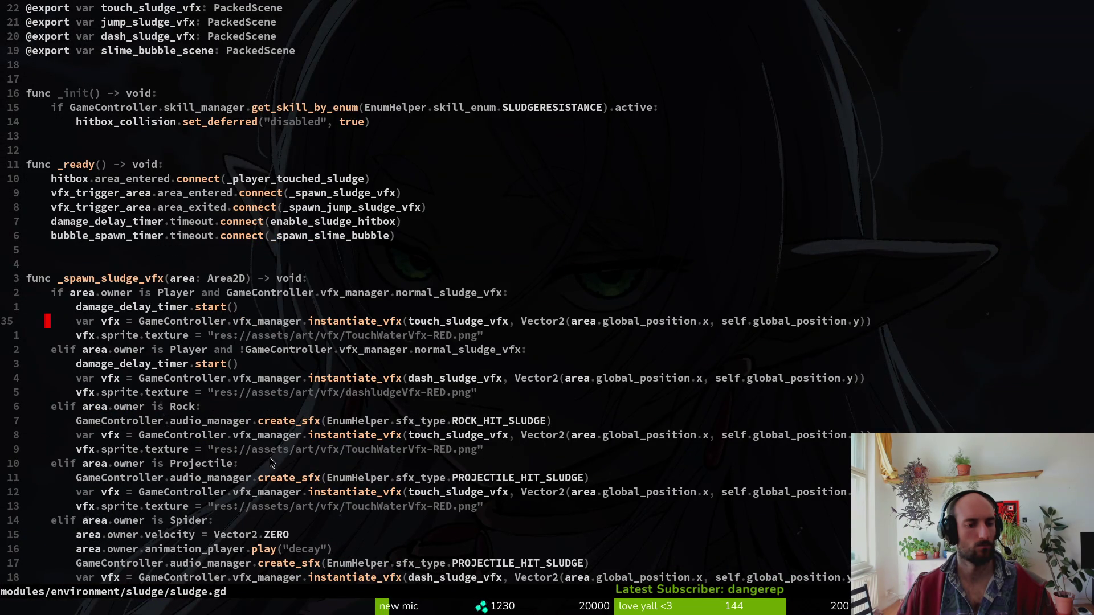
click(211, 335)
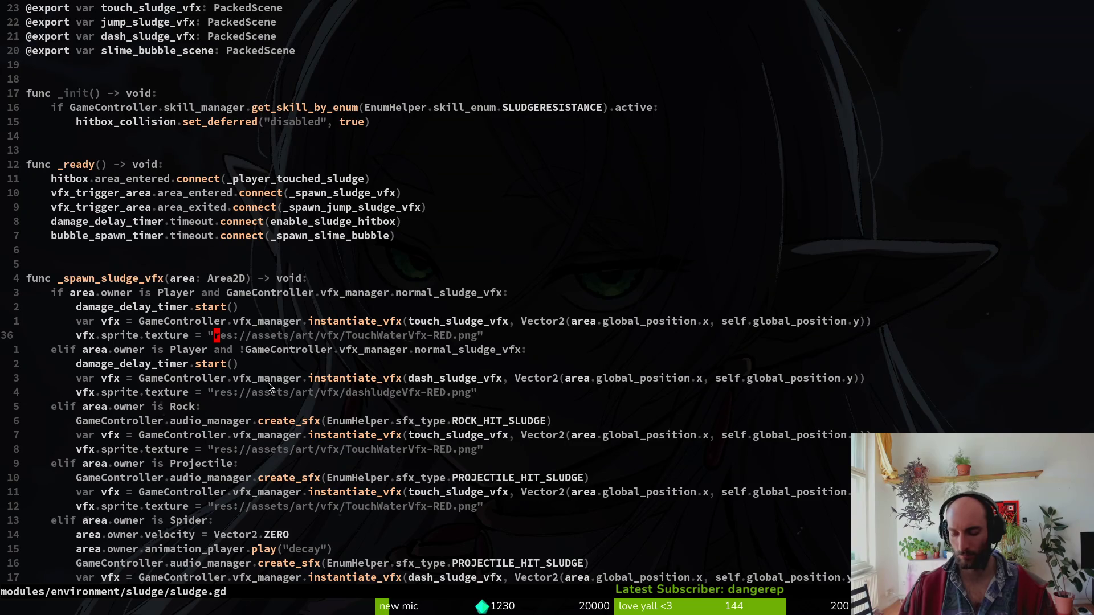
- Try wrapping line 36's texture path in load(), then undo the broken edit
text(sload()
key(Escape)
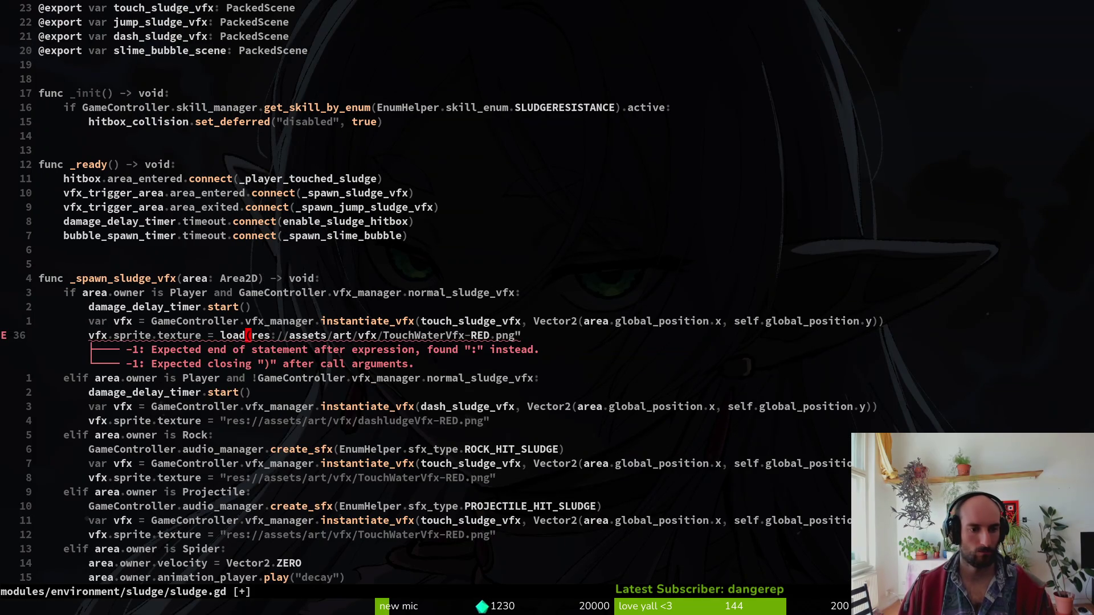
text(As)
key(BackSpace)
key(BackSpace)
key(Escape)
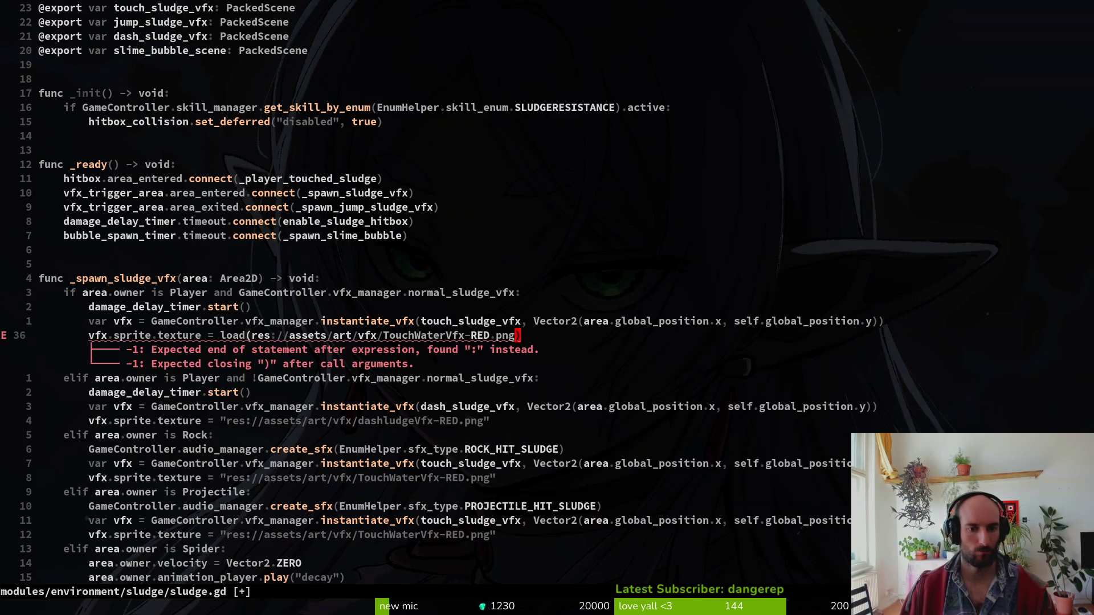
text(A))
key(Escape)
key(u)
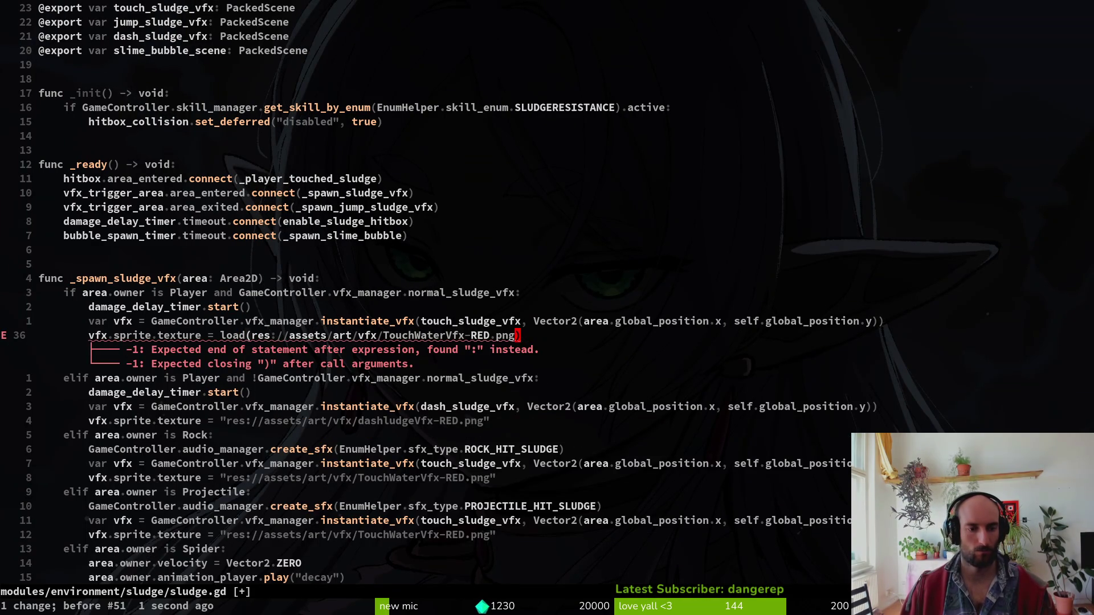
key(u)
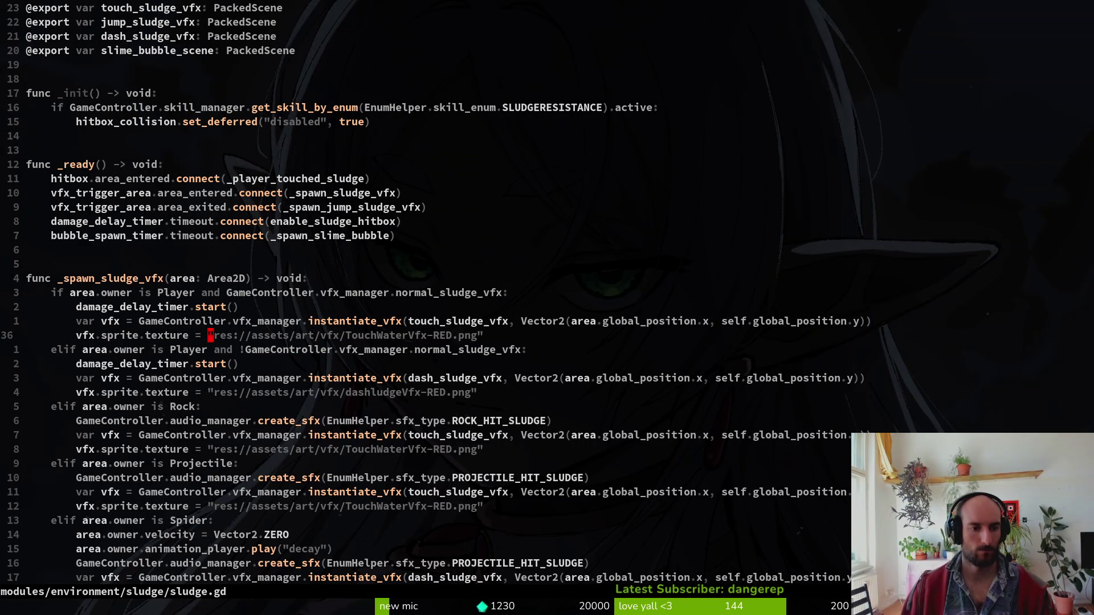
- Wrap the texture paths on line 36 and in the Projectile and Spider branches in load()
text(iload()
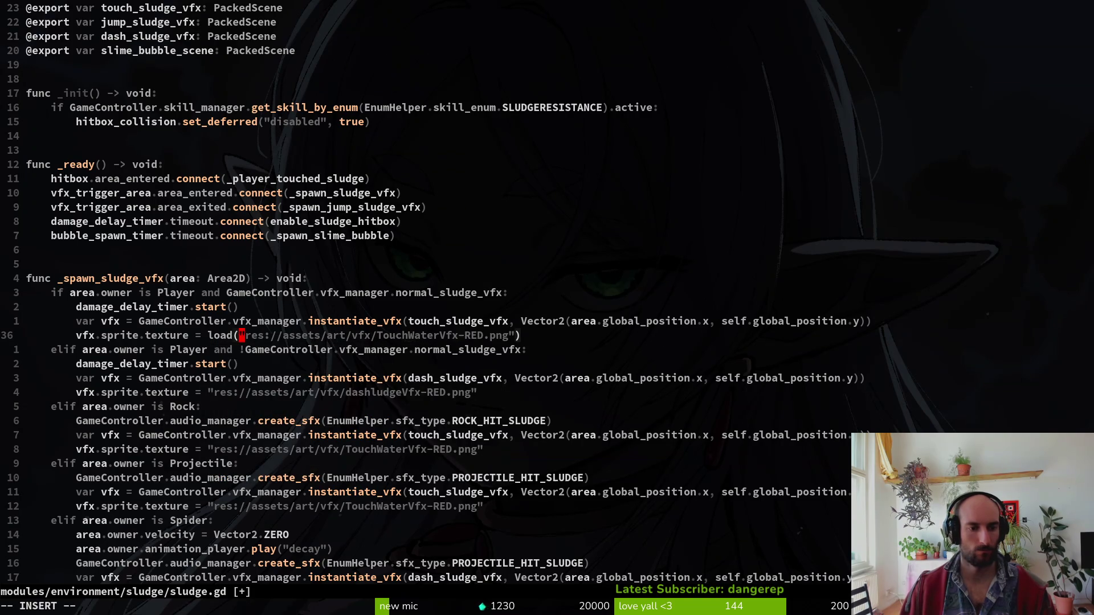
key(Escape)
key(A)
key(Escape)
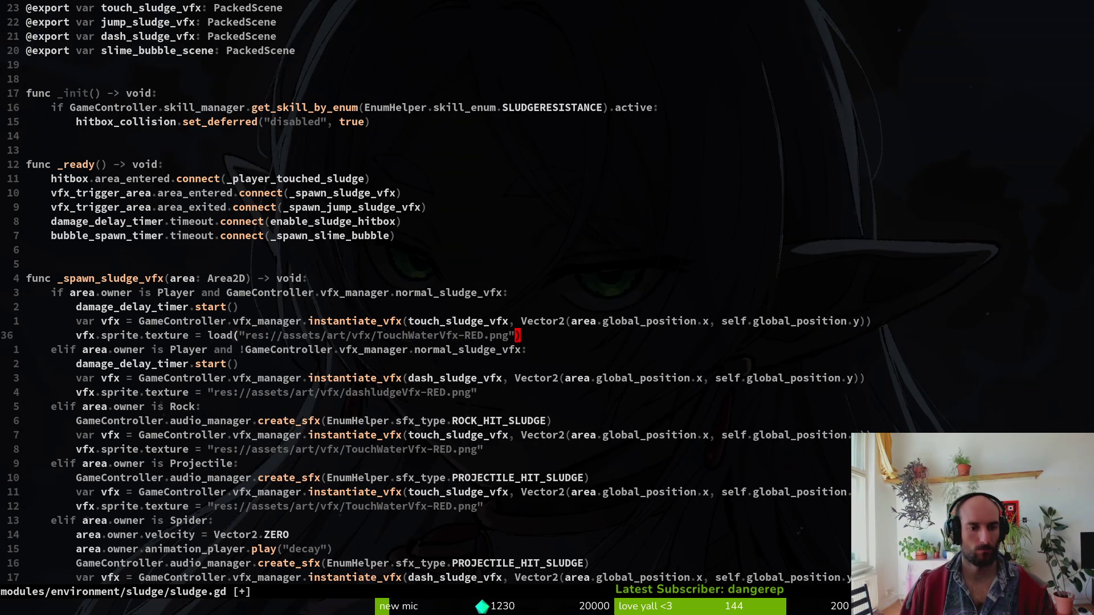
key(j)
key(j)
key(j)
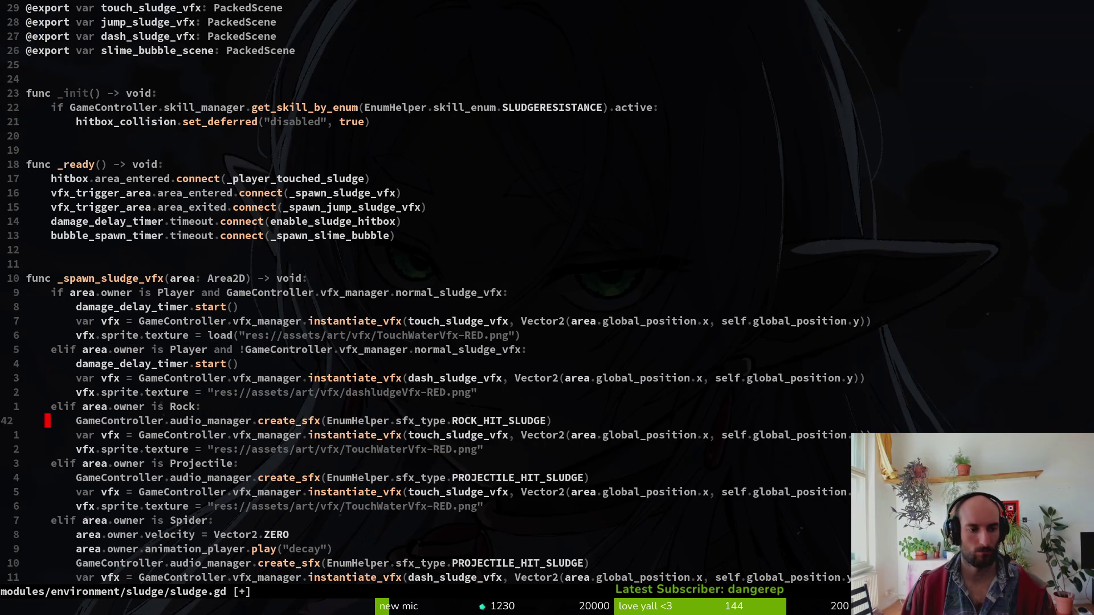
key(j)
key(j)
key(j)
key(period)
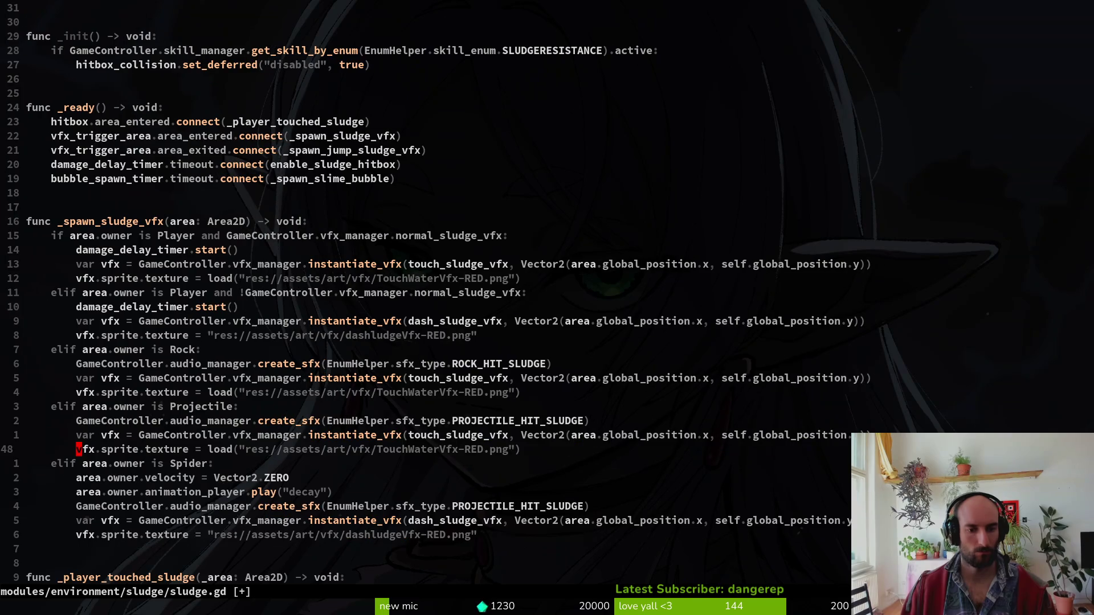
key(j)
key(j)
key(j)
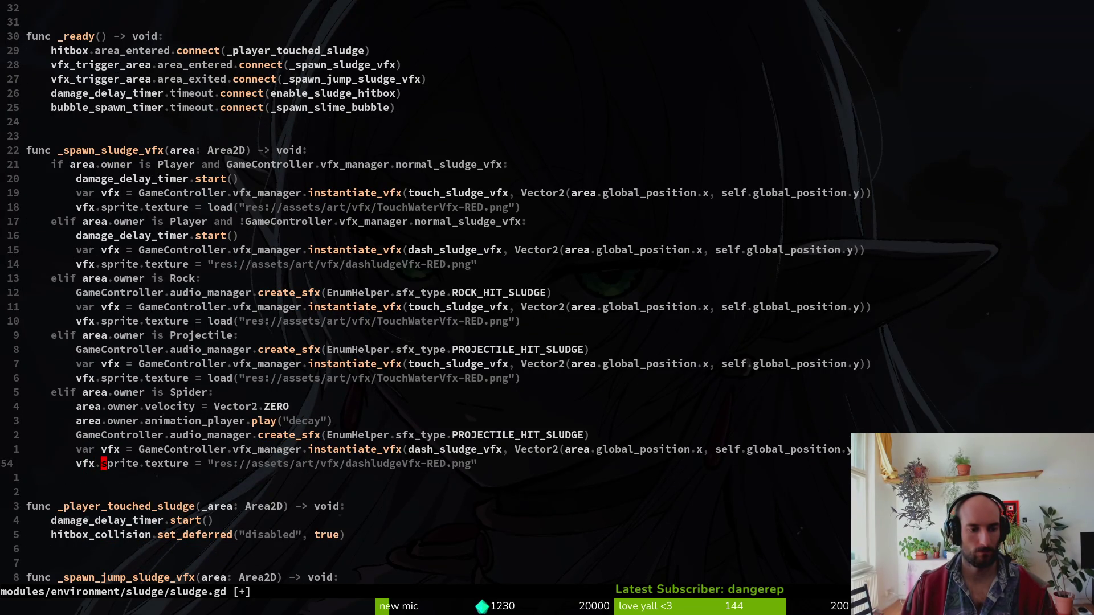
text(load()
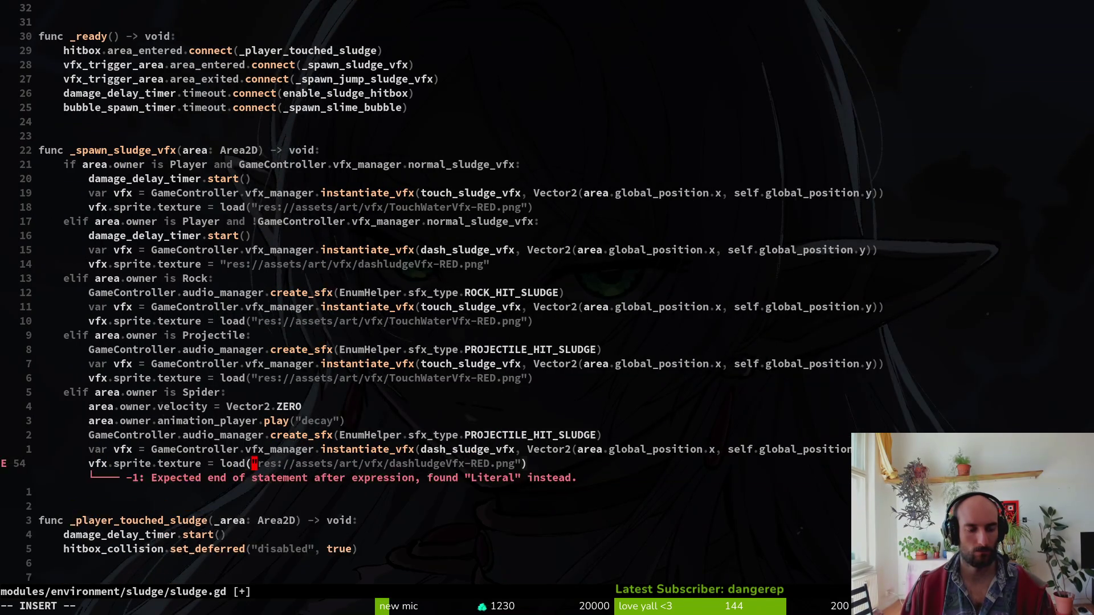
key(Escape)
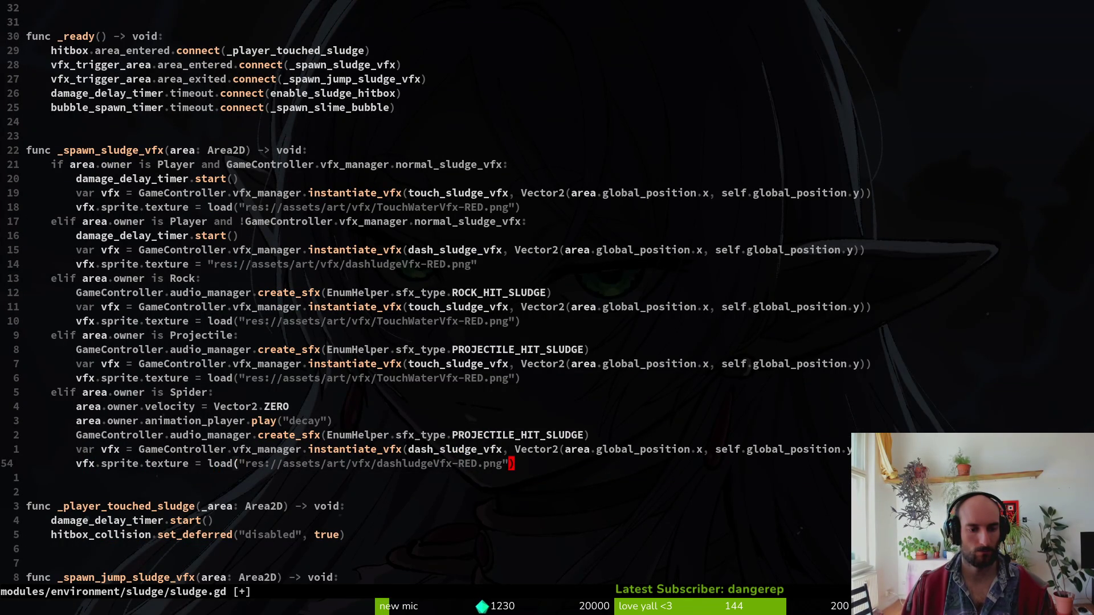
- Wrap the dash texture path in load() and save sludge.gd
key(k)
key(k)
key(k)
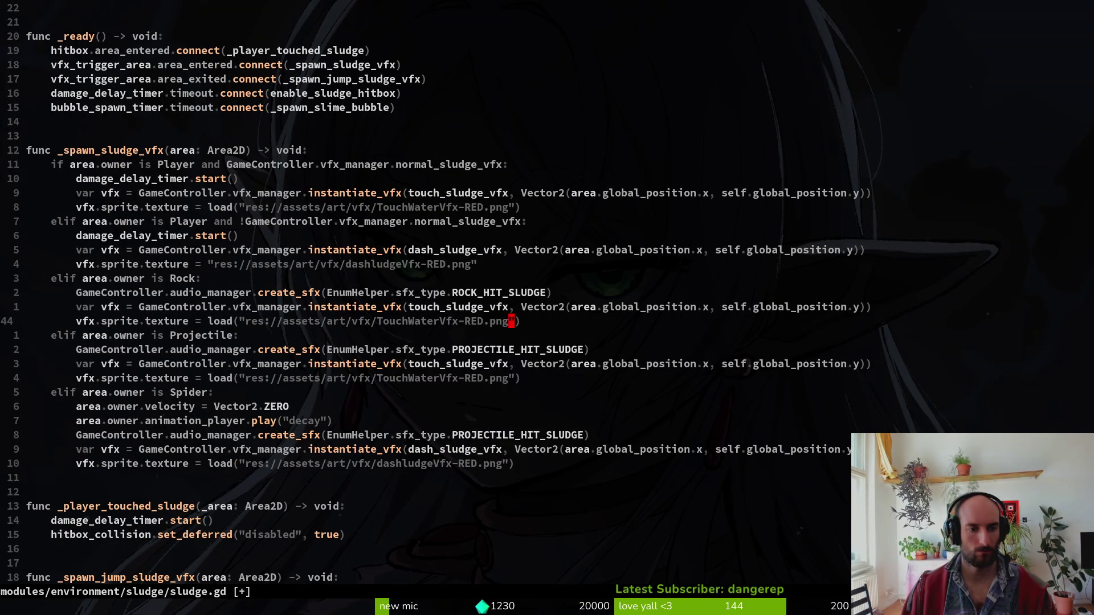
key(k)
key(k)
key(k)
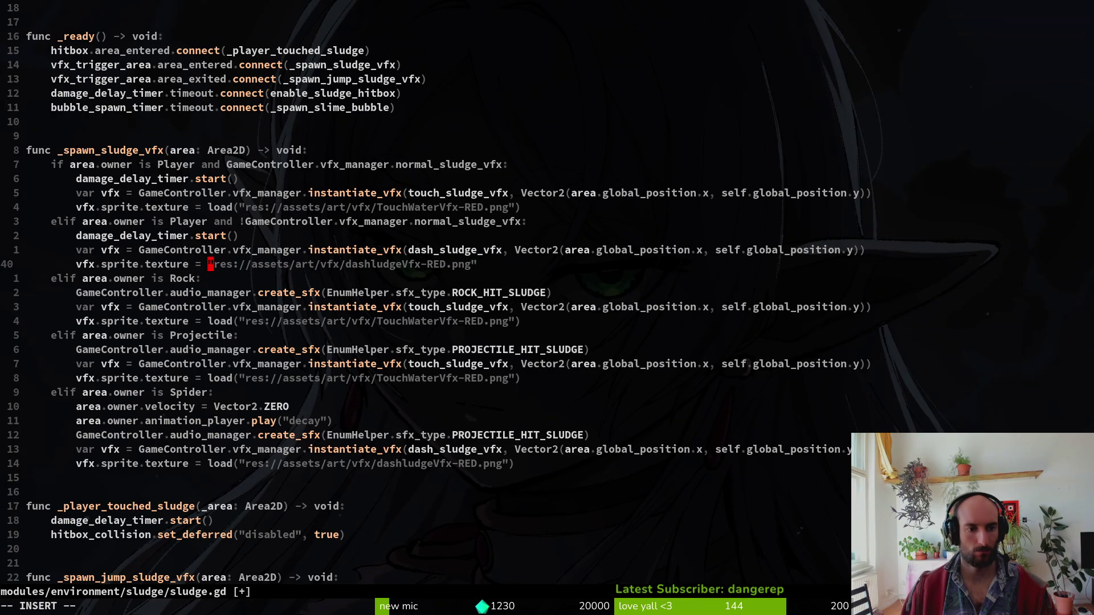
text(load)
key(Tab)
text(()
key(Escape)
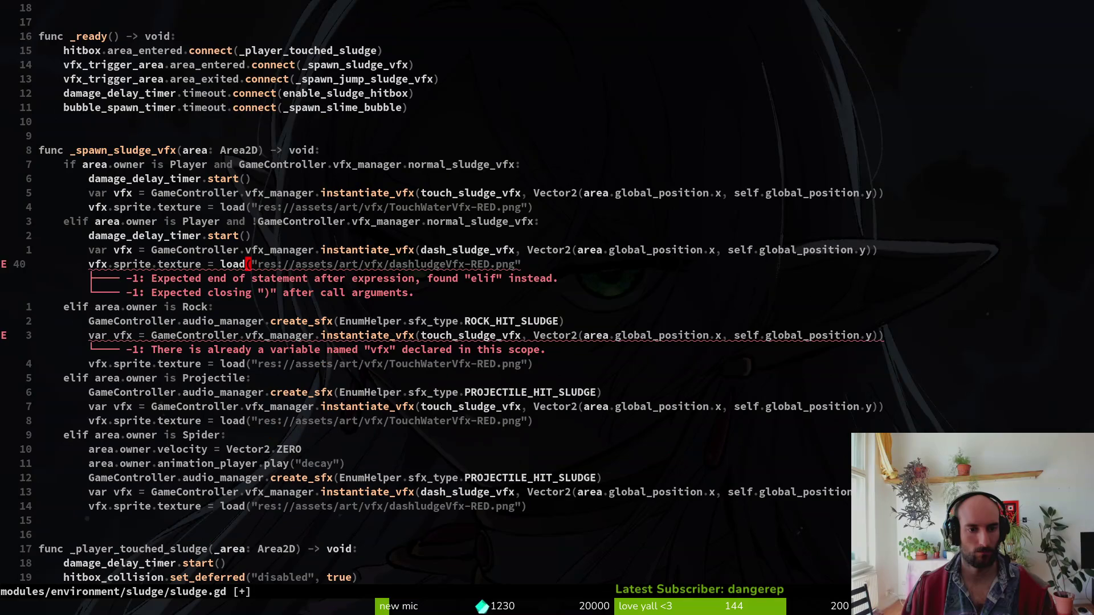
text())
key(Escape)
text(k:w)
key(Return)
key(k)
key(k)
key(k)
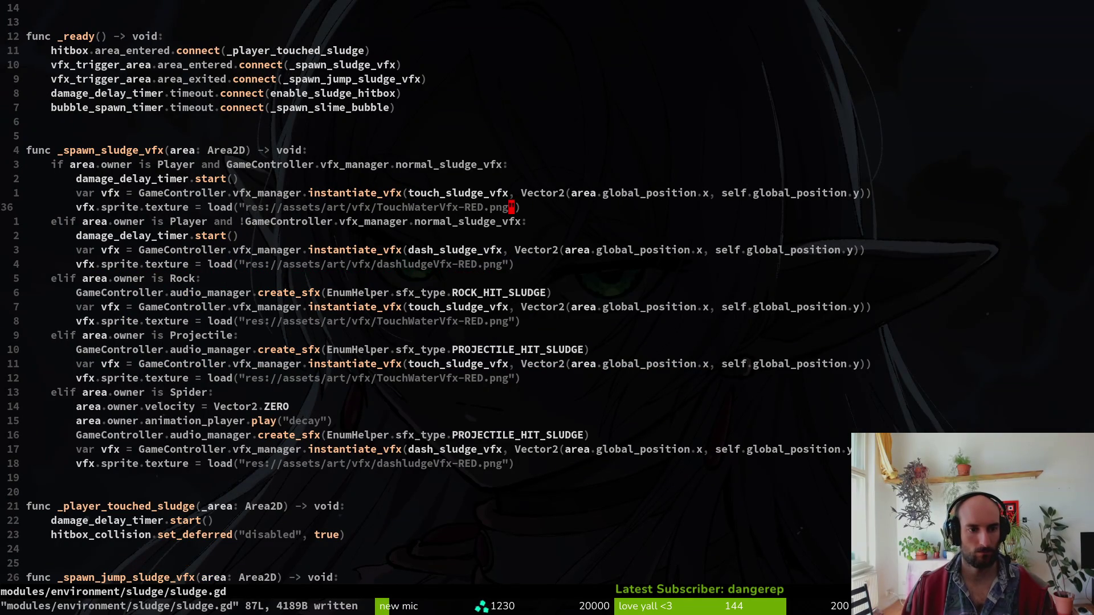
- Replace the ArenaMantis jump texture line with the copied dash load line
key(j)
key(j)
key(j)
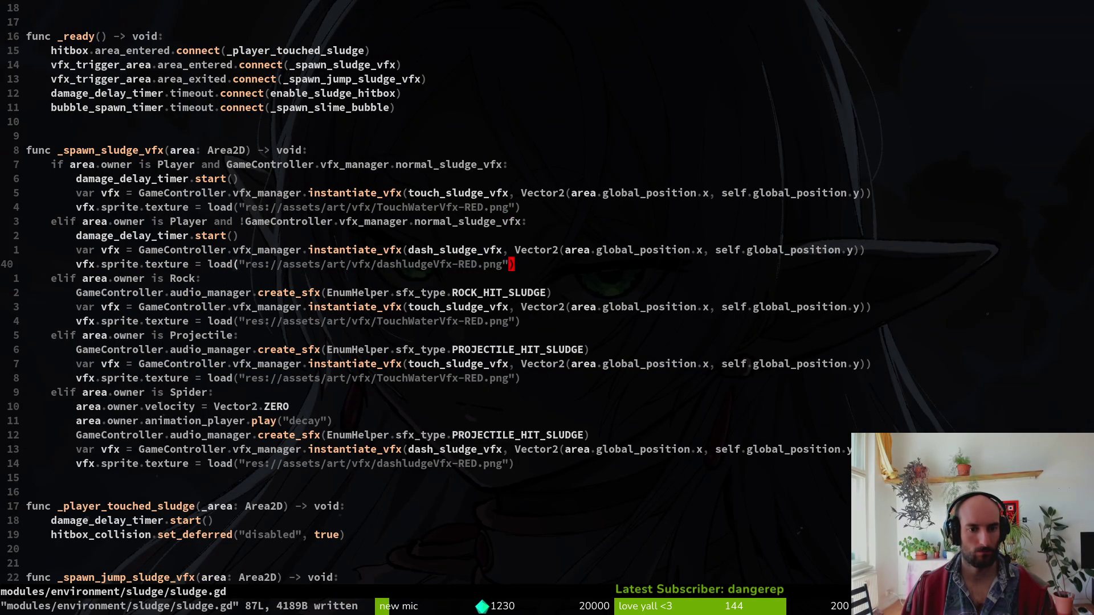
key(ctrl+d)
key(j)
key(j)
key(j)
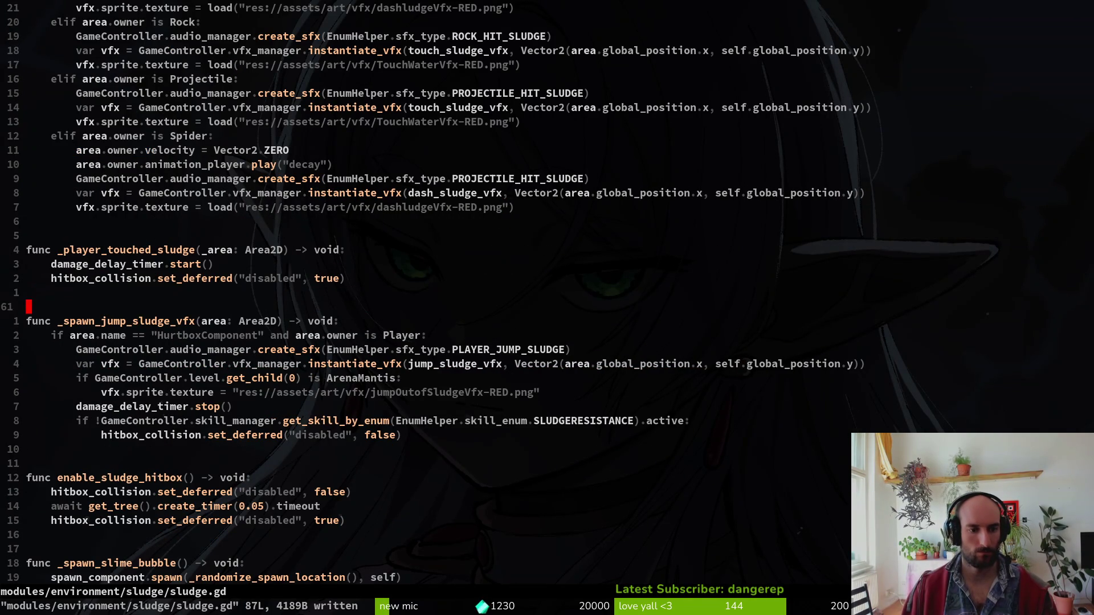
key(V)
key(p)
key(greater)
key(greater)
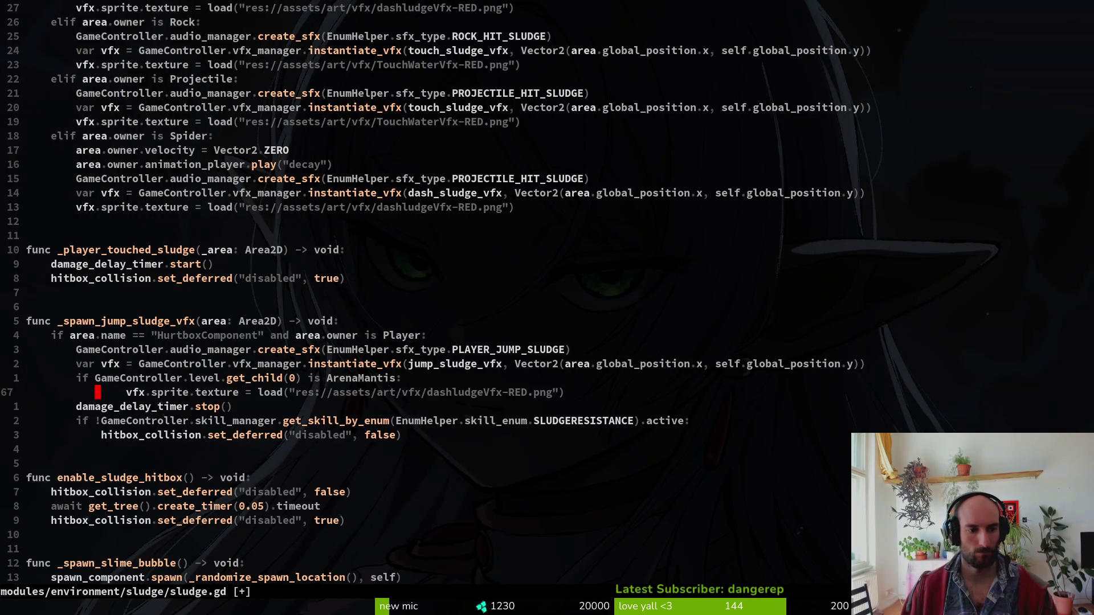
- Dedent line 67 by one level and save sludge.gd with :w
key(V)
key(less)
text(:w)
key(Return)
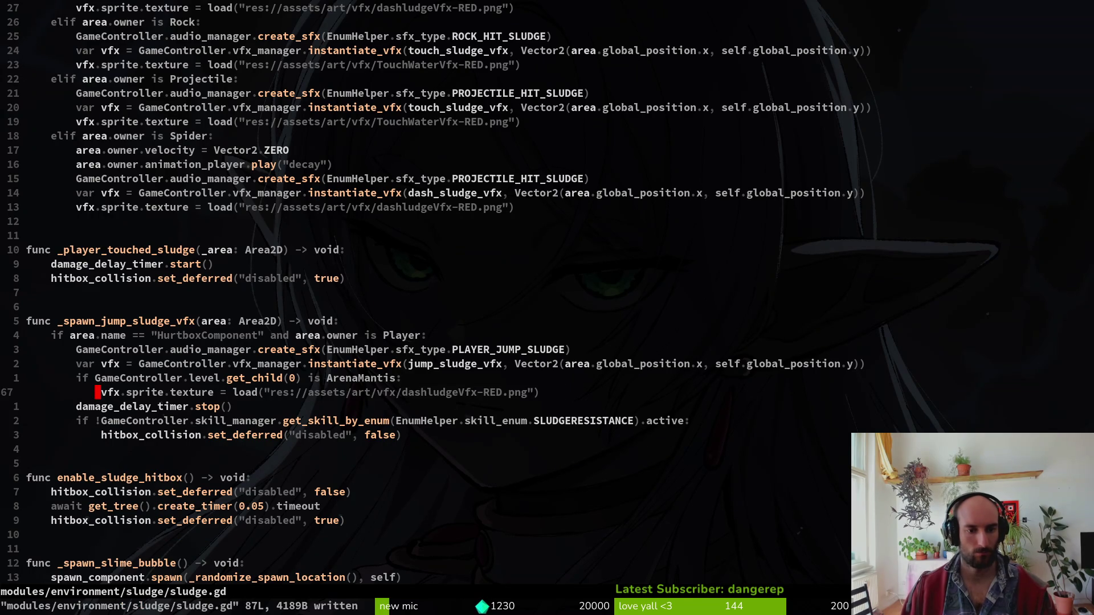
- Load the mantis level in the running game, then return to the editor
key(alt+Tab)
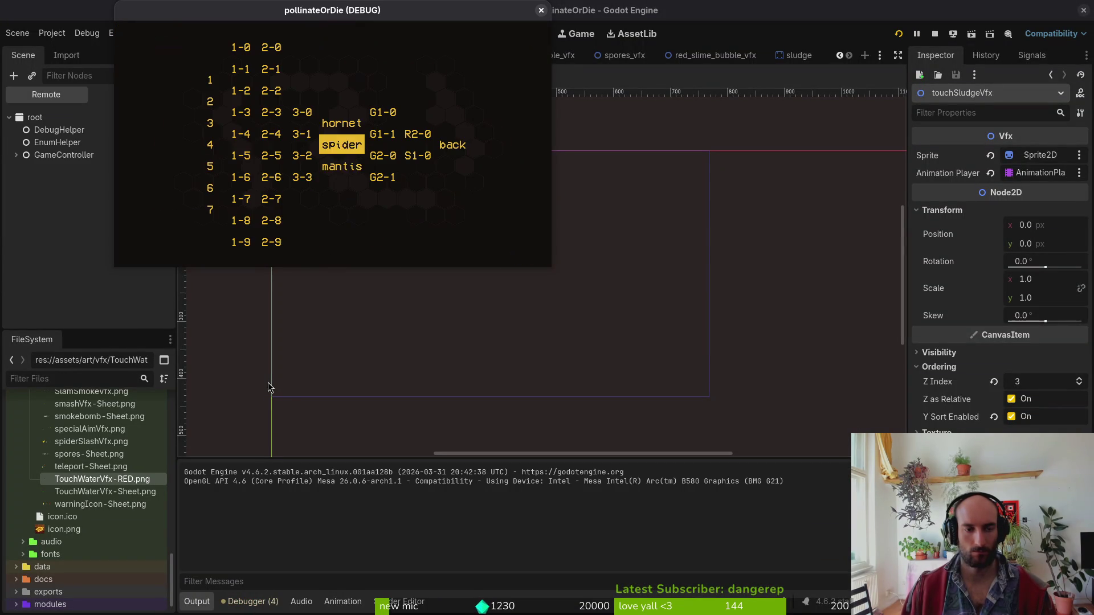
key(Return)
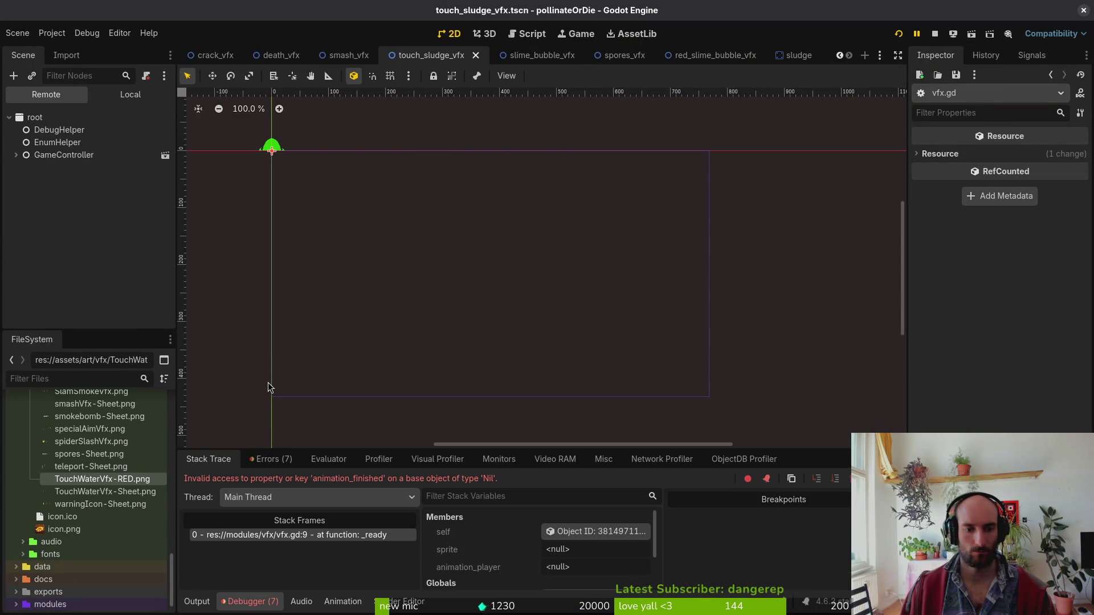
key(F12)
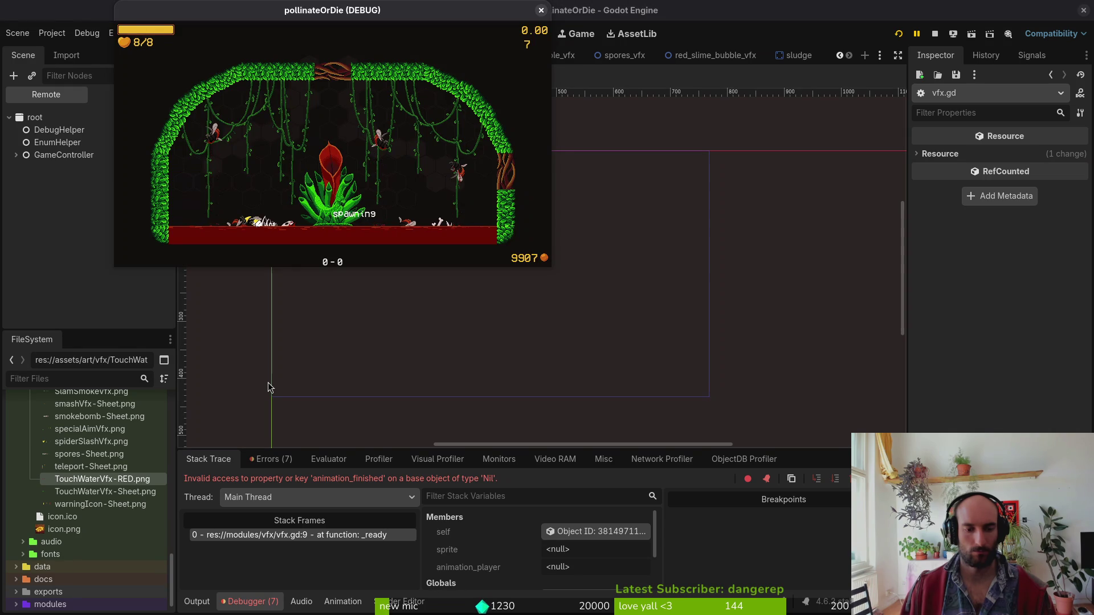
click(268, 383)
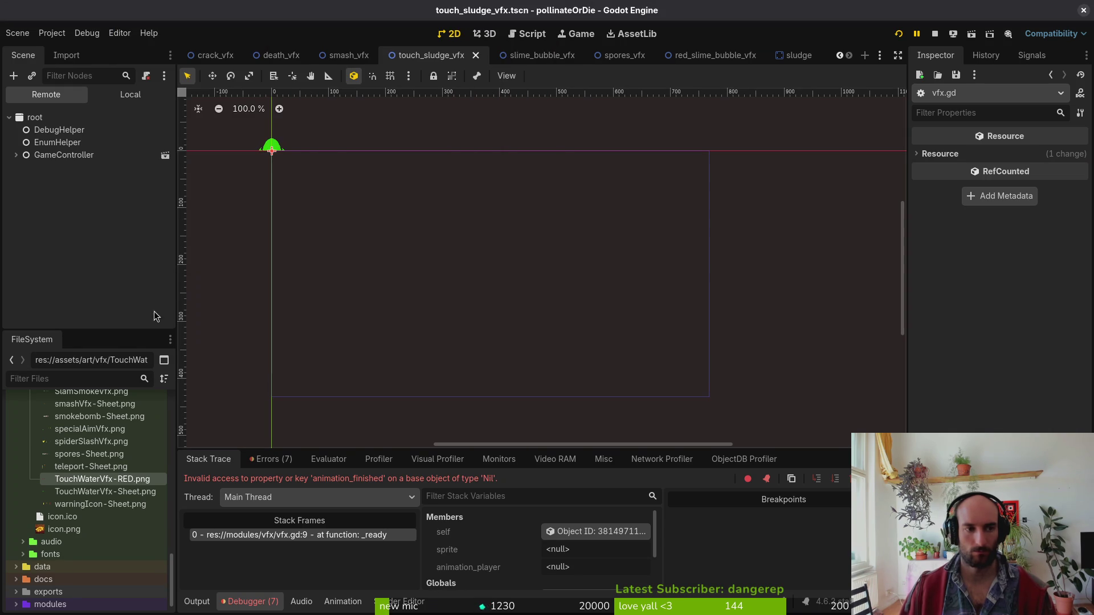
- Show touch_sludge_vfx's Local node tree and inspect the Sprite2D and touchSludgeVfx root nodes
click(130, 94)
click(86, 129)
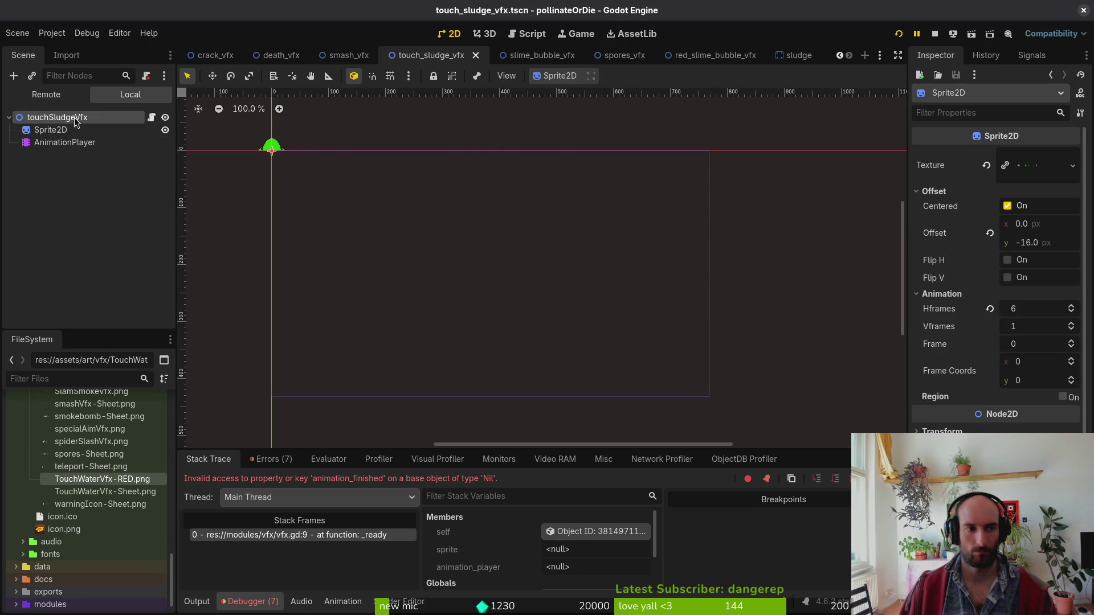
click(76, 118)
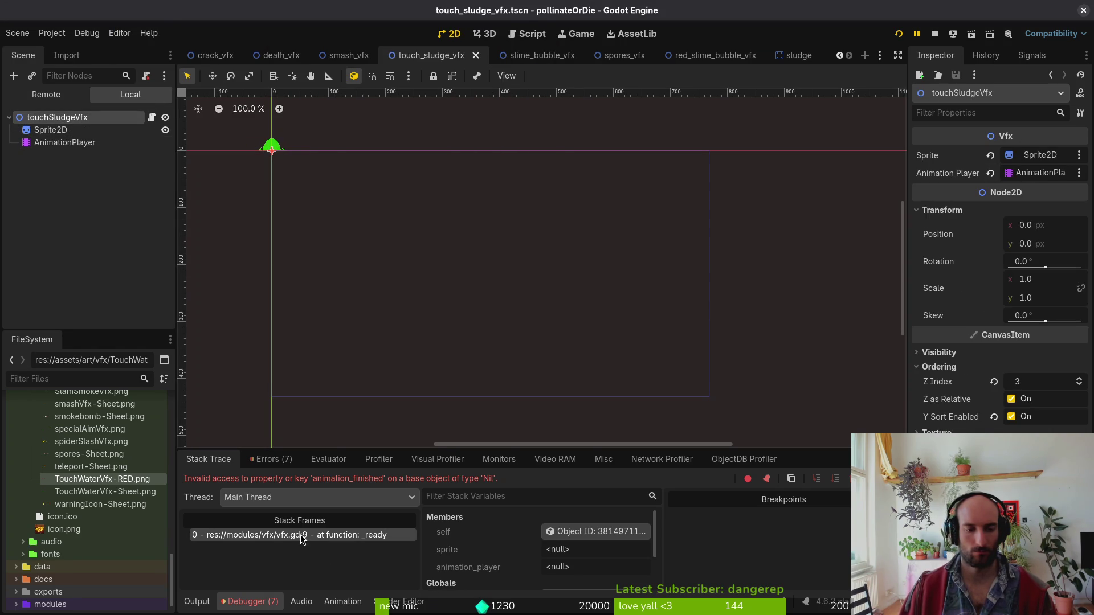
- Open vfx.gd via file search and comment out its await animation_finished line
key(alt+Tab)
key(alt+Tab)
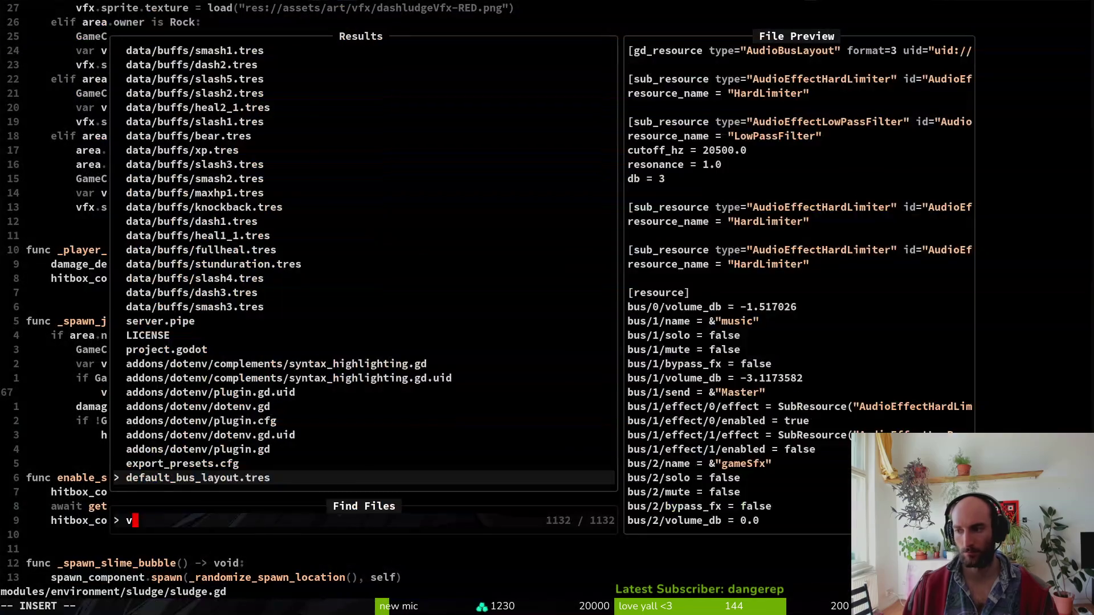
text(vfxgd)
key(Return)
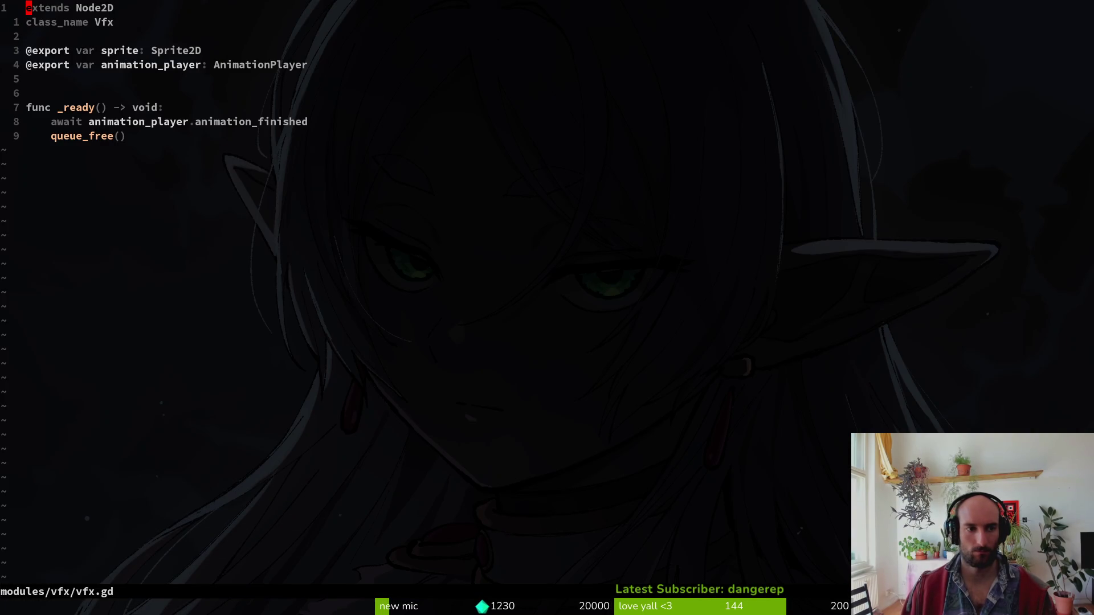
key(j)
key(j)
key(j)
key(shift+v)
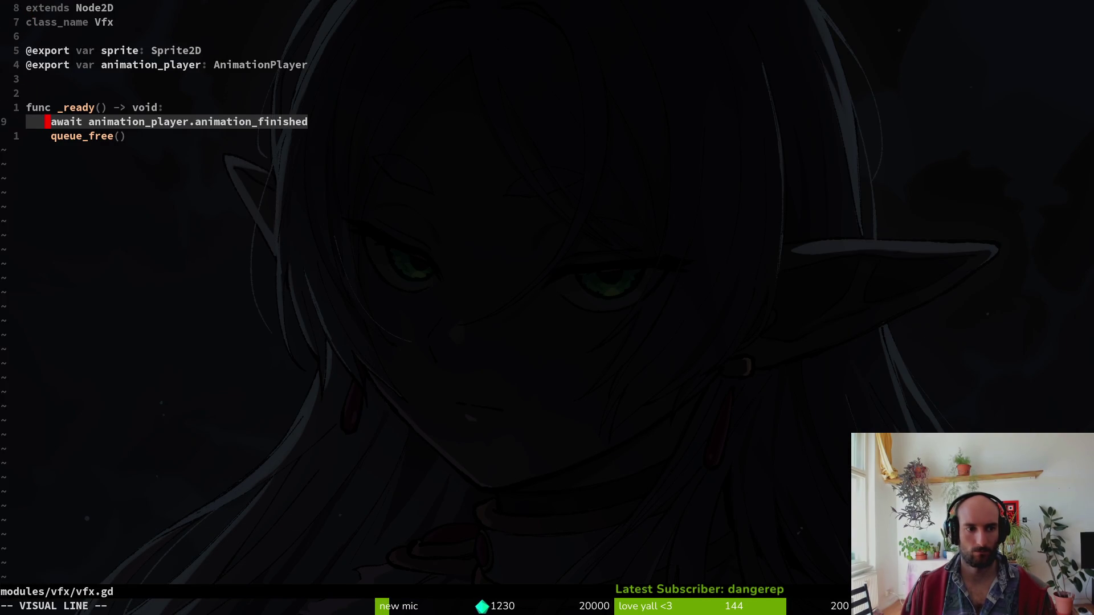
key(g)
key(c)
key(F5)
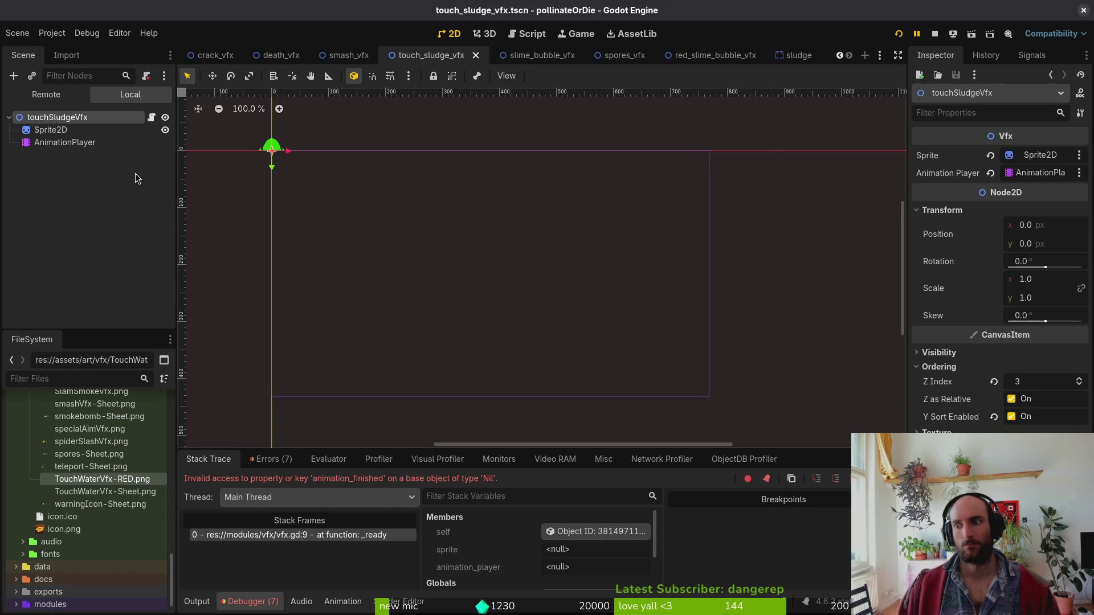
- Quick-open touch_sludge_vfx.tscn, after first searching dashsludg
key(shift+alt+o)
text(dashsludg)
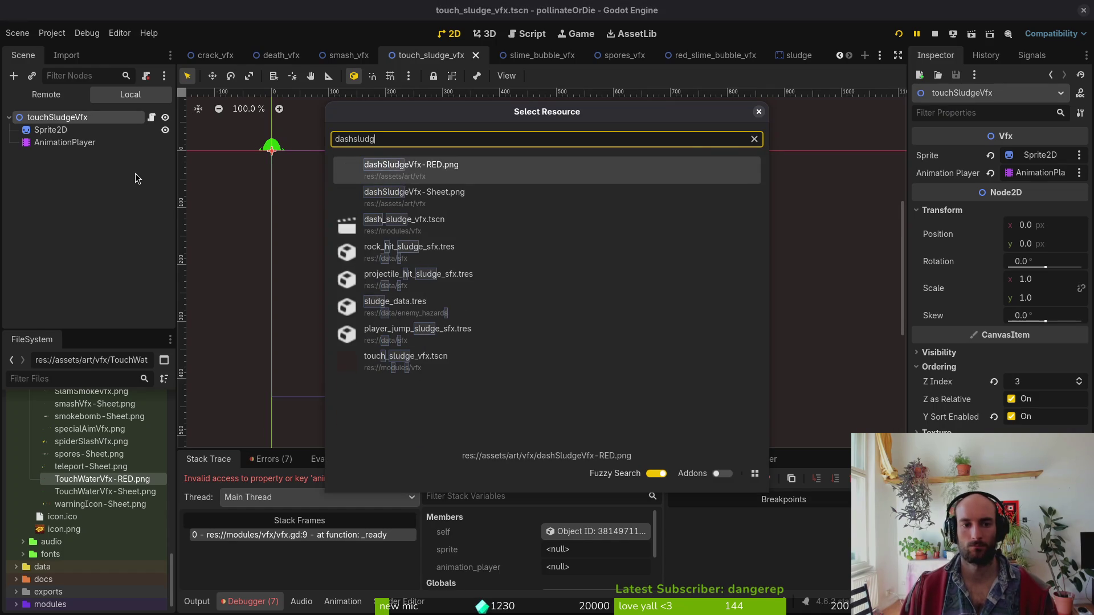
key(Down)
key(Down)
key(Up)
key(Up)
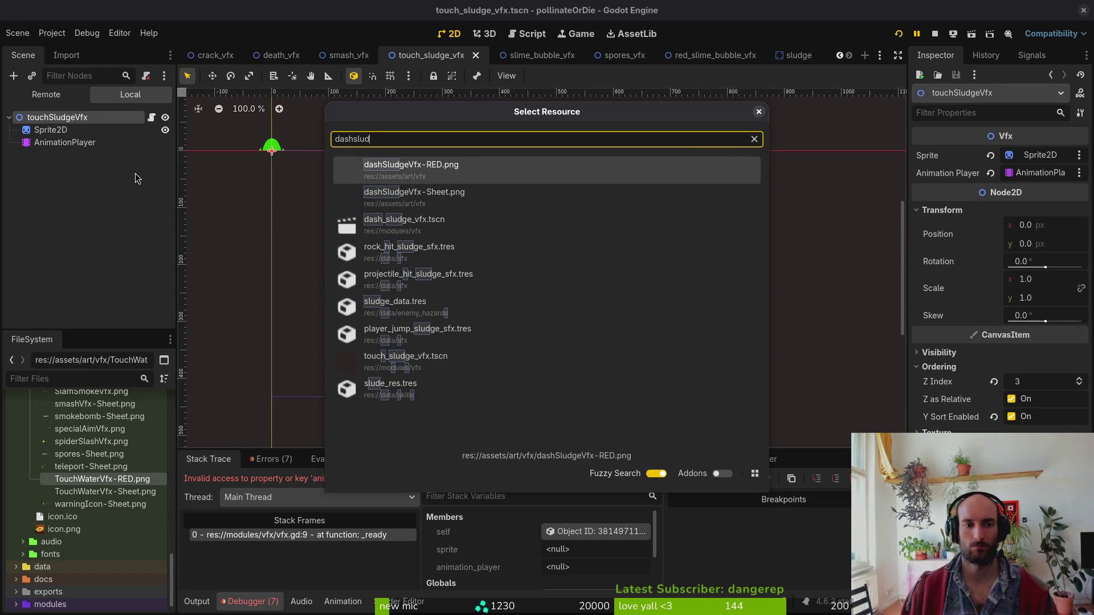
key(ctrl+a)
text(touch)
key(Return)
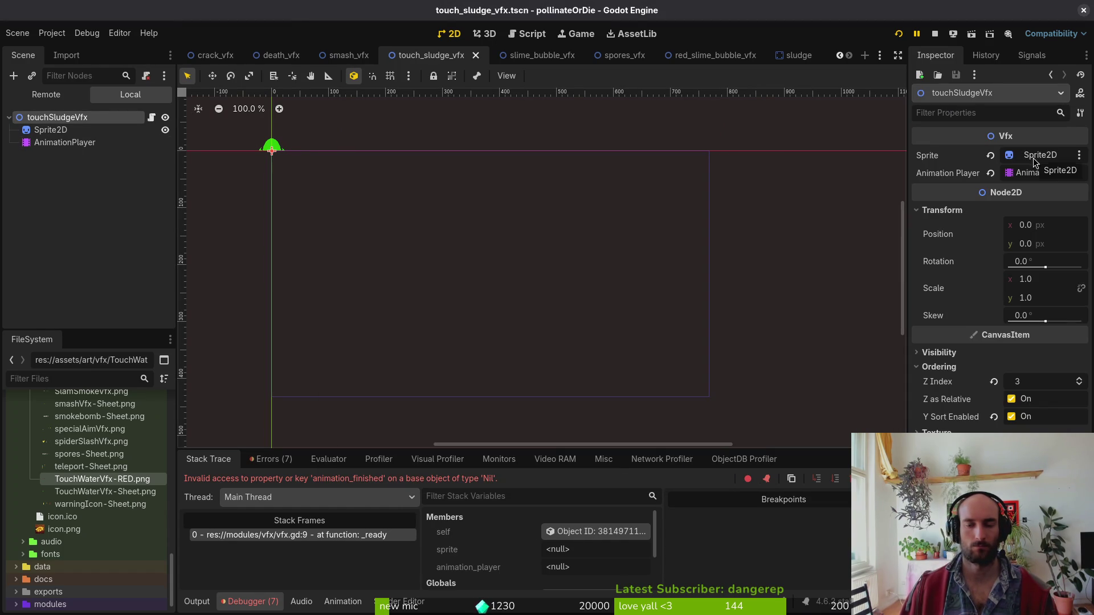
click(740, 55)
click(431, 55)
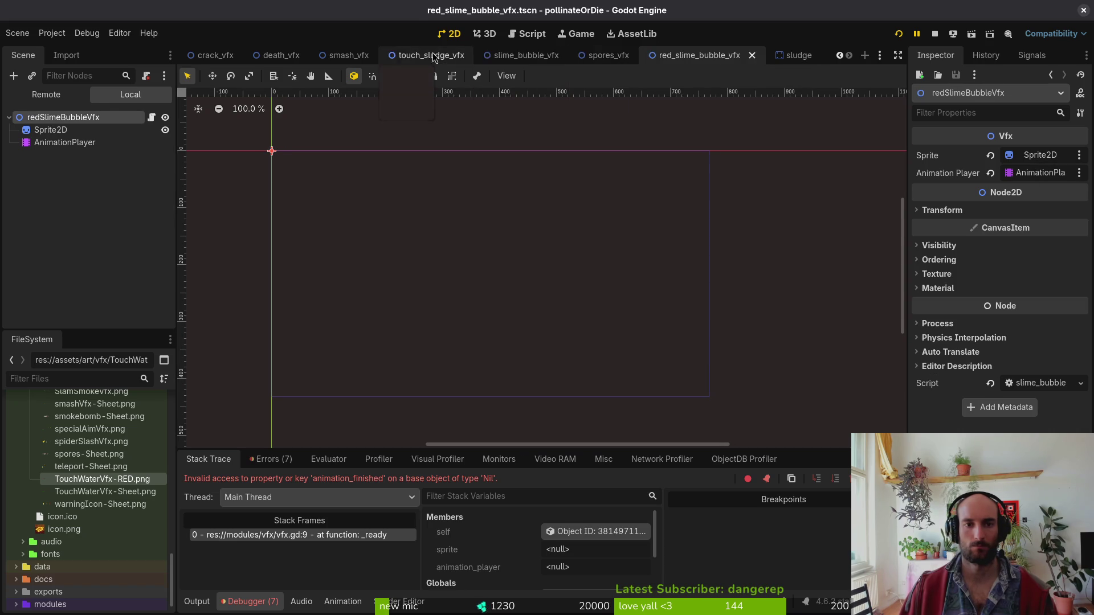
- Restart the game, load mantis, and review the Errors list and Stack Trace before returning to Neovim
click(935, 34)
click(898, 34)
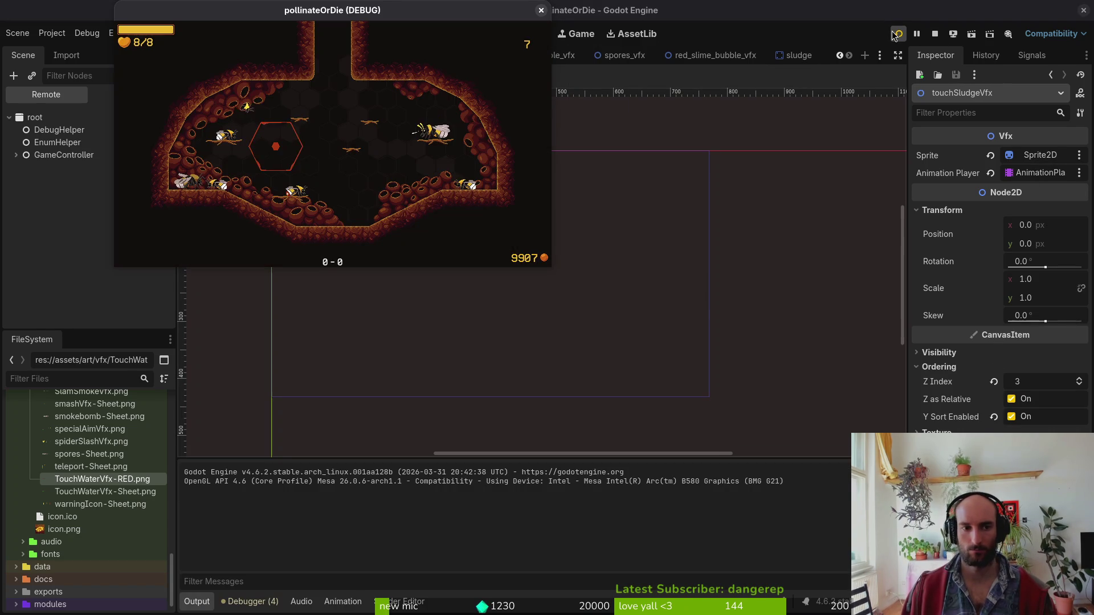
key(Escape)
key(Down)
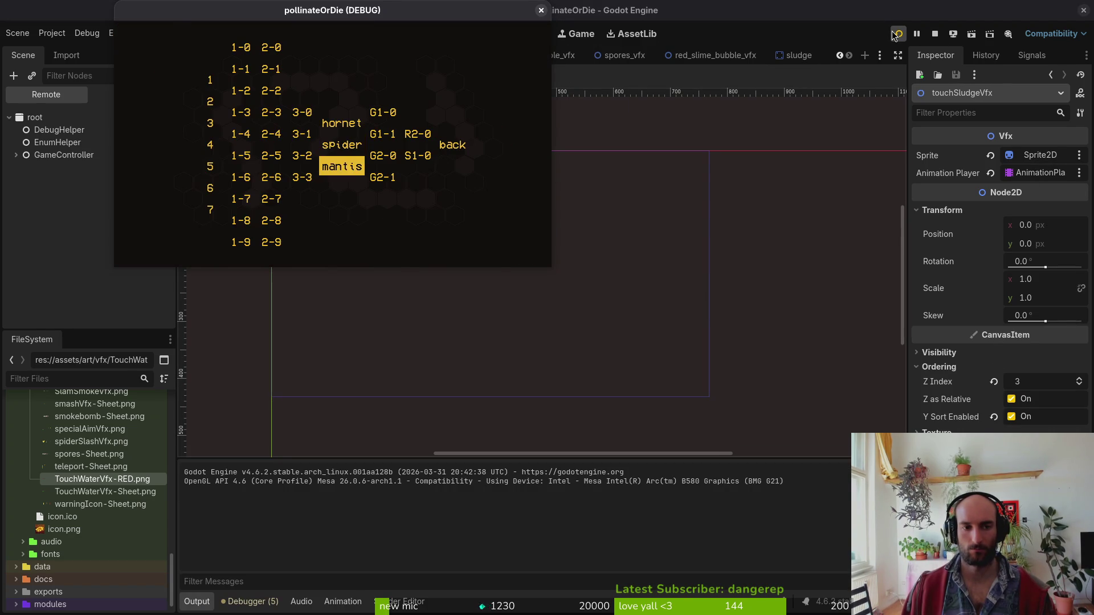
key(Return)
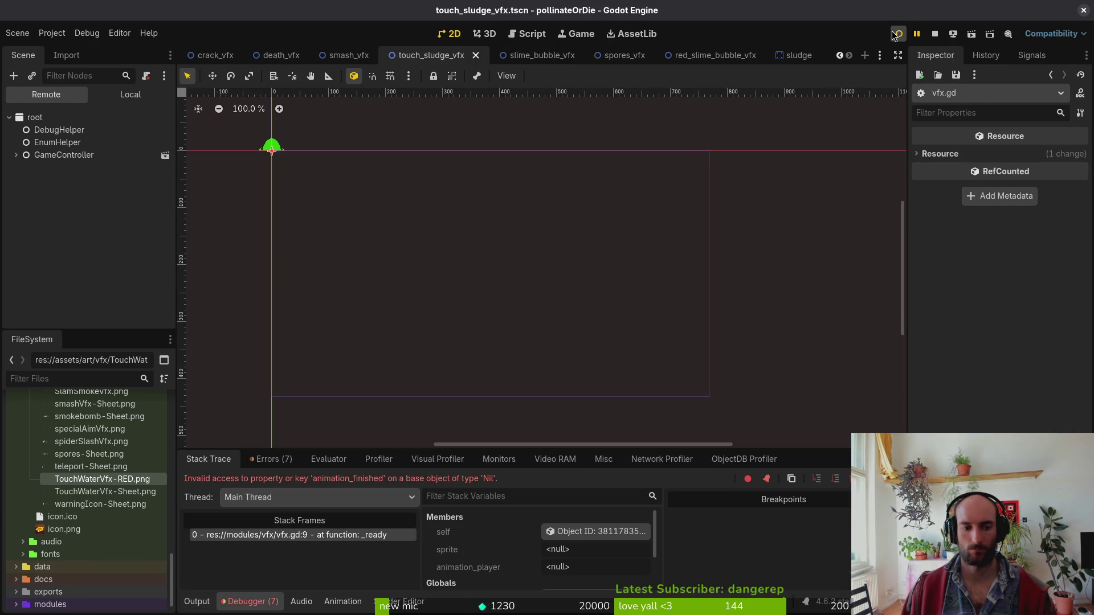
click(273, 459)
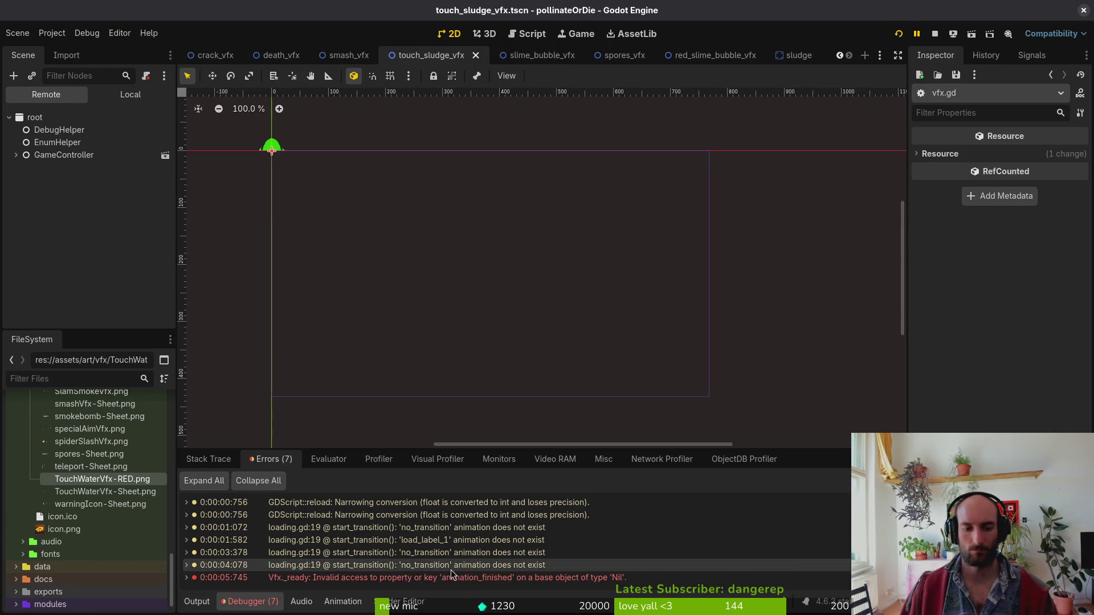
click(211, 459)
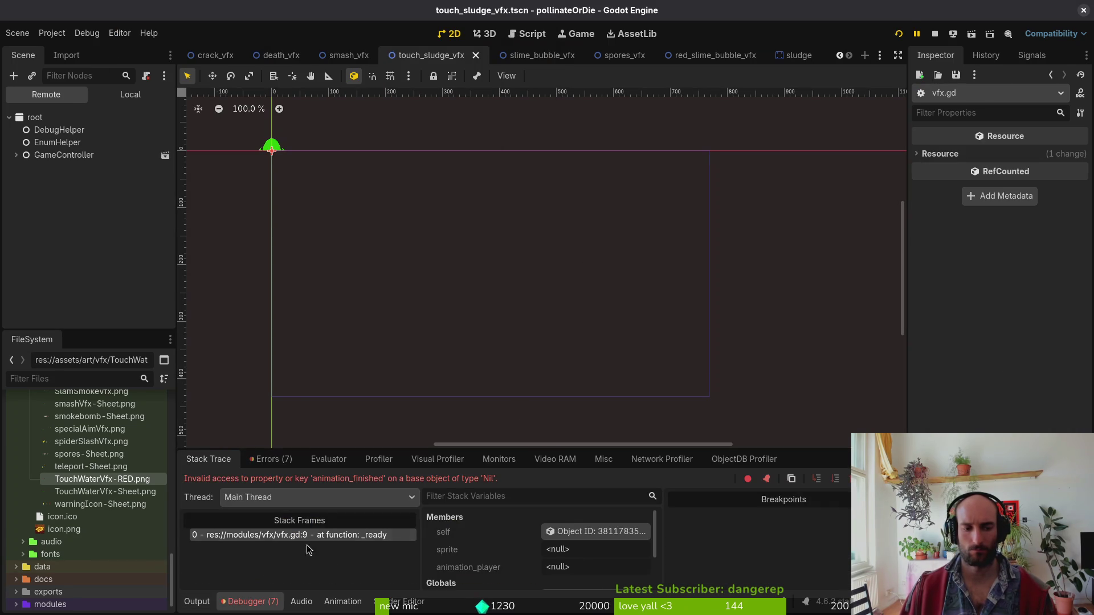
key(alt+Tab)
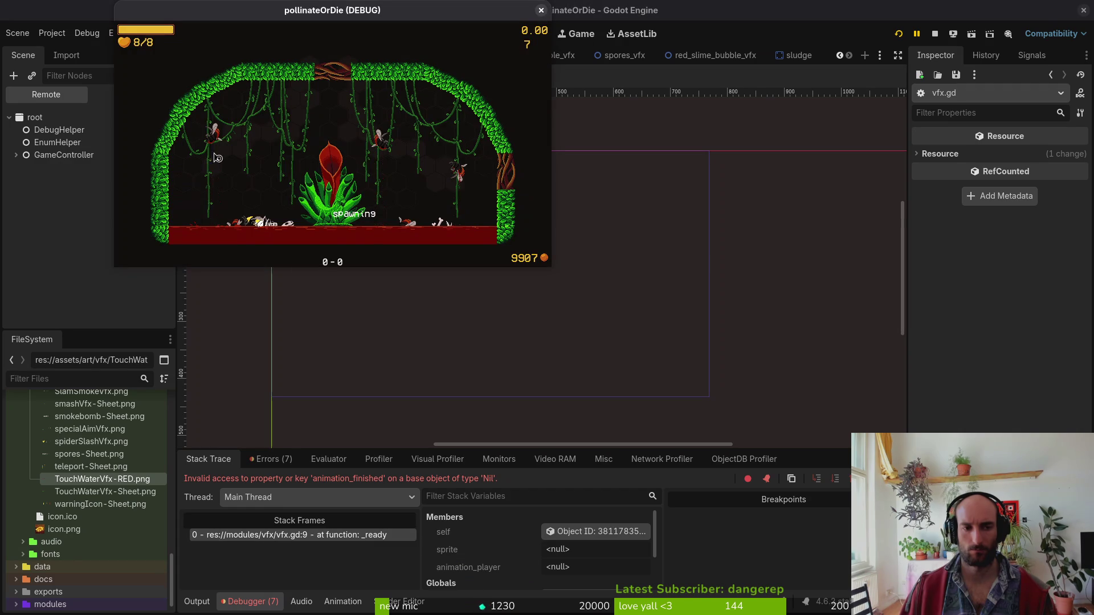
key(alt+Tab)
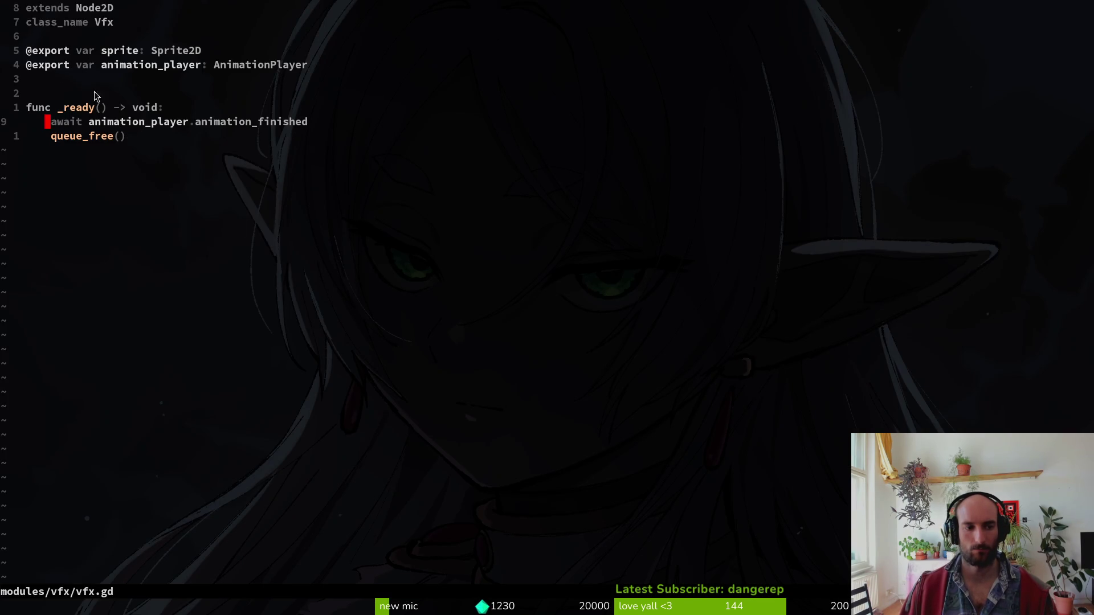
- Close the spores, slime_bubble, jump, blood and fume VFX tabs, then open jump_sludge_vfx's Local tree
key(alt+Tab)
key(alt+Tab)
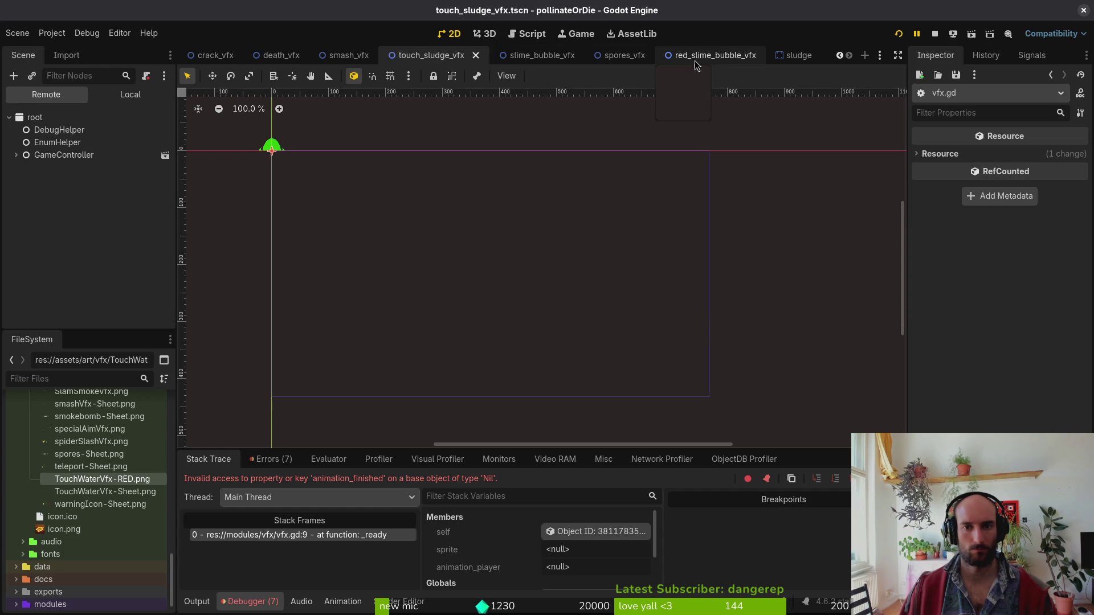
key(alt+Tab)
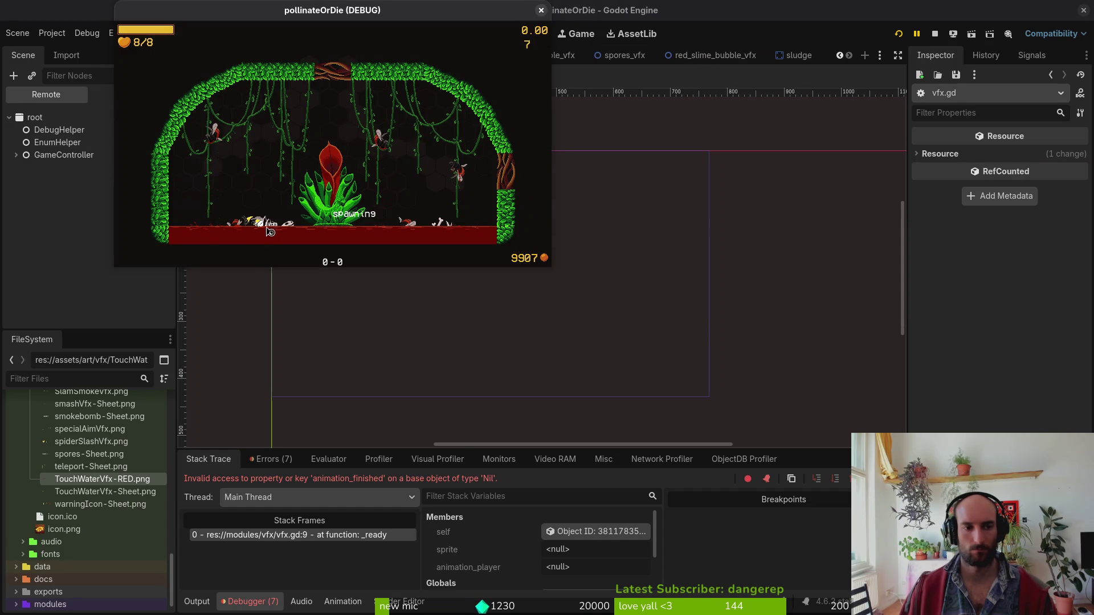
key(alt+Tab)
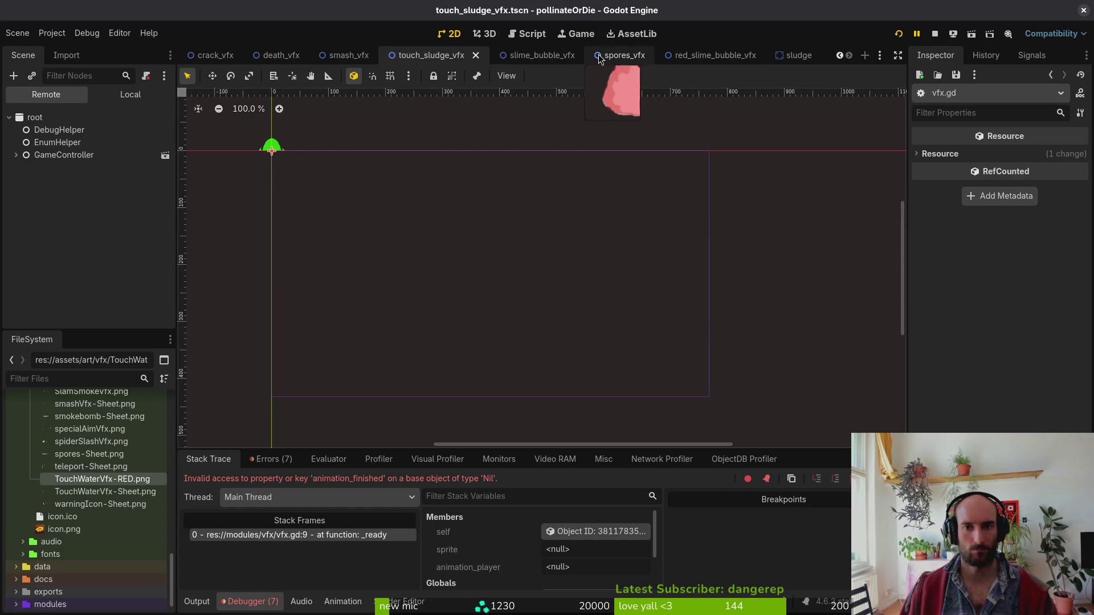
middle_click(599, 57)
middle_click(538, 57)
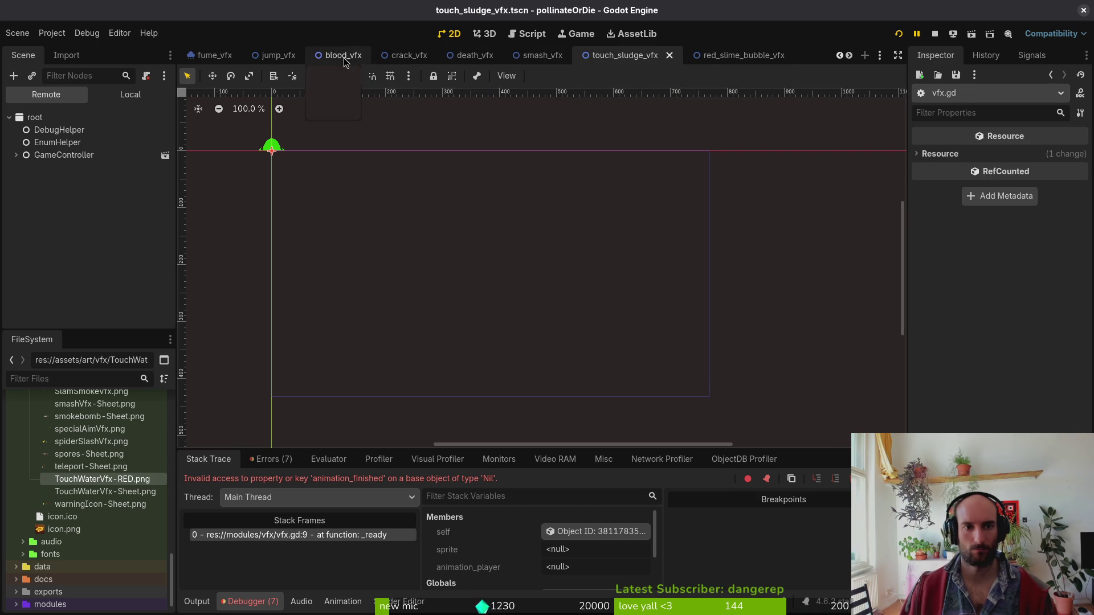
middle_click(285, 57)
middle_click(359, 55)
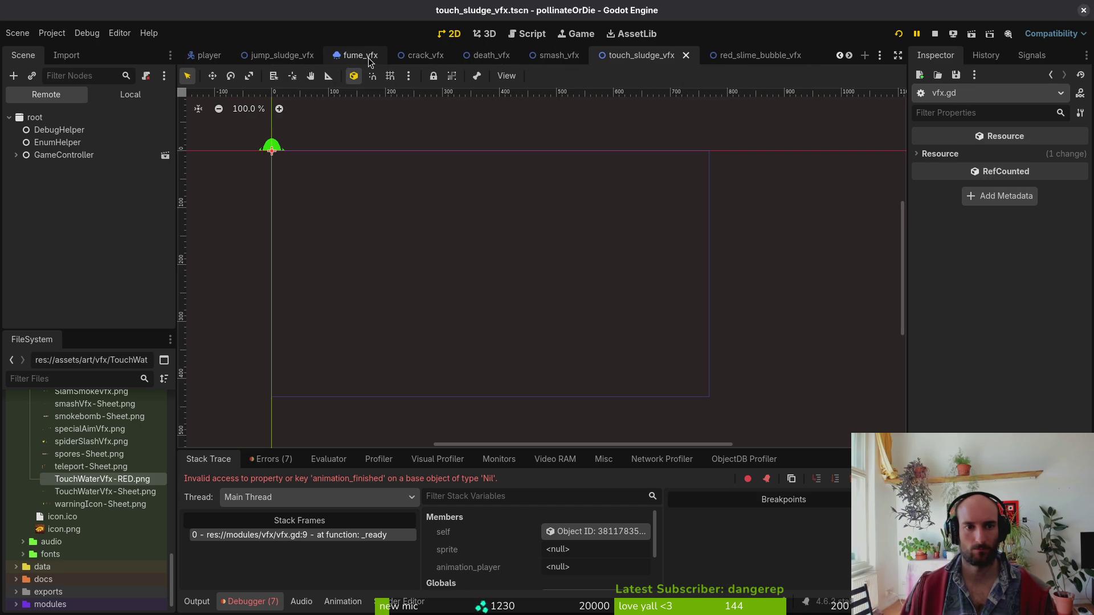
middle_click(364, 56)
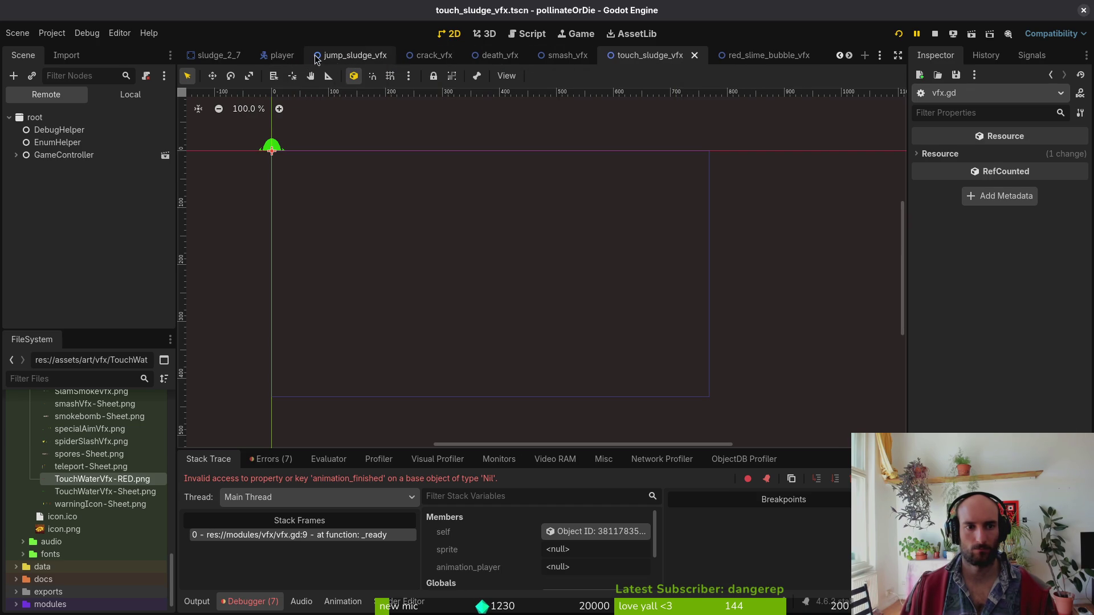
click(316, 57)
click(164, 100)
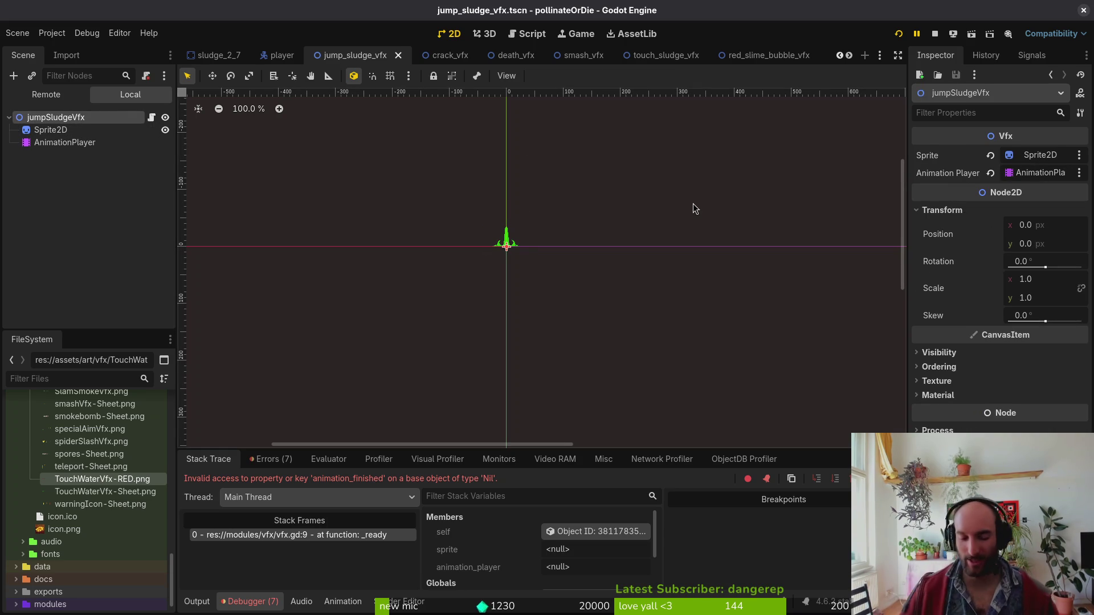
- Relaunch the game, start mantis from the debug menu, and inspect the mantis.gd:83 stack frame
click(898, 33)
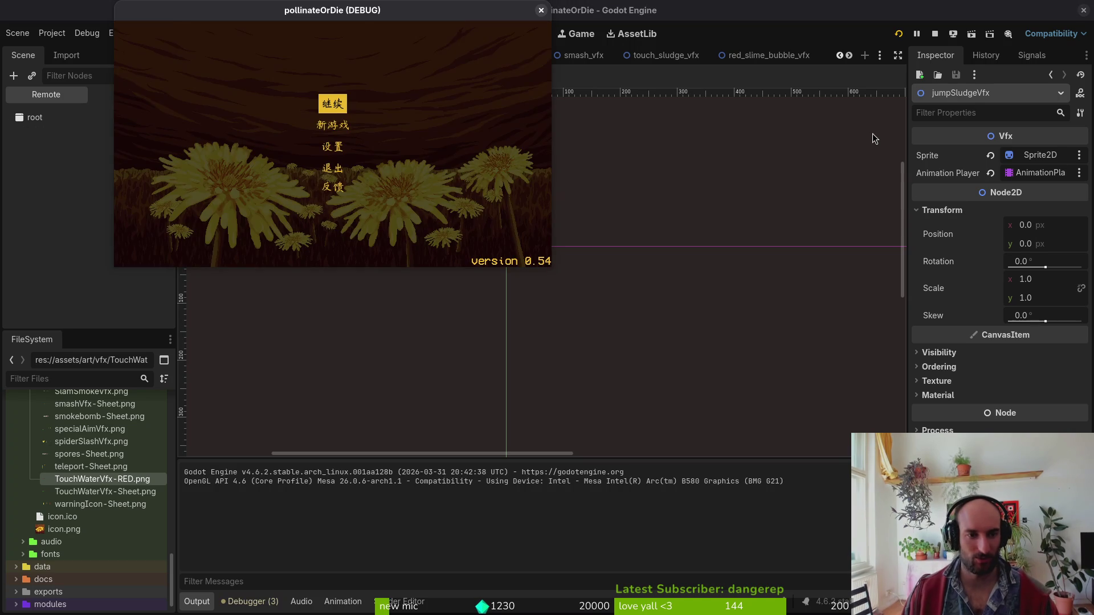
key(Return)
key(Escape)
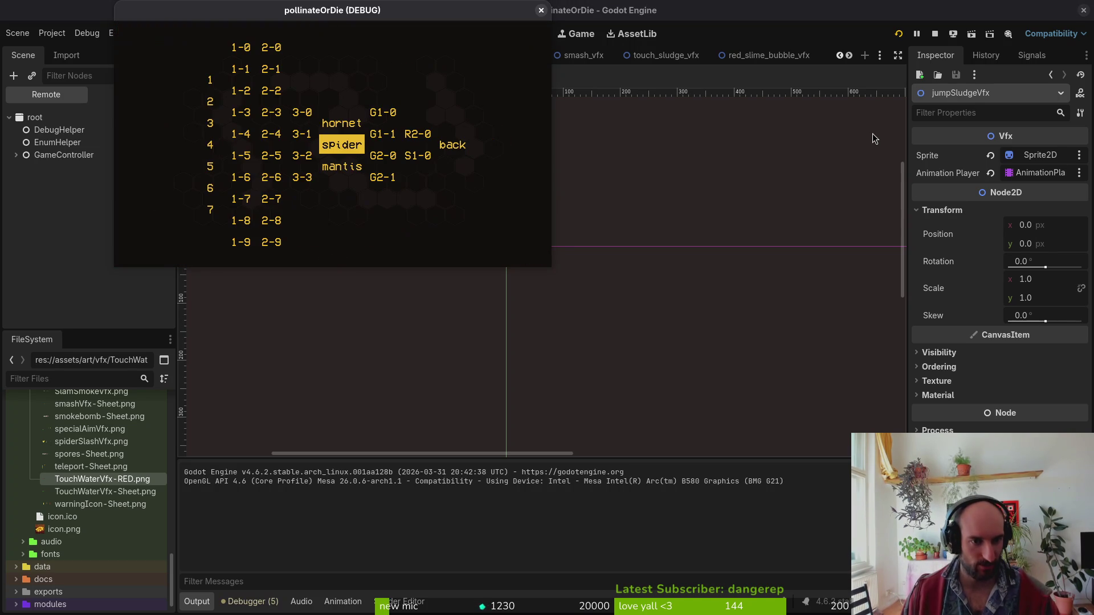
key(Left)
key(Down)
key(Right)
key(Down)
key(Return)
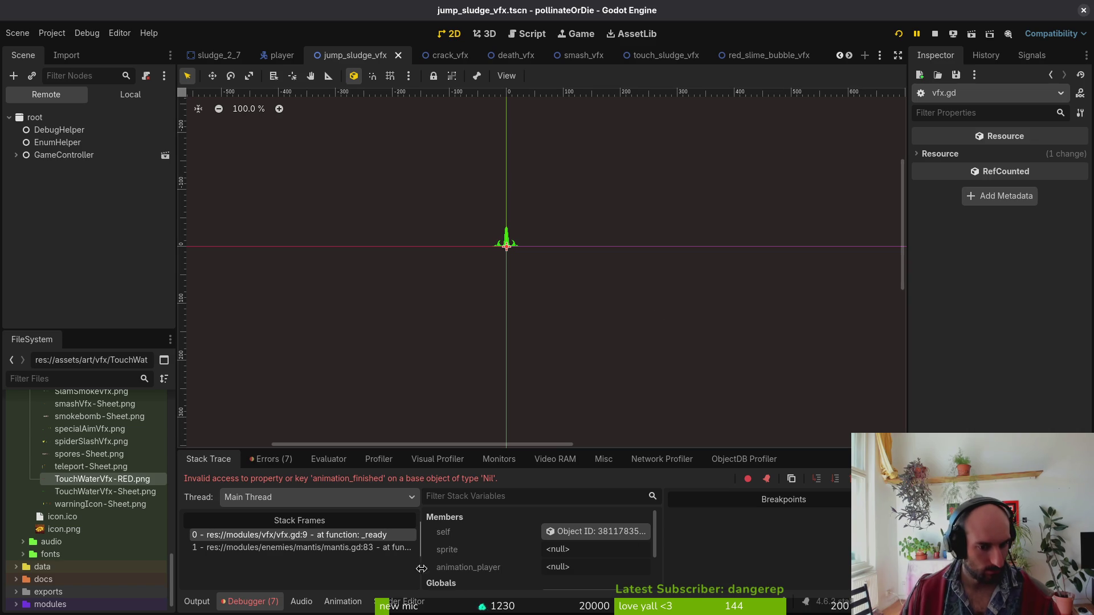
click(359, 548)
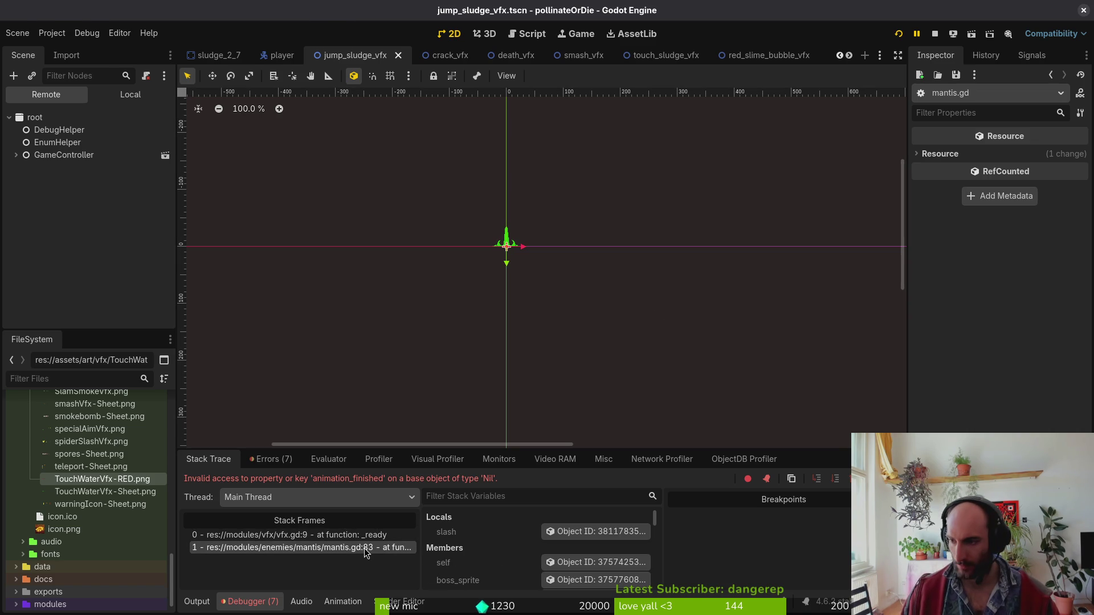
- Search project files for 'spawn', then start the mantis level again
key(alt+shift+o)
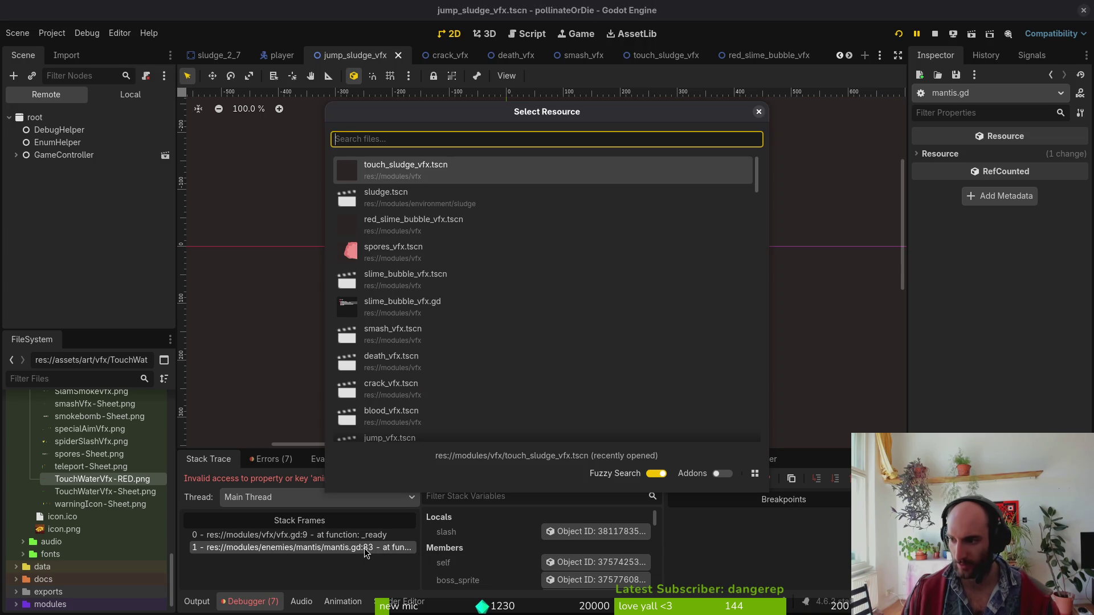
text(spawn)
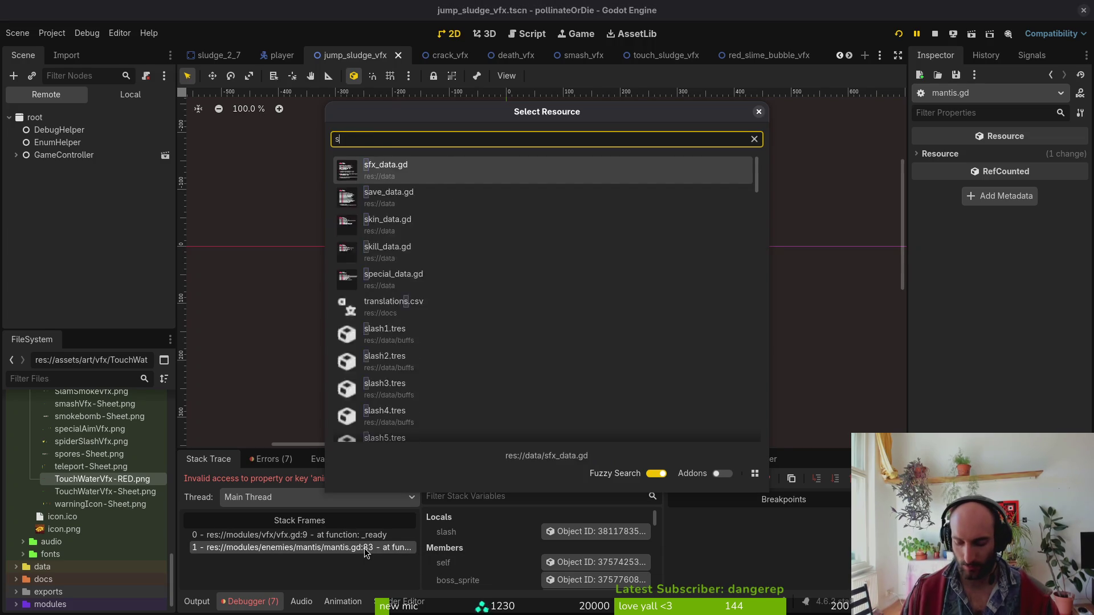
key(Escape)
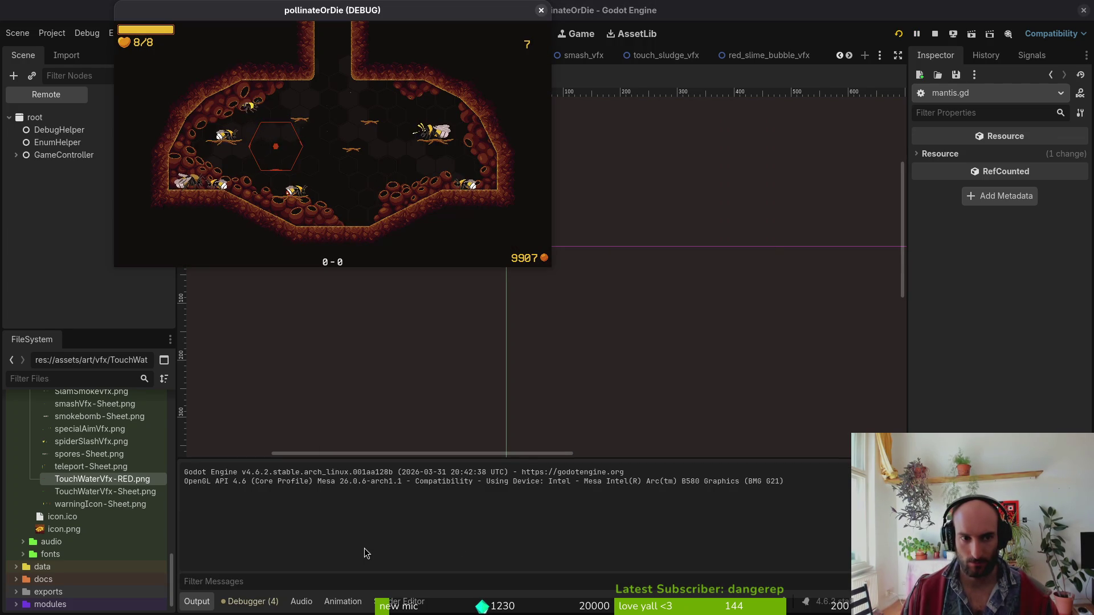
key(Escape)
key(Down)
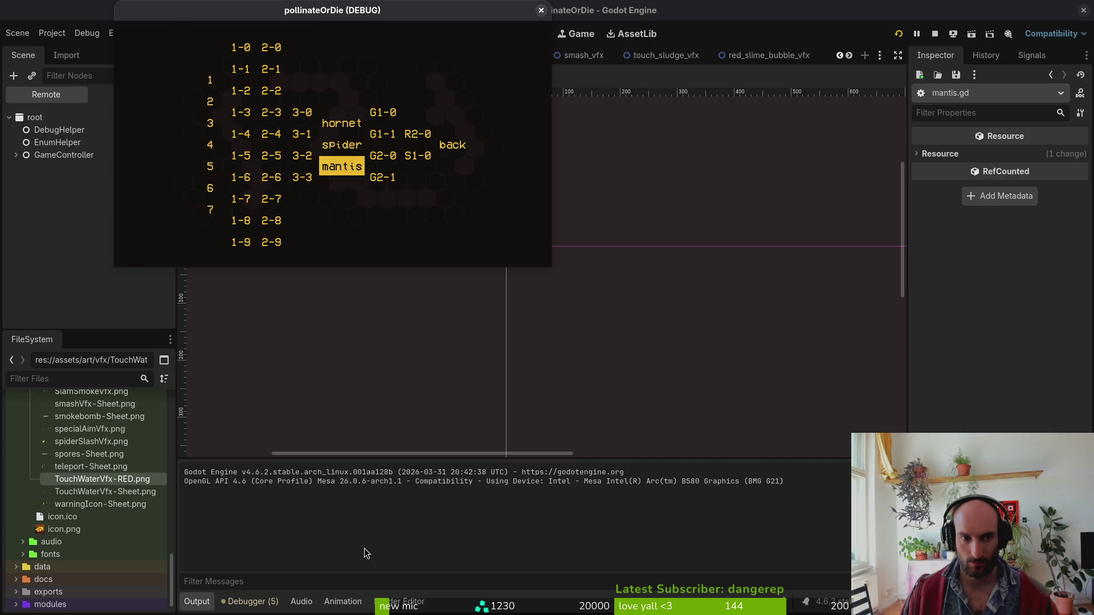
key(Return)
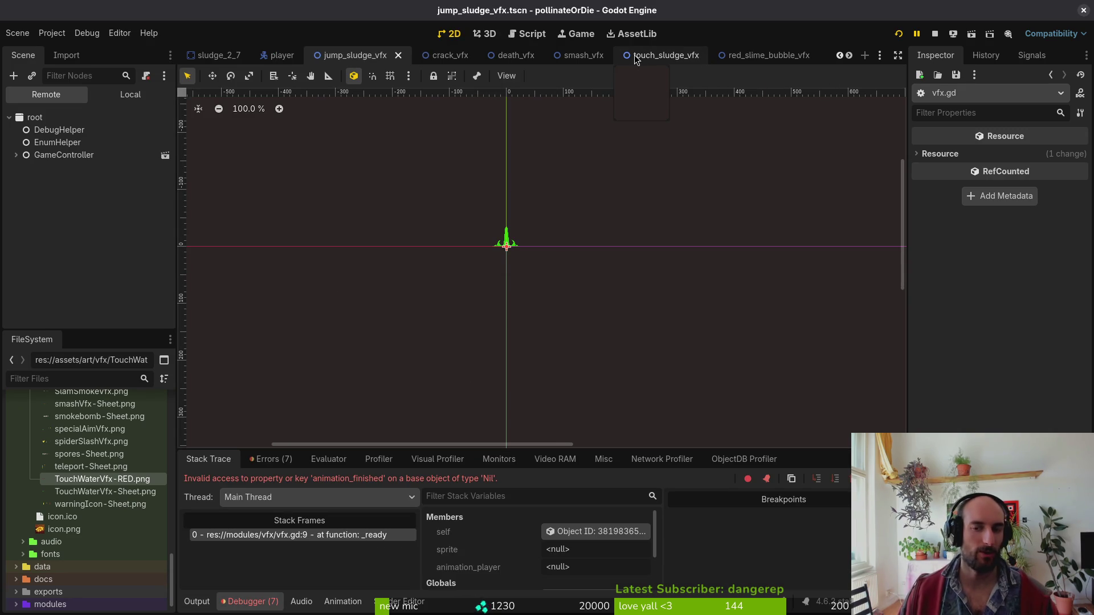
- Quick-open the player_hurt_vfx scene by searching 'hurt_vfx'
key(alt+shift+o)
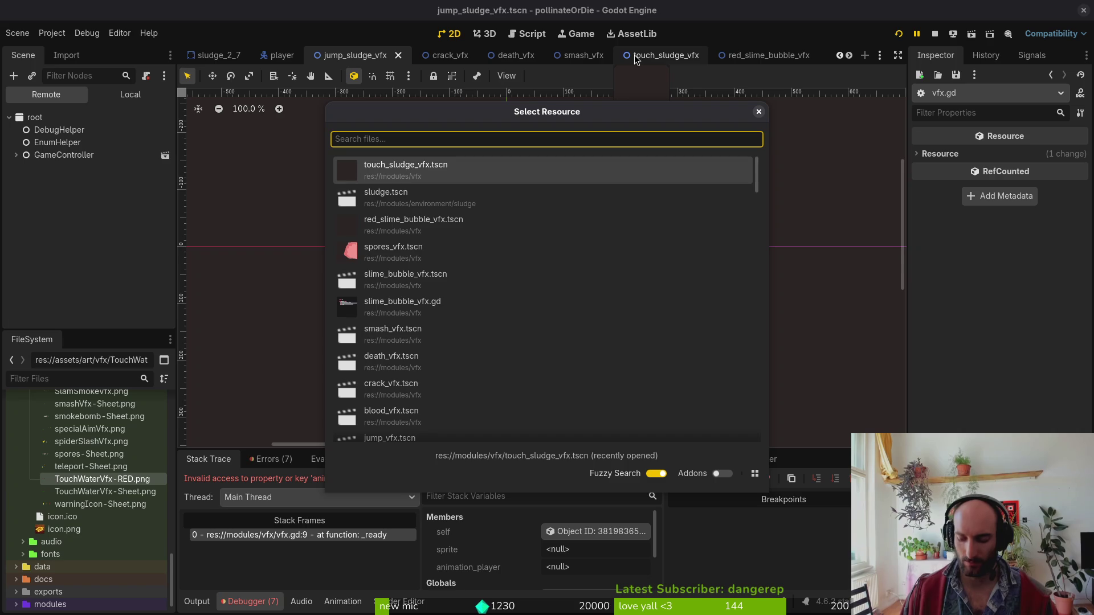
text(hurt_)
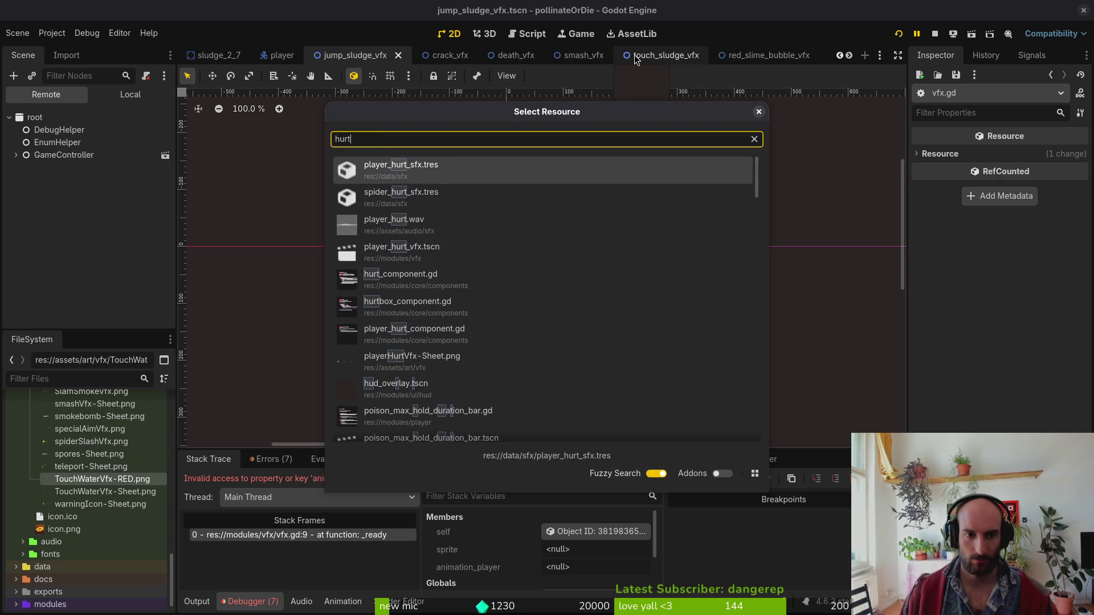
text(vfx)
key(Down)
key(Return)
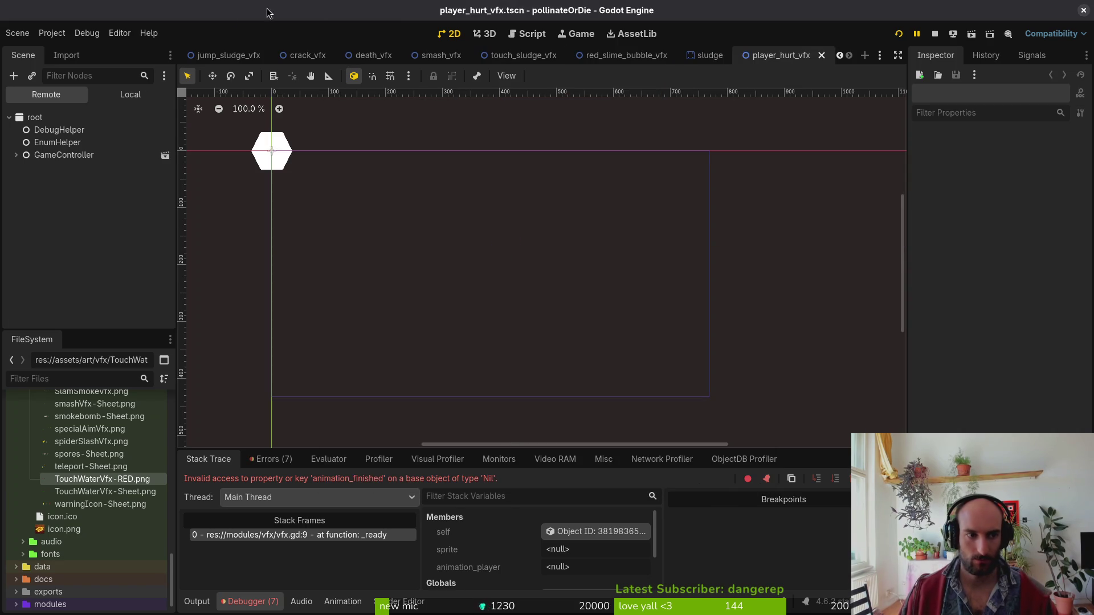
- Assign Sprite2D as Sprite and AnimationPlayer as Animation Player, then save and rerun with F5
click(1043, 156)
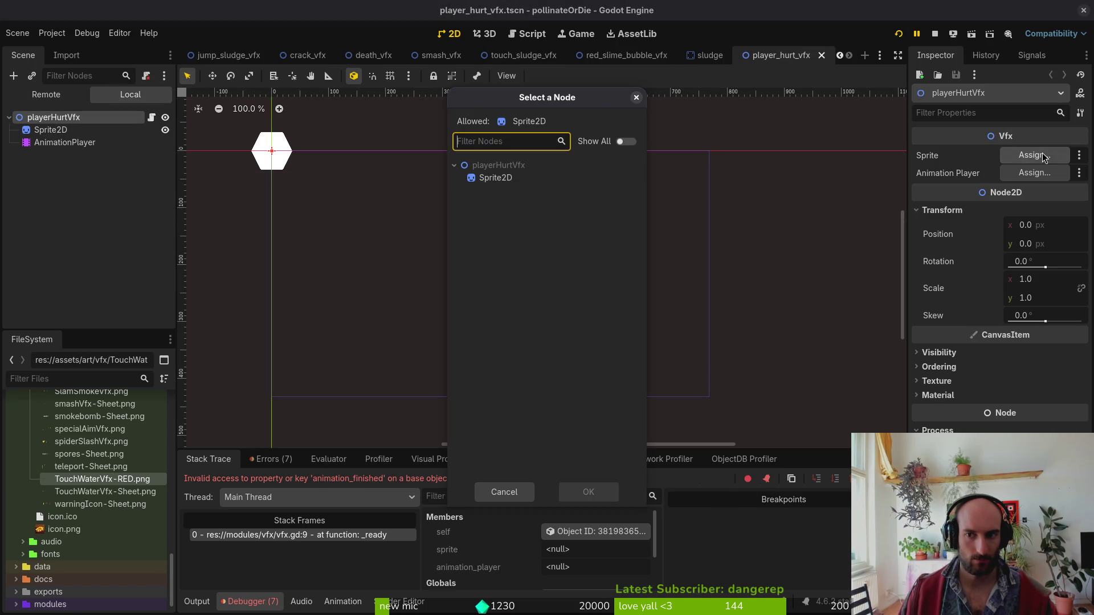
click(516, 181)
click(589, 492)
click(1034, 173)
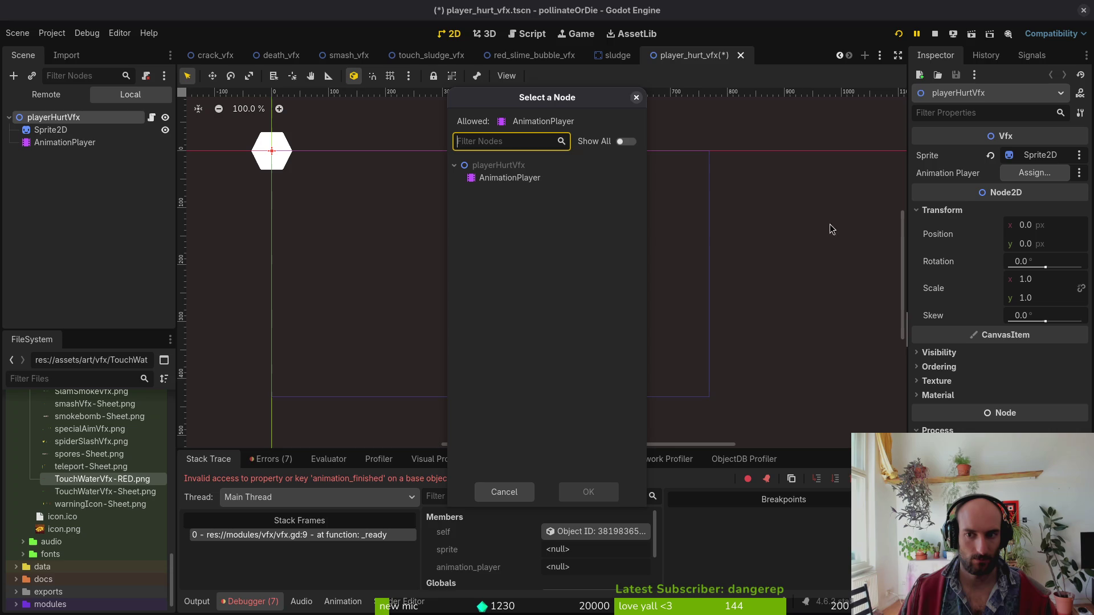
click(520, 179)
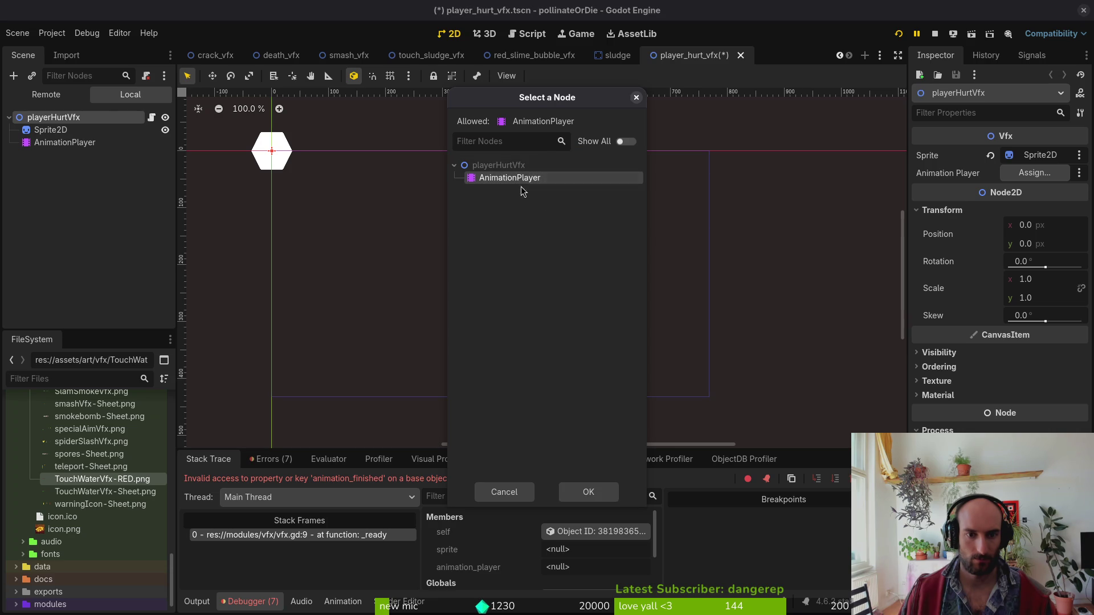
click(589, 491)
key(F5)
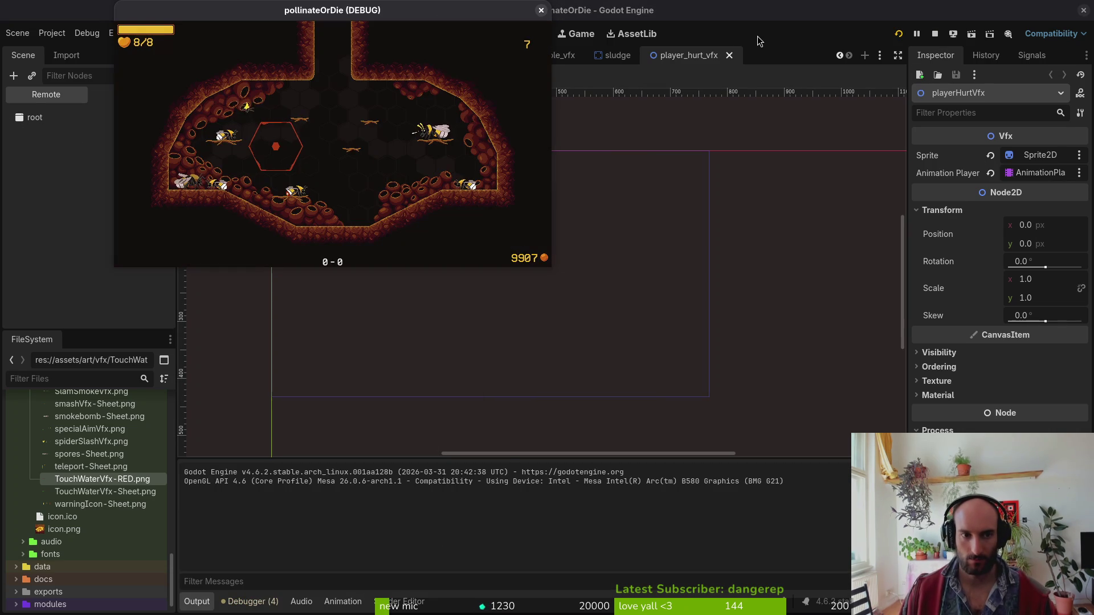
- Play the mantis level, stop with F8, and check the sludge.gd:67 missing dashludgeVfx-RED.png error
key(Escape)
key(Down)
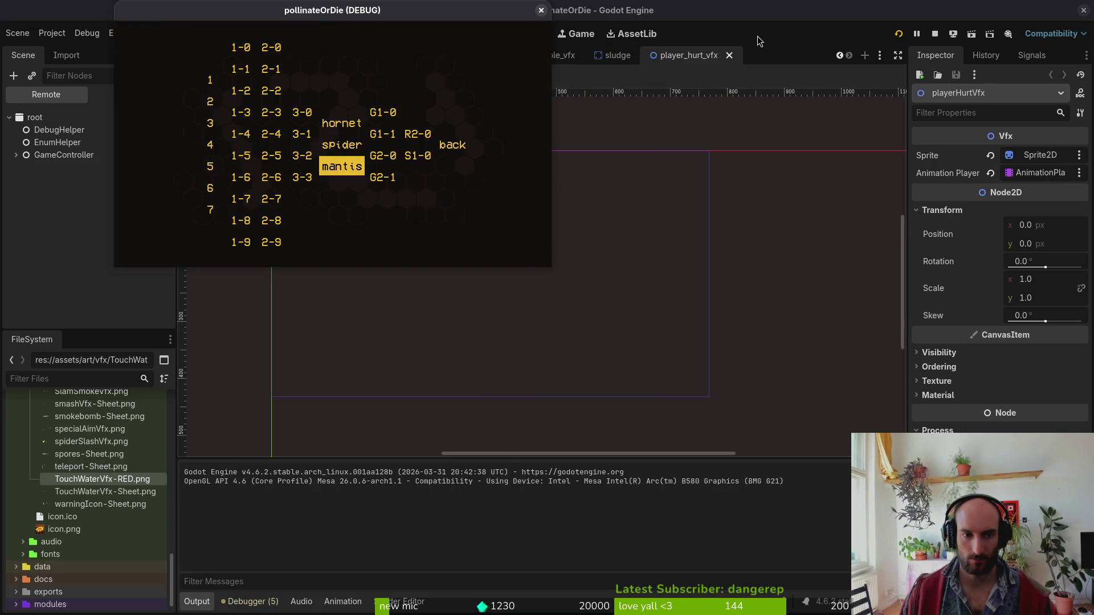
key(Return)
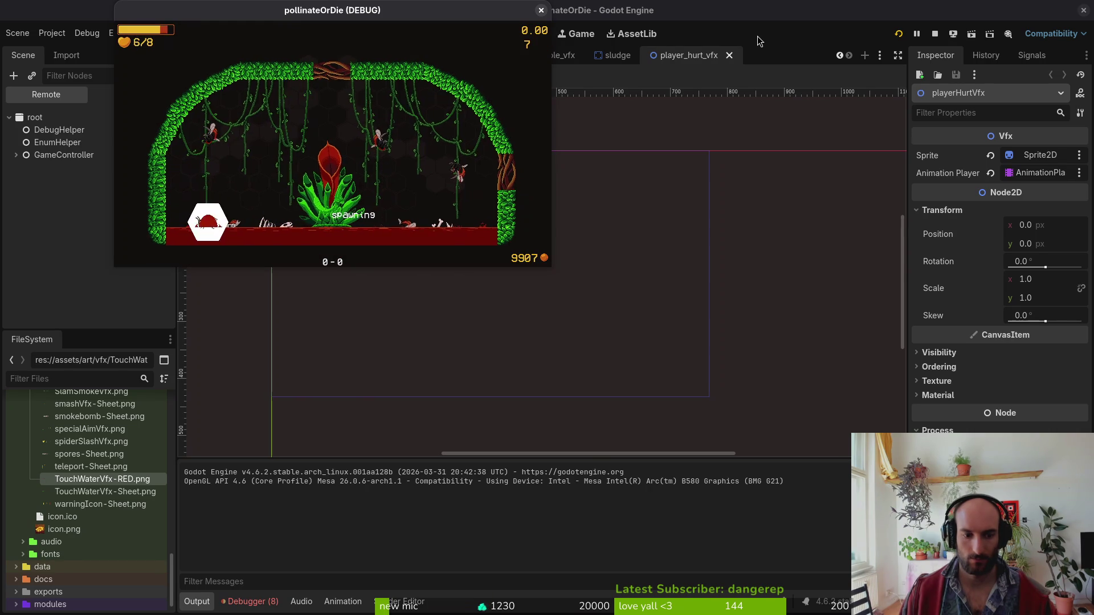
key(F8)
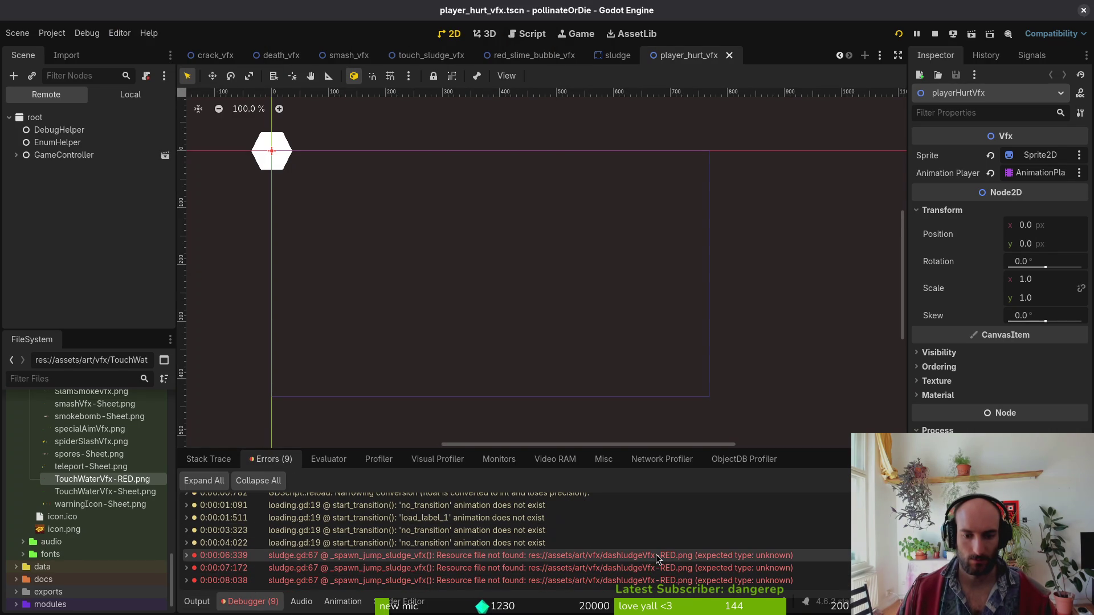
mouse_move(655, 556)
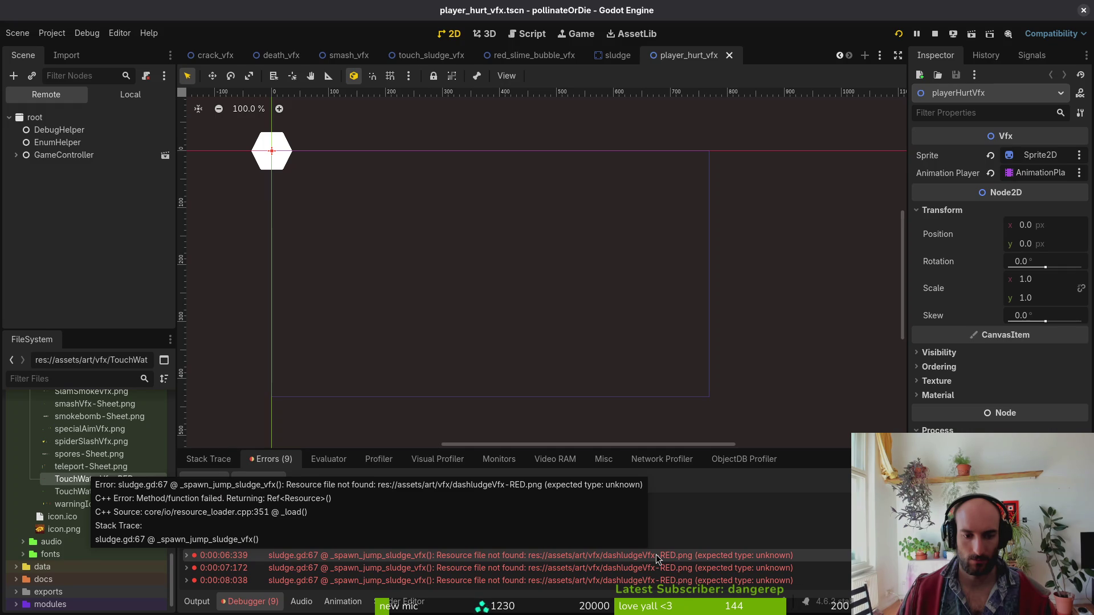
- Open sludge.gd in Neovim through the file finder and go to line 67
key(alt+Tab)
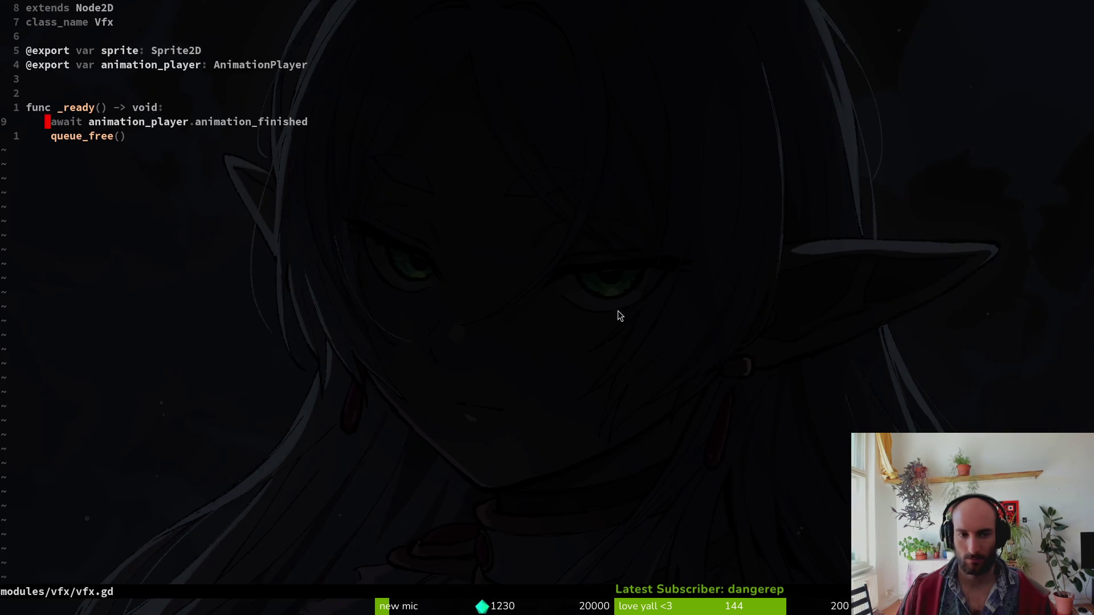
key(ctrl+p)
text(sludge)
key(Return)
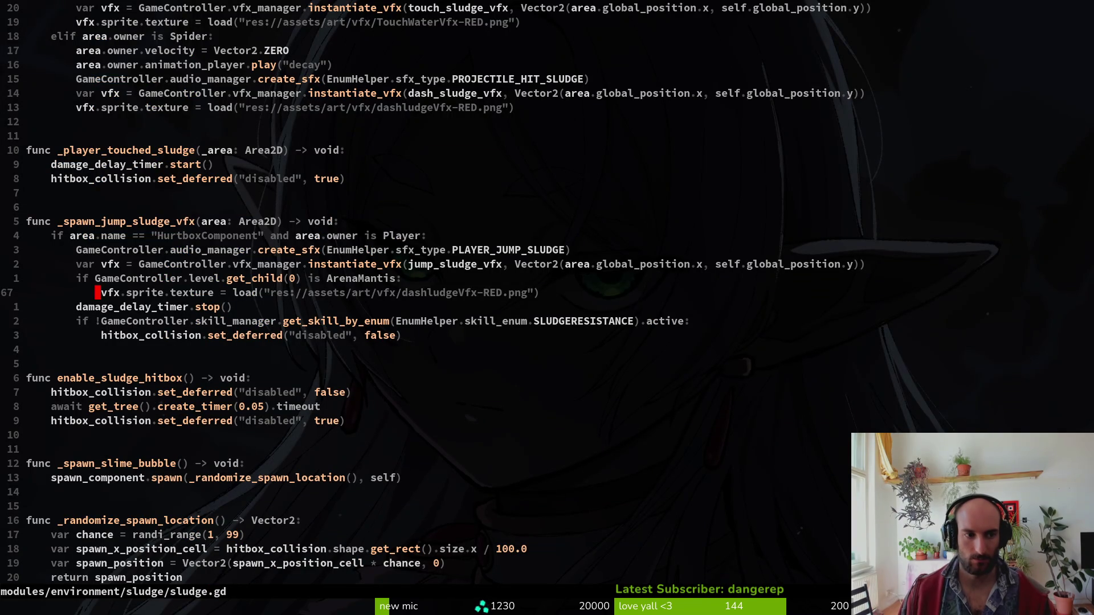
key(shift+v)
key(y)
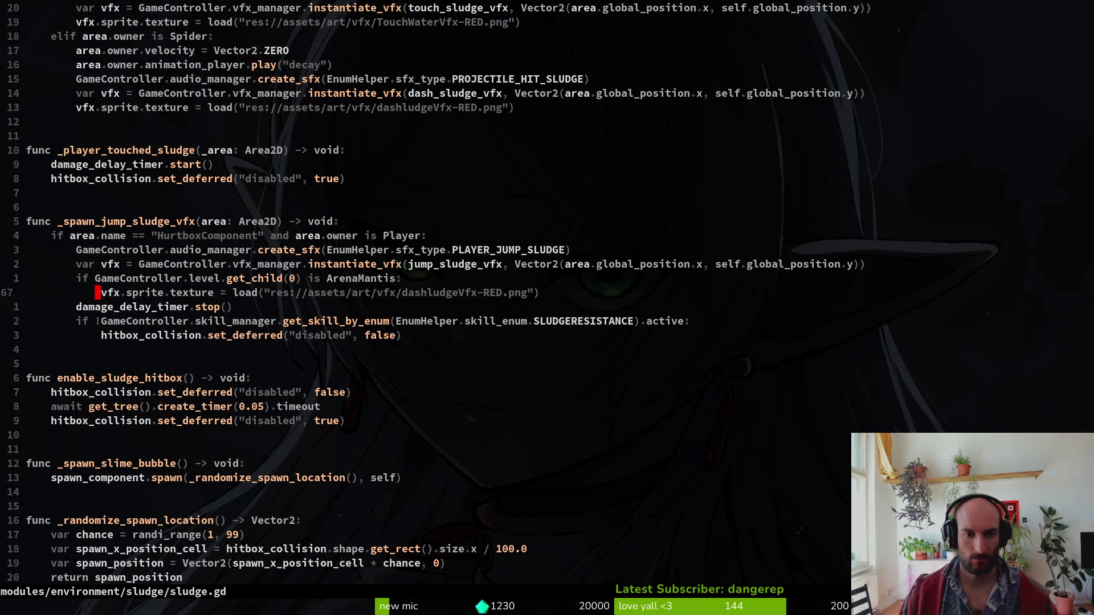
- Change line 67's texture file to jumpOutofSludgeVfx-RED.png via completion and save with :w
key(w)
key(w)
key(w)
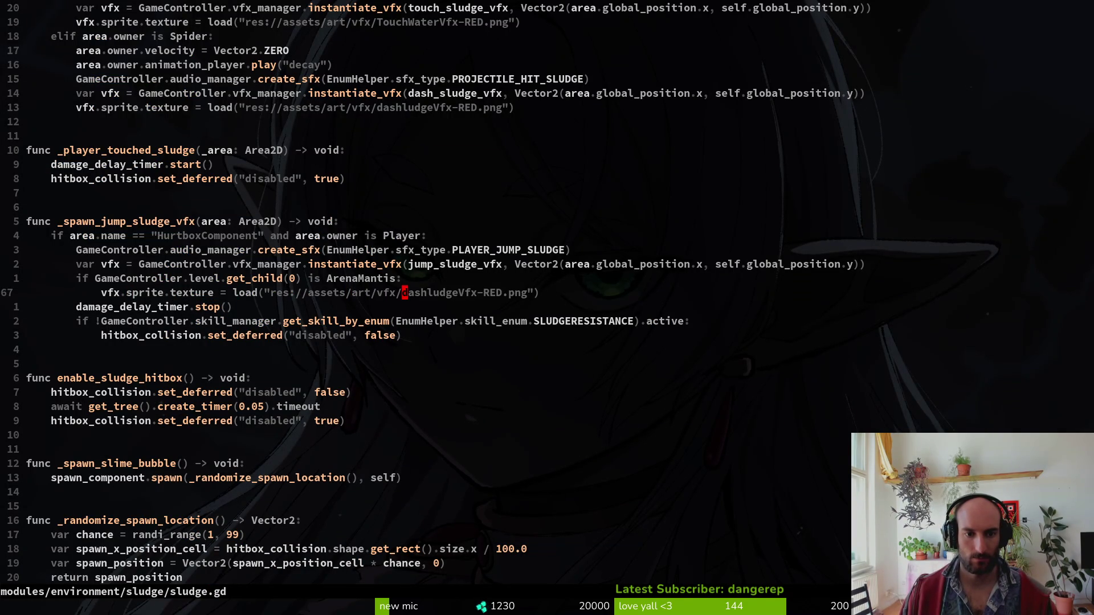
key(c)
key(t)
key(minus)
text(jump)
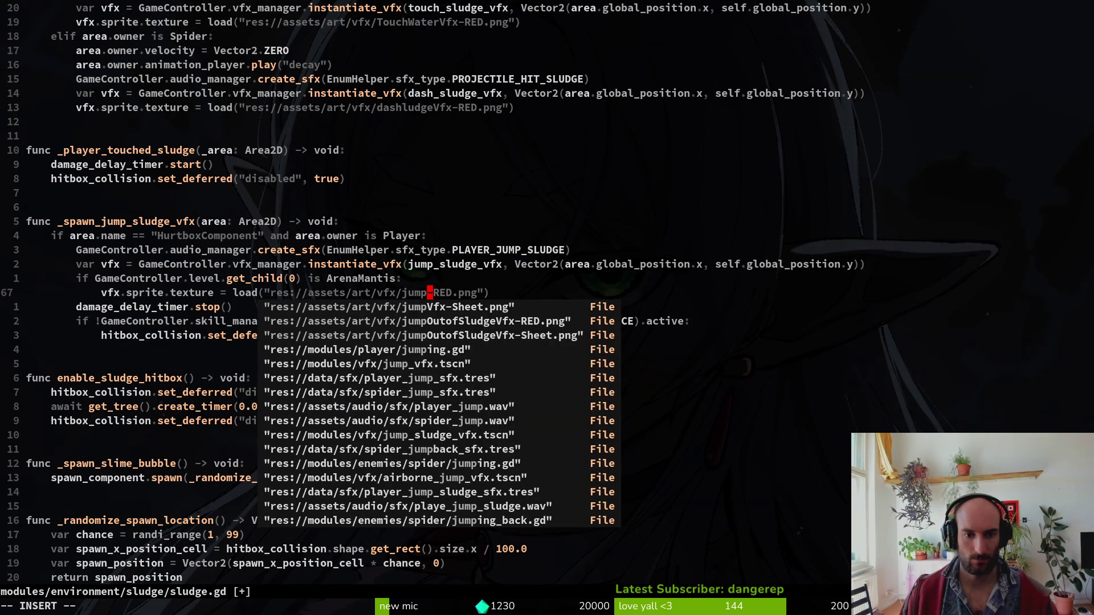
key(ctrl+n)
key(ctrl+n)
key(ctrl+y)
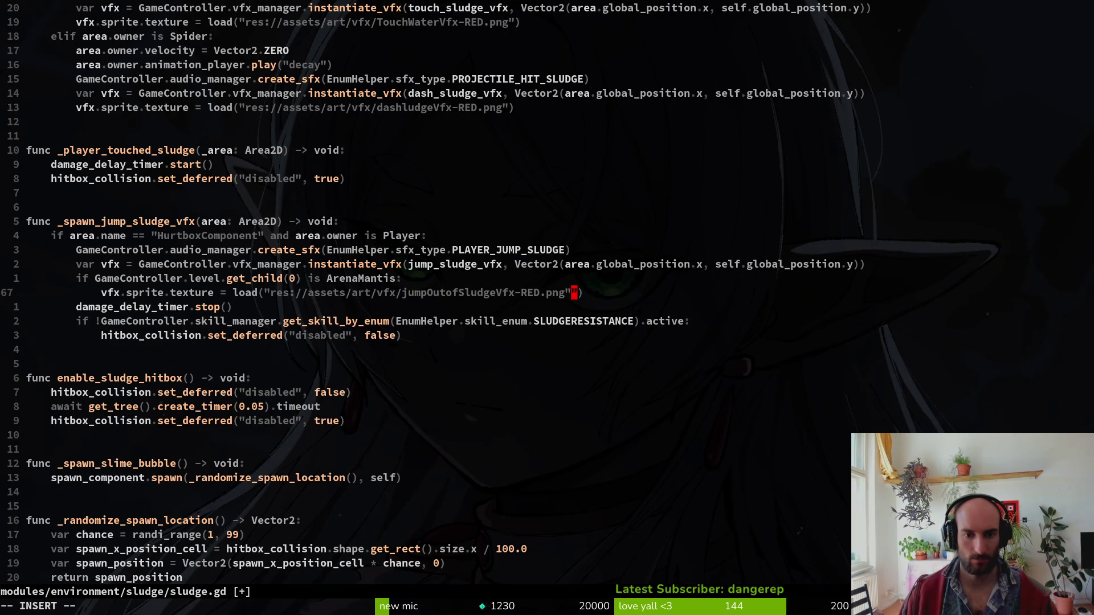
key(Escape)
text(:write)
key(Return)
- Run the game, then open the jump_vfx scene and show its own node tree
key(alt+Tab)
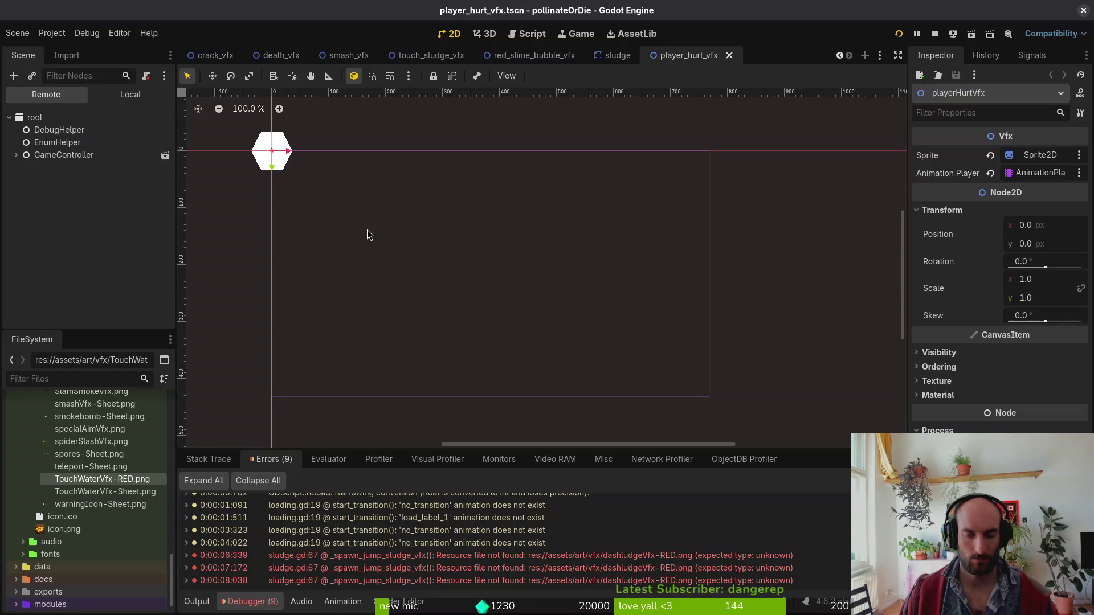
key(F5)
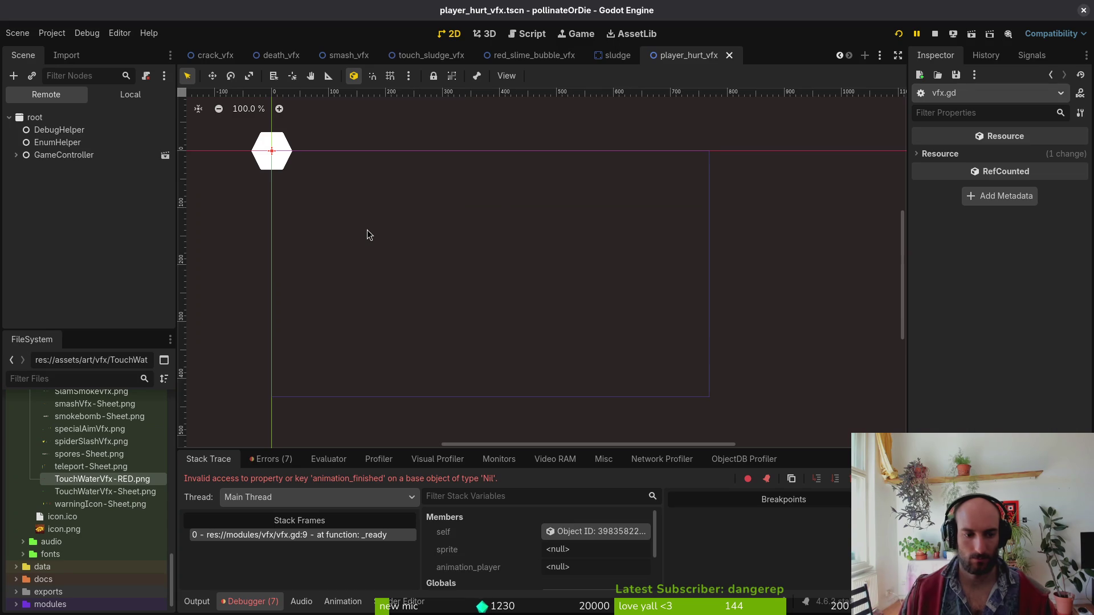
key(alt+shift+o)
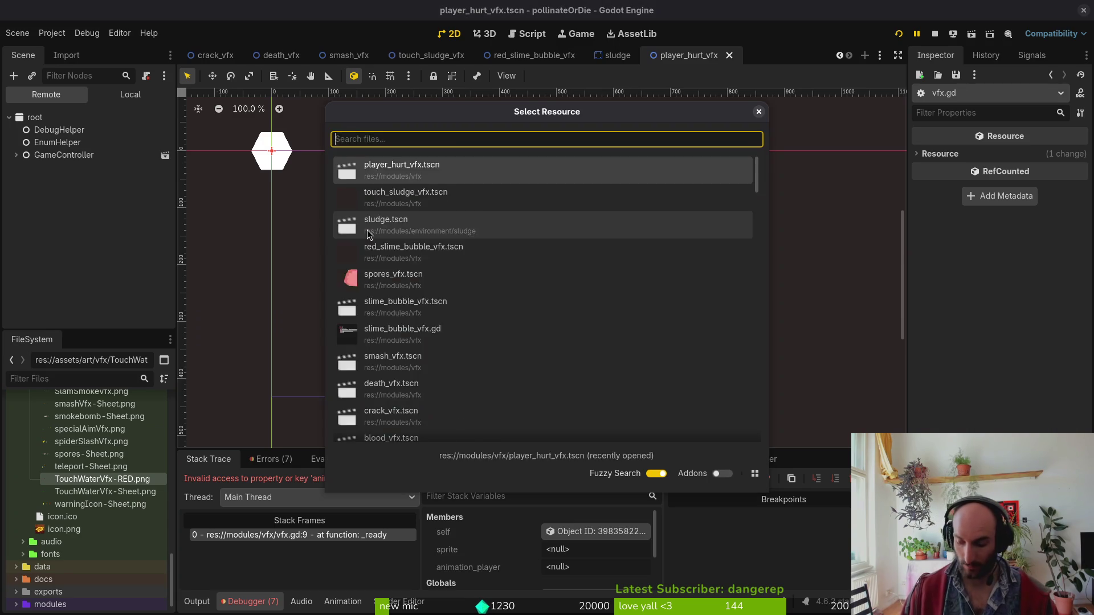
text(jumpvfx)
key(Down)
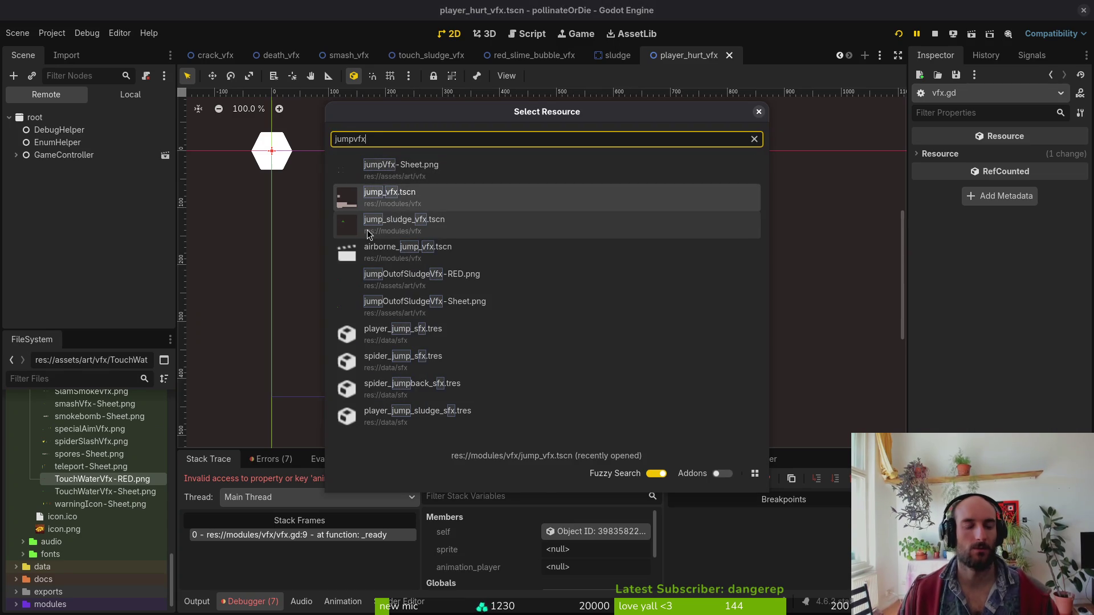
key(Return)
click(132, 92)
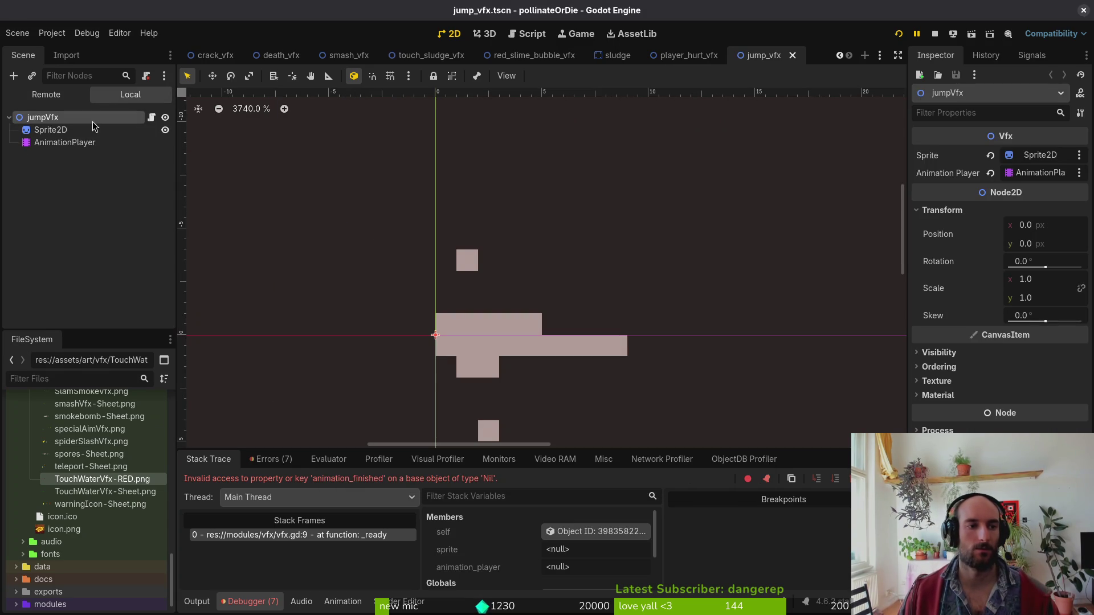
- Search for a double-jump VFX scene with 'doubevfx', then dismiss the search without opening anything
key(shift+alt+o)
key(Escape)
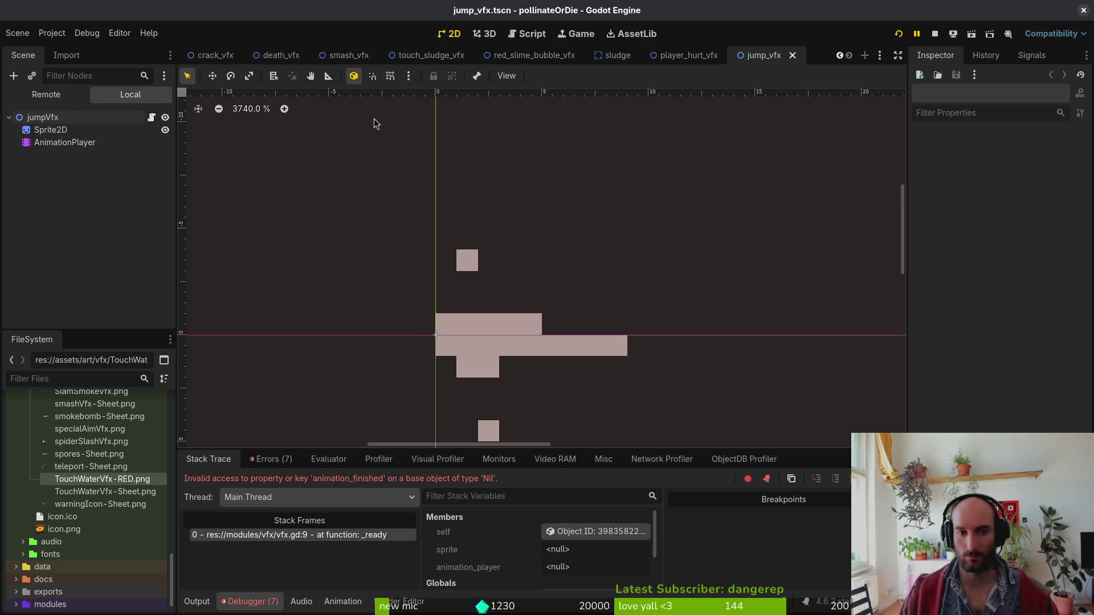
key(shift+alt+o)
text(doubevfx)
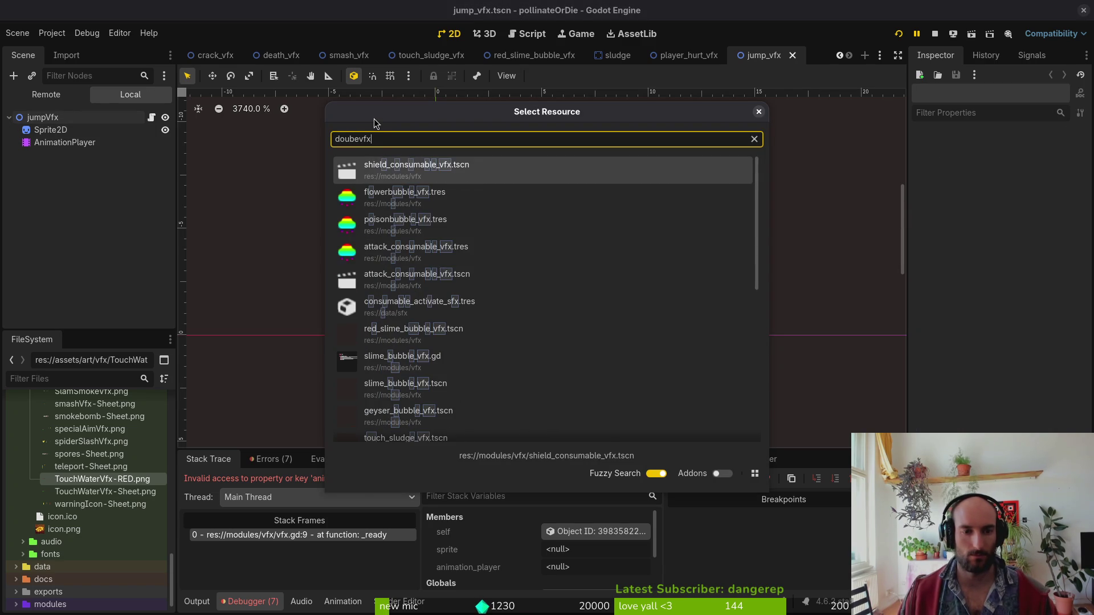
key(BackSpace)
key(BackSpace)
key(BackSpace)
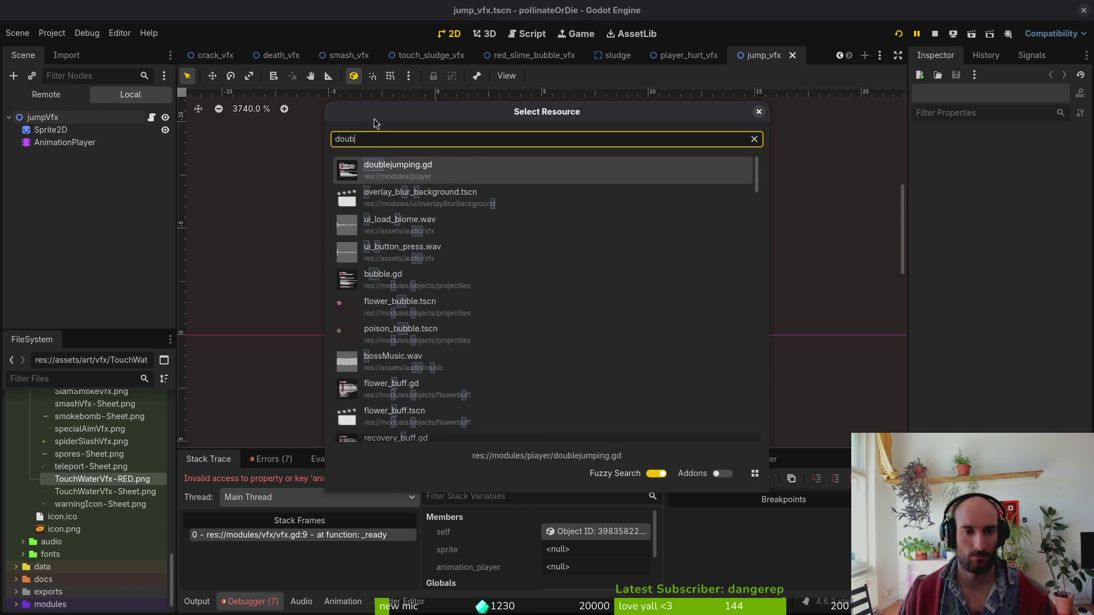
key(Escape)
- Inspect jump_vfx's Sprite2D node and its AnimationPlayer with the RESET track
click(50, 130)
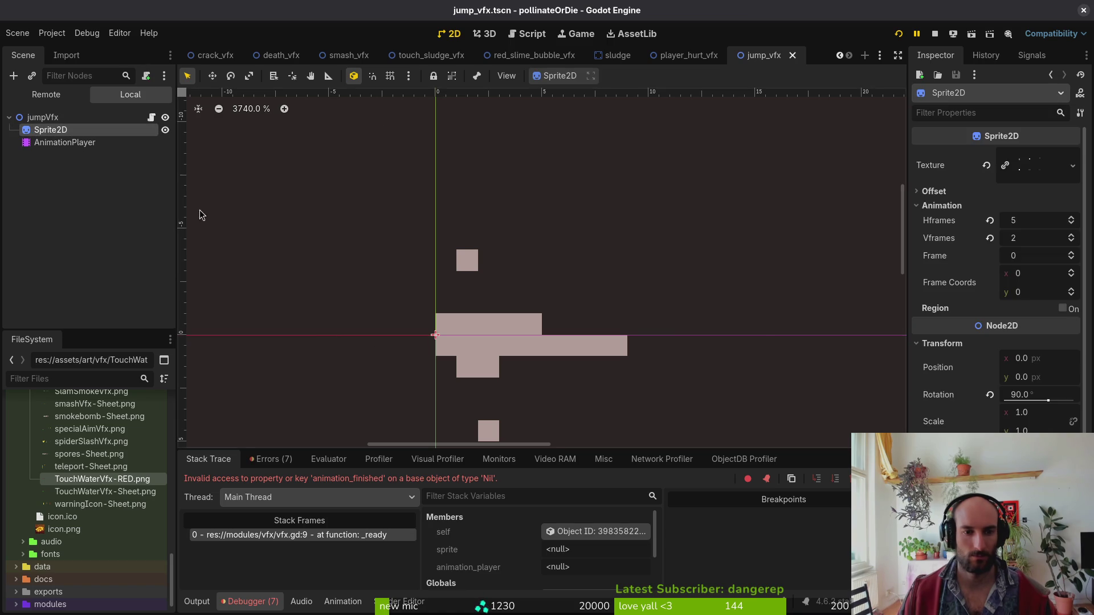
click(197, 240)
click(63, 142)
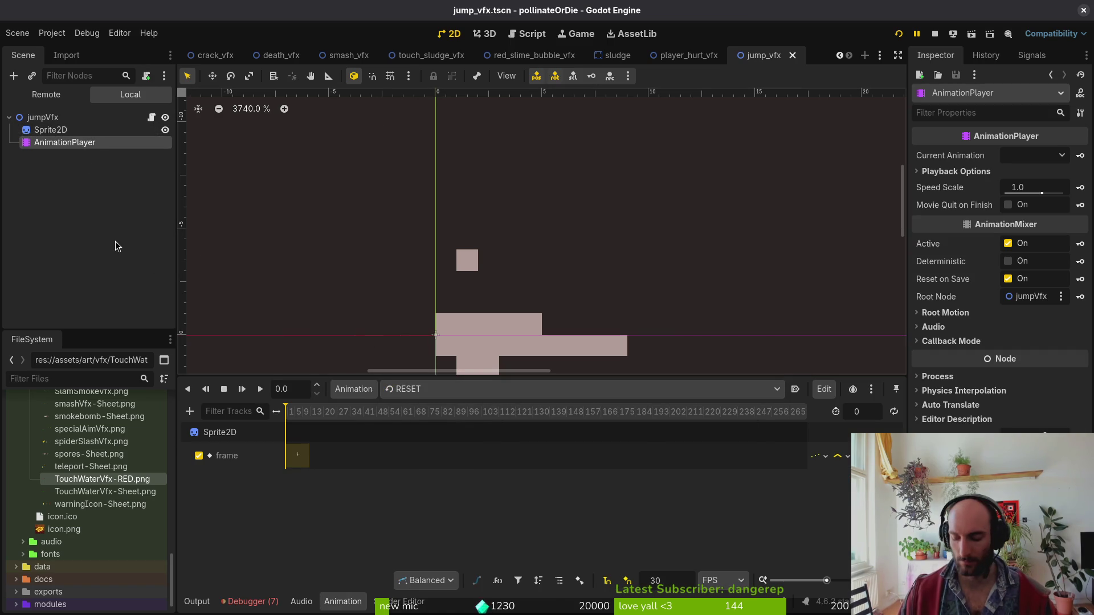
key(shift+alt+o)
- Open airborne_jump_vfx.tscn and assign Sprite2D to the root's Sprite property
text(airju)
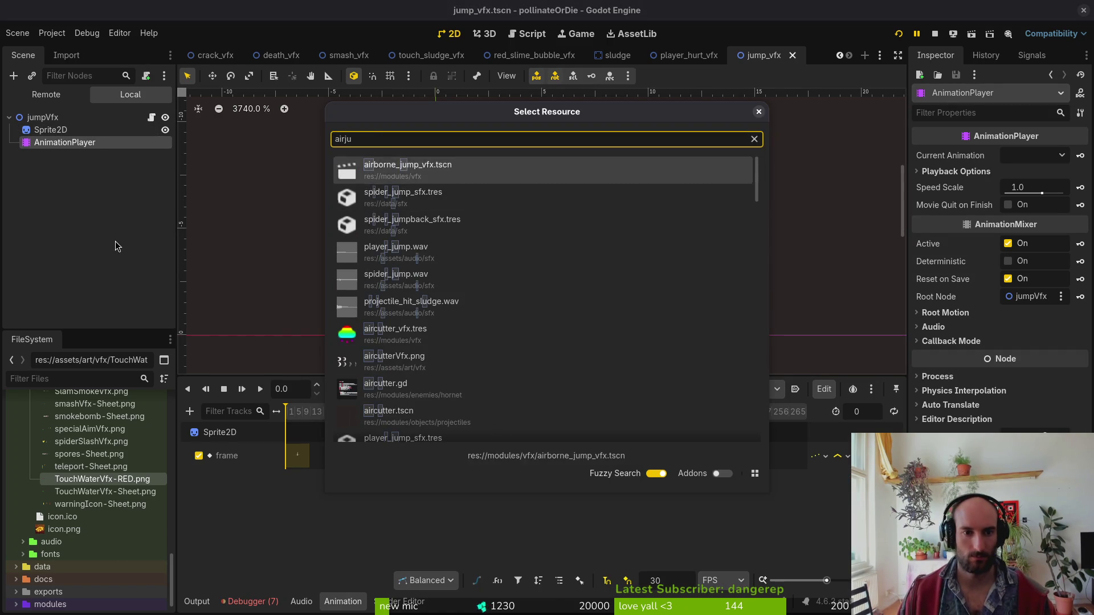
key(Return)
click(60, 117)
click(1004, 159)
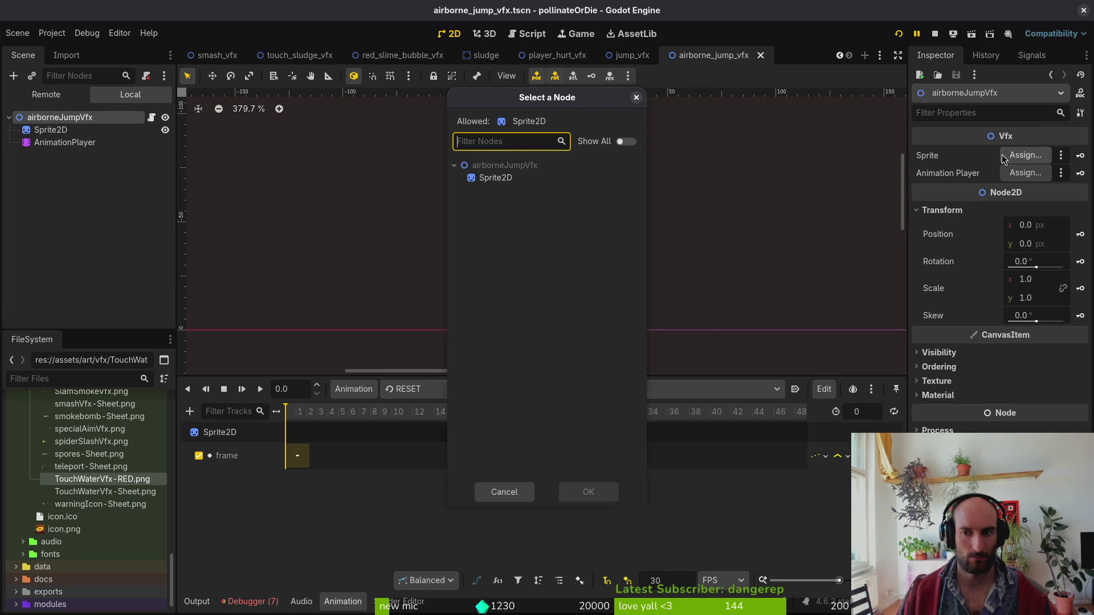
click(495, 178)
click(588, 491)
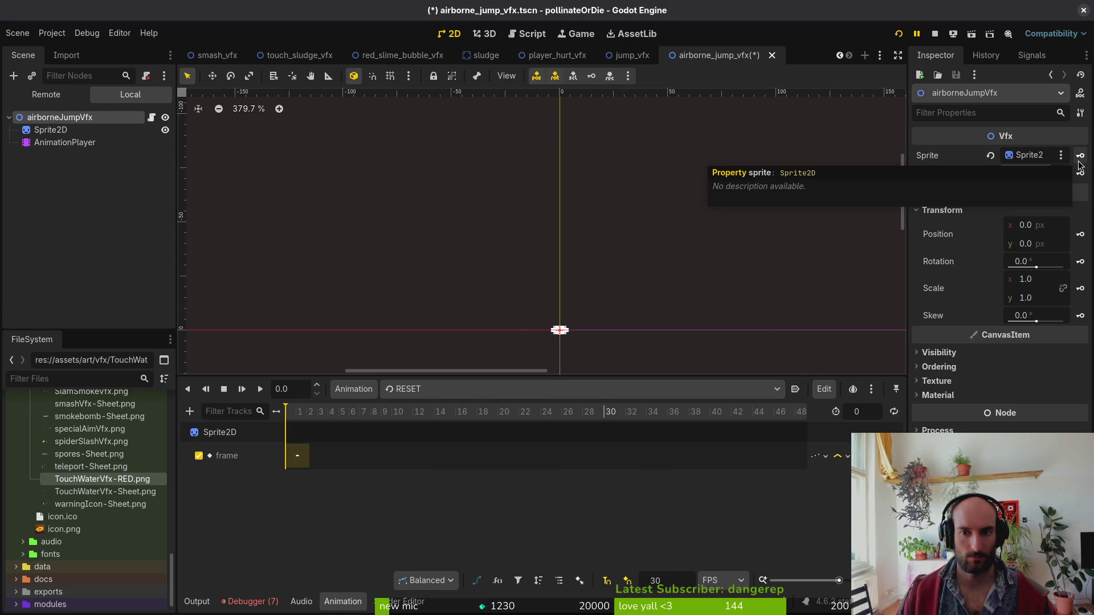
- Assign AnimationPlayer to the Animation Player property, save the scene, and stop the running game
click(1026, 173)
click(512, 177)
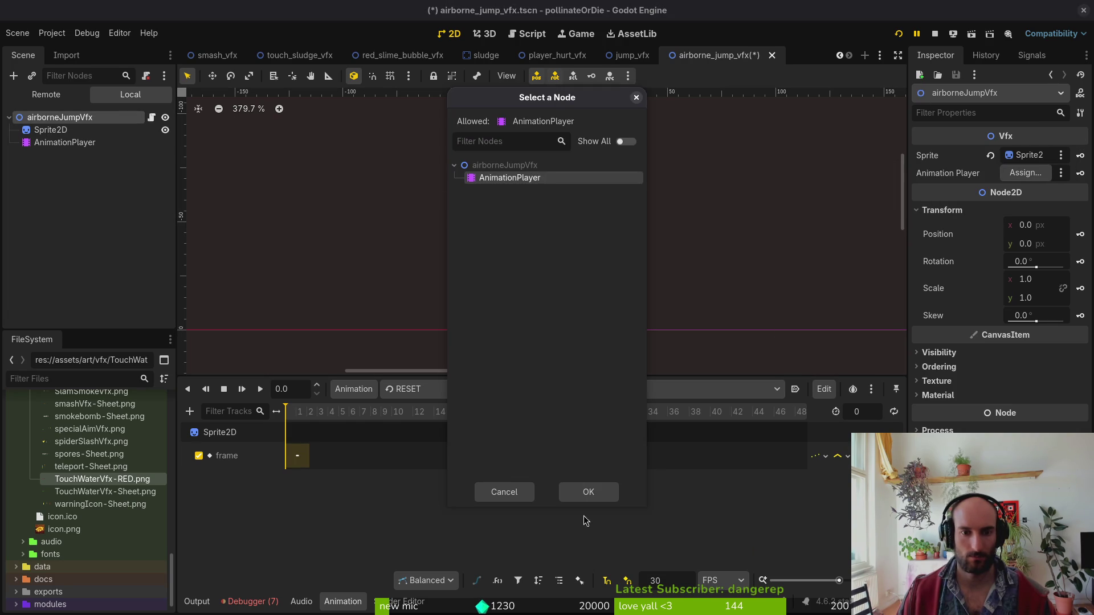
click(589, 491)
click(39, 214)
key(ctrl+s)
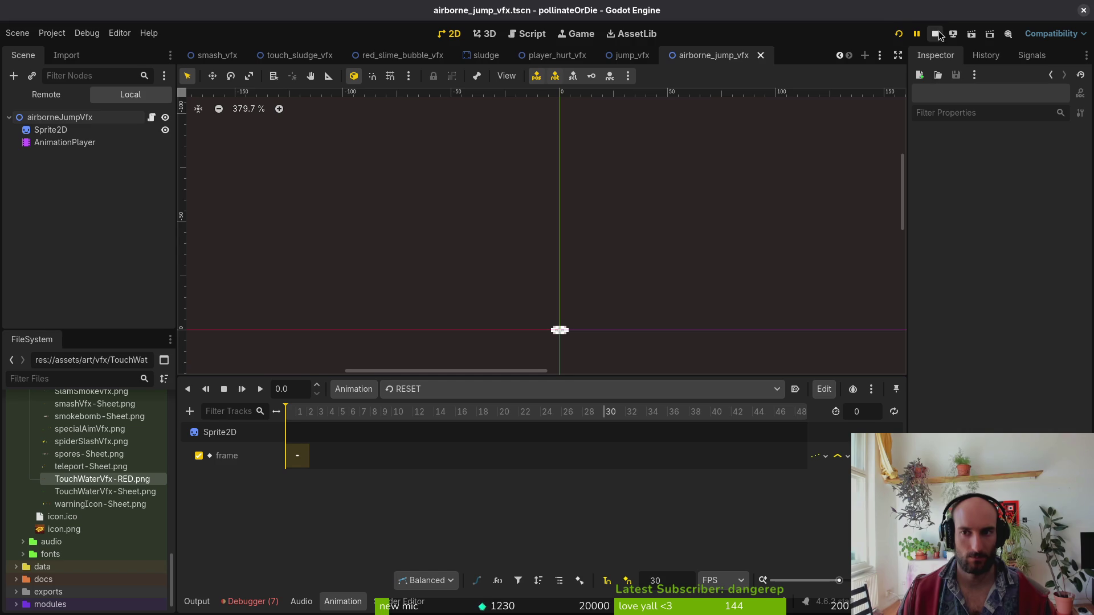
click(935, 34)
- Relaunch the game and look up dash_off_cd_vfx.tscn in the resource search
click(901, 33)
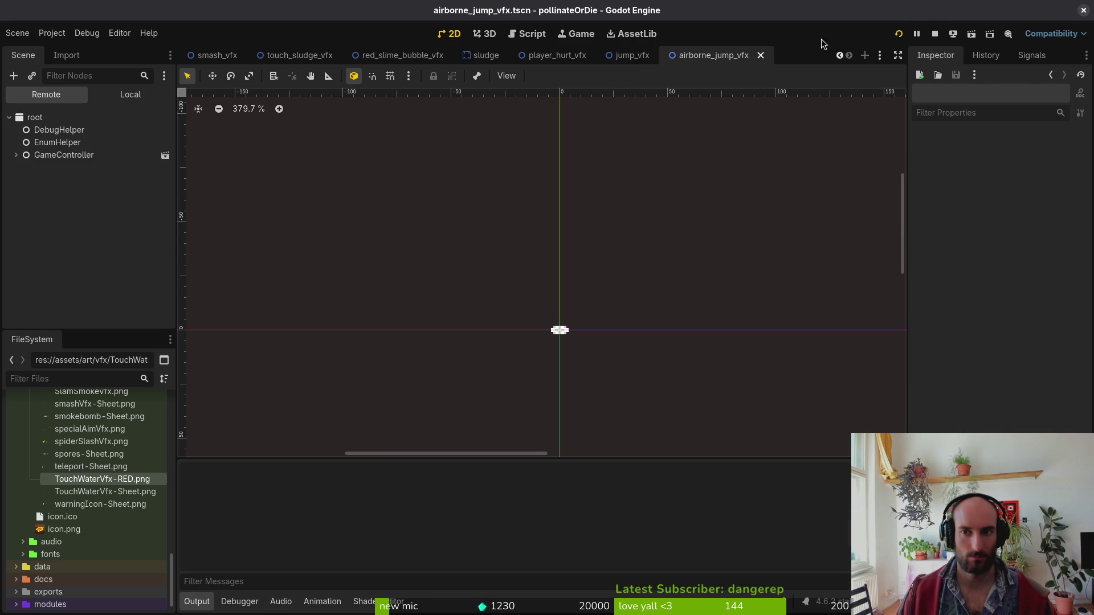
key(alt+shift+o)
text(dasvfx)
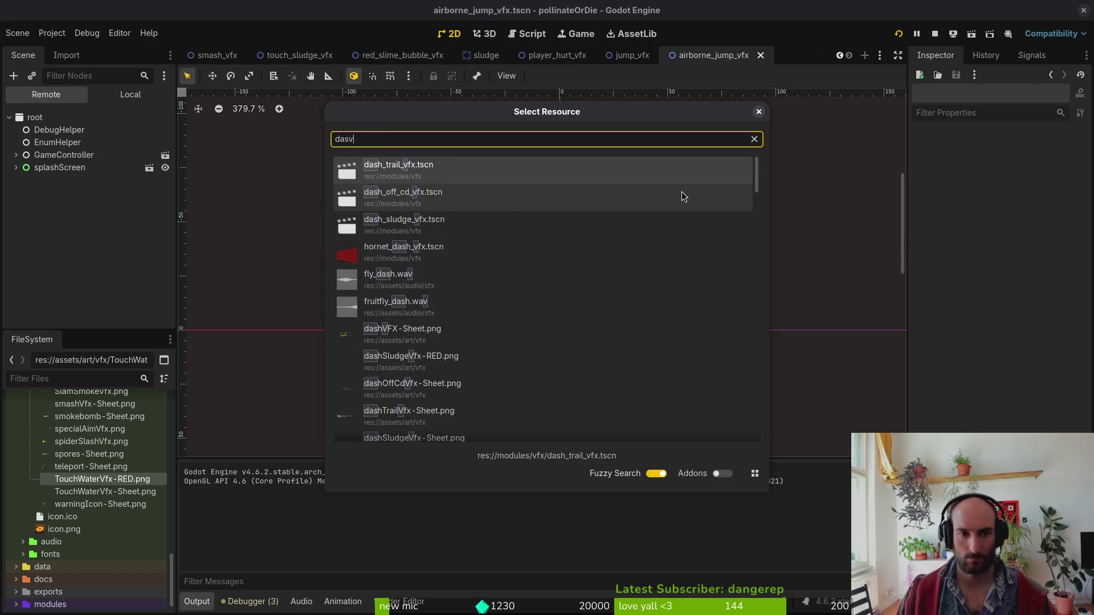
click(682, 192)
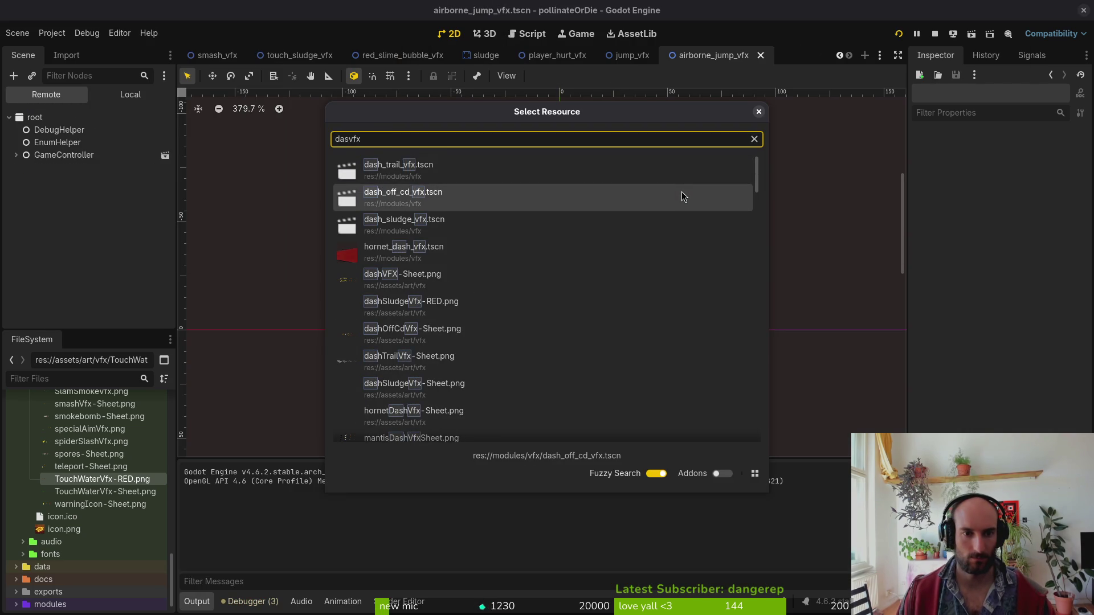
key(Escape)
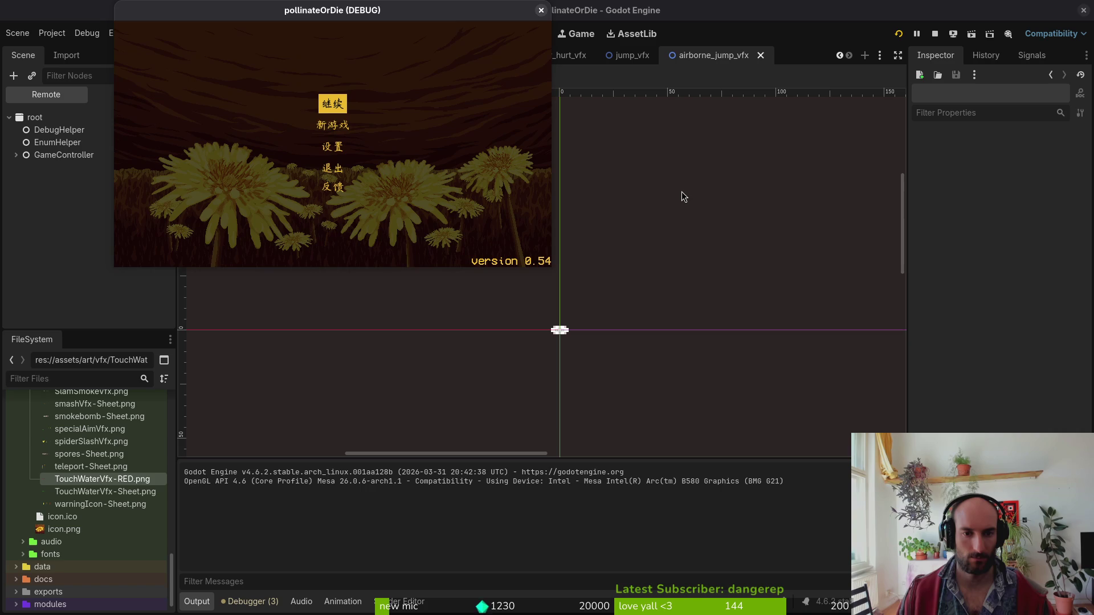
key(alt+Tab)
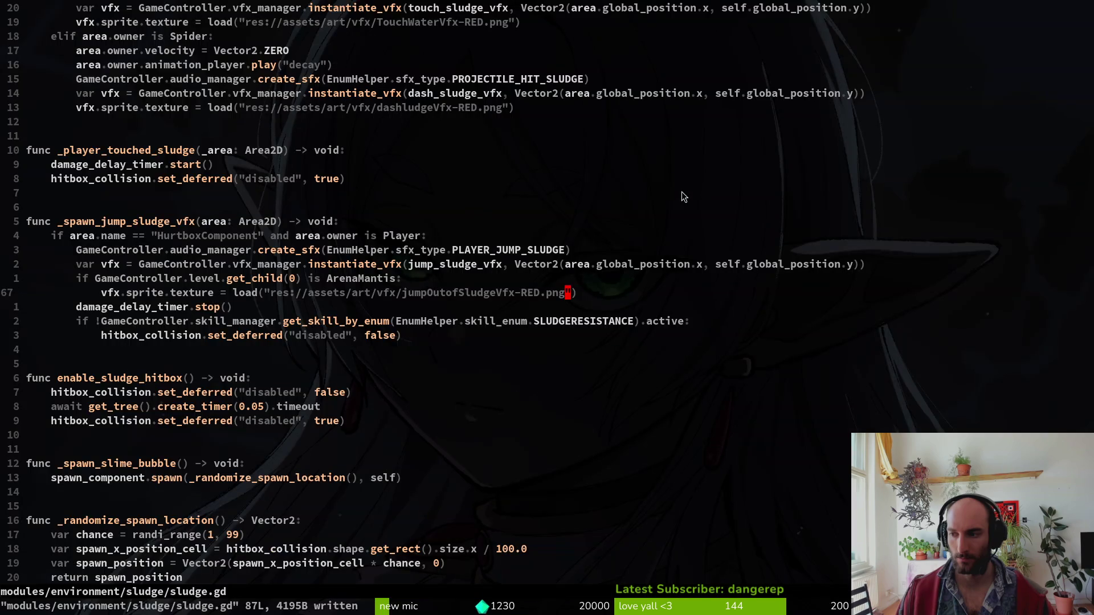
key(alt+Tab)
- Playtest the mantis level, which stops on a null-texture error at sludge.gd line 40
key(F5)
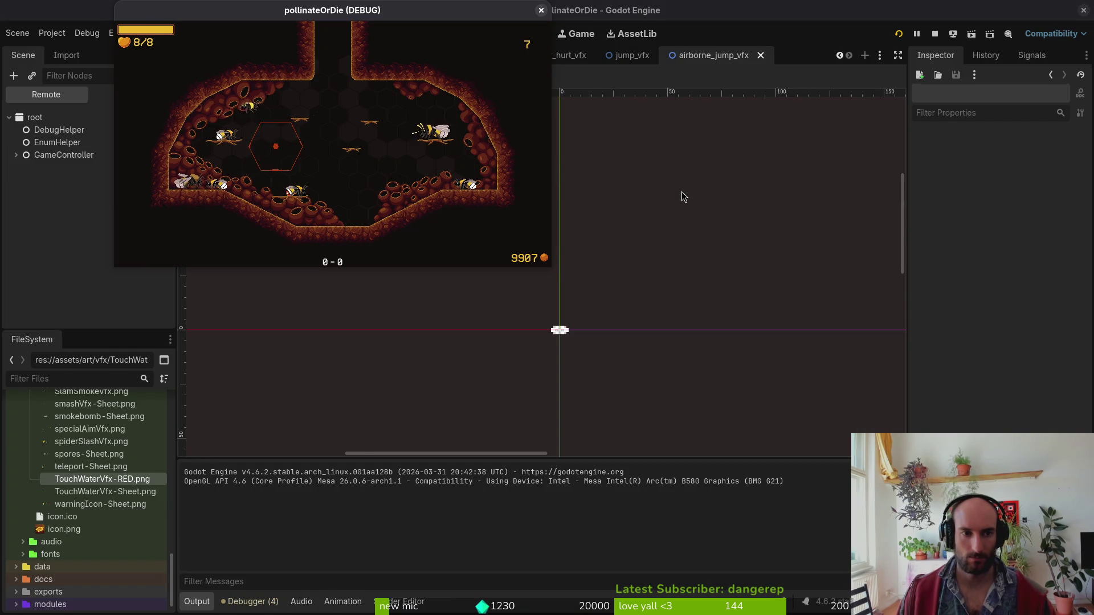
key(Escape)
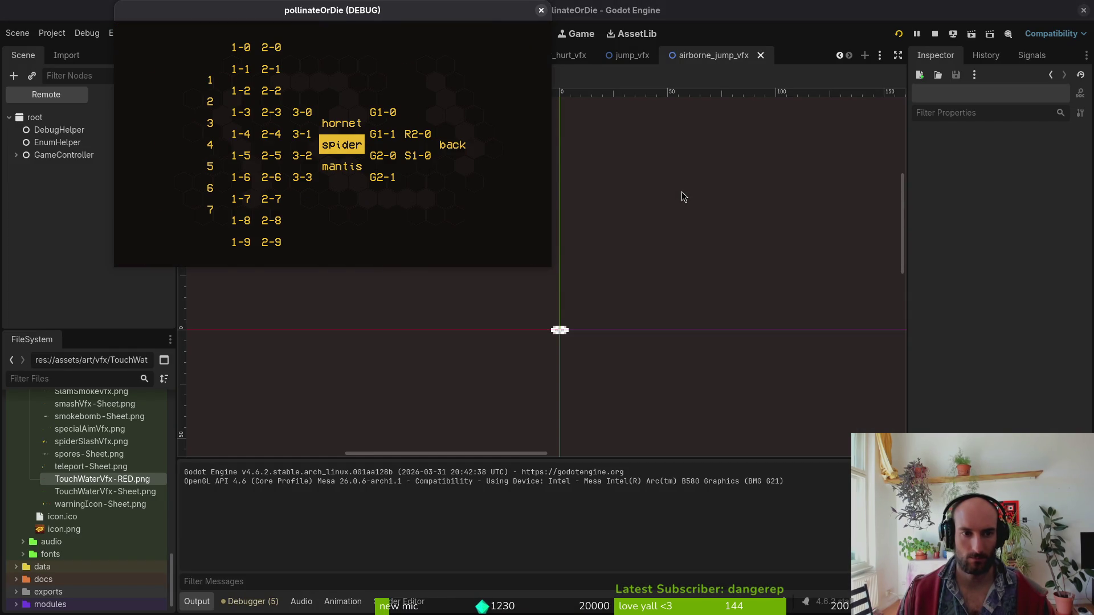
key(Down)
key(Up)
key(Down)
key(Return)
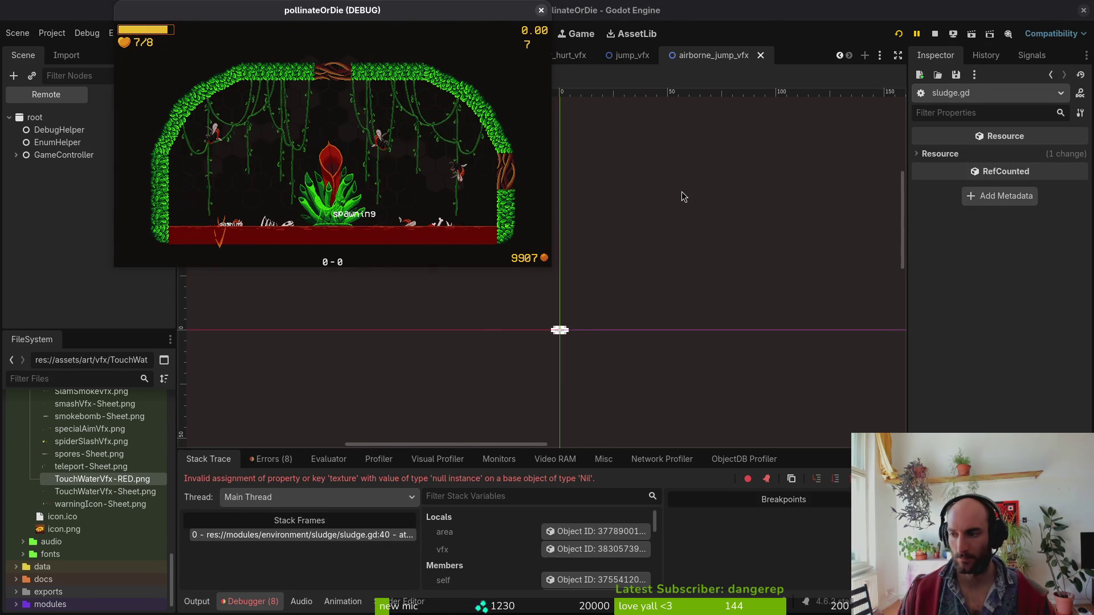
key(alt+Tab)
key(ctrl+p)
- Open sludge.gd in Neovim and select line 40, which loads dashludgeVfx-RED.png
text(sludge)
key(Escape)
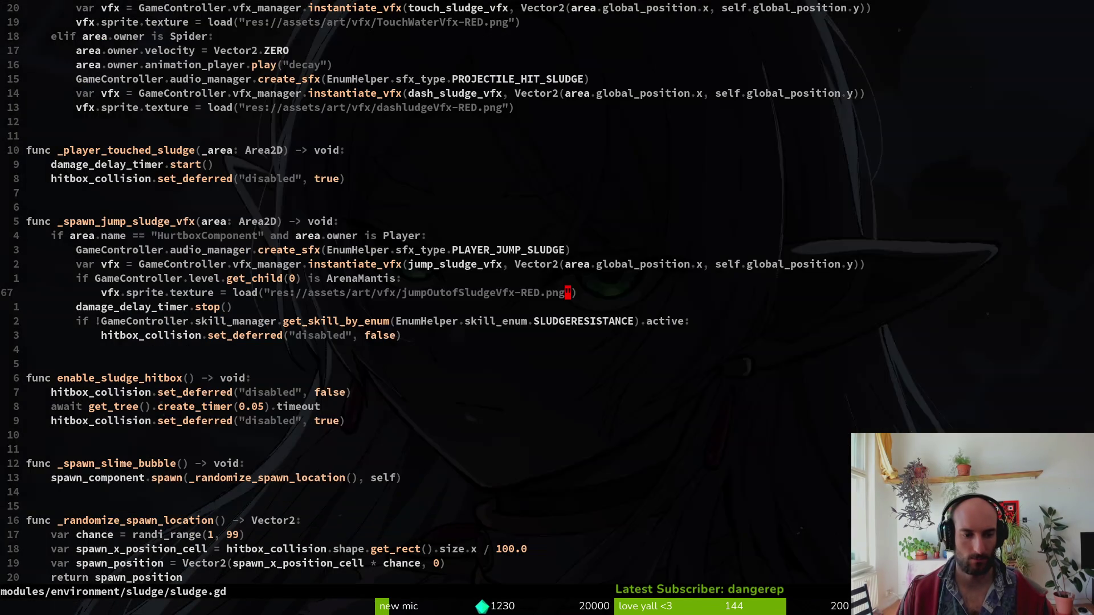
text(27k)
key(shift+v)
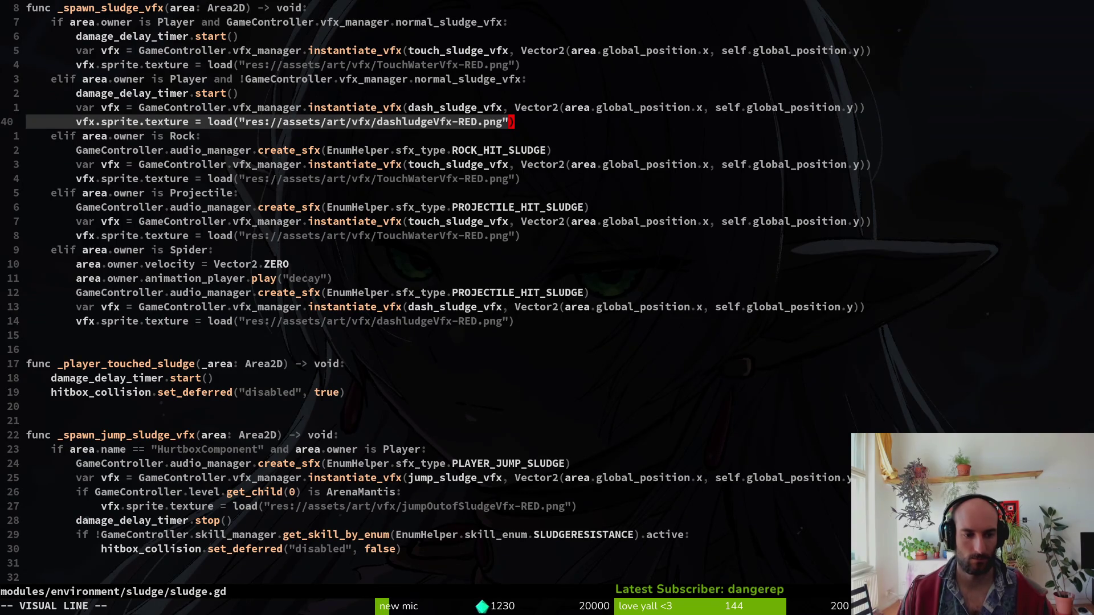
key(y)
key(shift+v)
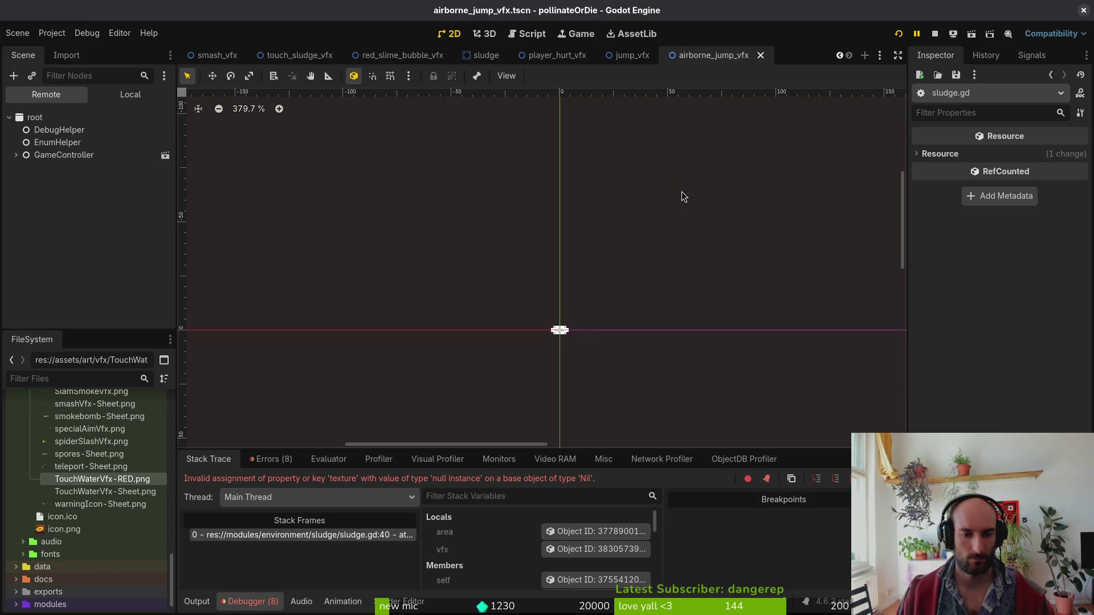
- Back in Godot, search project resources for 'dasslu'
key(alt+Tab)
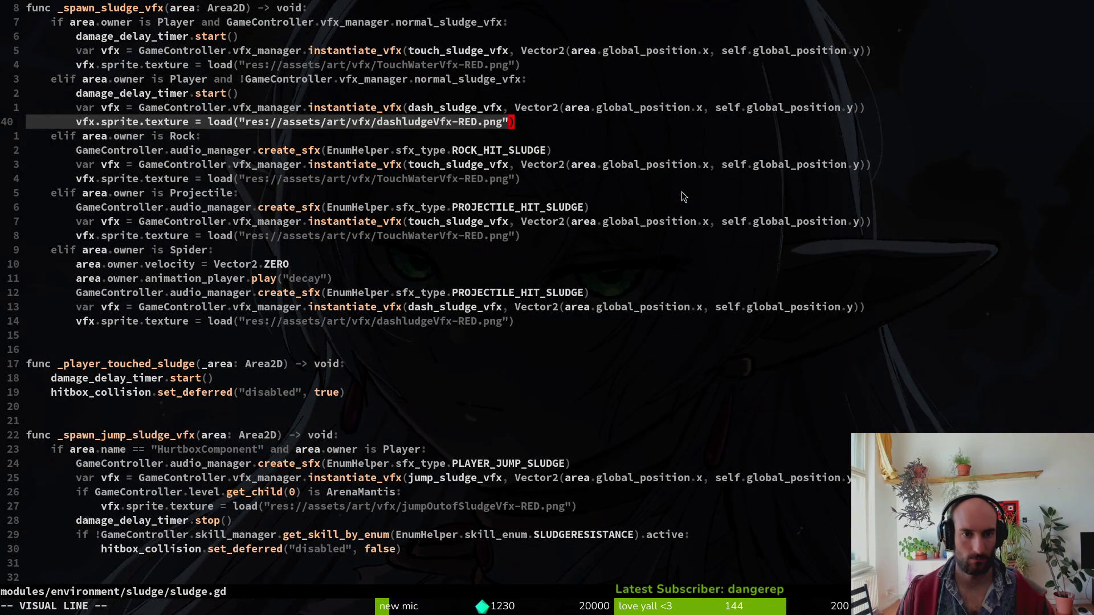
key(alt+Tab)
key(shift+alt+o)
text(dasslu)
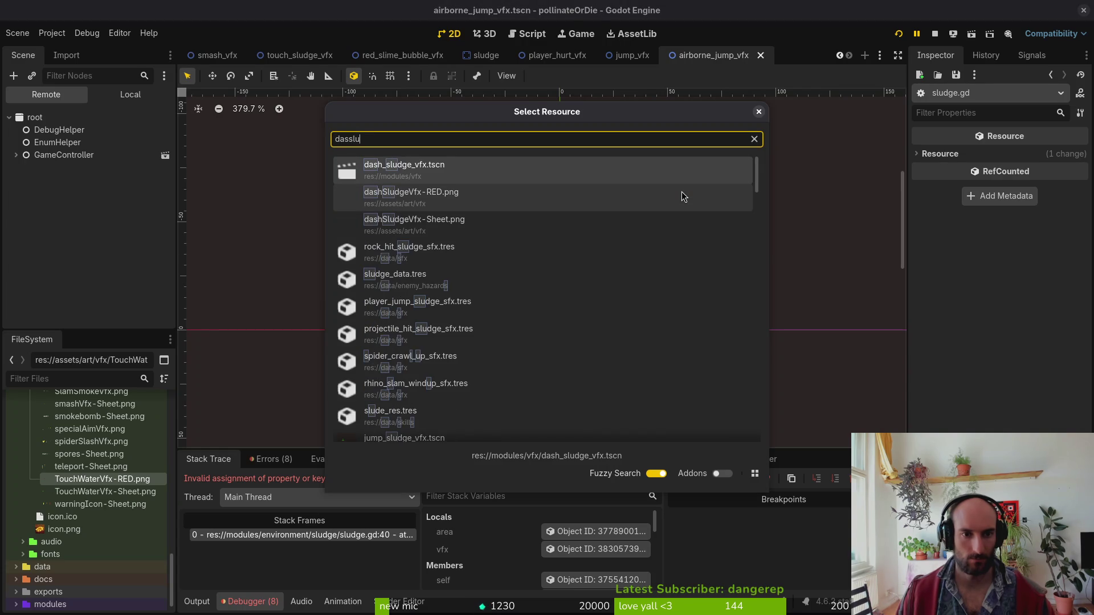
- Open dash_sludge_vfx.tscn and assign Sprite2D and AnimationPlayer to the root's Sprite and Animation Player properties
key(Return)
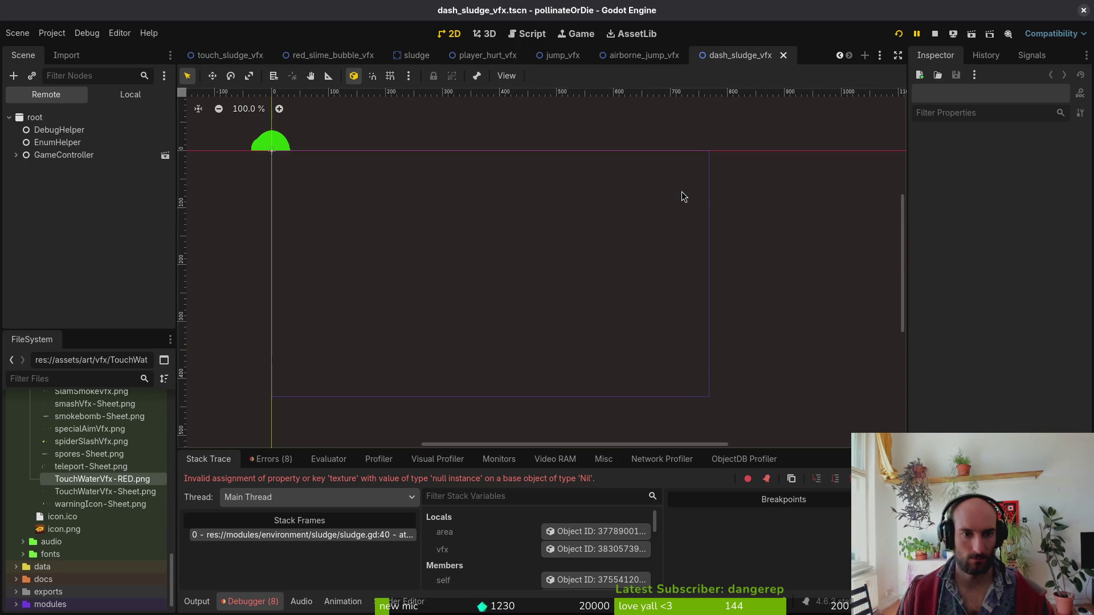
click(126, 95)
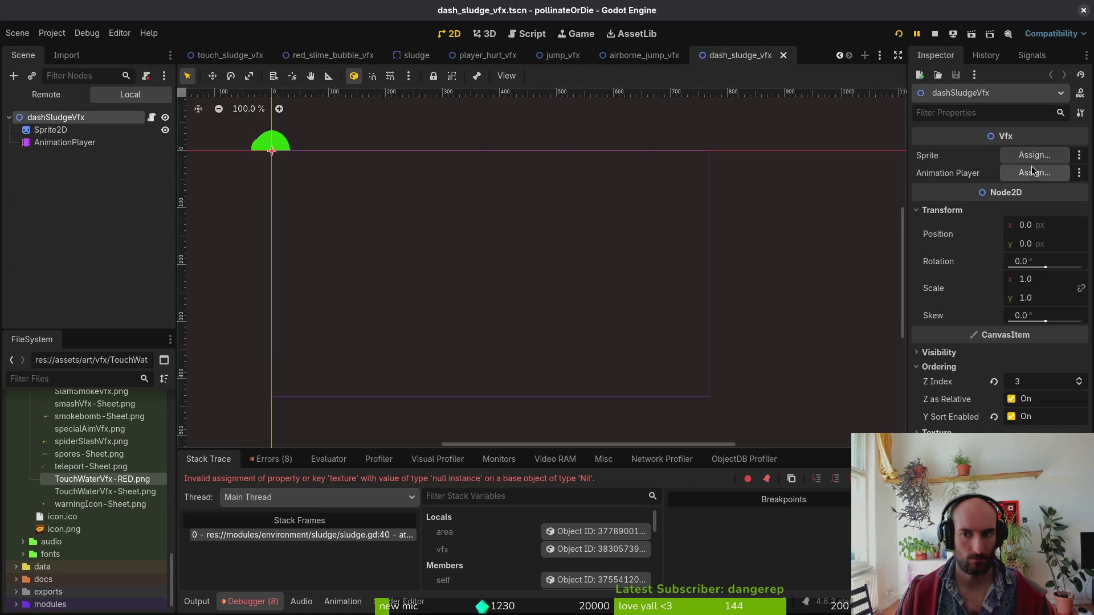
click(1034, 155)
click(627, 177)
key(Return)
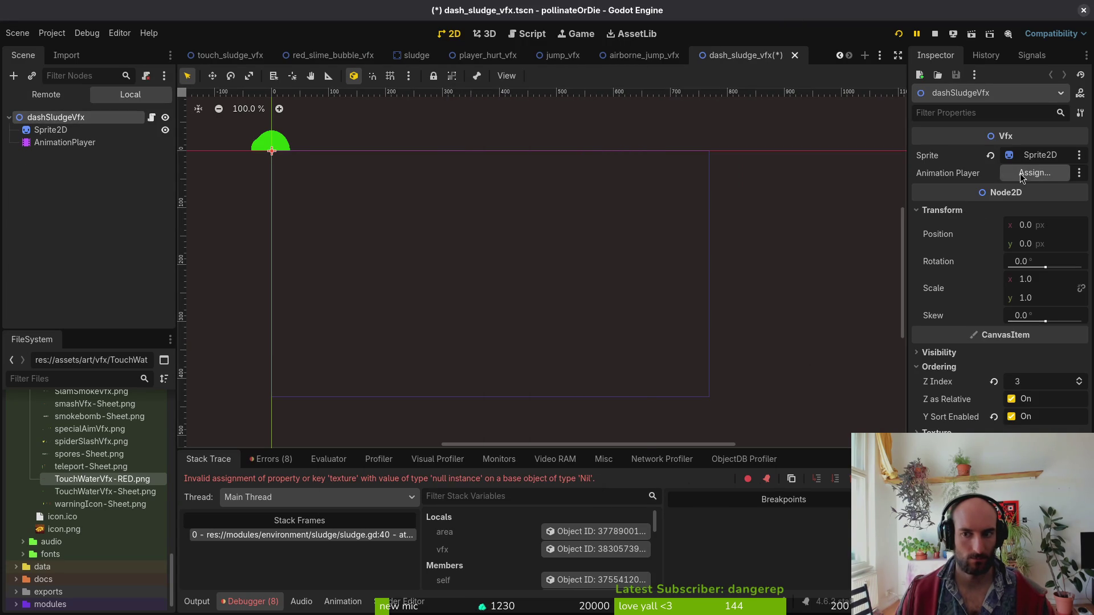
click(1020, 173)
click(593, 489)
- Save and run the game, dash twice through sludge in the mantis arena, then review the errors
key(F5)
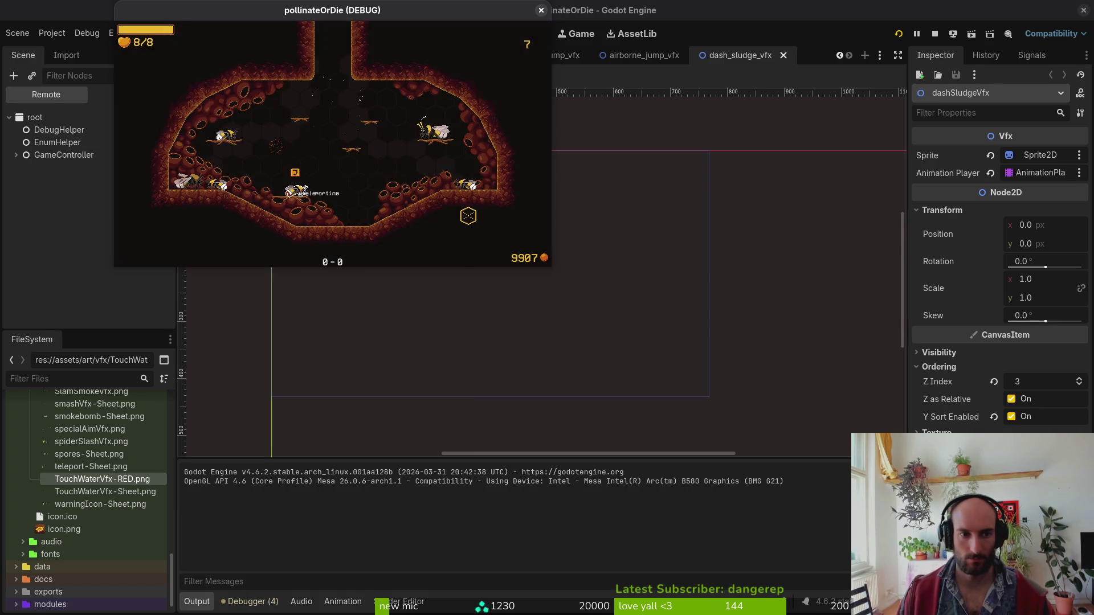
key(Down)
key(Return)
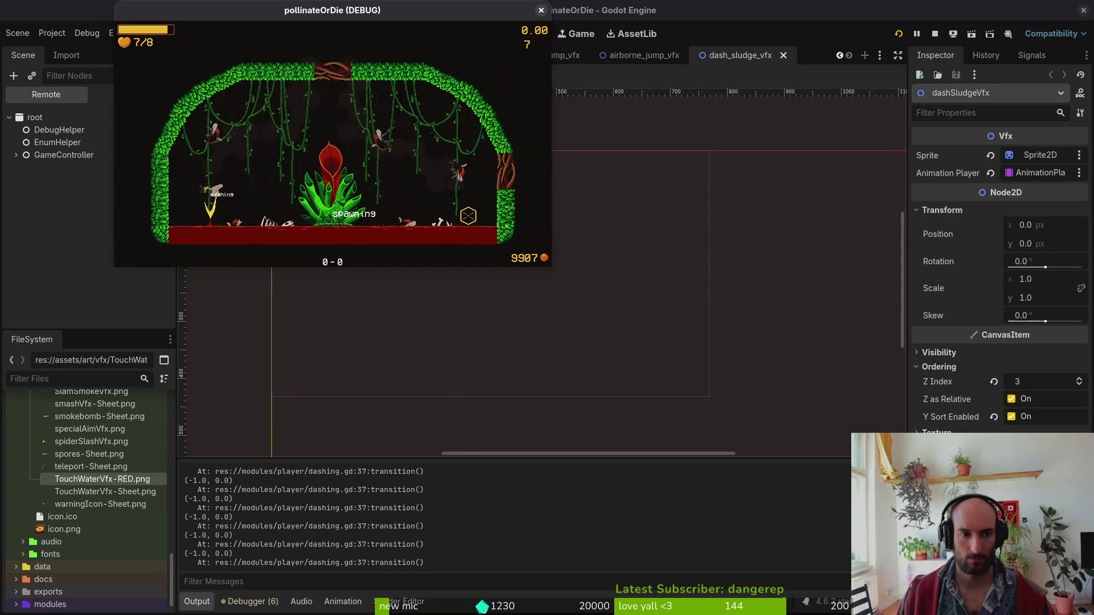
key(Down)
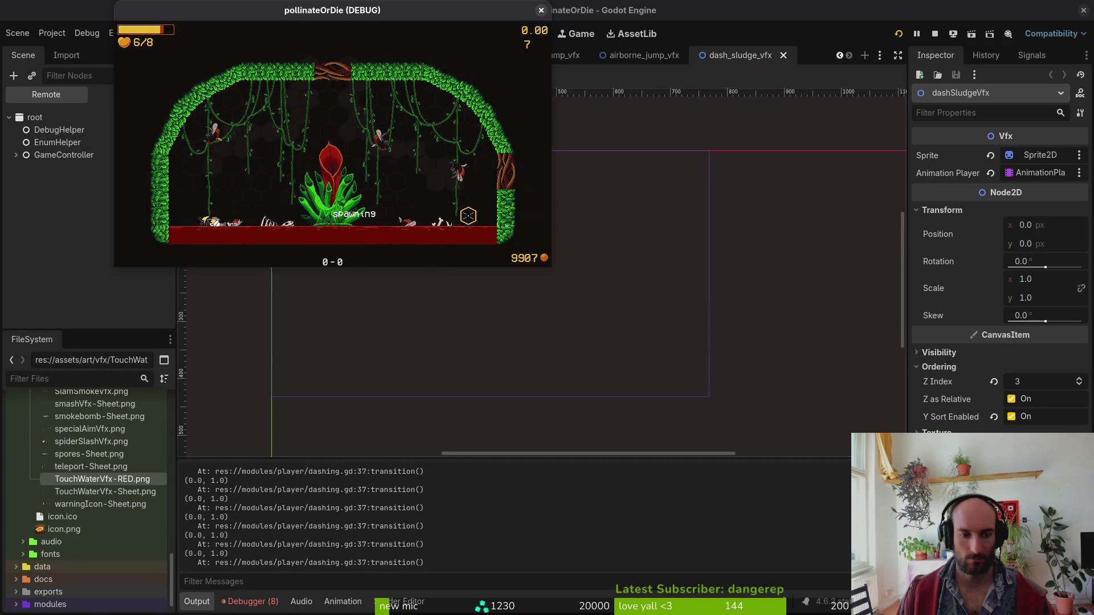
key(Down)
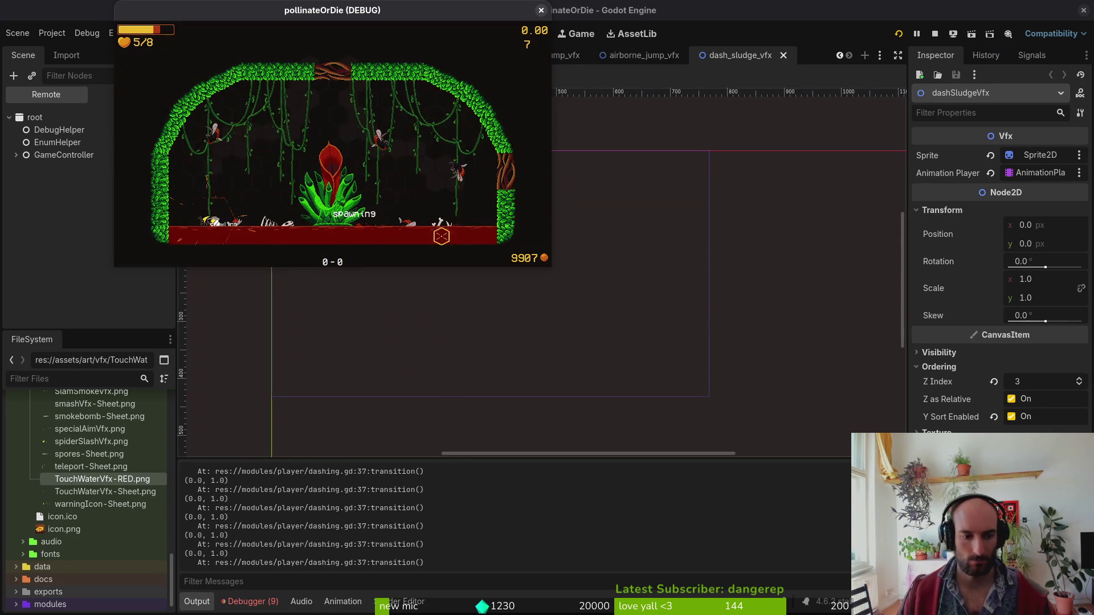
key(F8)
click(268, 459)
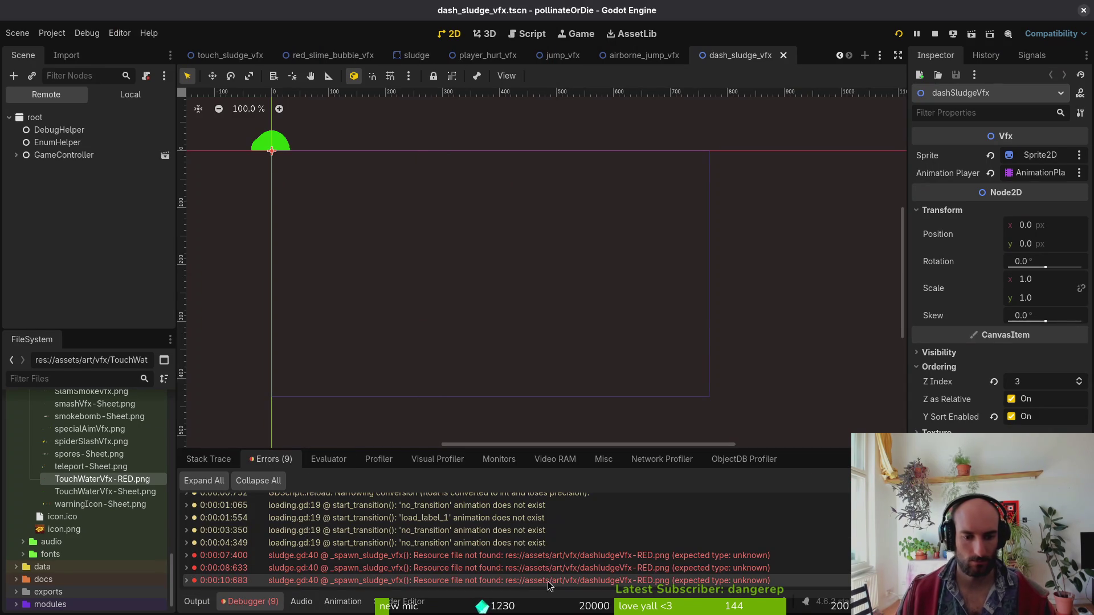
- Jump from the sludge.gd error to its line 40 in the script
mouse_move(593, 582)
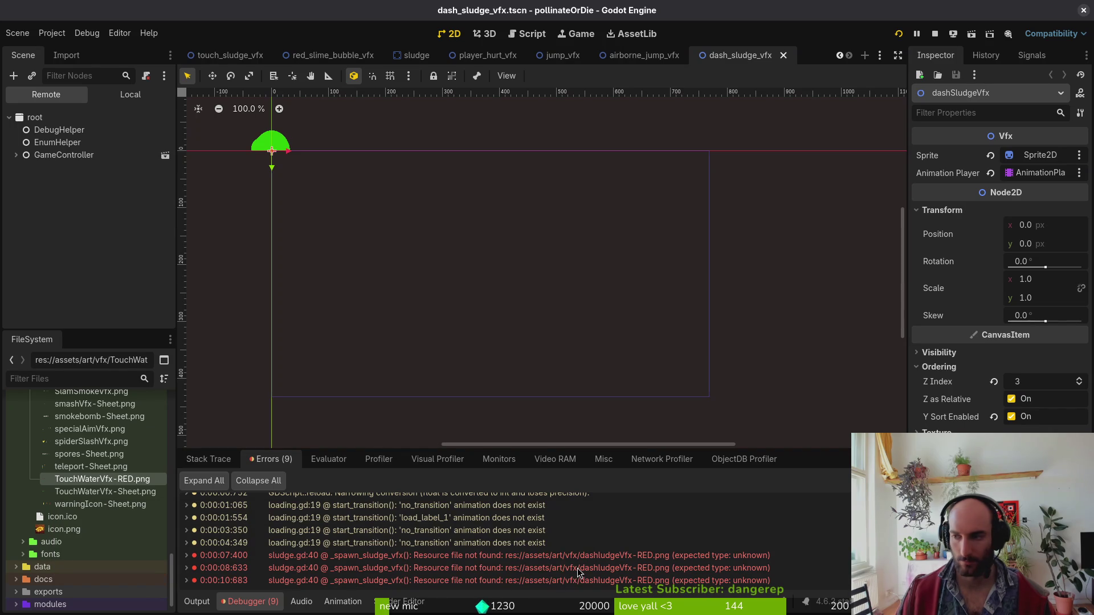
double_click(580, 569)
key(Escape)
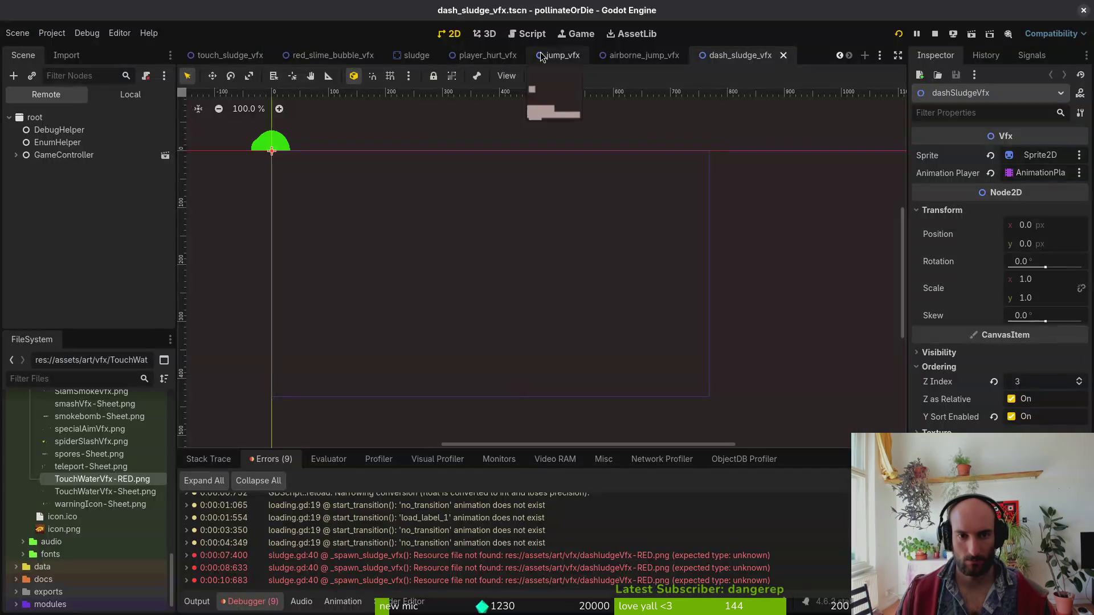
- Copy the resource path of dashSludgeVfx-RED.png from the FileSystem dock
key(alt+Tab)
scroll(73, 514, up, 10)
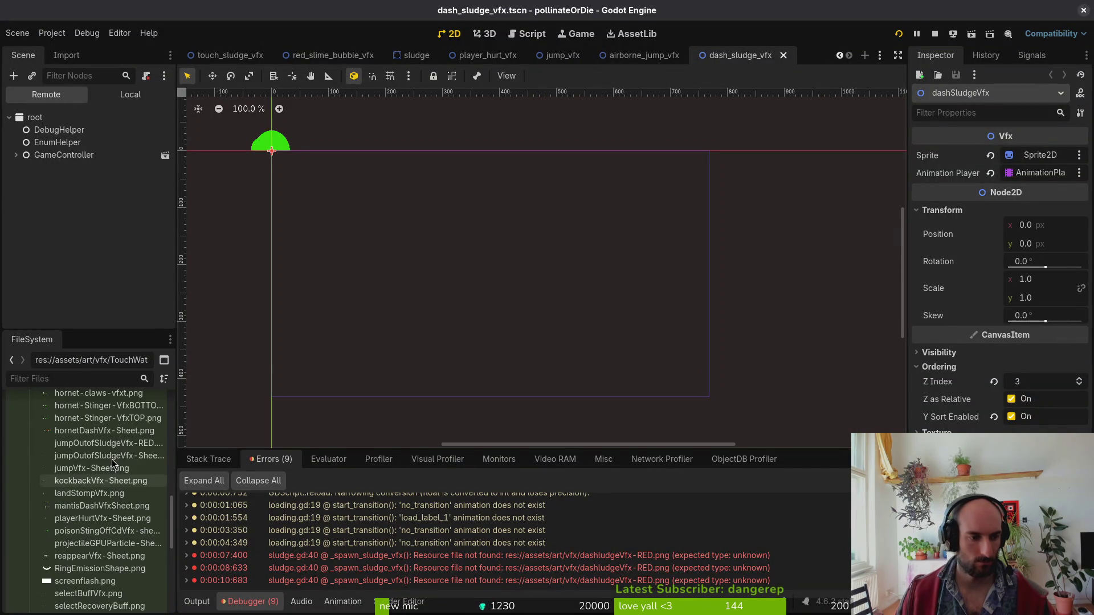
scroll(95, 526, up, 3)
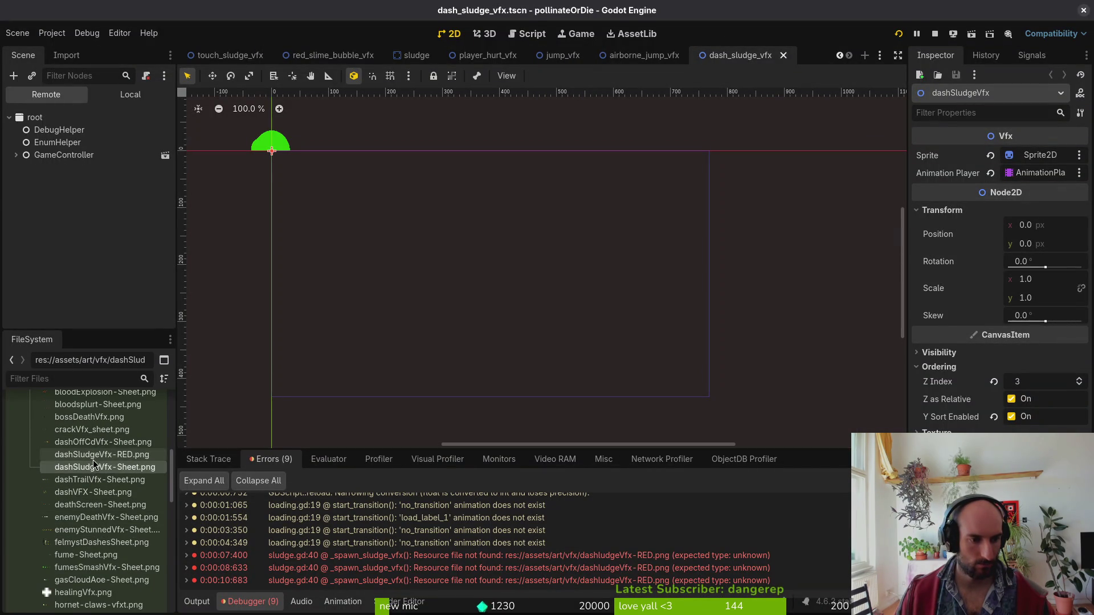
right_click(94, 456)
click(114, 449)
key(alt+Tab)
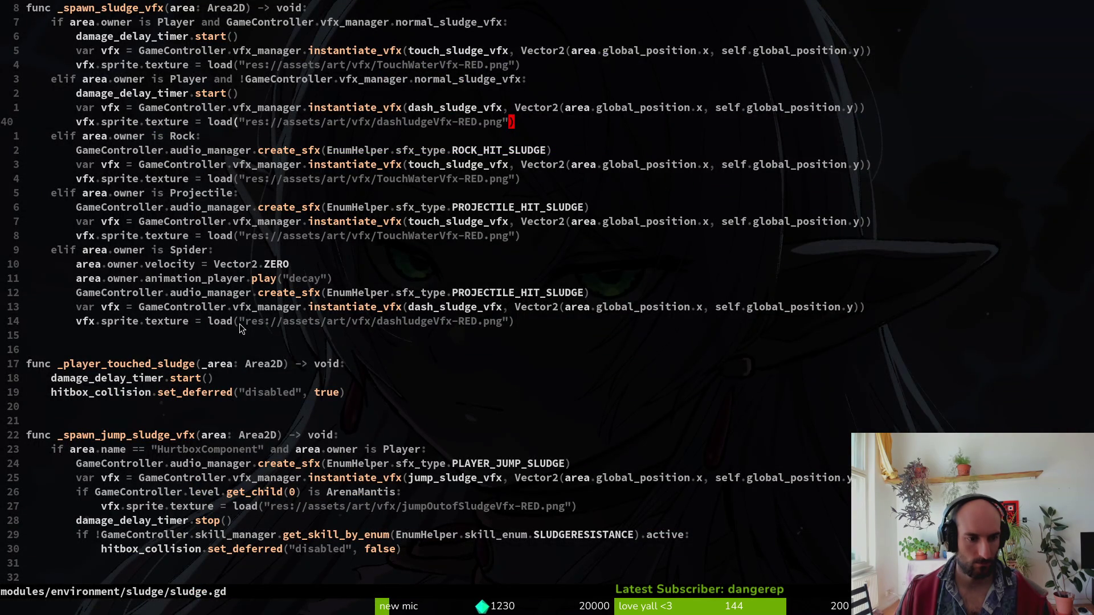
- Undo an accidental paste in sludge.gd
scroll(273, 354, up, 6)
scroll(272, 348, down, 11)
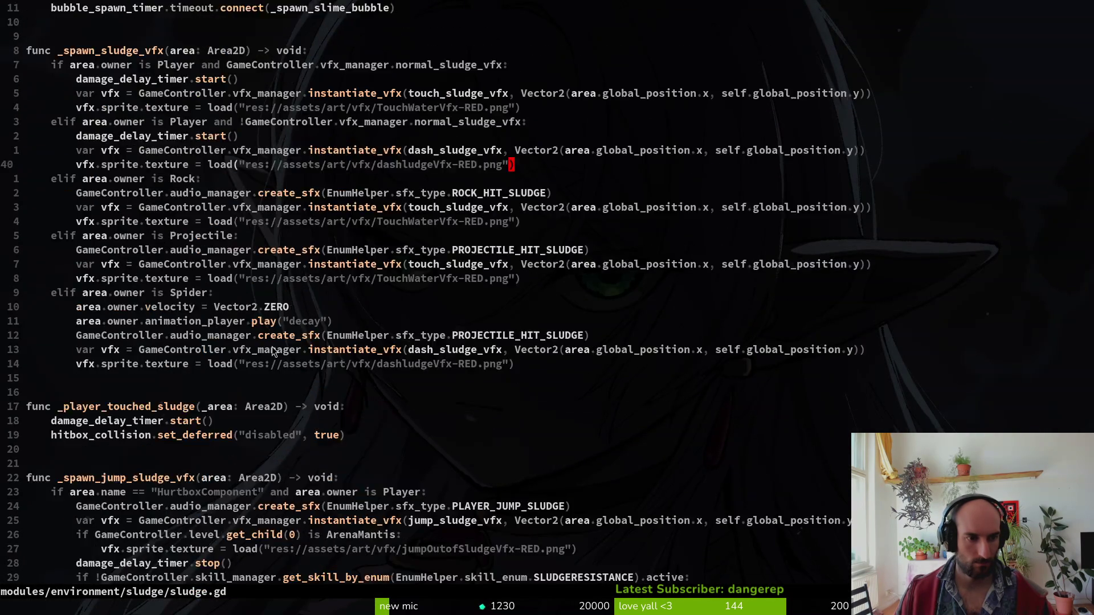
scroll(265, 295, up, 5)
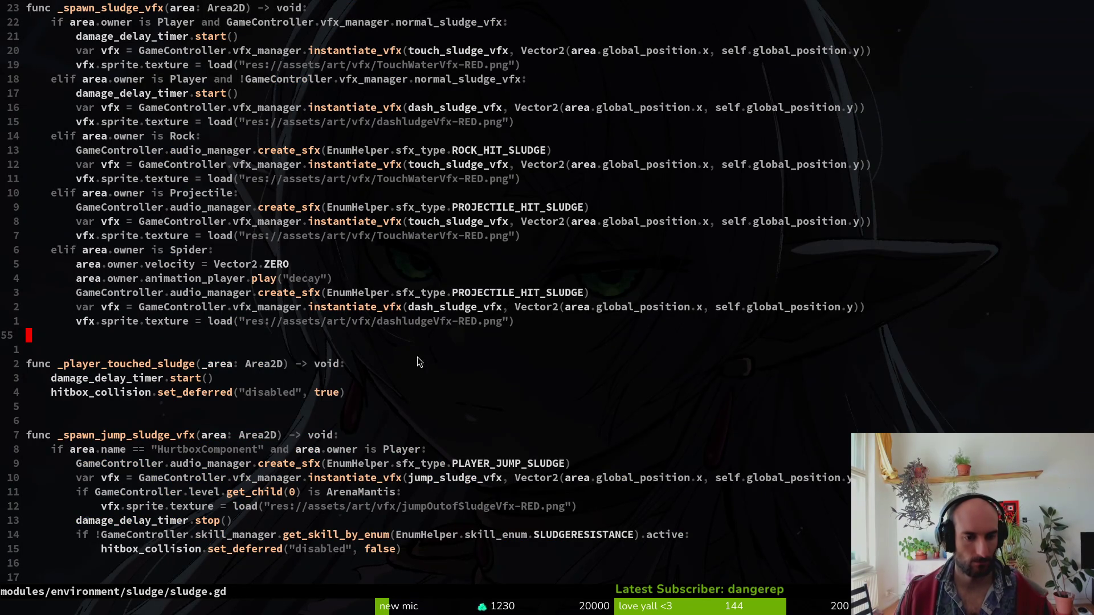
scroll(416, 388, up, 6)
scroll(399, 360, down, 5)
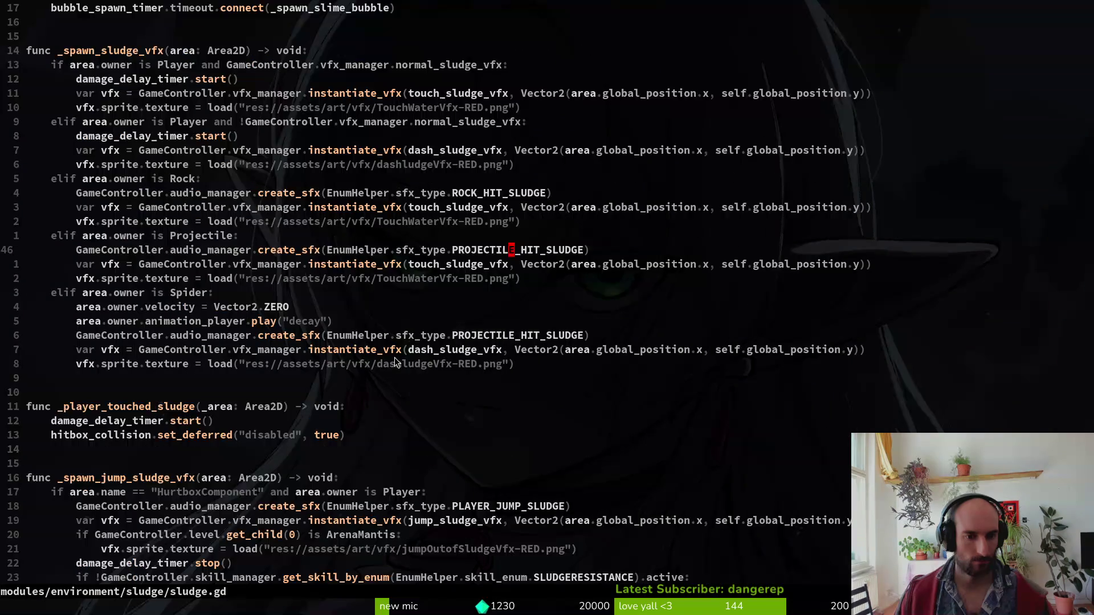
middle_click(429, 263)
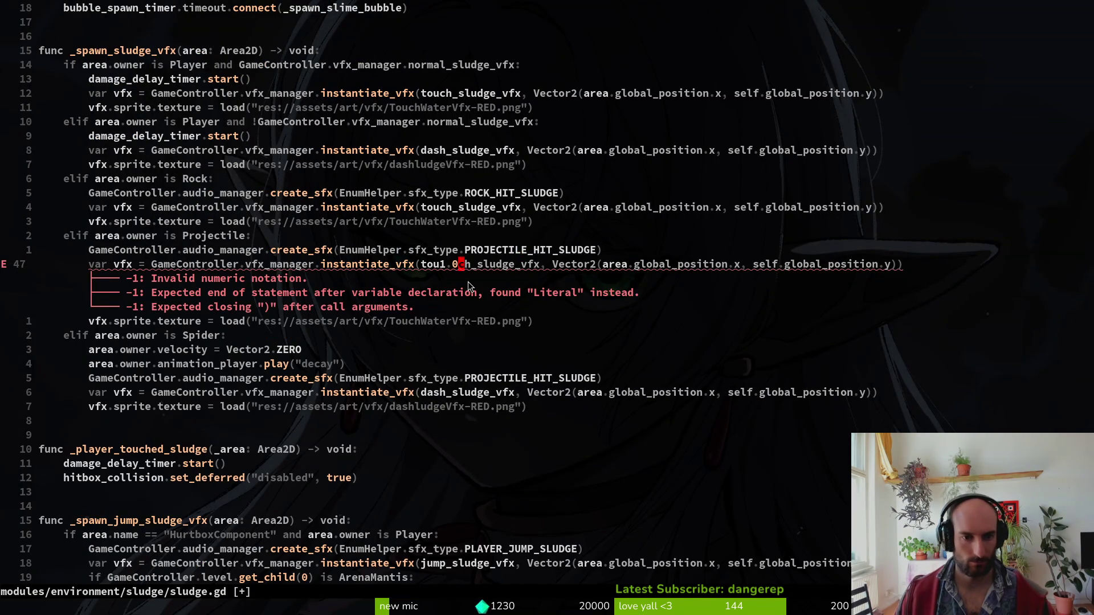
key(u)
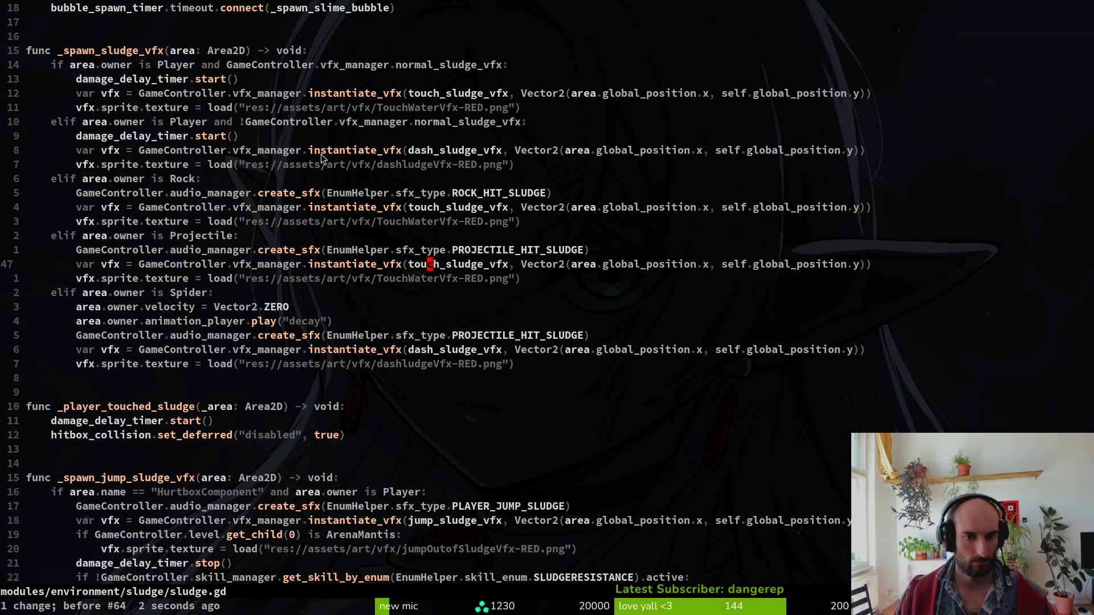
- Fix line 40's texture path to dashSludgeVfx-RED.png and save the script
click(229, 222)
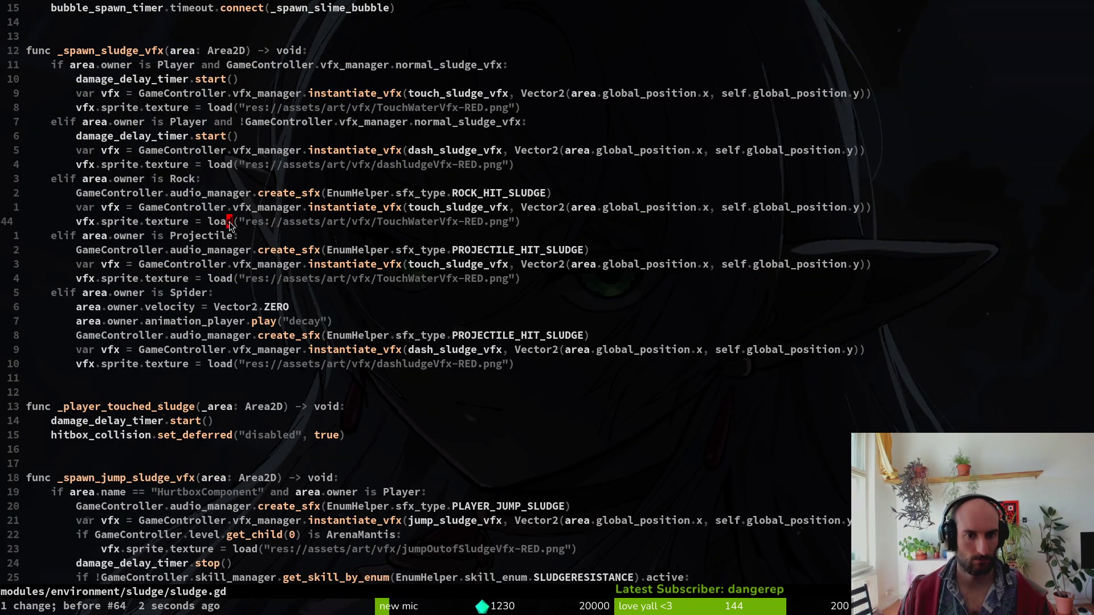
key(k)
key(k)
key(k)
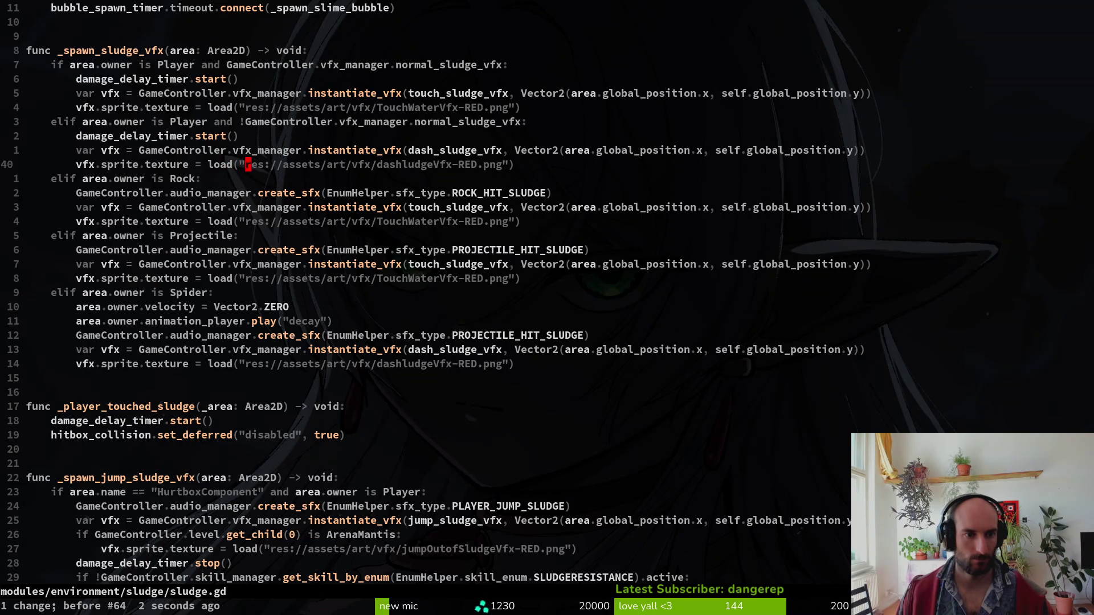
key(v)
key(dollar)
key(Escape)
text(S)
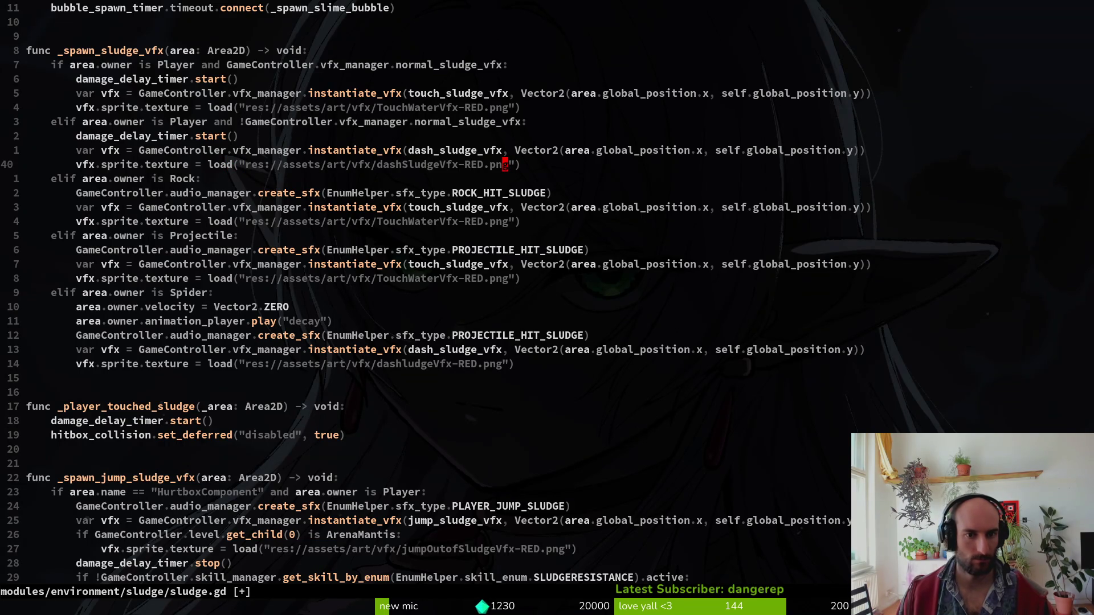
text(:w)
key(Return)
- Apply the same capital-S fix to the Spider branch's dash texture path and save
key(0)
key(k)
key(k)
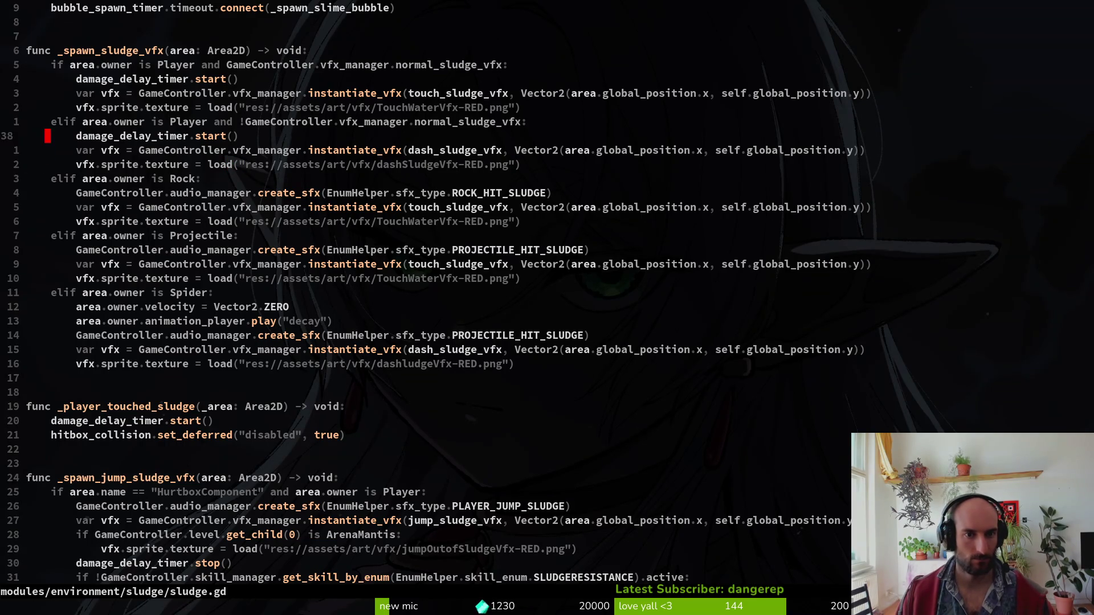
key(5)
key(j)
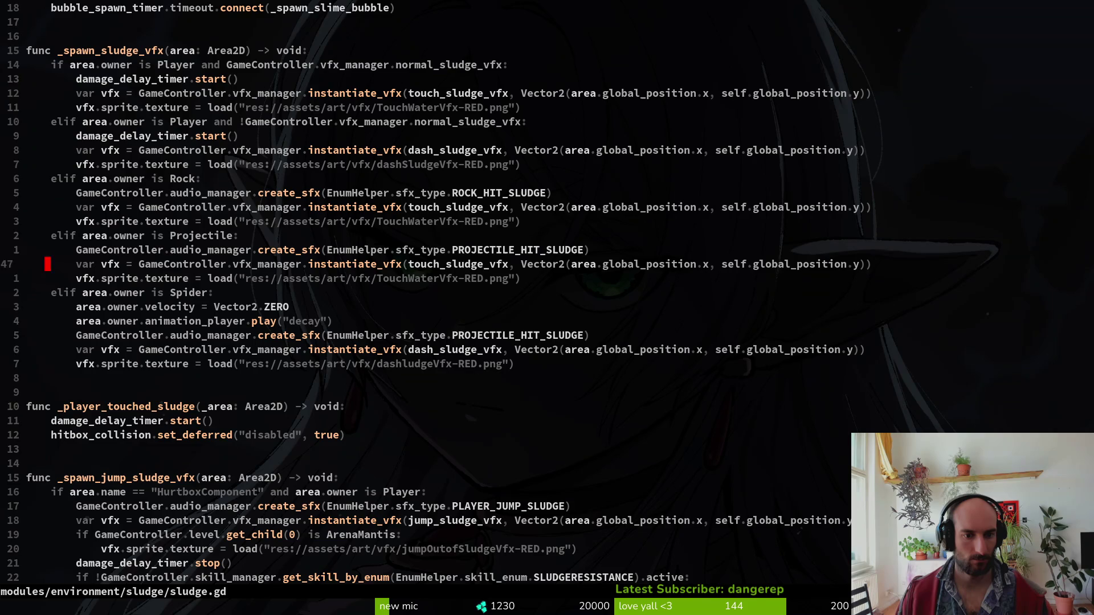
key(5)
key(j)
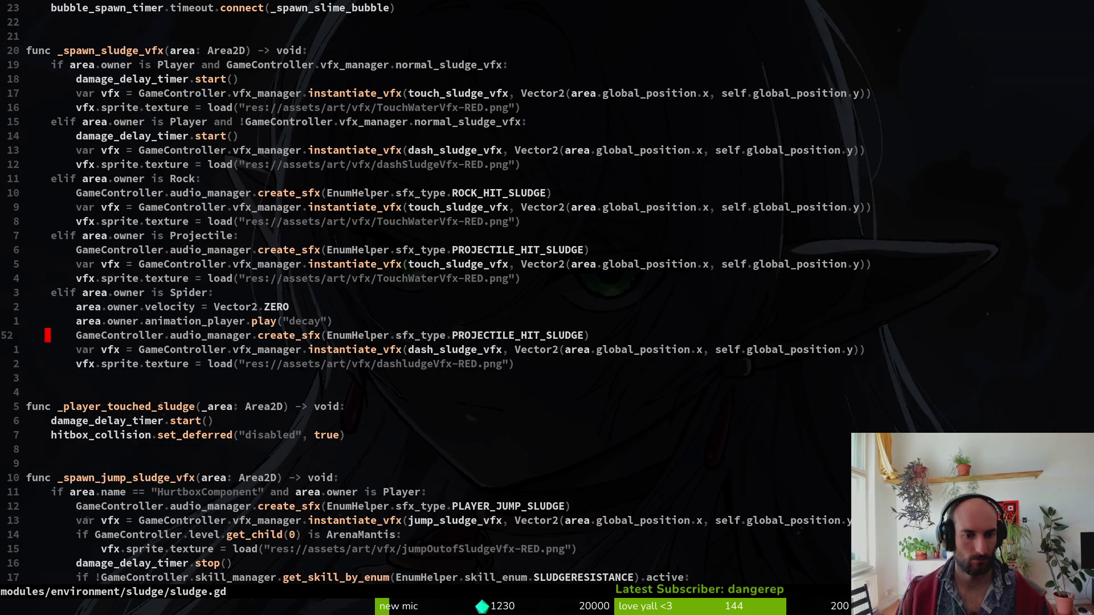
text(j&:w)
key(Return)
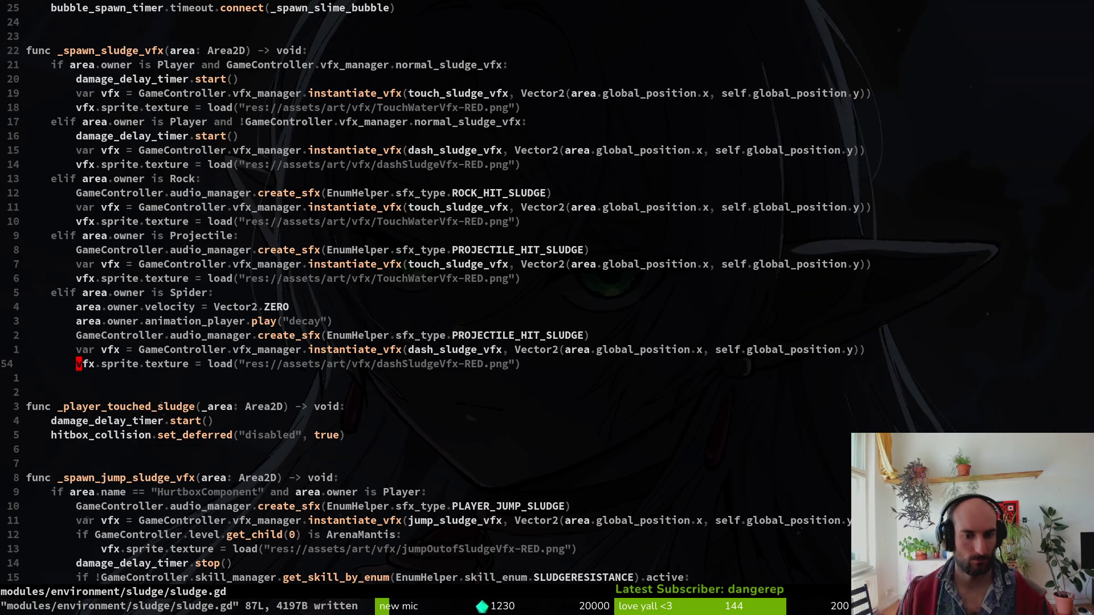
- Check the jump sludge texture line further down and save the script again
key(2)
key(0)
key(j)
key(7)
key(k)
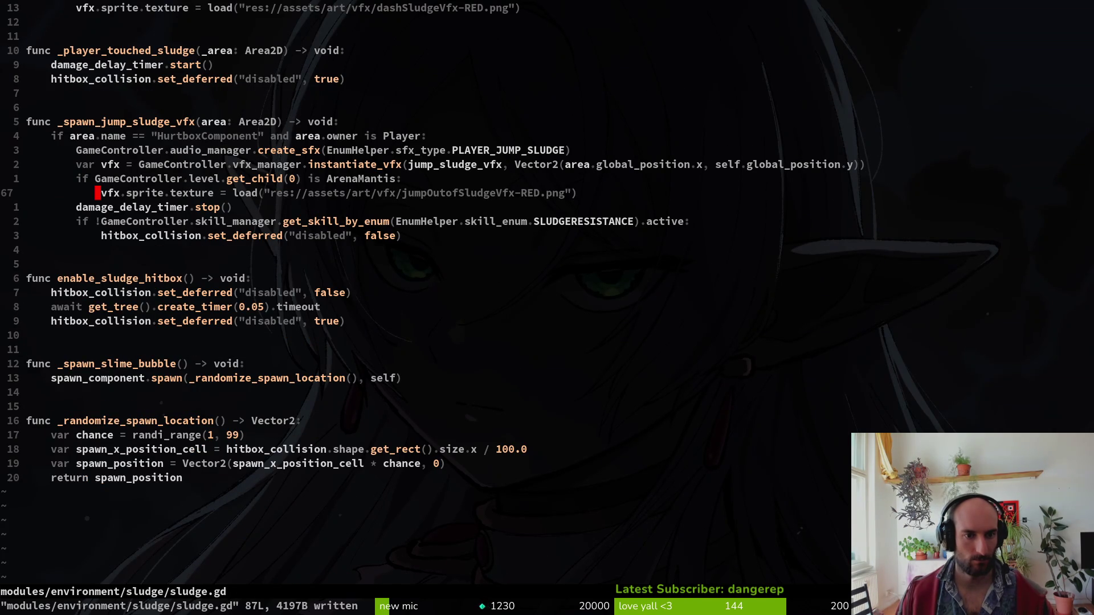
key(shift+v)
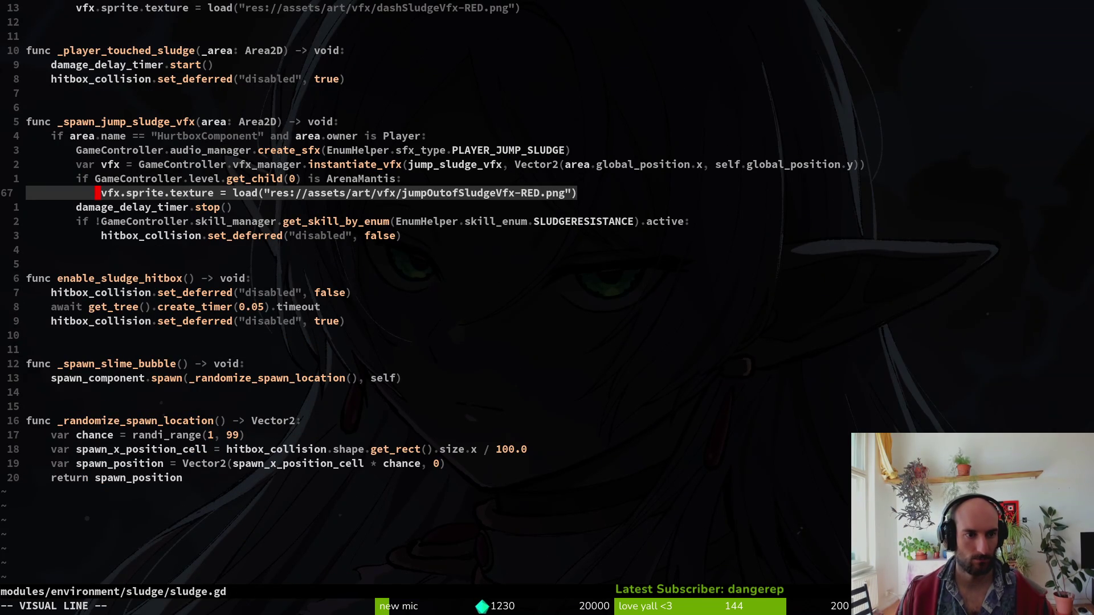
key(Escape)
text(:write)
key(Return)
- Run the game, load the jungle battle level, dash into sludge and jump out, then close the game
key(alt+Tab)
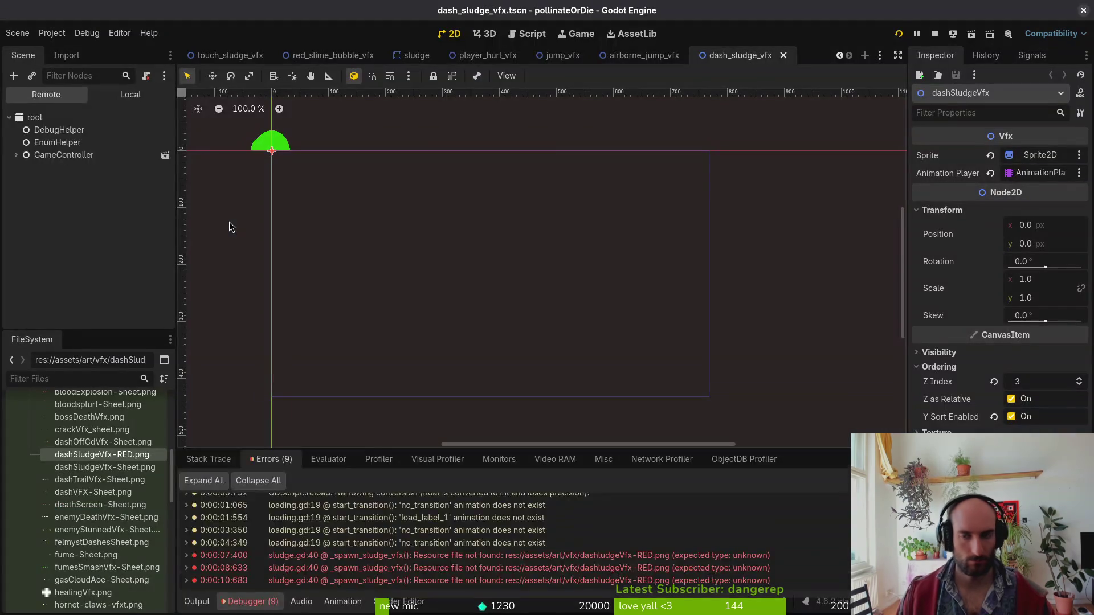
key(F5)
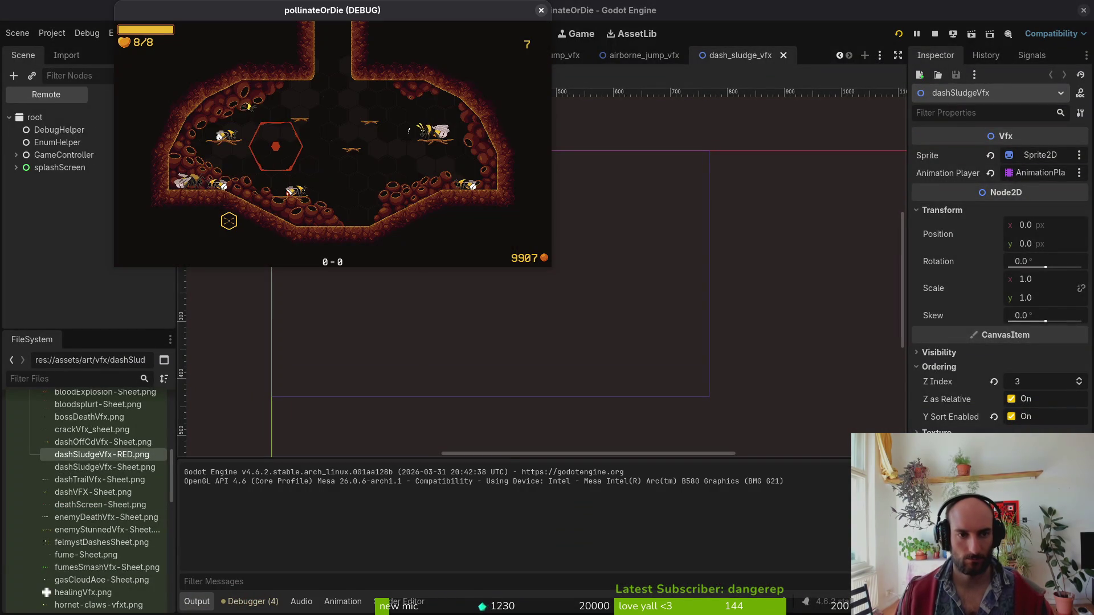
key(Escape)
key(Down)
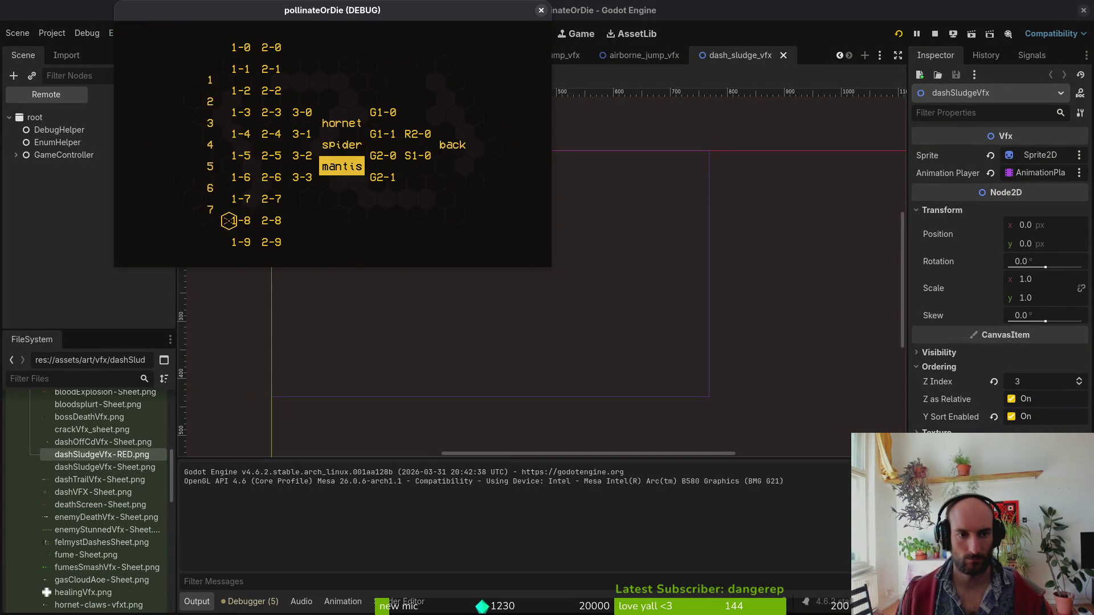
key(Return)
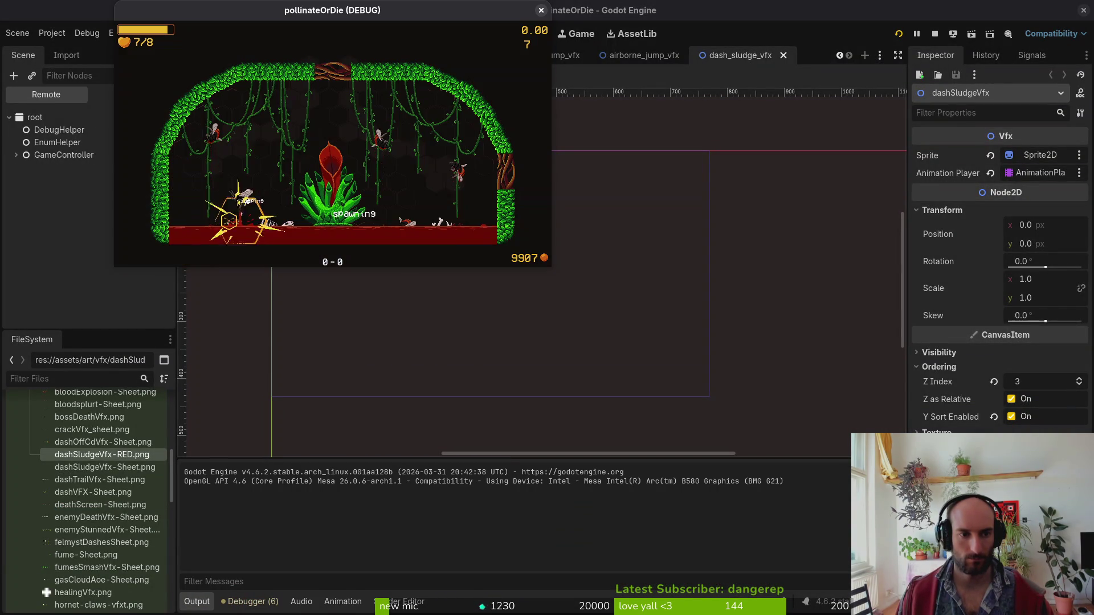
key(shift)
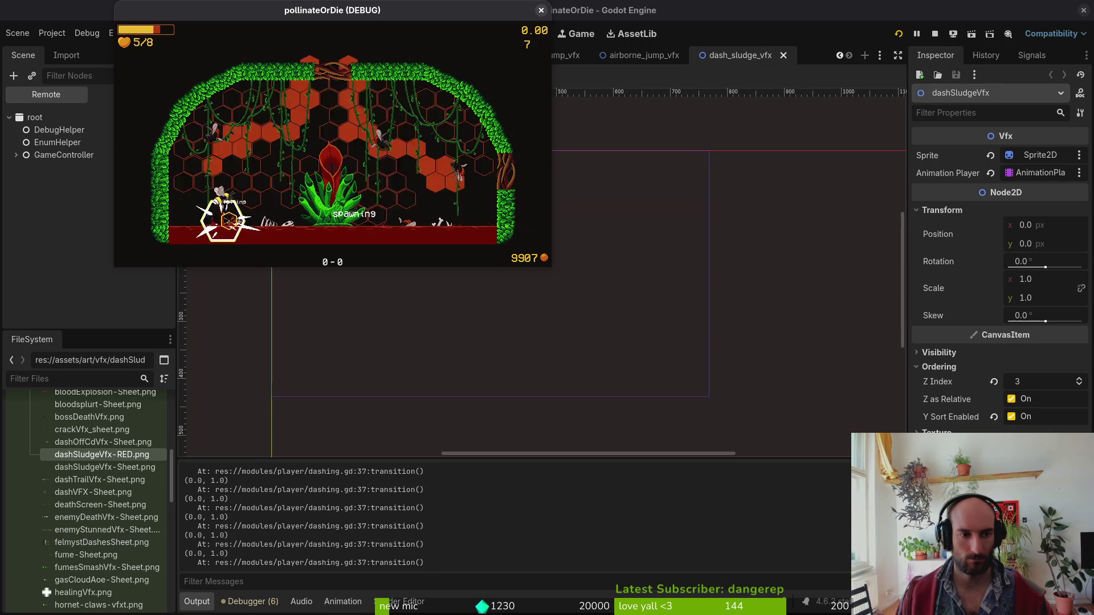
key(space)
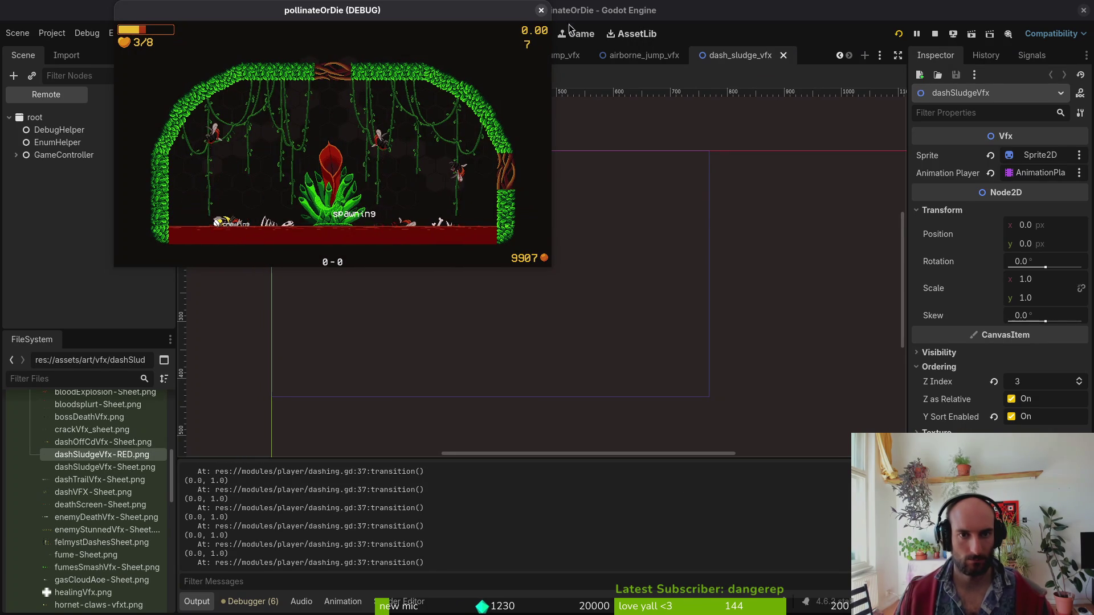
click(541, 12)
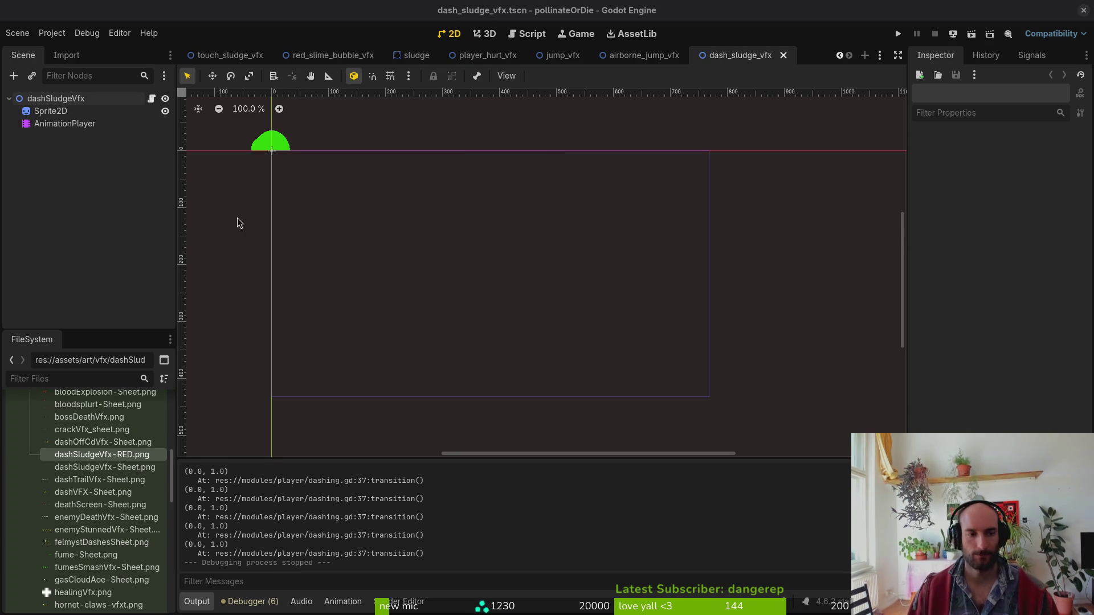
- Collapse the vfx and art folders and expand the audio assets folder
key(super)
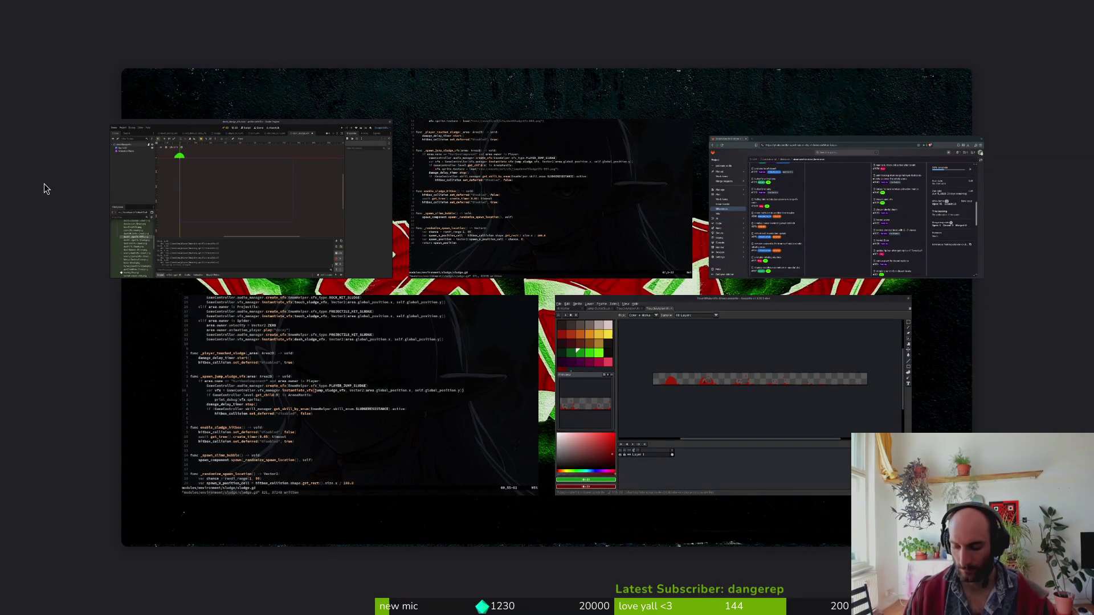
key(super)
scroll(85, 501, up, 5)
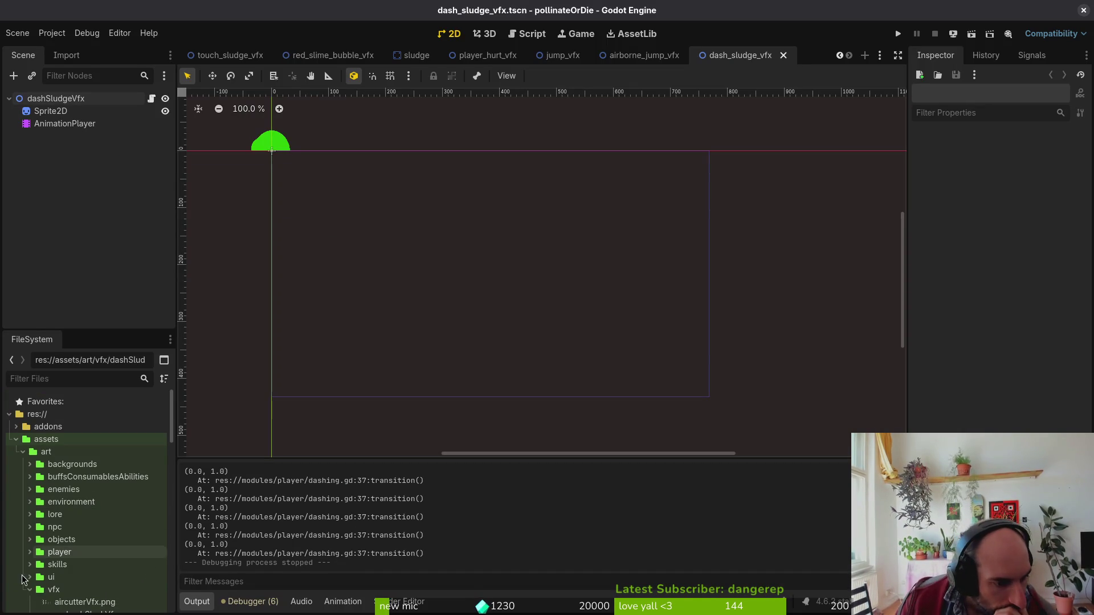
click(27, 592)
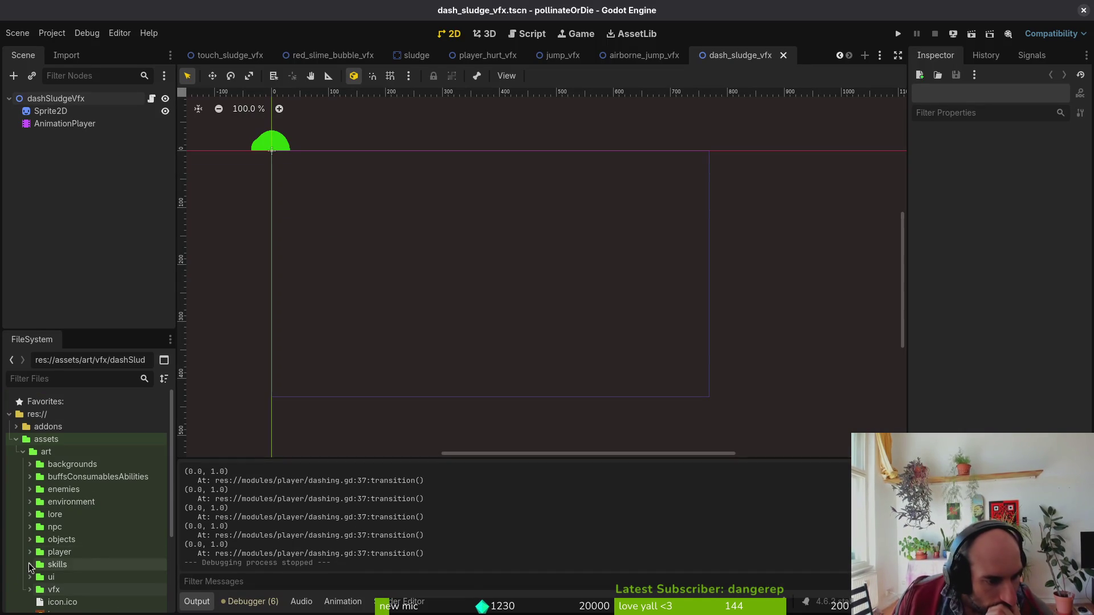
click(23, 452)
click(29, 465)
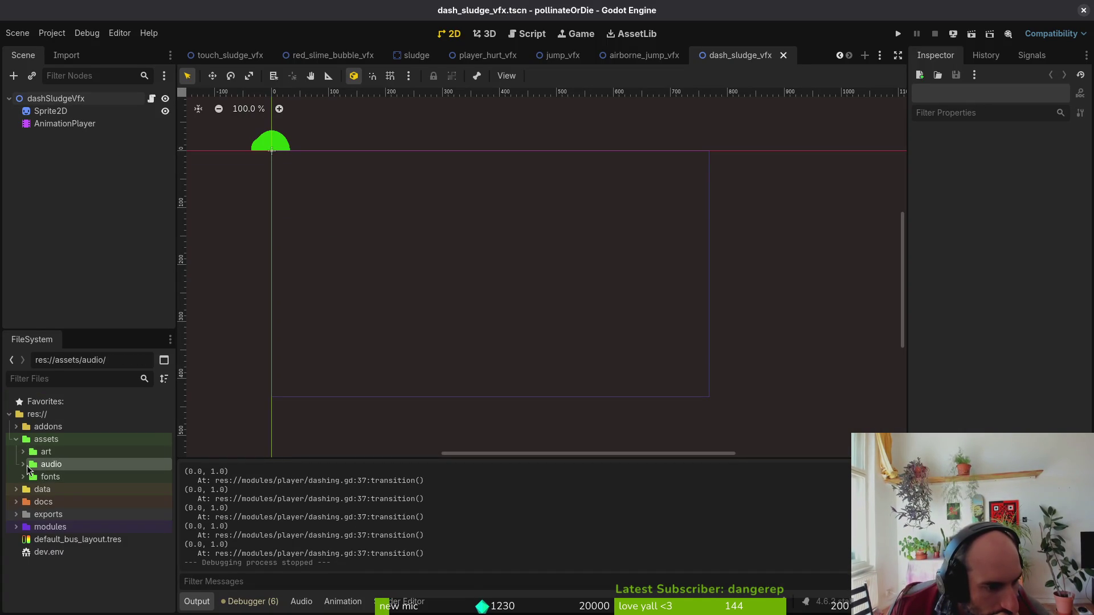
click(23, 466)
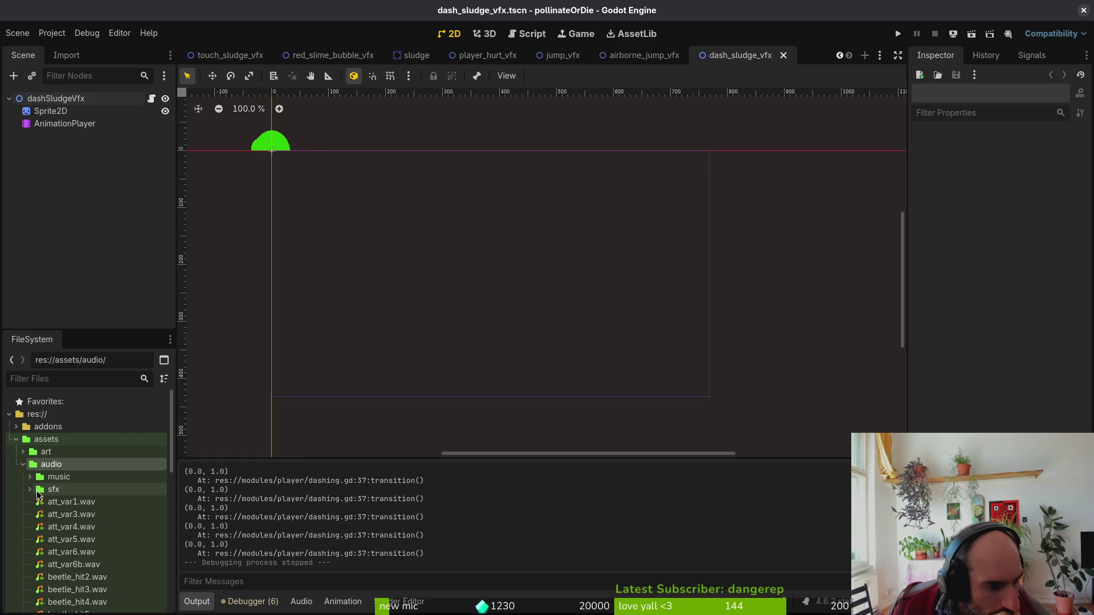
- Preview rocksfall.wav, then expand sfx and preview player_fall_sludge.wav
scroll(100, 530, down, 4)
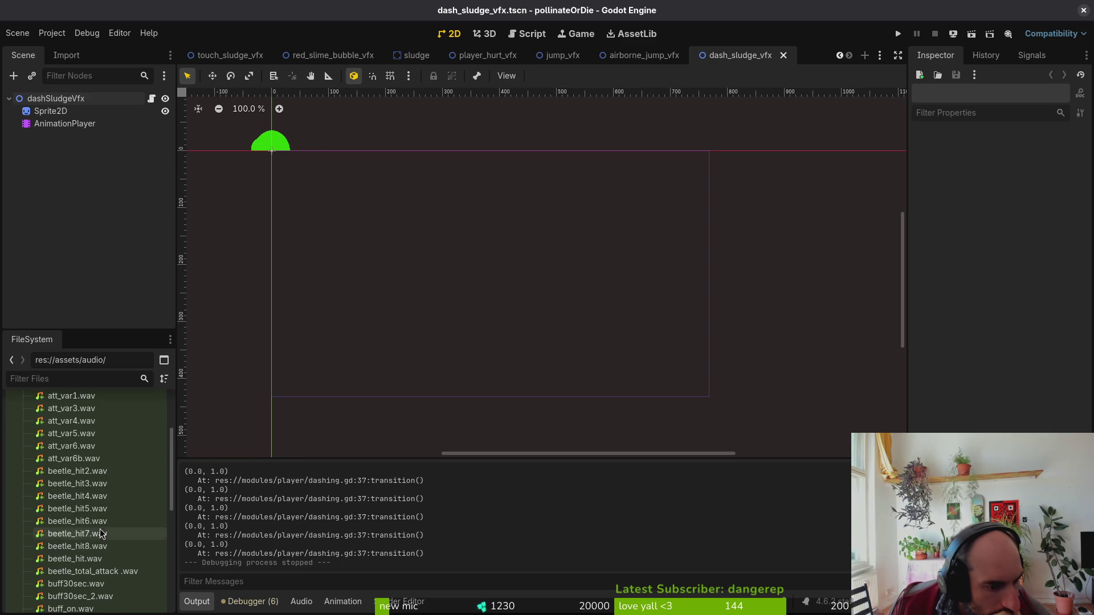
scroll(100, 533, down, 10)
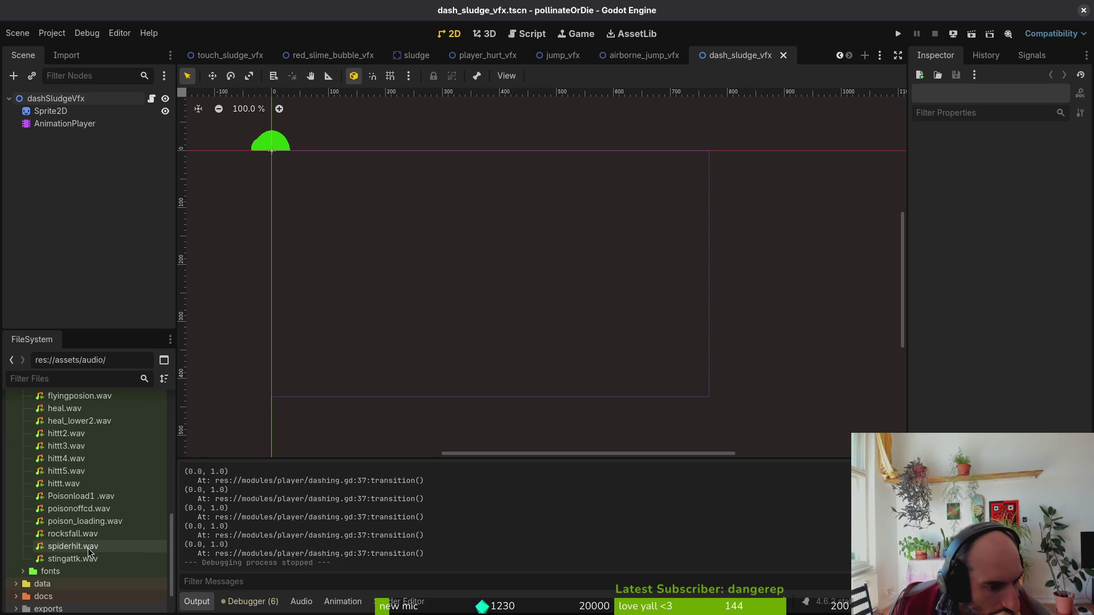
click(73, 534)
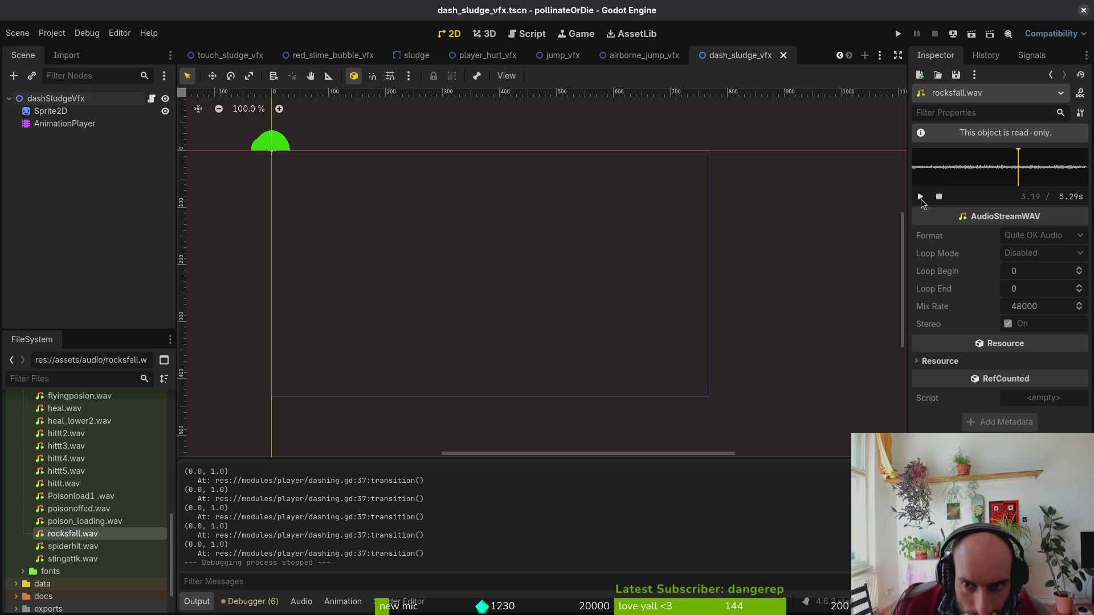
scroll(67, 493, up, 10)
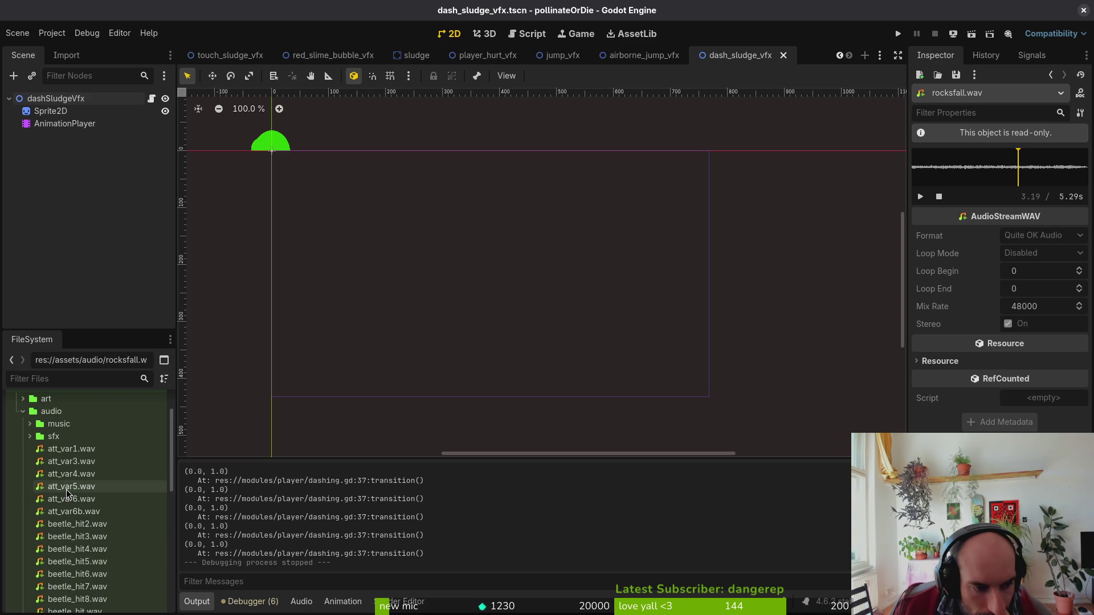
click(30, 436)
scroll(98, 517, down, 2)
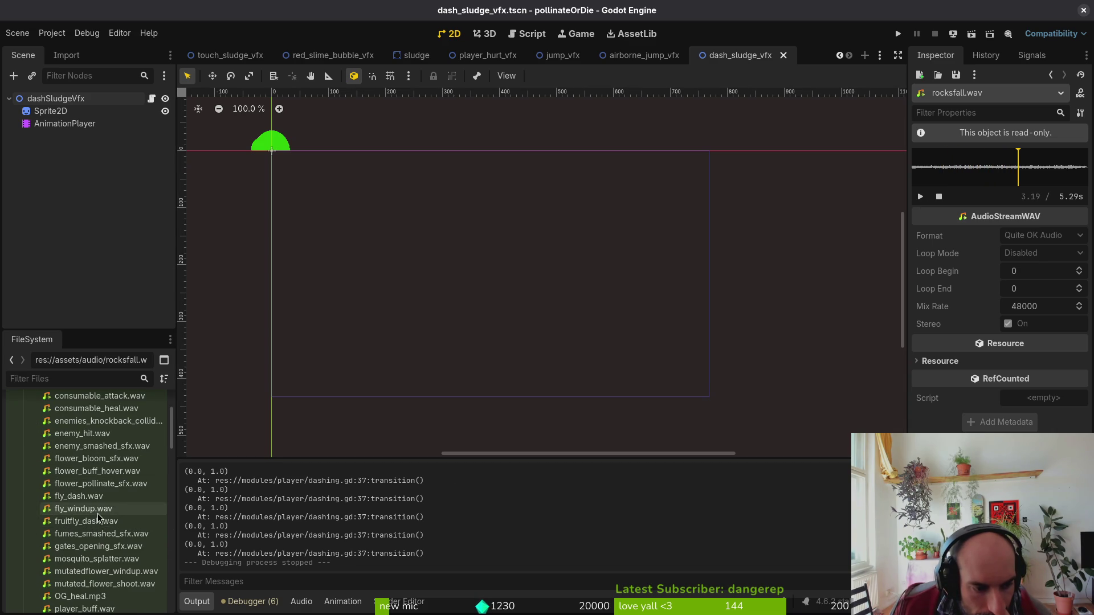
scroll(97, 530, down, 4)
click(94, 552)
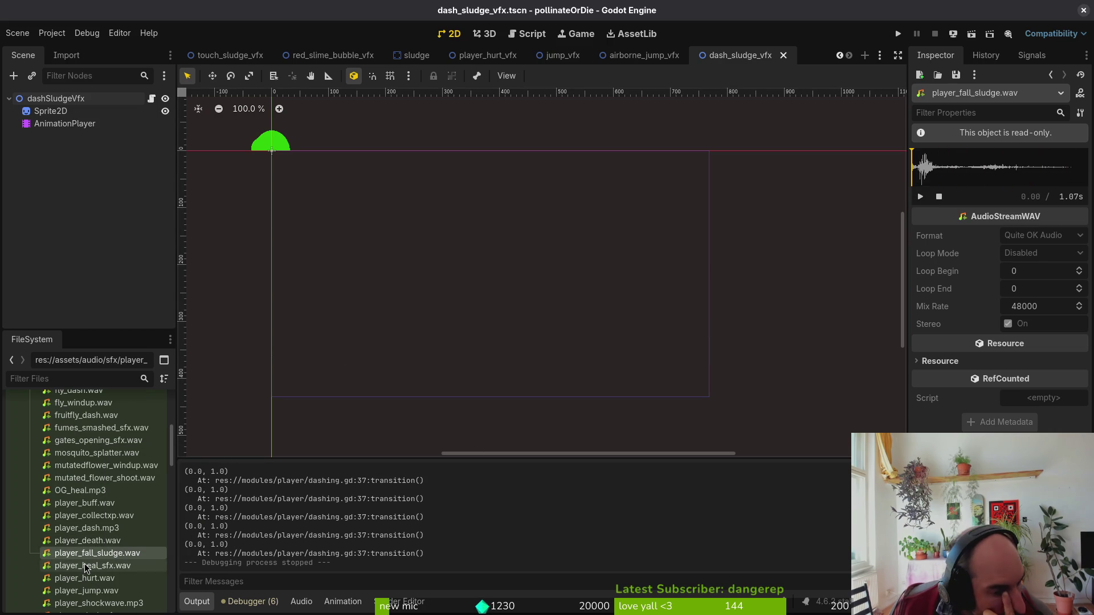
- Preview playe_jump_sludge.wav, replay player_fall_sludge.wav, and preview projectile_hit_sludge.wav
scroll(83, 558, down, 2)
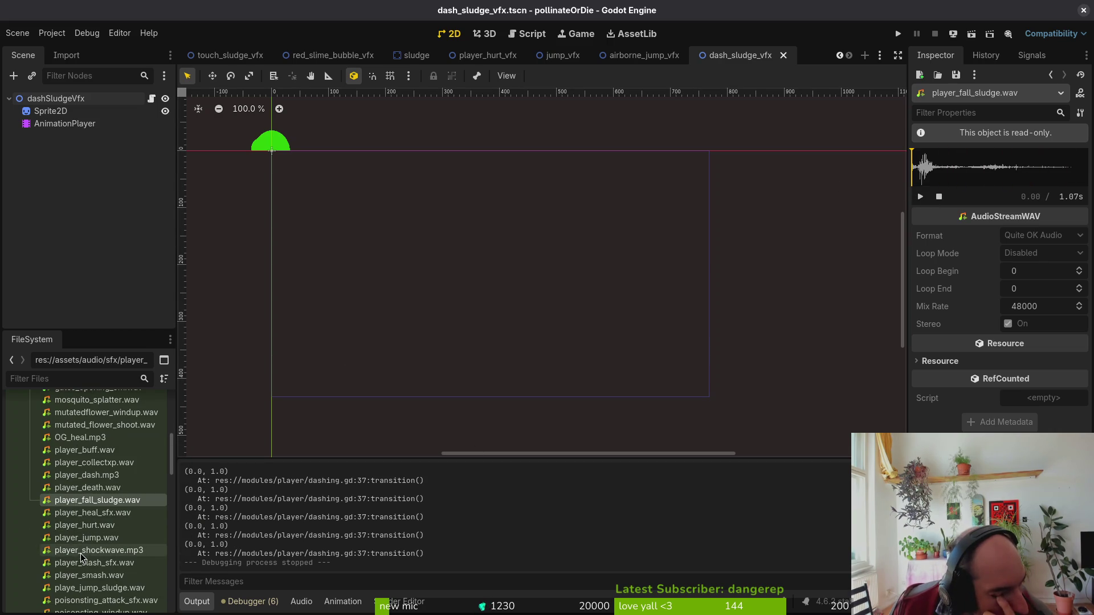
scroll(113, 591, down, 1)
click(110, 562)
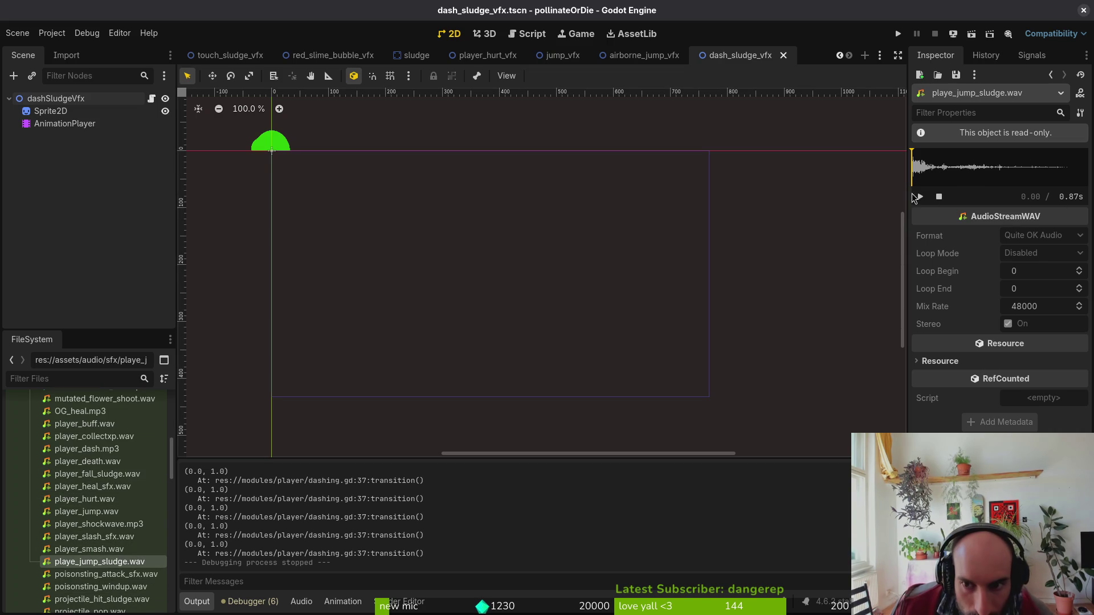
click(101, 476)
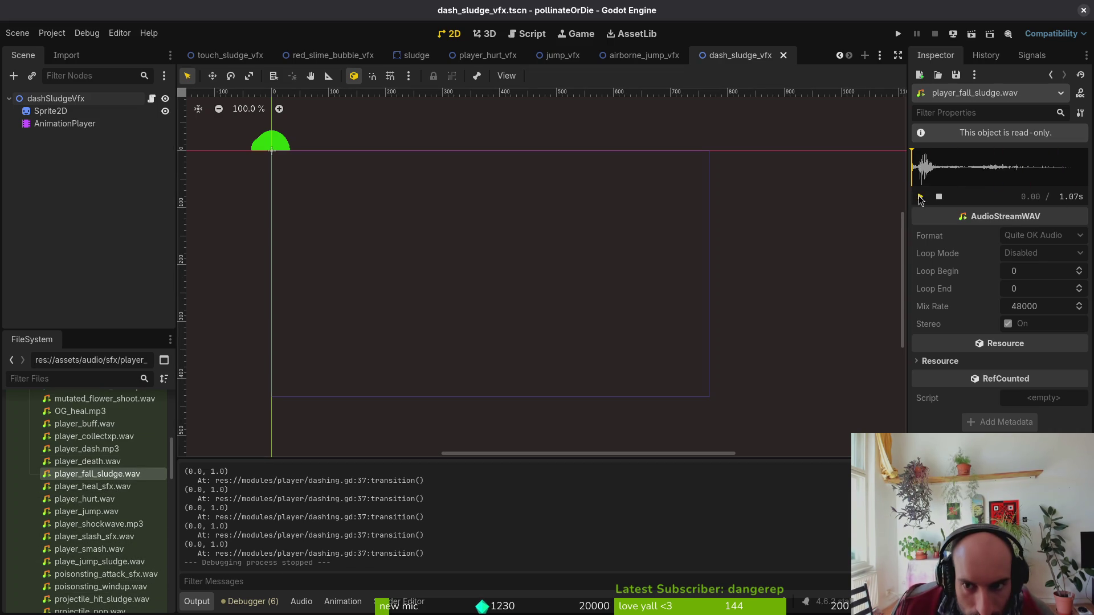
click(921, 196)
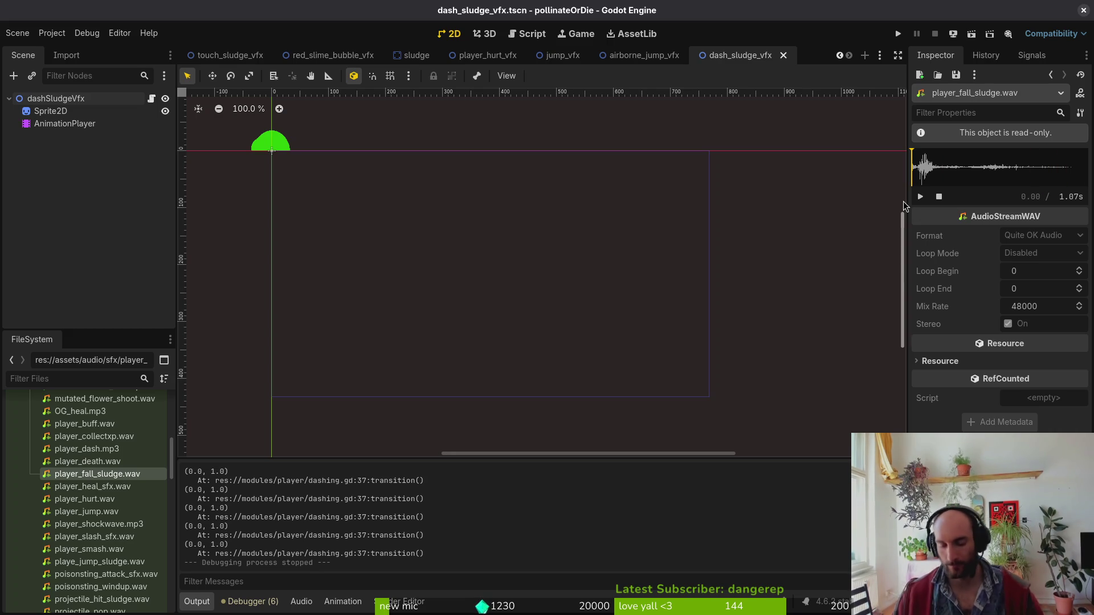
click(102, 587)
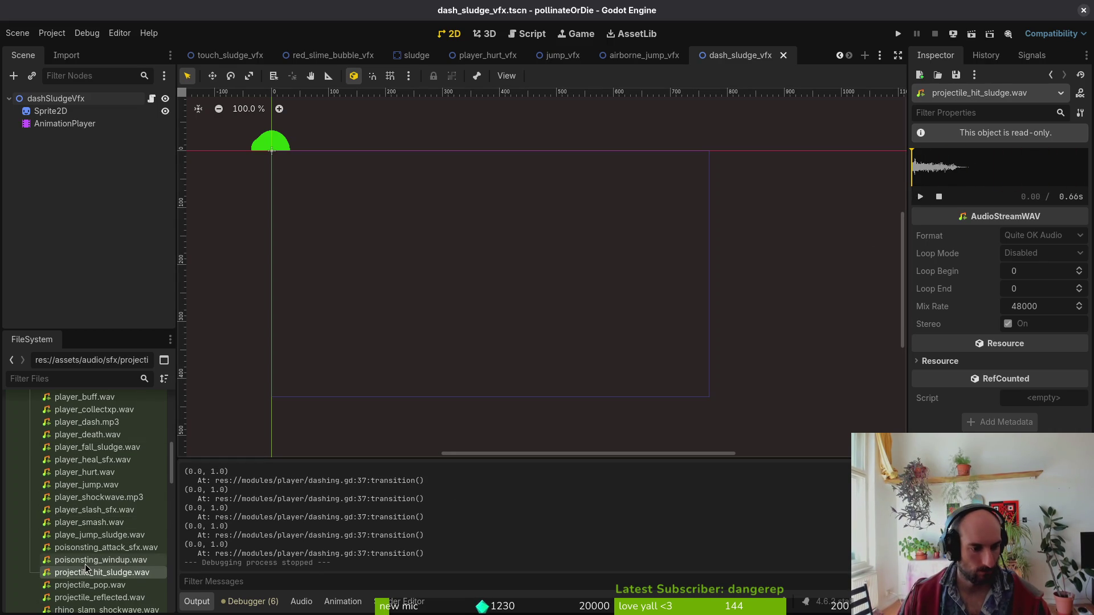
scroll(94, 555, down, 2)
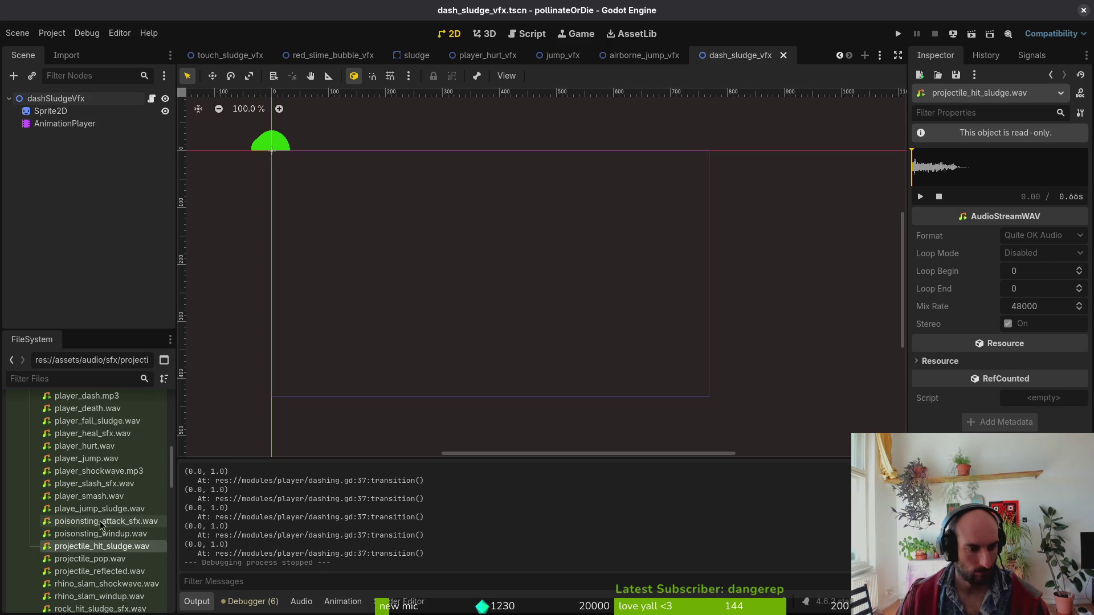
key(alt+Tab)
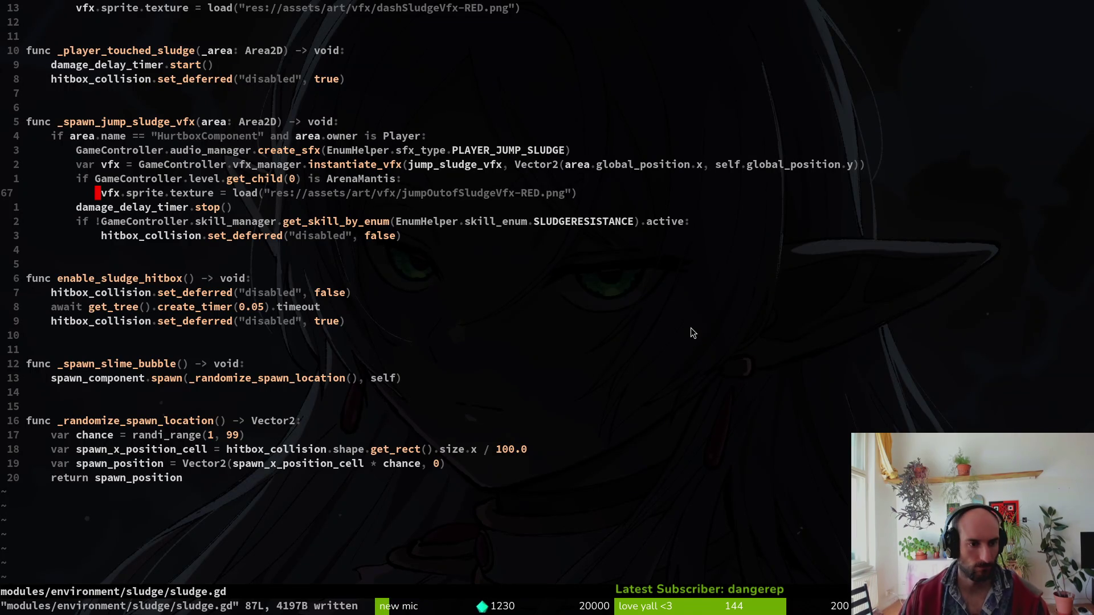
- Copy the PLAYER_JUMP_SLUDGE create_sfx line and save sludge.gd
click(297, 150)
key(shift+v)
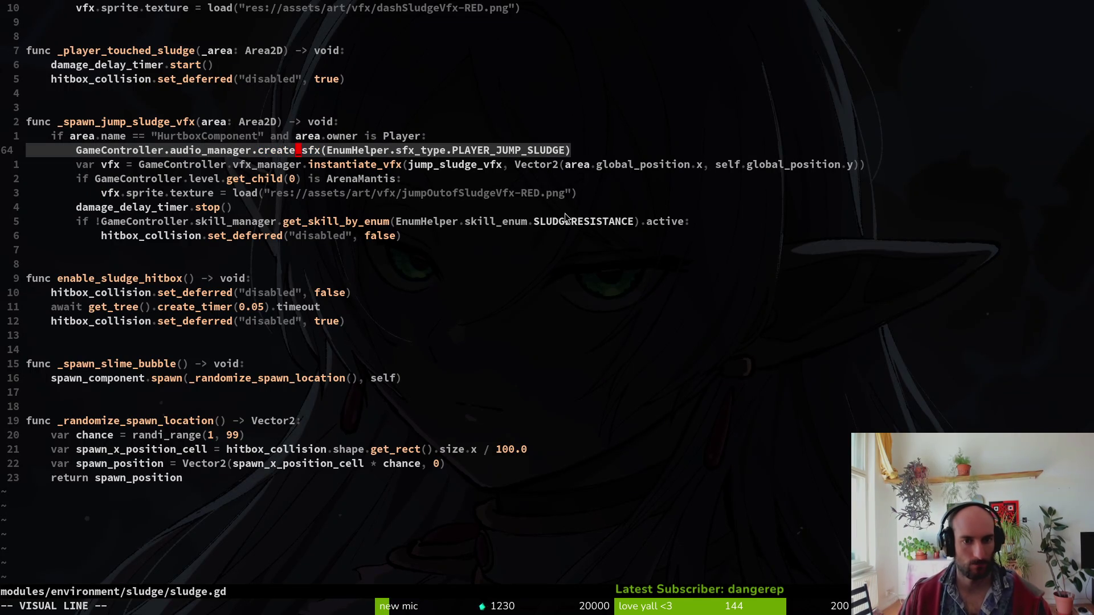
text(y:write)
key(Return)
- Paste the sound call above damage_delay_timer.start() in the dash and first player branches
key(ctrl+u)
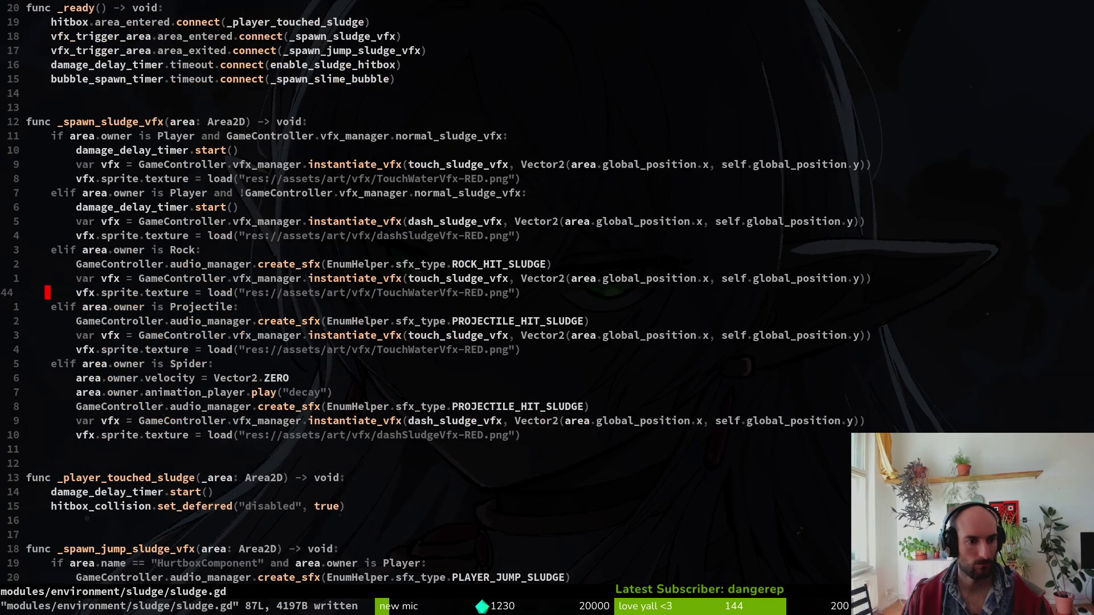
key(j)
key(j)
key(j)
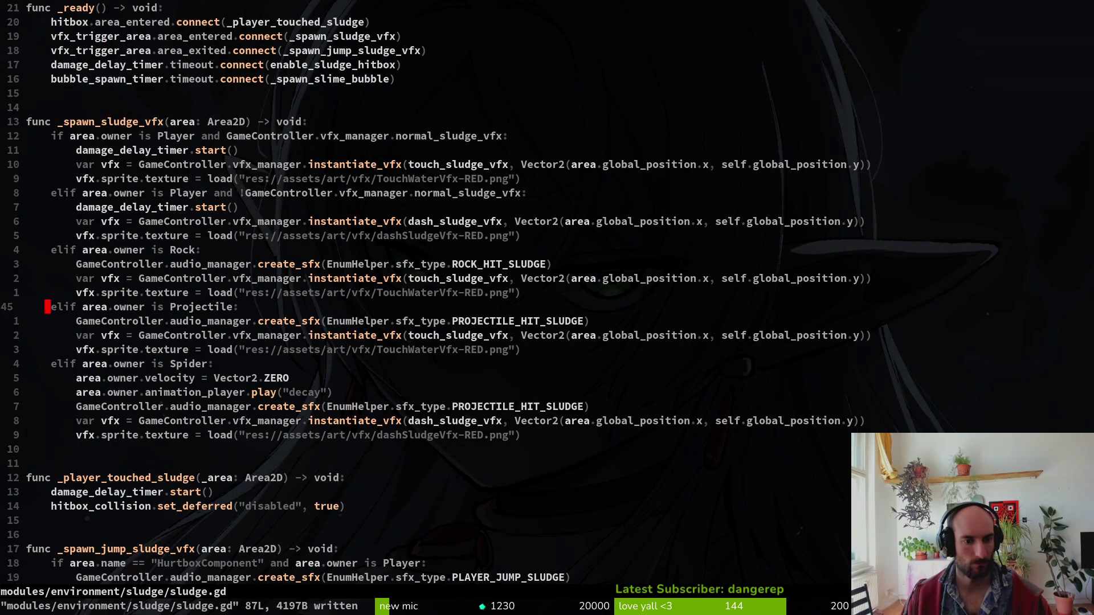
key(shift+v)
key(Escape)
key(k)
key(k)
key(k)
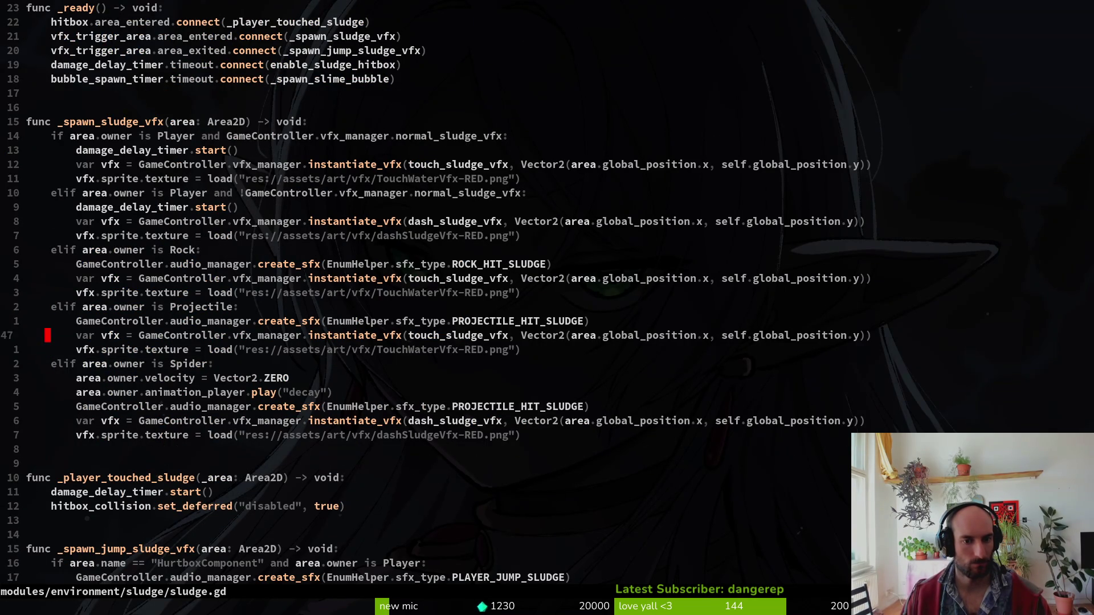
key(shift+v)
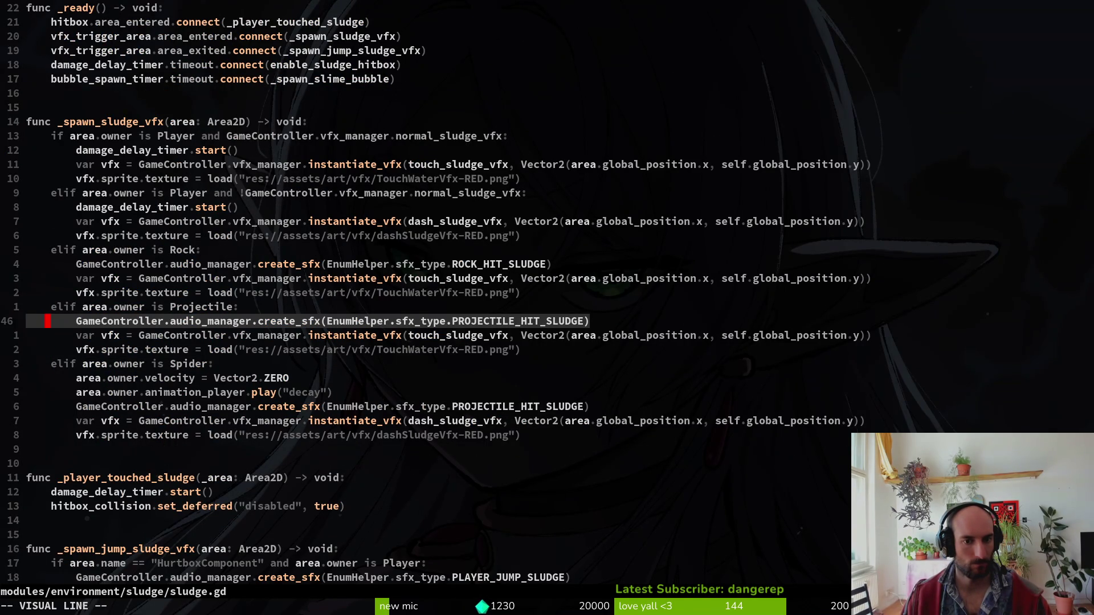
key(Escape)
key(k)
key(k)
key(k)
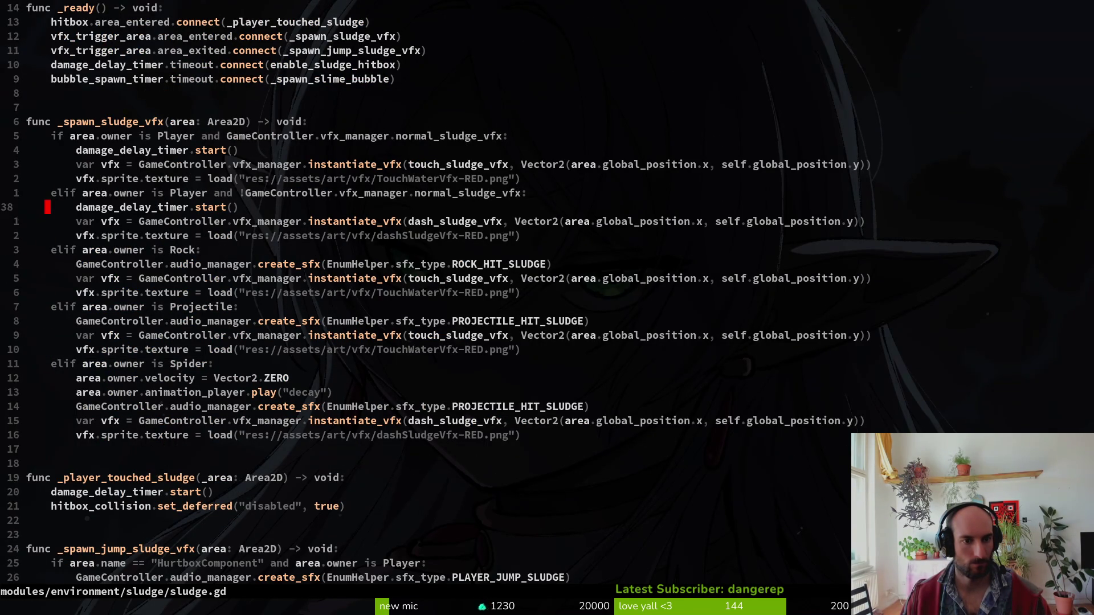
key(P)
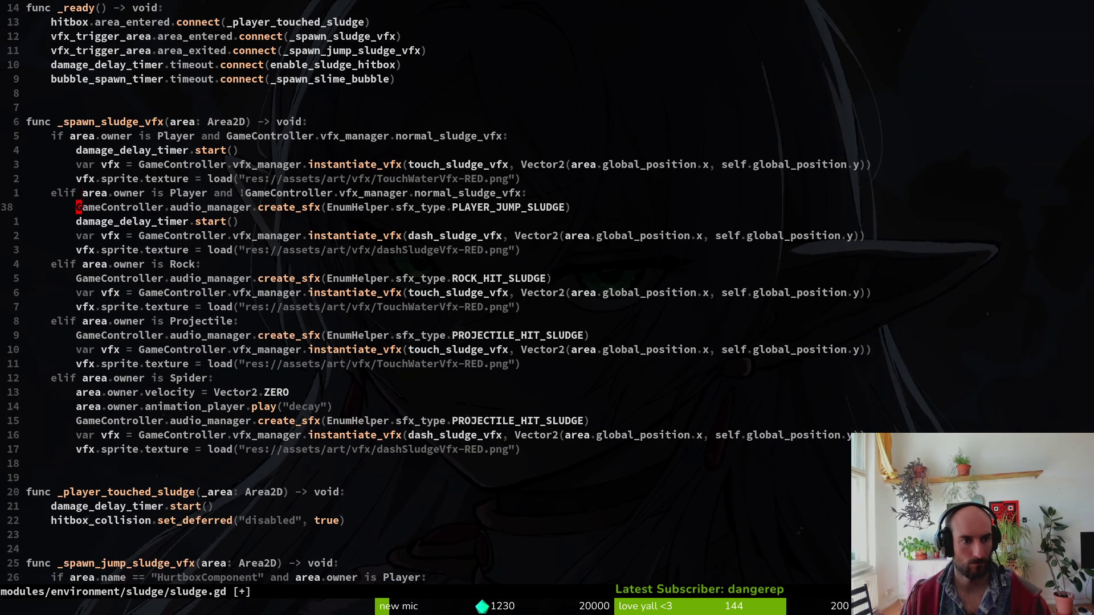
key(k)
key(k)
key(k)
key(P)
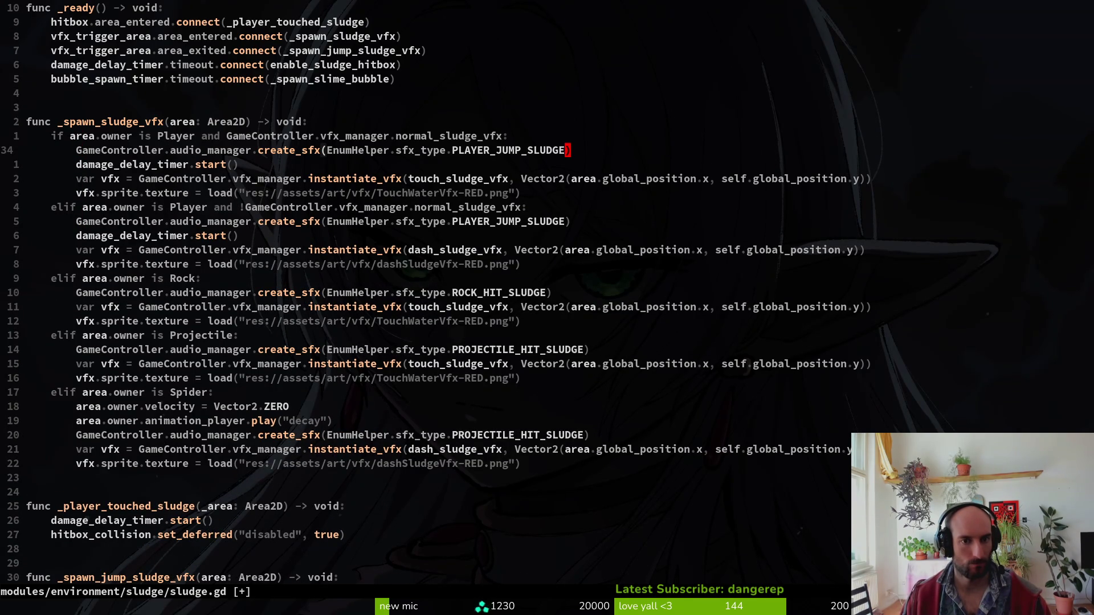
- Set the pasted call's sound to PLAYER_JUMP_SLUDGE and save sludge.gd
text(ciwPLA)
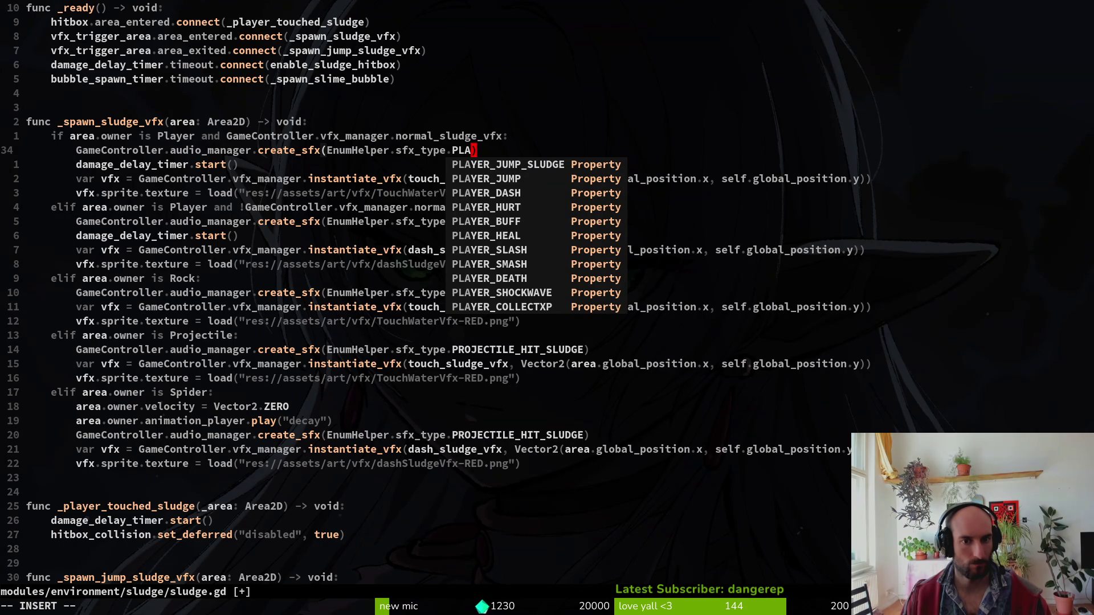
key(Return)
key(Escape)
text(:w)
key(Return)
- Open enum.helper.gd with the file finder and scroll to PLAYER_JUMP_SLUDGE in sfx_type
key(space)
key(f)
key(f)
text(enhu)
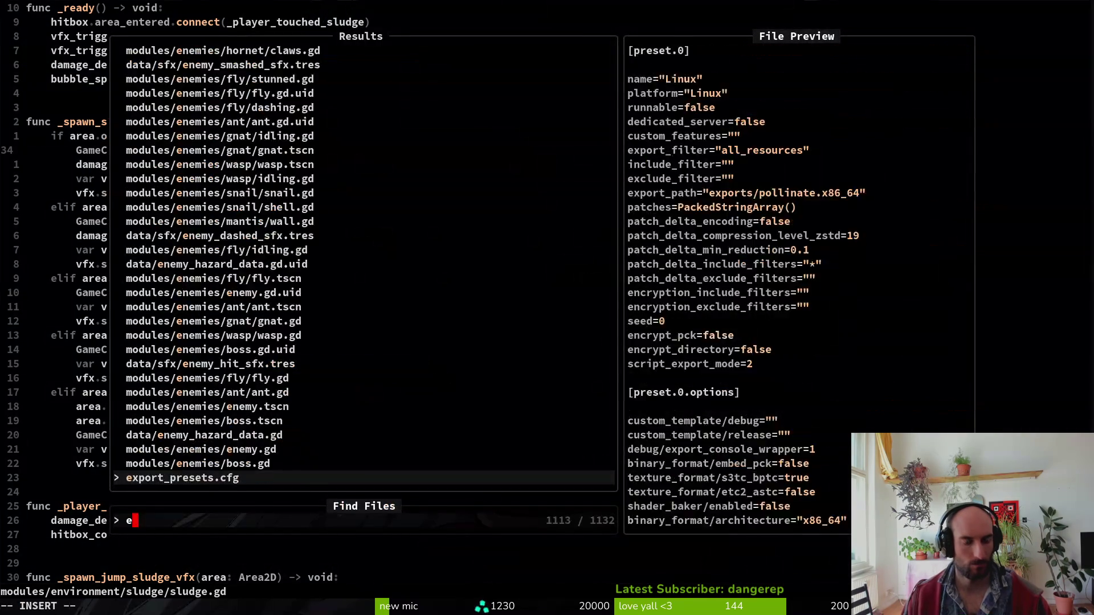
key(BackSpace)
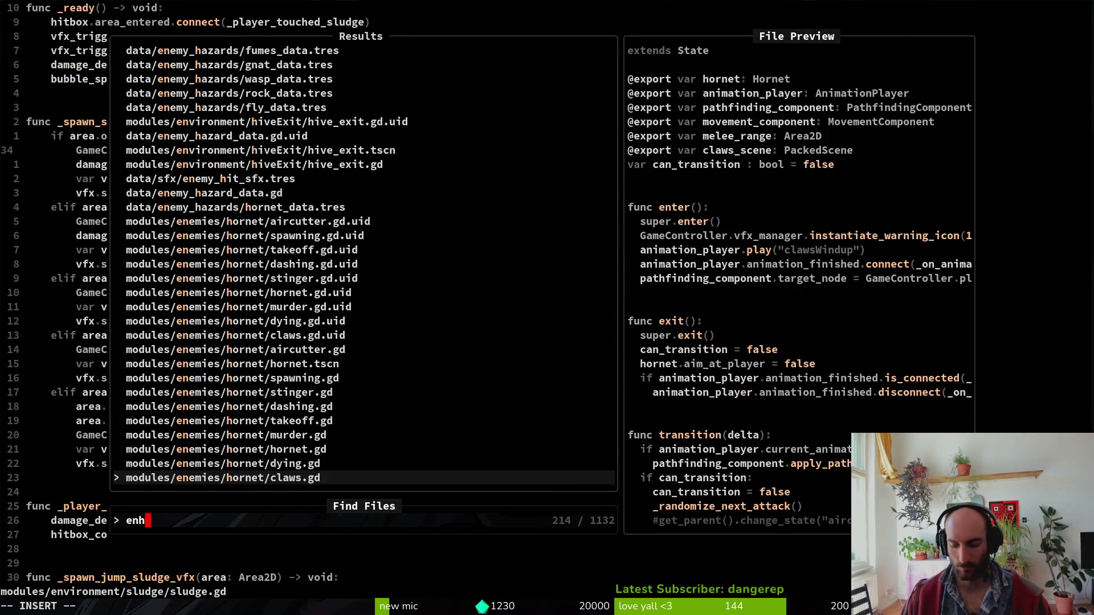
text(el)
key(Return)
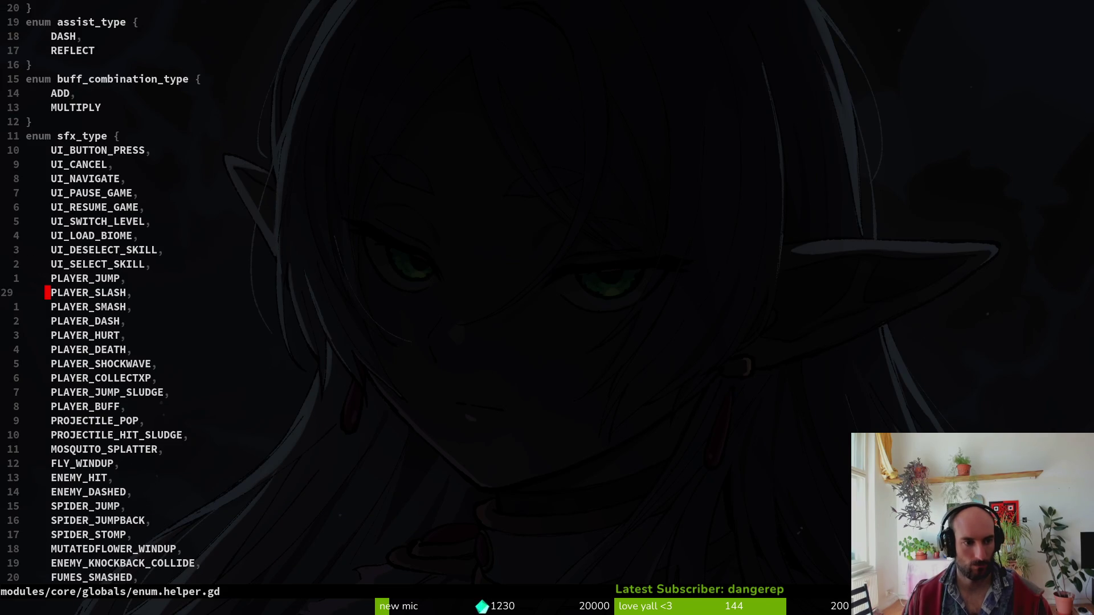
key(ctrl+d)
key(k)
key(k)
key(k)
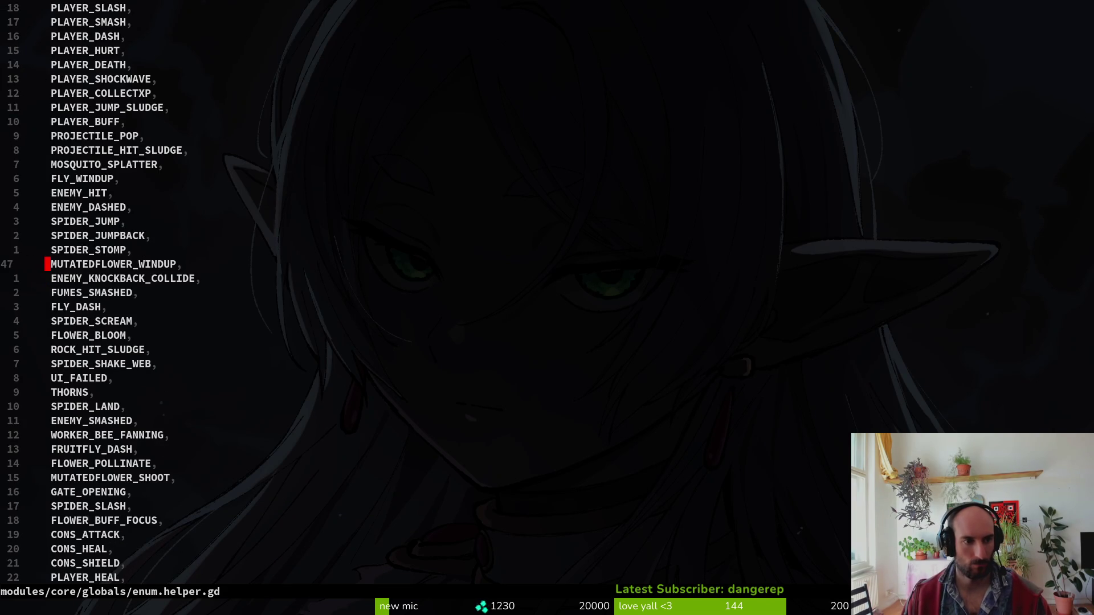
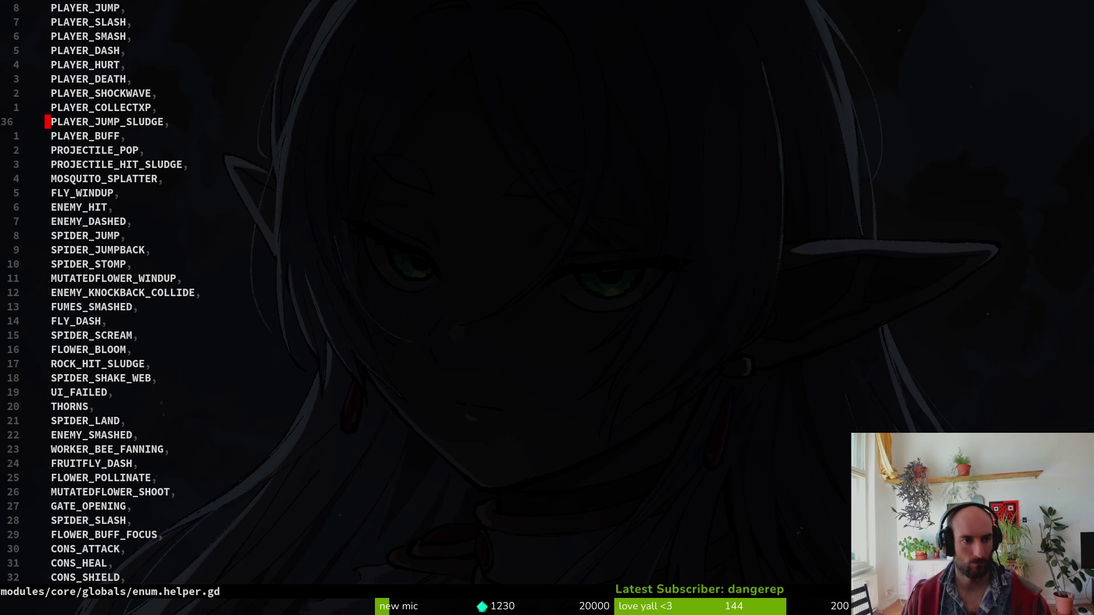
- Duplicate the CONSUMABLE_ACTIVATE enum line and rename the copy PLAYER_TOUCH_SLUDGE
key(j)
key(j)
key(j)
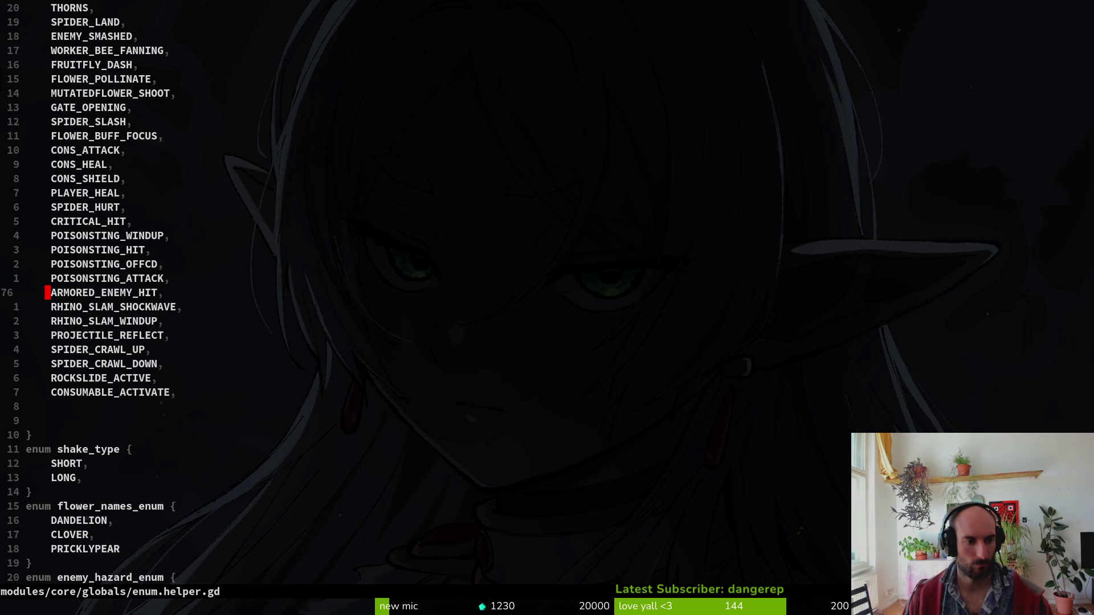
key(j)
key(j)
key(V)
key(y)
key(p)
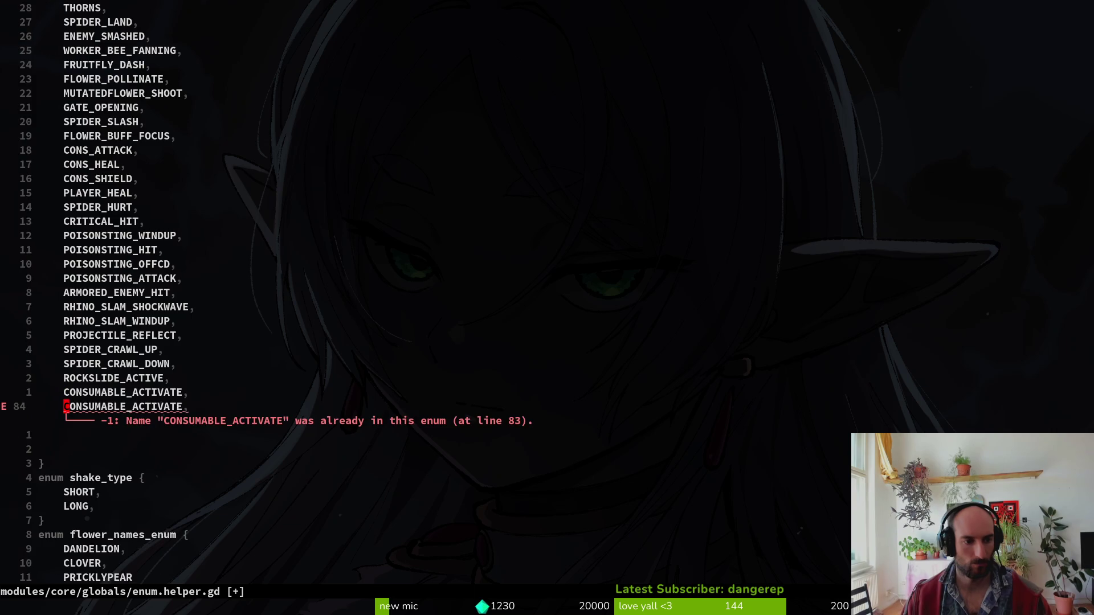
text(ciw)
text(PLAYER)
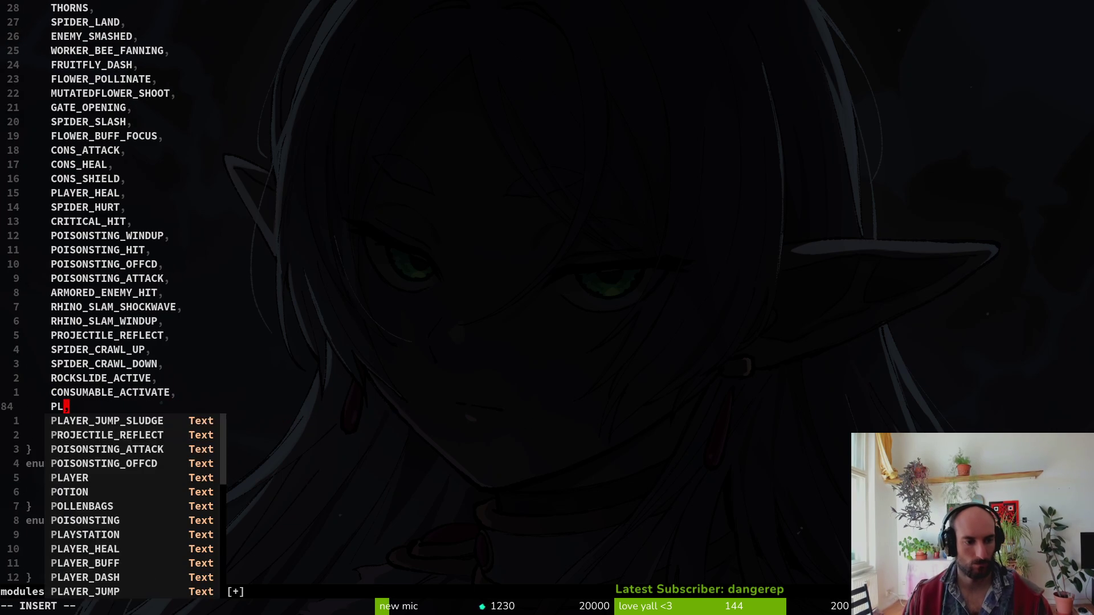
text(_TOUCH_SLUDGE)
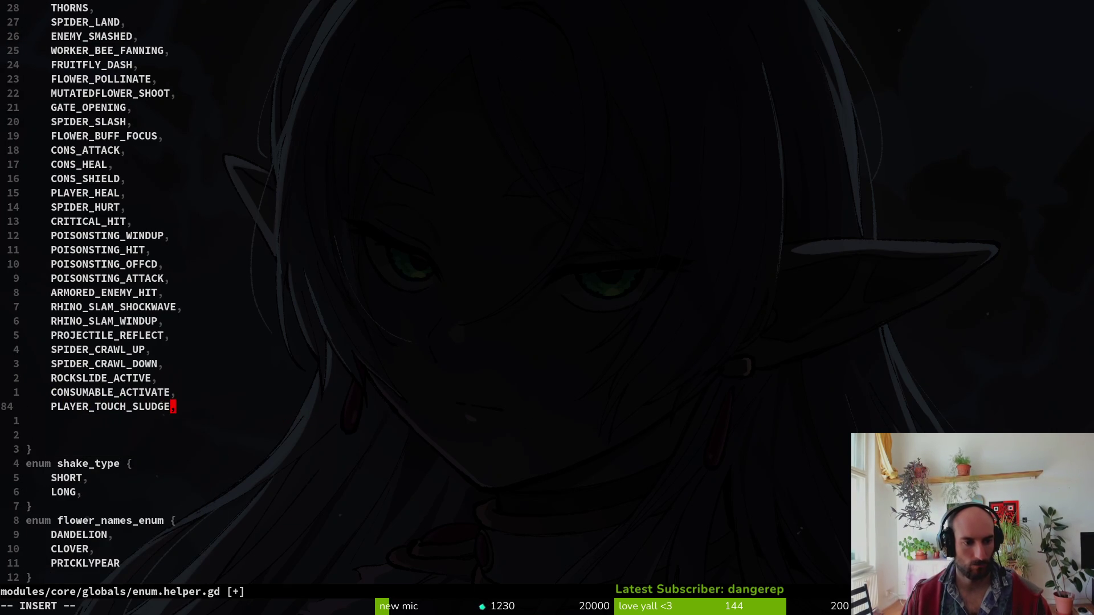
key(Escape)
- Save enum.helper.gd with :w and return to Godot
text(:w)
key(Return)
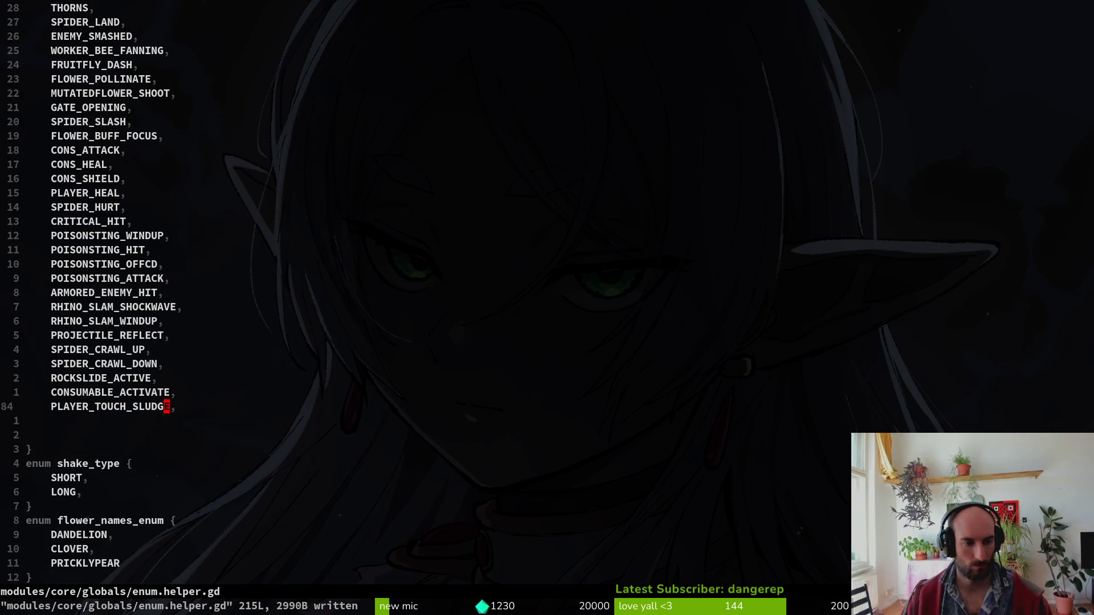
key(alt+Tab)
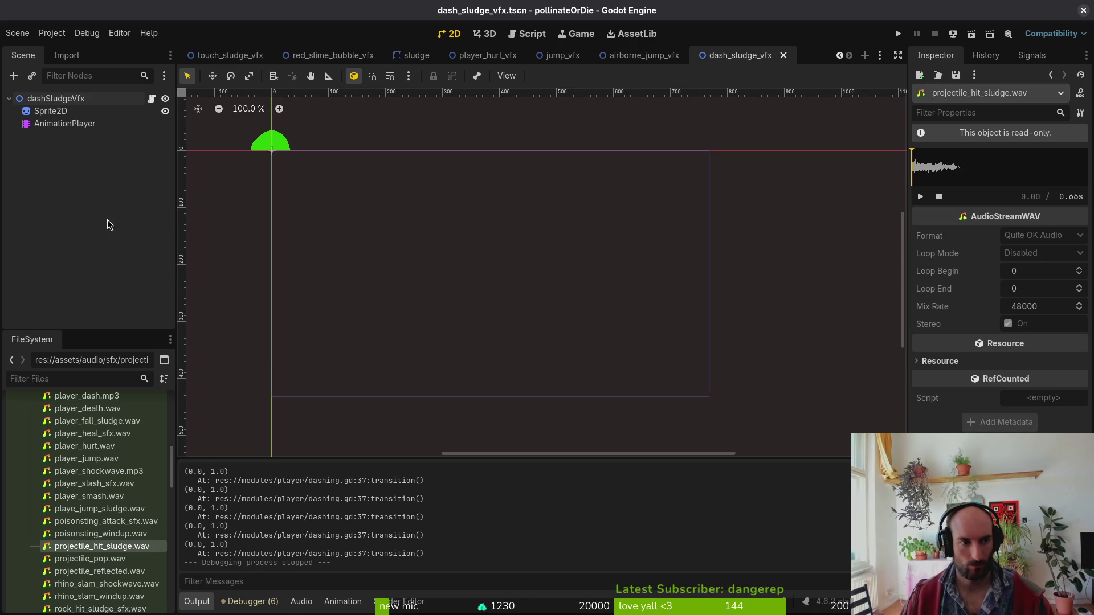
- Collapse the assets folders and create a new SfxData resource from sfx_data.gd in data
scroll(85, 484, up, 10)
click(29, 489)
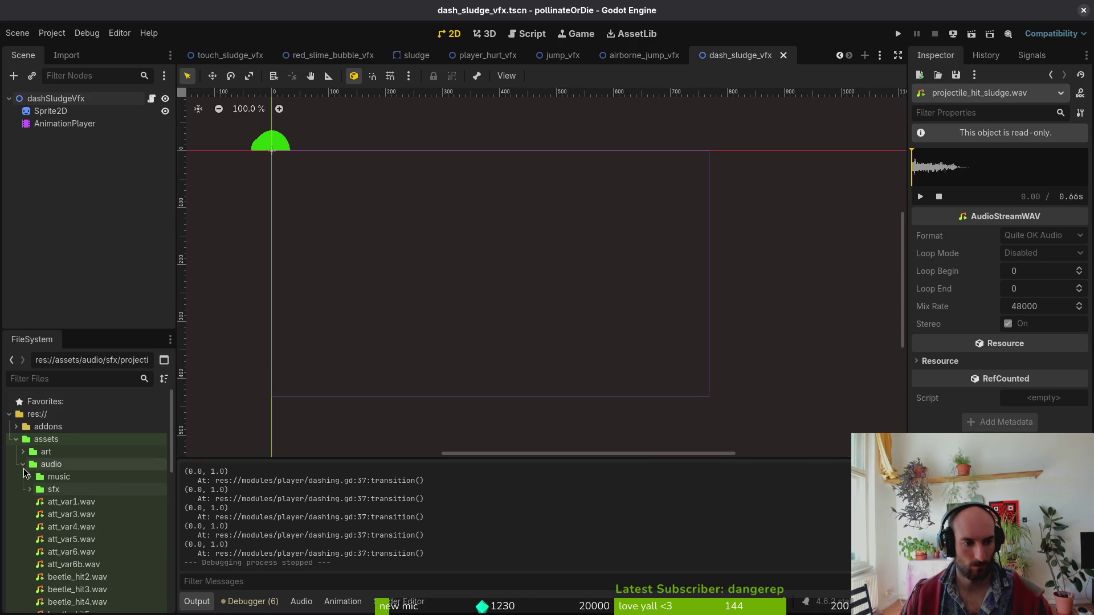
click(22, 464)
click(16, 439)
click(16, 452)
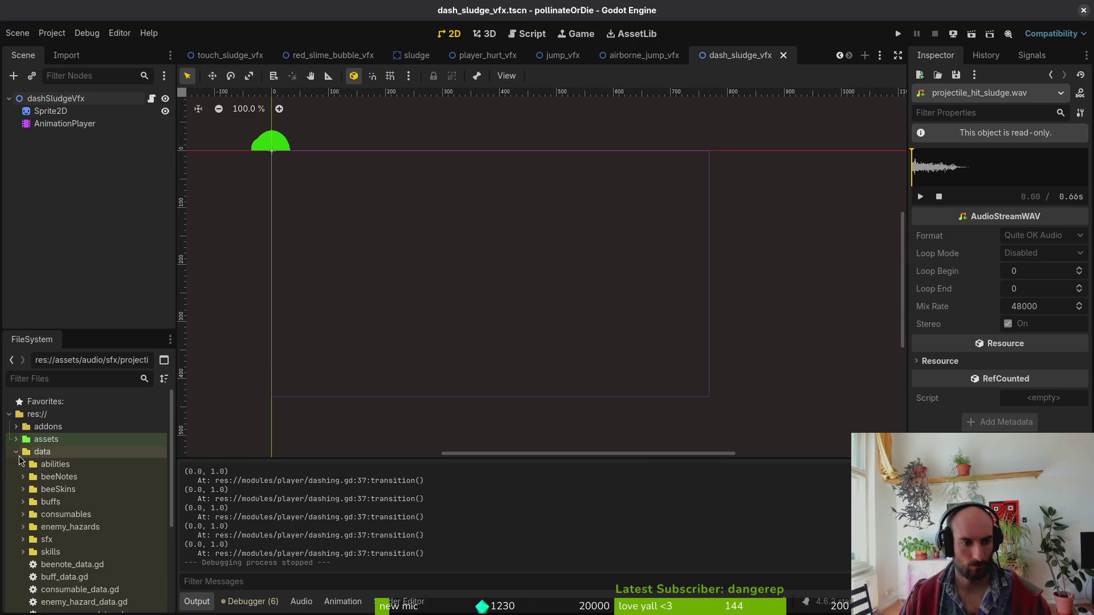
scroll(57, 512, down, 3)
right_click(66, 535)
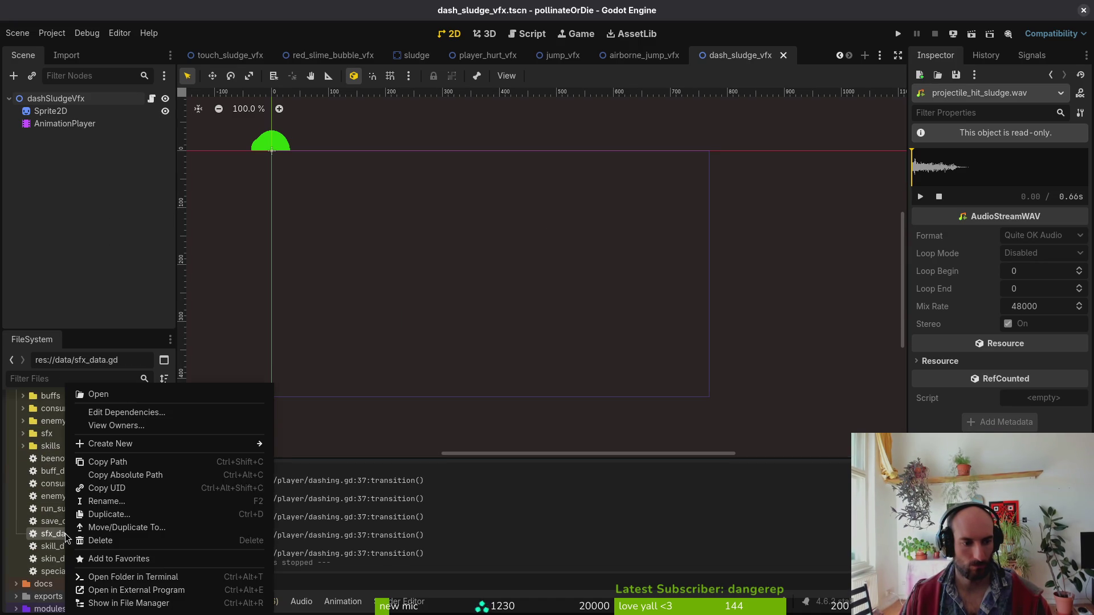
mouse_move(121, 445)
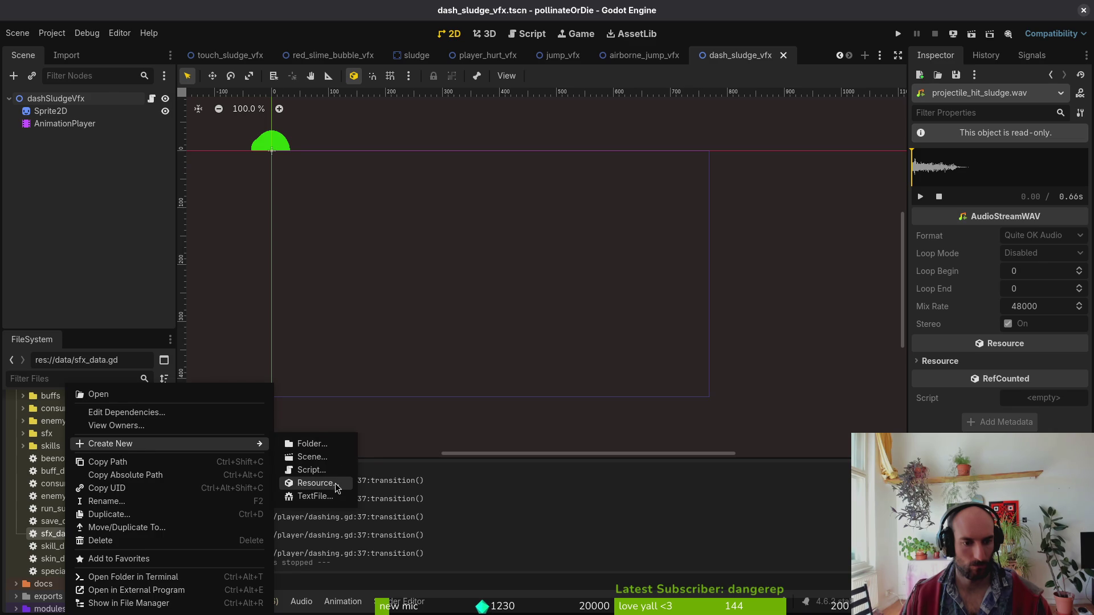
click(315, 483)
text(sfx)
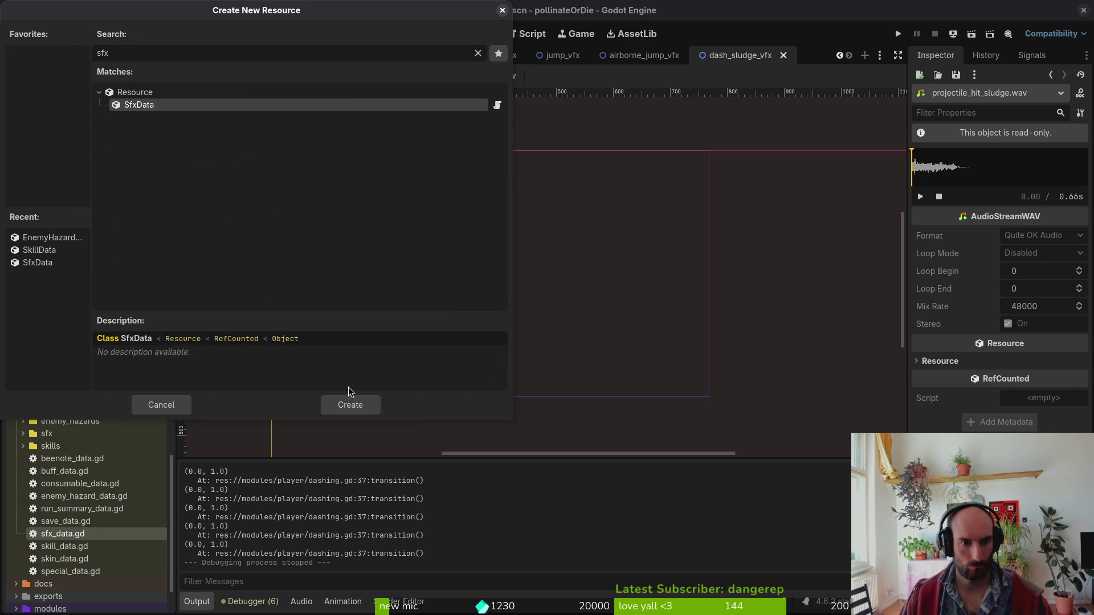
click(350, 403)
- Save the resource as player_touch_sludge_sfx.tres in res://data/sfx
text(player_touch_sludge_.tres)
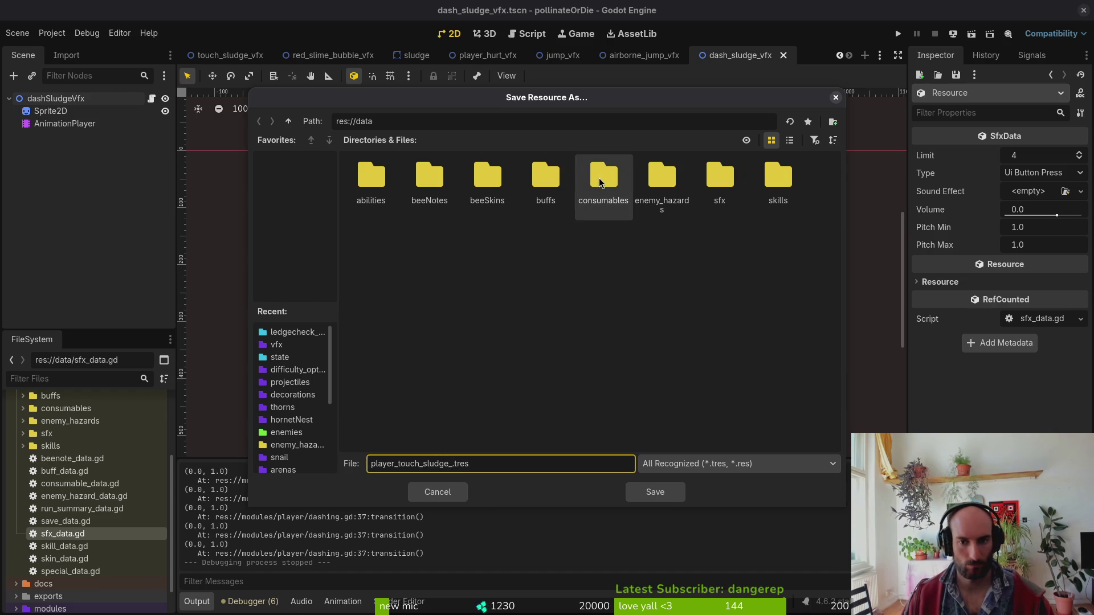
double_click(719, 177)
text(sfx)
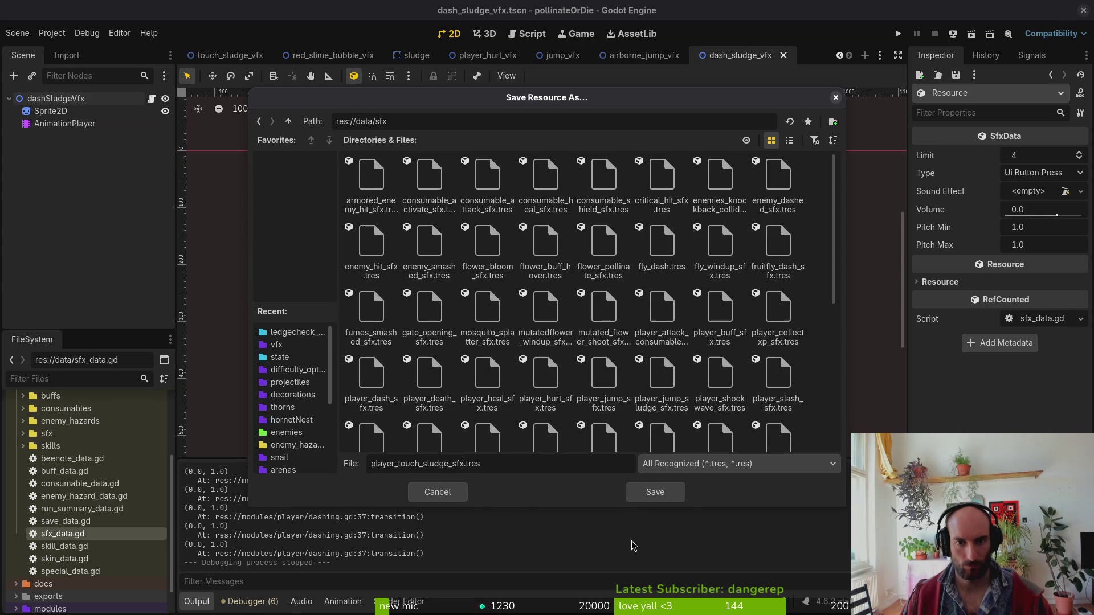
click(663, 498)
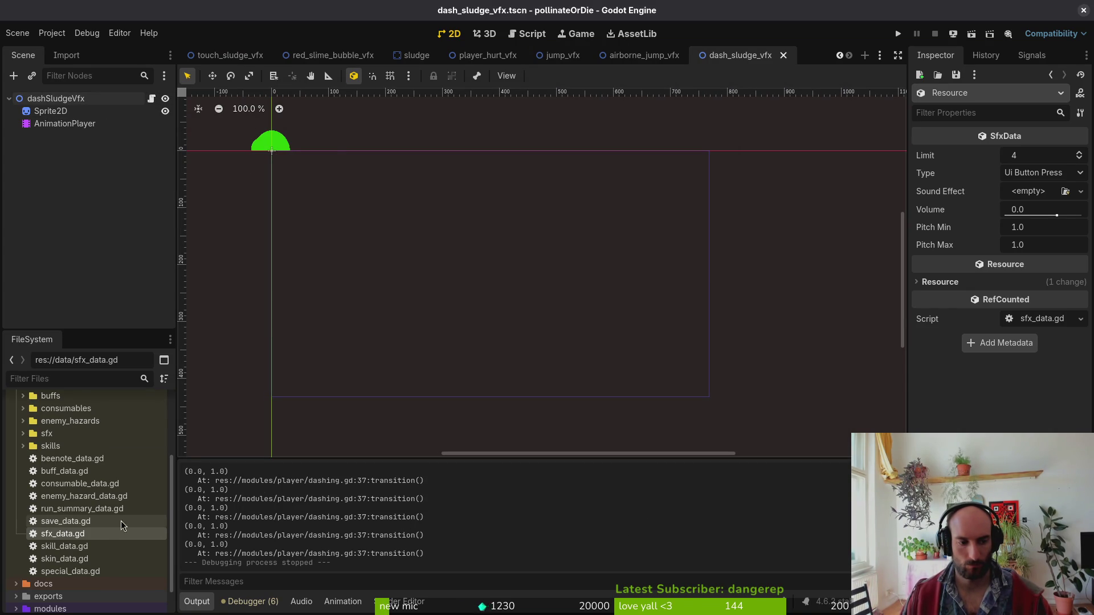
- Open audio.manager.tscn and page the Sound Effects array to its last page, 4/4
key(alt+shift+o)
text(audmnaa)
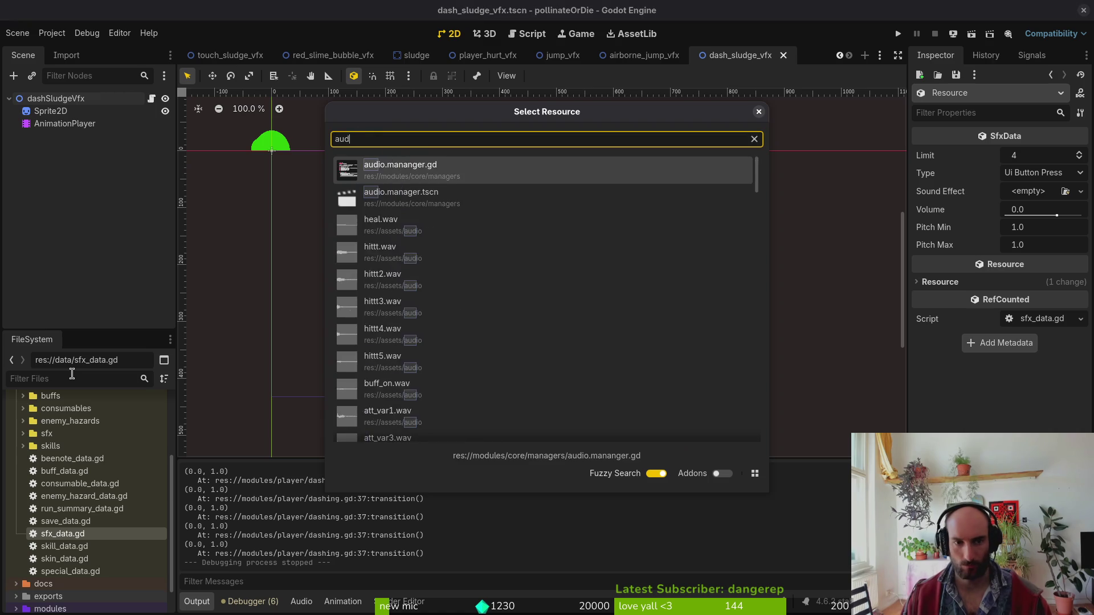
key(Down)
key(Down)
key(Return)
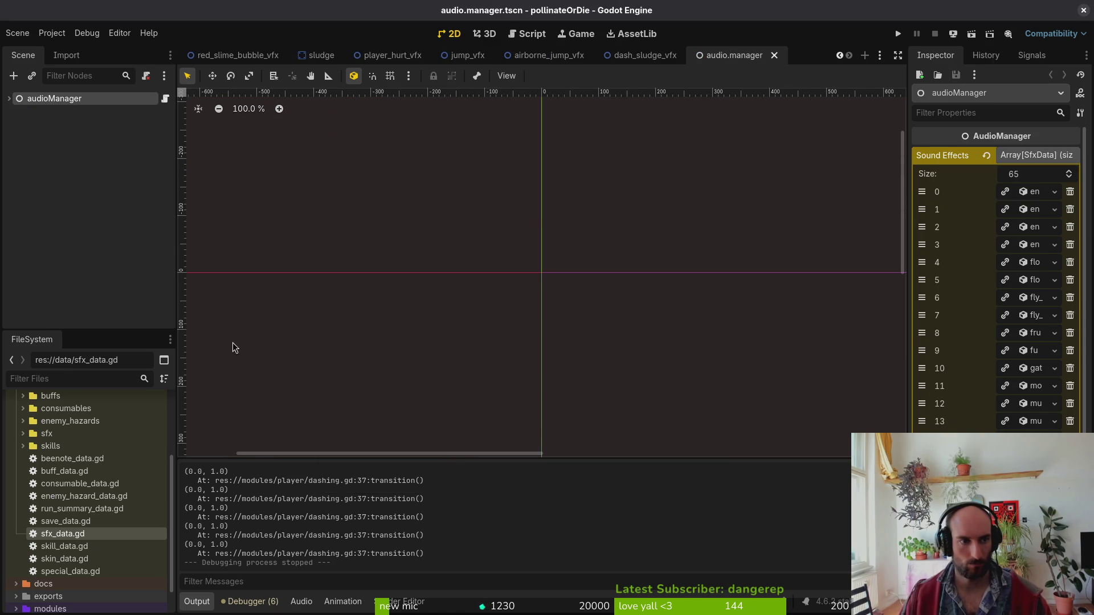
scroll(997, 279, down, 3)
click(1030, 409)
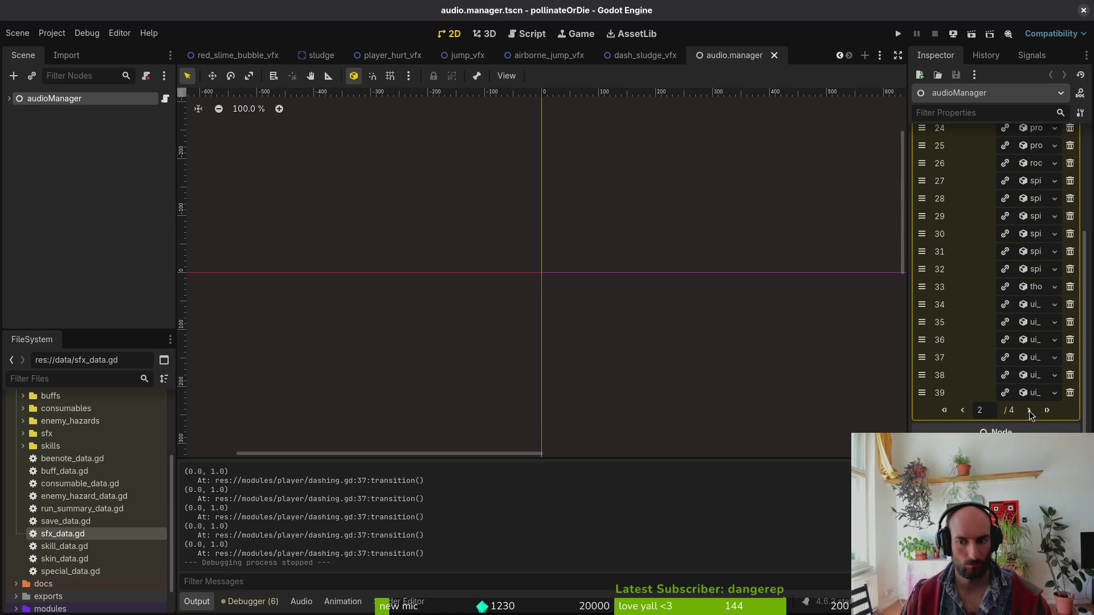
click(1030, 410)
click(1030, 409)
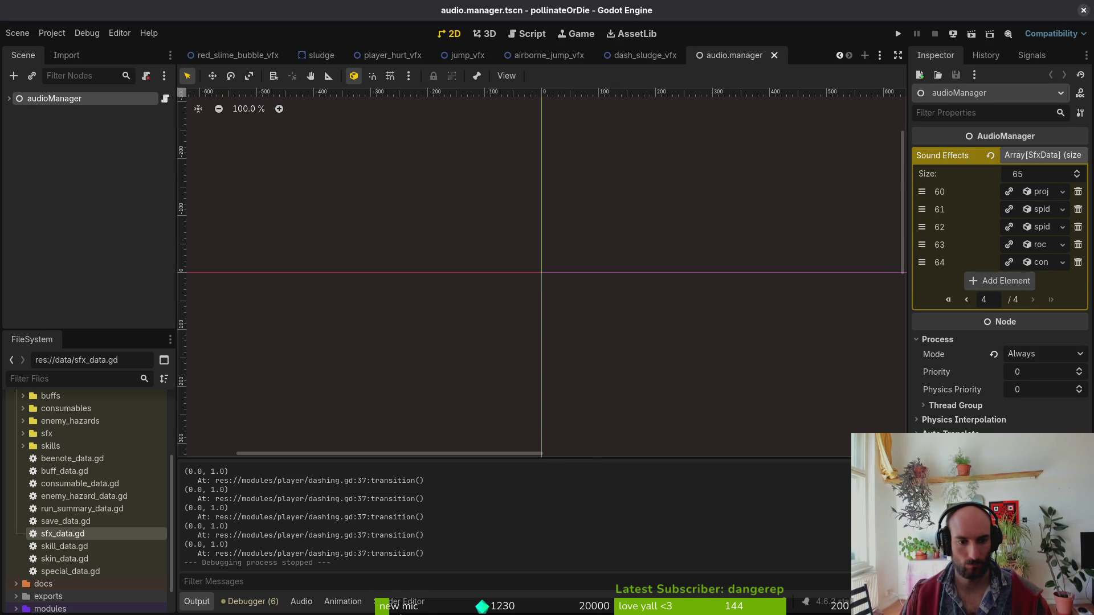
- Drag player_touch_sludge_sfx.tres into Sound Effects as element 65 and save the scene
scroll(85, 513, up, 2)
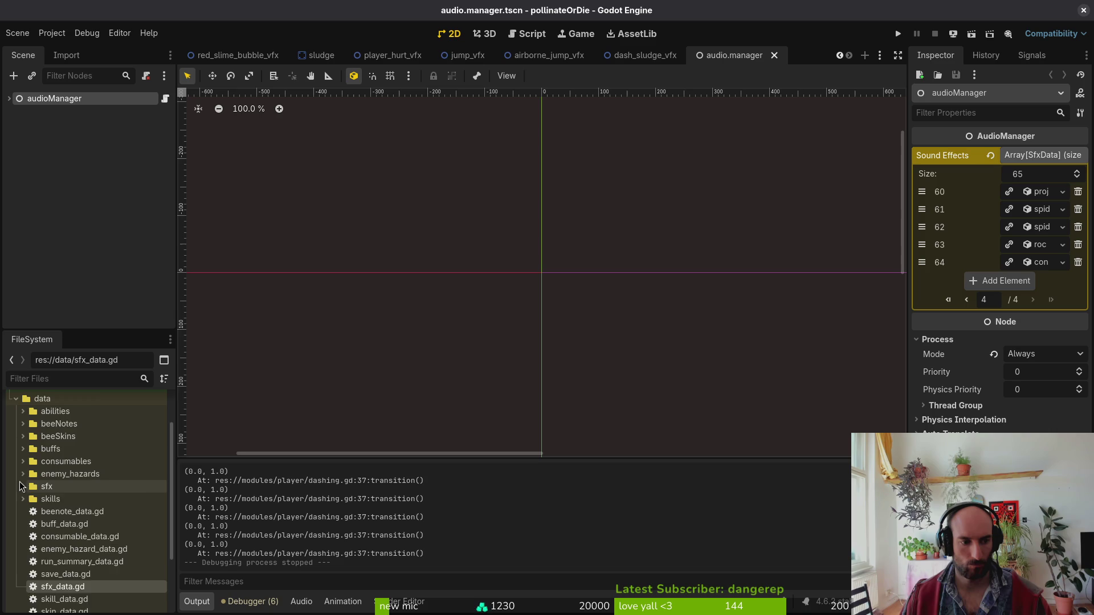
double_click(89, 486)
scroll(89, 496, down, 5)
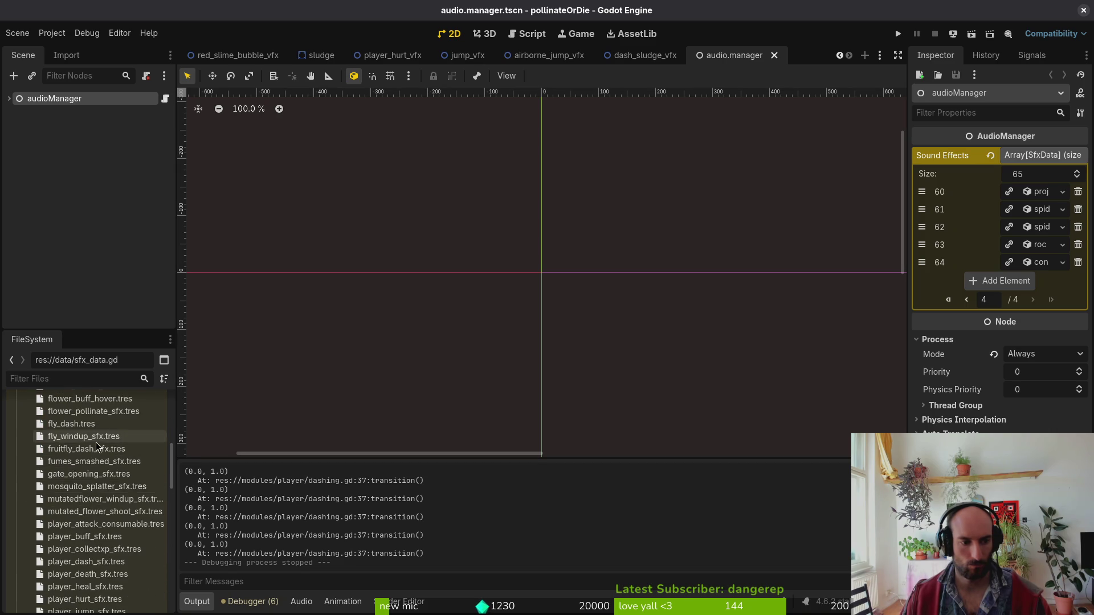
scroll(100, 456, down, 5)
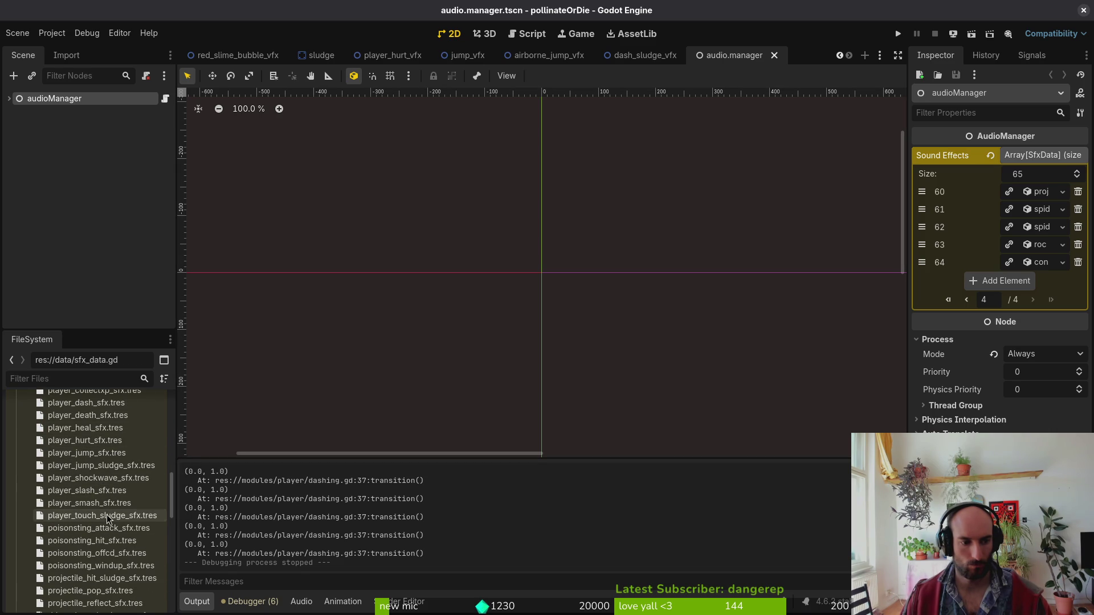
click(79, 517)
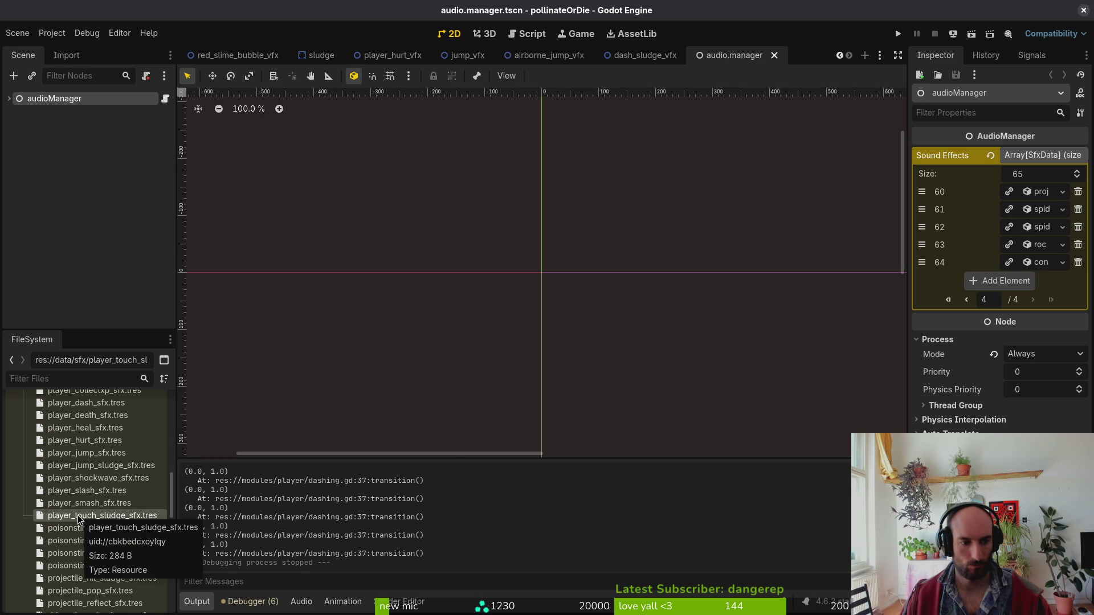
mouse_move(79, 519)
mouse_down()
mouse_move(974, 282)
mouse_move(997, 286)
mouse_up()
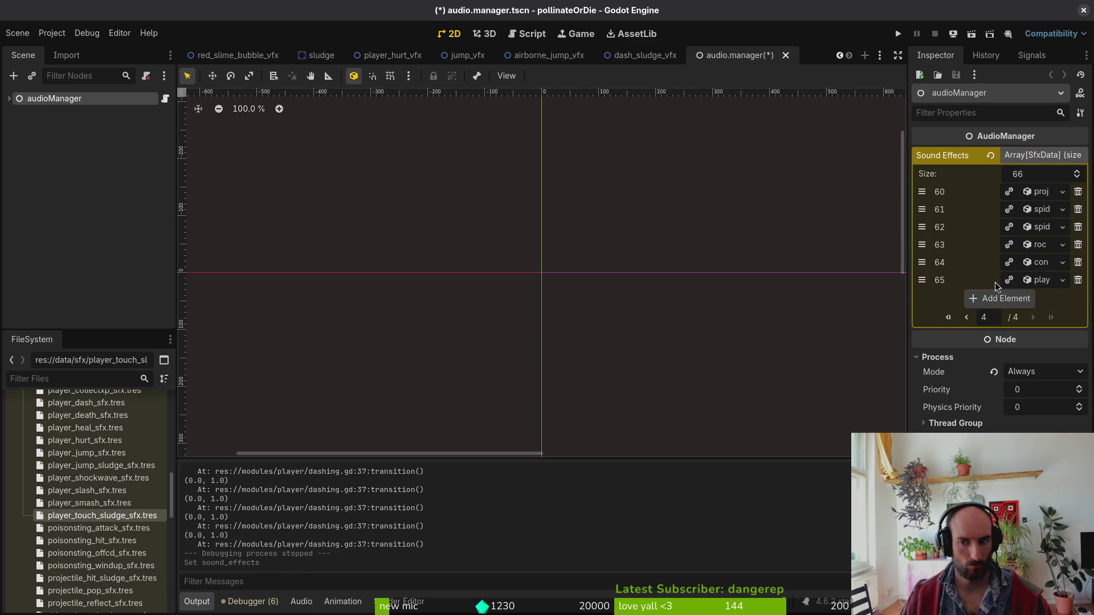
key(ctrl+s)
click(1039, 282)
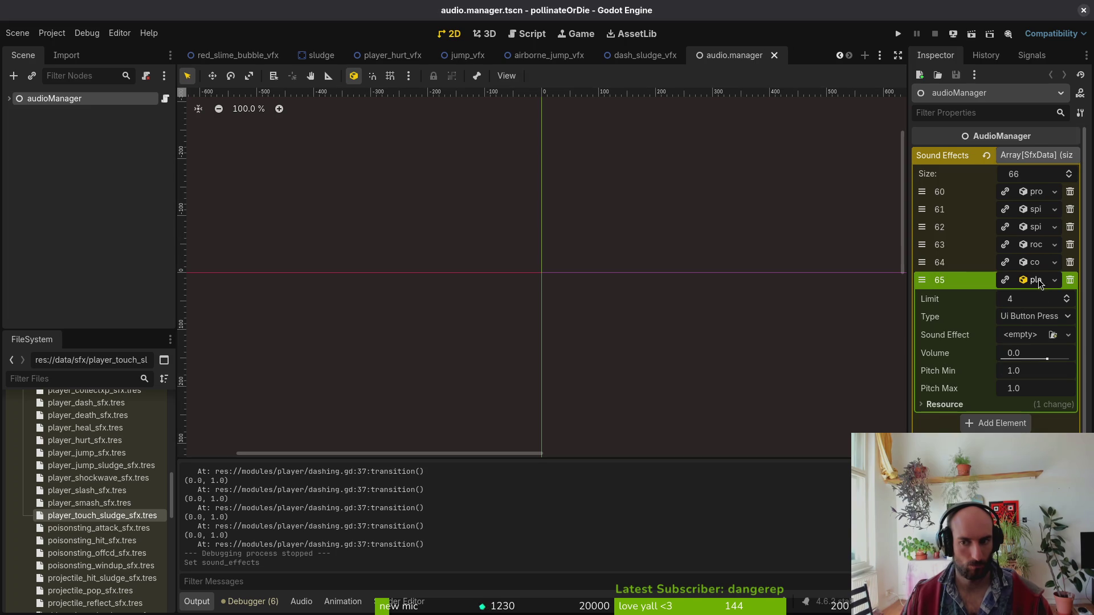
- Re-save sfx_data.gd in Neovim to refresh the enum, then set element 65's Type to Player Touch Sludge
click(1034, 322)
scroll(1025, 319, down, 5)
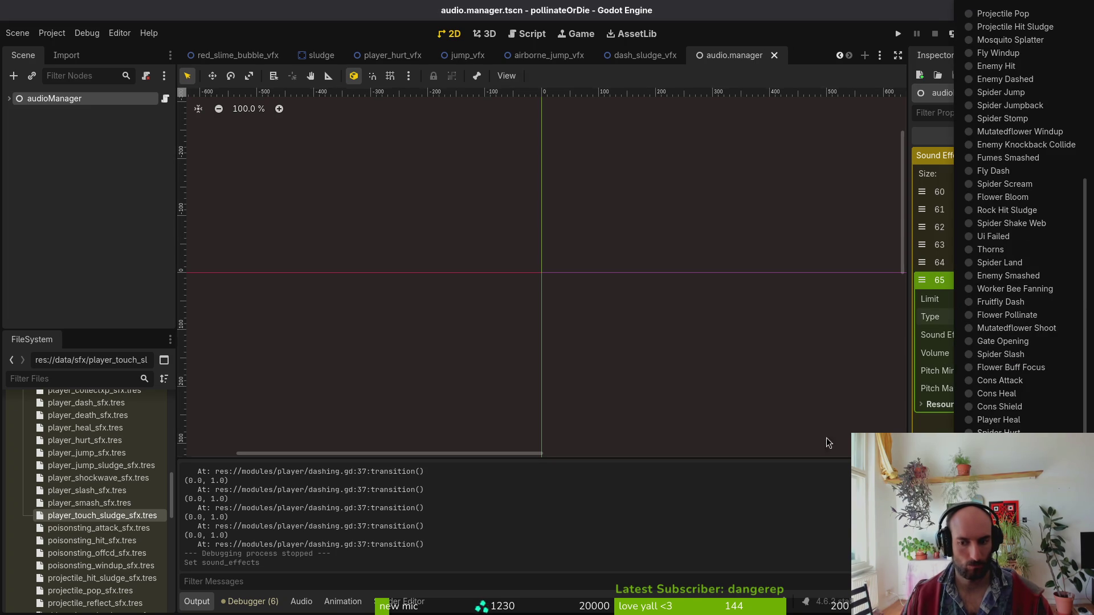
key(Escape)
key(alt+Tab)
text(sf)
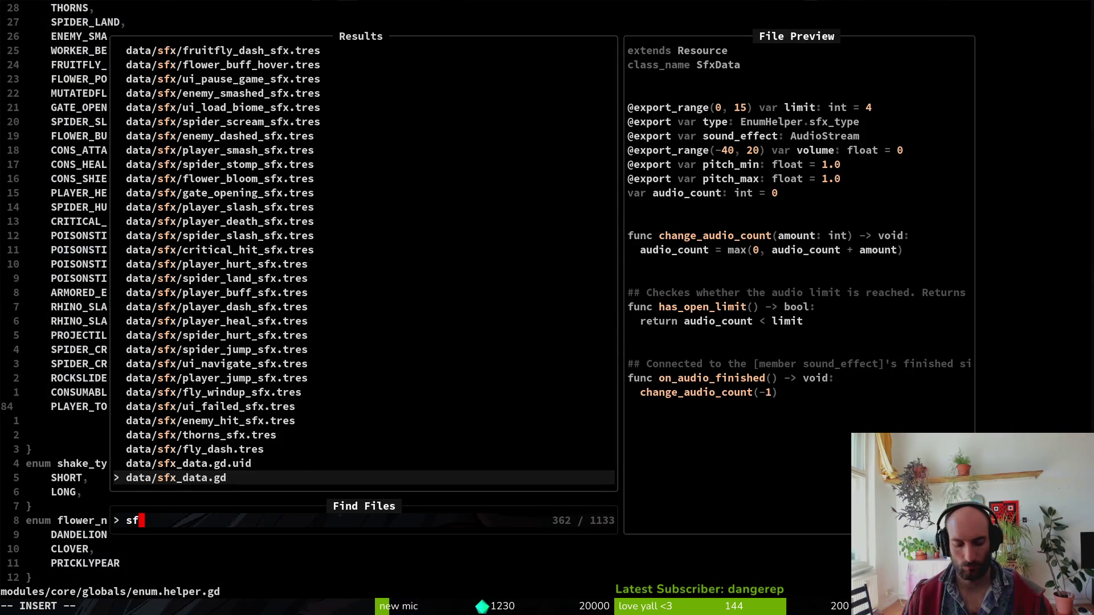
text(xda)
key(Return)
key(ctrl+s)
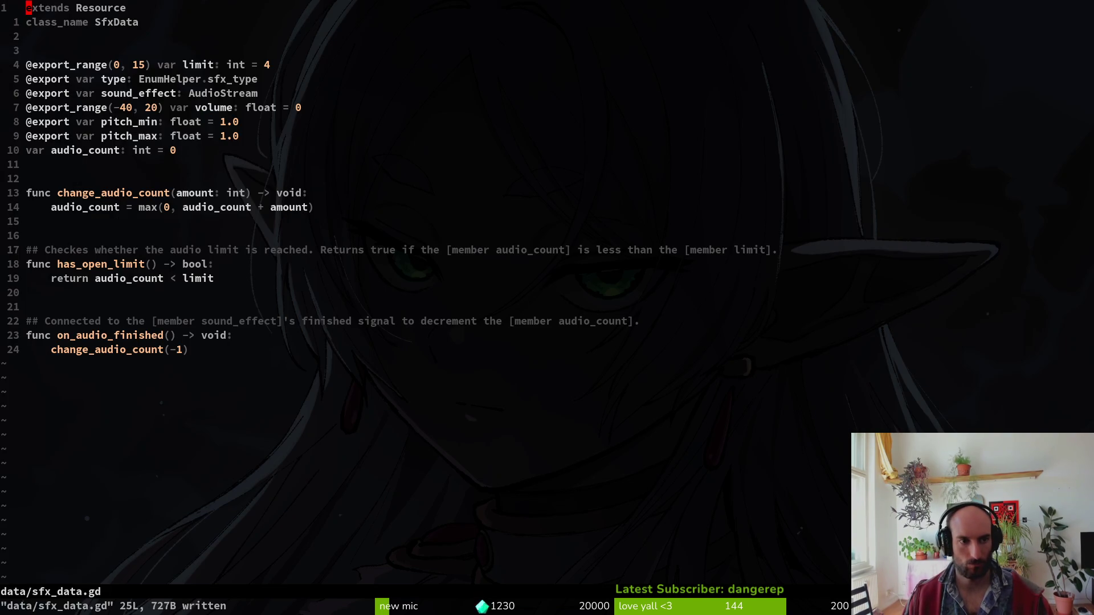
key(alt+Tab)
click(1036, 317)
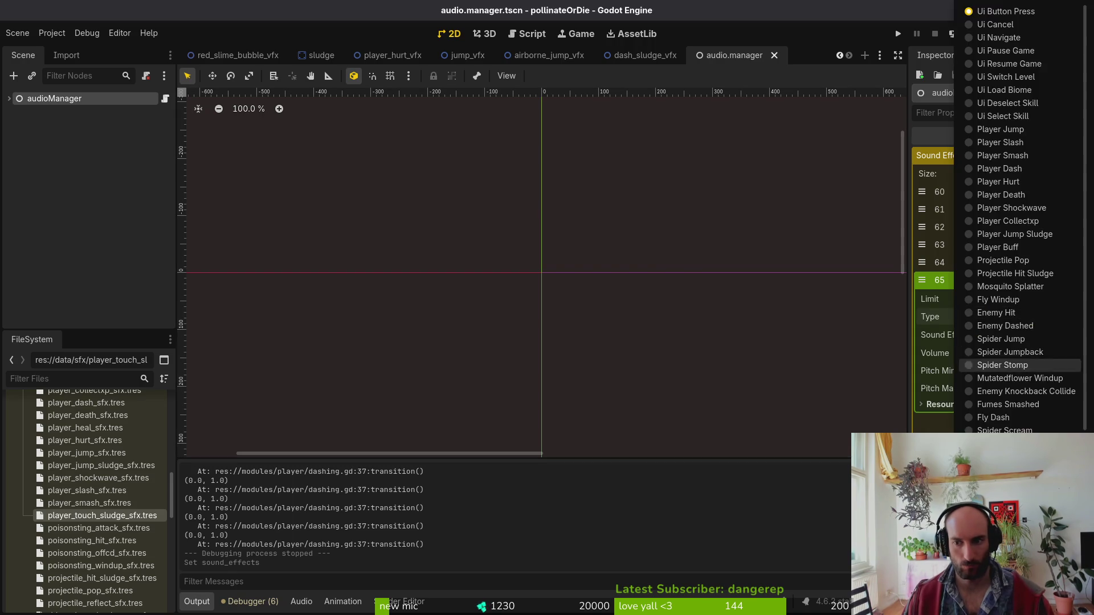
click(994, 350)
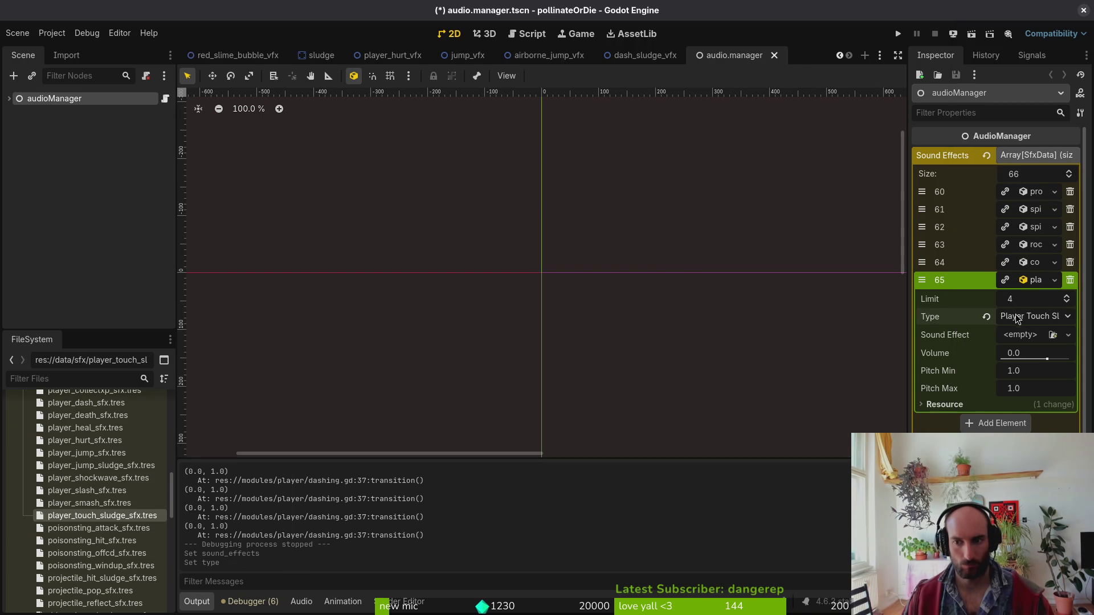
- Quick Load player_fall_sludge.wav as element 65's Sound Effect
click(1020, 335)
click(1026, 490)
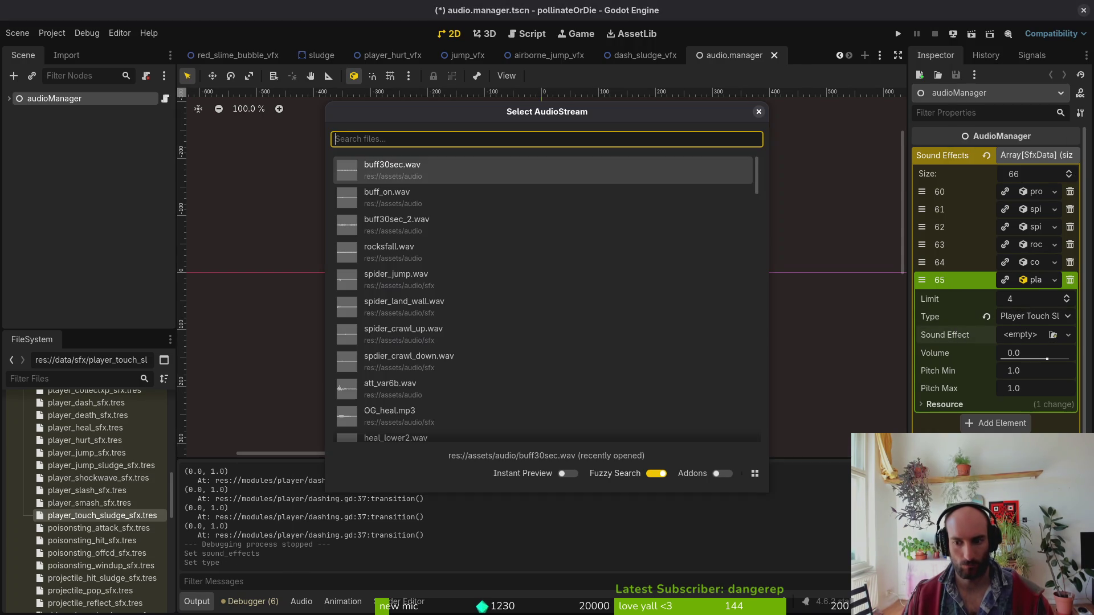
text(touch)
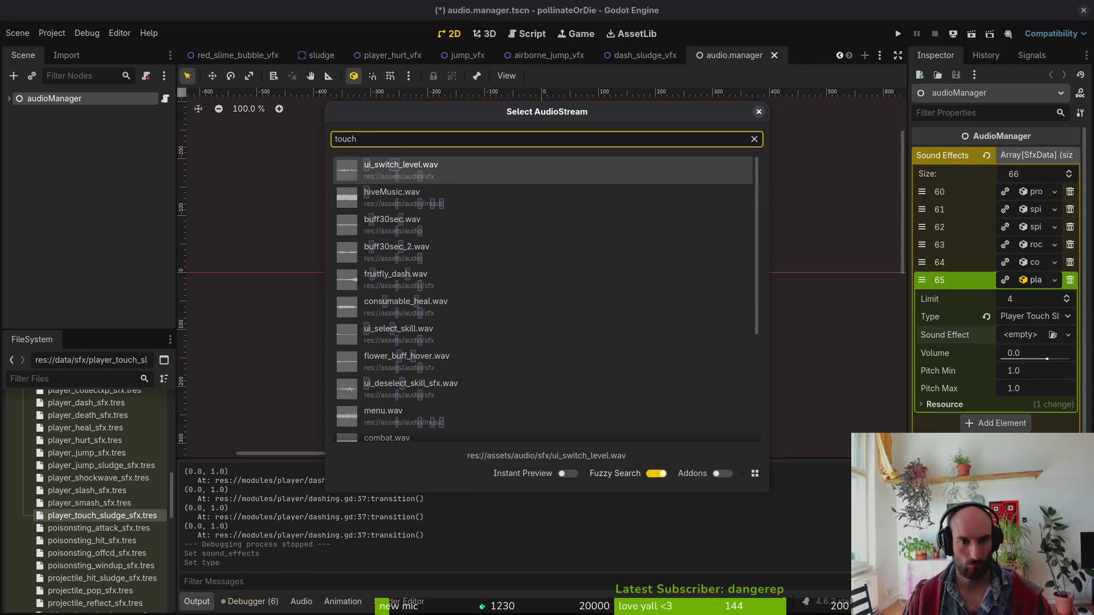
text(sl)
key(BackSpace)
key(BackSpace)
key(BackSpace)
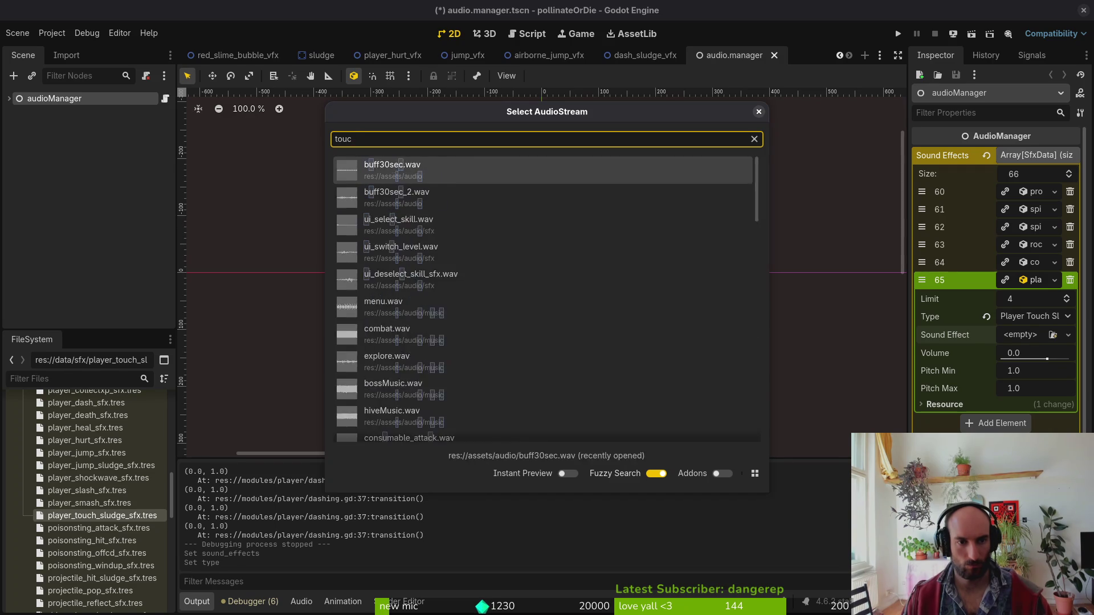
text(player)
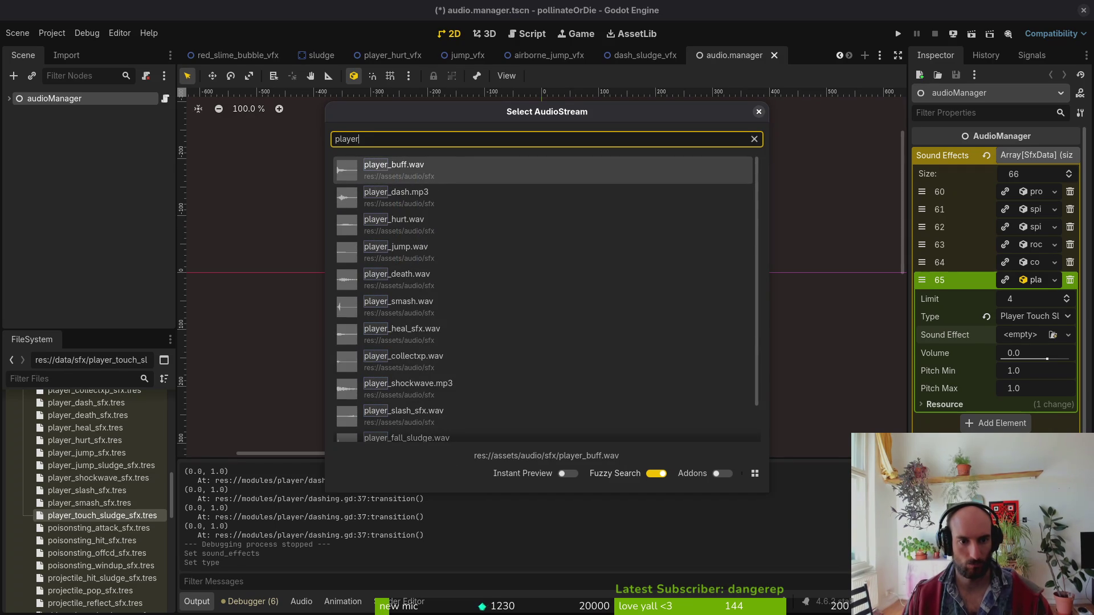
key(Down)
key(Down)
key(Down)
key(Down)
key(Down)
key(Down)
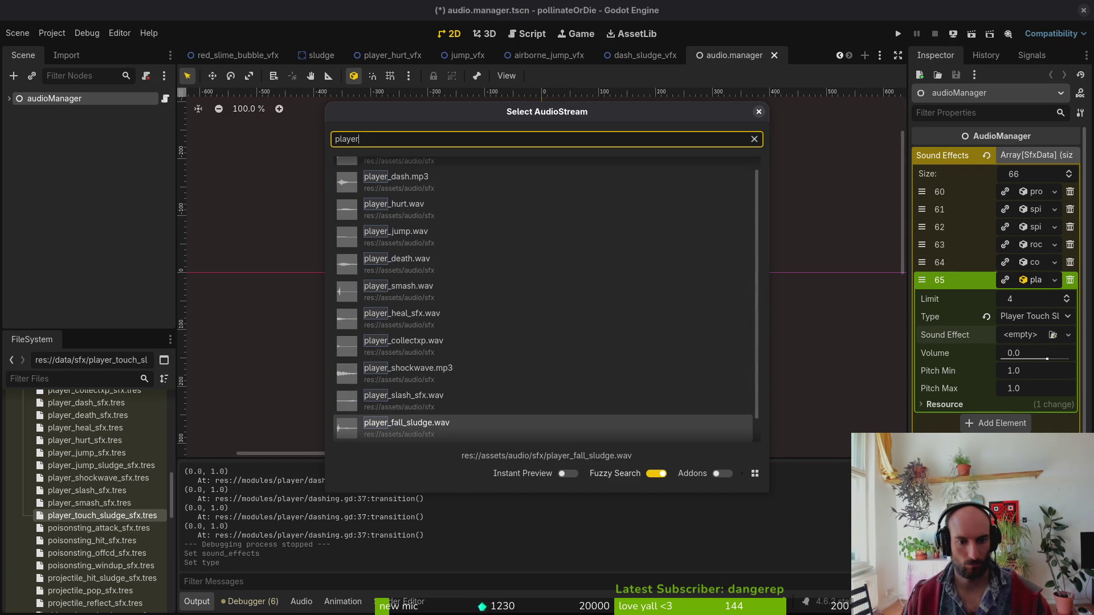
key(Down)
key(Up)
key(Up)
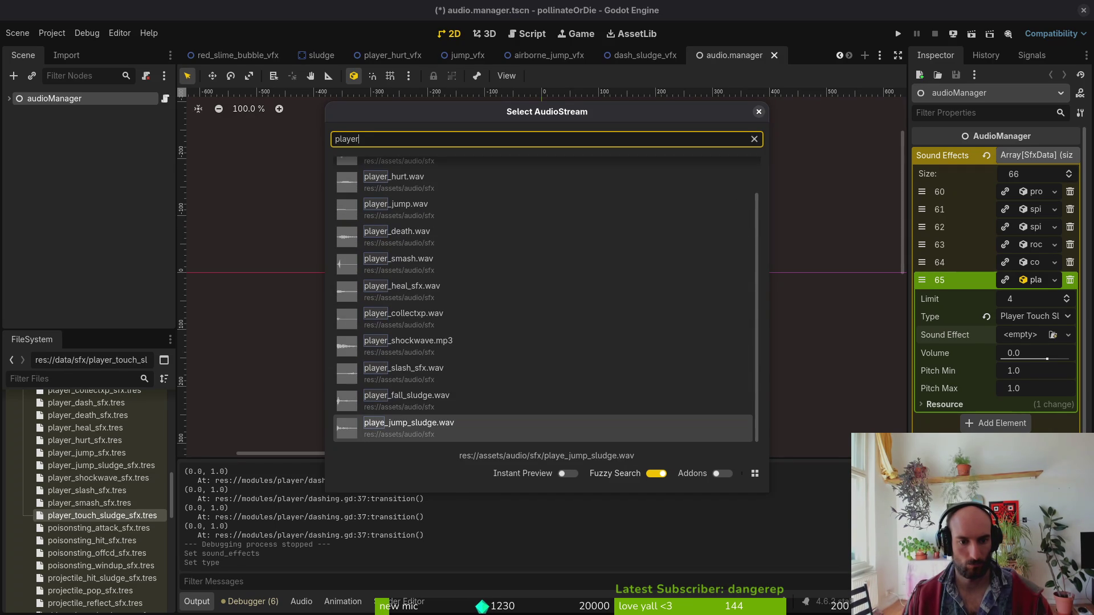
key(Return)
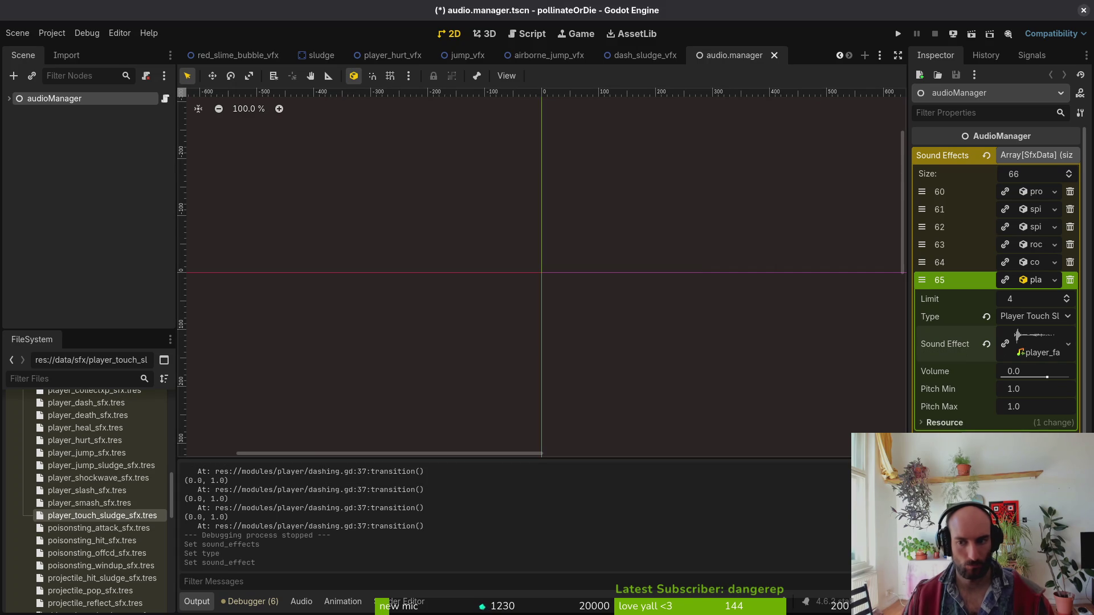
- Preview the sludge sound and save audio.manager.tscn
click(1022, 348)
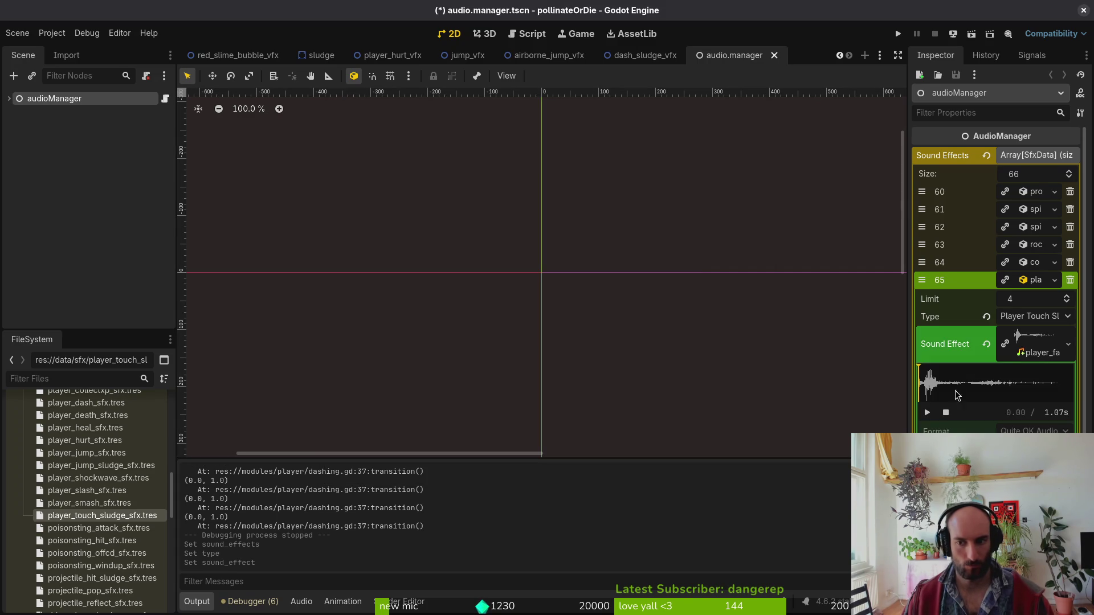
click(927, 415)
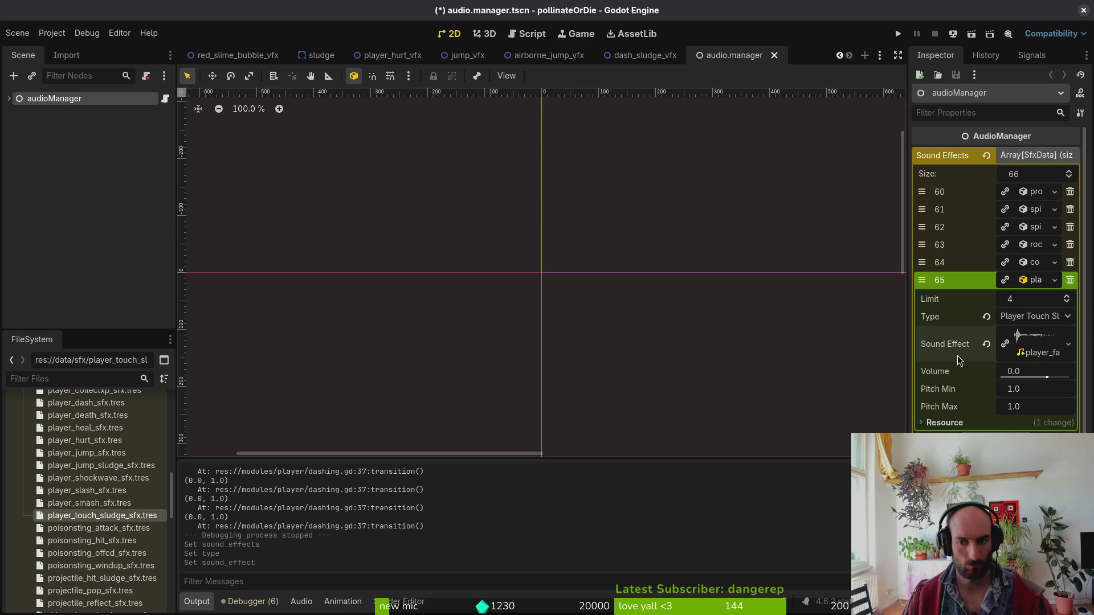
key(ctrl+s)
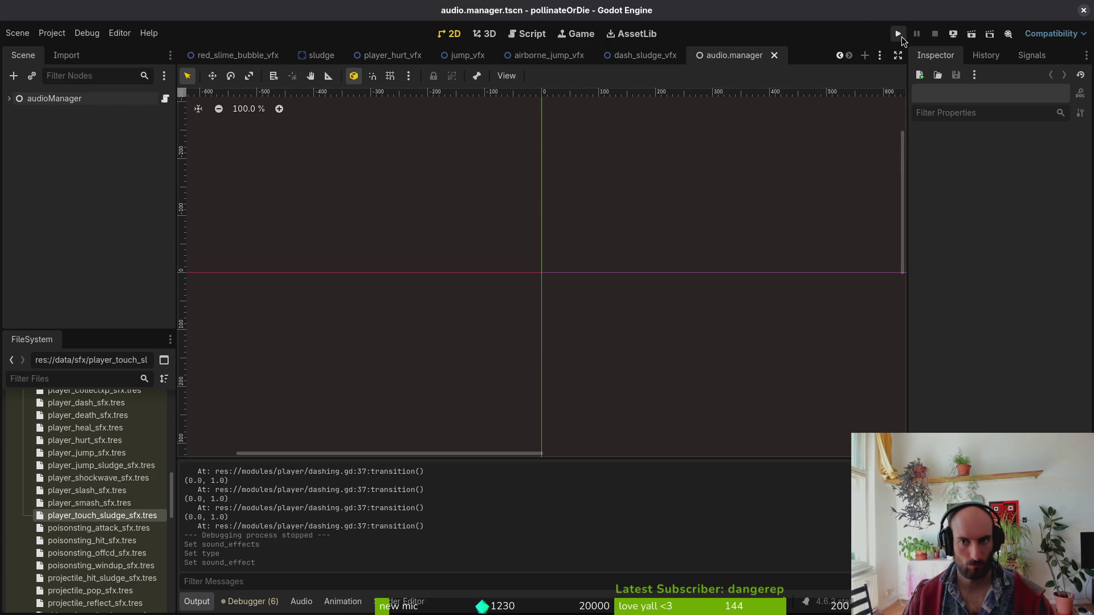
- Run the project and delete everything in the game's user data folder
click(898, 35)
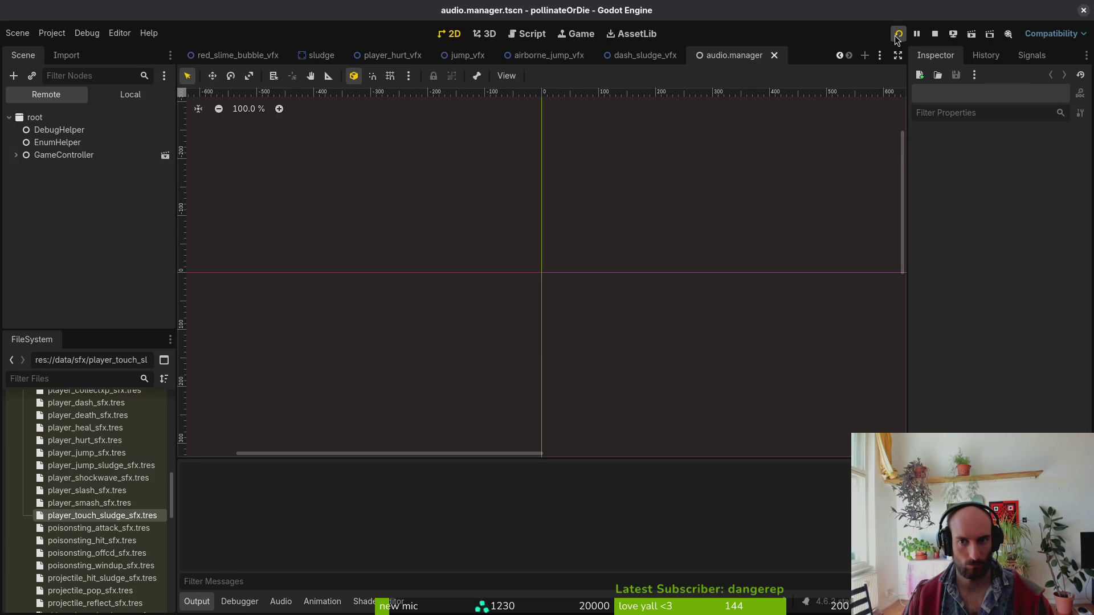
click(52, 33)
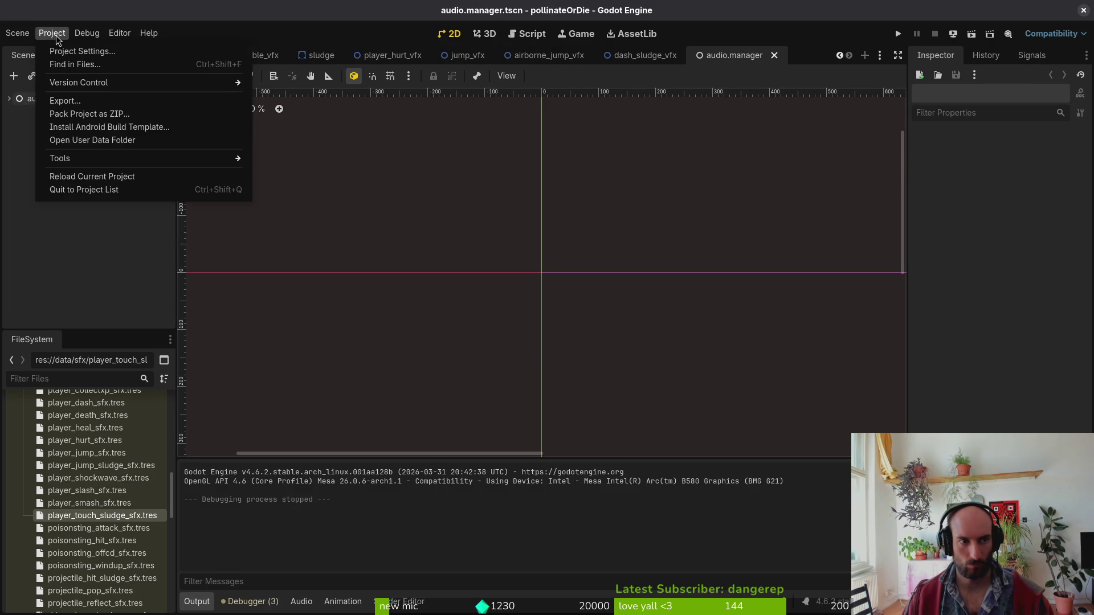
click(106, 141)
key(ctrl+a)
key(Delete)
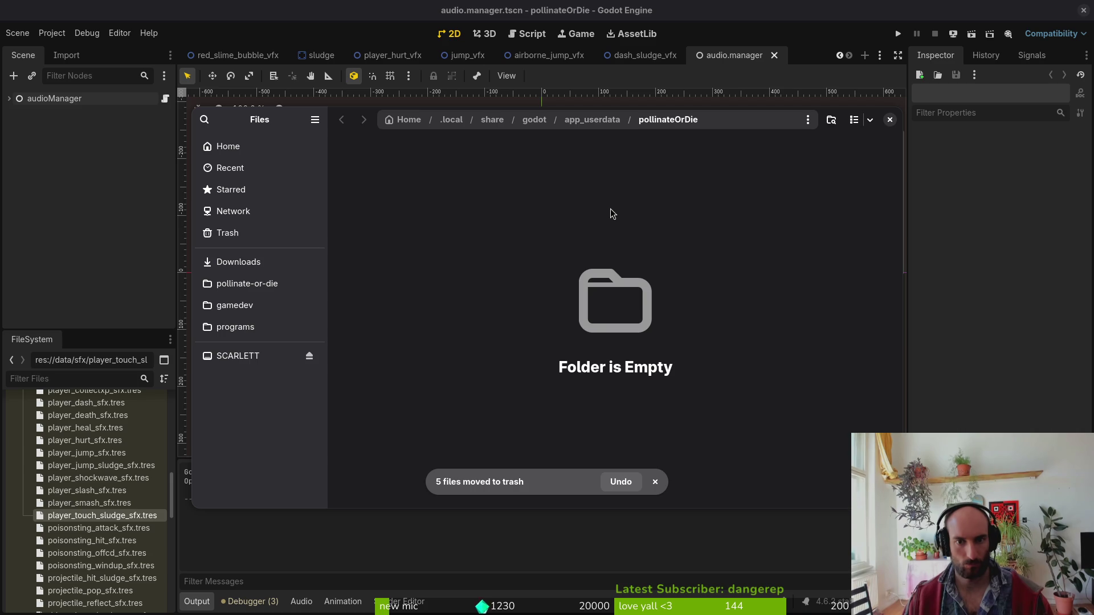
click(890, 119)
- Rerun the game, load the mantis level from the debug menu, and dash the bee into sludge
click(898, 37)
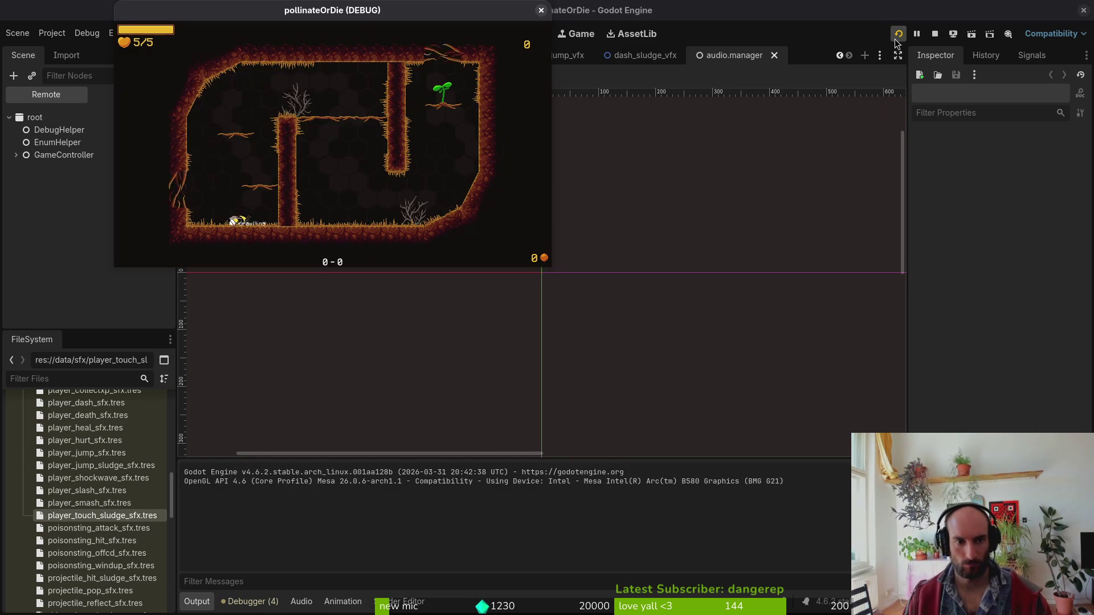
key(F1)
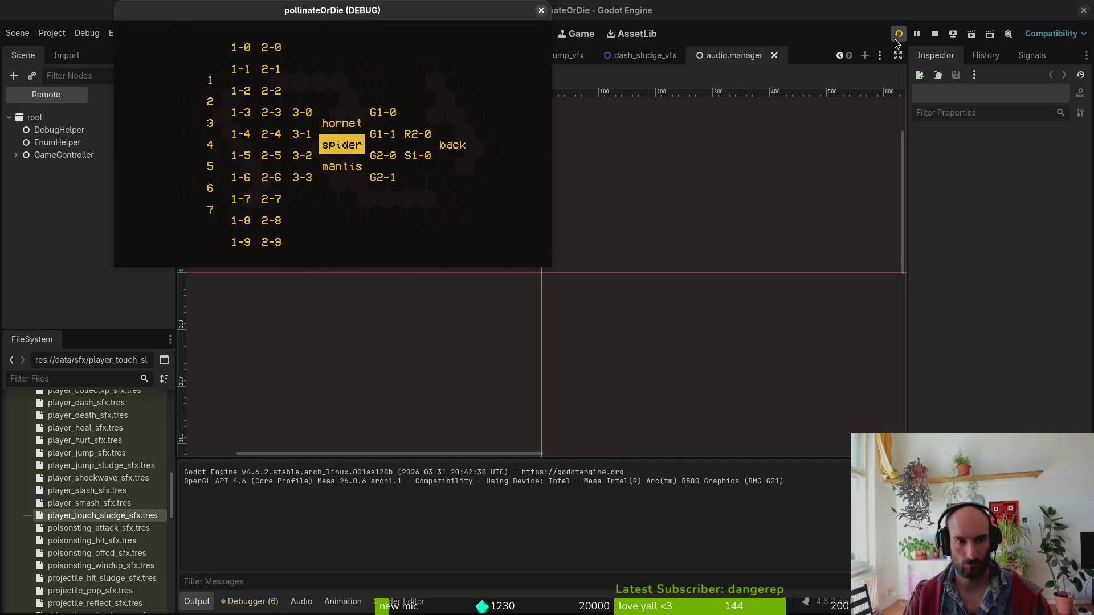
key(Down)
key(Return)
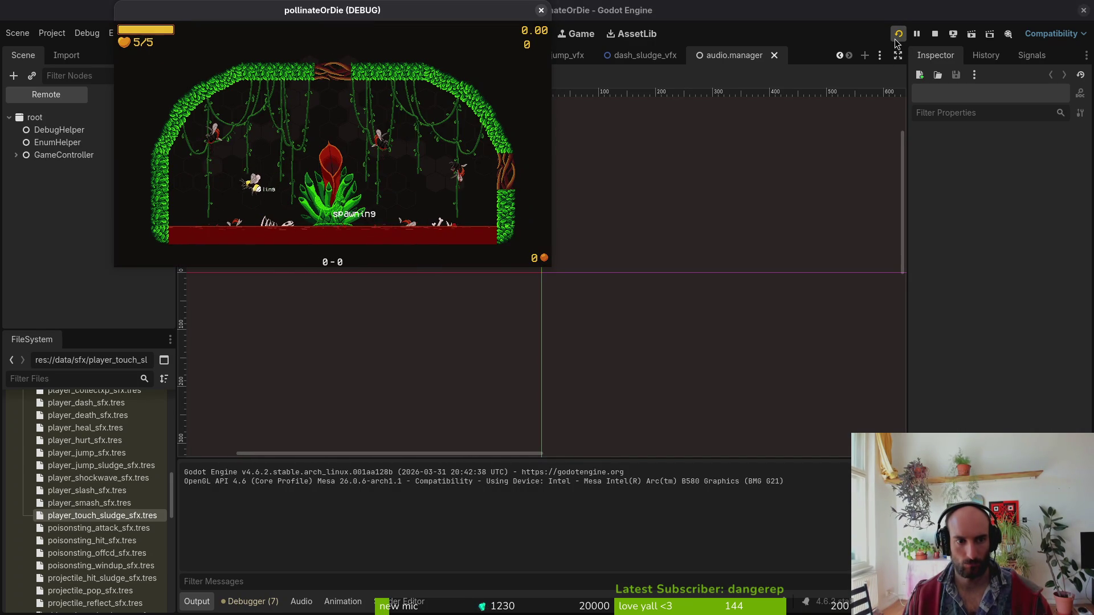
key(space)
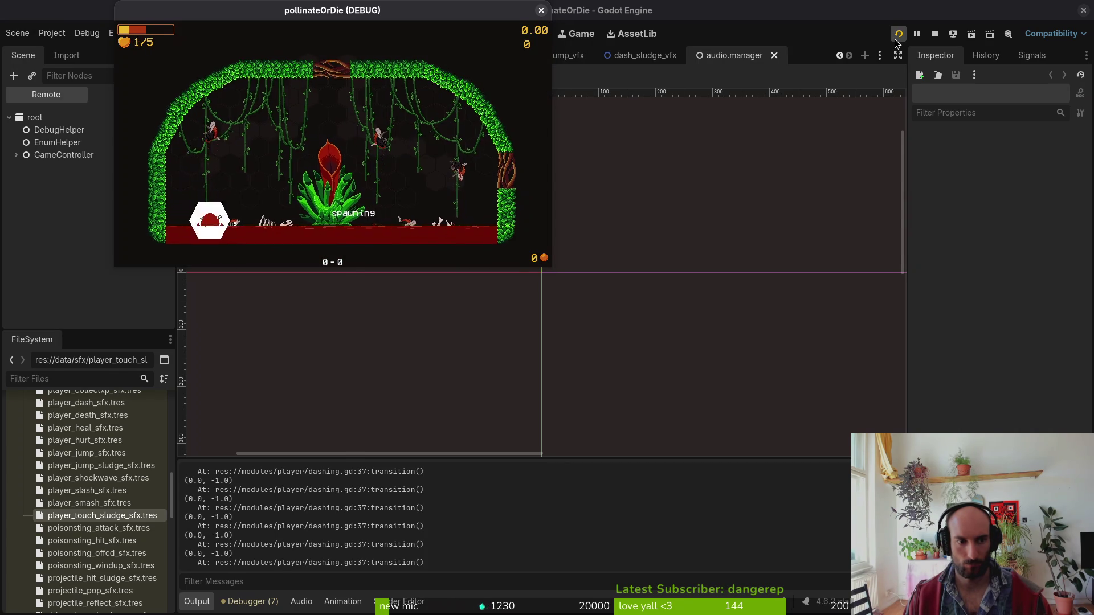
key(space)
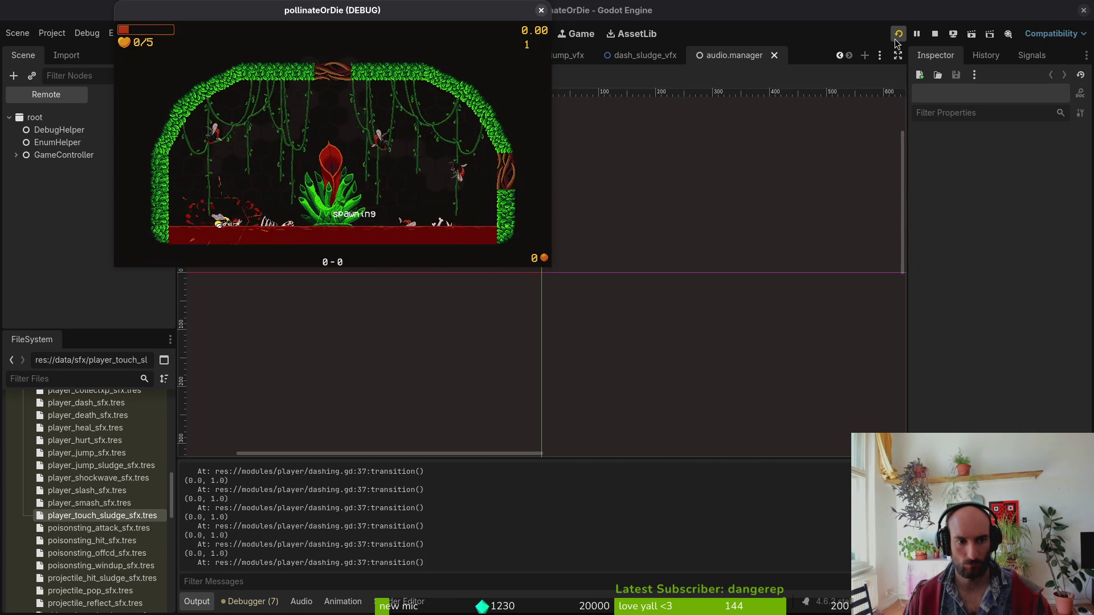
click(826, 163)
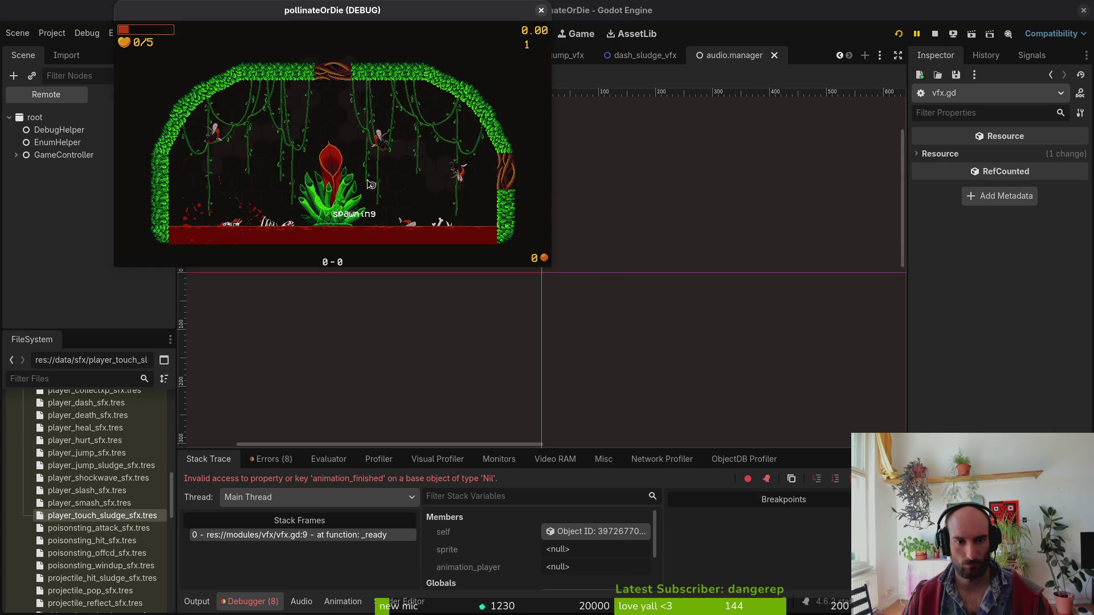
- Open sludge.gd in Vim through the file finder
key(alt+Tab)
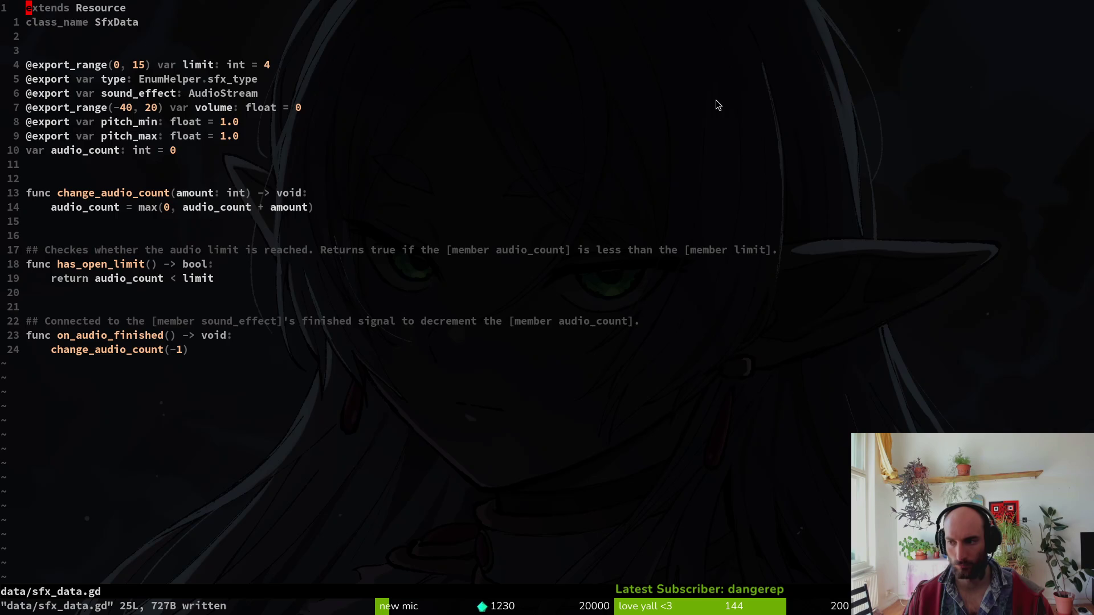
key(ctrl+6)
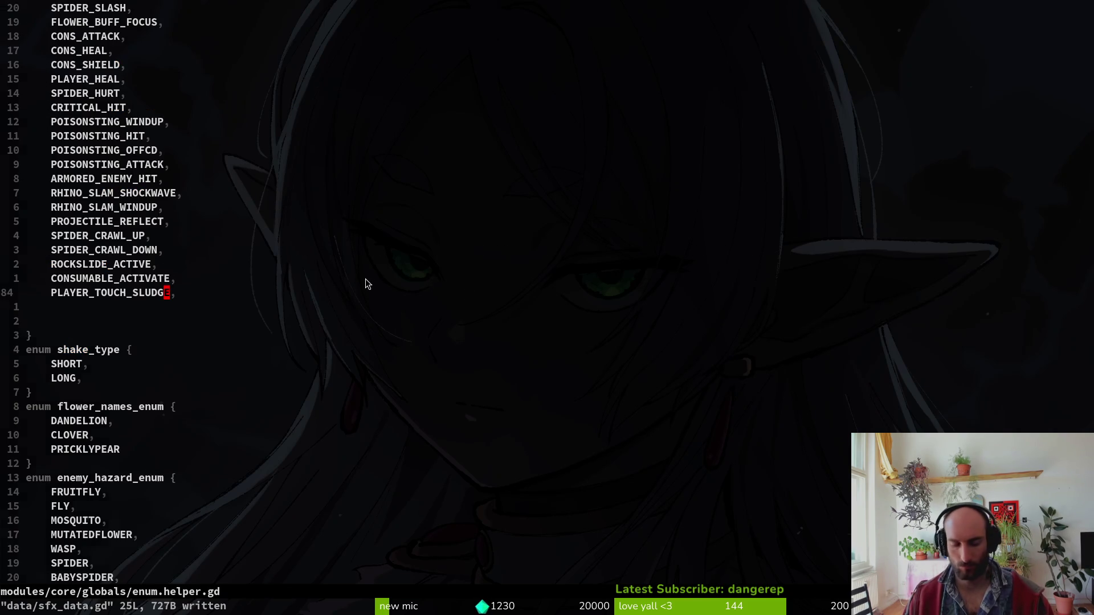
key(ctrl+p)
text(sludge)
key(Return)
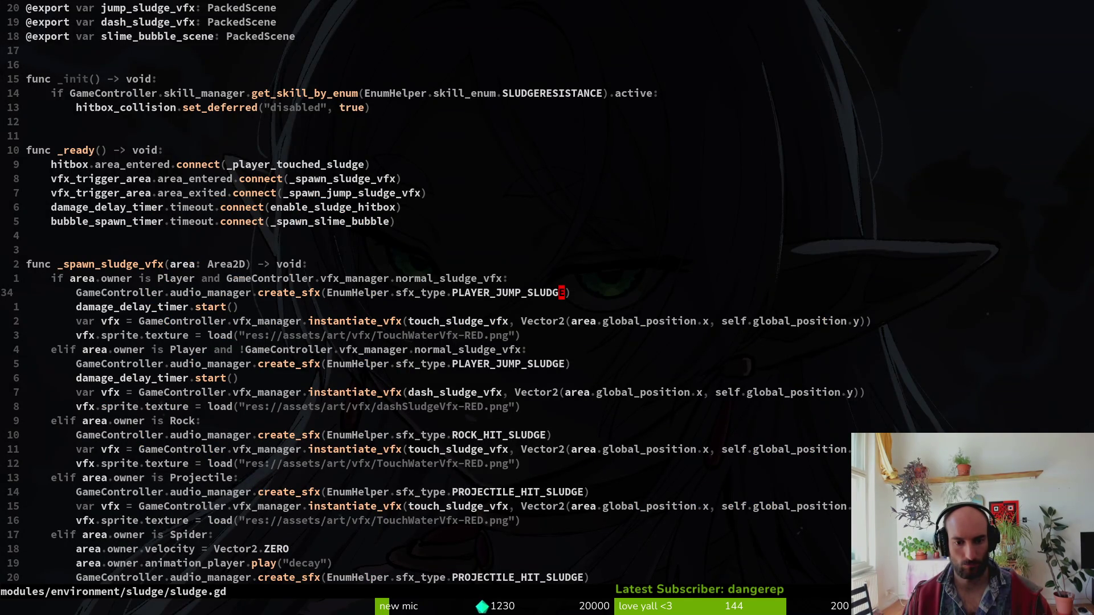
- Replace PLAYER_JUMP_SLUDGE with the PLAYER_TOUCH_SLUDGE completion and save sludge.gd
key(ctrl+6)
key(ctrl+6)
text(ciw)
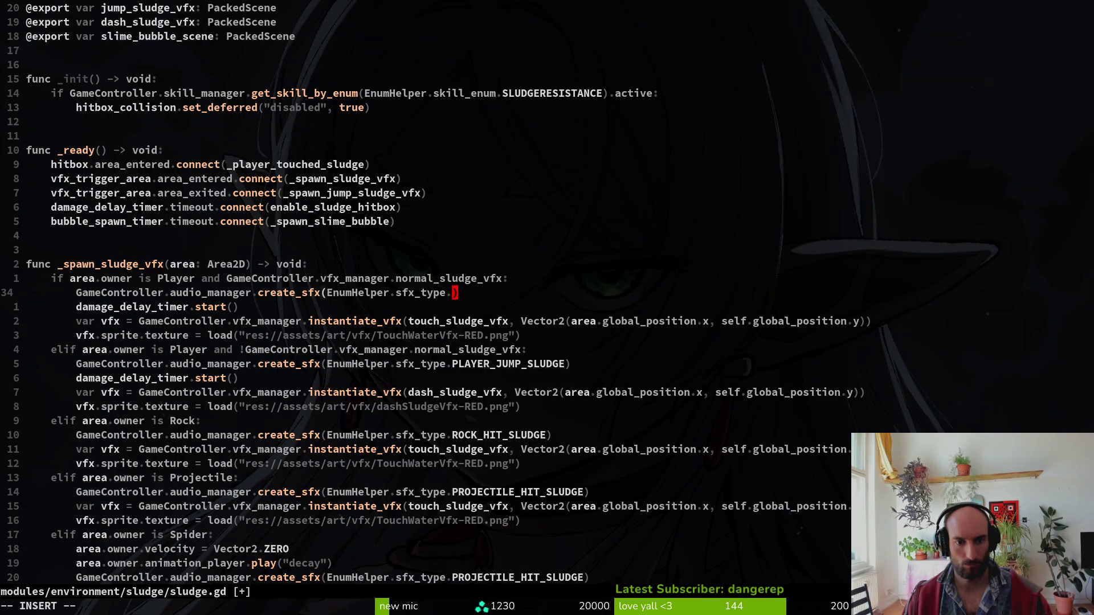
text(PLATOU)
key(Return)
key(Escape)
text(:w)
key(Return)
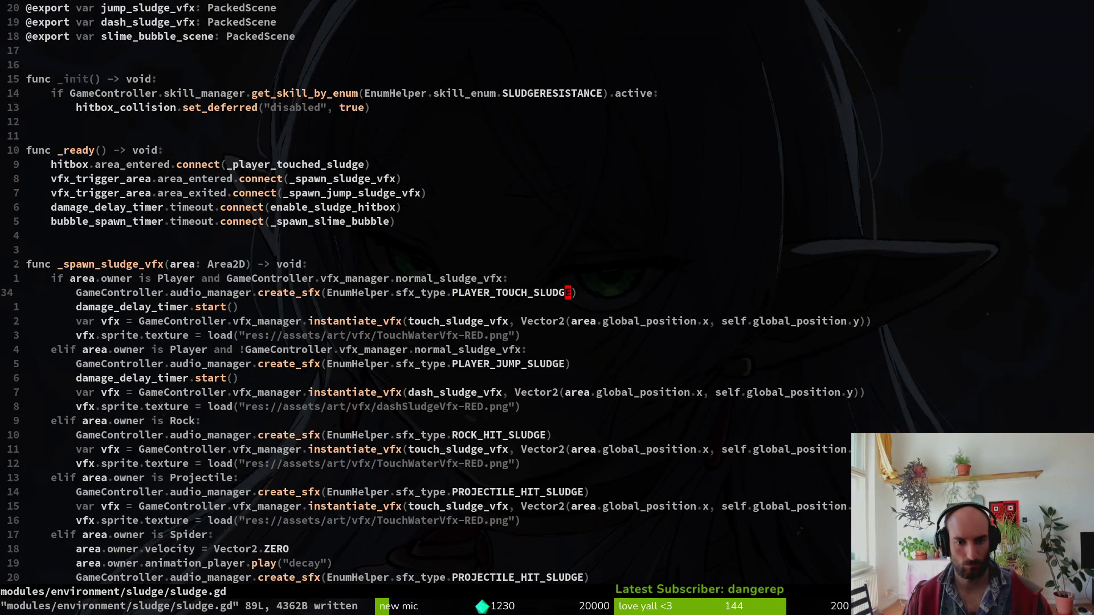
- Run the game and load the mantis arena from the debug level menu
key(alt+Tab)
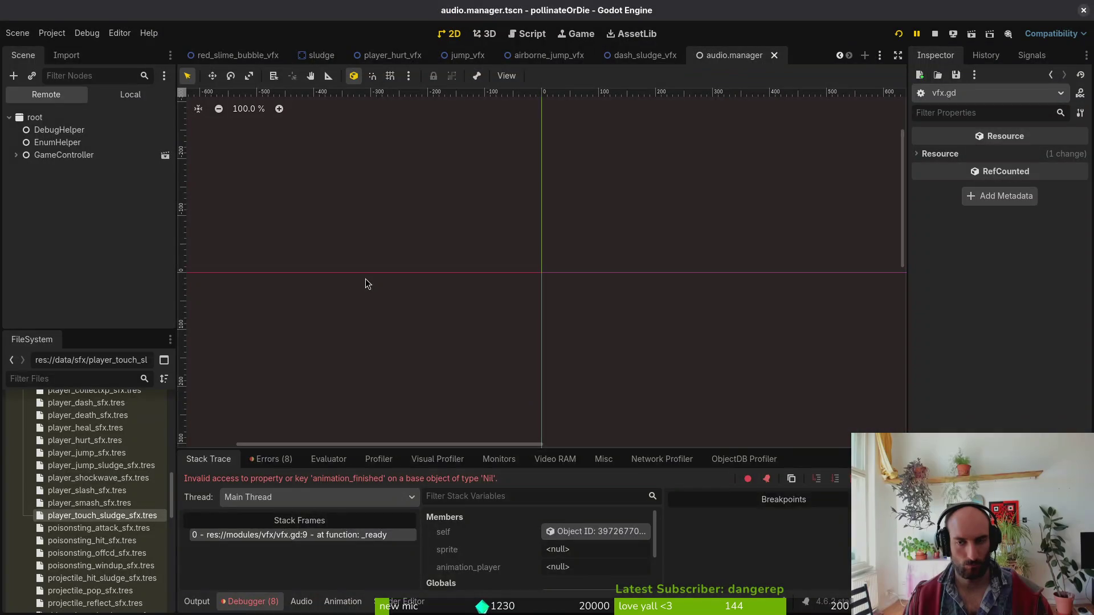
key(F5)
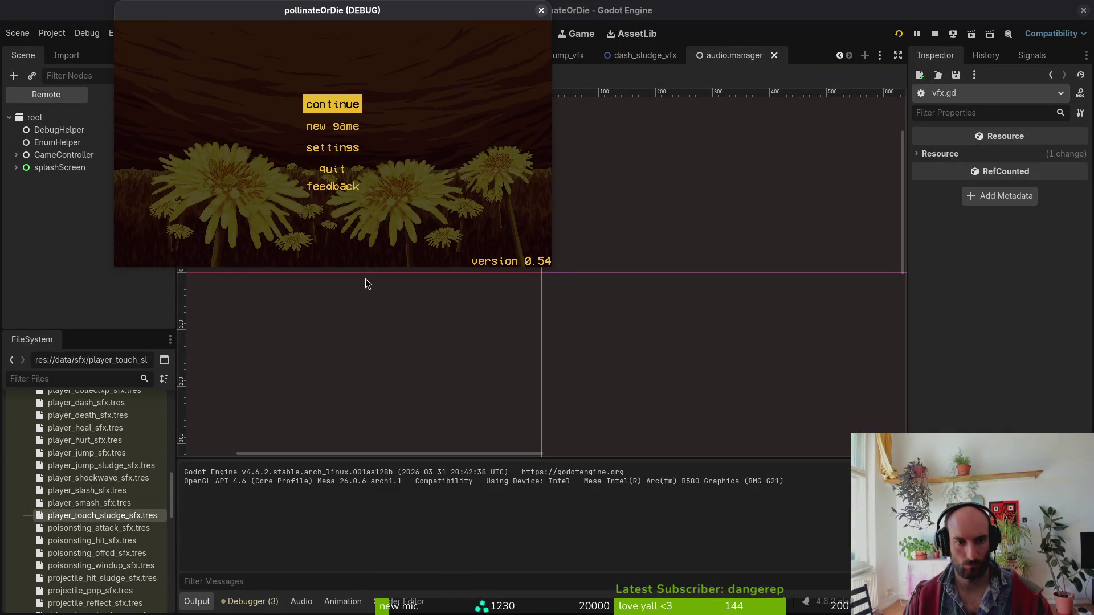
key(Return)
key(Escape)
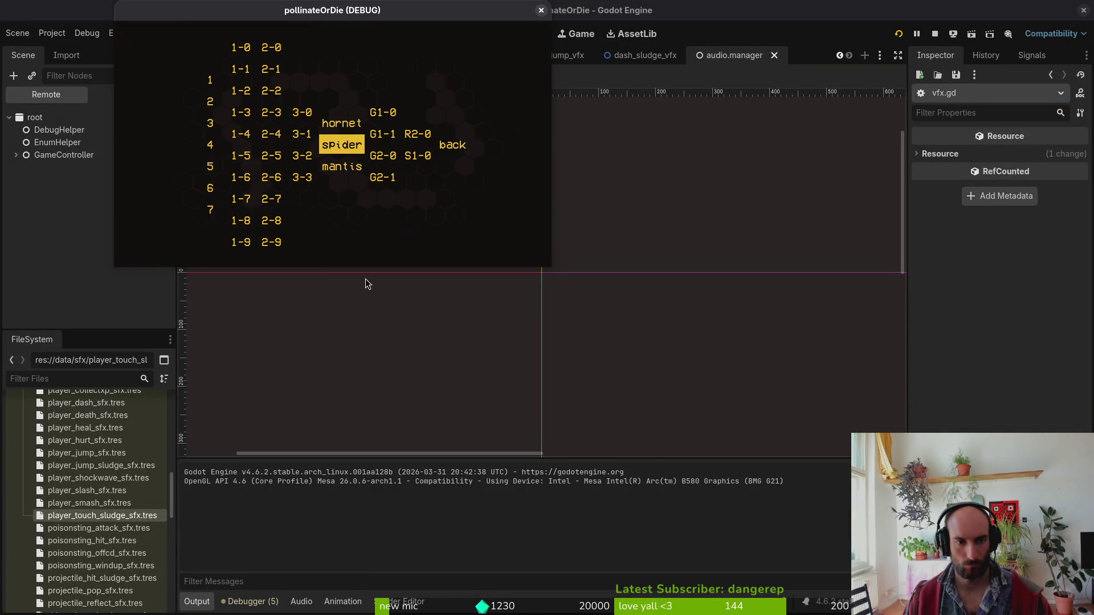
key(Left)
key(Right)
key(Down)
key(Down)
key(Return)
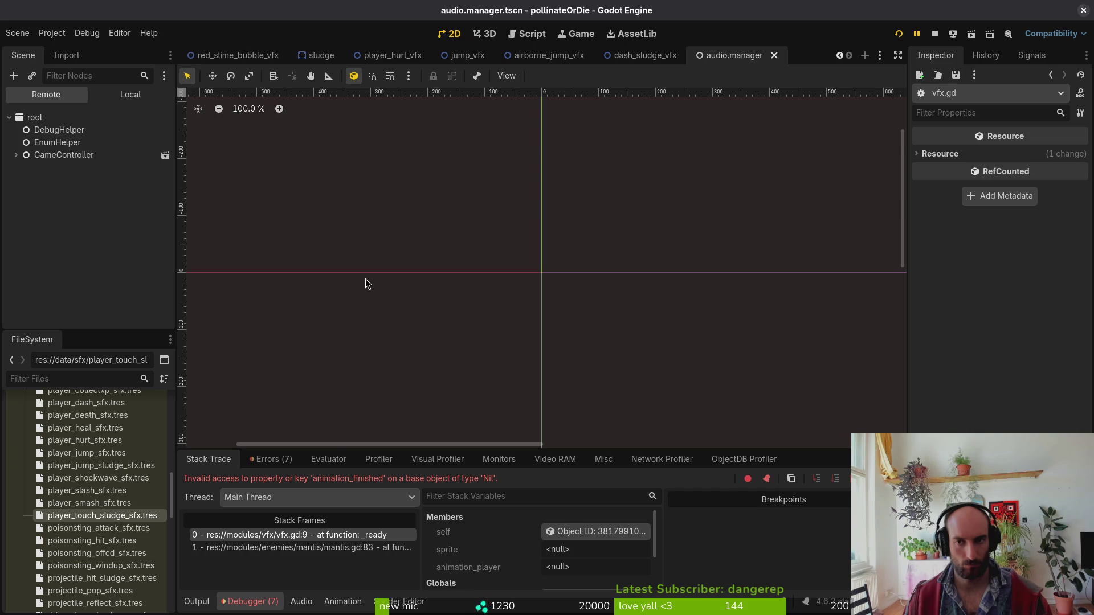
- Stop the errored run and load a debug level in a fresh test run
key(F8)
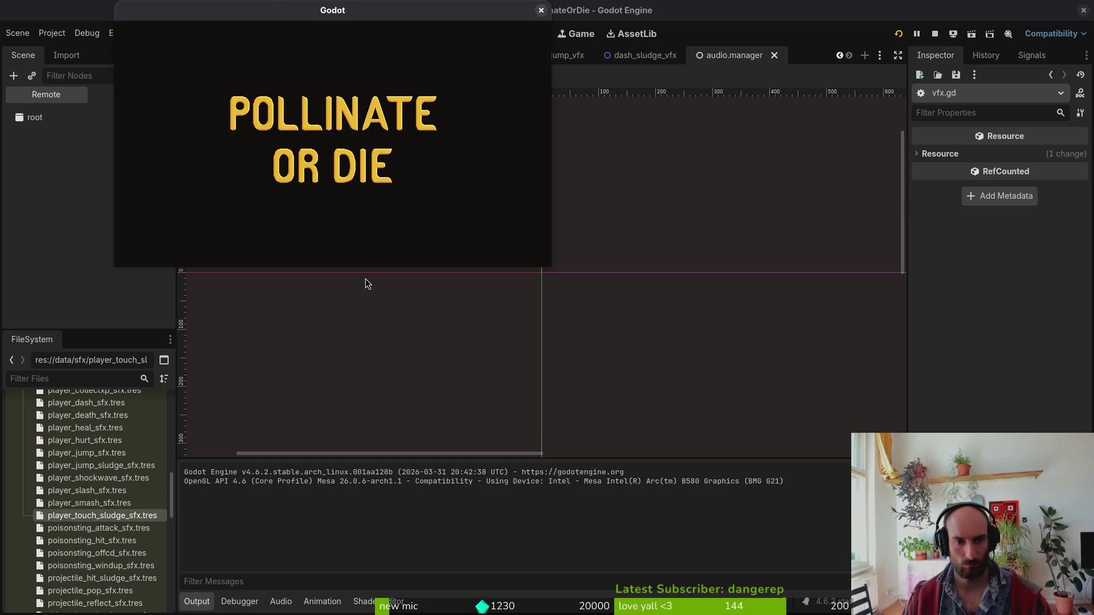
key(Return)
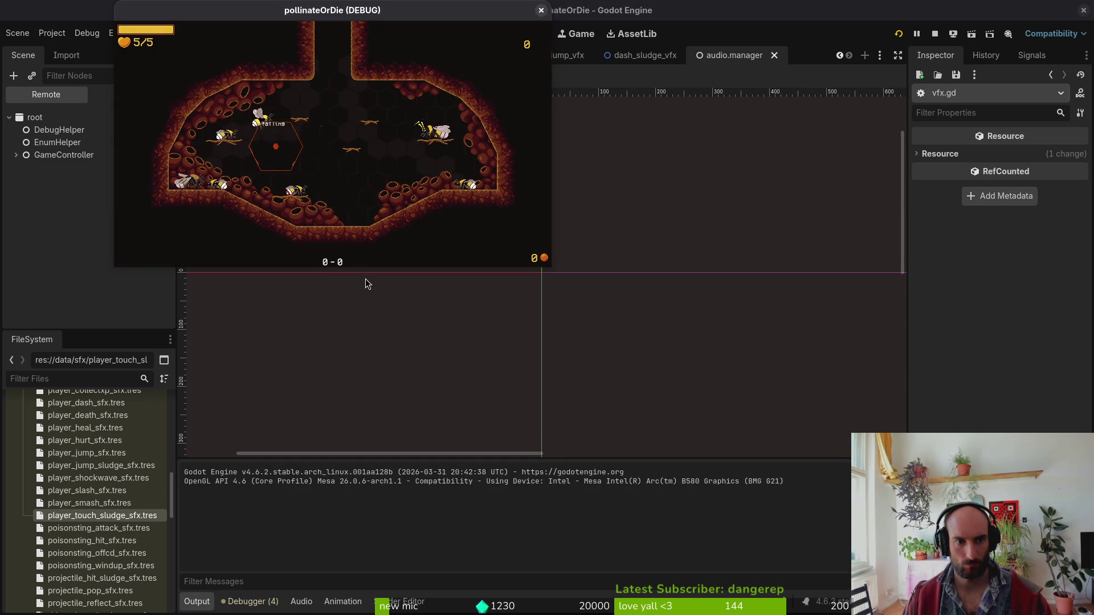
key(Escape)
key(Return)
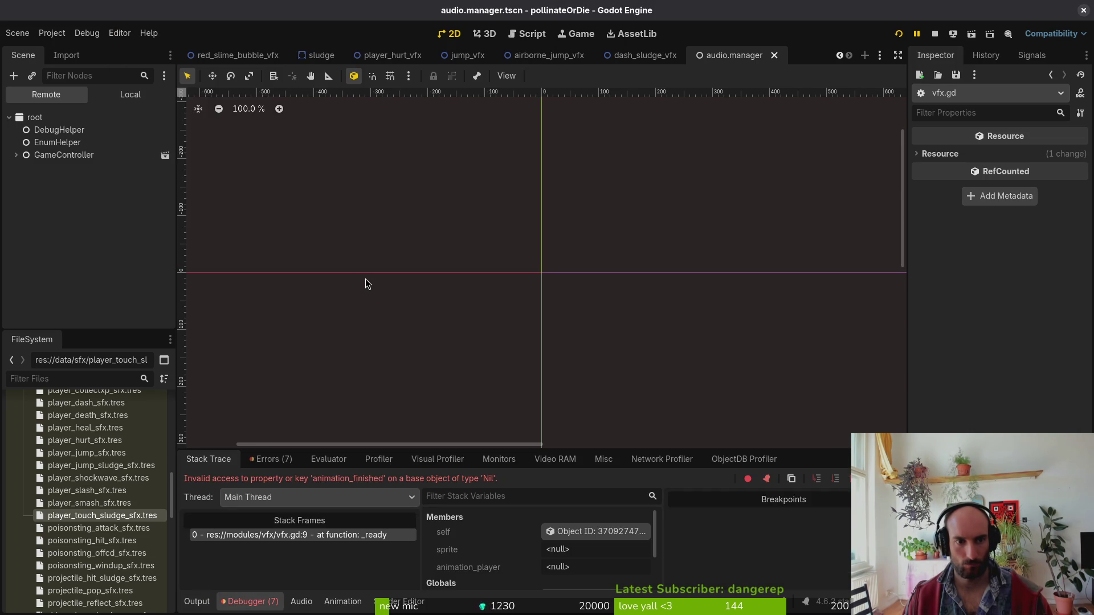
- Relaunch the game, choose Continue, play into the plant boss arena, and pause
key(F8)
key(F5)
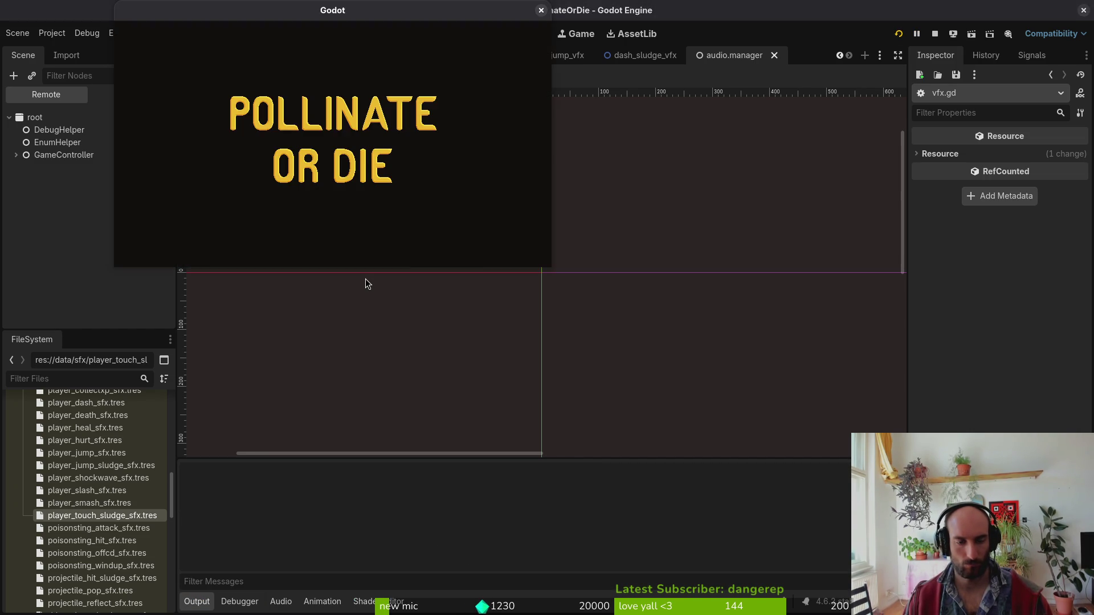
key(Down)
key(Up)
key(Up)
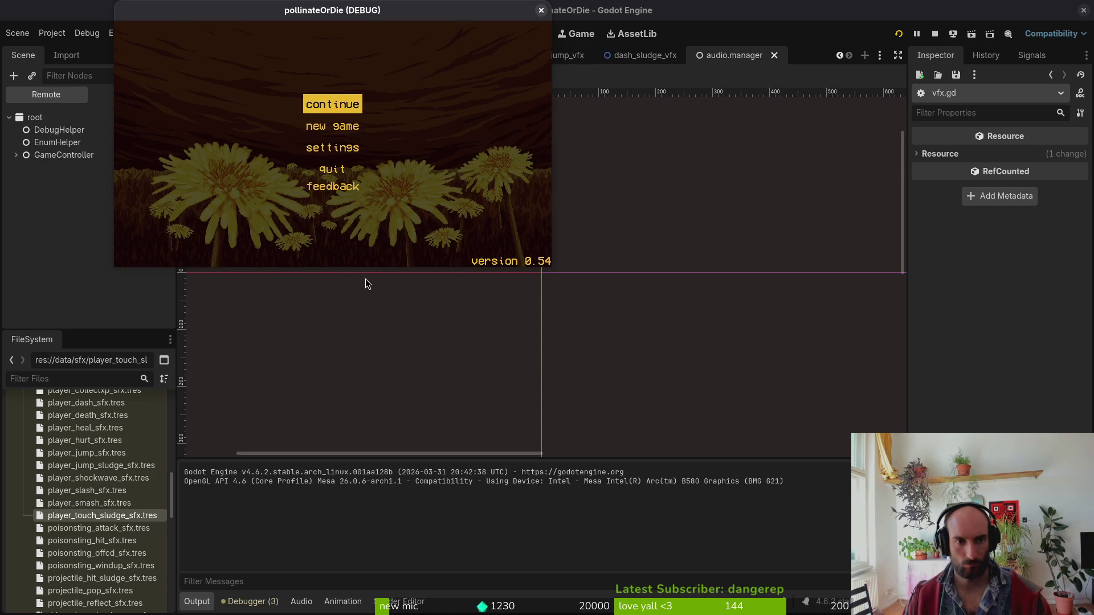
key(Return)
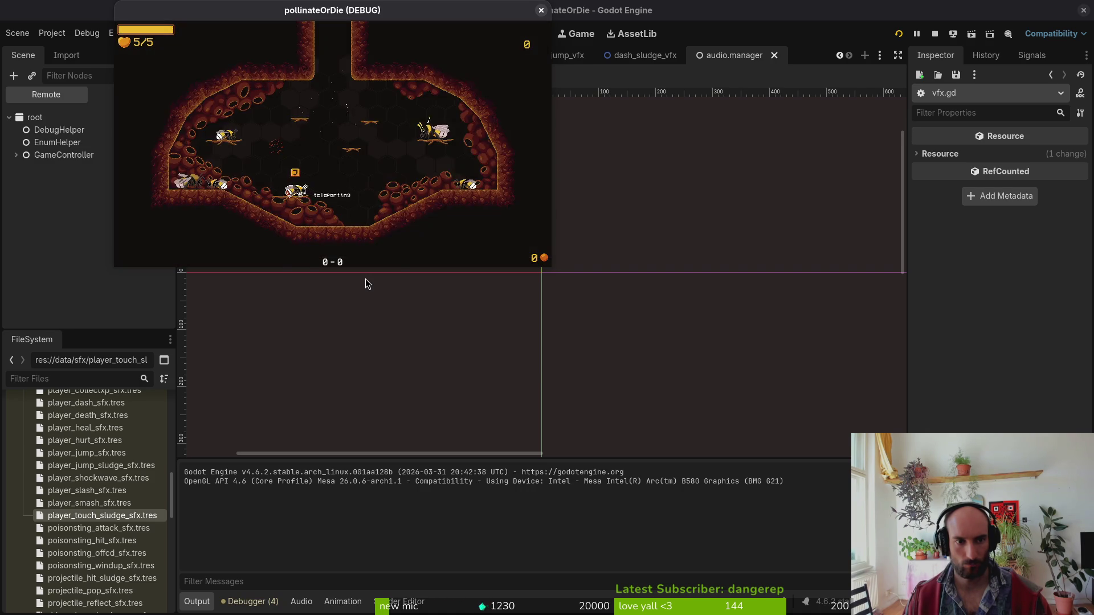
key(Left)
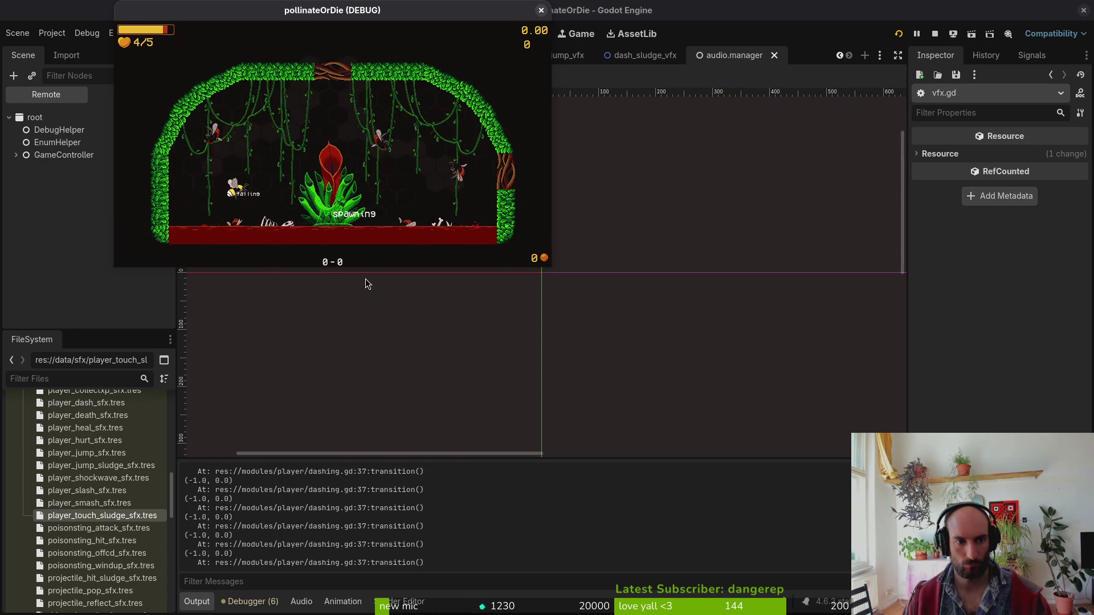
key(space)
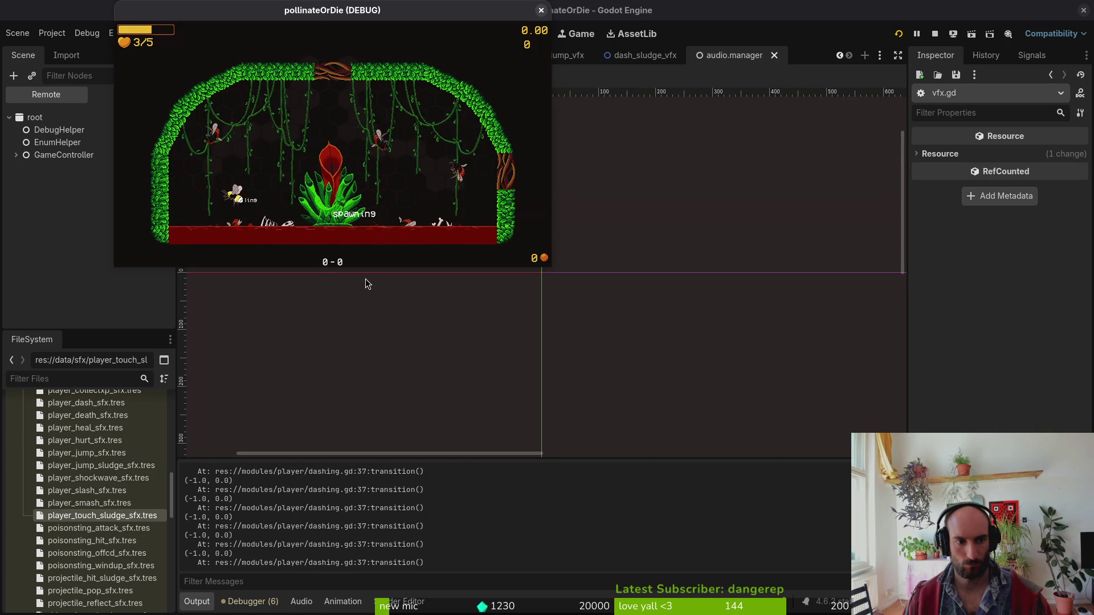
key(Escape)
- Review the unstaged diffs in tig, quit, and reload the changed scenes in Godot
key(alt+Tab)
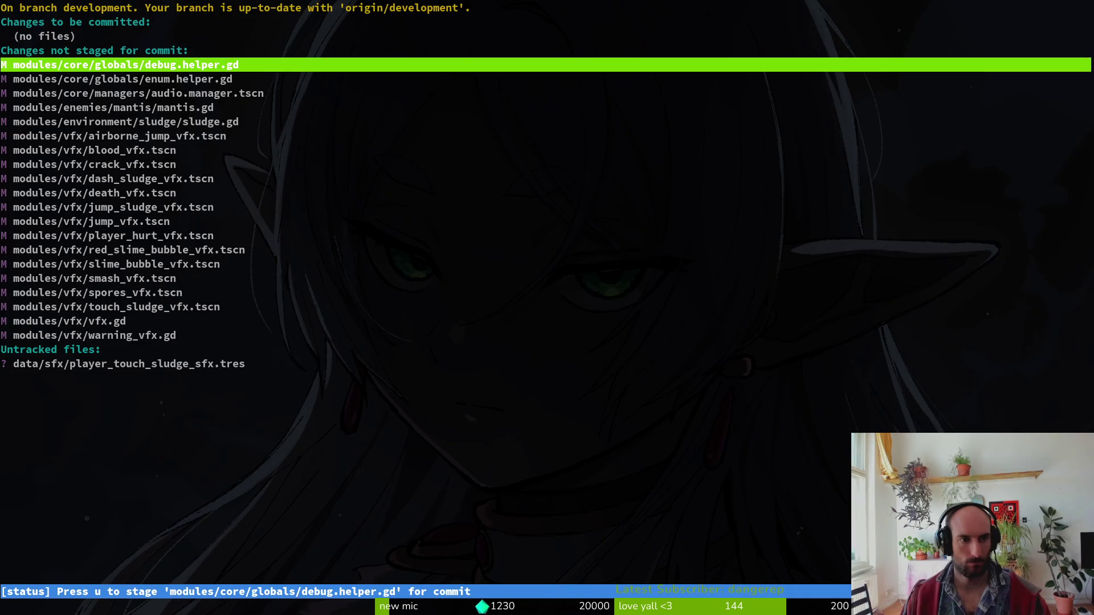
key(Down)
key(Down)
key(Return)
key(exclam)
key(Down)
key(Down)
key(Down)
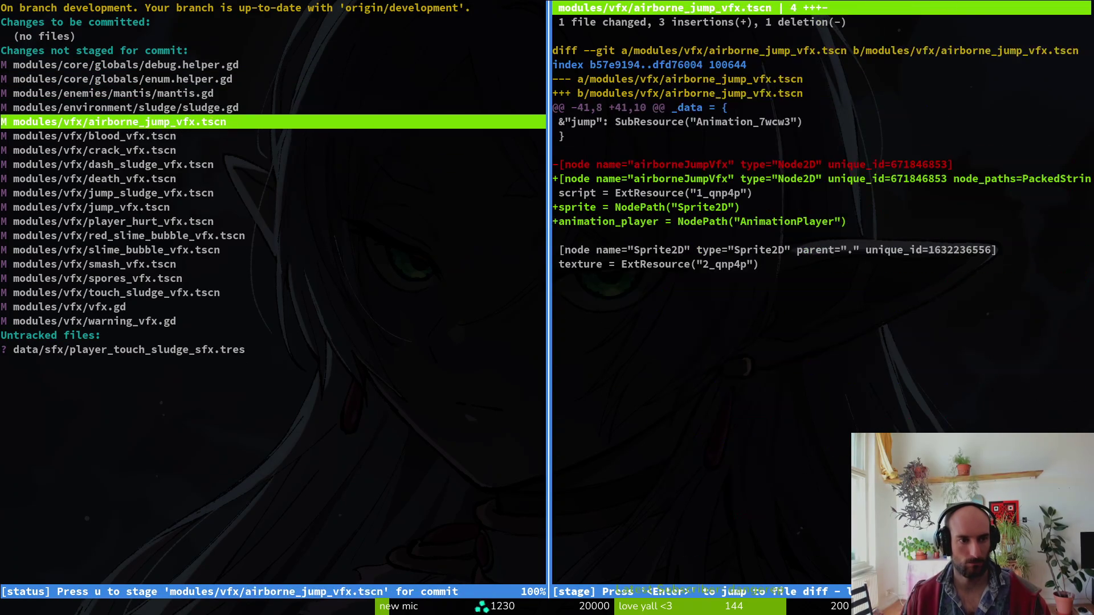
key(Down)
key(Down)
key(Down)
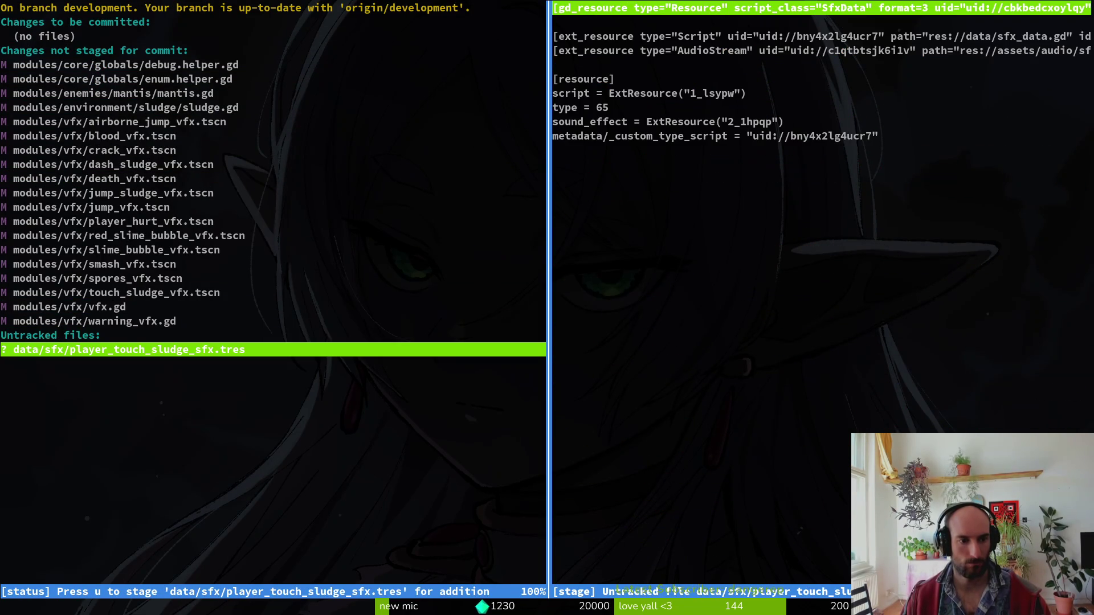
key(q)
key(q)
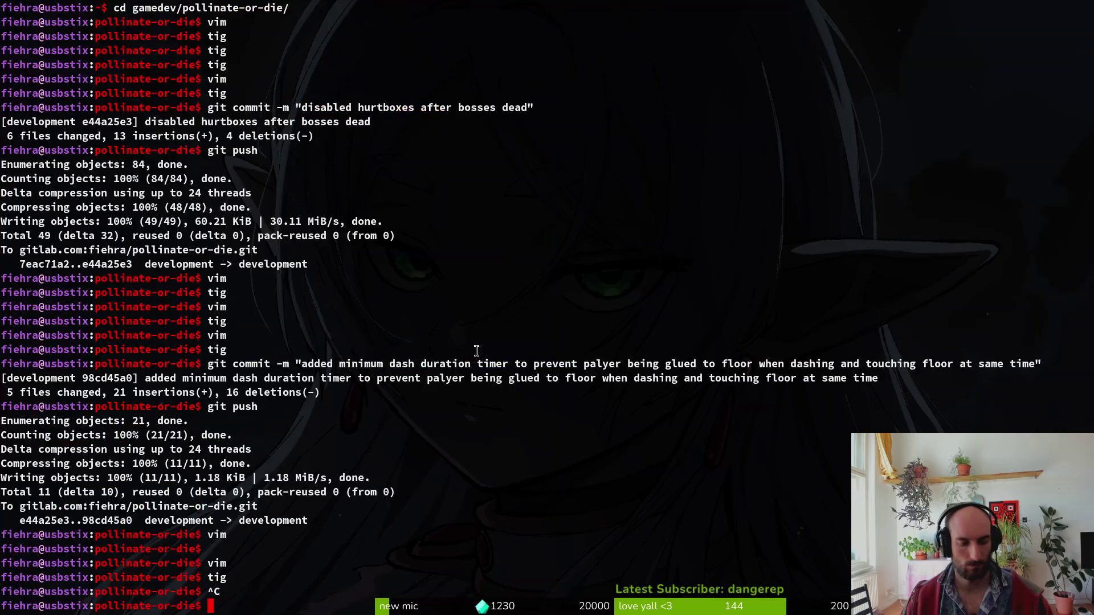
key(alt+Tab)
click(521, 385)
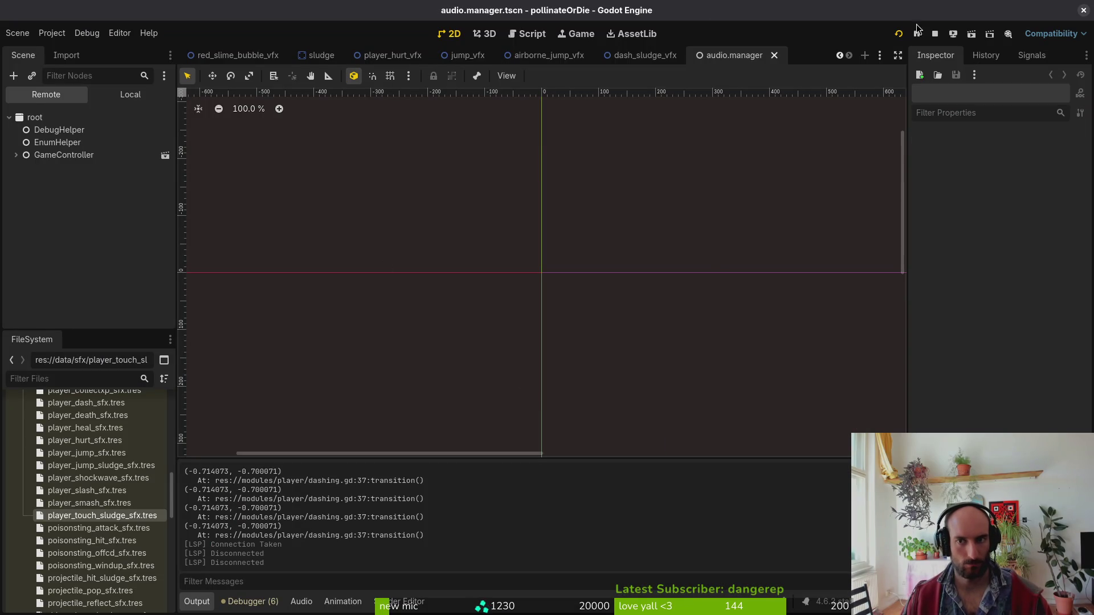
- Preview player_touch_sludge_sfx.tres's sound, then delete the file from the project
click(102, 516)
click(1019, 197)
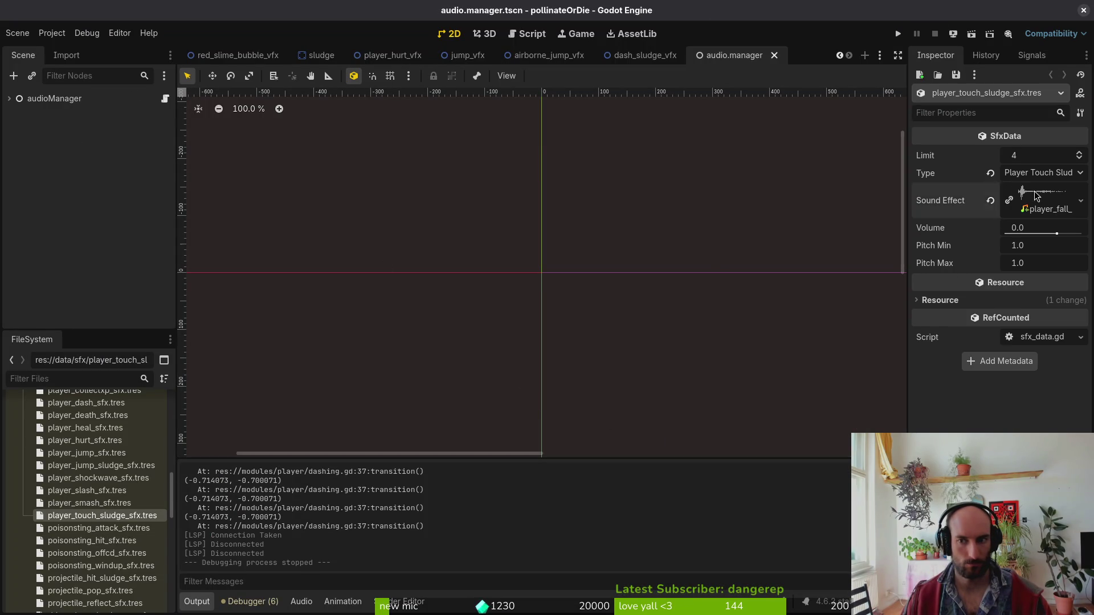
click(923, 269)
click(1023, 205)
right_click(94, 516)
click(114, 541)
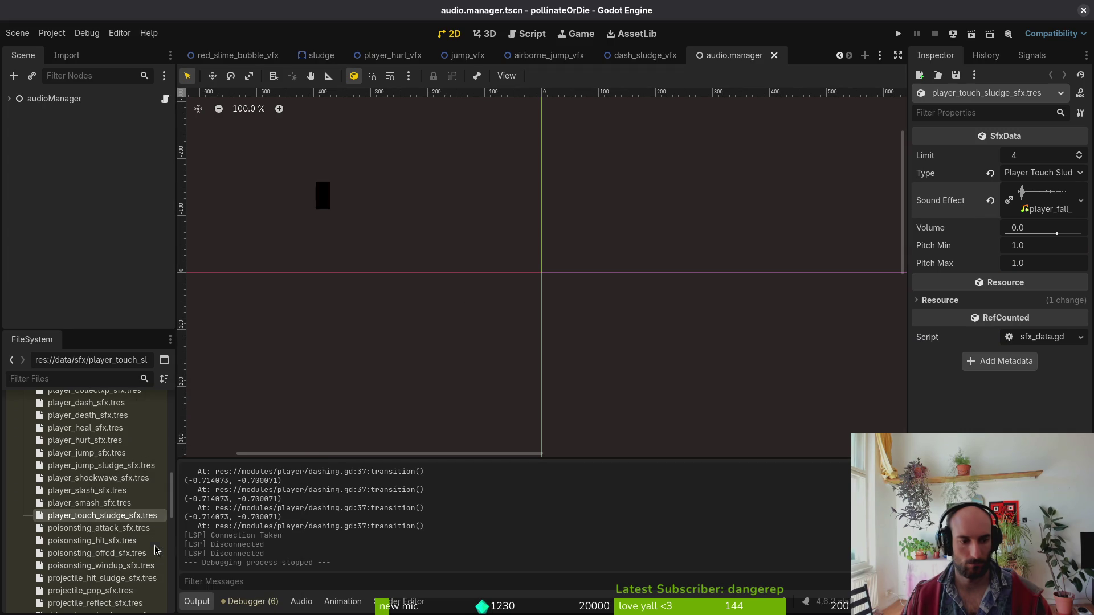
click(632, 407)
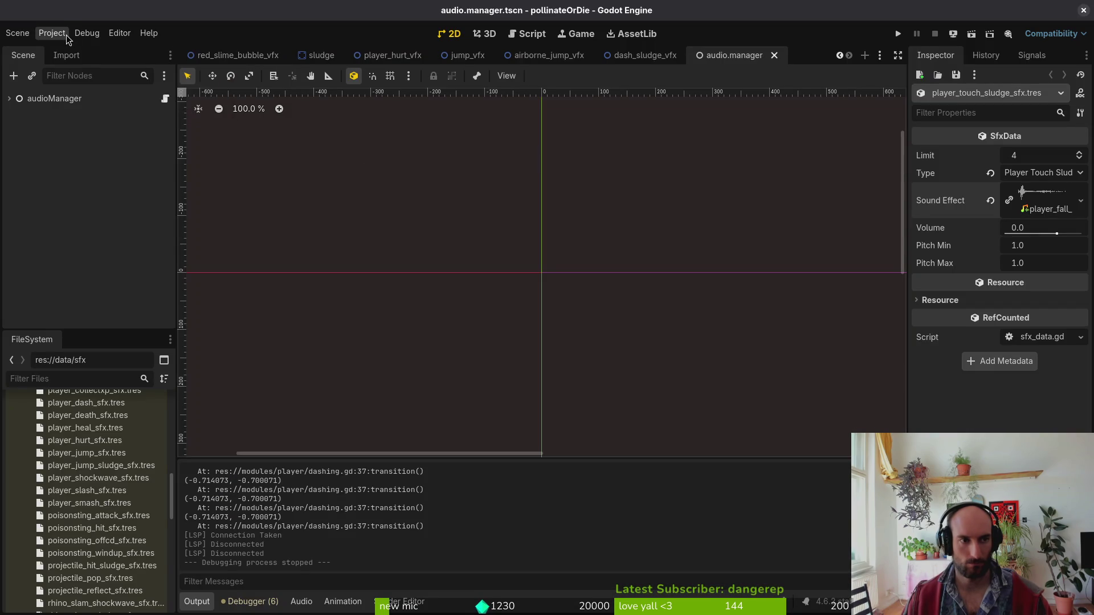
- Trash the game's user data folder contents and close the audio.manager tab
click(62, 33)
click(115, 142)
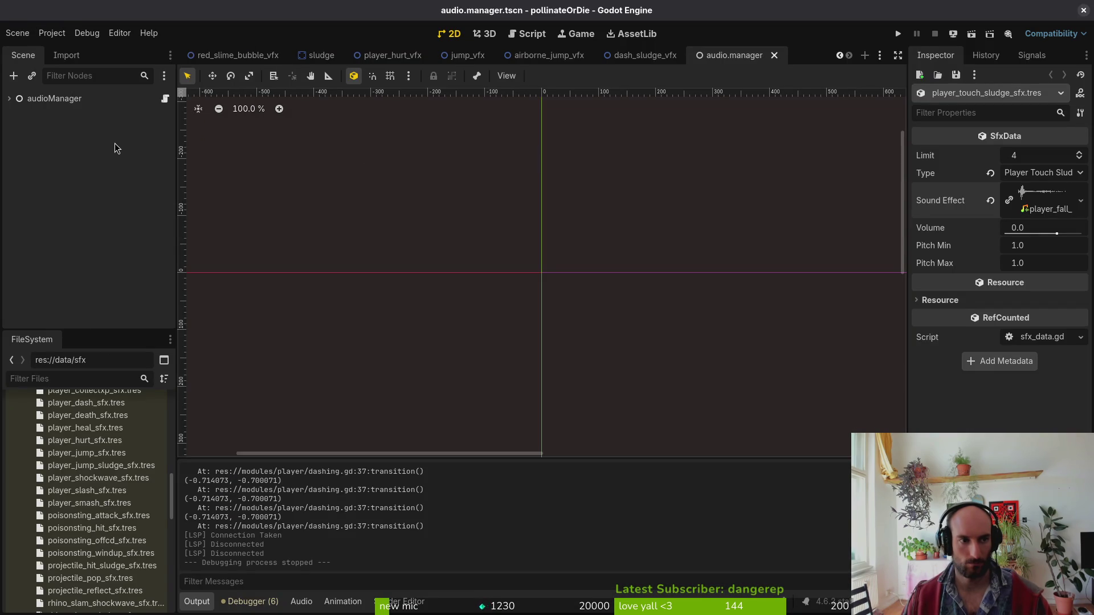
key(Delete)
click(887, 119)
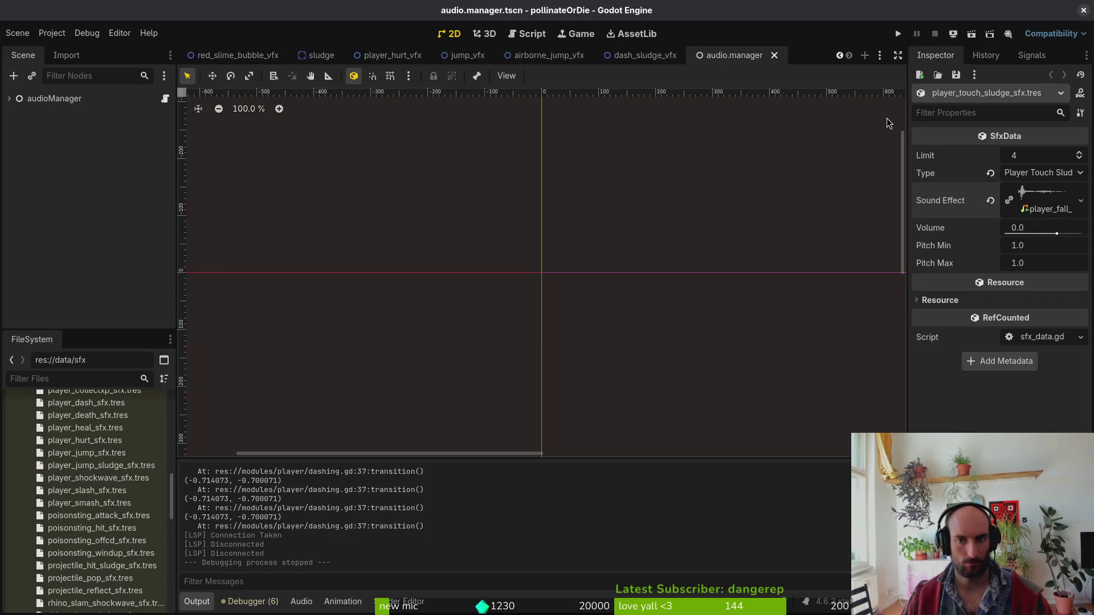
middle_click(733, 54)
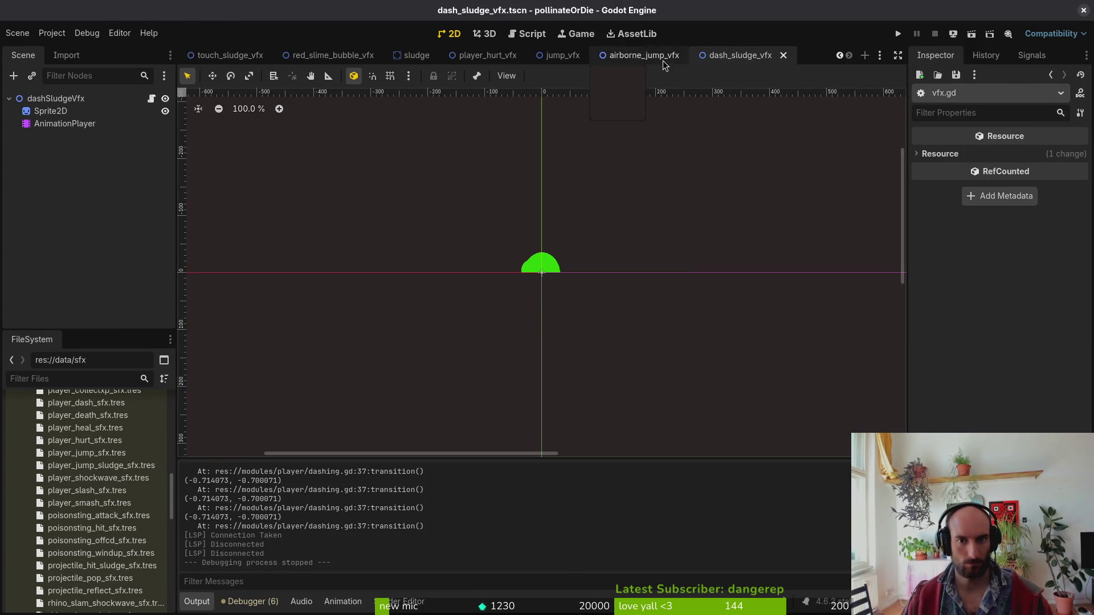
- Launch vim in the project folder, where :w fails with 'No file name', then return to Godot
key(alt+Tab)
text(vim)
key(Return)
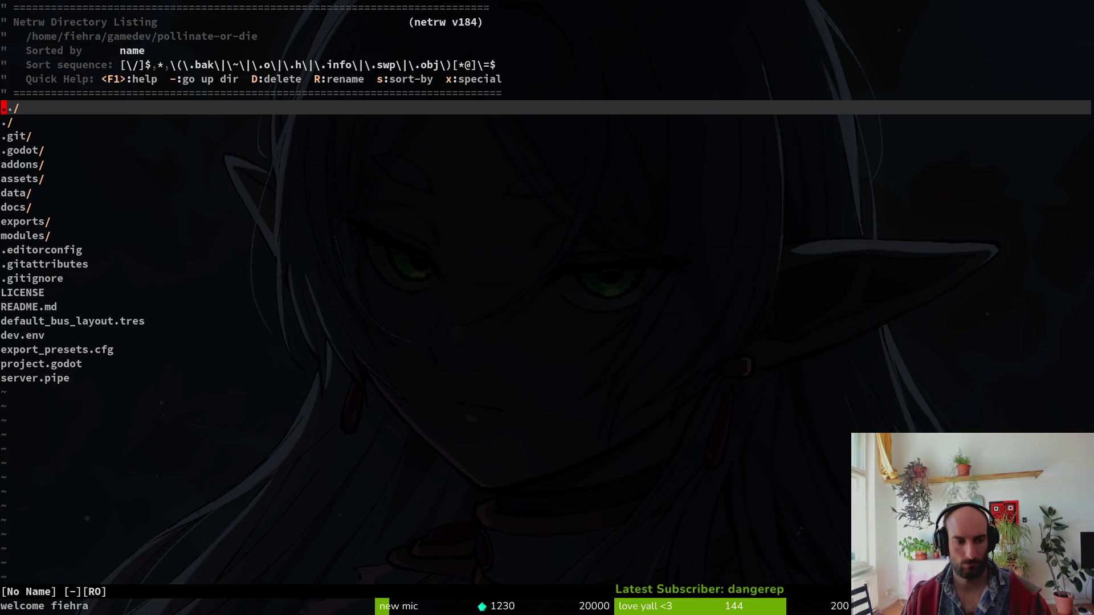
text(:w)
key(Return)
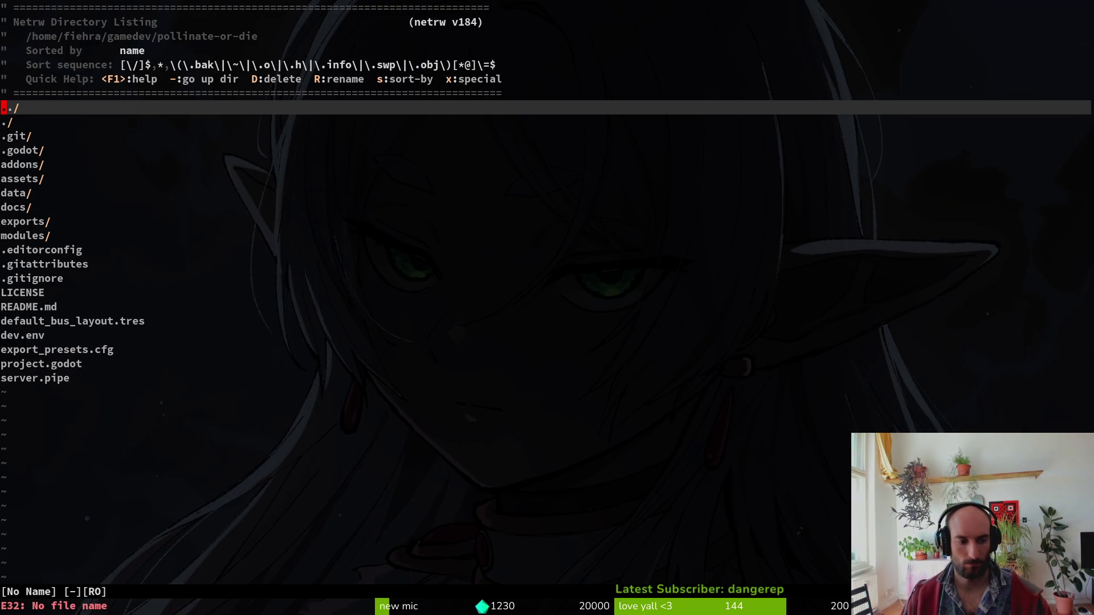
text(:w)
key(Return)
key(alt+Tab)
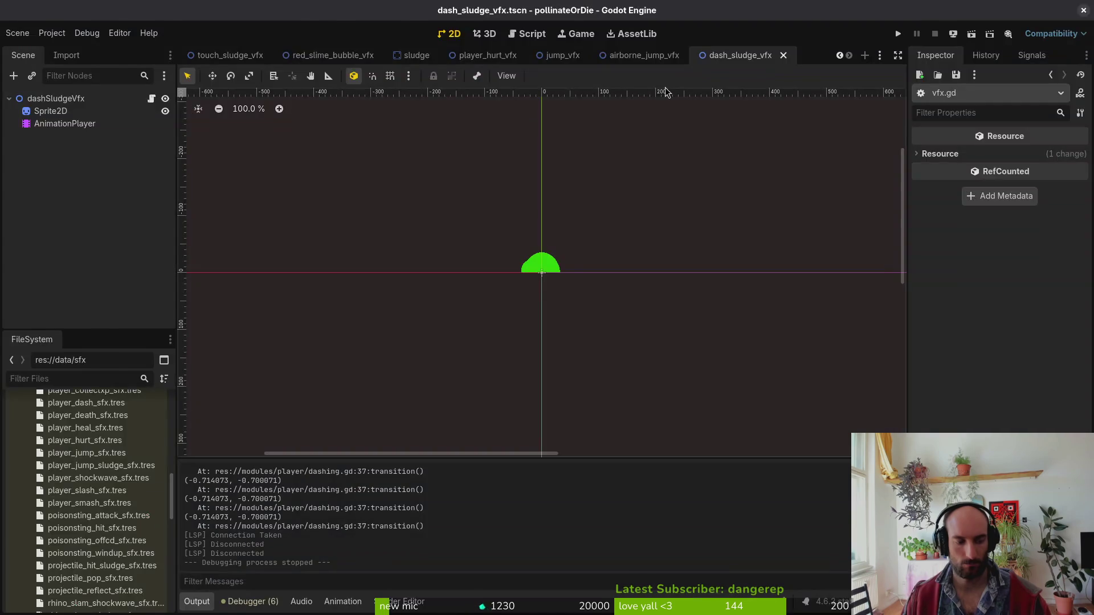
key(alt+Tab)
key(alt+Tab)
key(alt+Tab)
- Test-play the game in the mantis arena via the debug level select, then stop it
key(F5)
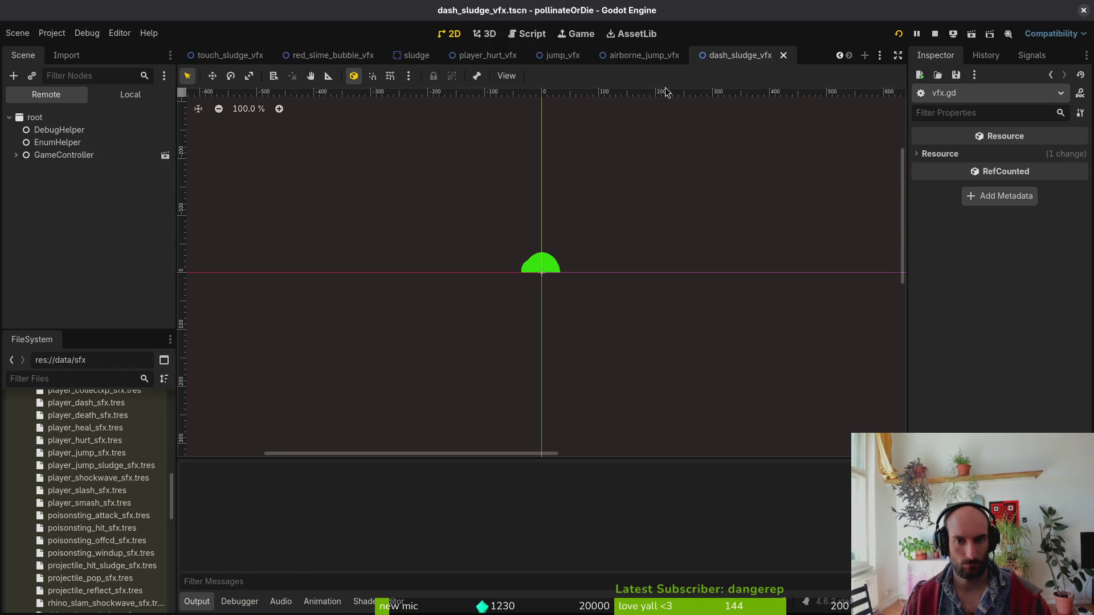
key(Return)
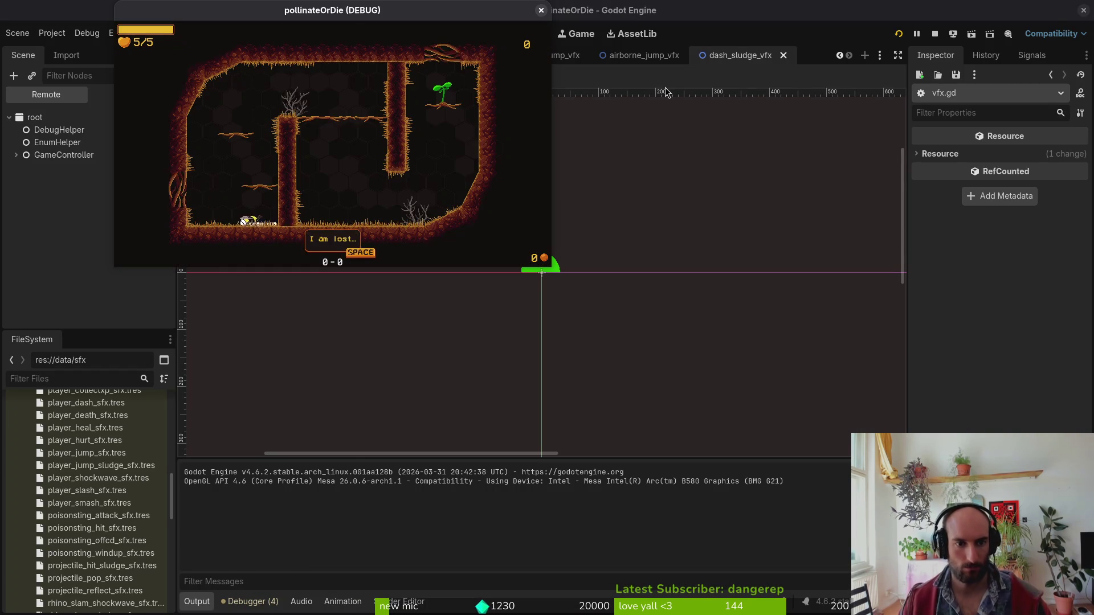
key(Escape)
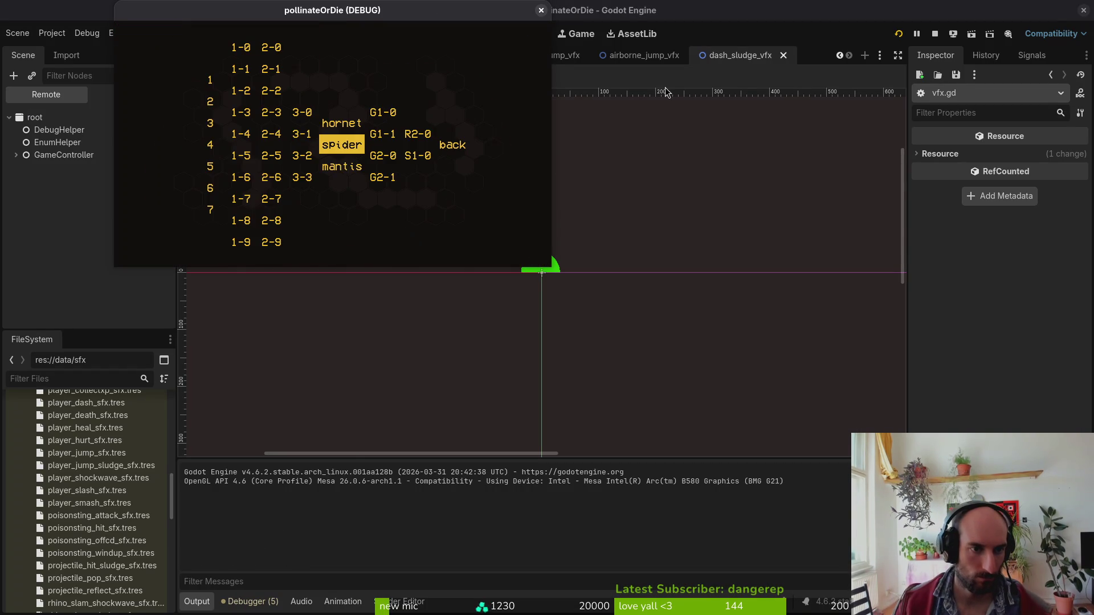
key(Down)
key(Return)
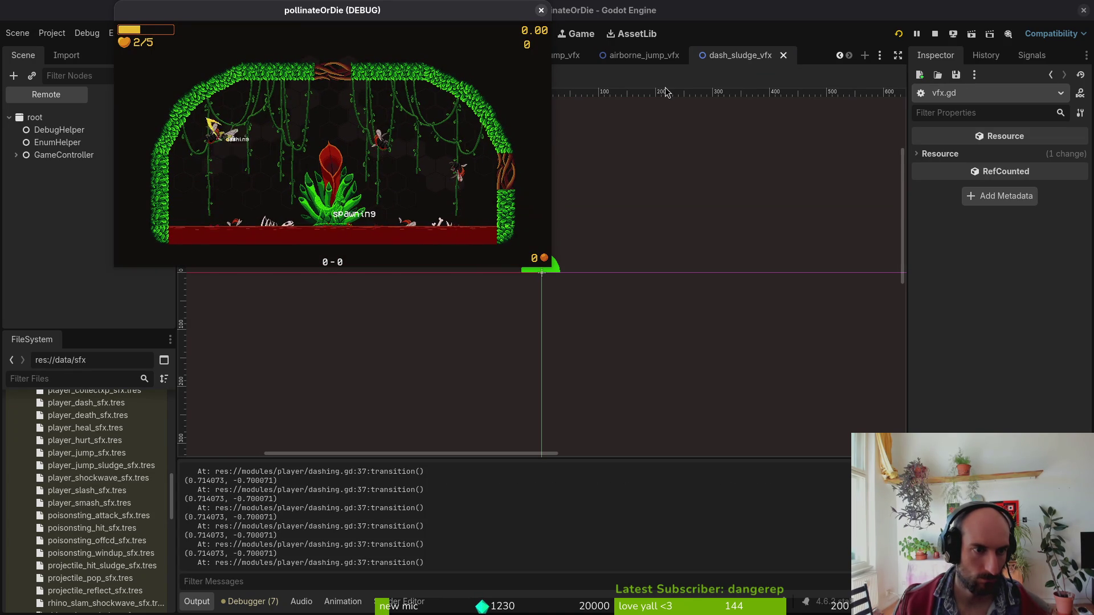
click(542, 10)
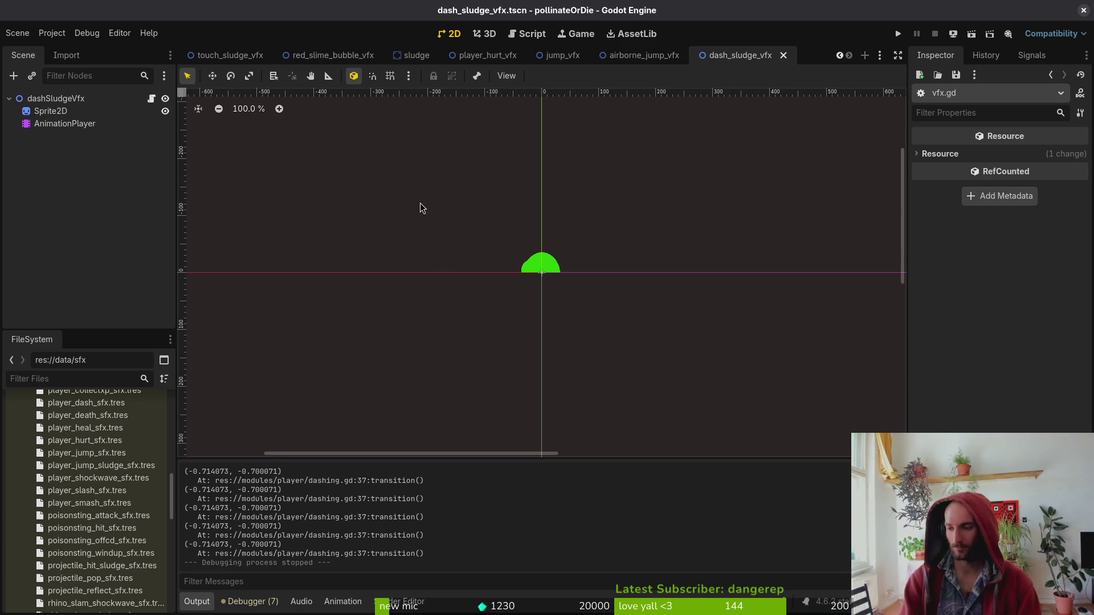
- In the terminal, run tig and review the 19 unstaged modified files in its status view
key(alt+Tab)
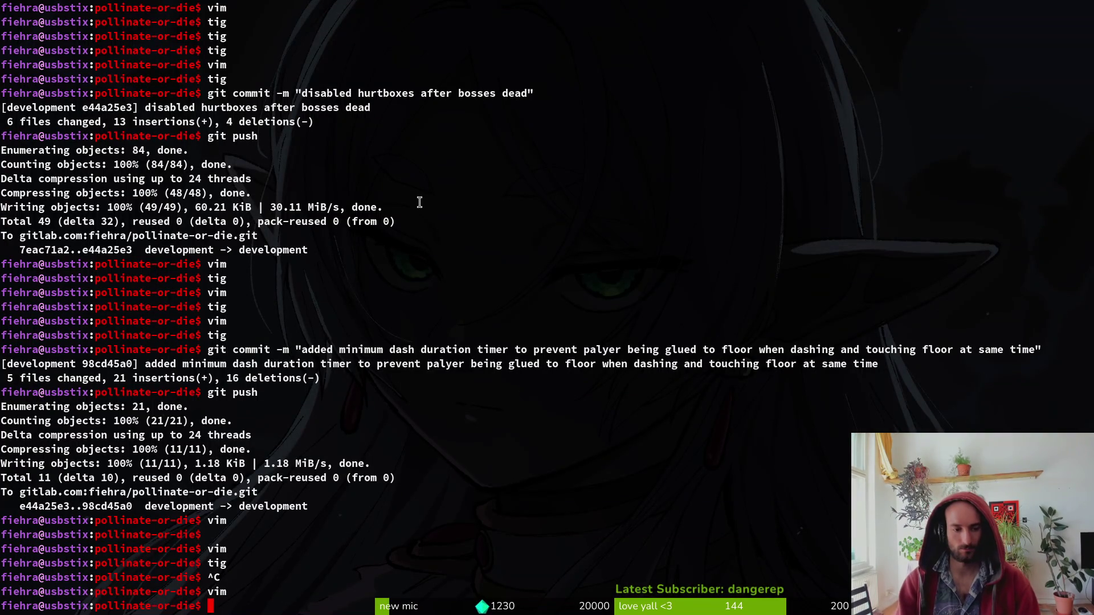
key(Return)
key(Down)
key(Down)
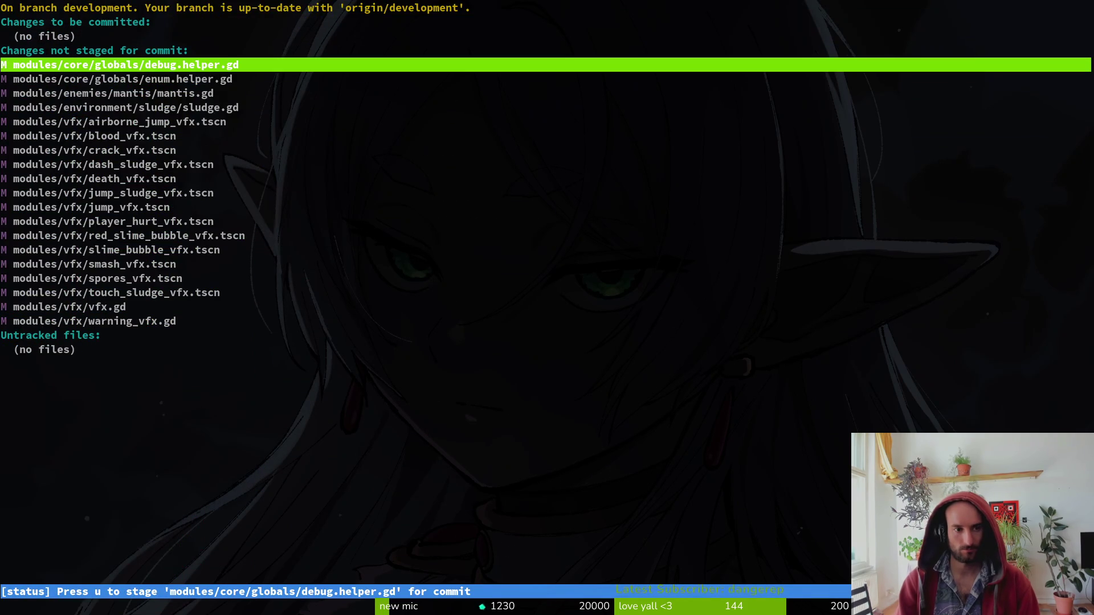
key(Down)
key(Down)
- Quit tig, return to Godot, and close every open scene tab except snail
key(q)
key(alt+Tab)
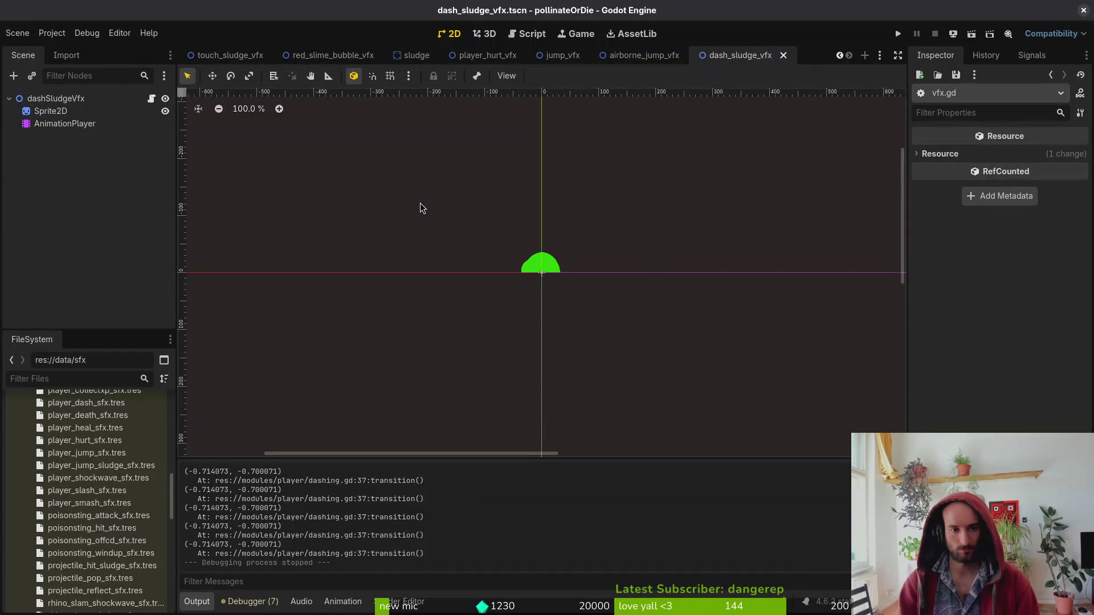
middle_click(567, 58)
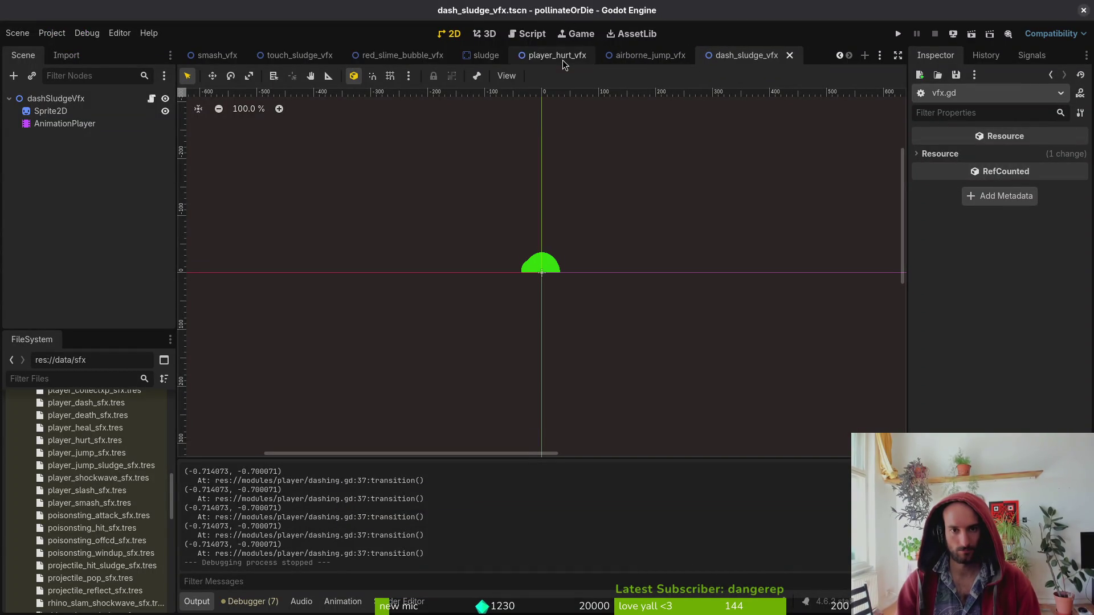
middle_click(562, 59)
middle_click(562, 59)
middle_click(562, 59)
middle_click(356, 57)
middle_click(355, 57)
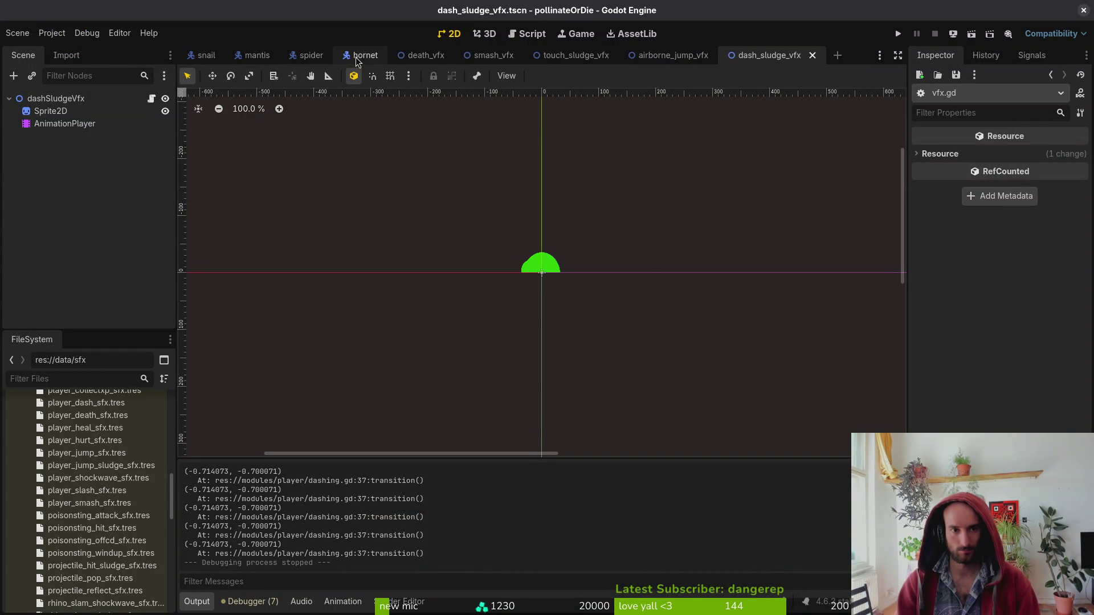
middle_click(364, 56)
middle_click(365, 56)
middle_click(364, 55)
middle_click(364, 55)
middle_click(361, 55)
middle_click(359, 57)
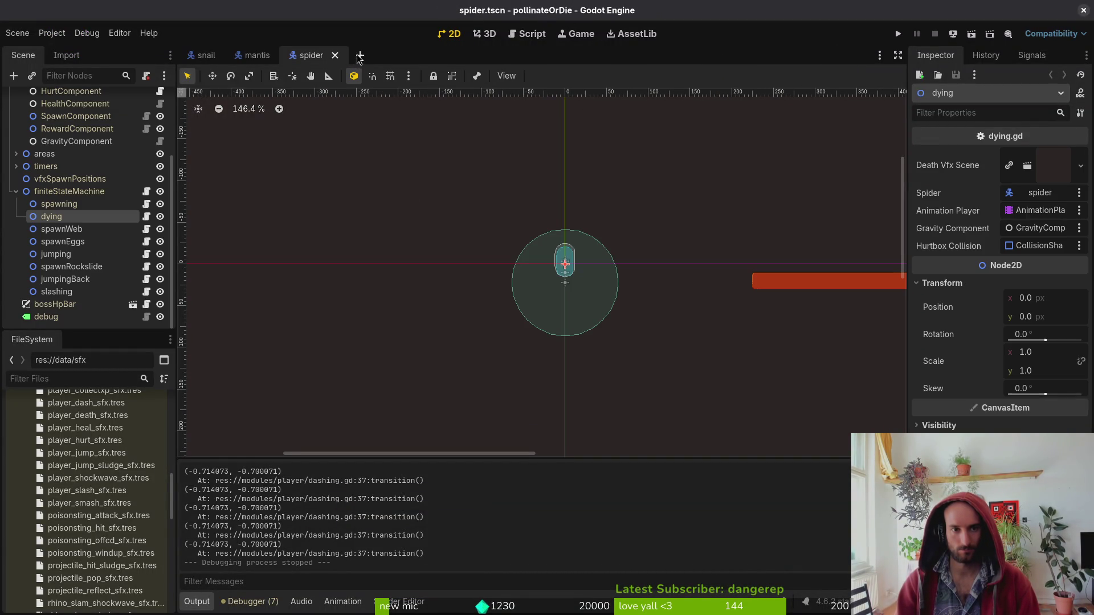
middle_click(249, 57)
middle_click(250, 57)
key(ctrl+s)
- In the FileSystem dock, collapse the sfx and data folders and expand modules > vfx
scroll(59, 504, up, 15)
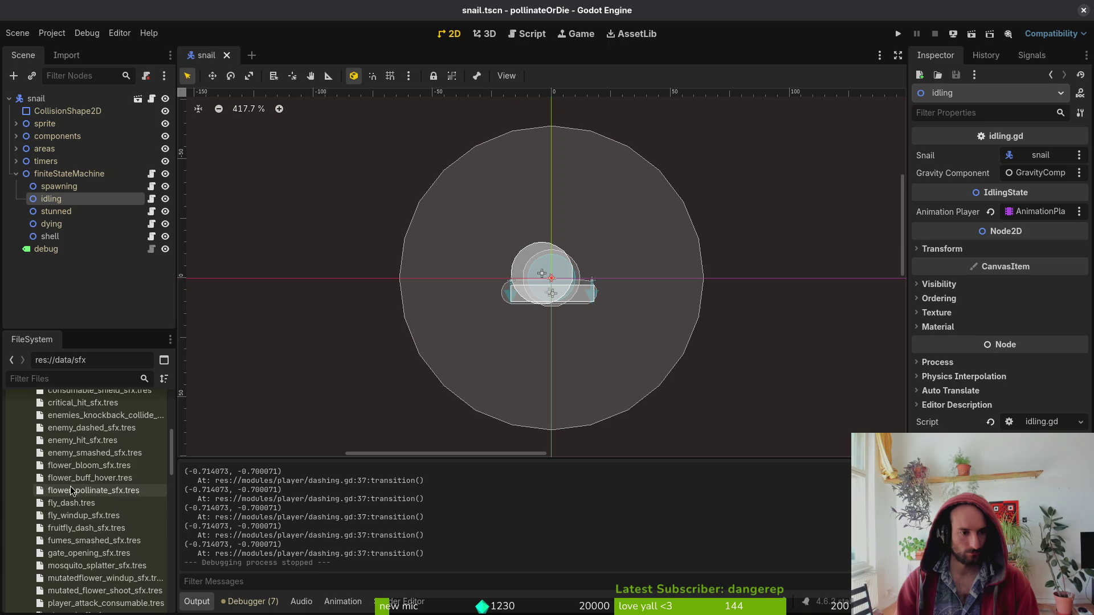
click(22, 539)
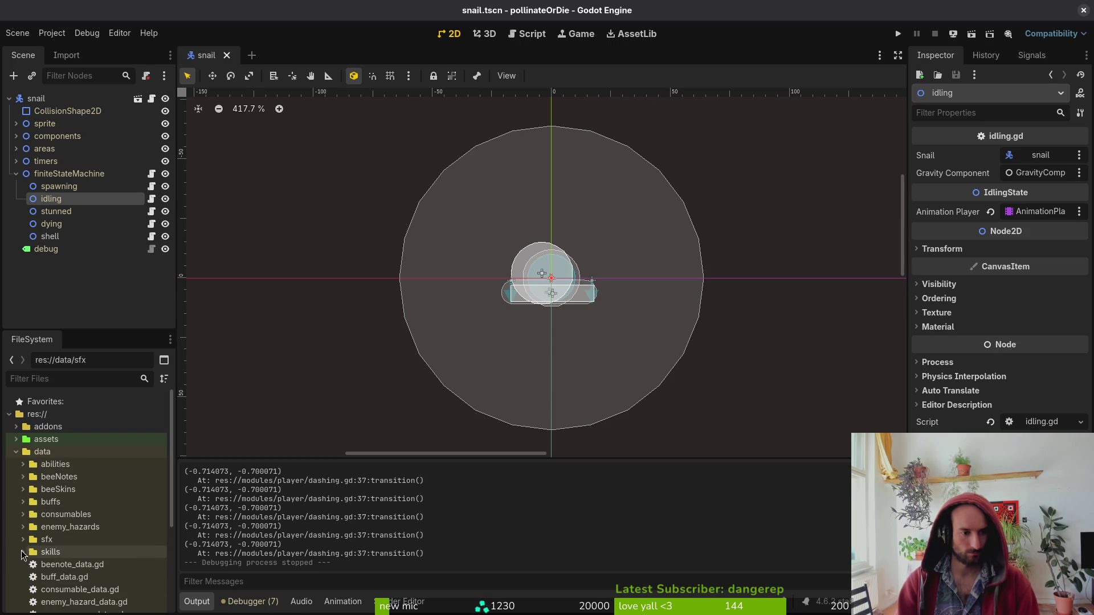
click(16, 451)
click(16, 490)
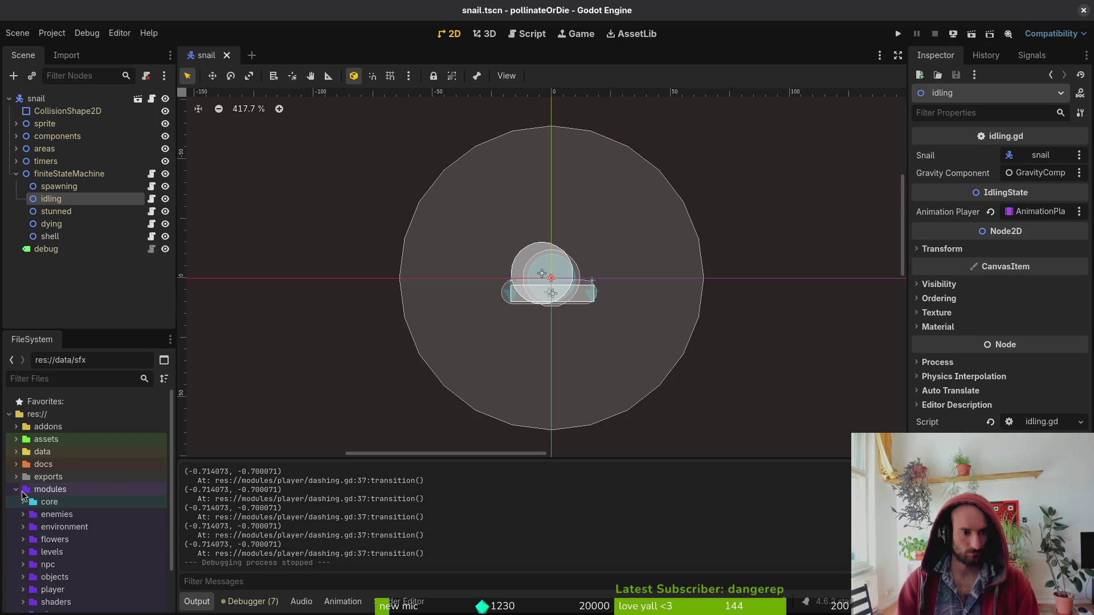
scroll(57, 490, down, 3)
click(23, 549)
scroll(98, 536, down, 8)
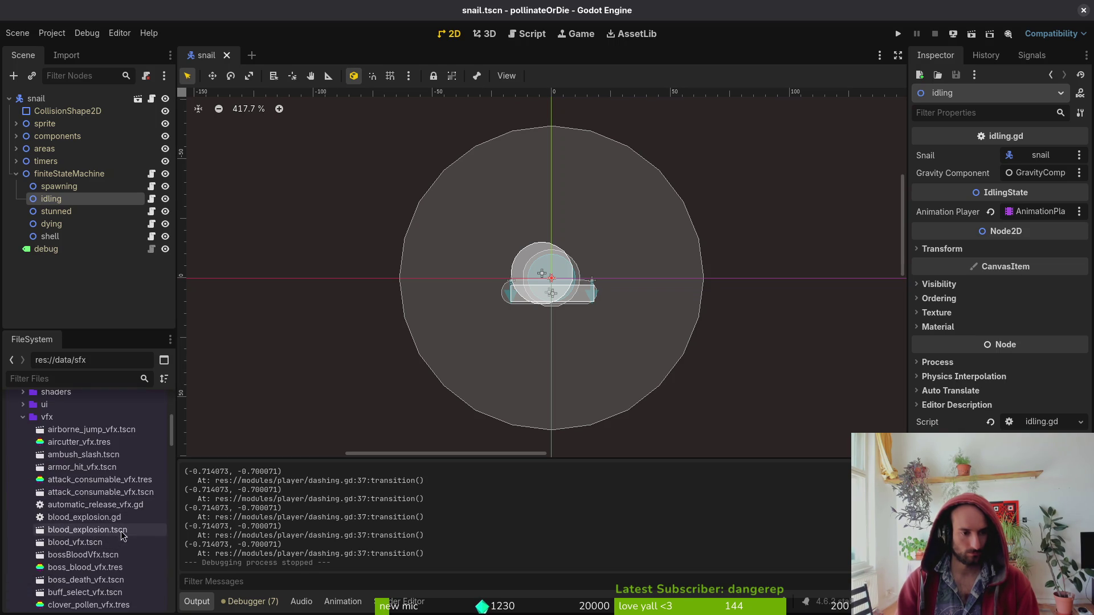
- Assign Sprite2D and AnimationPlayer to ambush_slash's Sprite and Animation Player exports and save it
double_click(74, 455)
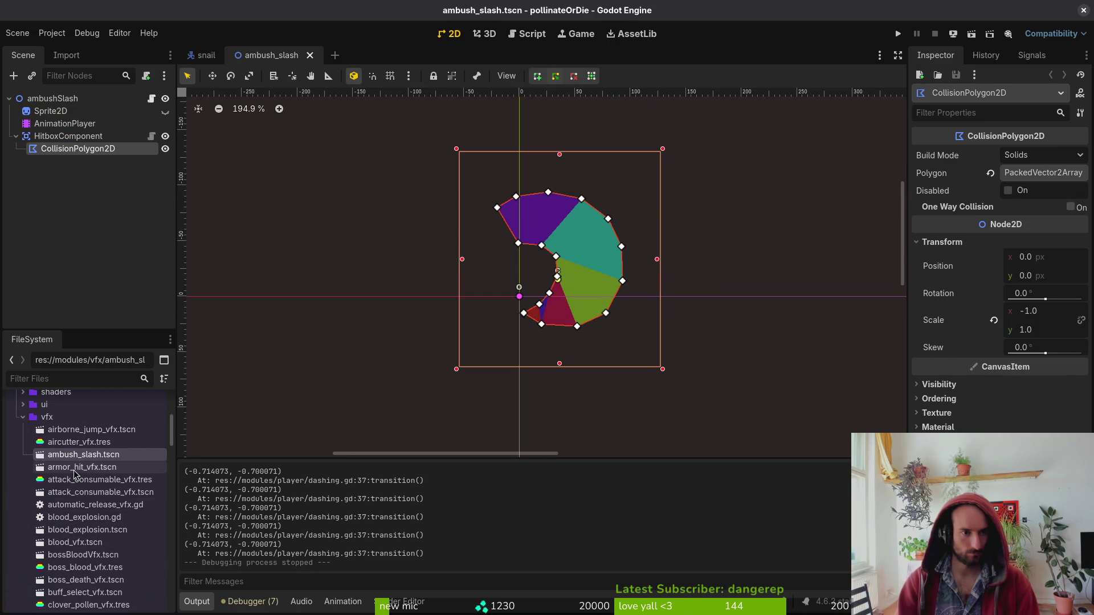
click(54, 99)
click(1036, 152)
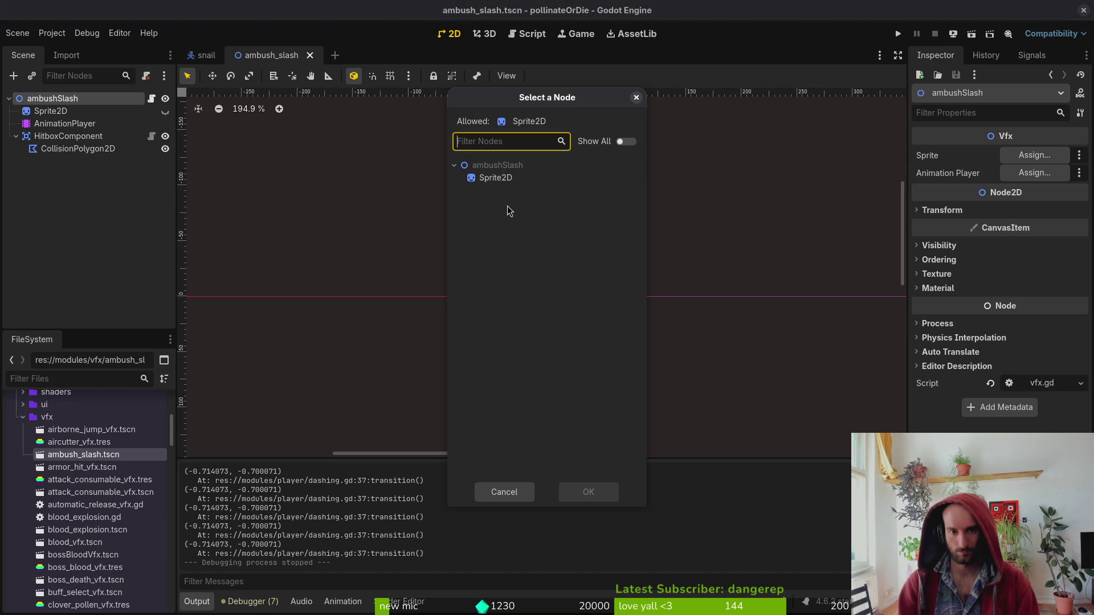
click(587, 492)
click(1034, 172)
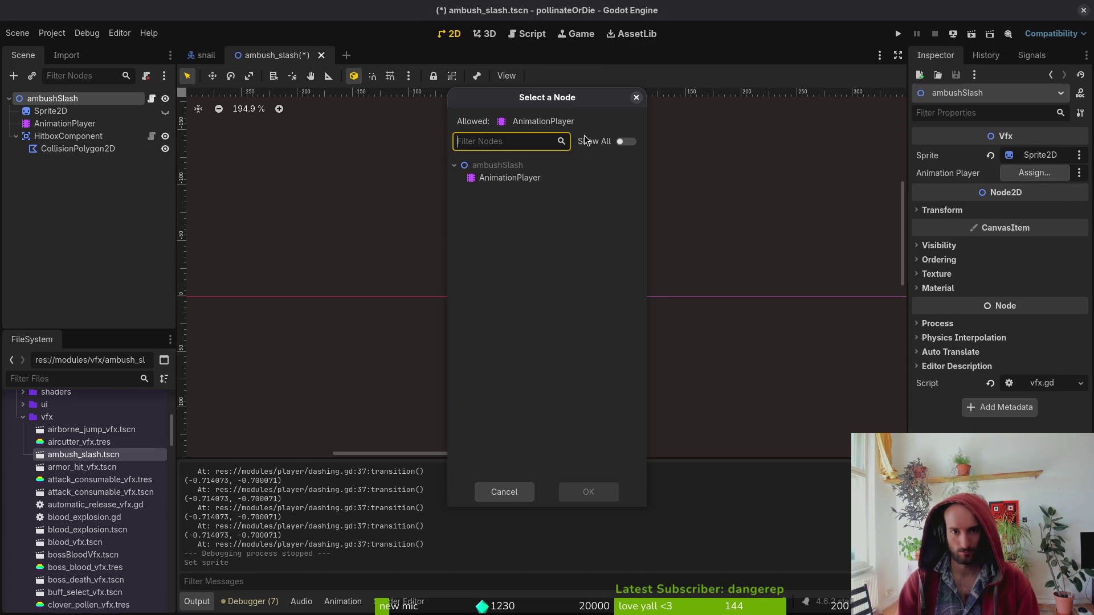
click(509, 178)
click(588, 492)
key(ctrl+s)
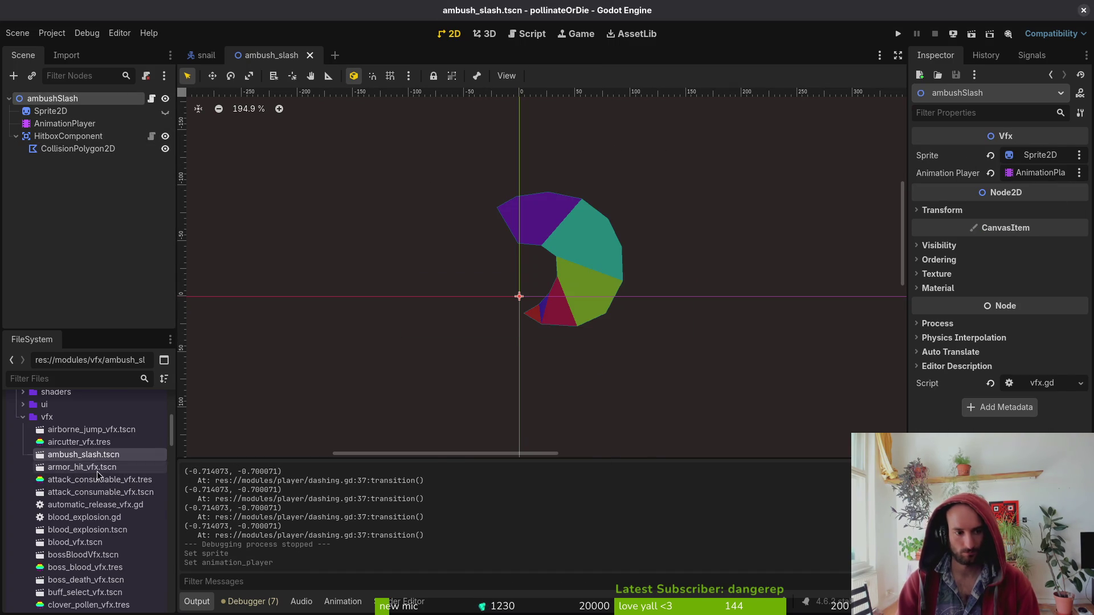
- Look at attack_consumable_vfx, then assign Sprite2D and AnimationPlayer in blood_explosion and save
click(96, 469)
double_click(57, 493)
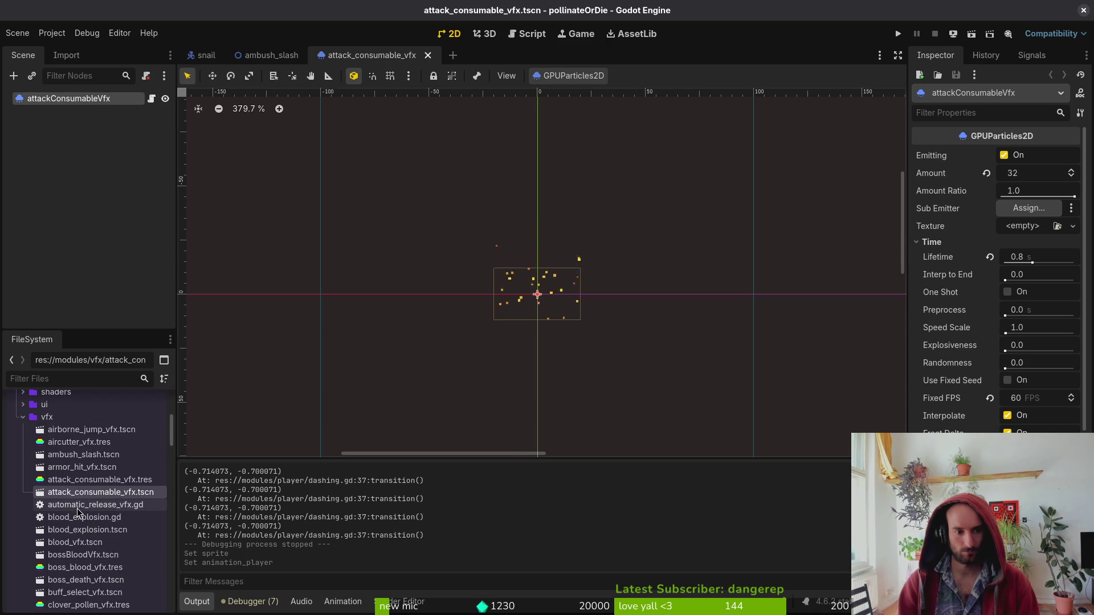
click(77, 506)
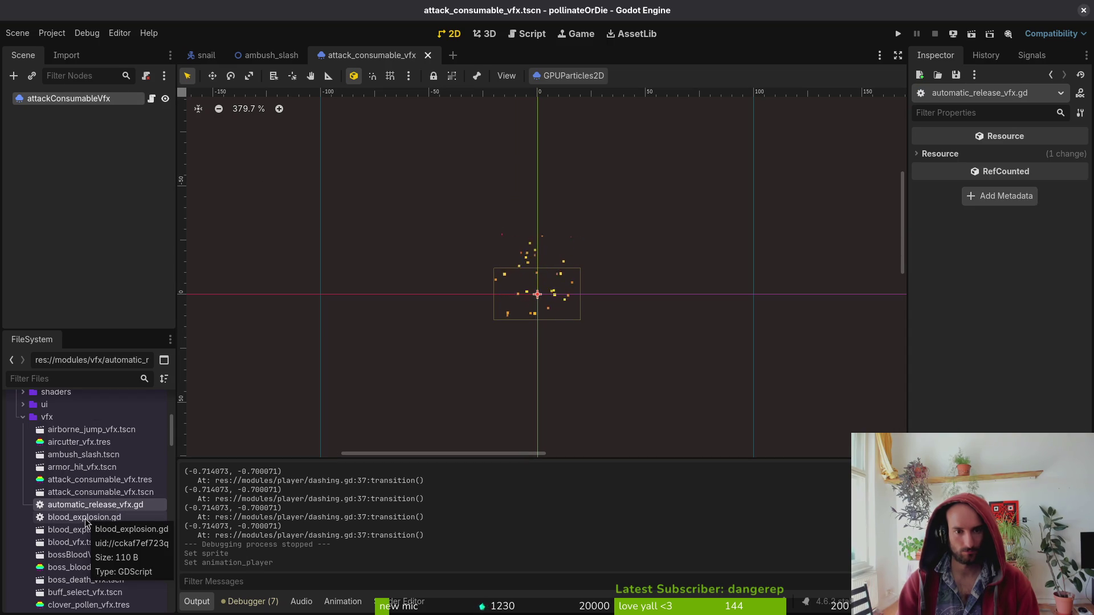
double_click(69, 531)
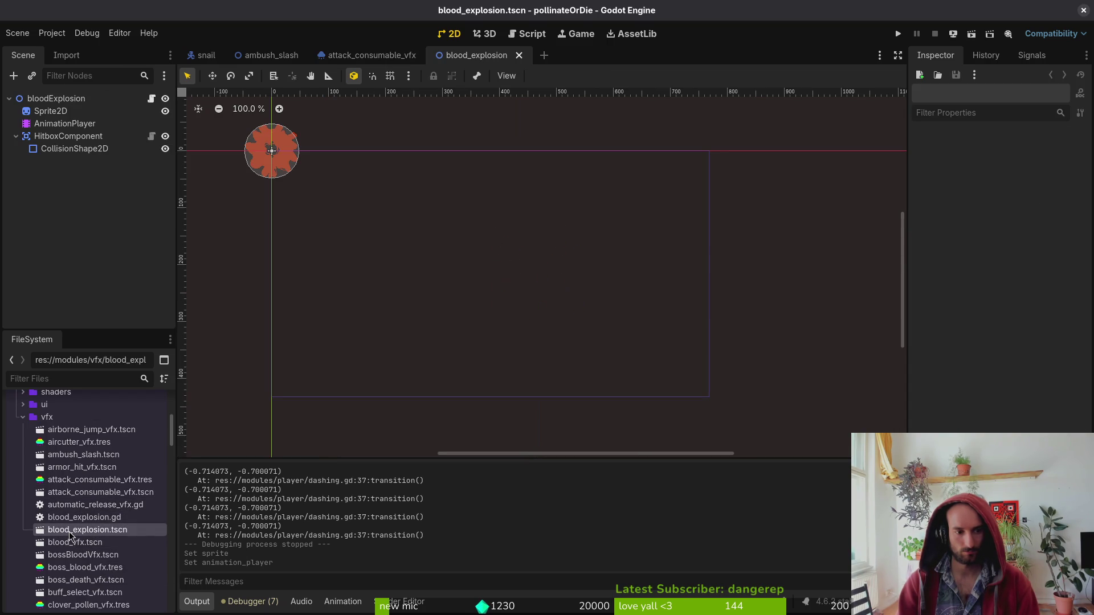
click(54, 98)
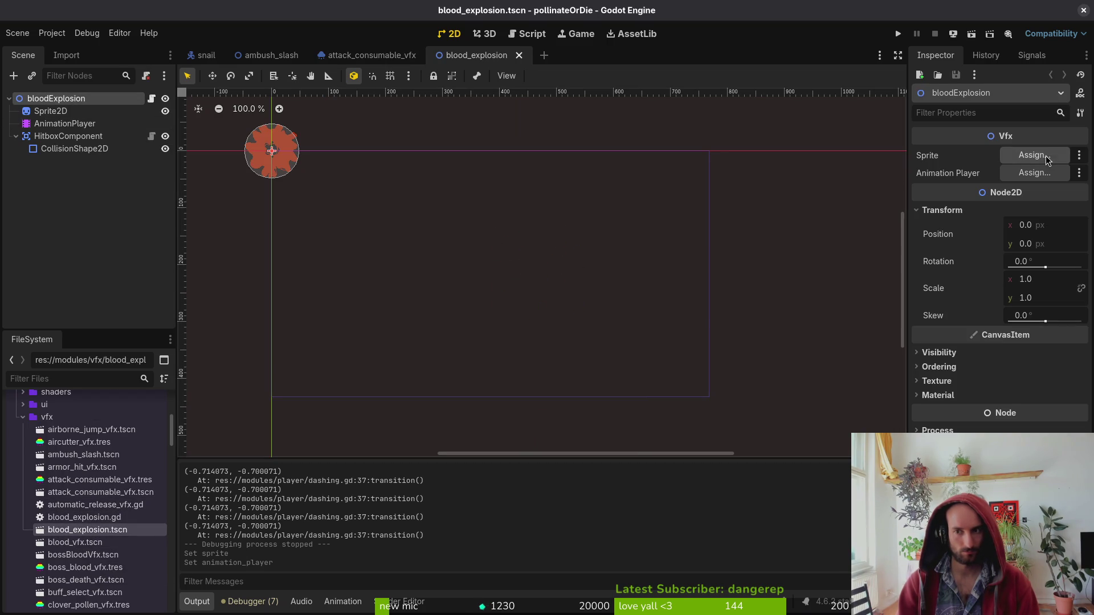
click(1047, 160)
click(513, 177)
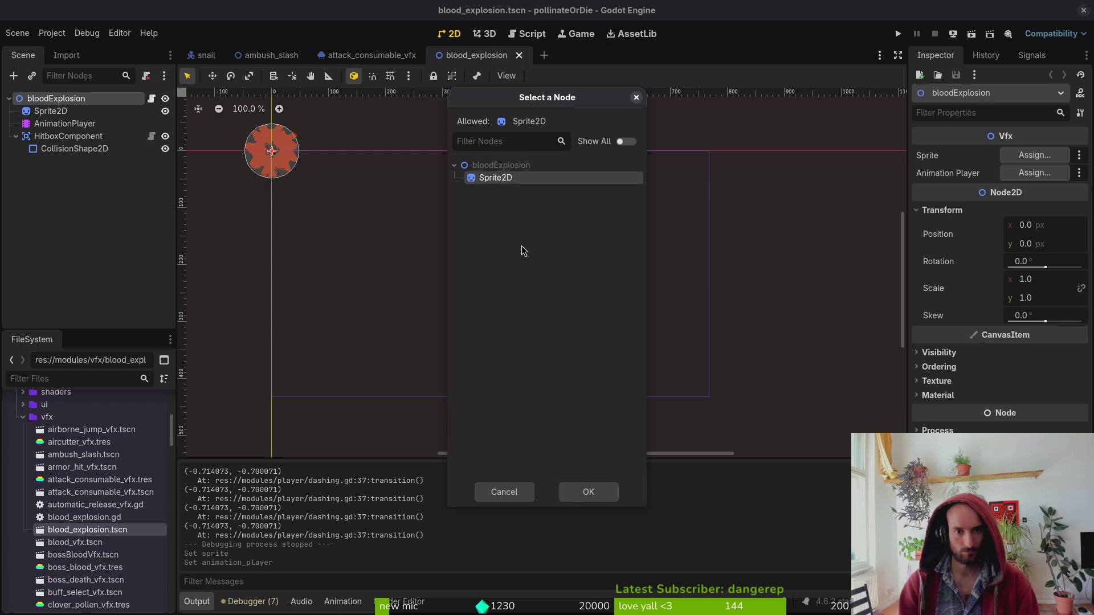
click(571, 500)
click(1035, 173)
click(502, 177)
click(570, 494)
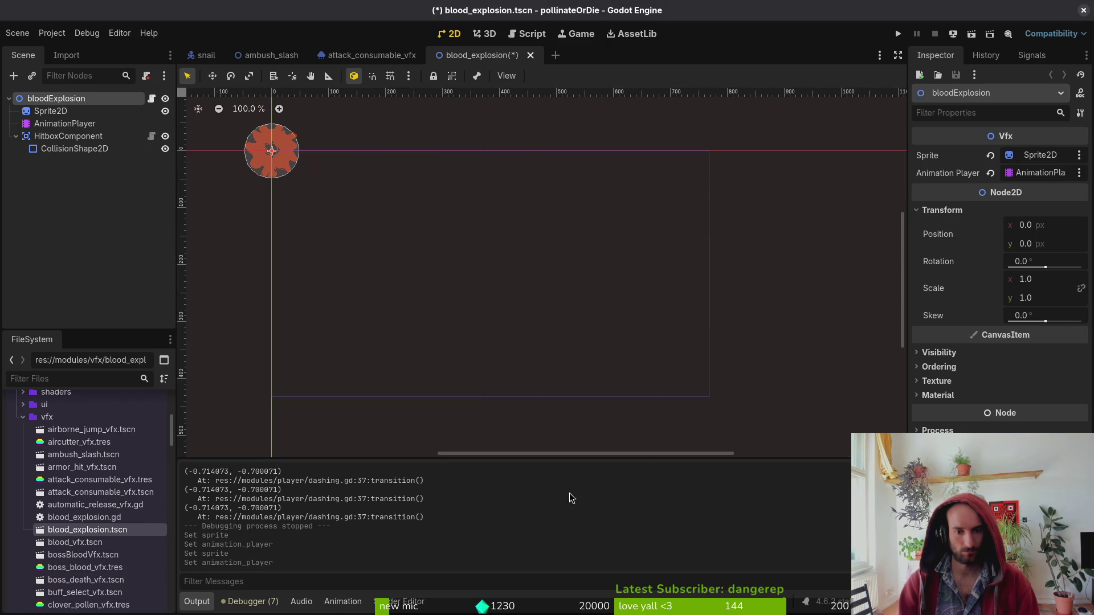
key(ctrl+s)
- After viewing the blood scenes, assign Sprite2D and AnimationPlayer in boss_death_vfx and save
double_click(52, 553)
double_click(68, 541)
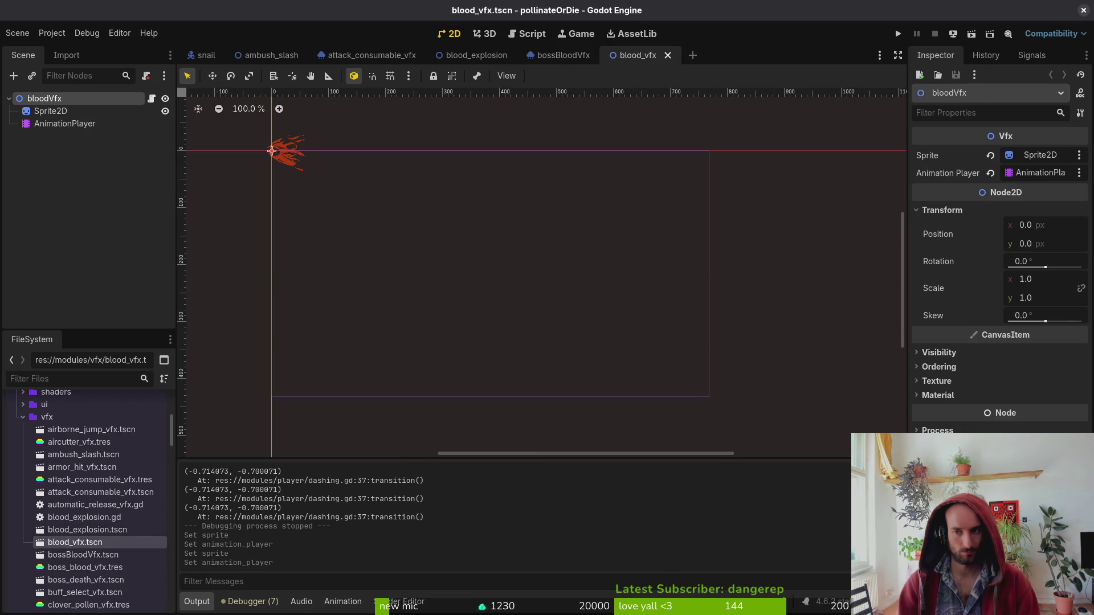
double_click(80, 555)
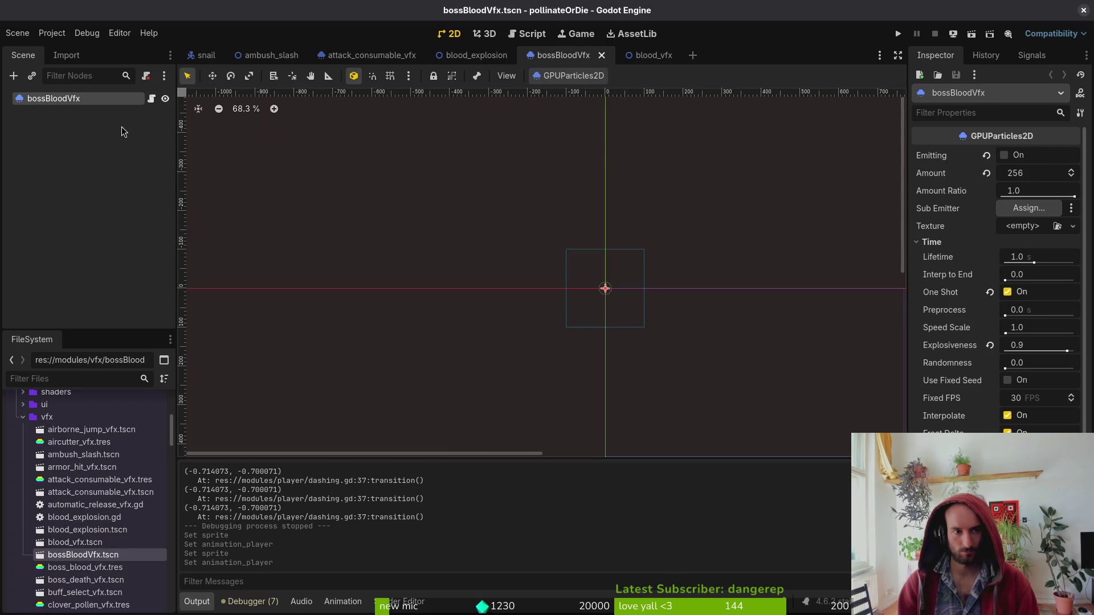
double_click(87, 580)
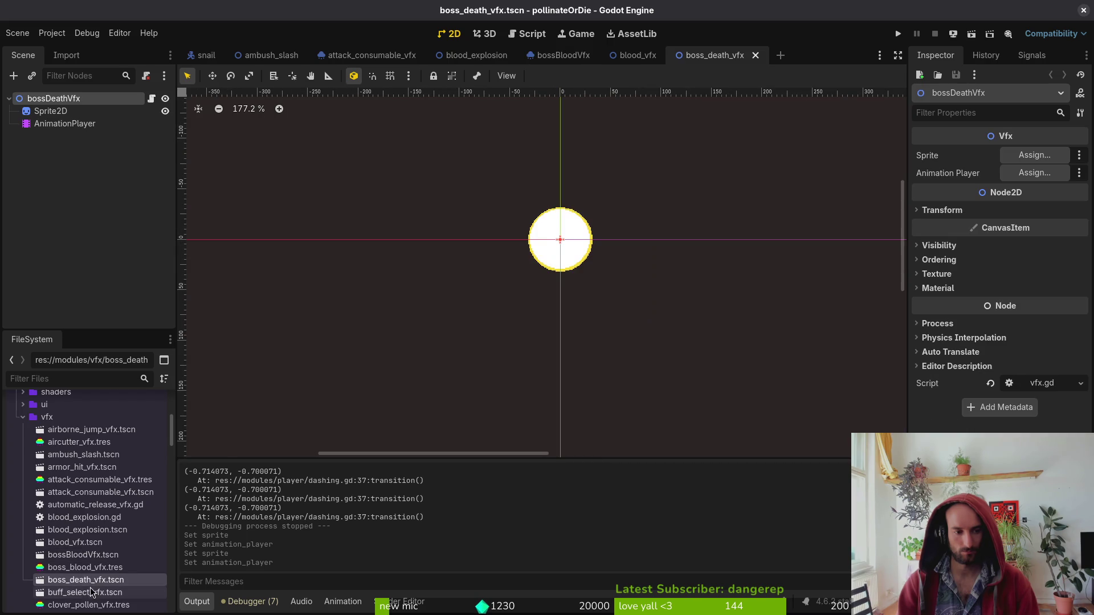
click(1034, 154)
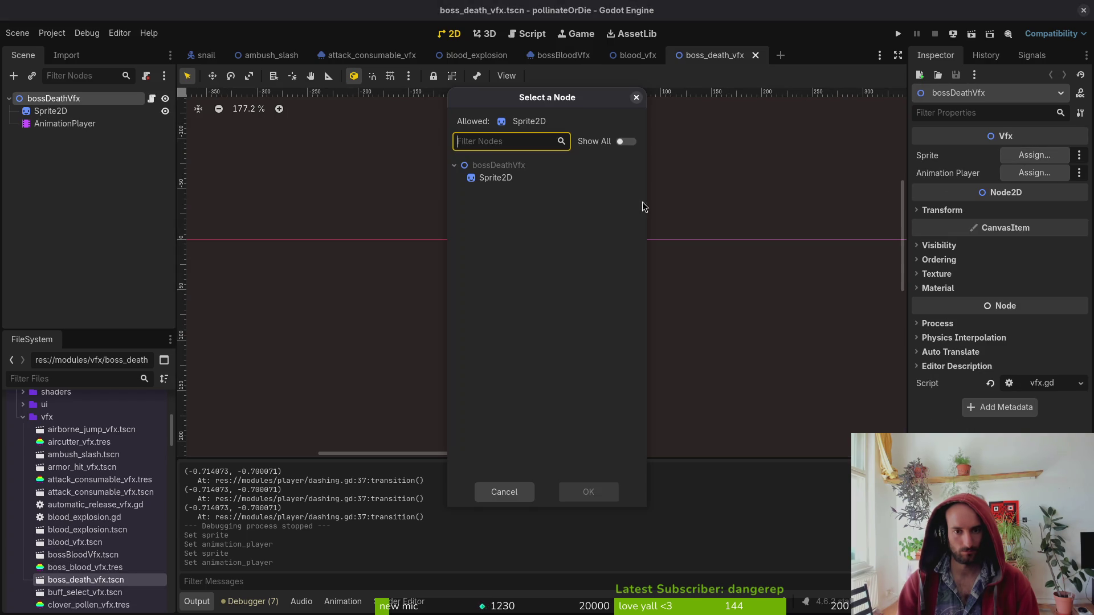
click(497, 182)
click(587, 491)
click(1034, 173)
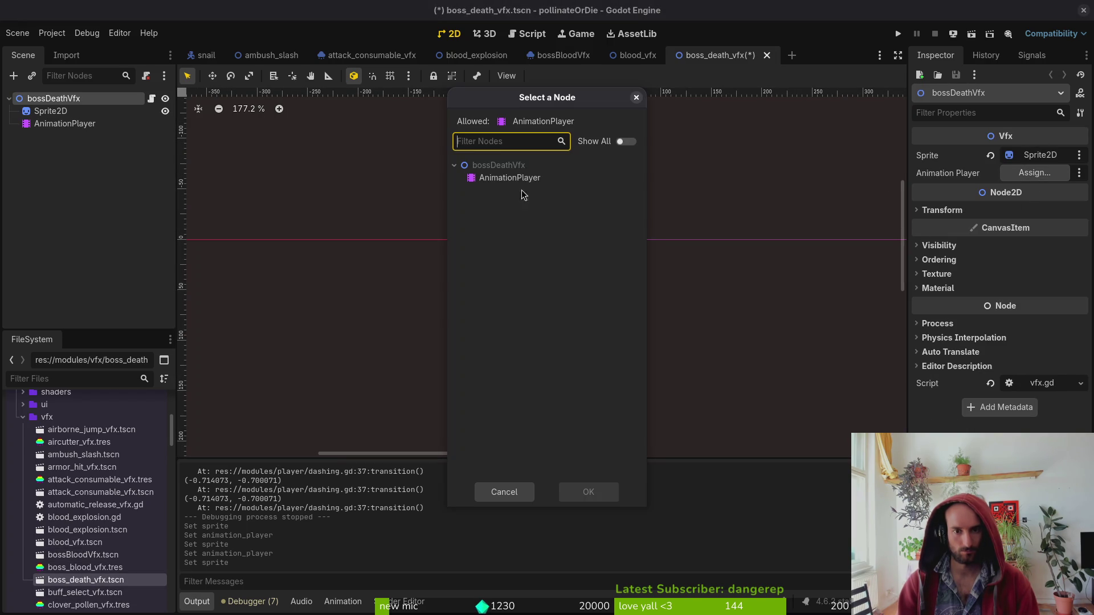
click(493, 180)
click(588, 493)
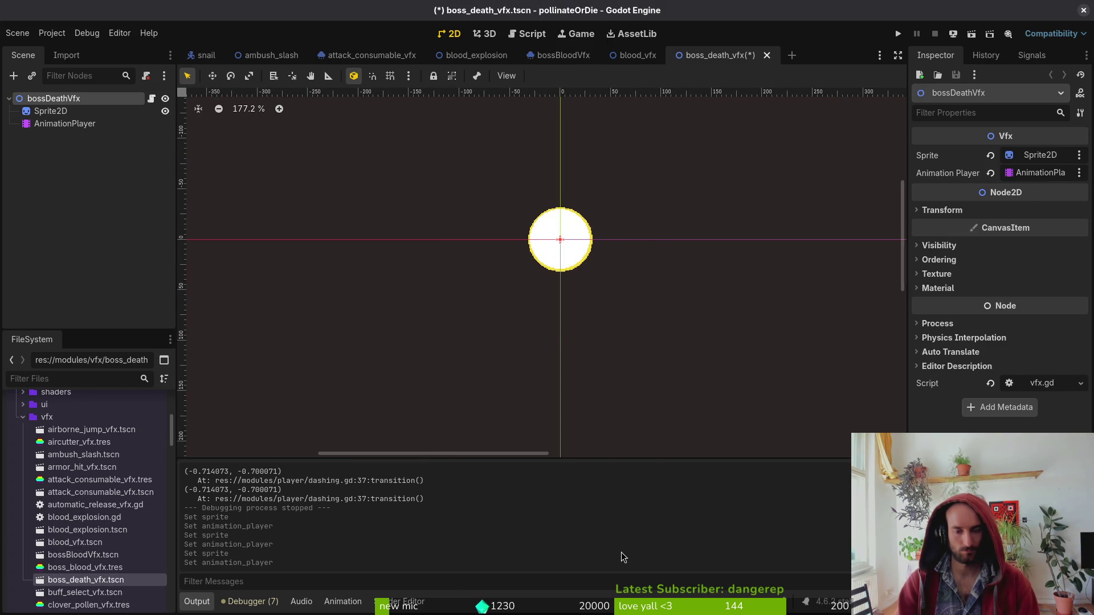
key(ctrl+s)
click(68, 592)
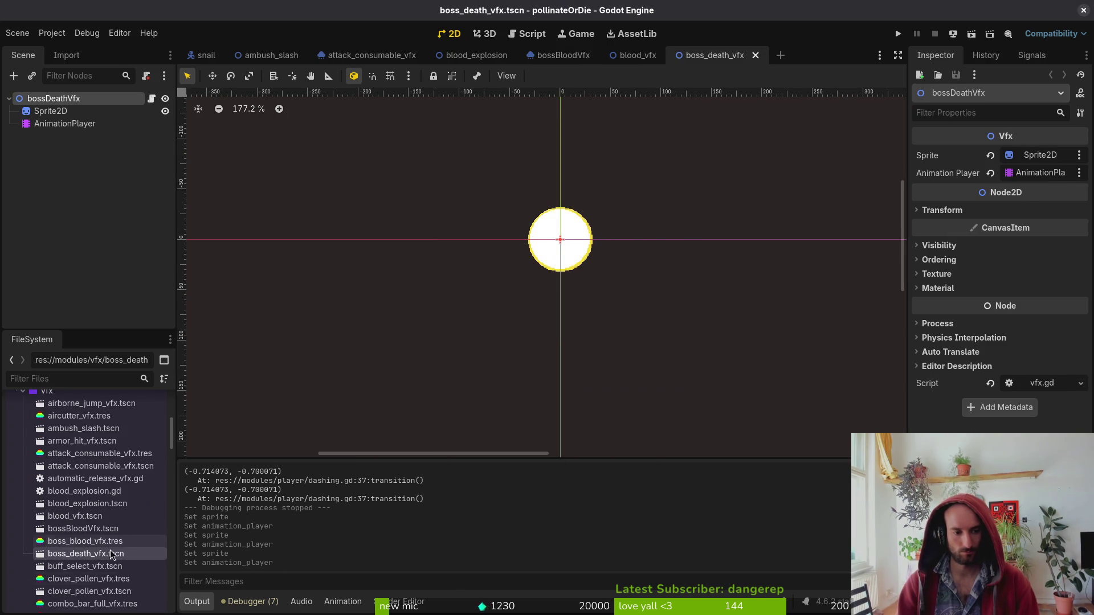
- Assign Sprite2D and AnimationPlayer to buff_select_vfx's Sprite and Animation Player exports and save
double_click(80, 567)
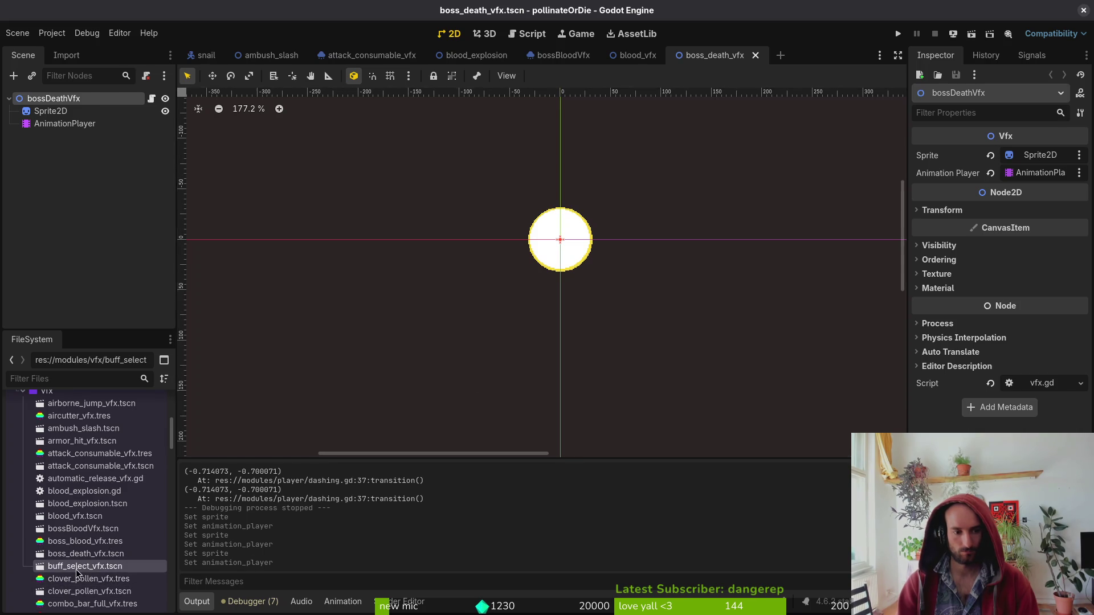
click(29, 101)
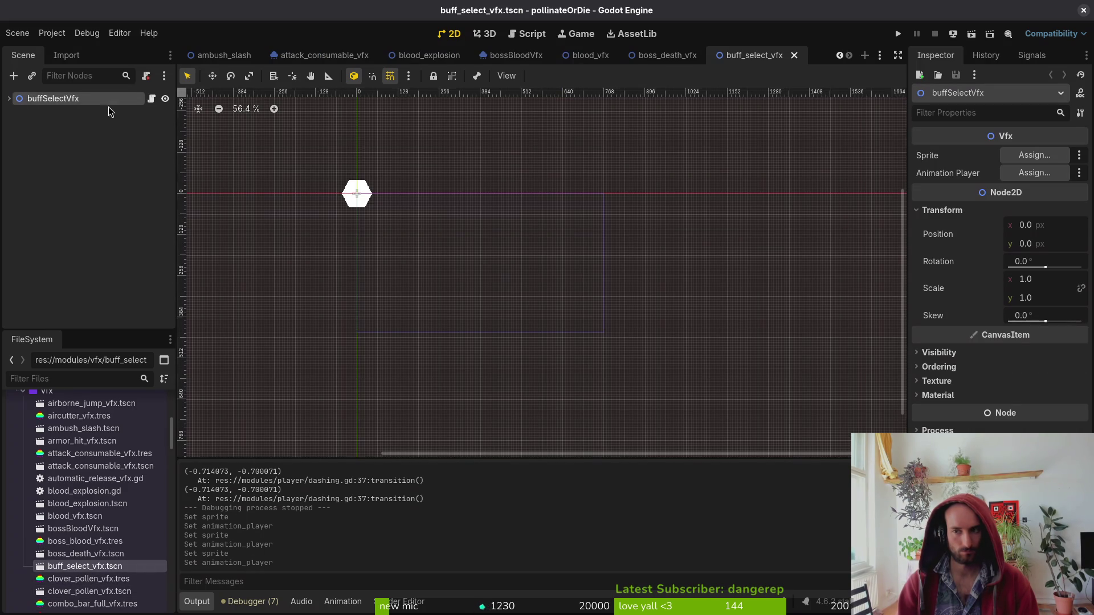
click(1034, 155)
click(588, 492)
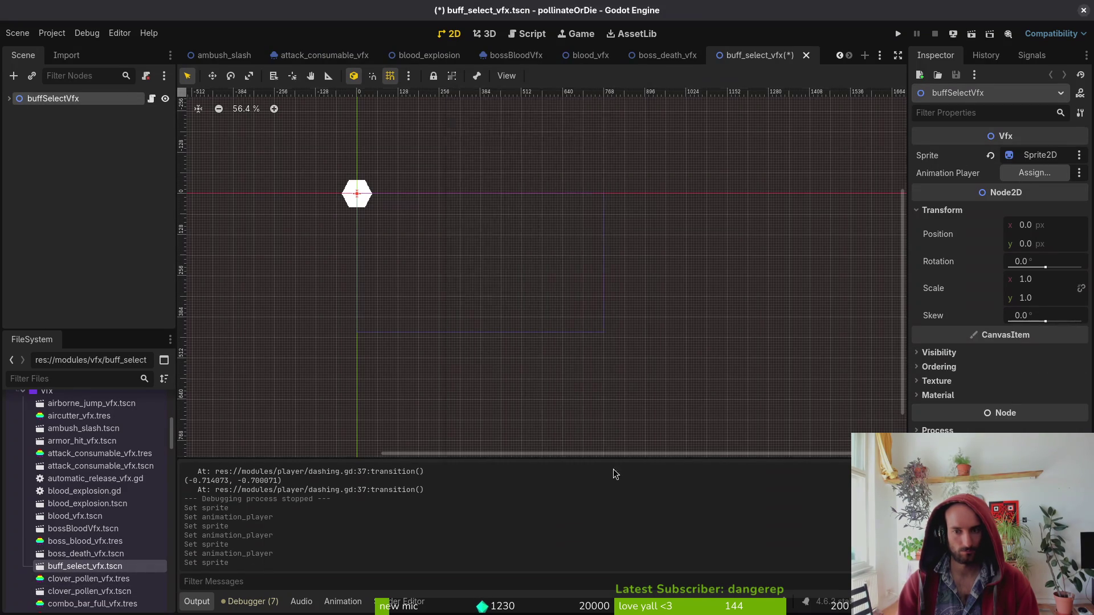
click(1034, 173)
click(521, 178)
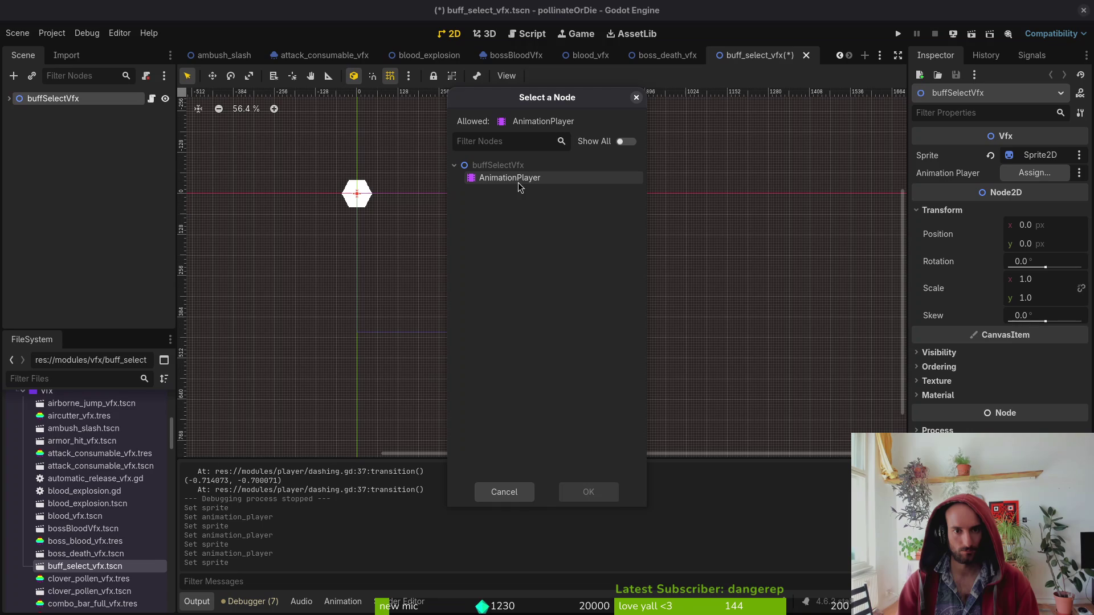
click(593, 492)
key(ctrl+s)
- Expand buffSelectVfx's children and open clover_pollen_vfx and crack_vfx to check them
click(9, 99)
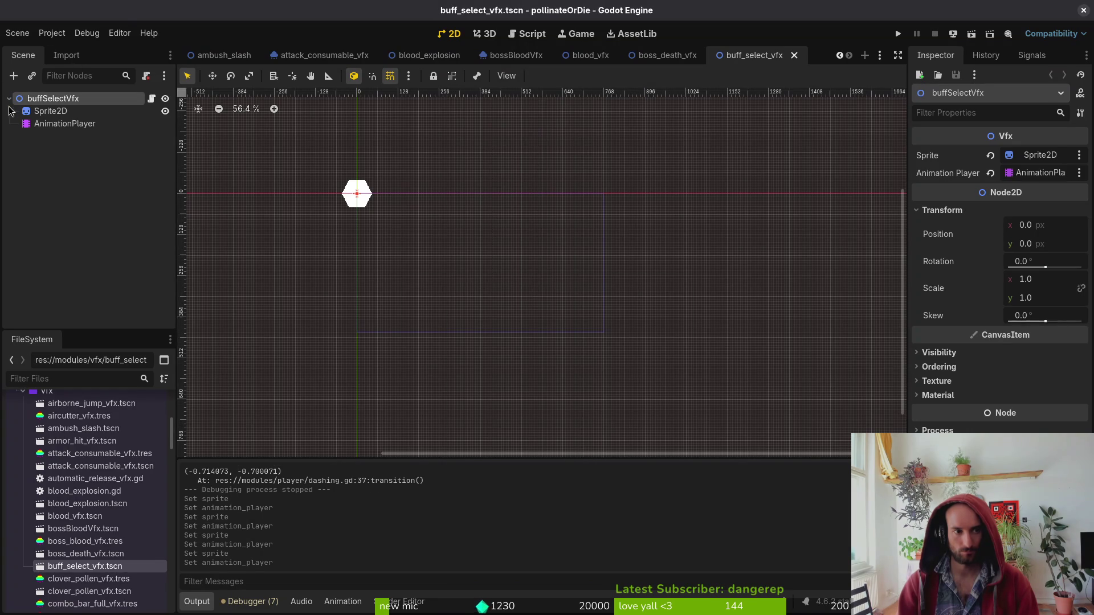
scroll(109, 535, down, 3)
double_click(86, 538)
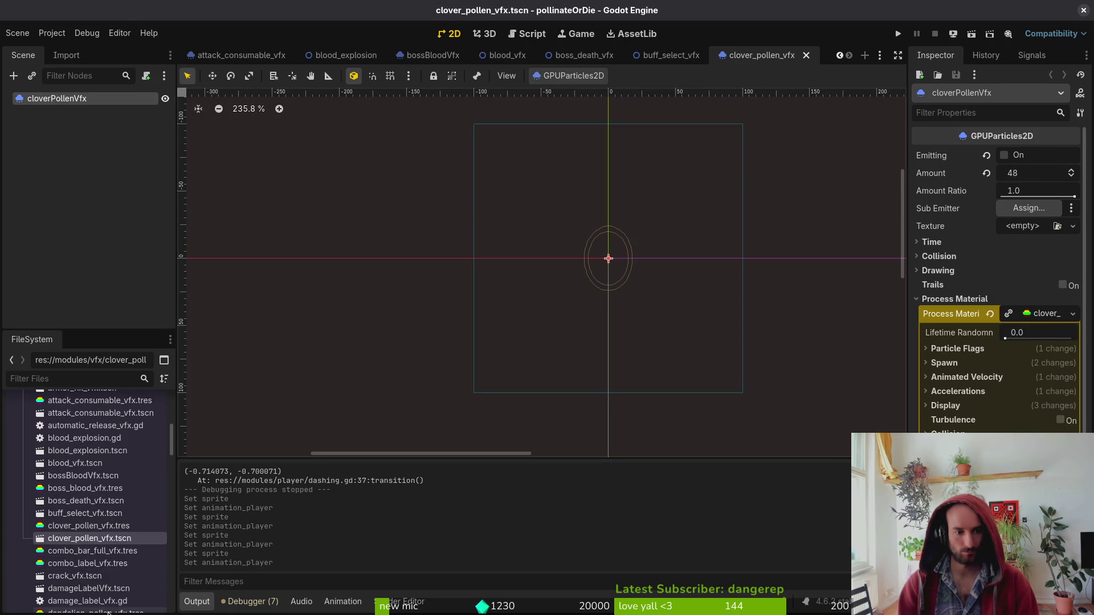
scroll(65, 485, down, 4)
double_click(68, 470)
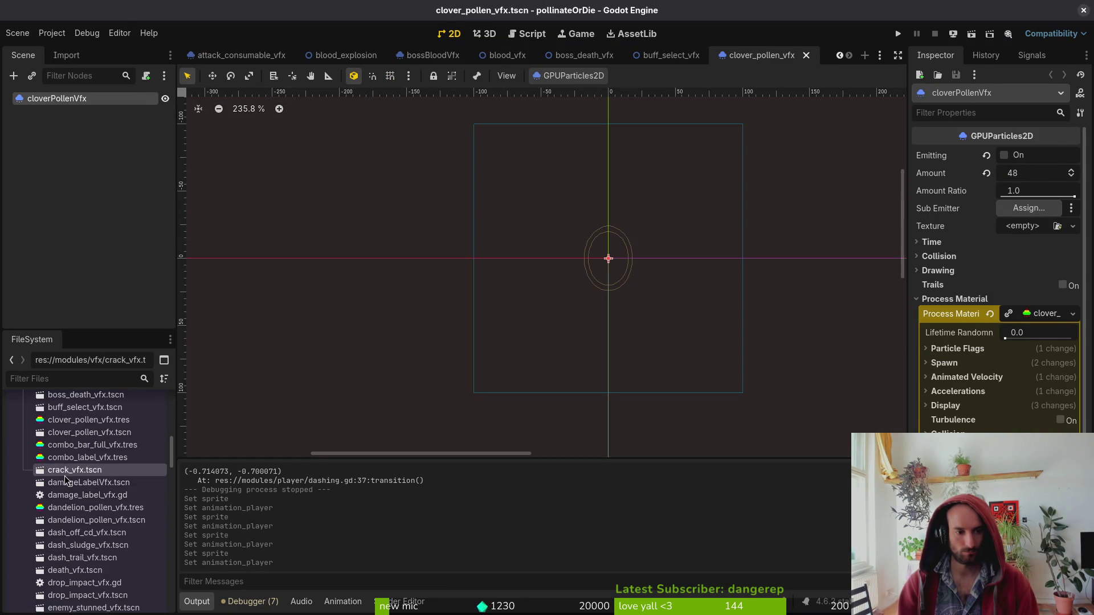
- Open damageLabelVfx and, finding no sprite node, add a Sprite2D child node
double_click(70, 487)
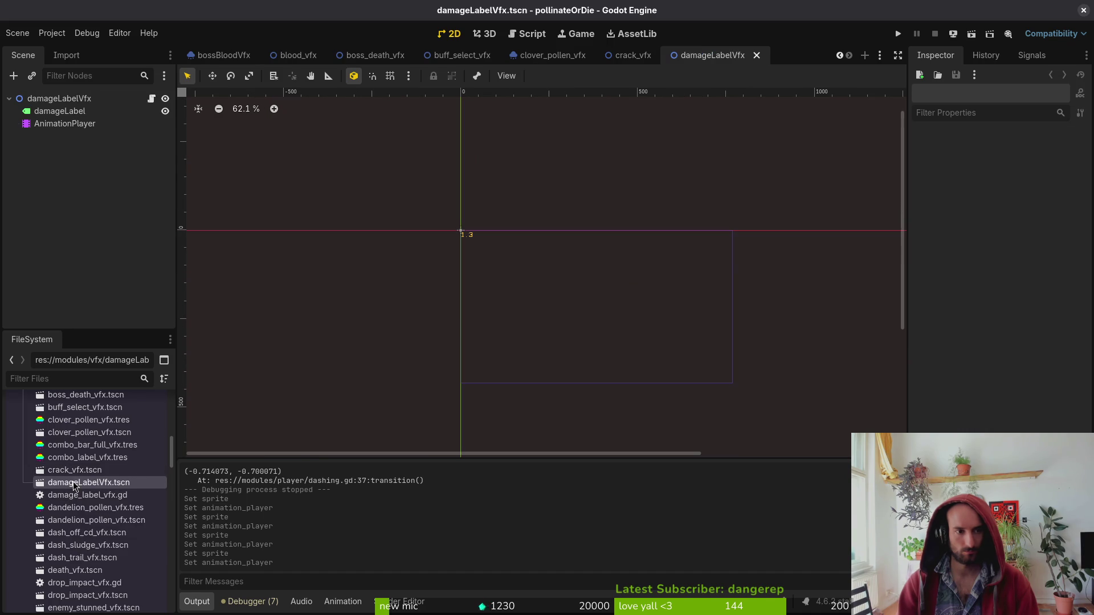
click(57, 98)
click(1067, 196)
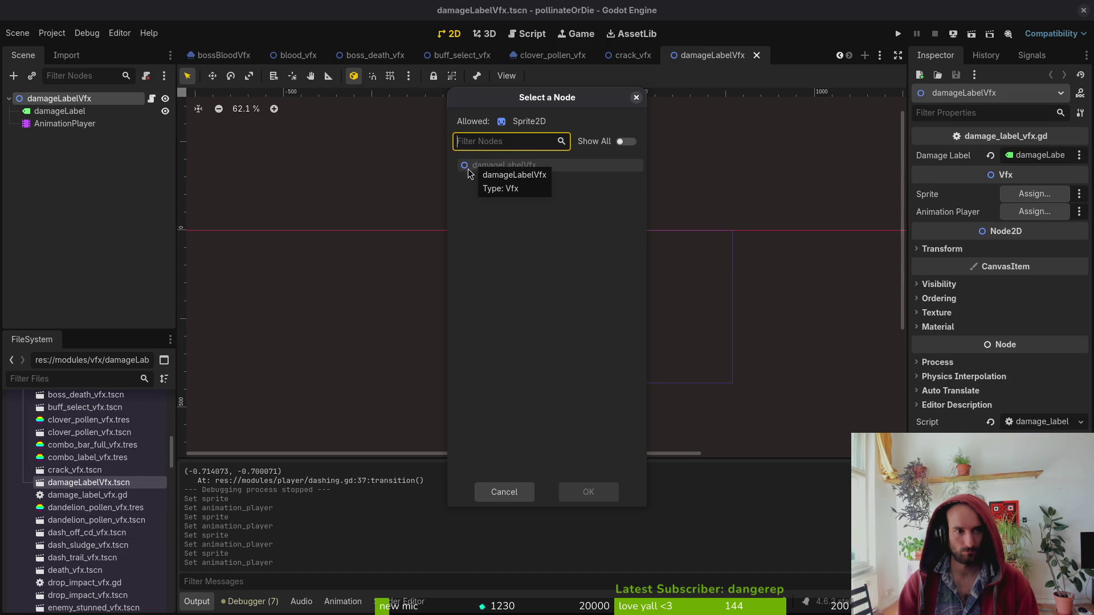
click(503, 491)
key(ctrl+a)
text(sprite2d)
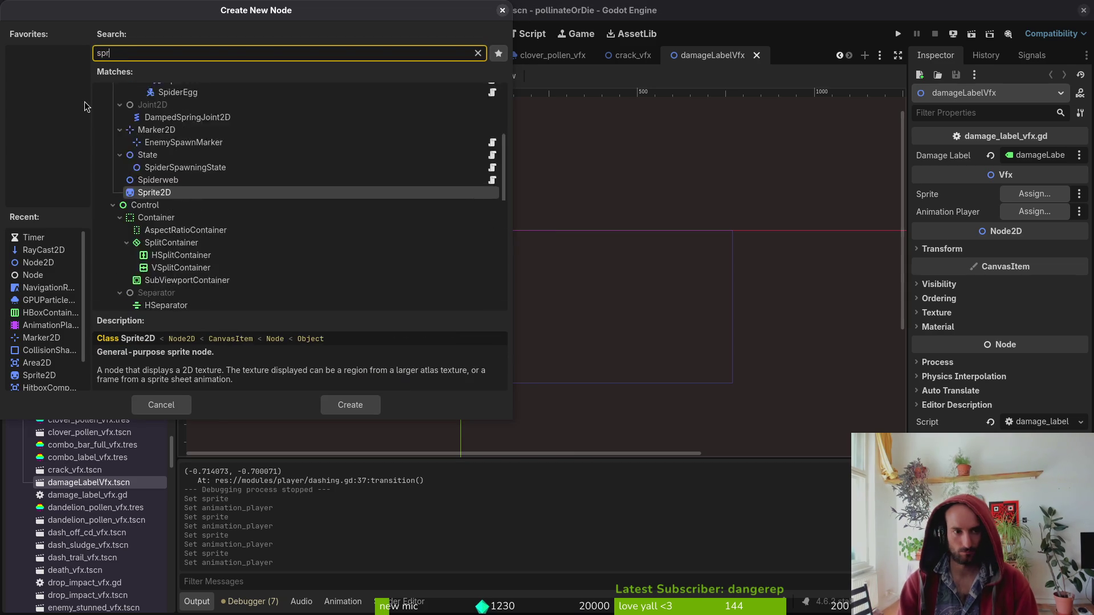
key(Return)
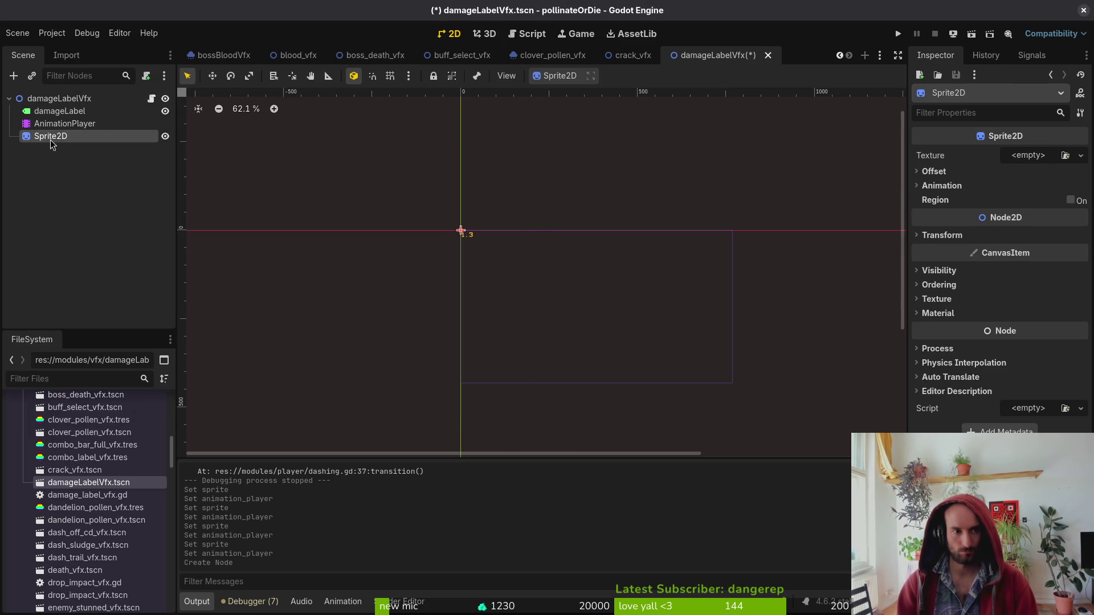
- Assign the new Sprite2D and AnimationPlayer to damageLabelVfx's exports and save
click(73, 98)
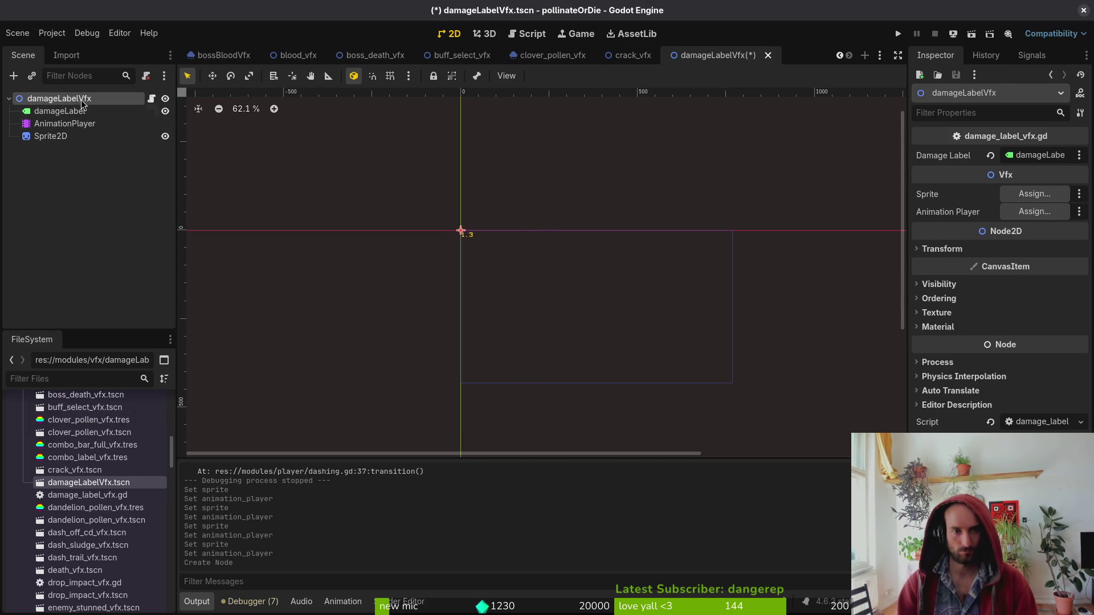
click(1034, 194)
click(485, 177)
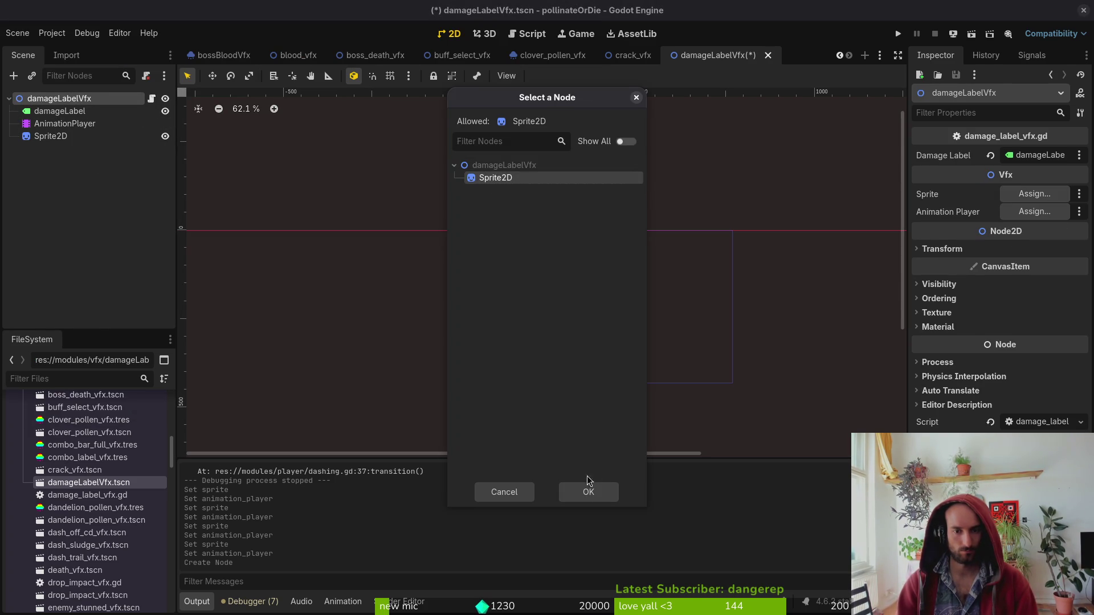
click(588, 492)
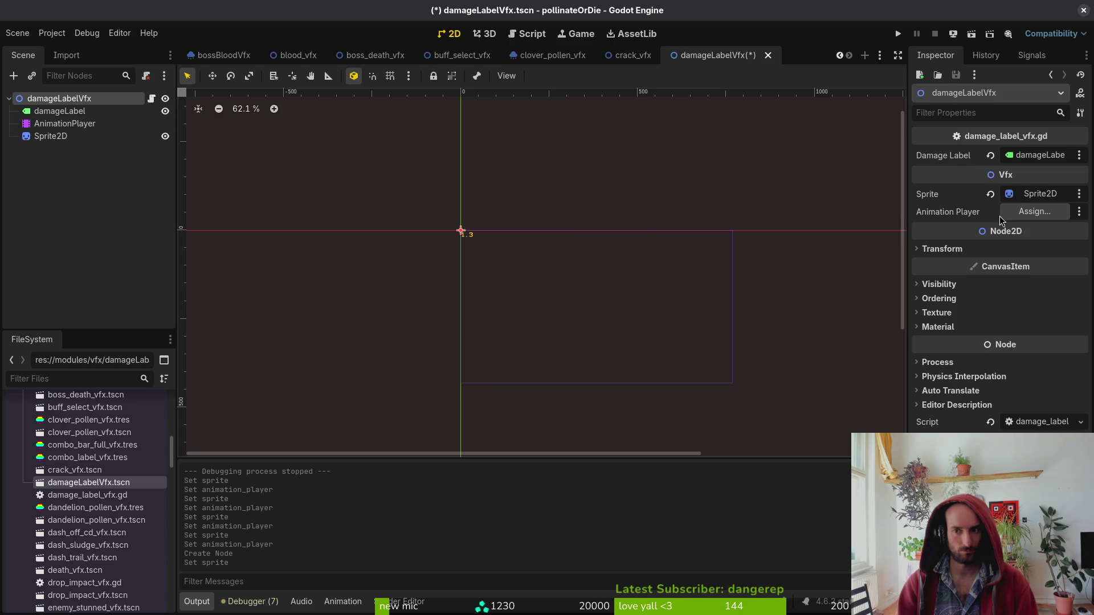
click(1026, 212)
click(502, 178)
click(588, 492)
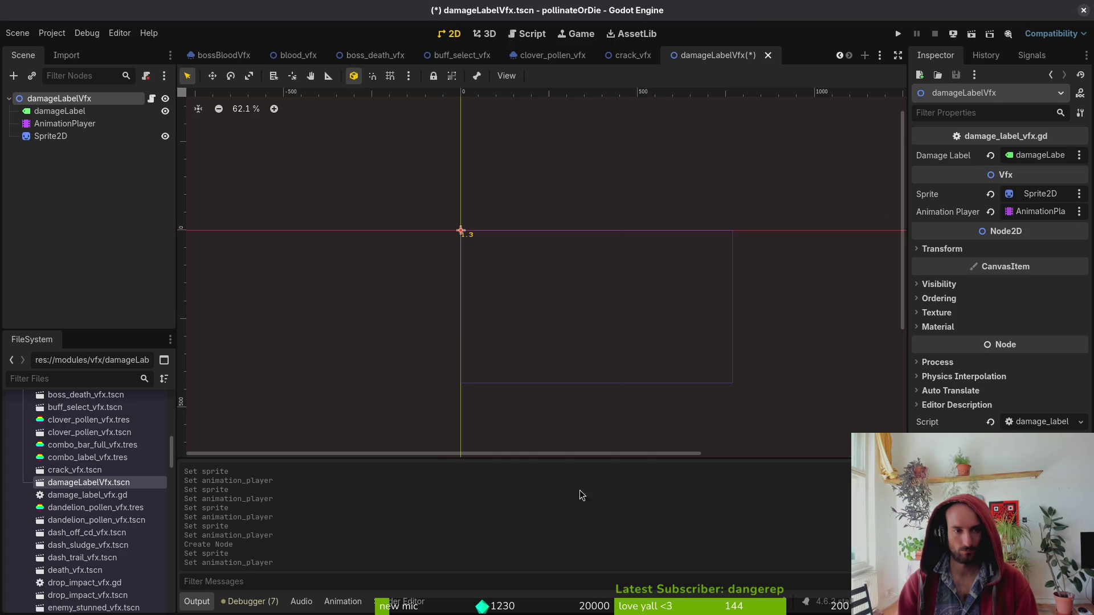
key(ctrl+s)
- Past dandelion_pollen_vfx, assign Sprite2D and AnimationPlayer in dash_off_cd_vfx and save
scroll(68, 421, down, 4)
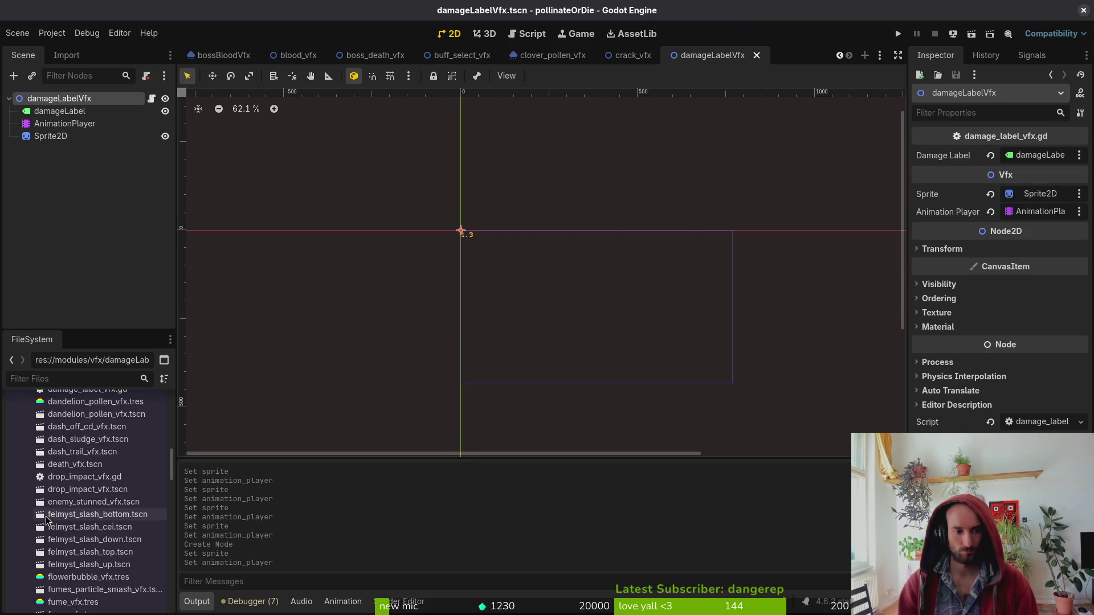
double_click(68, 415)
double_click(86, 427)
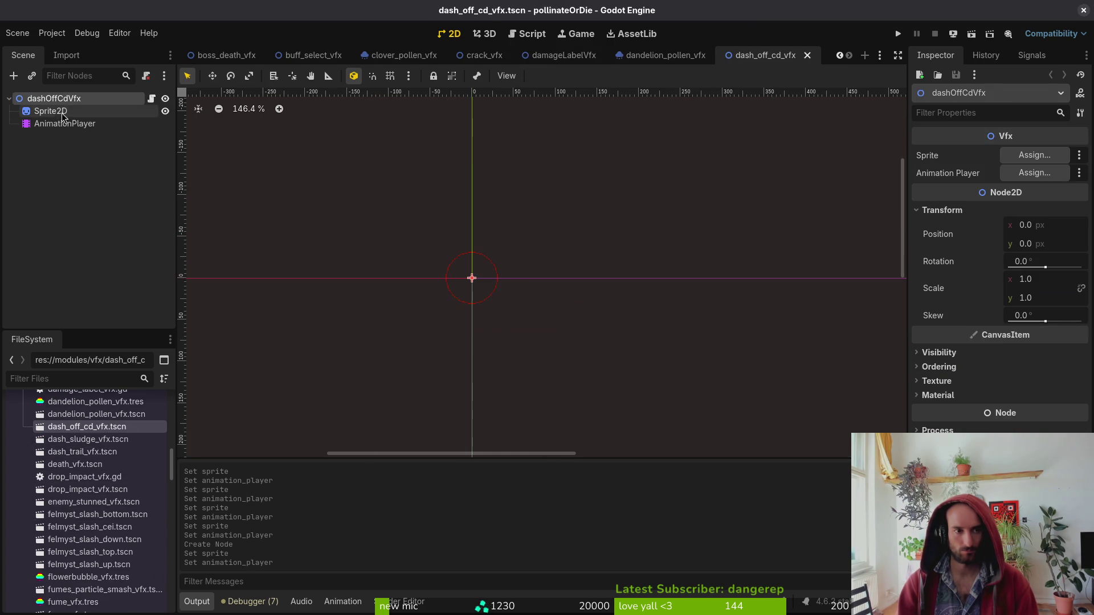
click(1034, 155)
click(491, 175)
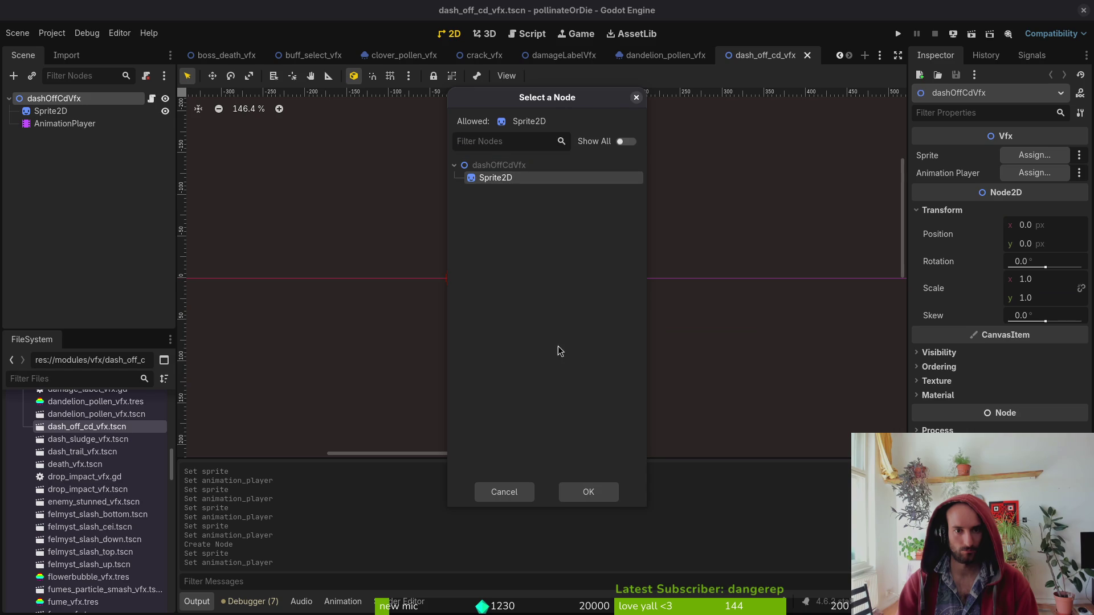
click(589, 493)
click(1006, 176)
click(483, 179)
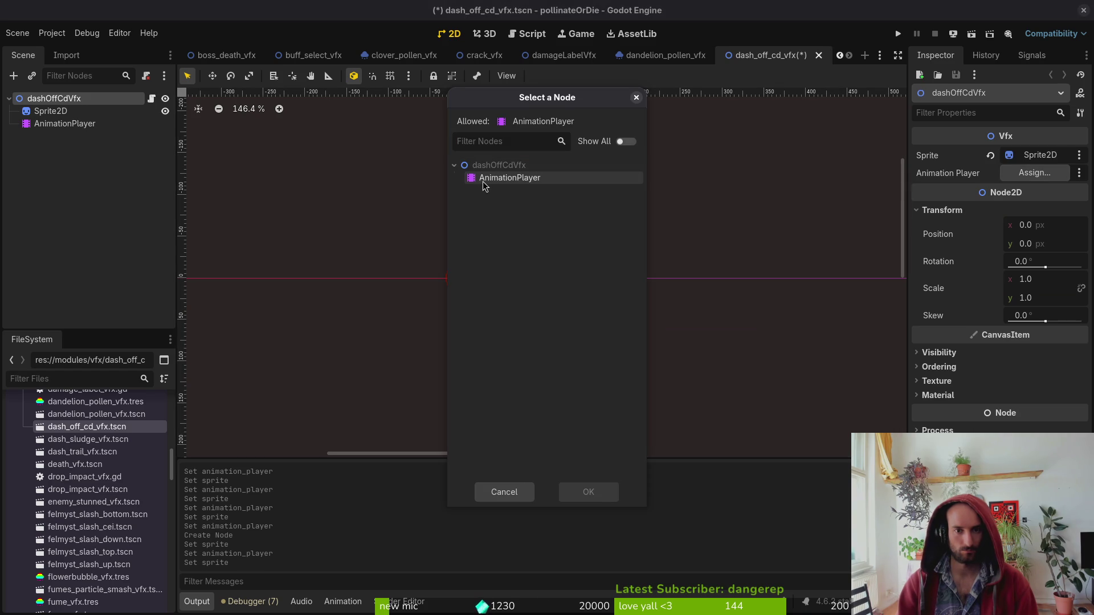
click(596, 490)
key(ctrl+s)
- Past dash_sludge_vfx, assign Sprite2D and AnimationPlayer in dash_trail_vfx and save
double_click(74, 440)
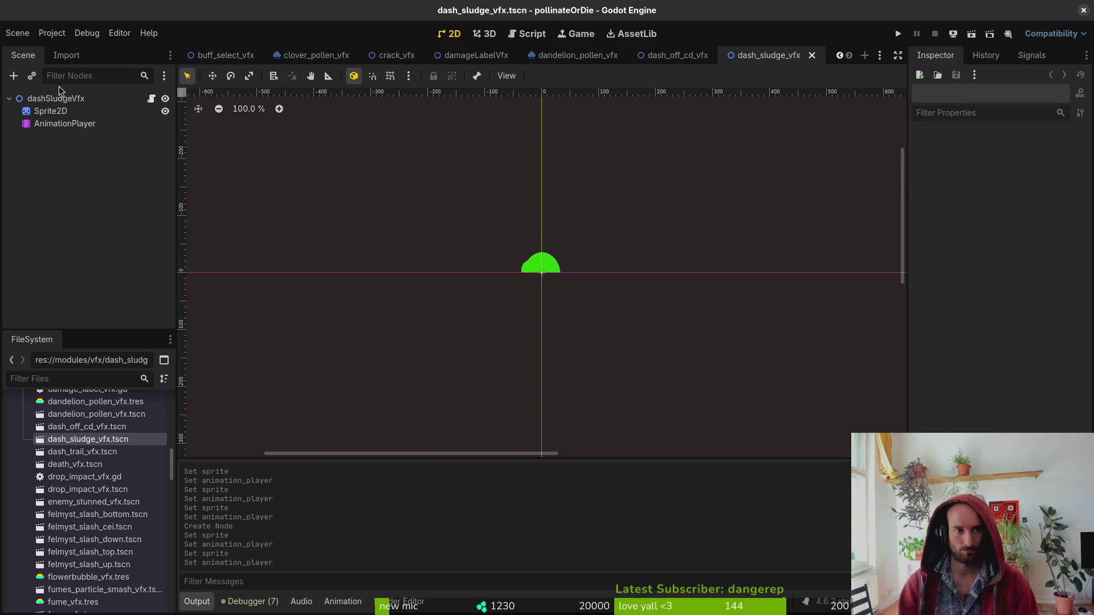
double_click(89, 452)
click(51, 98)
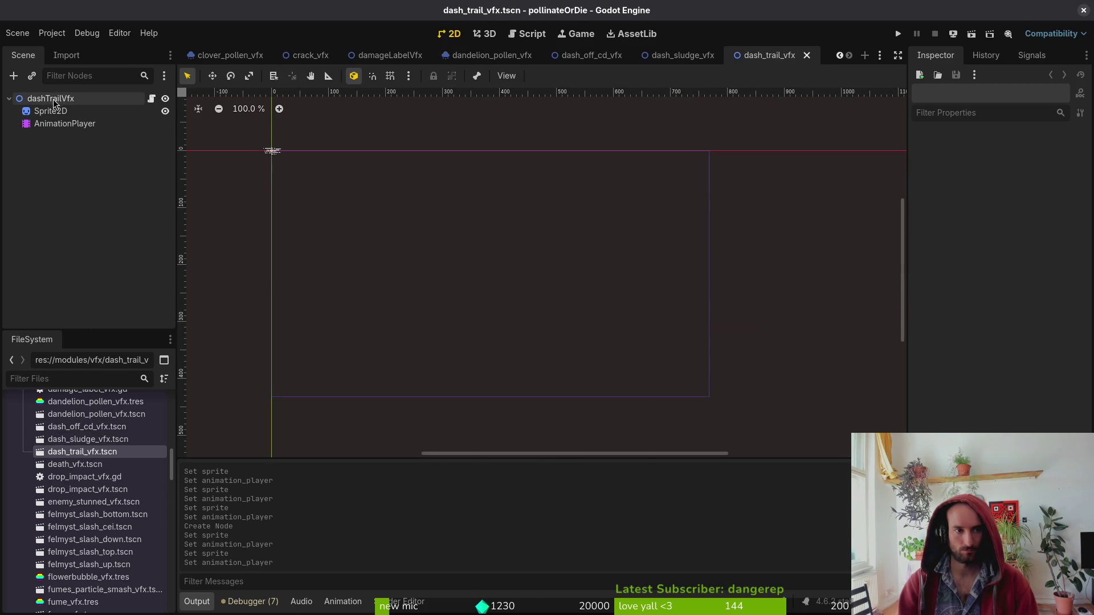
click(1035, 155)
click(513, 178)
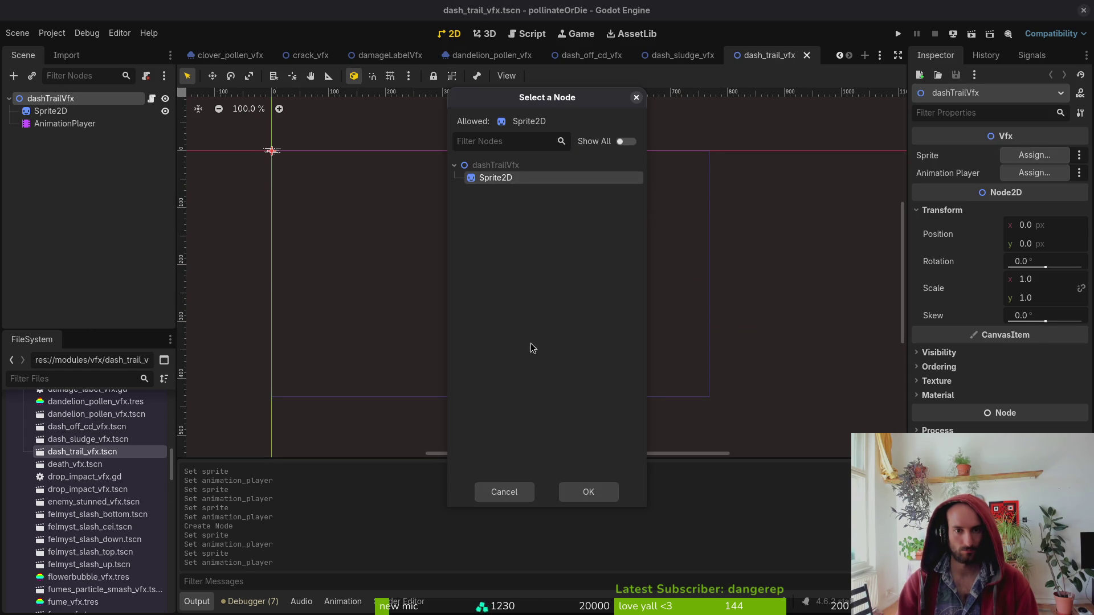
click(566, 490)
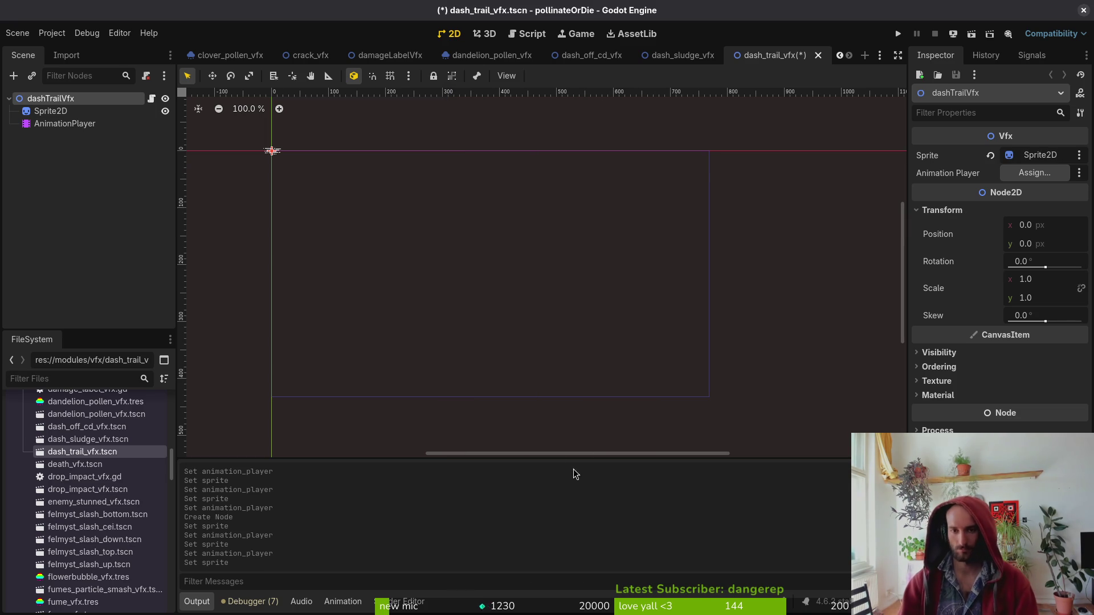
click(1035, 173)
click(542, 179)
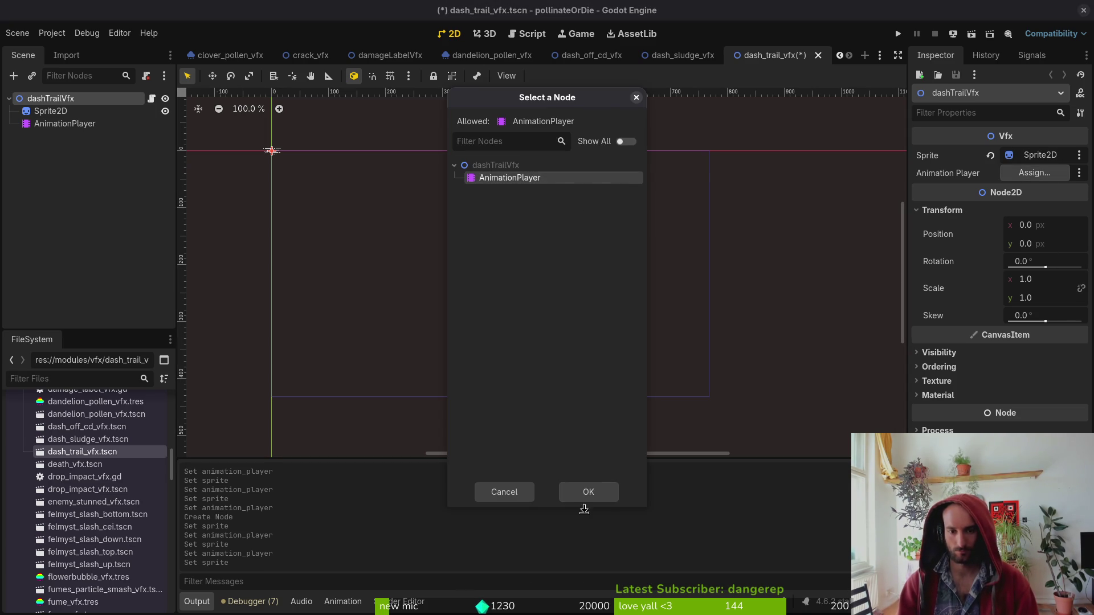
click(588, 491)
key(ctrl+s)
- Past death_vfx and drop_impact_vfx, assign Sprite2D and AnimationPlayer in enemy_stunned_vfx and save
double_click(75, 465)
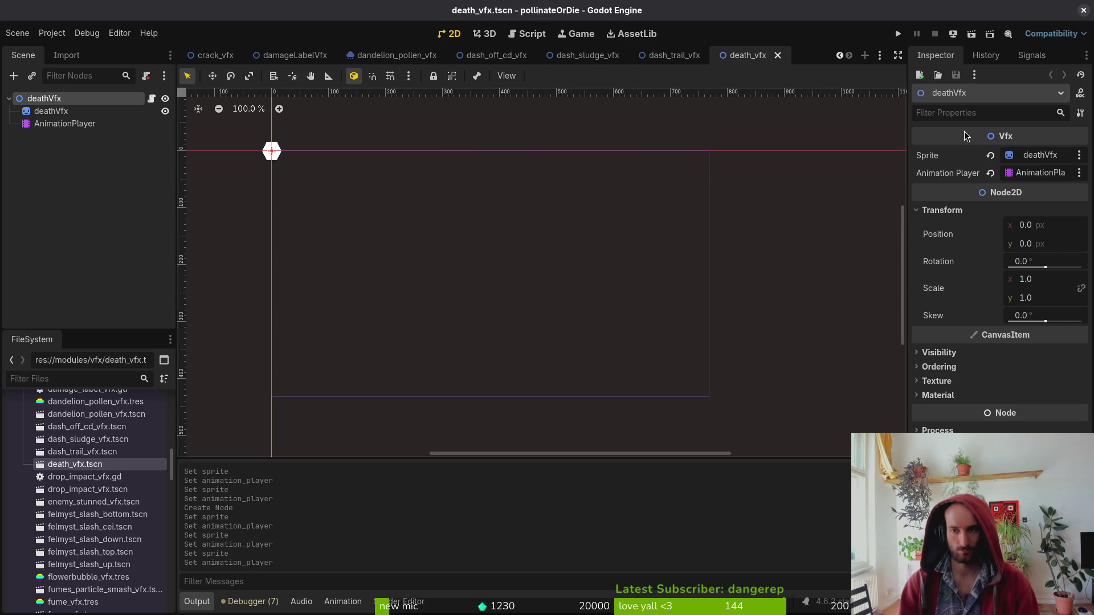
double_click(88, 489)
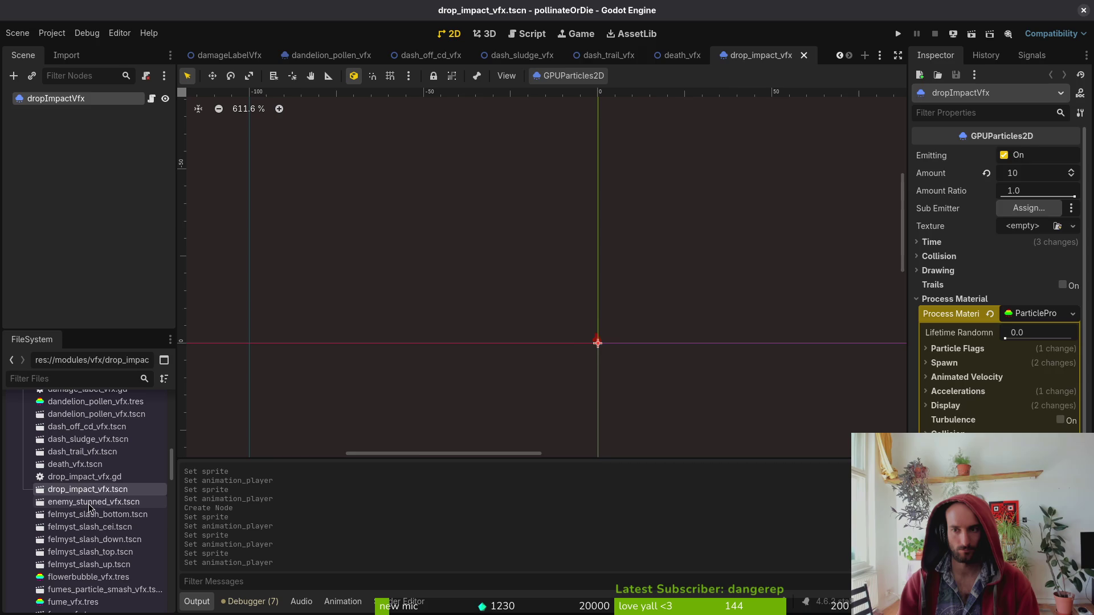
double_click(89, 503)
click(64, 98)
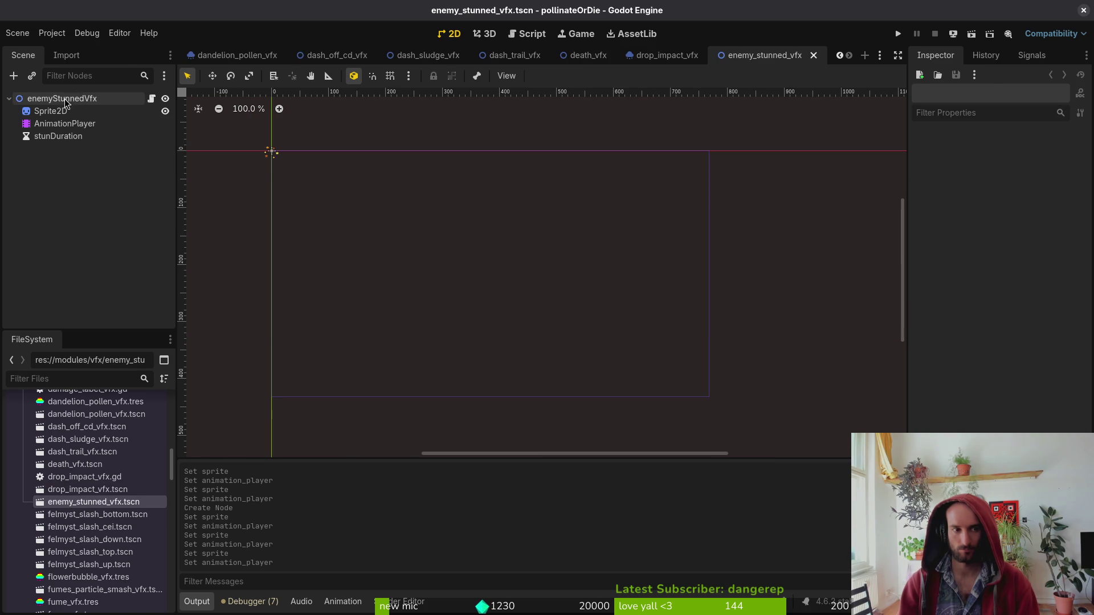
click(1034, 194)
click(487, 176)
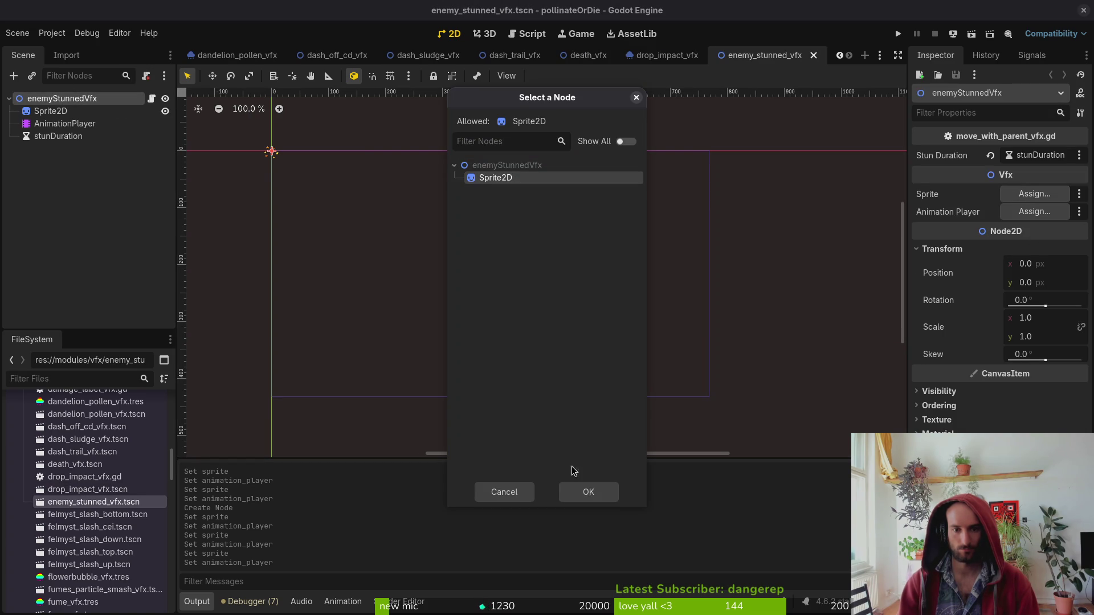
click(588, 491)
key(ctrl+s)
click(1032, 214)
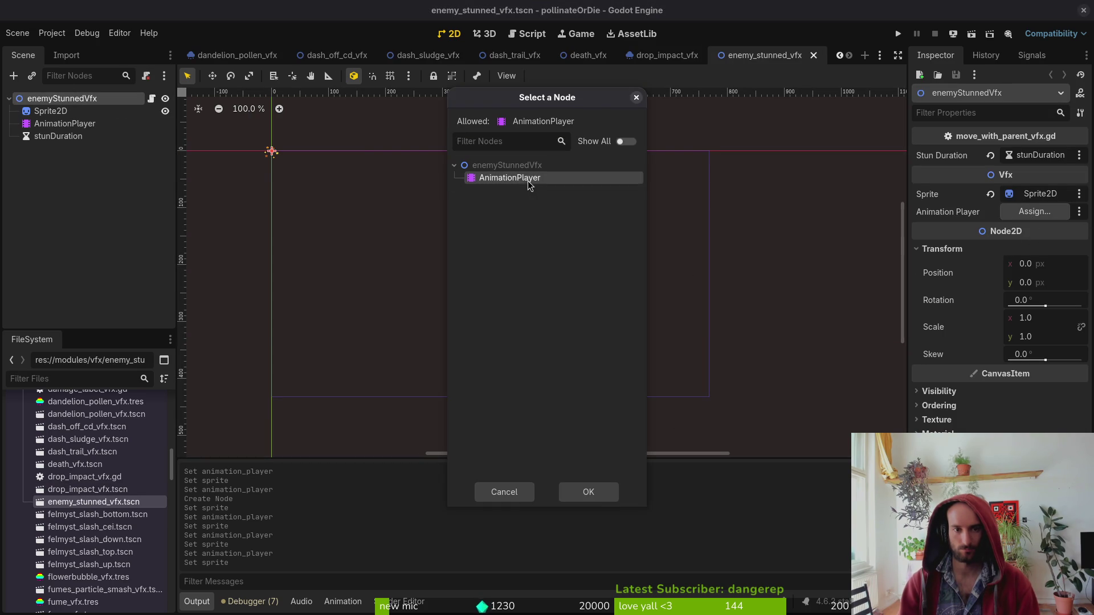
click(594, 501)
key(ctrl+s)
- Recheck drop_impact_vfx, death_vfx and enemy_stunned_vfx, then open felmyst_slash_bottom
double_click(75, 490)
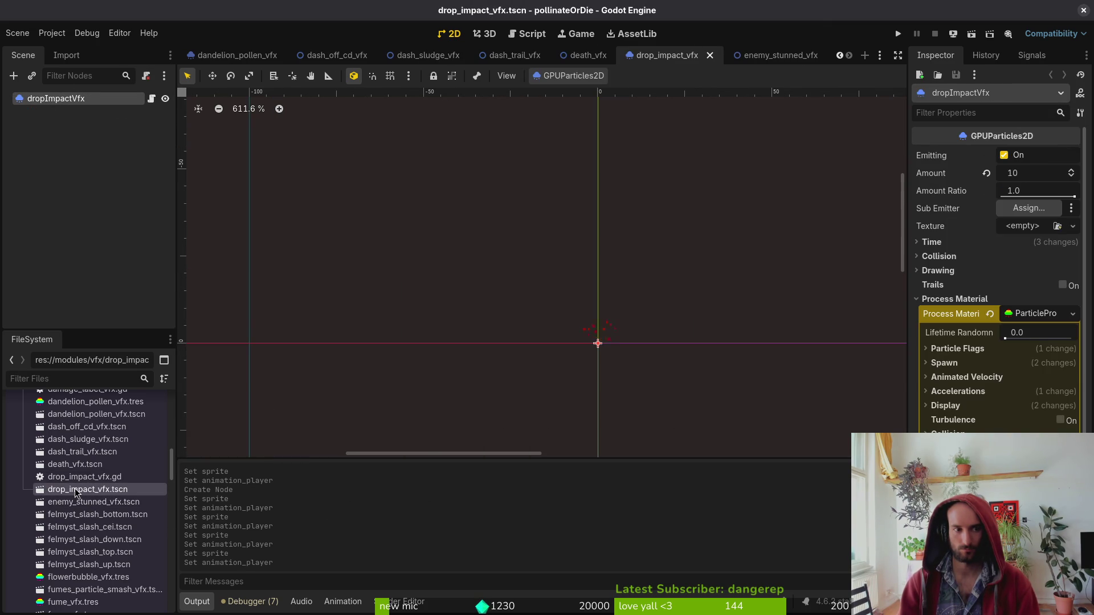
double_click(80, 464)
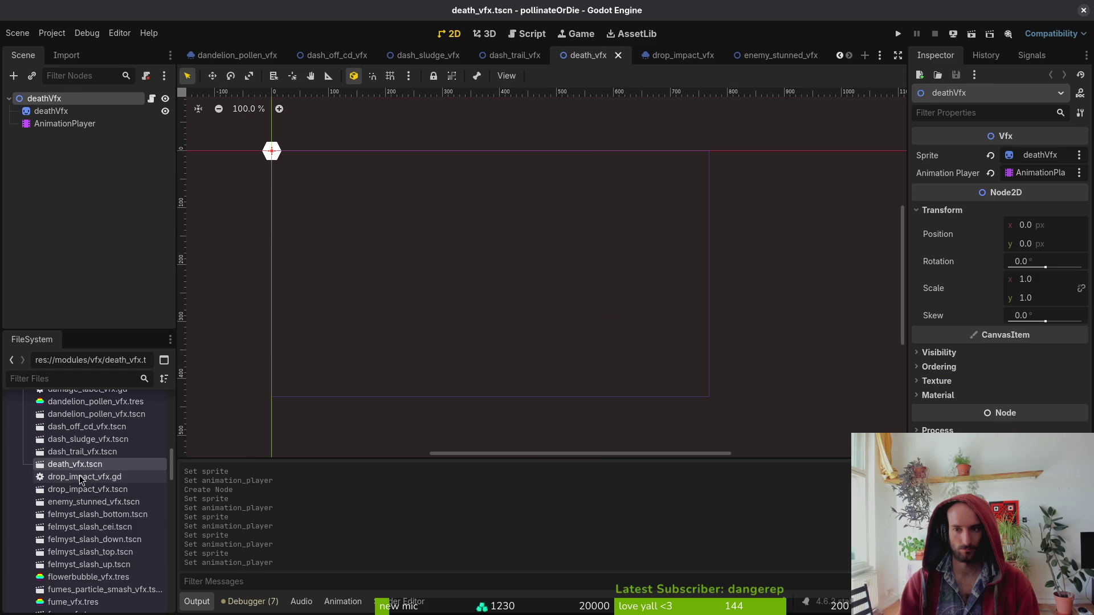
double_click(66, 502)
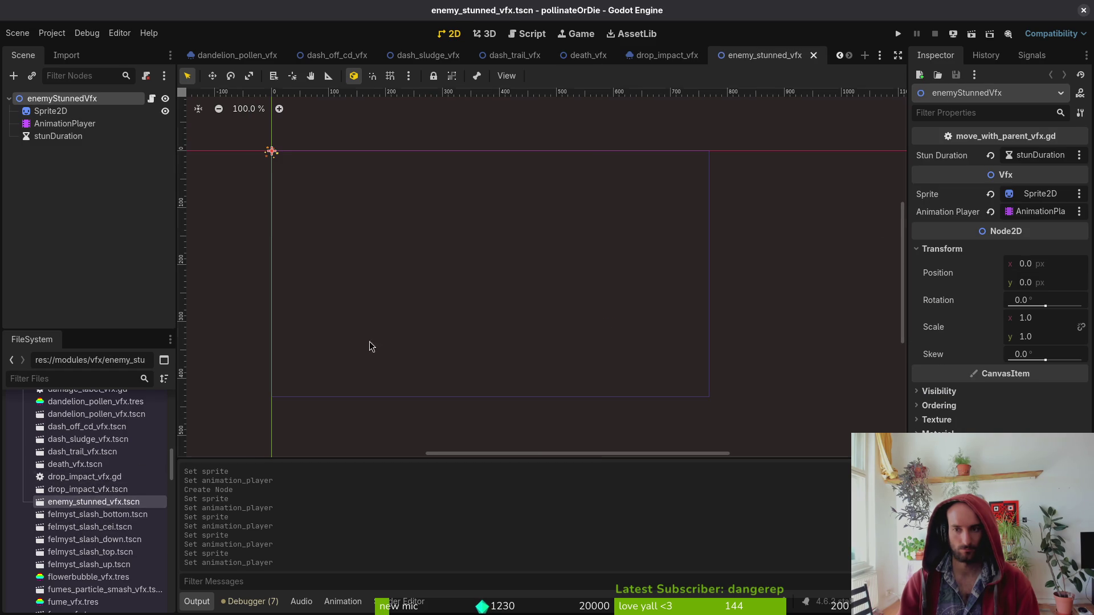
double_click(97, 515)
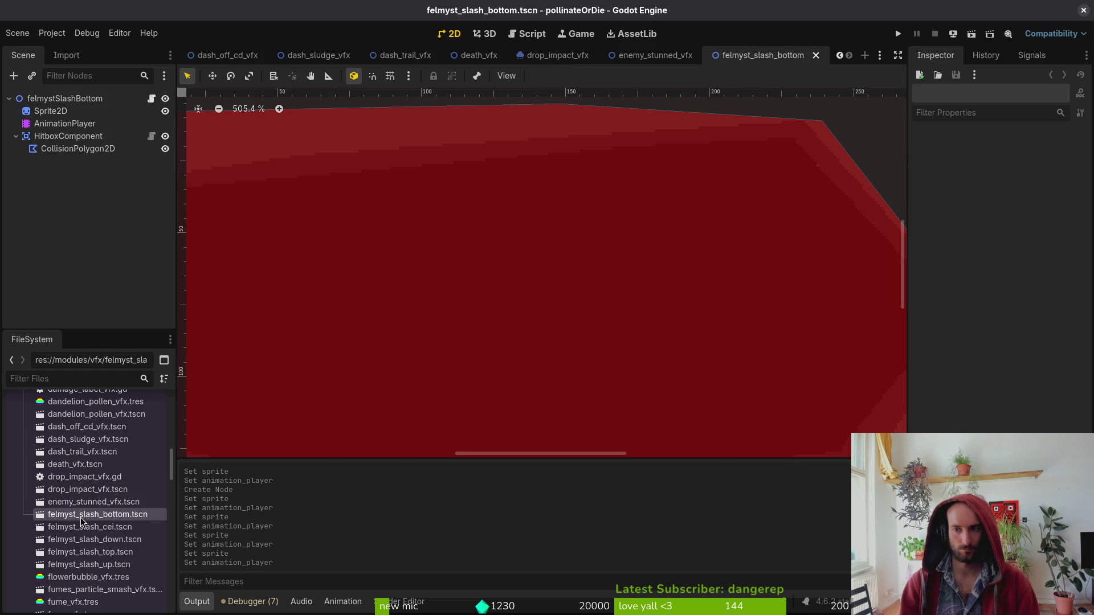
- Assign Sprite2D and AnimationPlayer to felmyst_slash_bottom's Sprite and Animation Player exports and save
click(1034, 155)
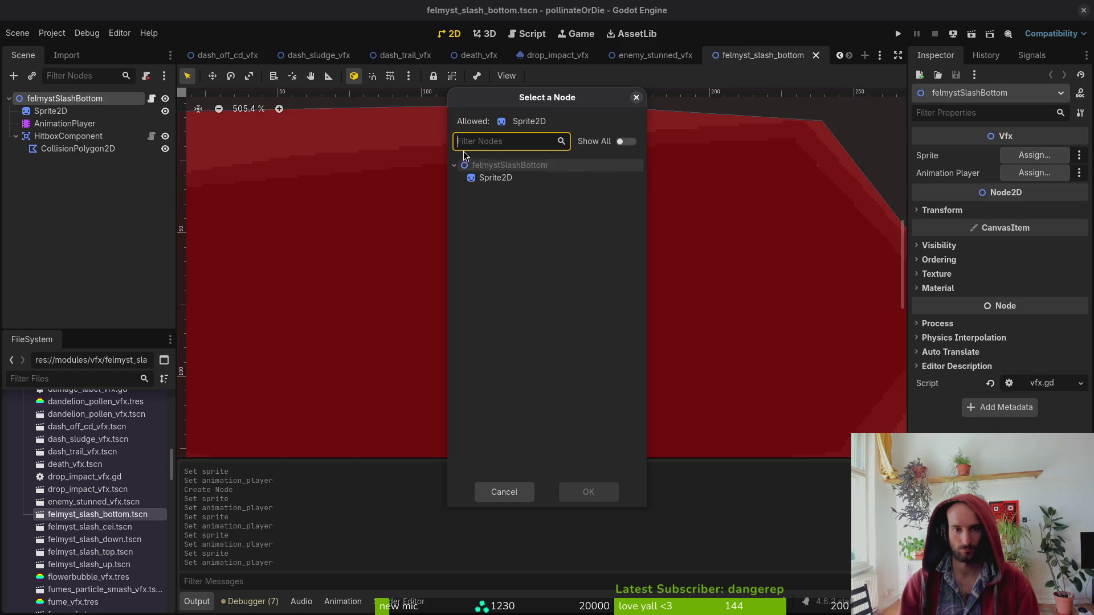
click(487, 178)
click(588, 491)
key(ctrl+s)
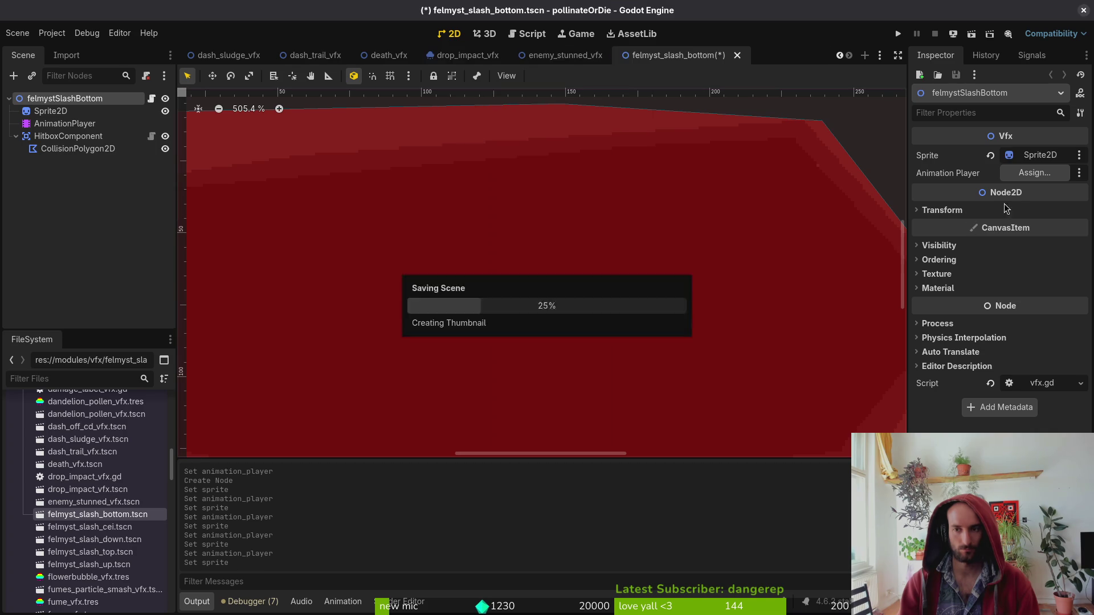
click(1034, 172)
click(510, 178)
click(588, 491)
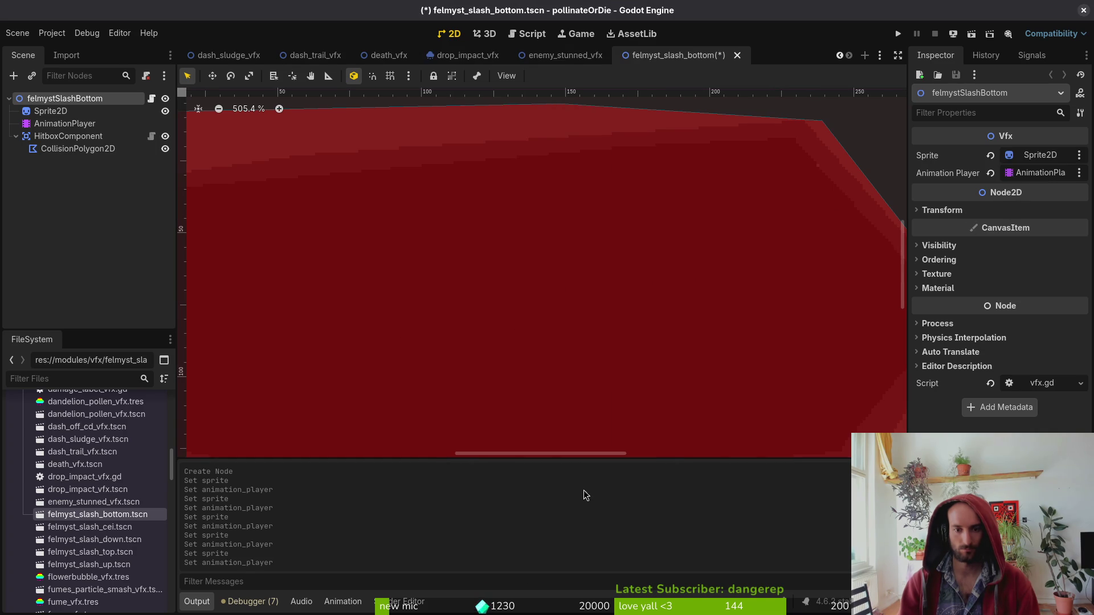
key(ctrl+s)
- Check felmyst_slash_cei's Sprite2D, then assign Sprite2D and AnimationPlayer in felmyst_slash_down and save
double_click(74, 527)
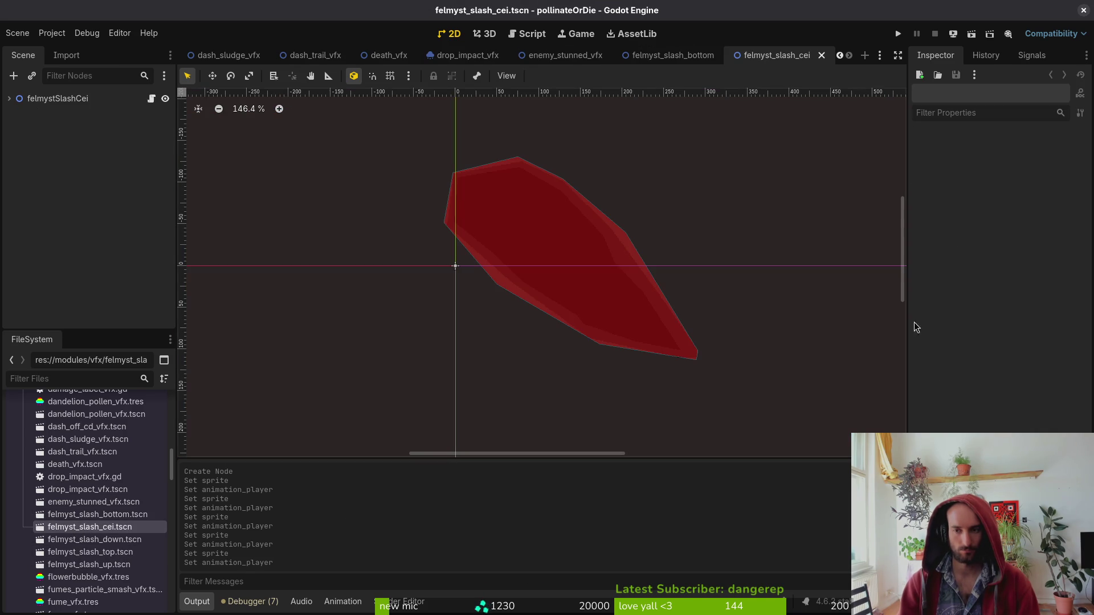
click(50, 111)
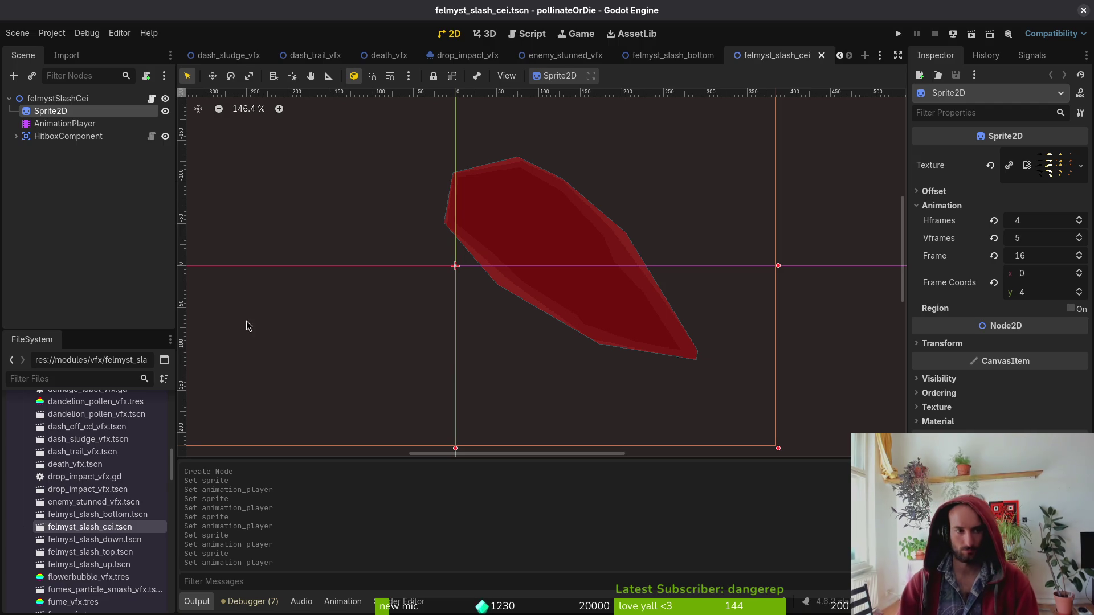
double_click(98, 540)
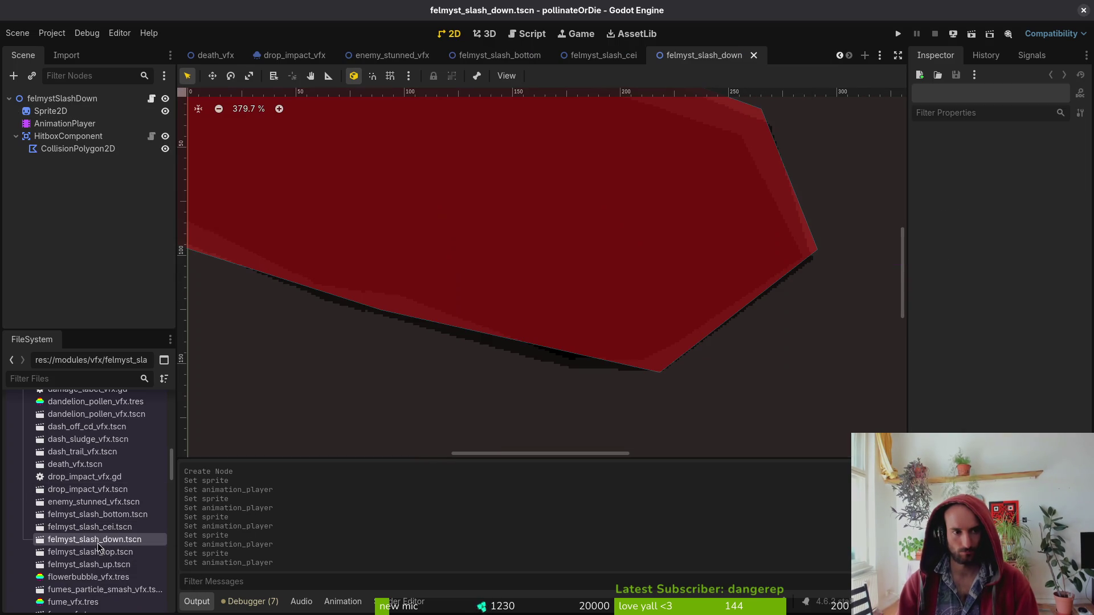
click(120, 97)
click(1034, 155)
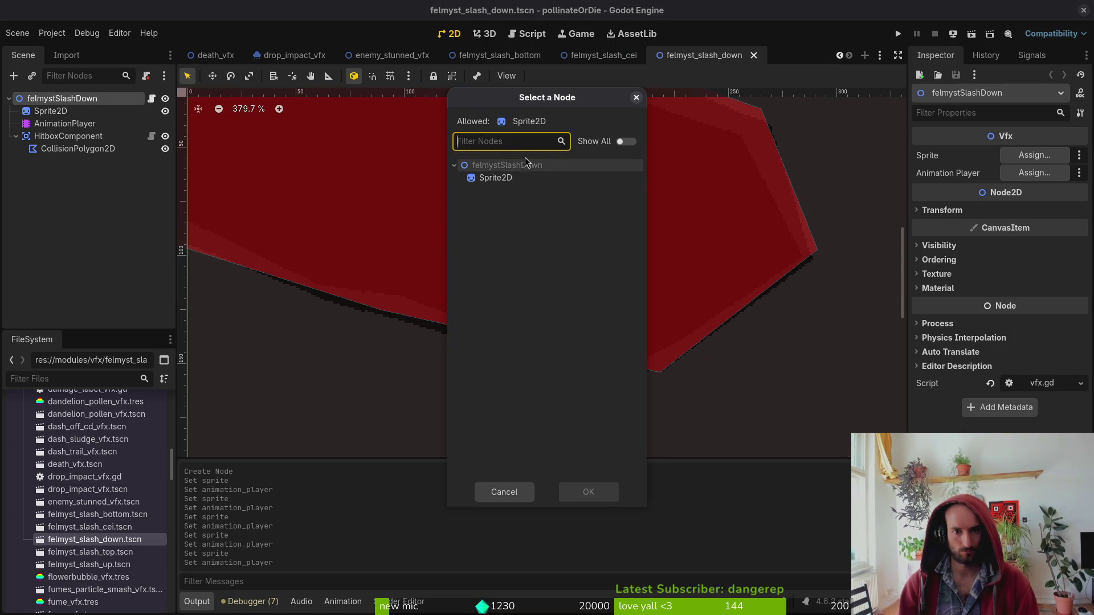
click(588, 493)
click(1034, 173)
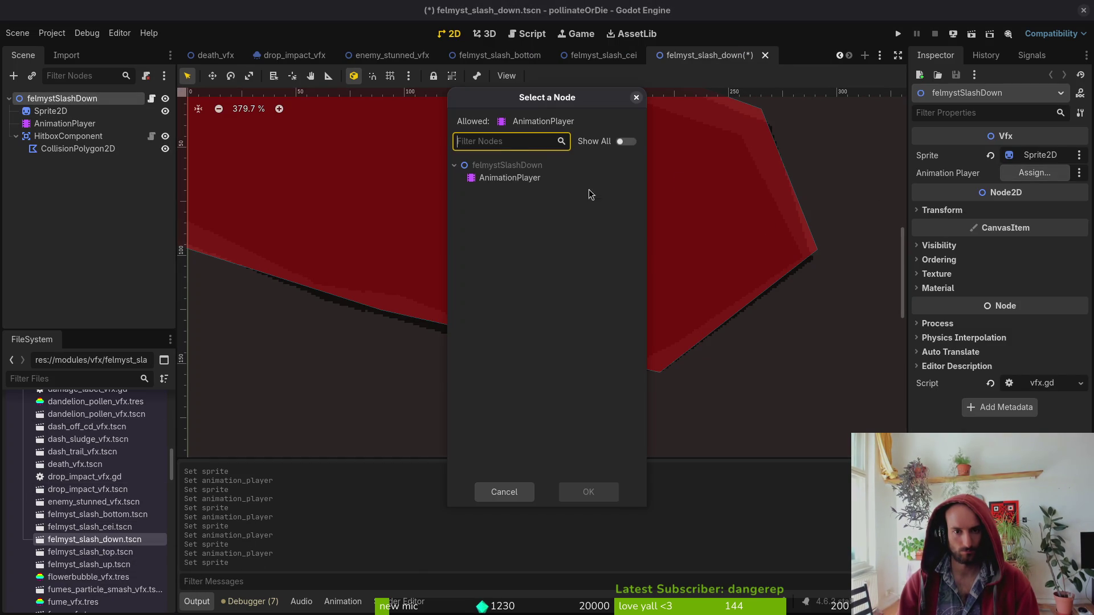
click(587, 492)
key(ctrl+s)
- Assign Sprite2D and AnimationPlayer to felmyst_slash_top's Vfx exports and save
double_click(90, 552)
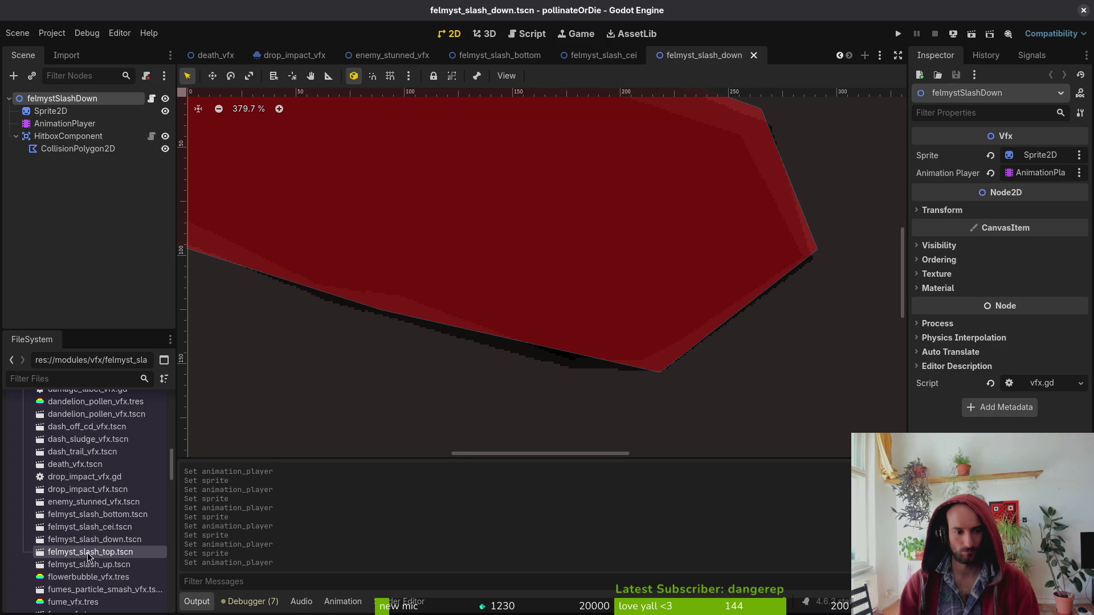
click(75, 99)
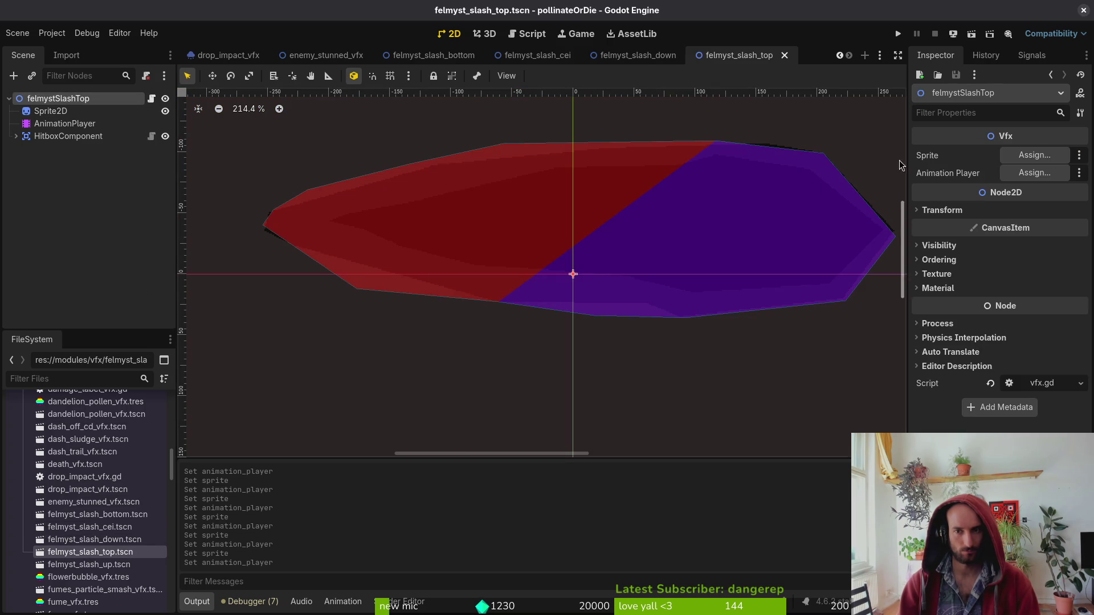
click(1034, 156)
click(583, 494)
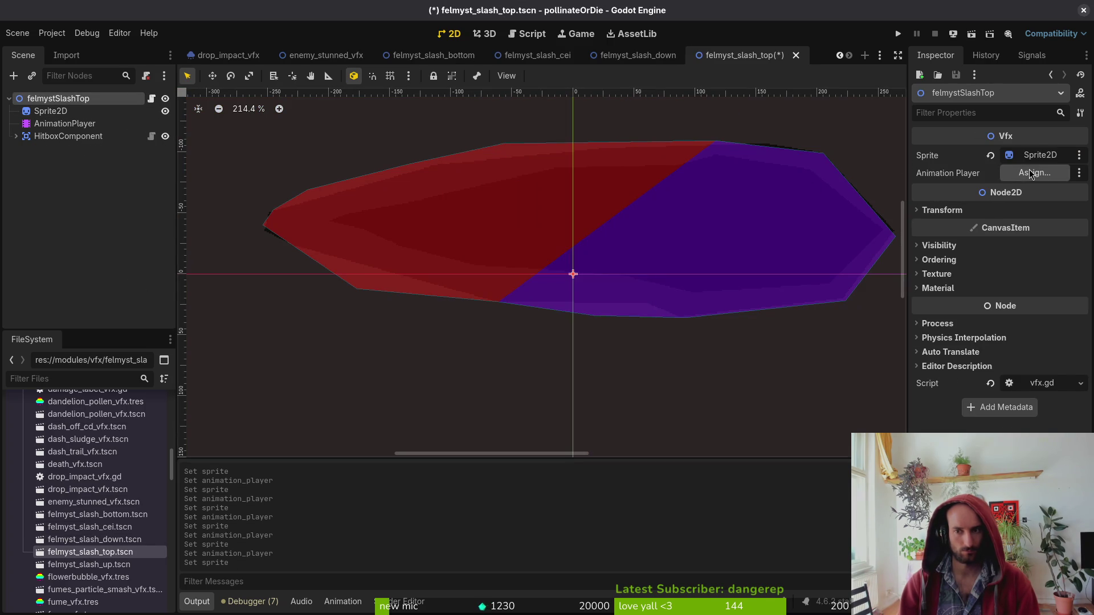
click(1034, 173)
click(581, 500)
key(ctrl+s)
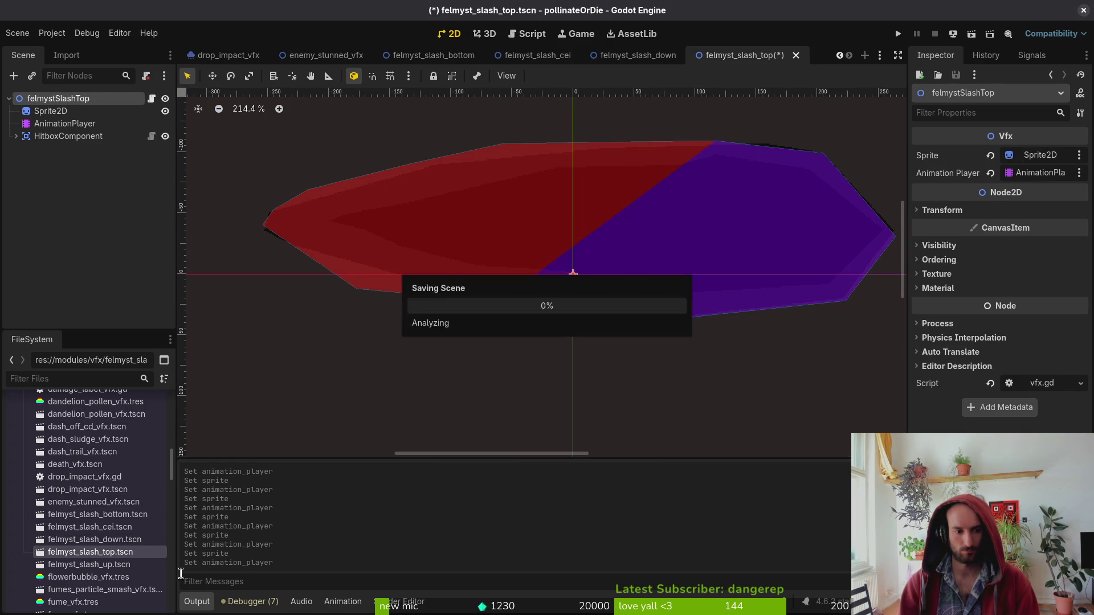
- Assign Sprite2D and AnimationPlayer in felmyst_slash_up, save it, then open fumes_particle_smash_vfx
double_click(89, 564)
click(85, 99)
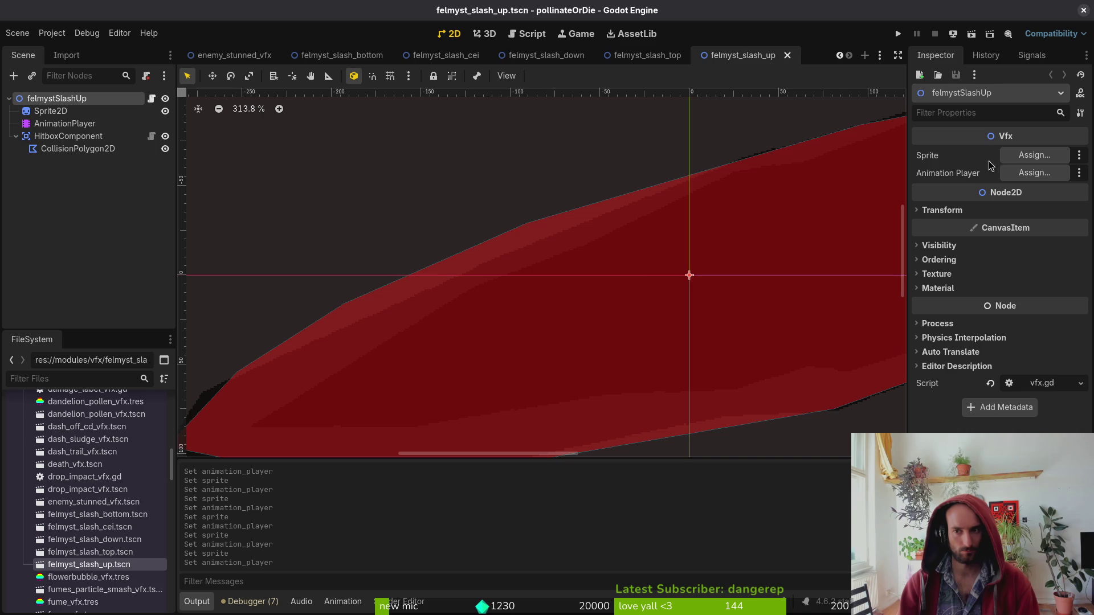
click(1034, 156)
click(572, 495)
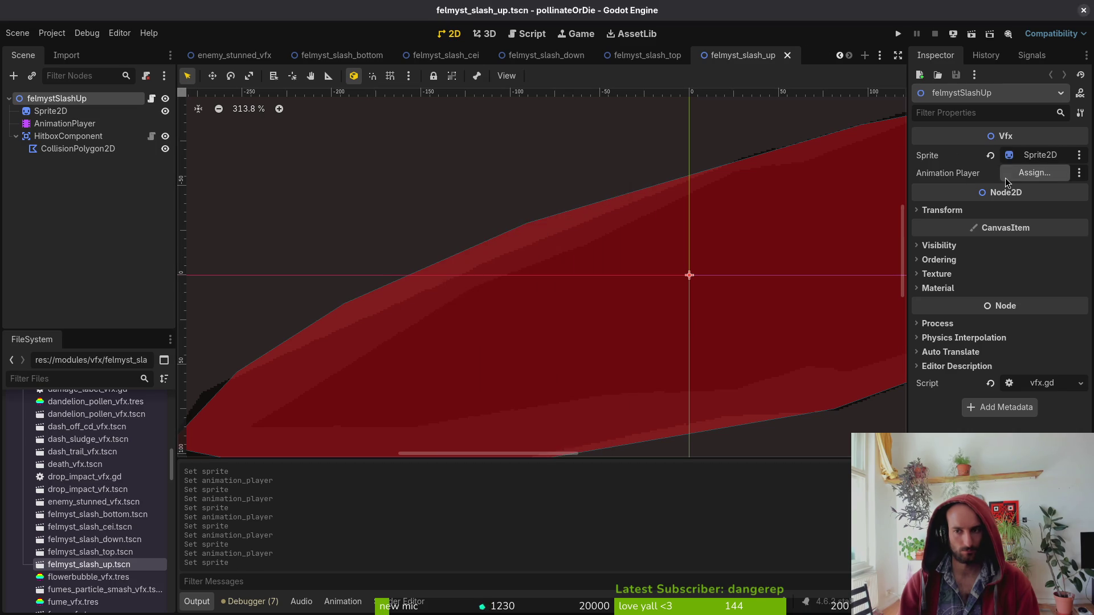
click(1034, 173)
click(576, 491)
key(ctrl+s)
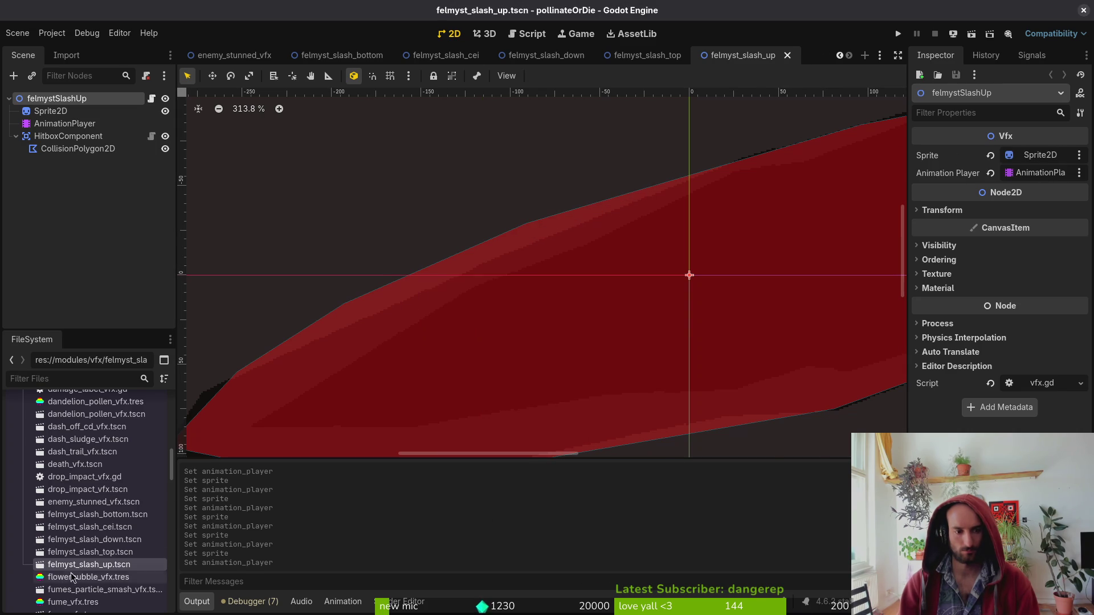
double_click(105, 589)
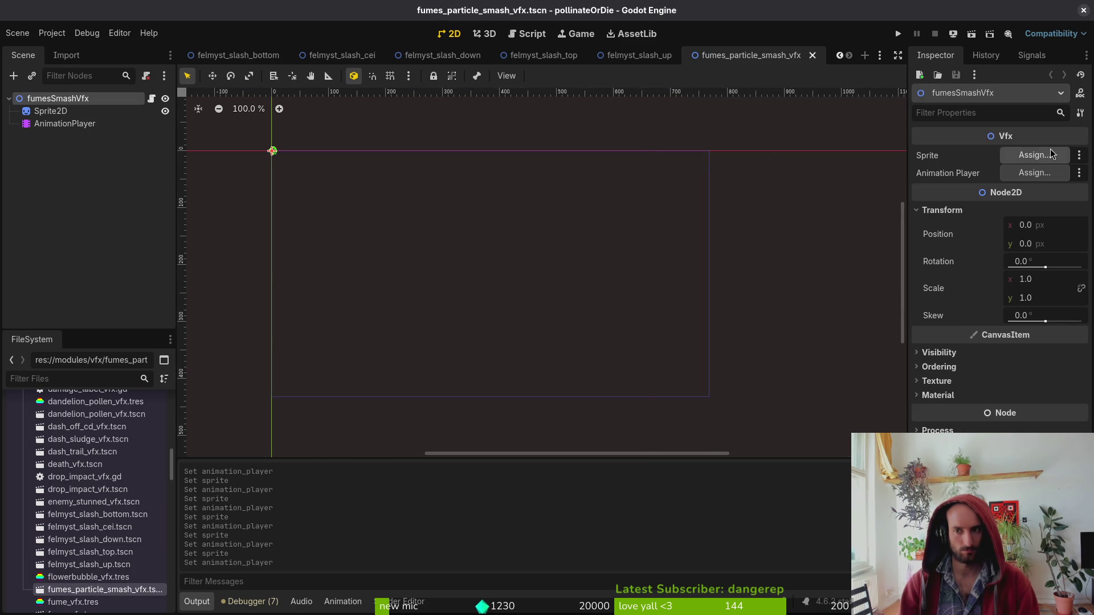
- Assign Sprite2D and AnimationPlayer to fumes_particle_smash_vfx's Sprite and Animation Player exports
click(1034, 155)
click(575, 504)
click(1034, 173)
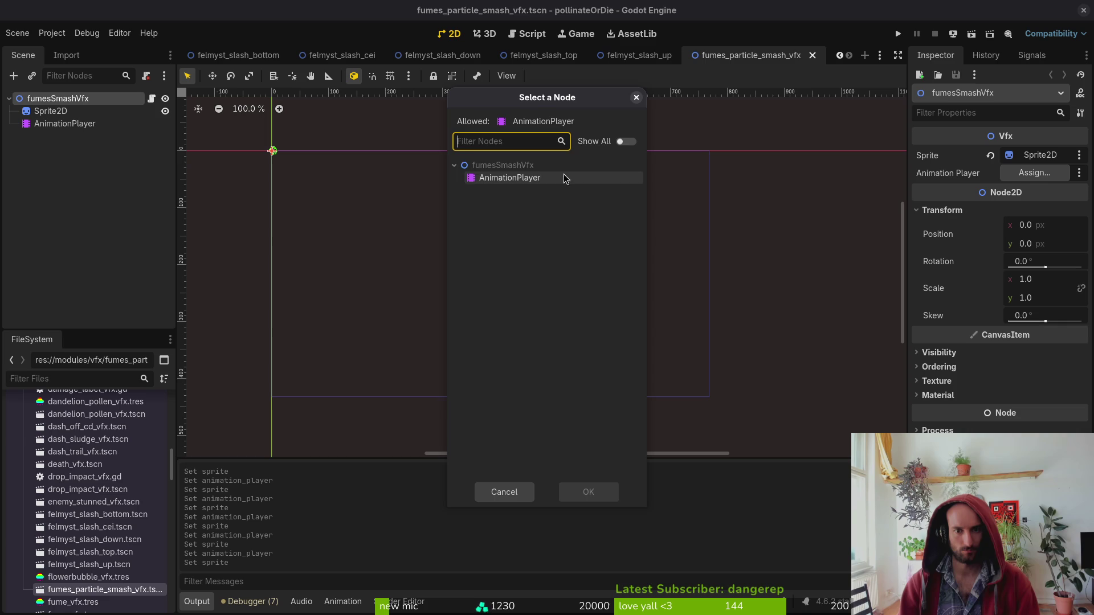
click(589, 492)
- Browse past fume_vfx and gate_uv_vision_vfx, then assign Sprite2D and AnimationPlayer in geyser_bubble_vfx
scroll(85, 512, down, 5)
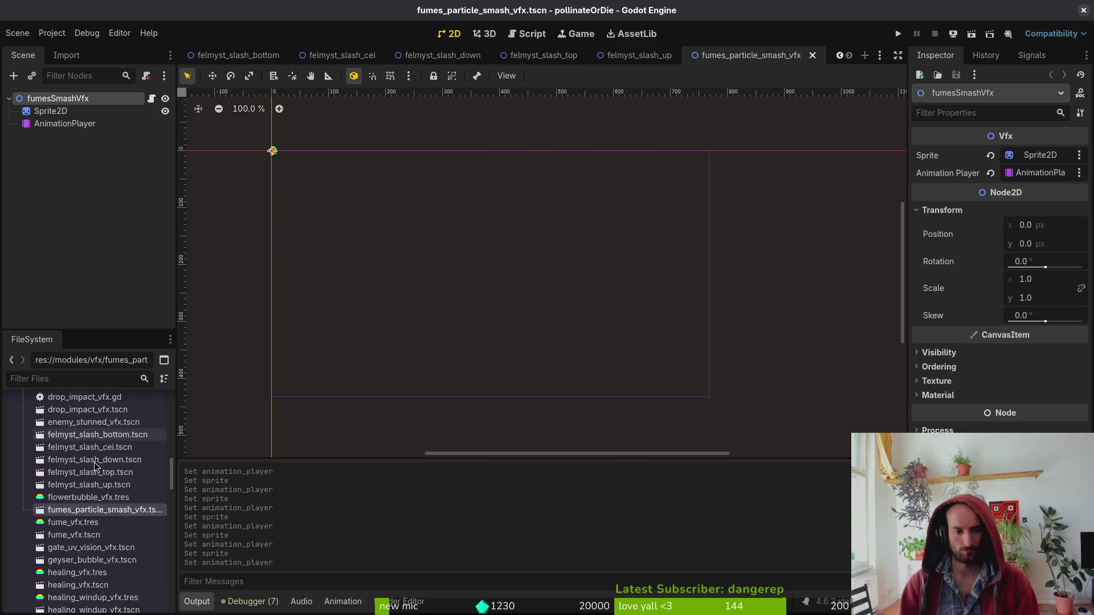
click(67, 510)
double_click(66, 523)
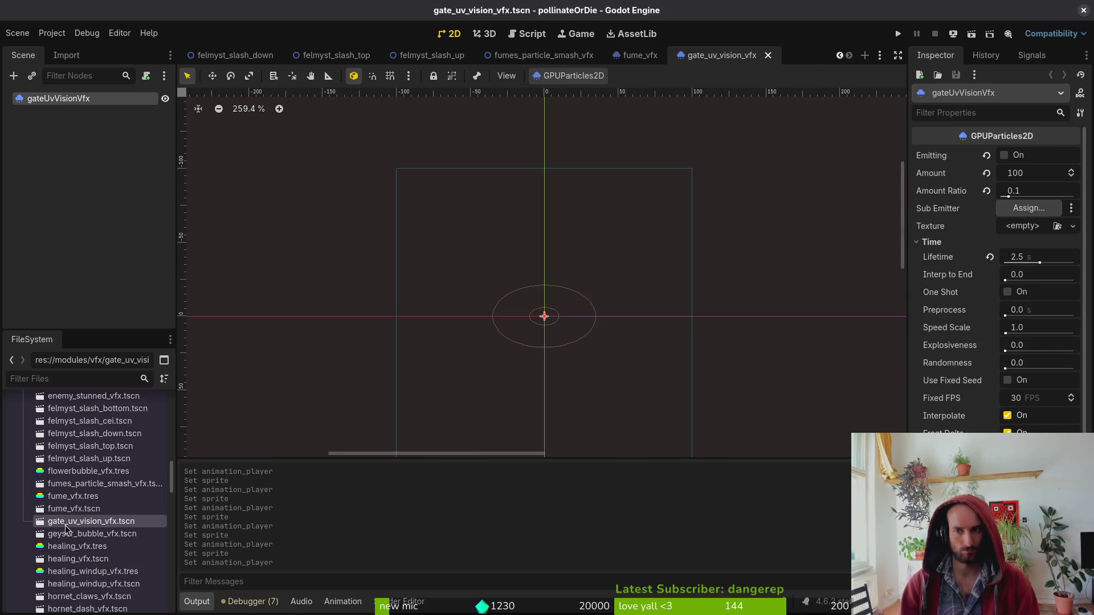
double_click(63, 539)
click(53, 98)
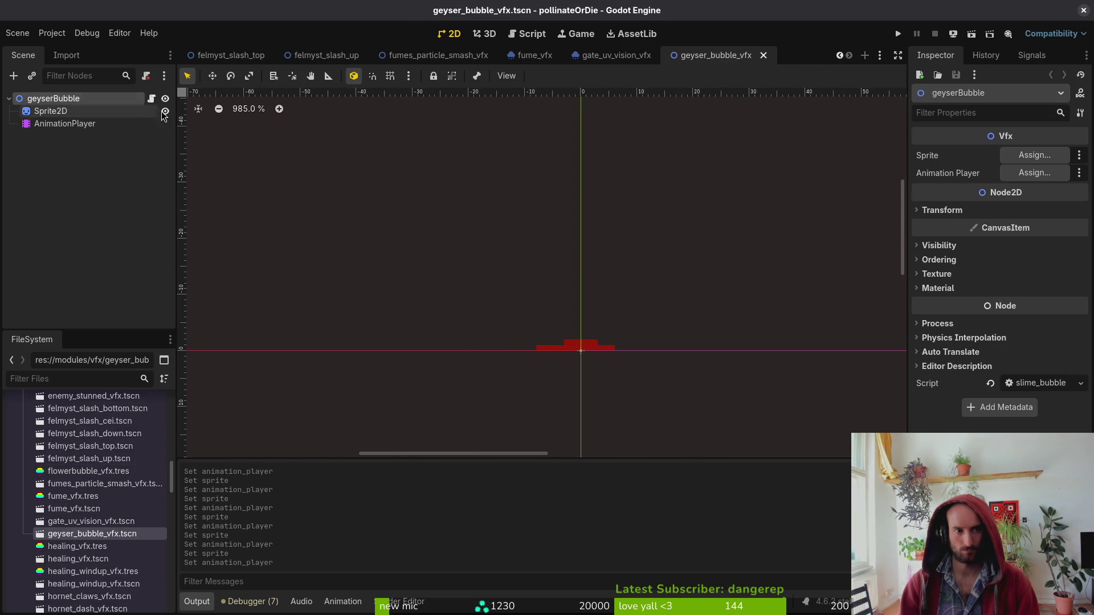
click(1035, 155)
click(581, 488)
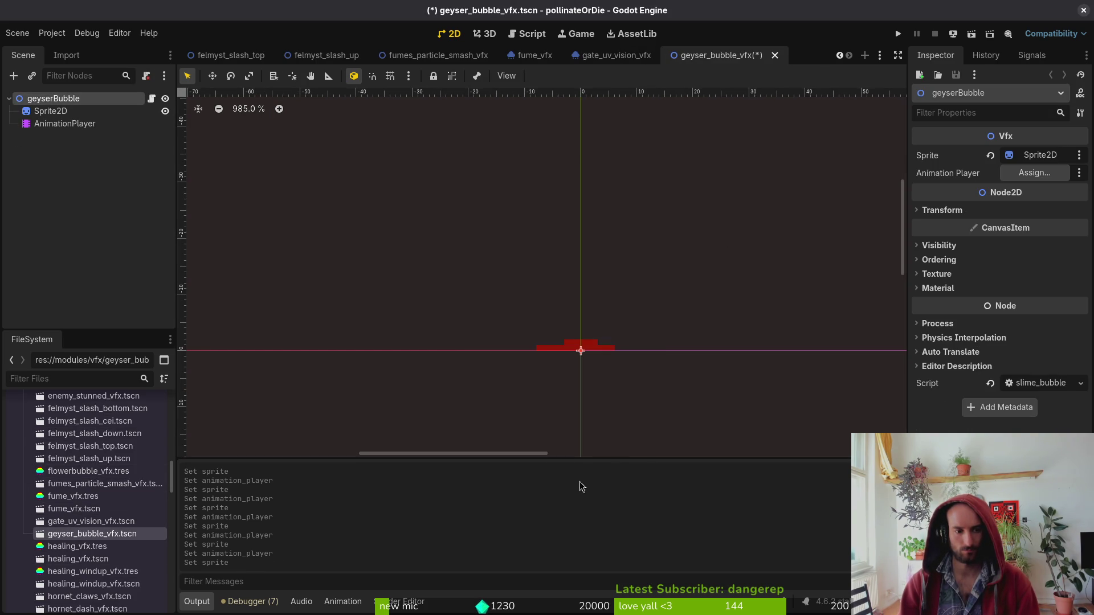
click(1035, 173)
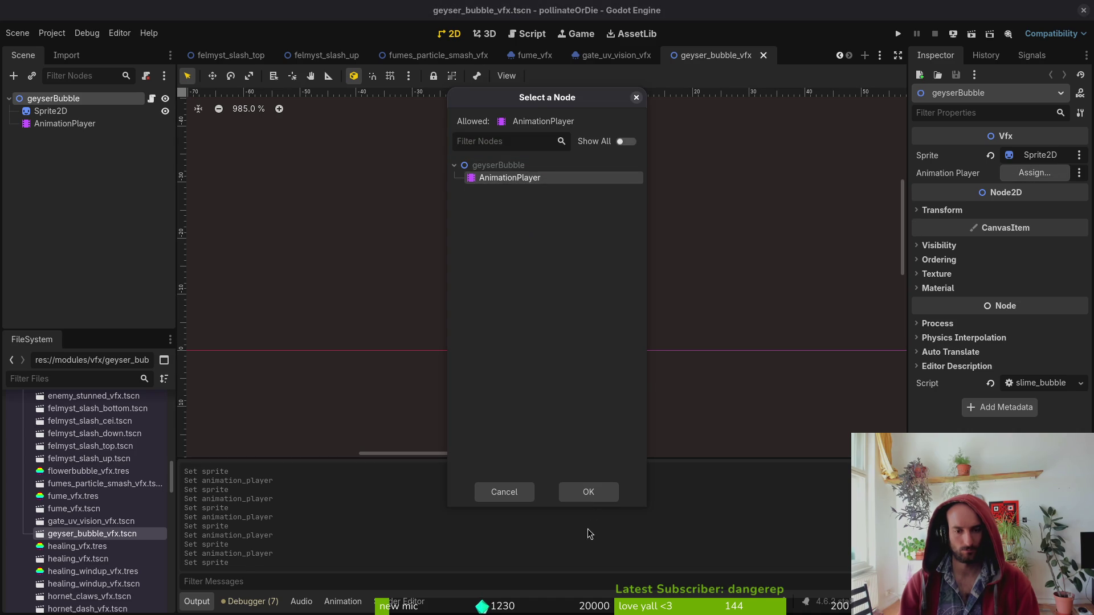
click(588, 492)
- Open healing_vfx, healing_windup_vfx, hornet_claws_vfx, hornet_dash_vfx and hornet_poison_dot_vfx in turn
double_click(80, 559)
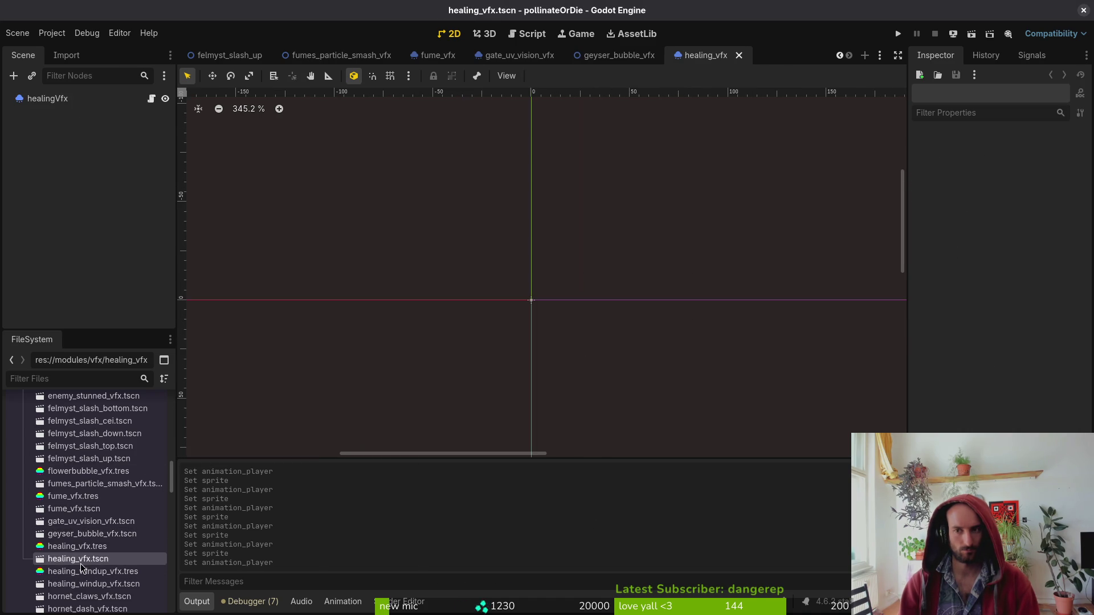
double_click(86, 584)
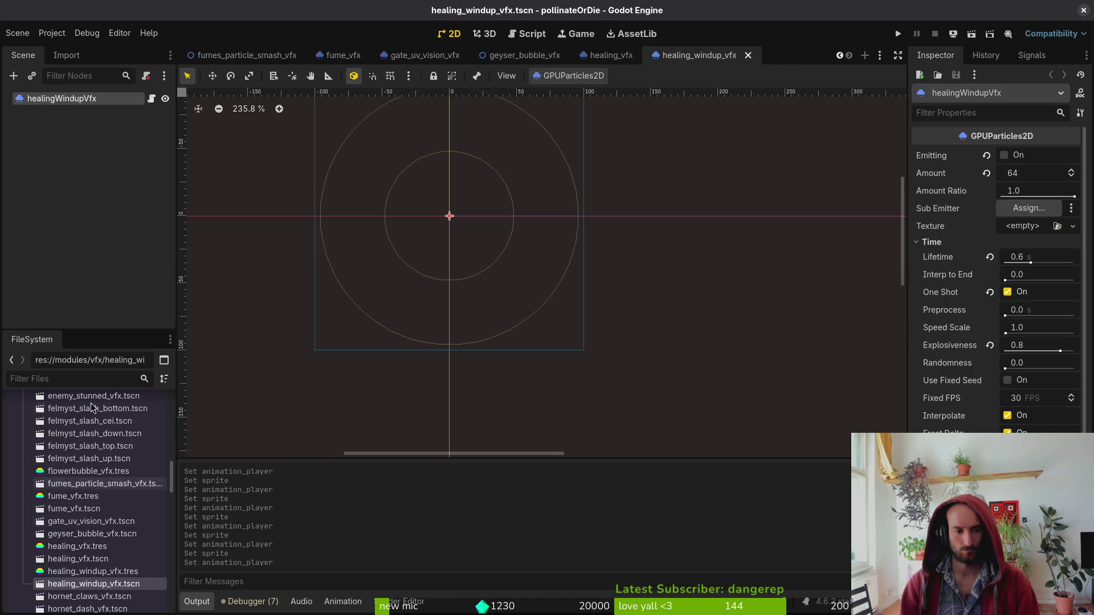
scroll(86, 478, down, 5)
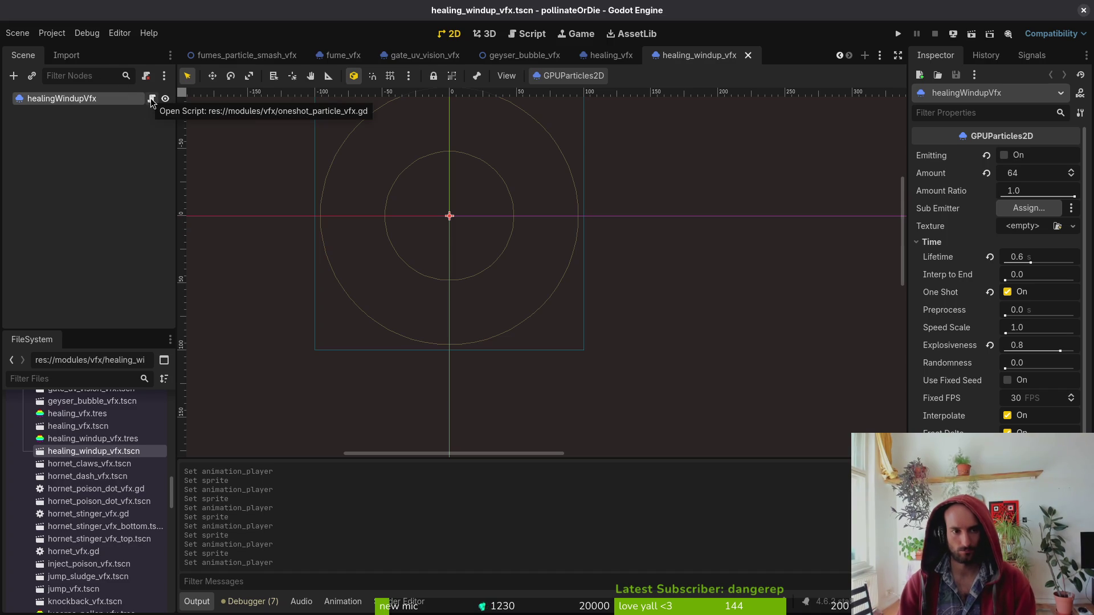
double_click(83, 469)
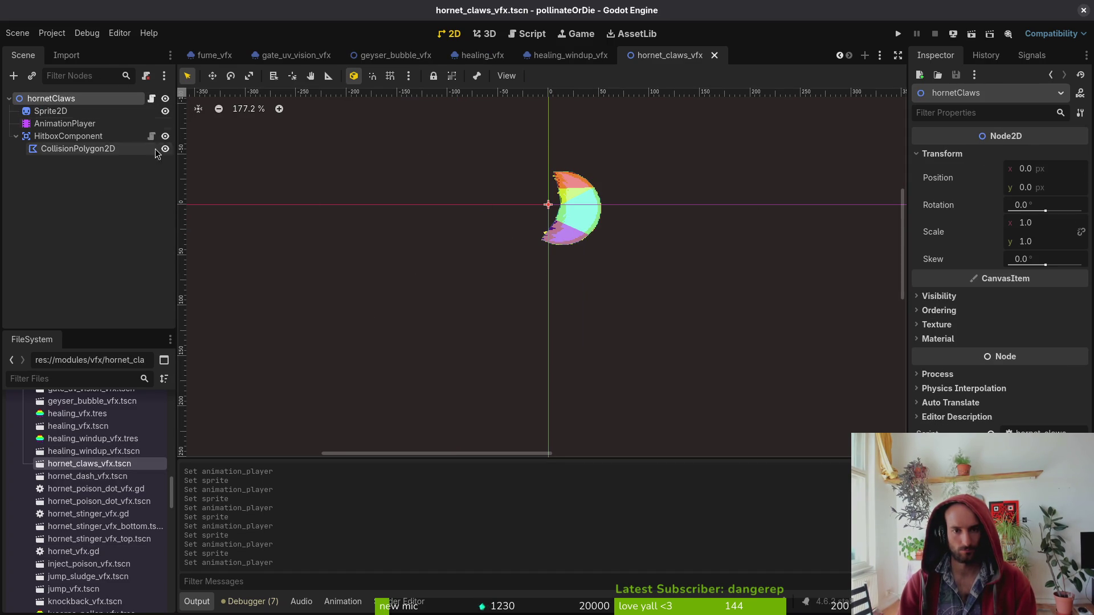
double_click(83, 479)
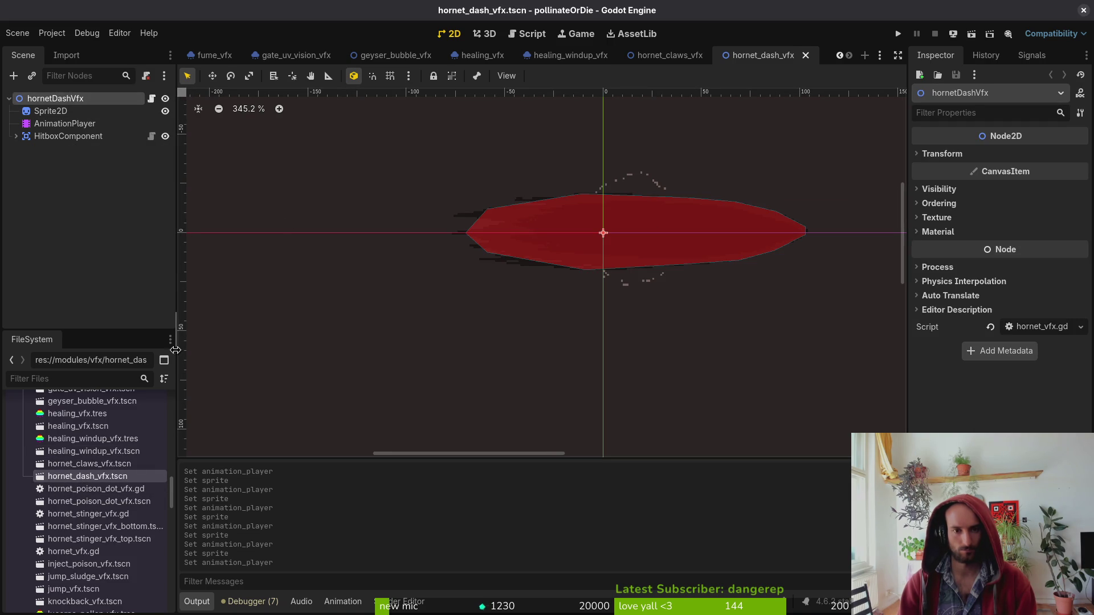
double_click(78, 503)
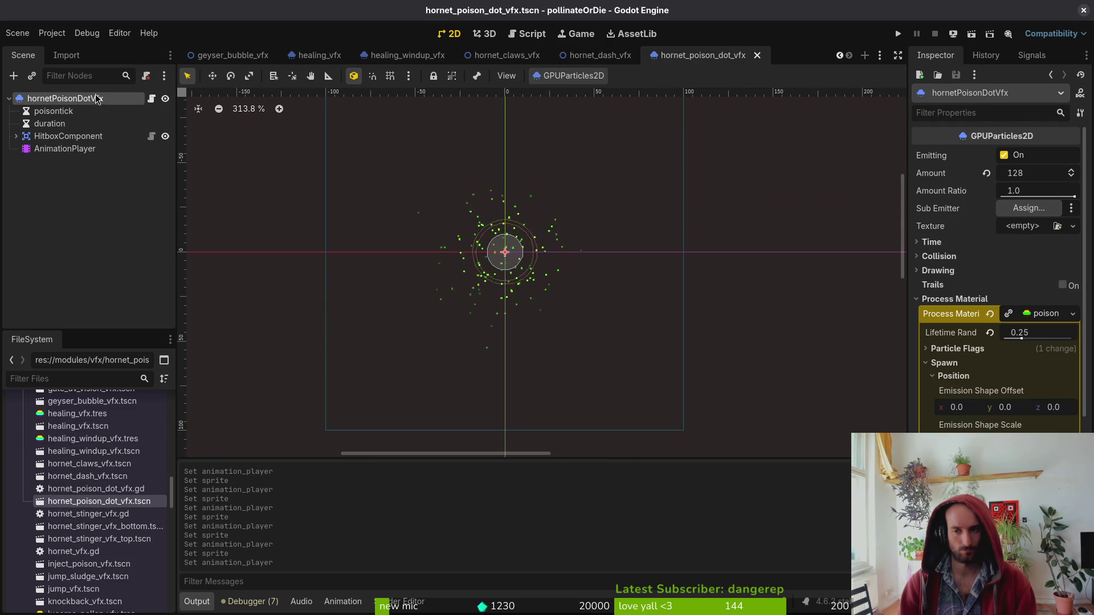
- Open the hornet_stinger bottom/top, inject_poison, jump_sludge and jump_vfx scenes in turn
double_click(85, 527)
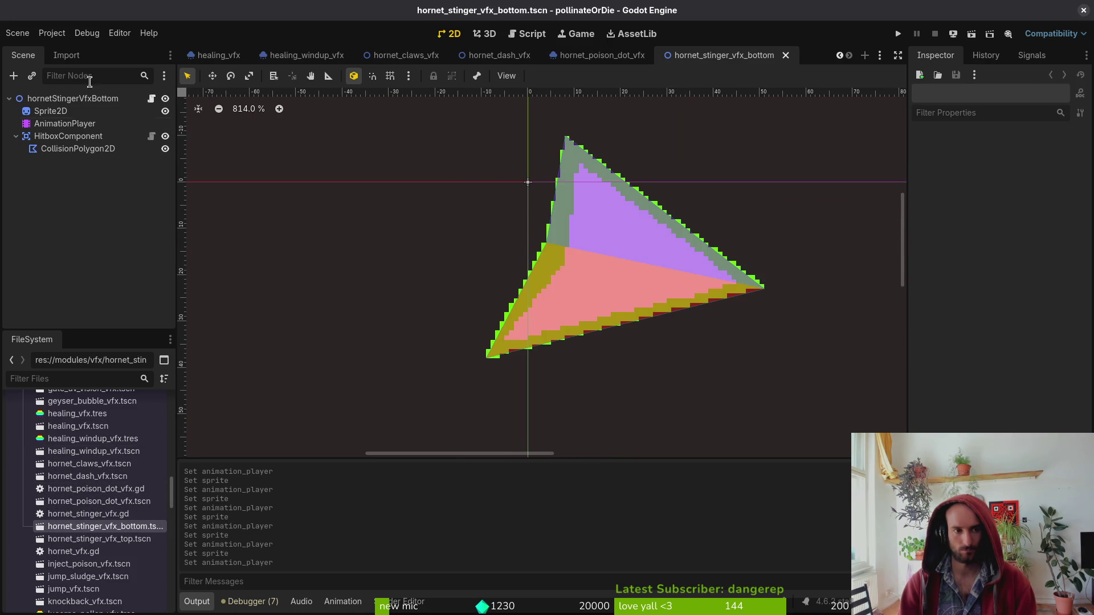
double_click(103, 539)
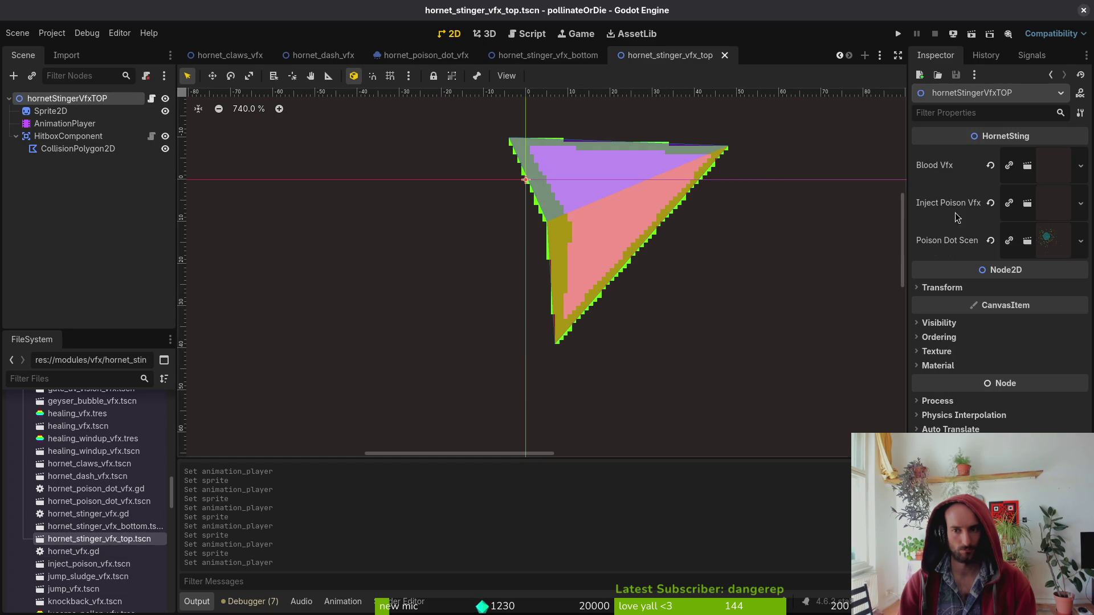
double_click(70, 564)
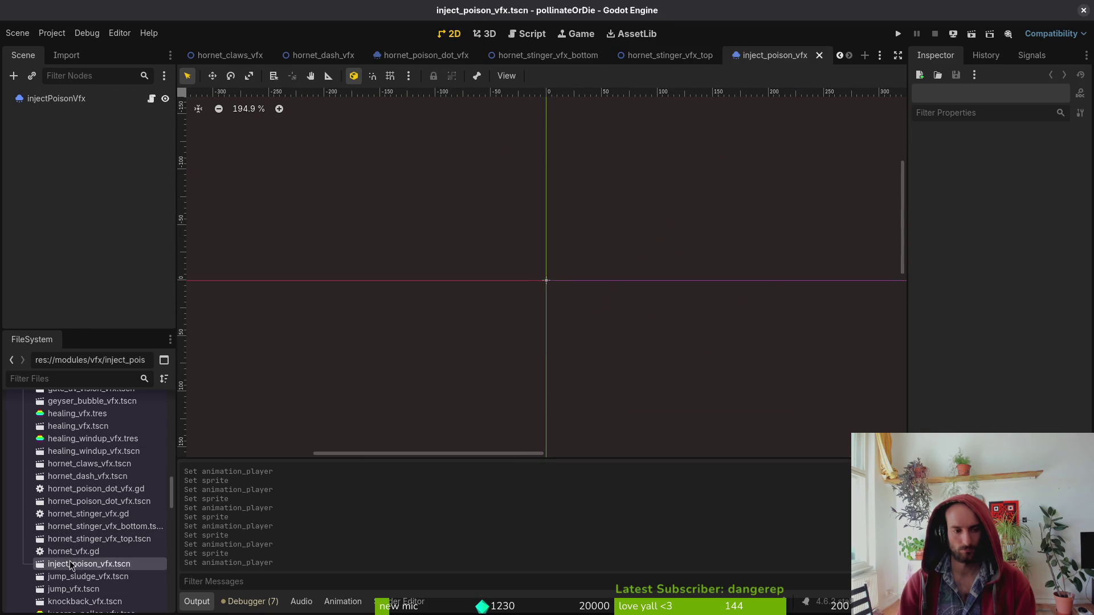
double_click(103, 576)
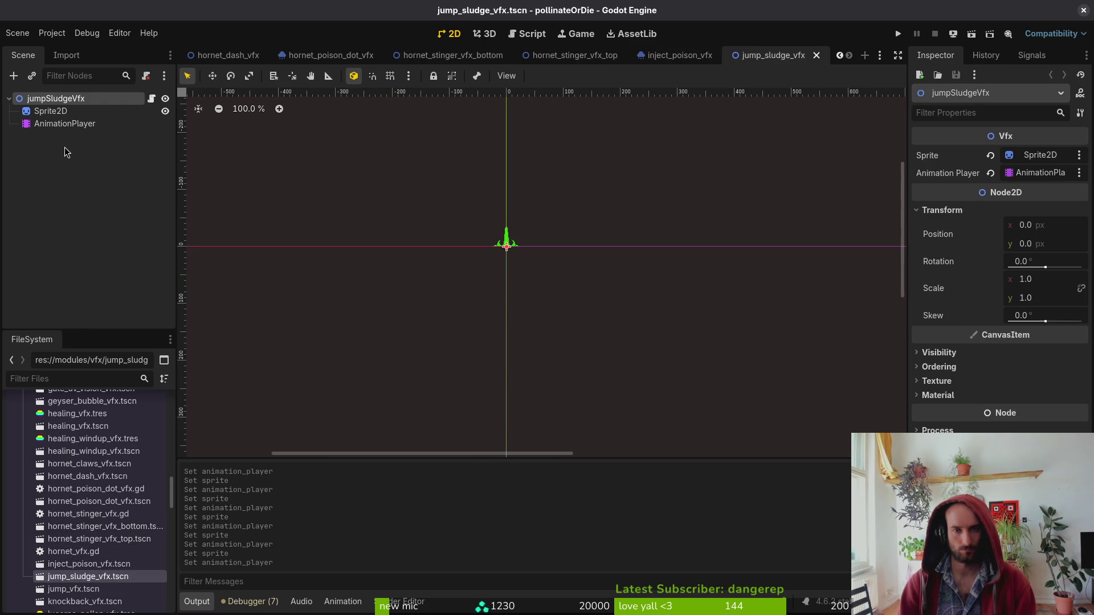
scroll(63, 531, down, 4)
double_click(77, 484)
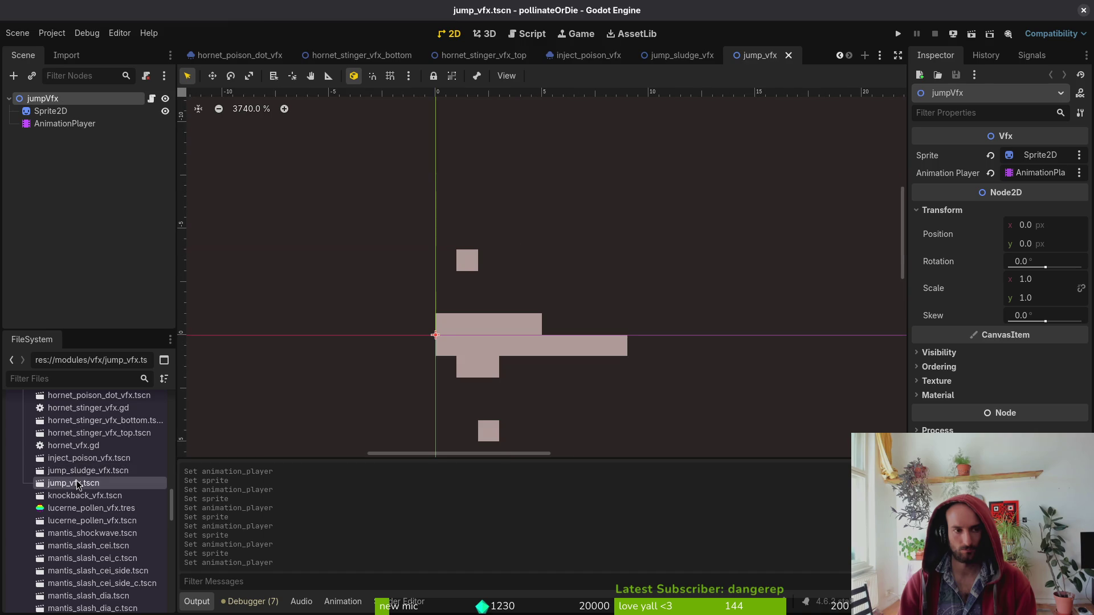
- Assign Sprite2D and AnimationPlayer in knockback_vfx, then open lucerne_pollen_vfx and mantis_shockwave
double_click(85, 495)
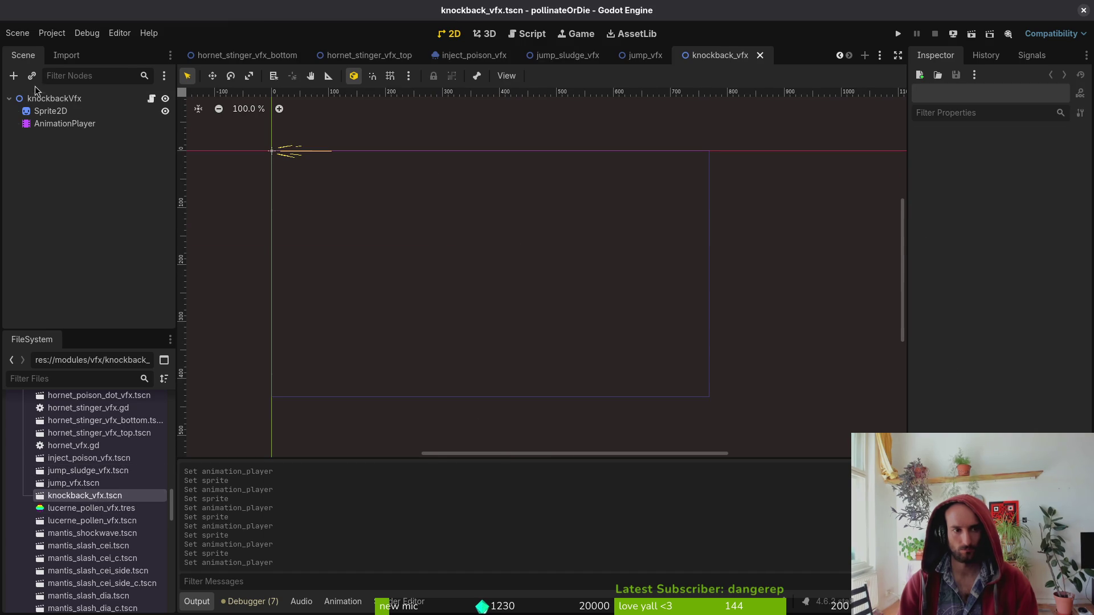
click(51, 99)
click(1034, 155)
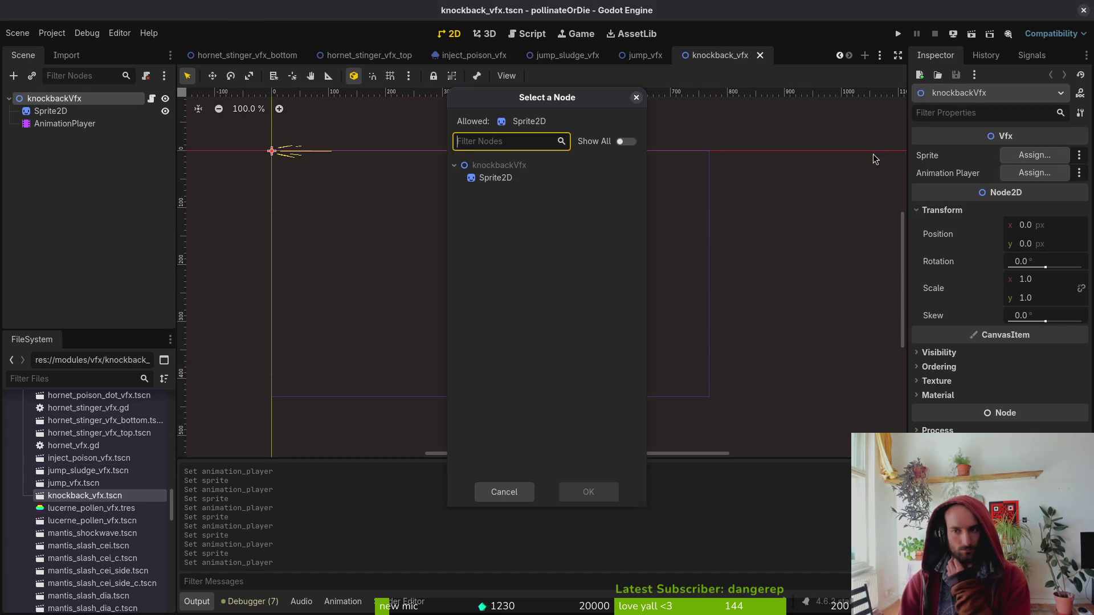
click(528, 178)
click(588, 492)
click(1034, 173)
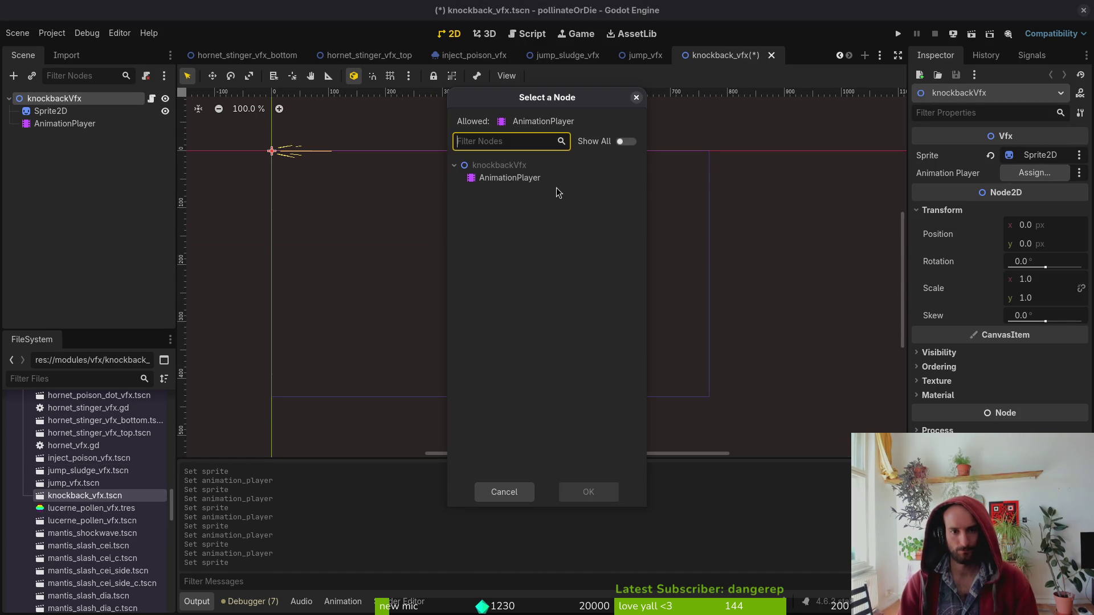
click(547, 178)
click(589, 493)
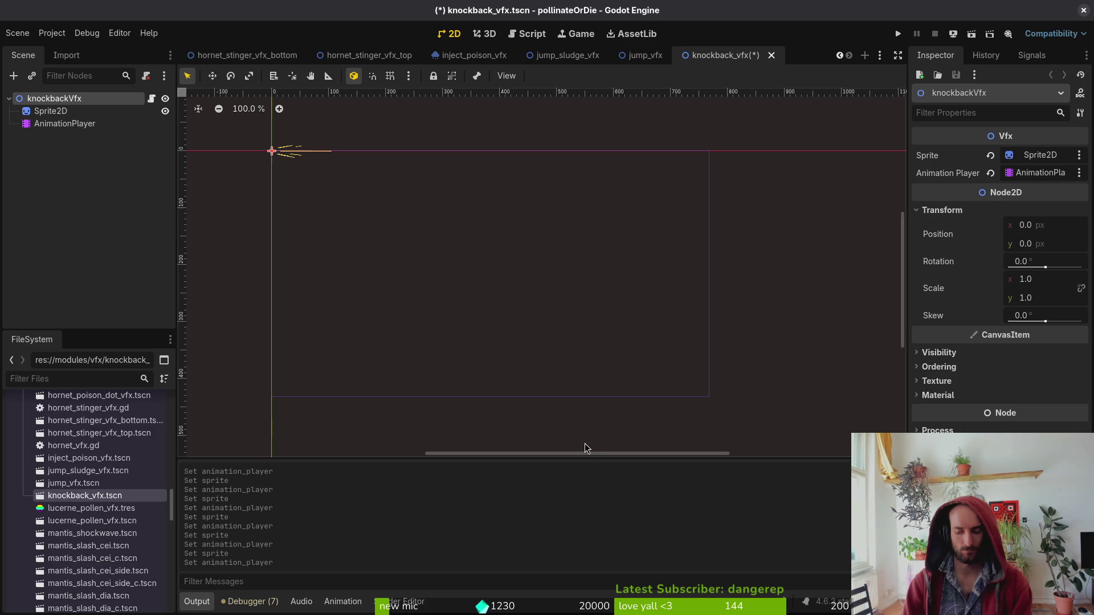
double_click(64, 520)
double_click(70, 533)
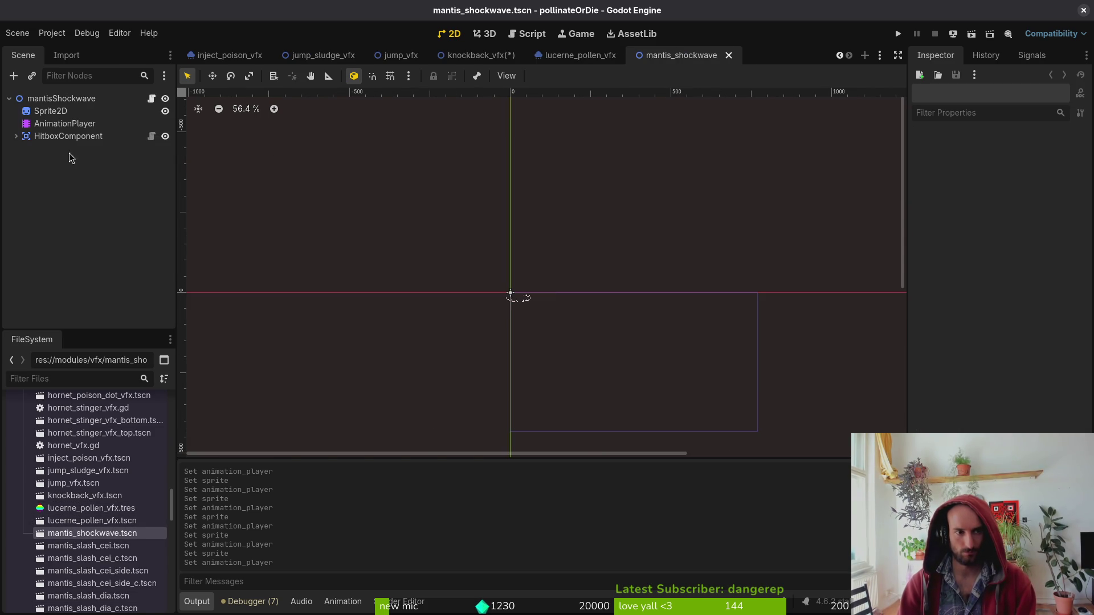
- Begin assigning mantis_shockwave's Sprite export, cancel, and preview the Sprite2D texture instead
click(62, 99)
click(1034, 155)
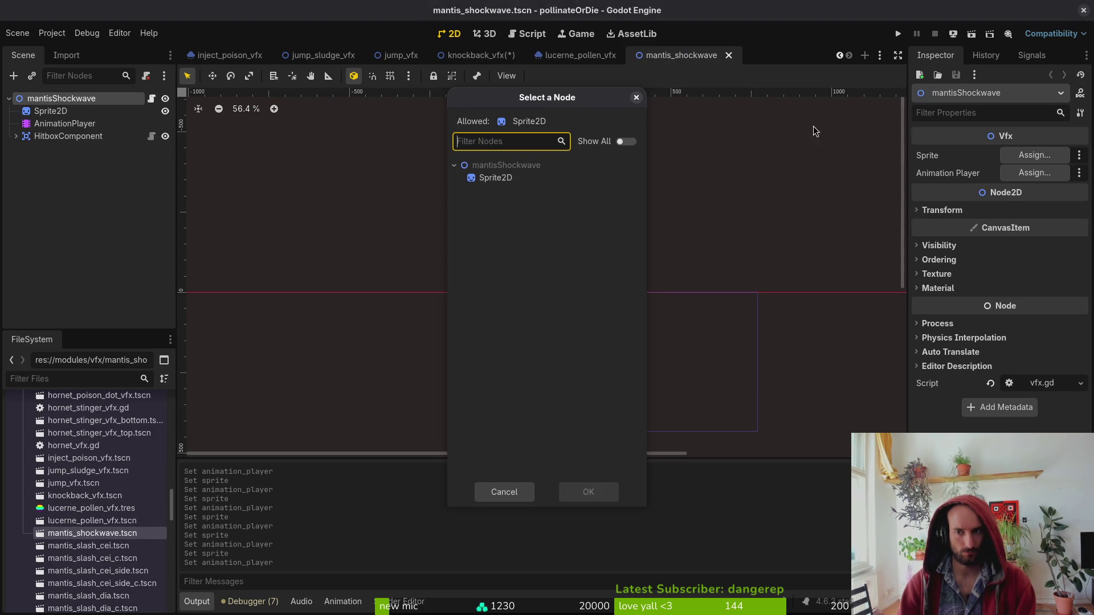
click(504, 179)
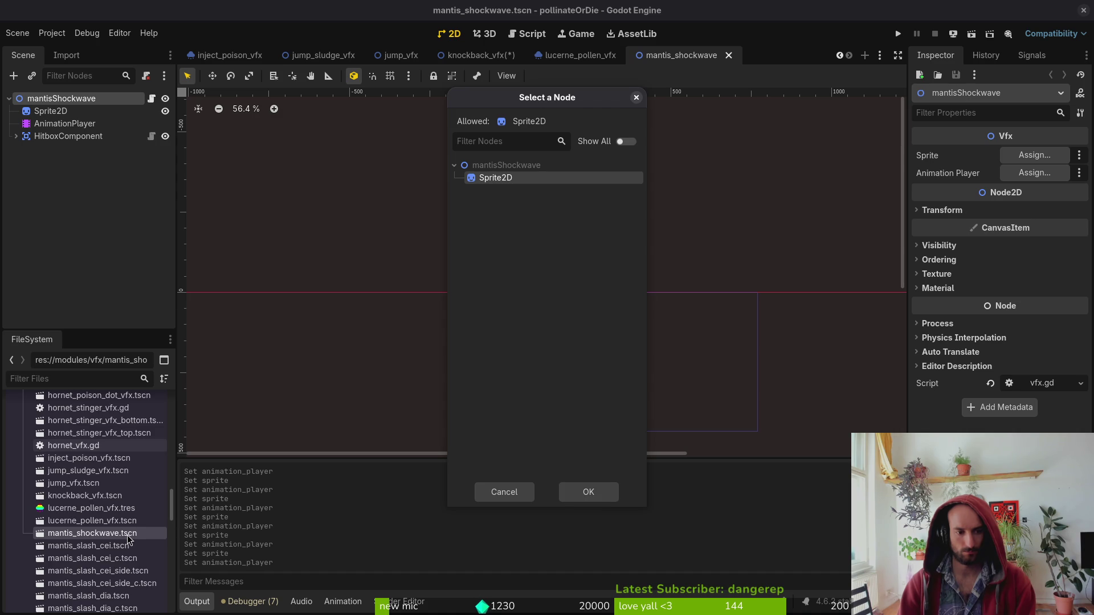
key(Escape)
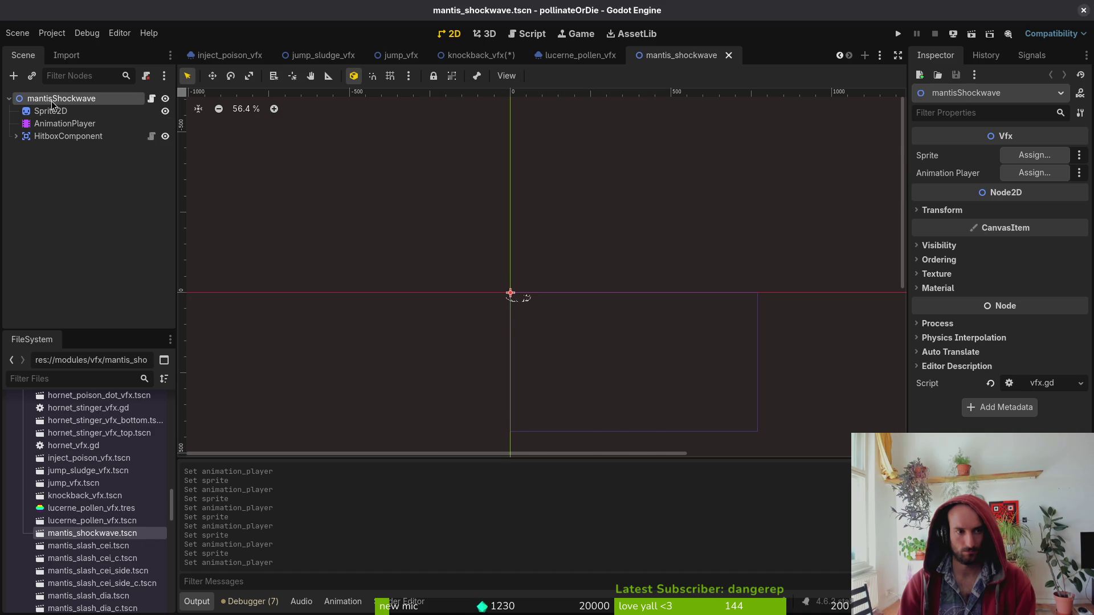
click(51, 110)
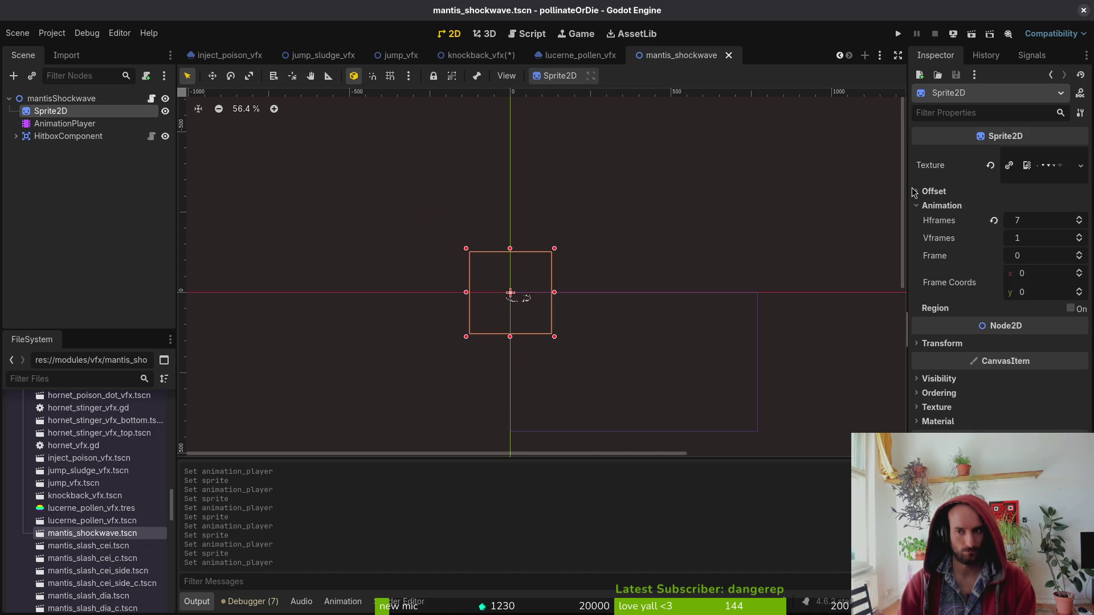
click(1040, 166)
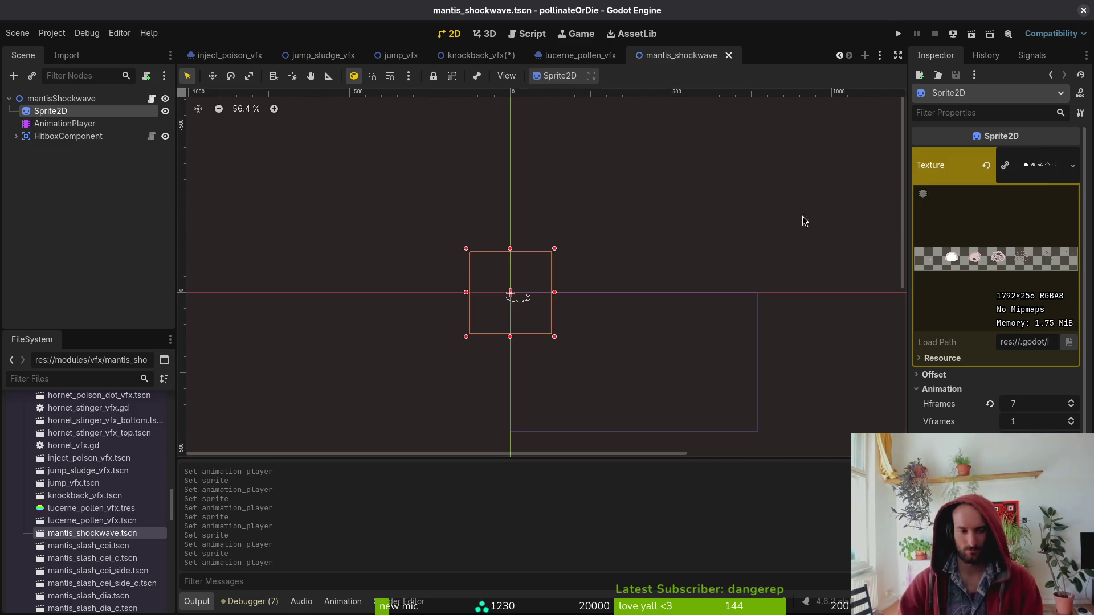
click(99, 538)
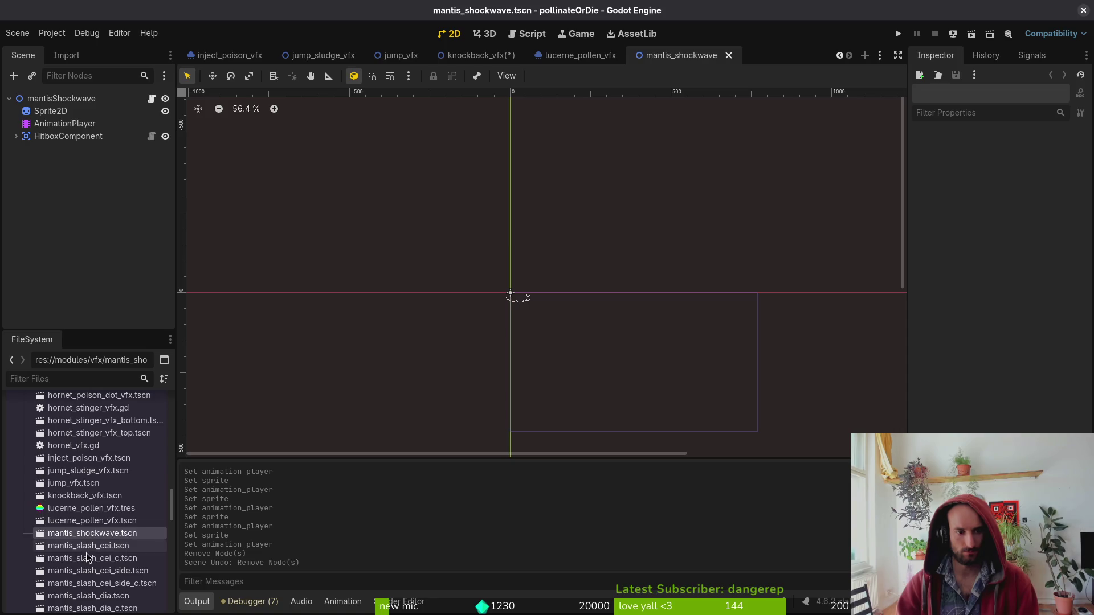
- Delete mantis_shockwave.tscn from the vfx folder
right_click(122, 539)
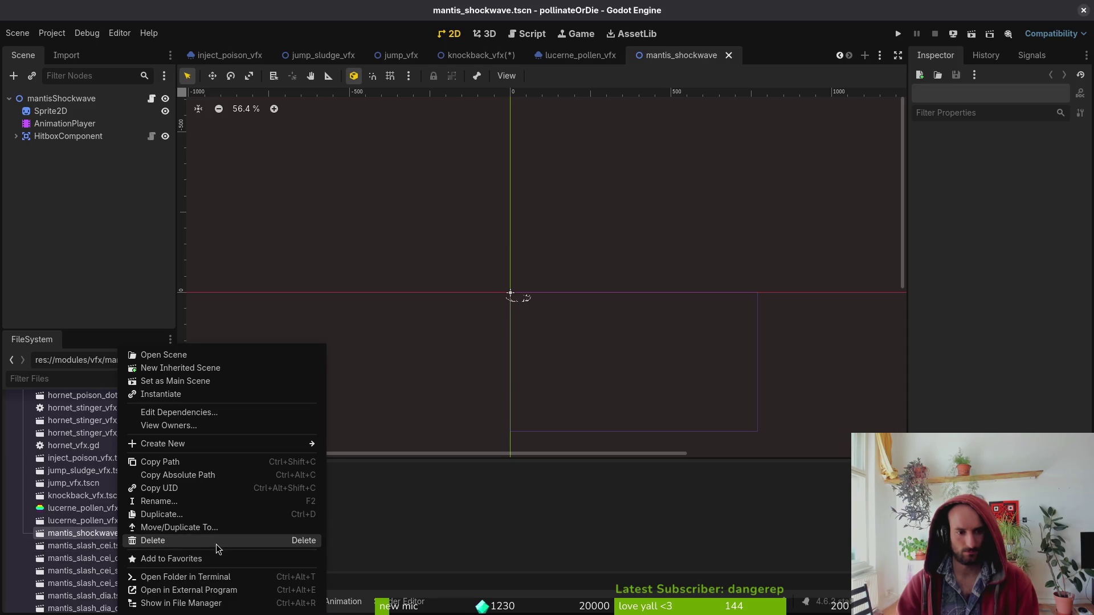
click(236, 542)
click(634, 361)
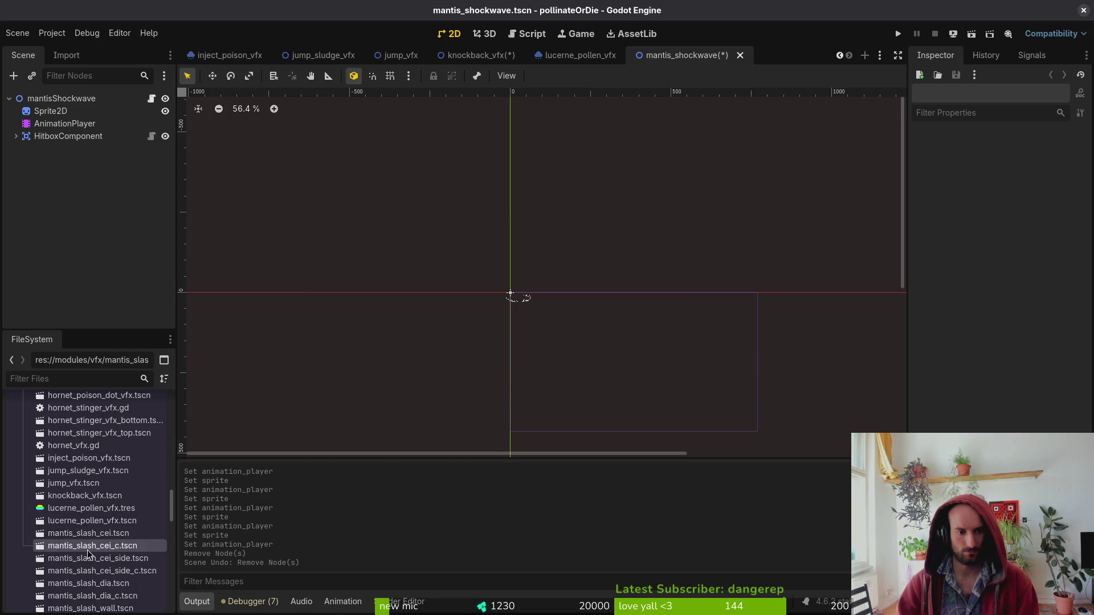
- In mantis_slash_cei, assign Sprite2D as the Sprite export and AnimationPlayer as the Animation Player export
double_click(103, 535)
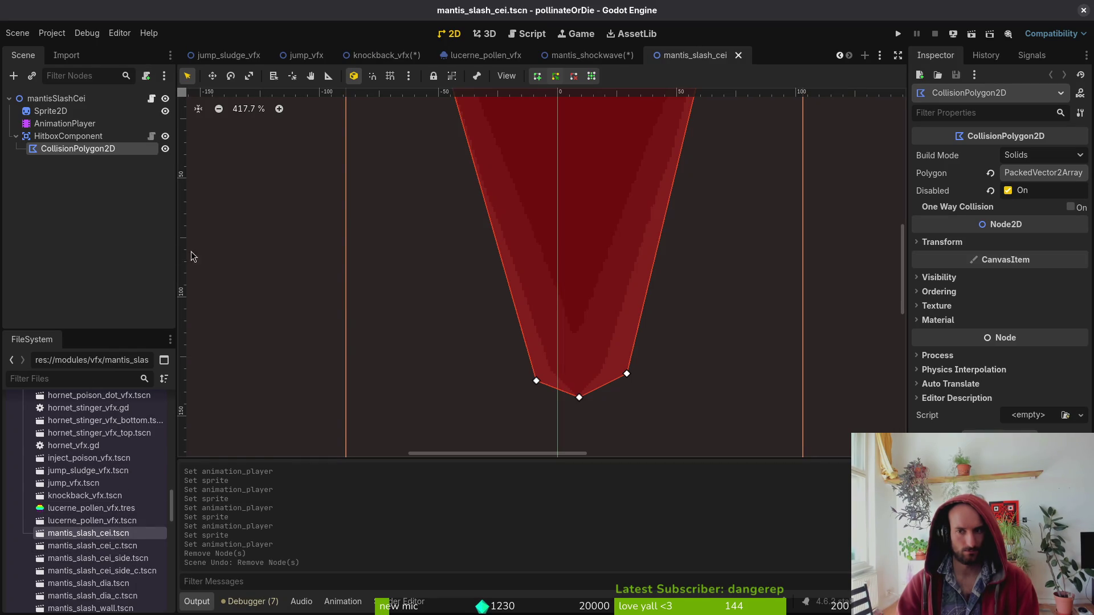
click(56, 98)
click(1034, 155)
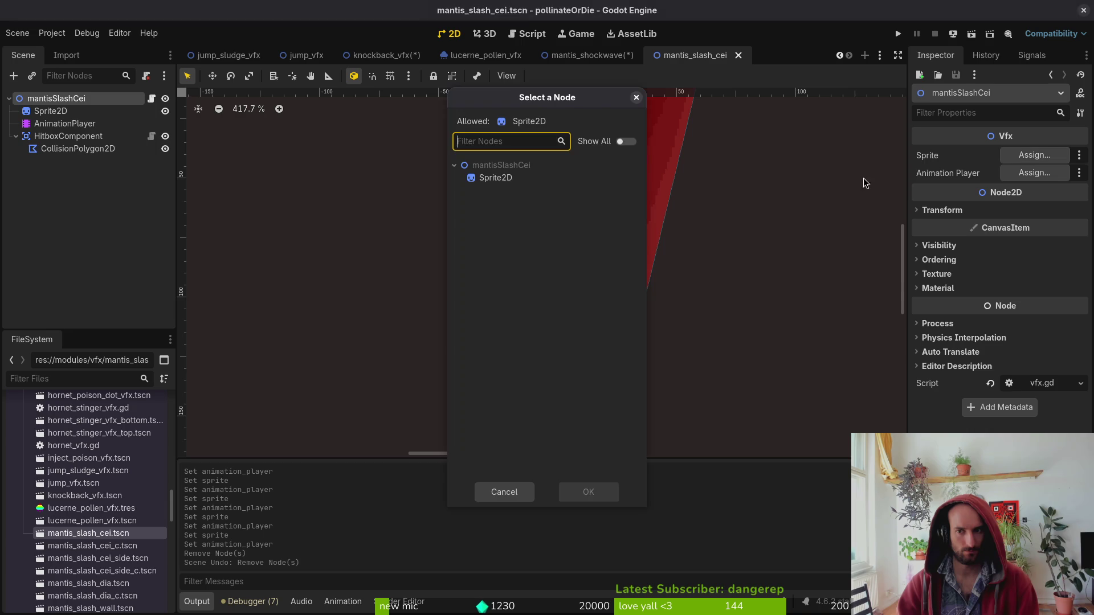
click(573, 495)
click(1034, 173)
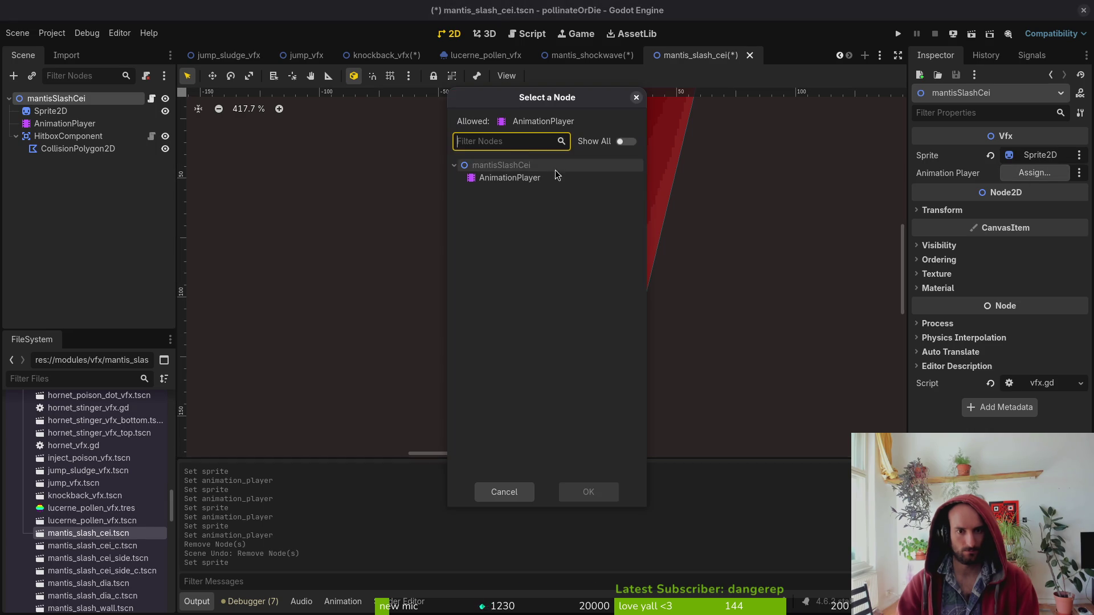
click(581, 495)
- Assign Sprite2D and AnimationPlayer to mantis_slash_cei_c's Vfx exports and save the scene
double_click(95, 546)
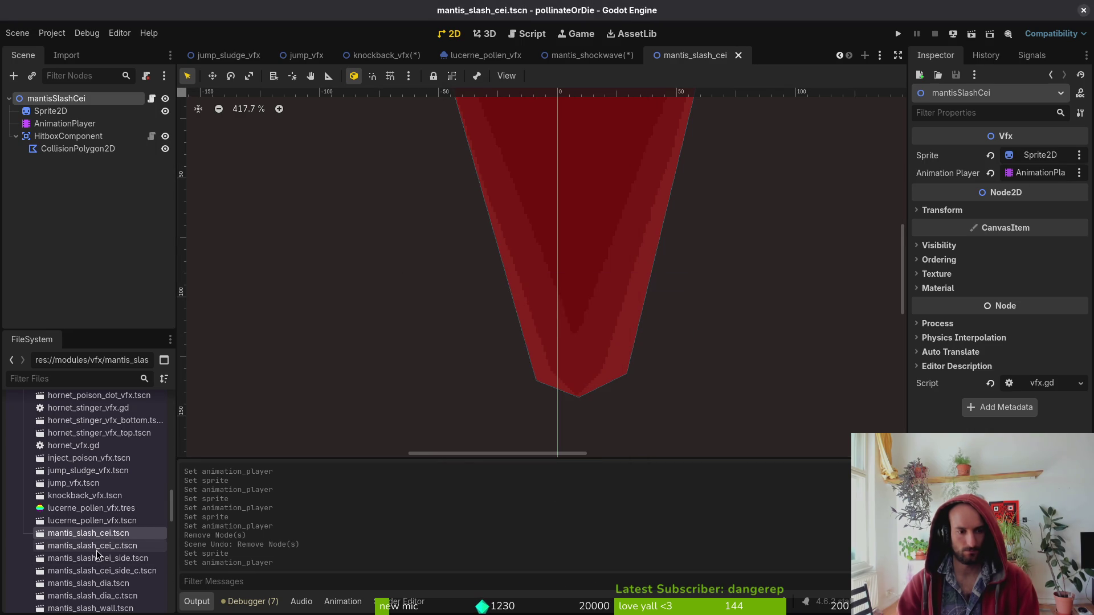
click(67, 100)
click(1035, 155)
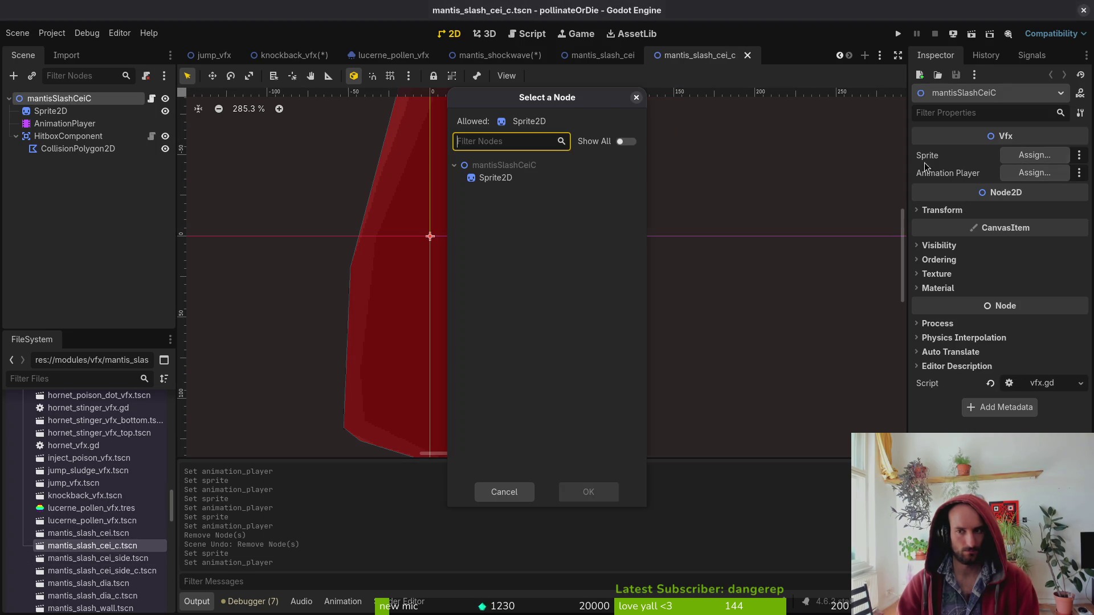
click(579, 500)
click(1035, 173)
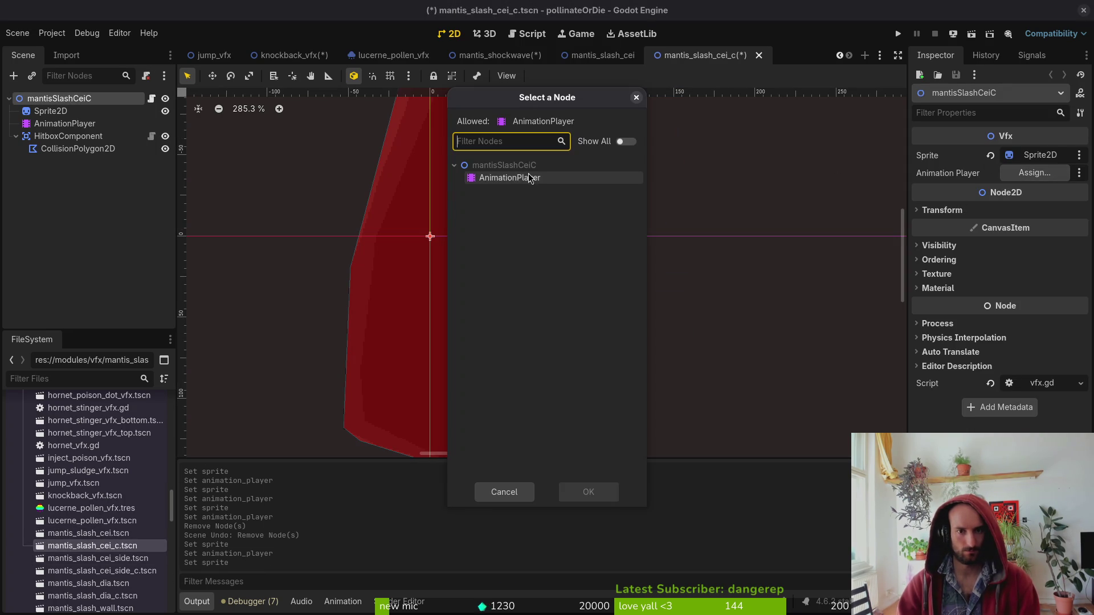
click(589, 493)
key(ctrl+s)
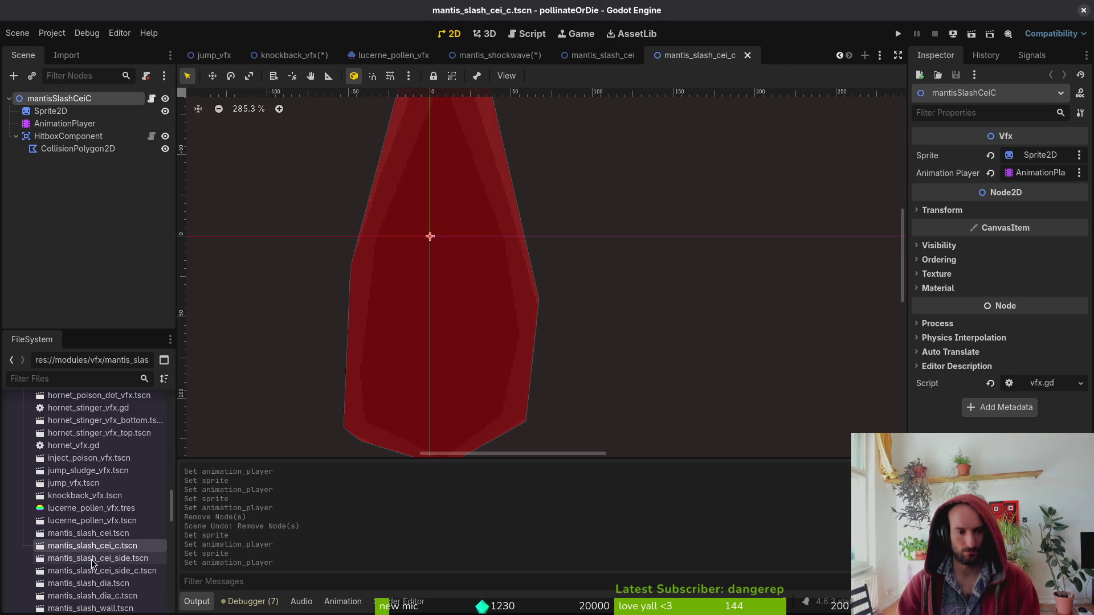
- Assign Sprite2D and AnimationPlayer to mantis_slash_cei_side's Sprite and Animation Player exports
double_click(92, 559)
click(60, 98)
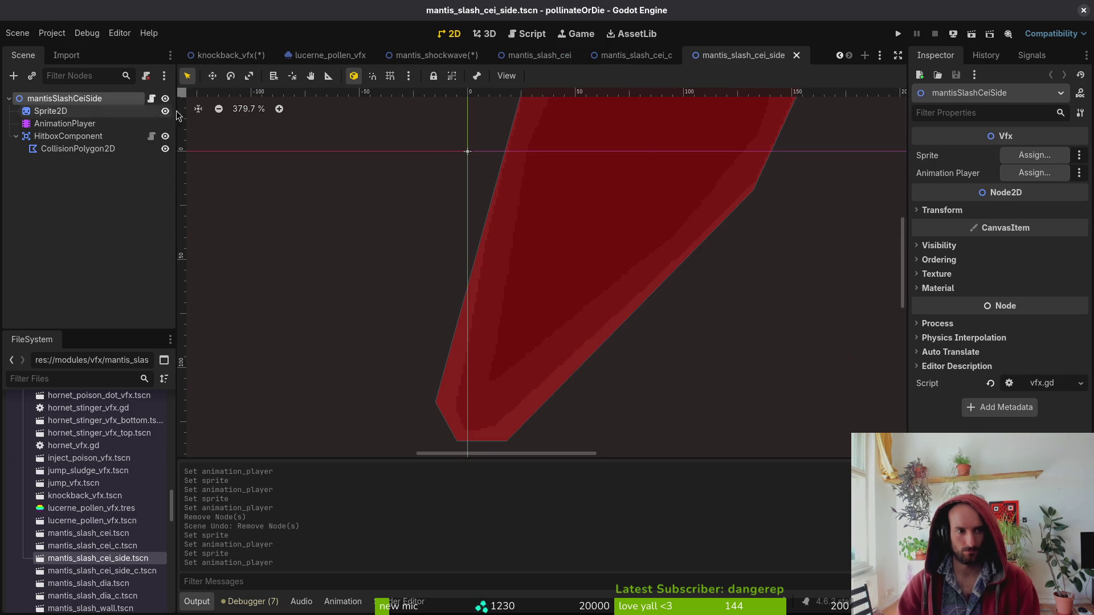
click(1035, 155)
click(454, 165)
click(487, 177)
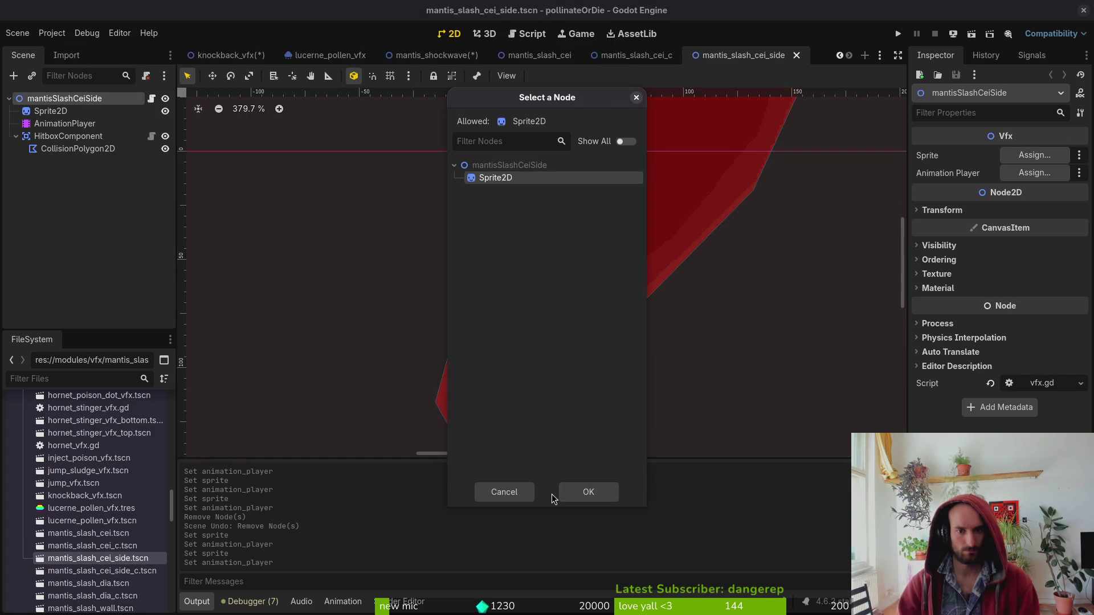
click(587, 492)
click(1034, 173)
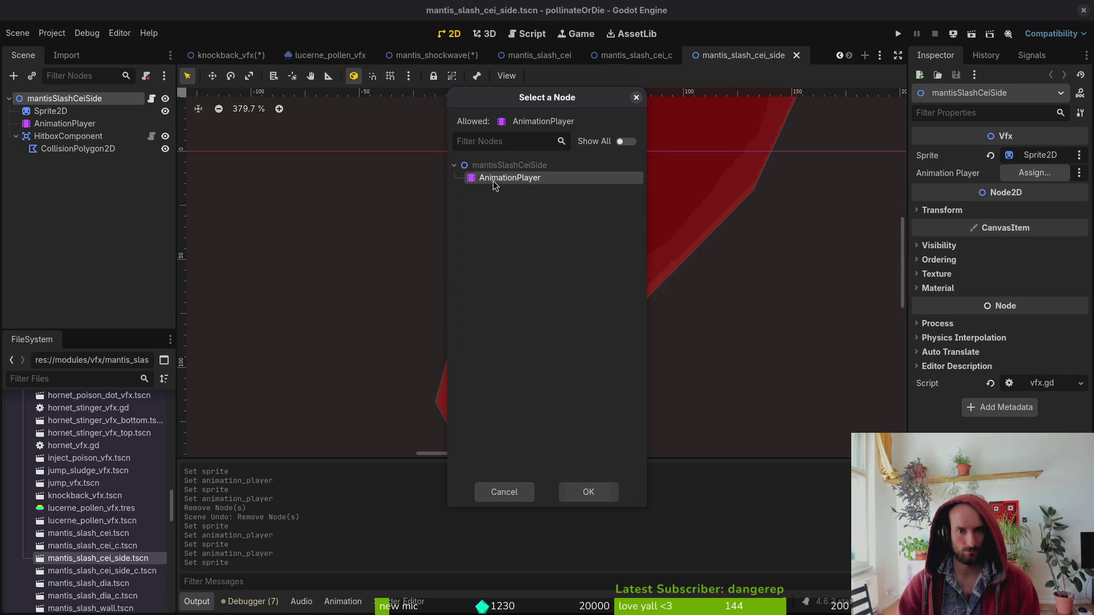
click(588, 492)
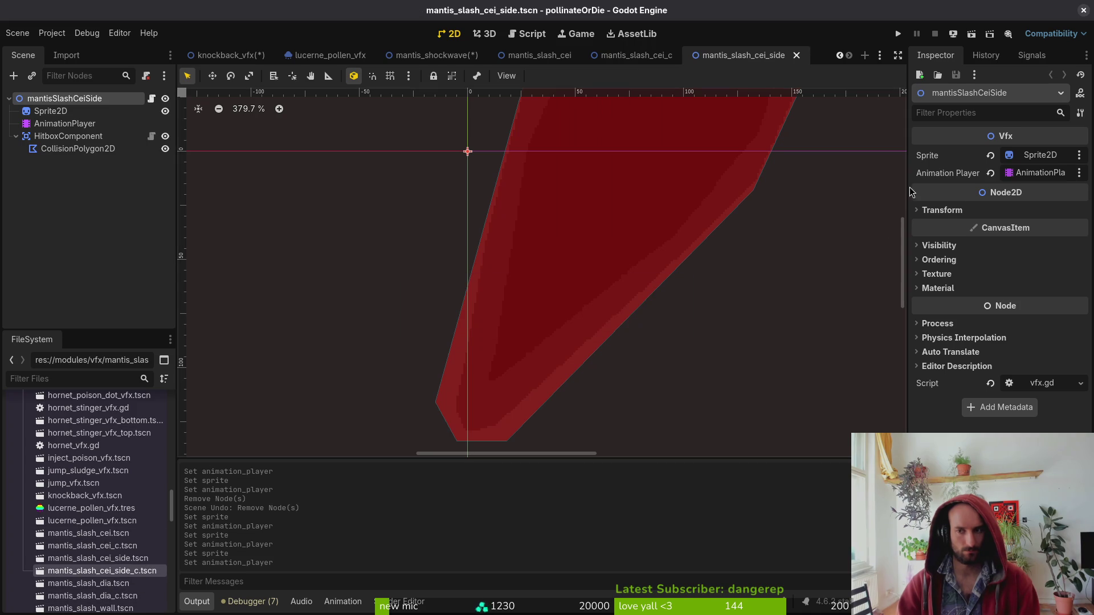
- Assign Sprite2D and AnimationPlayer to mantis_slash_dia's Vfx exports and save the scene
click(112, 584)
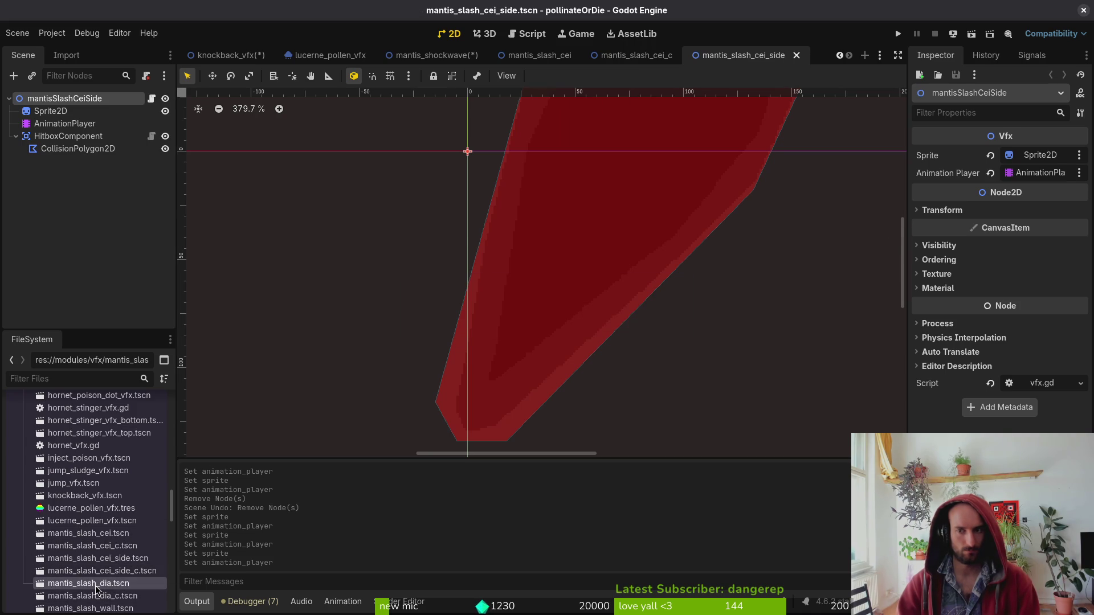
double_click(96, 590)
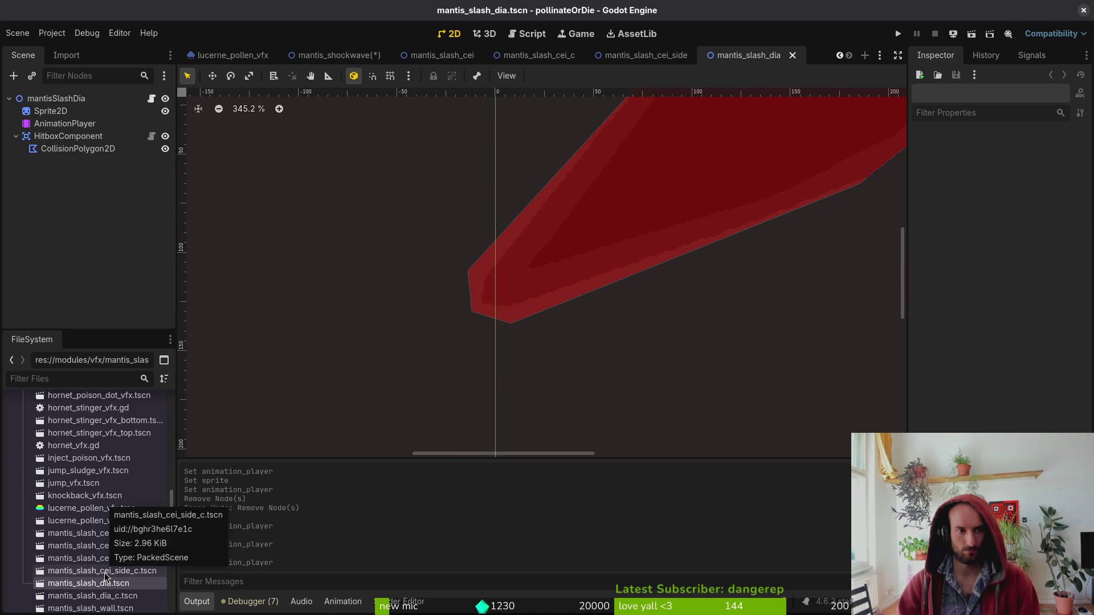
click(56, 98)
click(1034, 155)
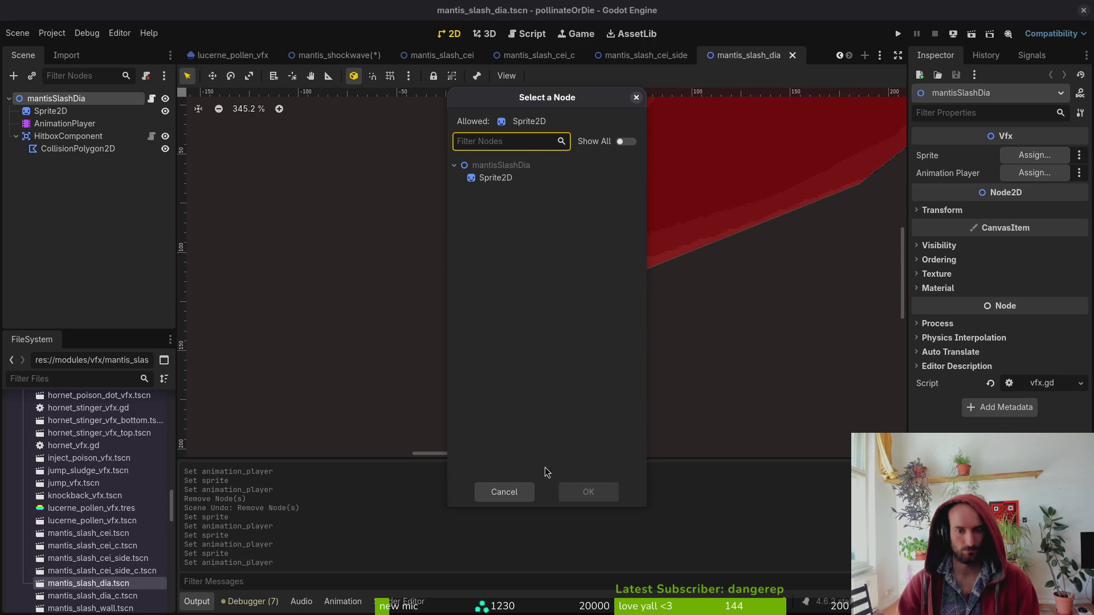
click(496, 178)
click(587, 490)
click(1034, 173)
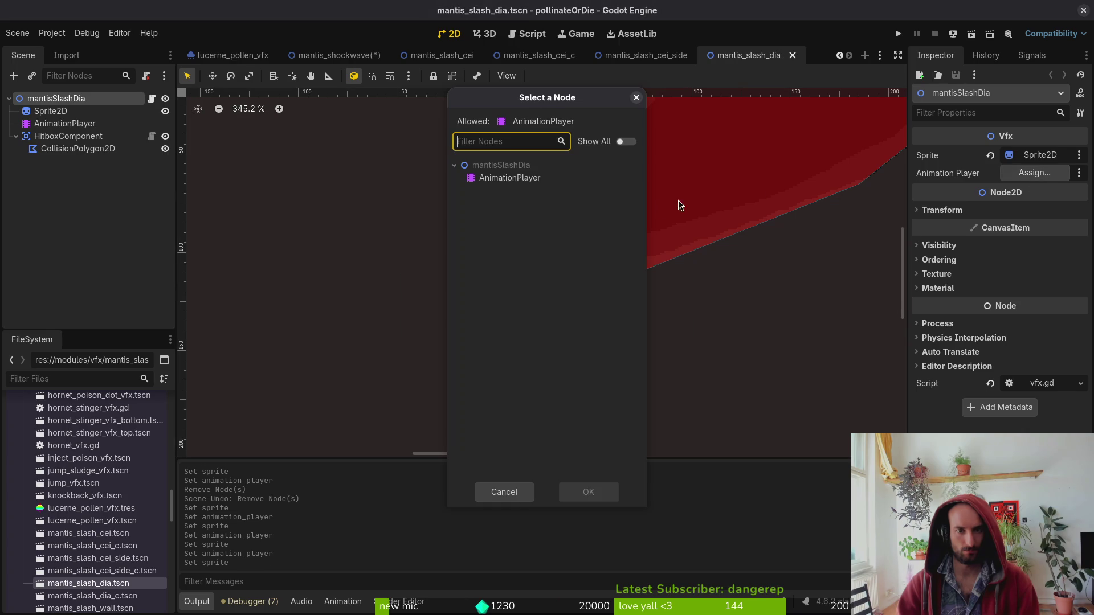
click(500, 178)
click(579, 490)
key(ctrl+s)
- Assign Sprite2D and AnimationPlayer to mantis_slash_cei_side_c's Vfx exports and save it
double_click(84, 573)
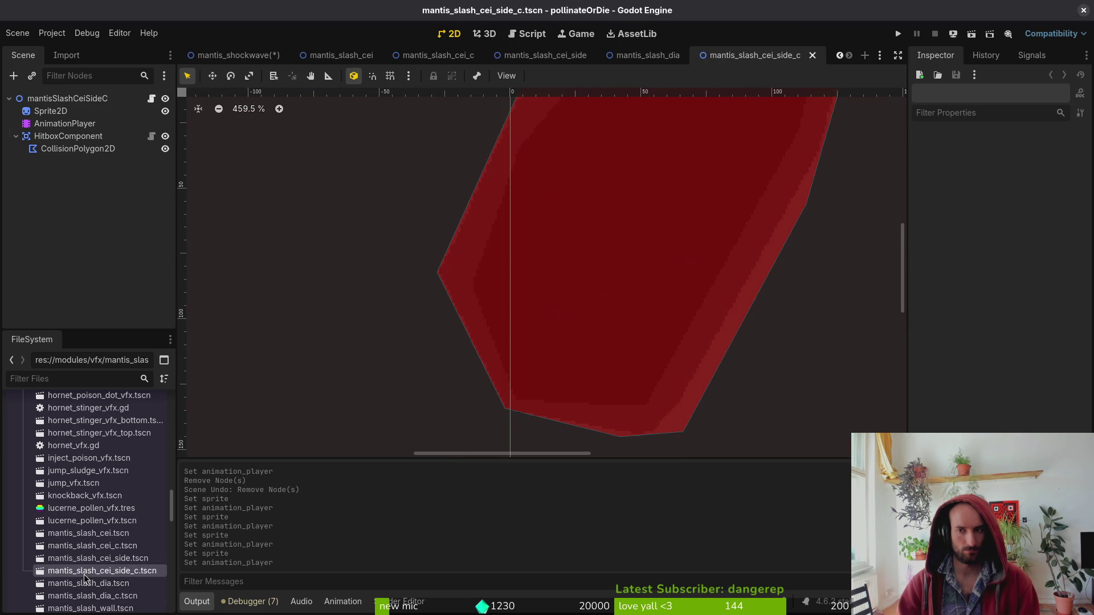
click(70, 99)
click(1034, 155)
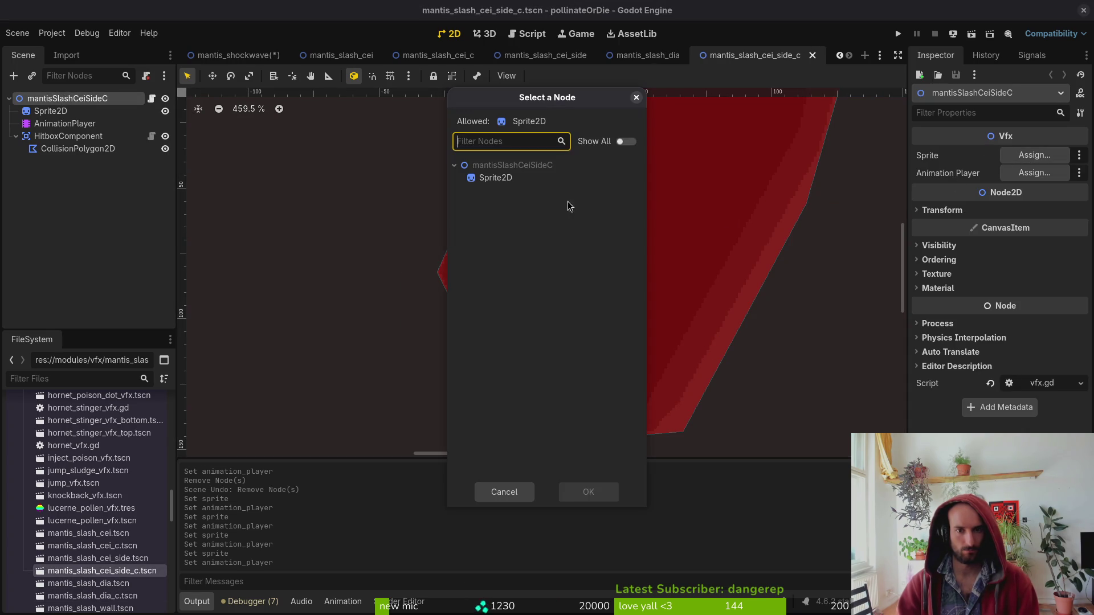
click(578, 490)
key(ctrl+s)
click(1034, 173)
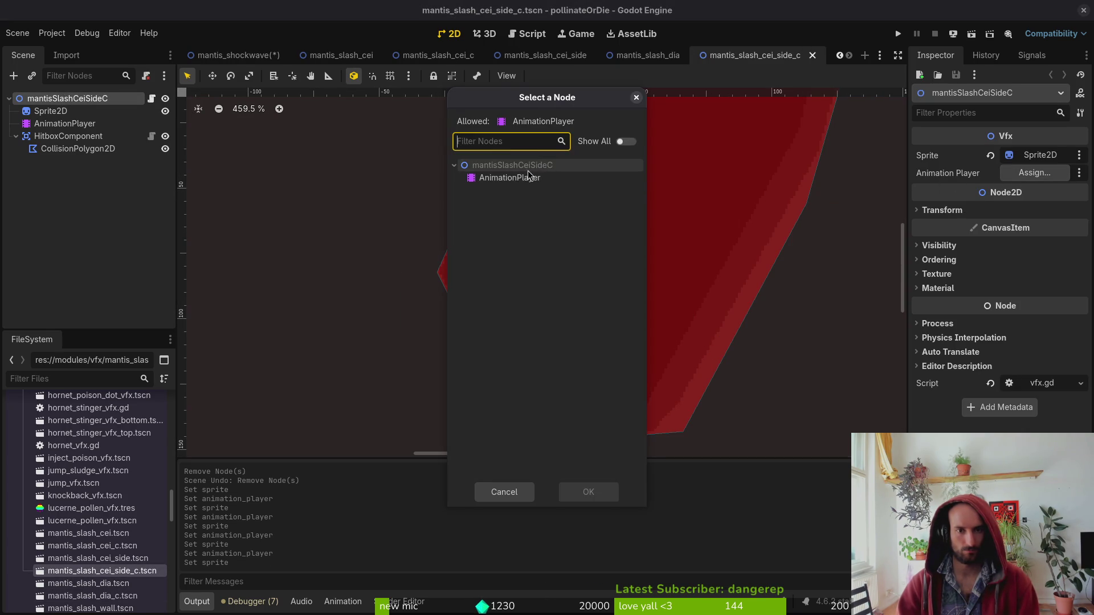
click(588, 491)
key(ctrl+s)
- Reopen mantis_slash_cei_side, mantis_slash_cei_c and mantis_slash_dia to check their exports
double_click(98, 559)
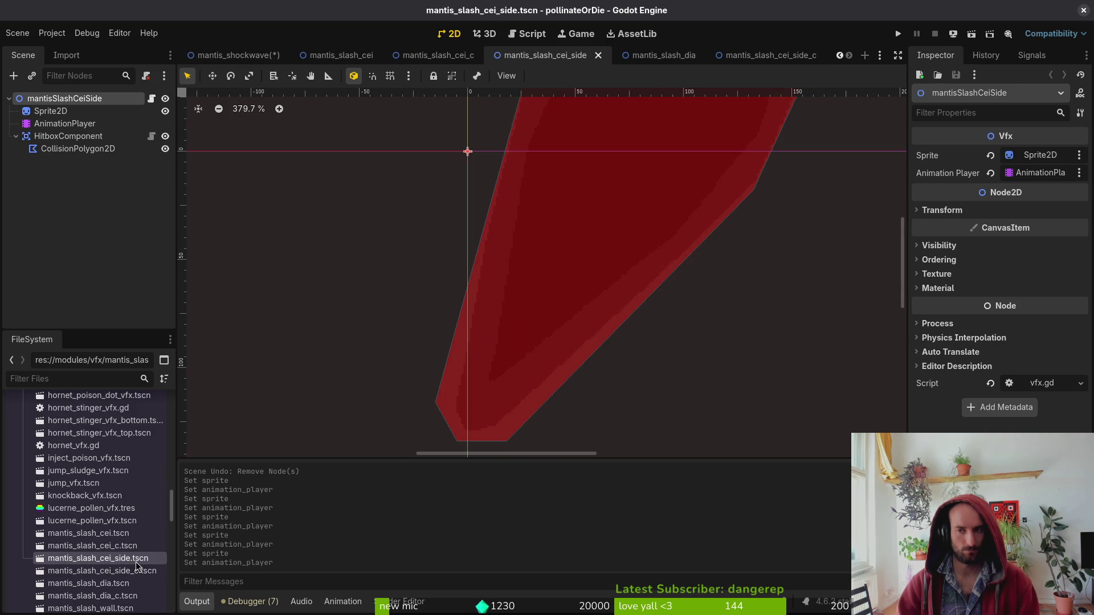
double_click(92, 545)
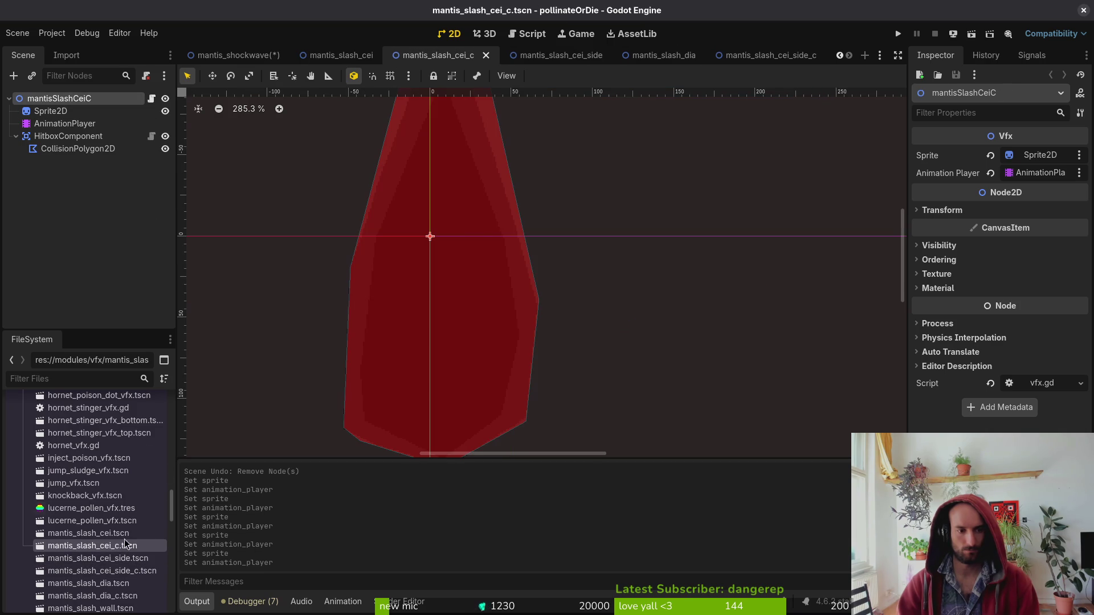
click(78, 98)
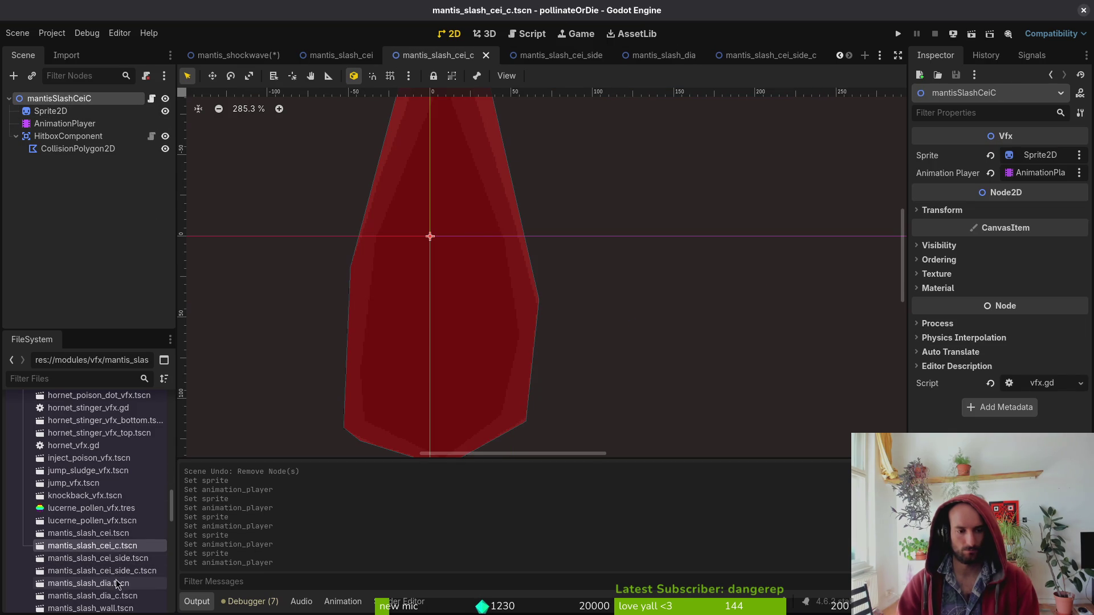
double_click(88, 583)
- Assign Sprite2D and AnimationPlayer to mantis_slash_dia_c's Sprite and Animation Player exports
double_click(92, 596)
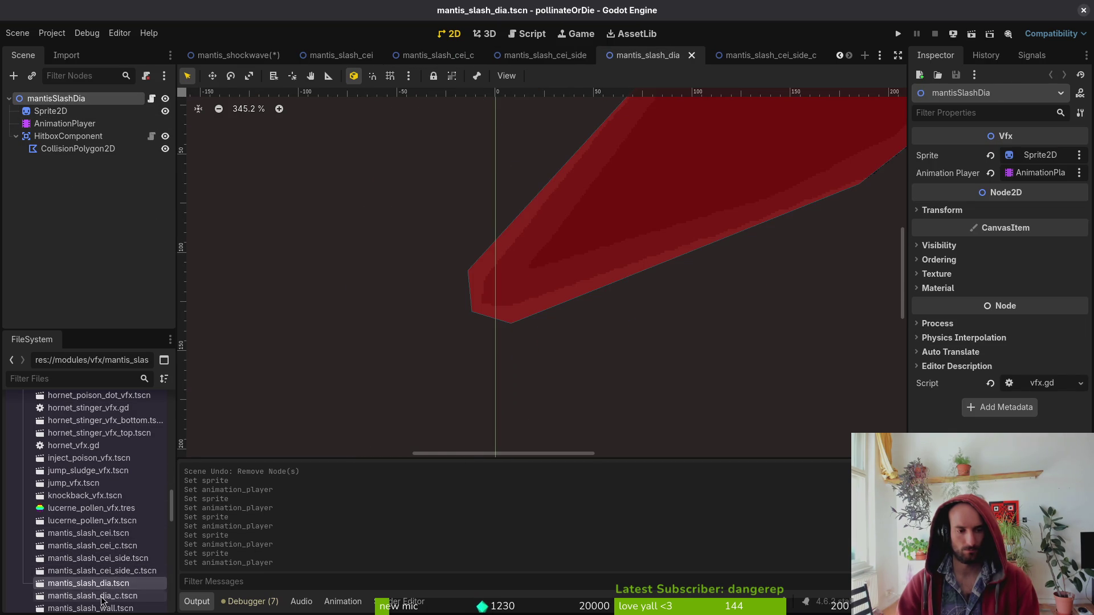
click(58, 98)
click(1043, 157)
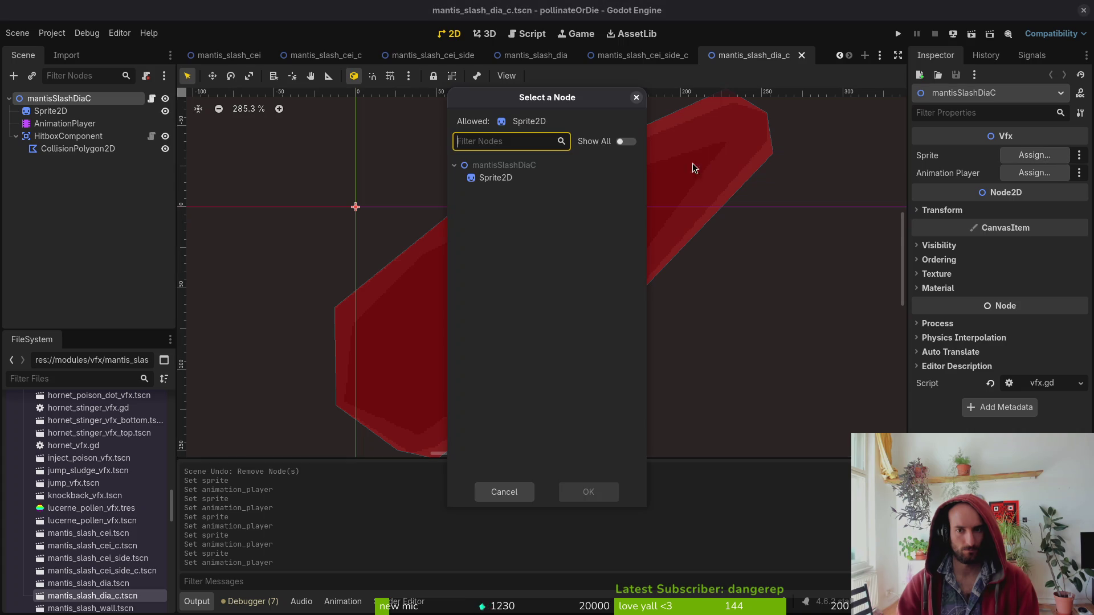
click(499, 179)
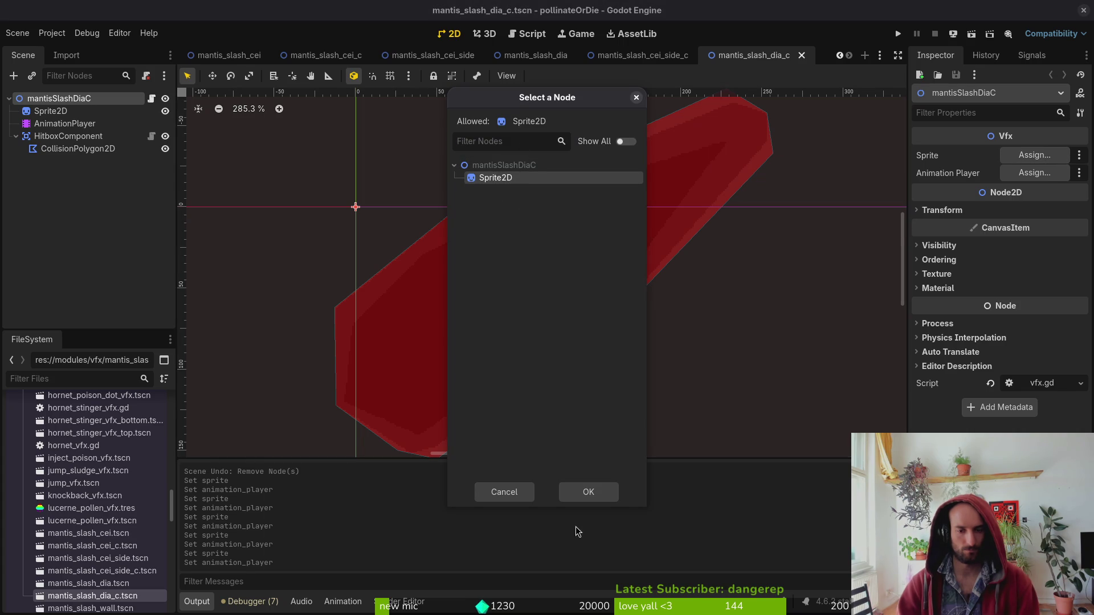
click(587, 492)
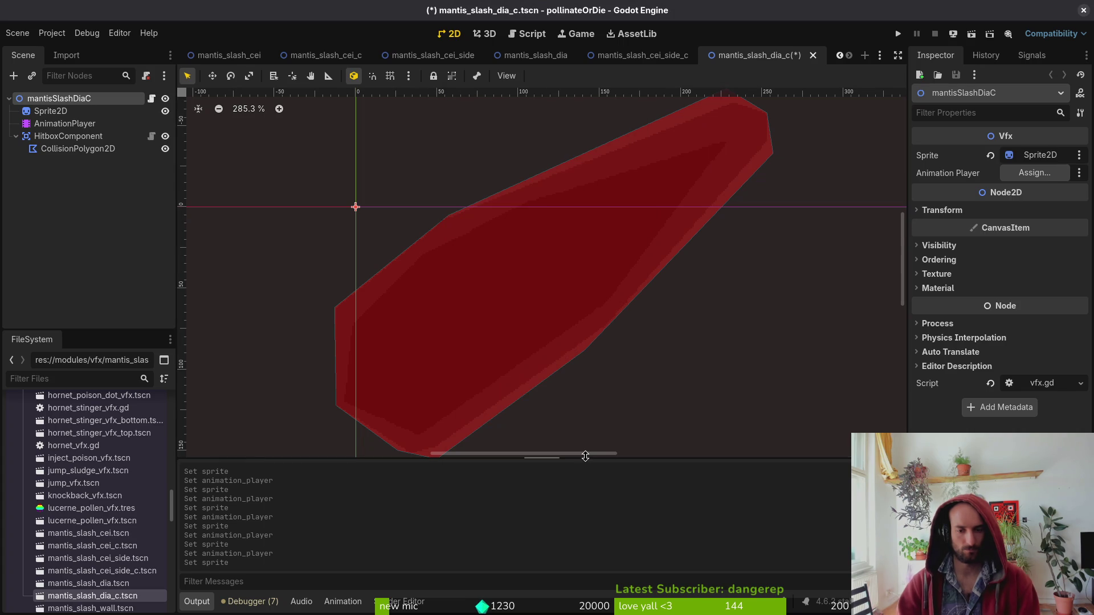
click(1025, 173)
click(516, 180)
click(588, 492)
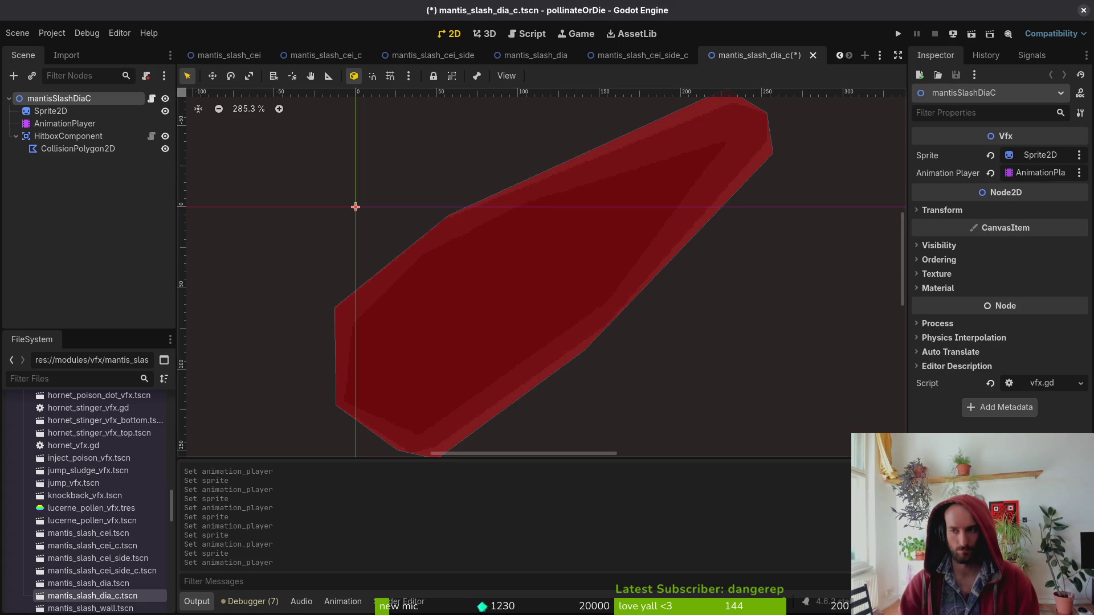
- Assign Sprite2D and AnimationPlayer to mantis_slash_wall's Sprite and Animation Player exports
scroll(57, 578, down, 2)
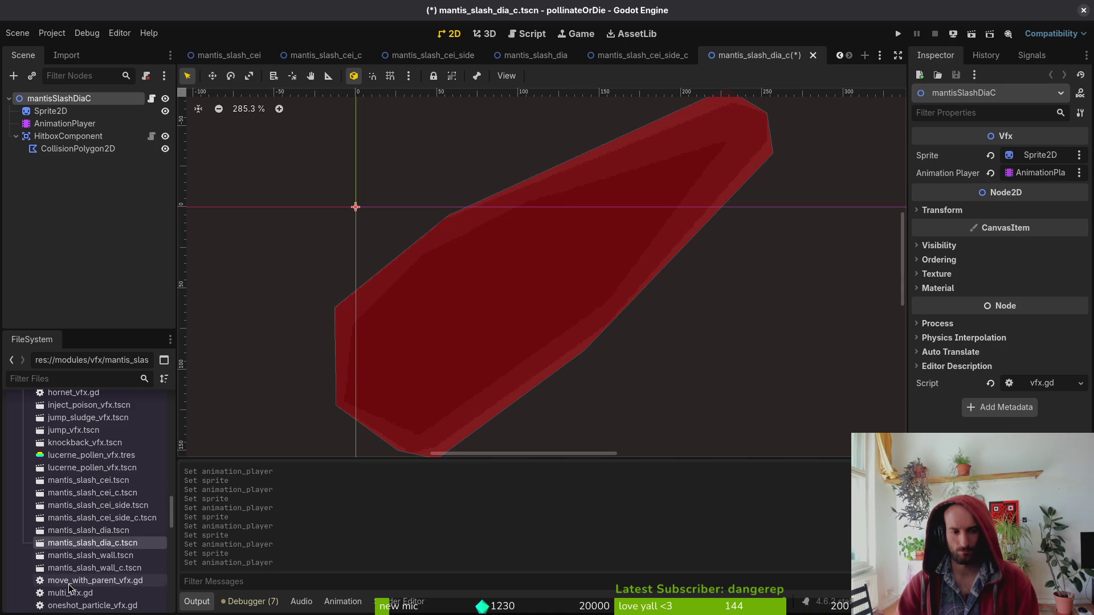
double_click(103, 556)
click(57, 98)
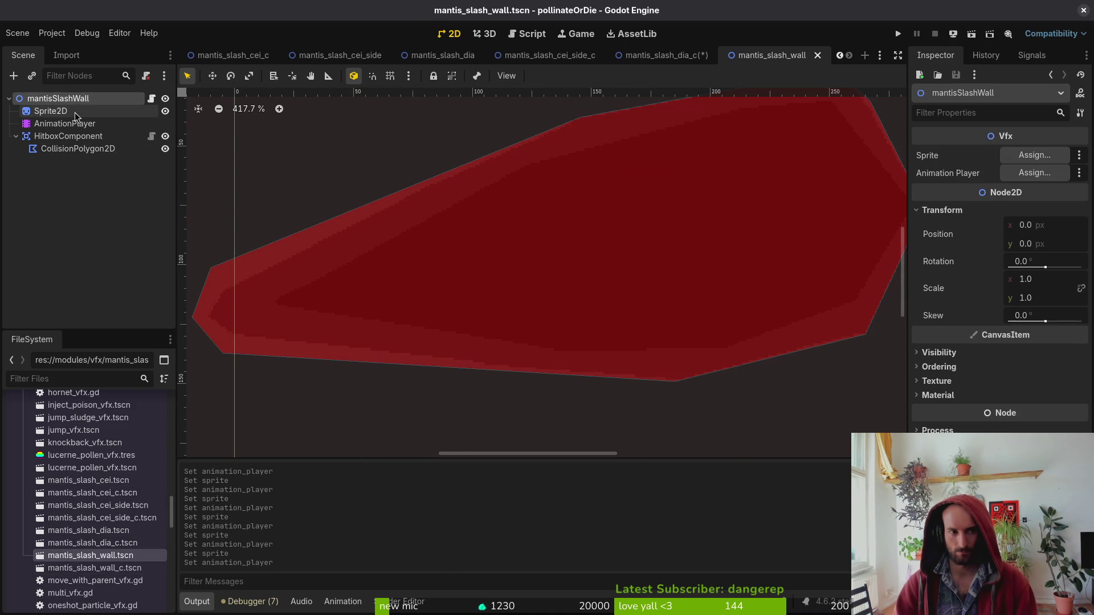
click(74, 112)
click(57, 98)
click(1035, 155)
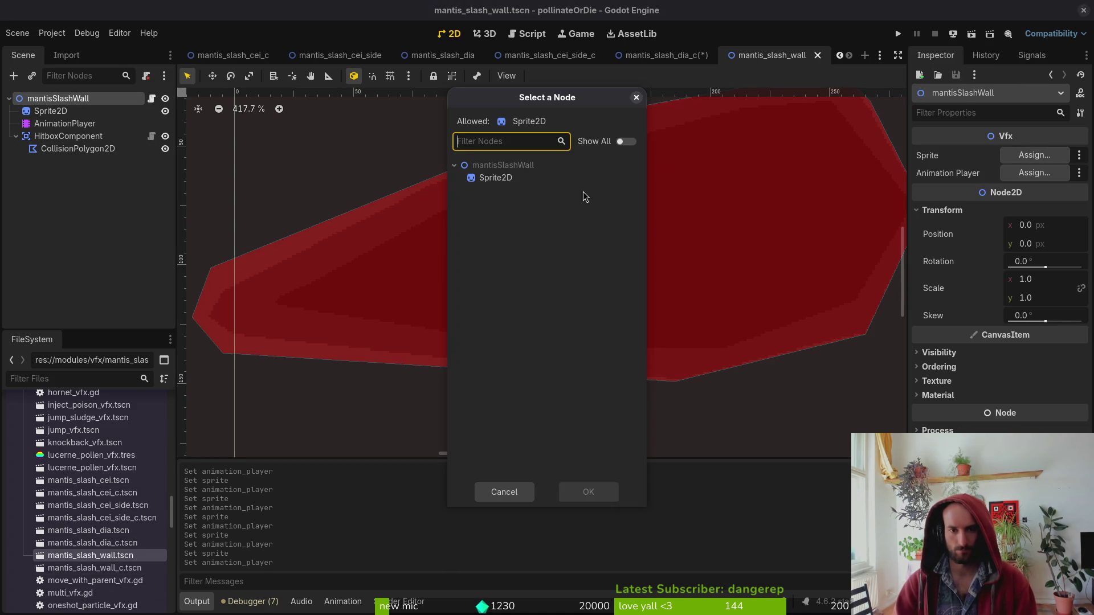
click(513, 186)
click(586, 491)
click(1035, 172)
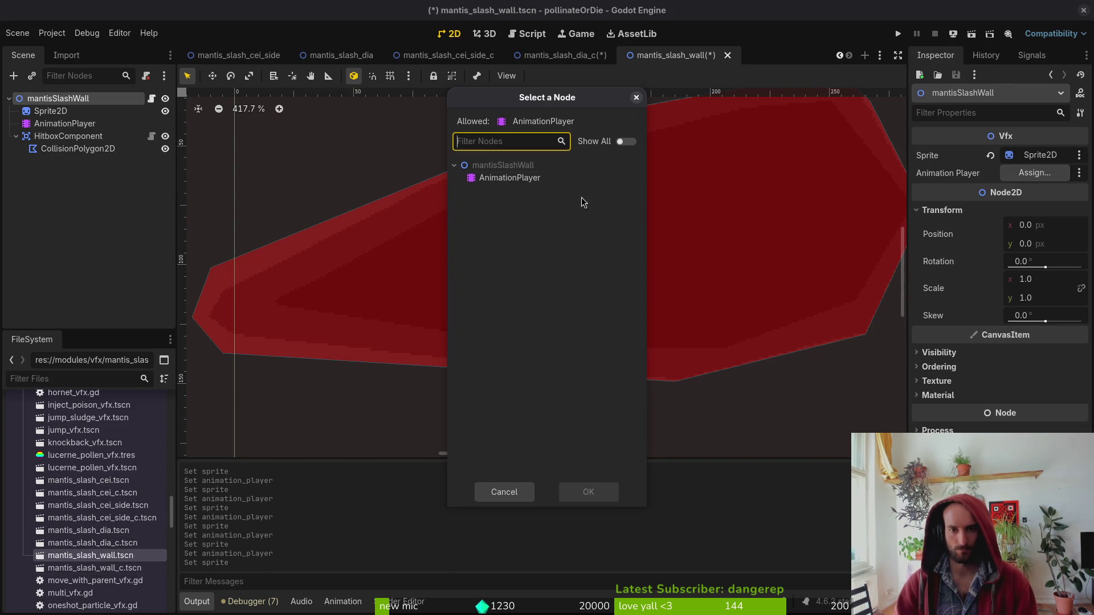
click(581, 178)
click(579, 491)
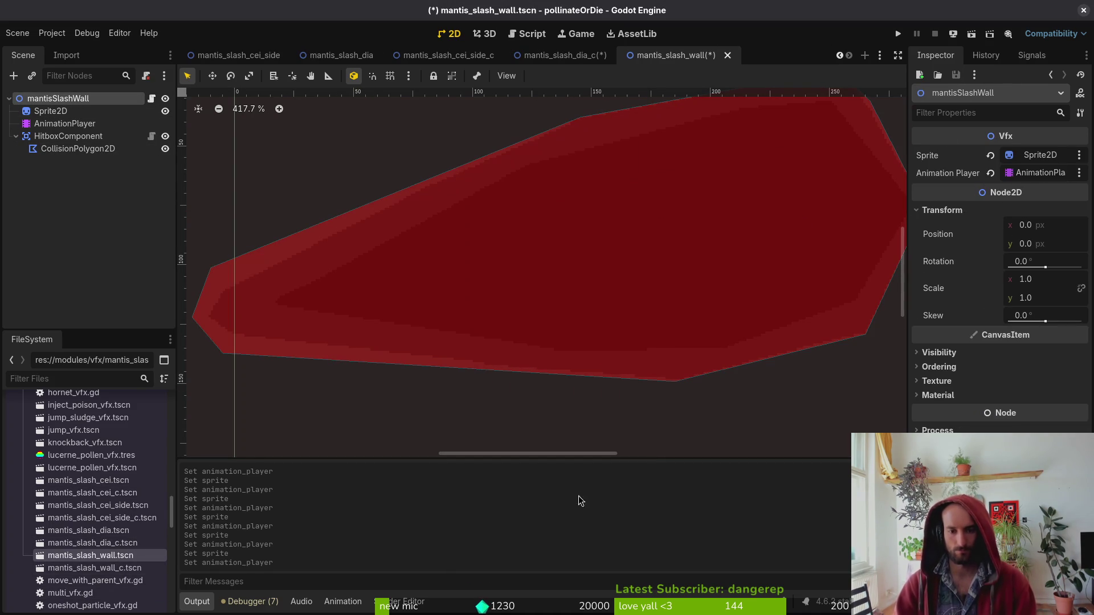
- Assign Sprite2D and AnimationPlayer to mantis_slash_wall_c's Sprite and Animation Player exports
double_click(94, 567)
click(24, 97)
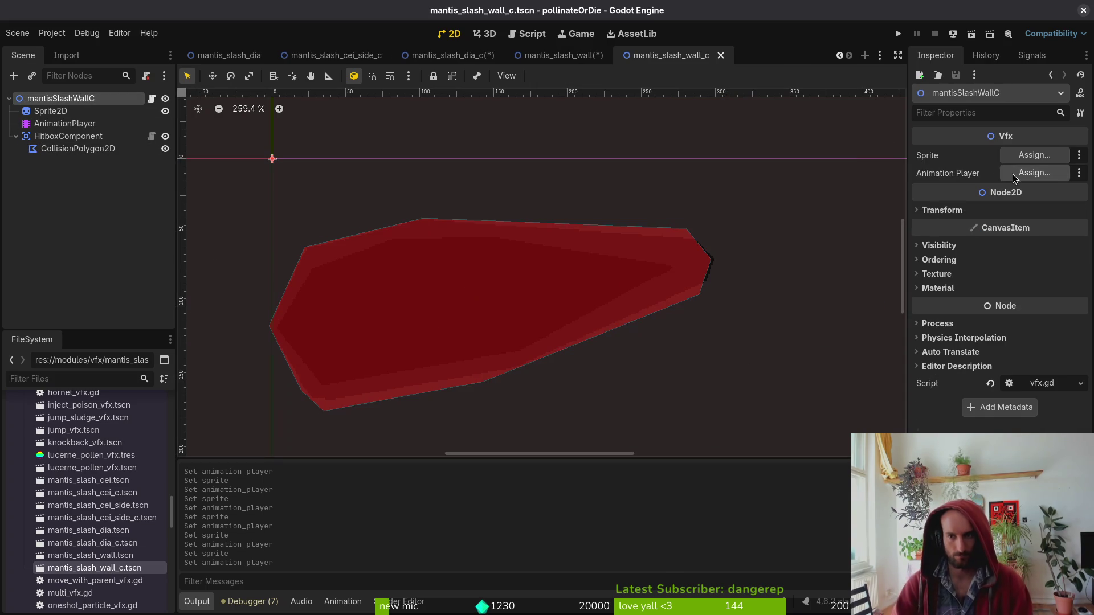
click(1035, 155)
click(494, 177)
click(587, 491)
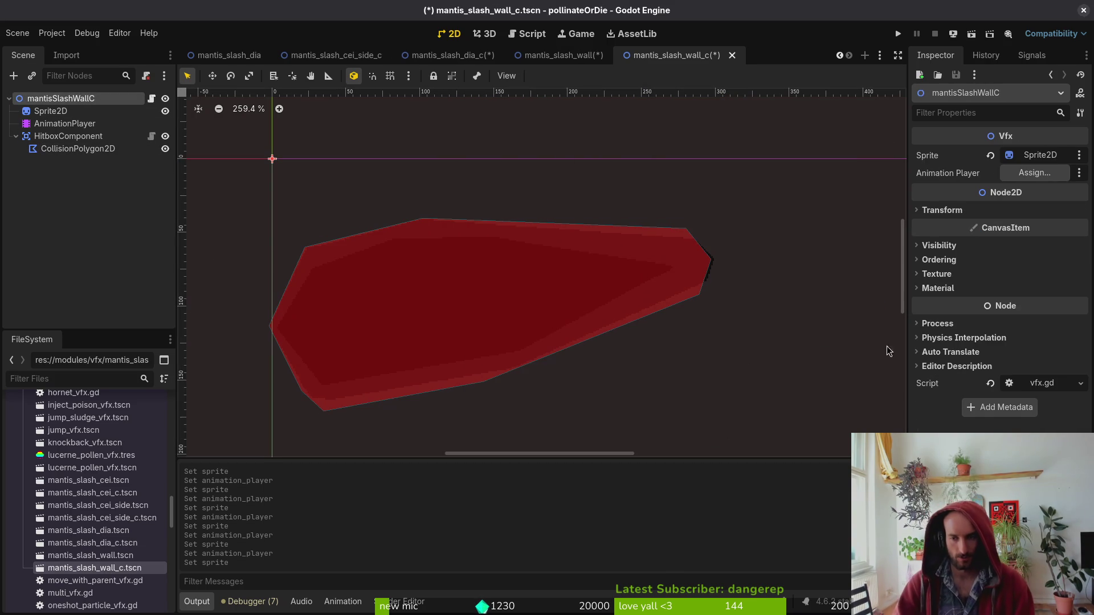
click(1049, 173)
click(514, 177)
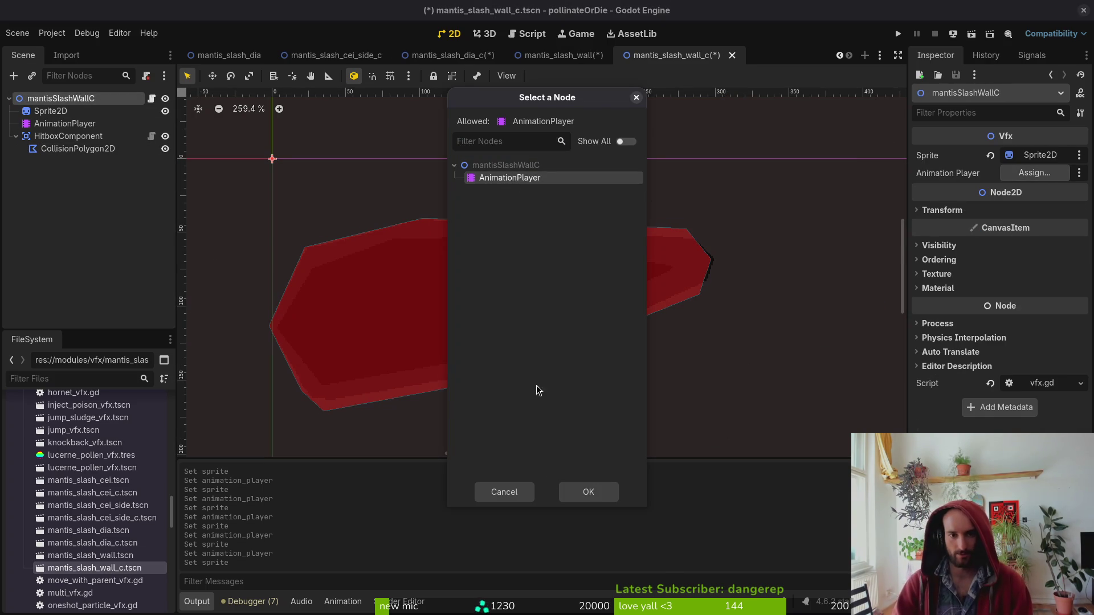
click(587, 491)
click(114, 580)
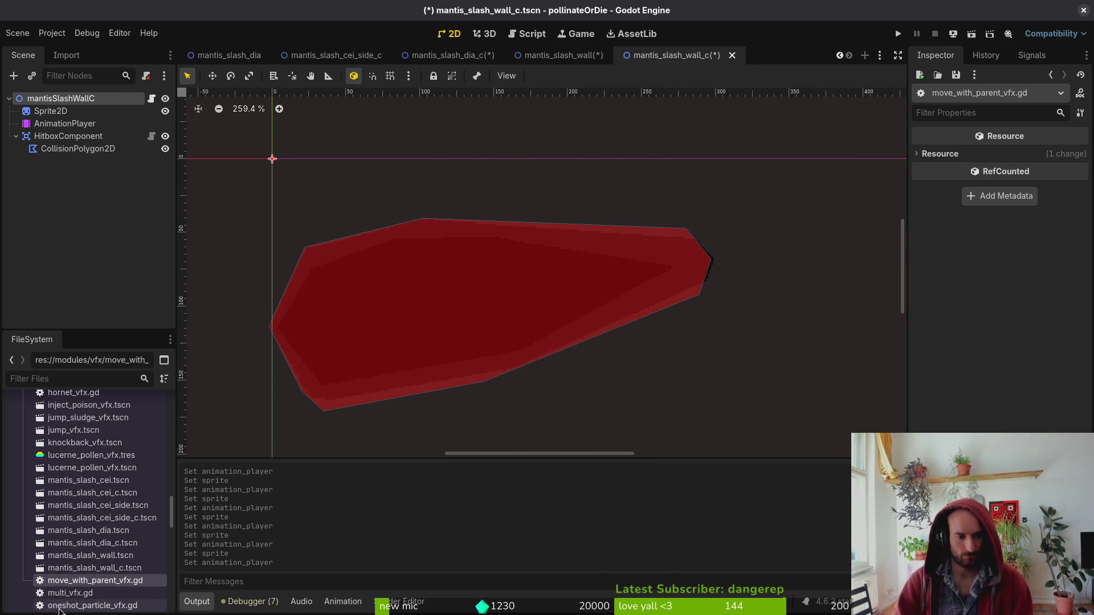
scroll(108, 549, down, 3)
- In orbing_center_vfx, assign Sprite2D and AnimationPlayer to the Vfx exports and save
double_click(87, 551)
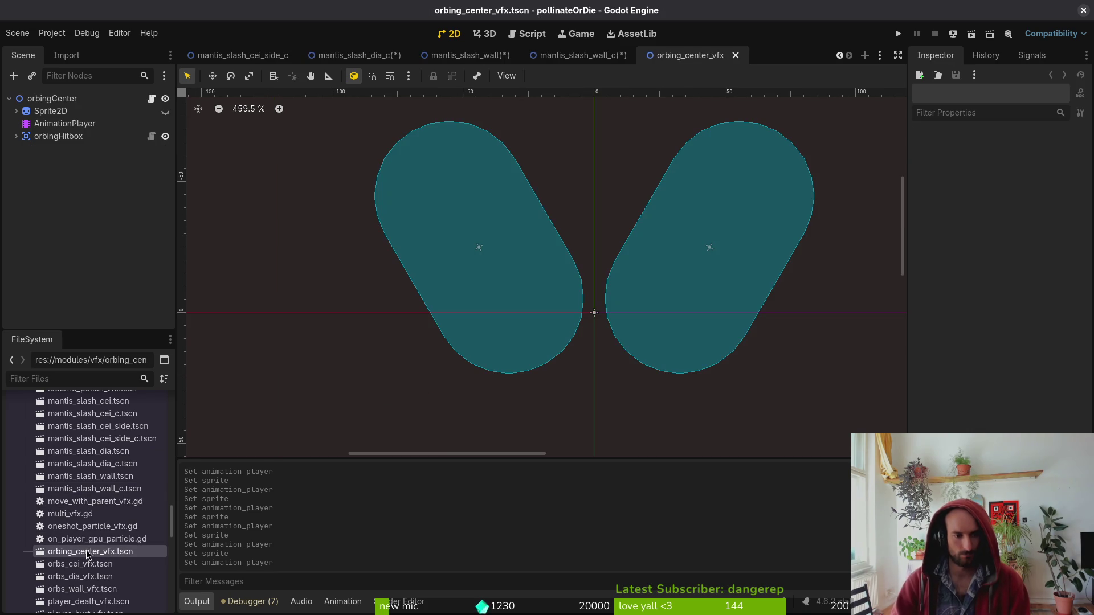
click(1014, 156)
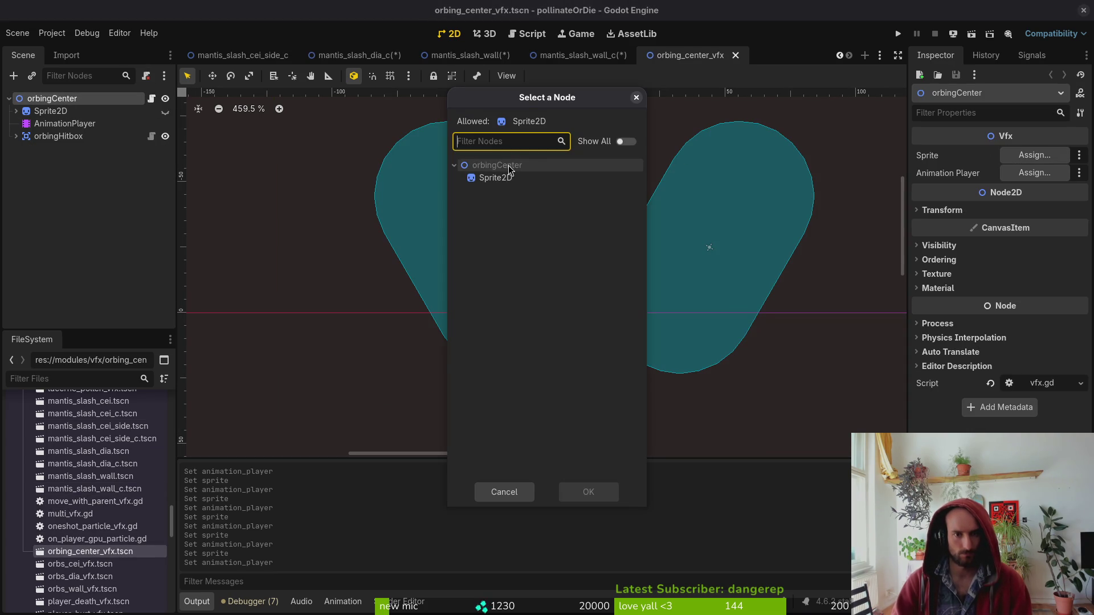
click(497, 178)
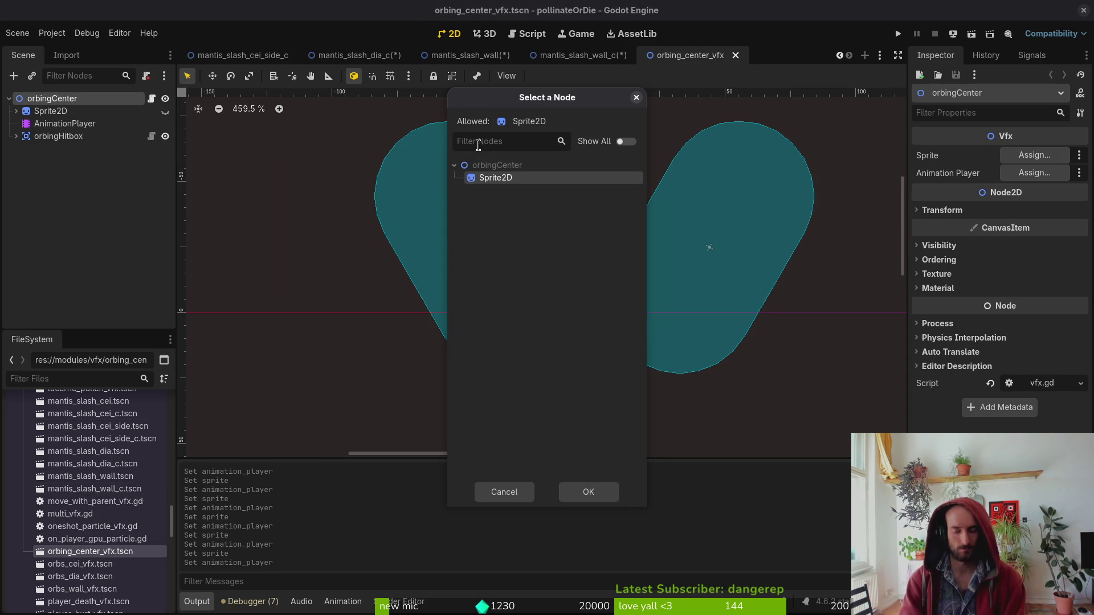
click(592, 492)
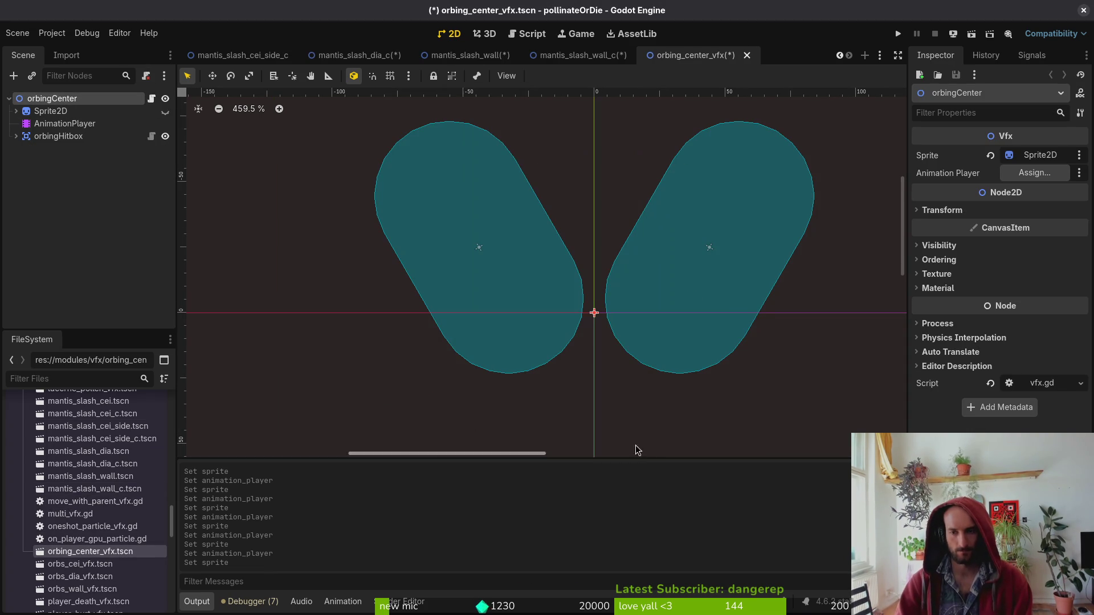
click(1034, 173)
click(510, 204)
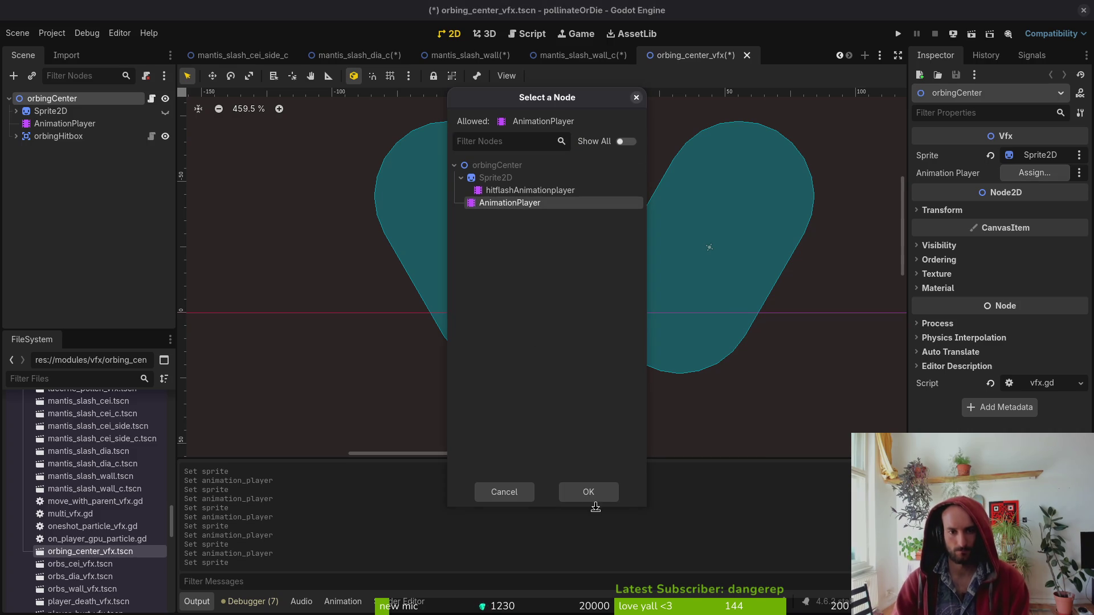
key(Return)
key(ctrl+s)
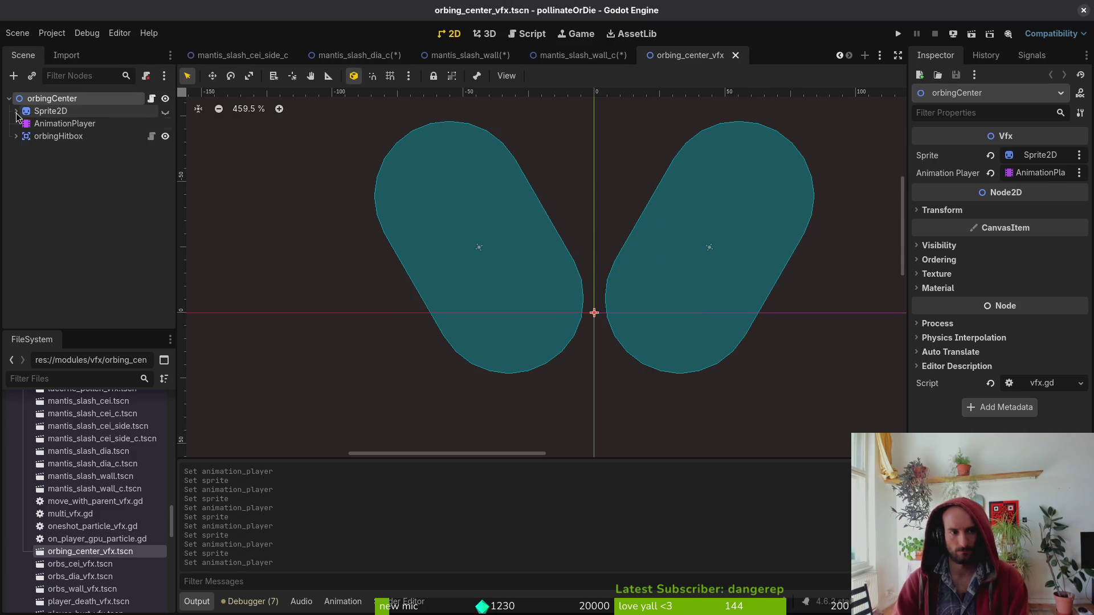
- Review the hitflash animation, then delete the hitflashAnimationplayer node under Sprite2D
click(23, 114)
click(55, 125)
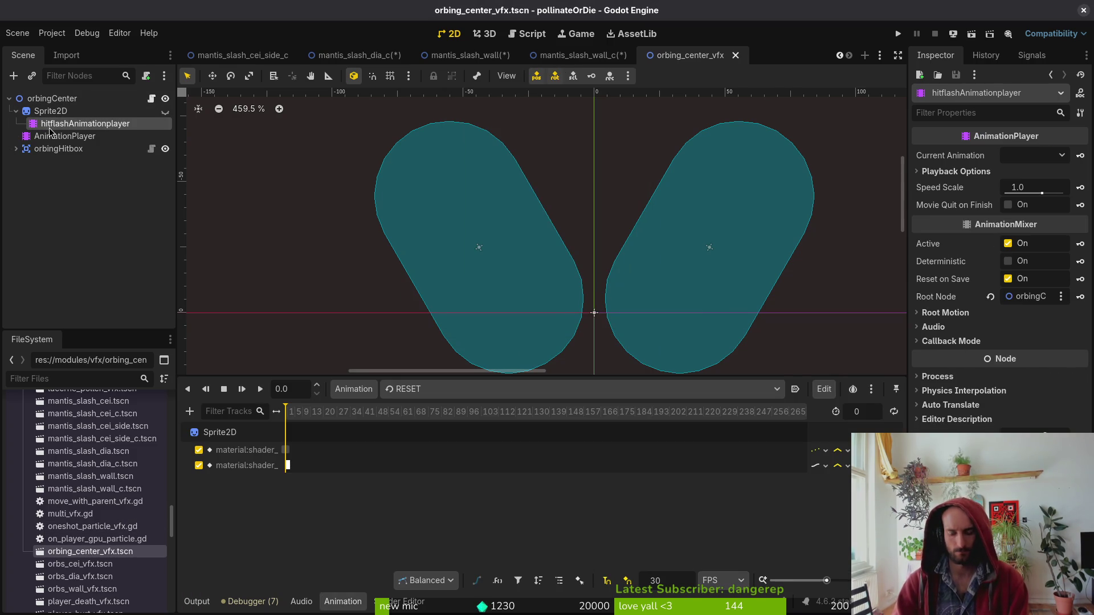
click(439, 392)
click(439, 425)
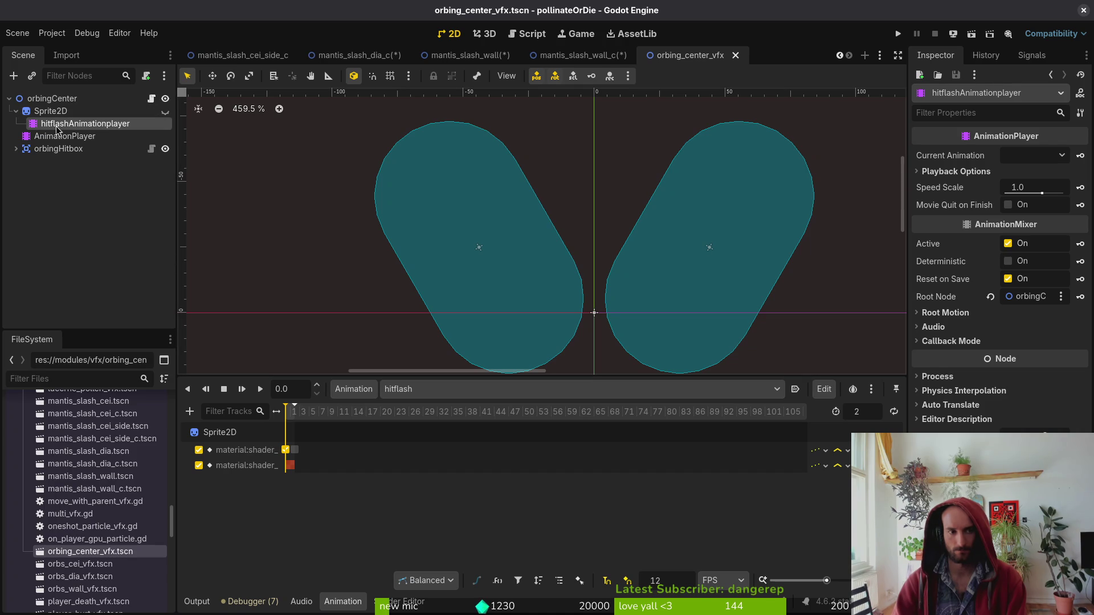
key(Return)
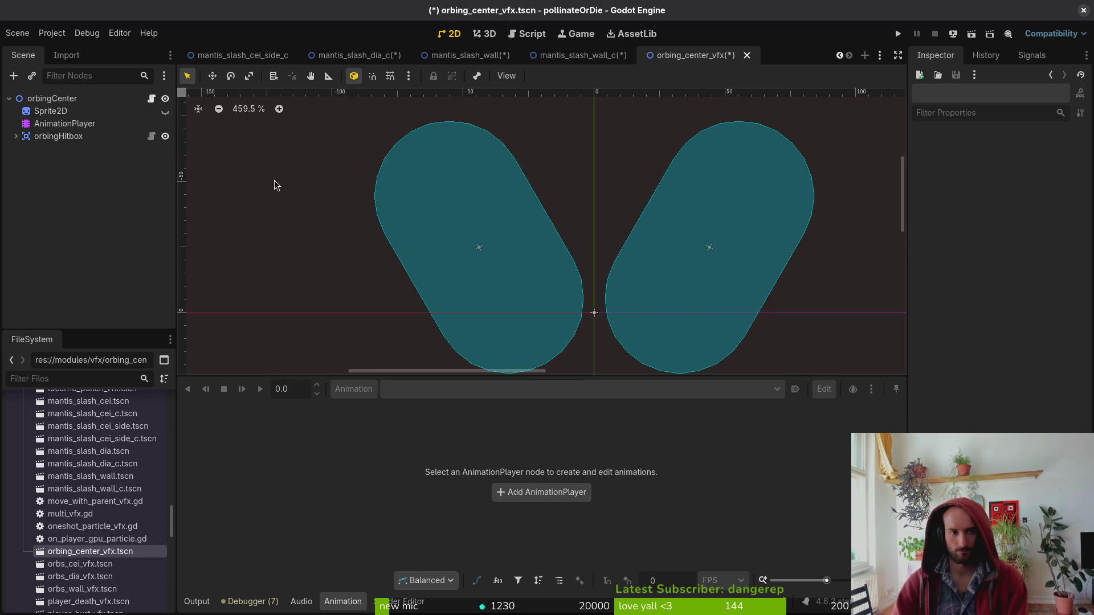
click(62, 114)
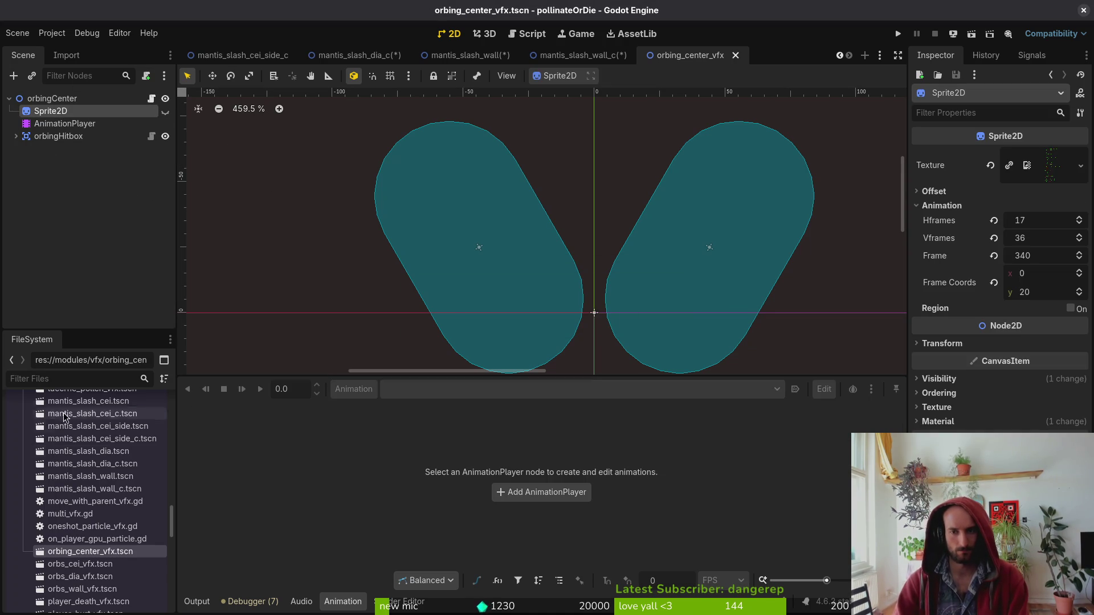
- Open orbs_cei_vfx and select its root to show the Vfx exports
double_click(90, 564)
double_click(97, 552)
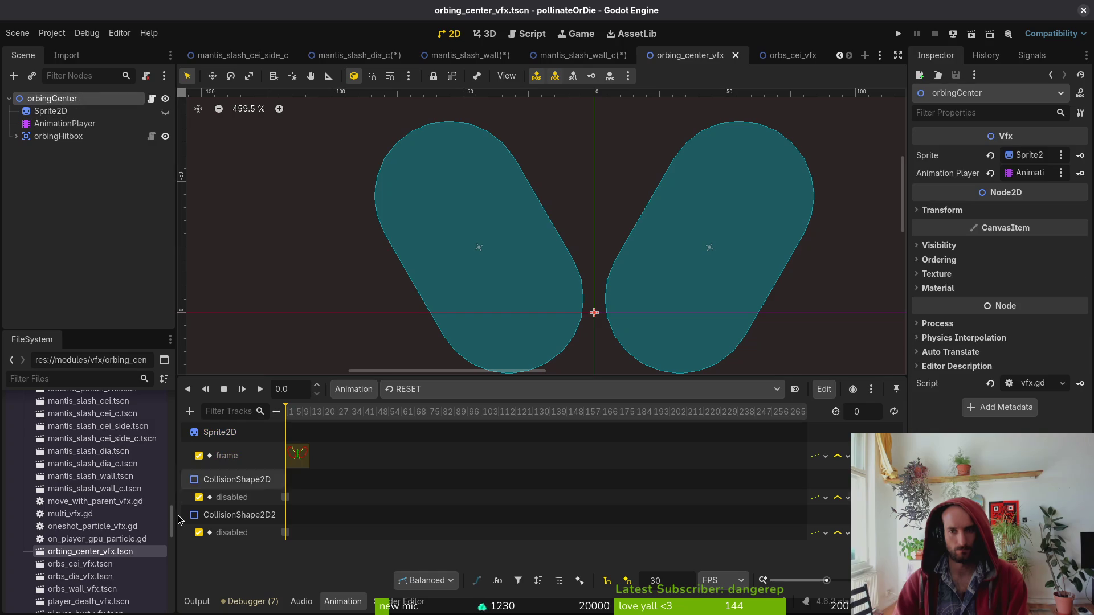
double_click(80, 564)
click(51, 98)
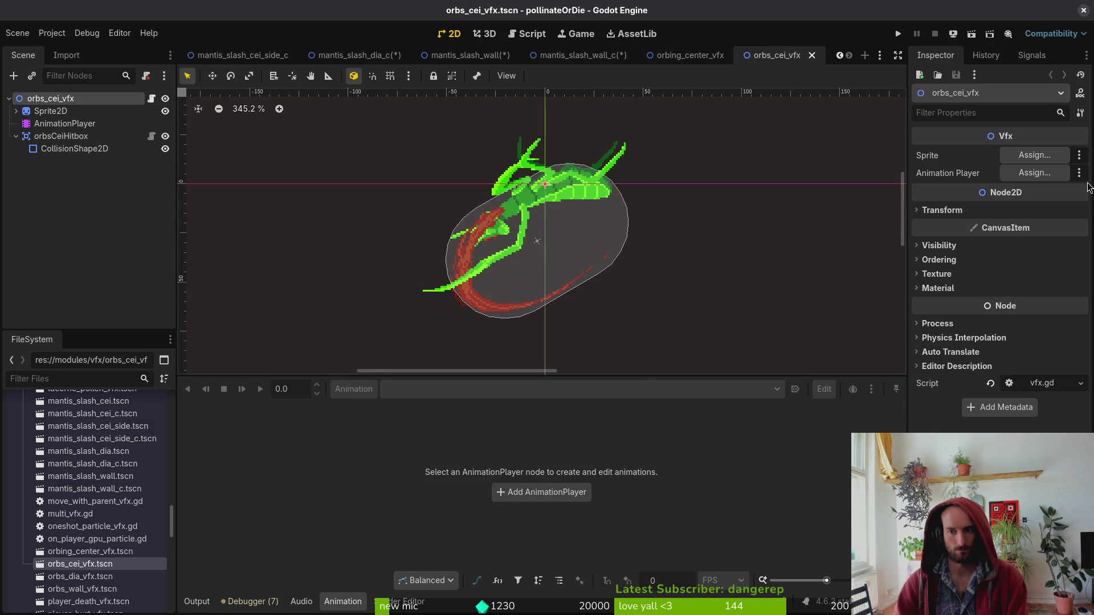
- Assign Sprite2D as orbs_cei_vfx's Sprite export and save the scene
click(1034, 155)
click(496, 178)
click(583, 492)
key(ctrl+s)
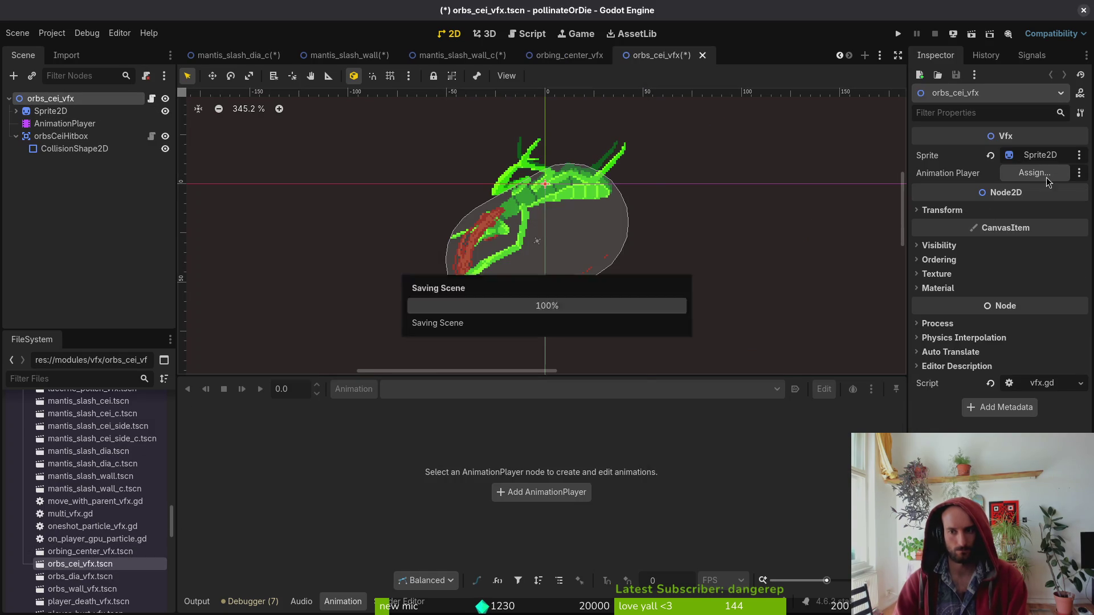
click(1047, 176)
click(510, 203)
key(Return)
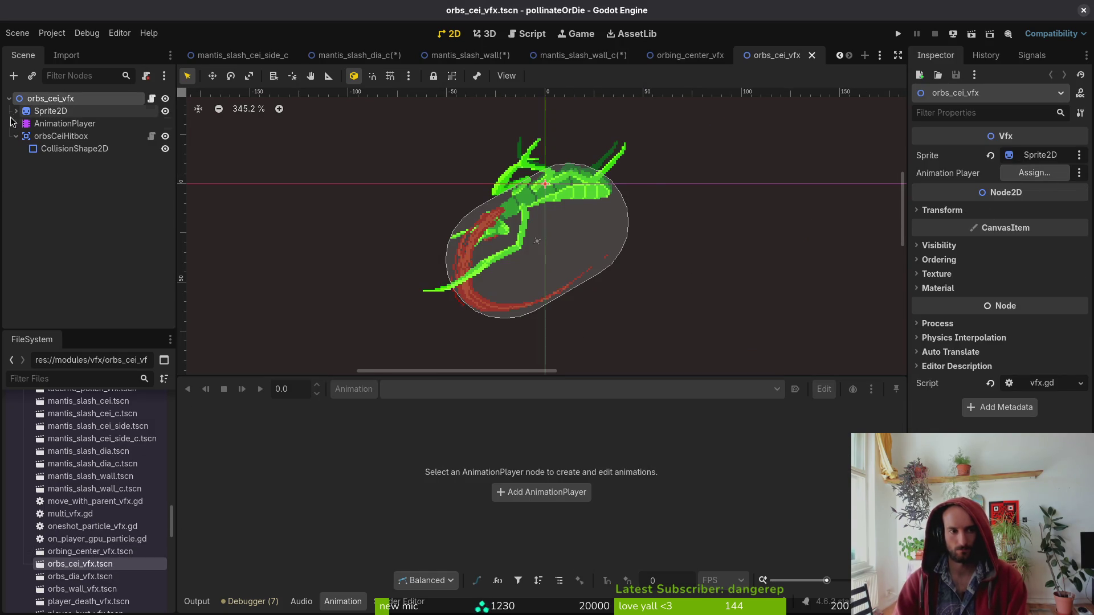
- Delete the hitflashAnimationplayer node from orbs_cei_vfx and save
click(16, 111)
click(86, 124)
key(Delete)
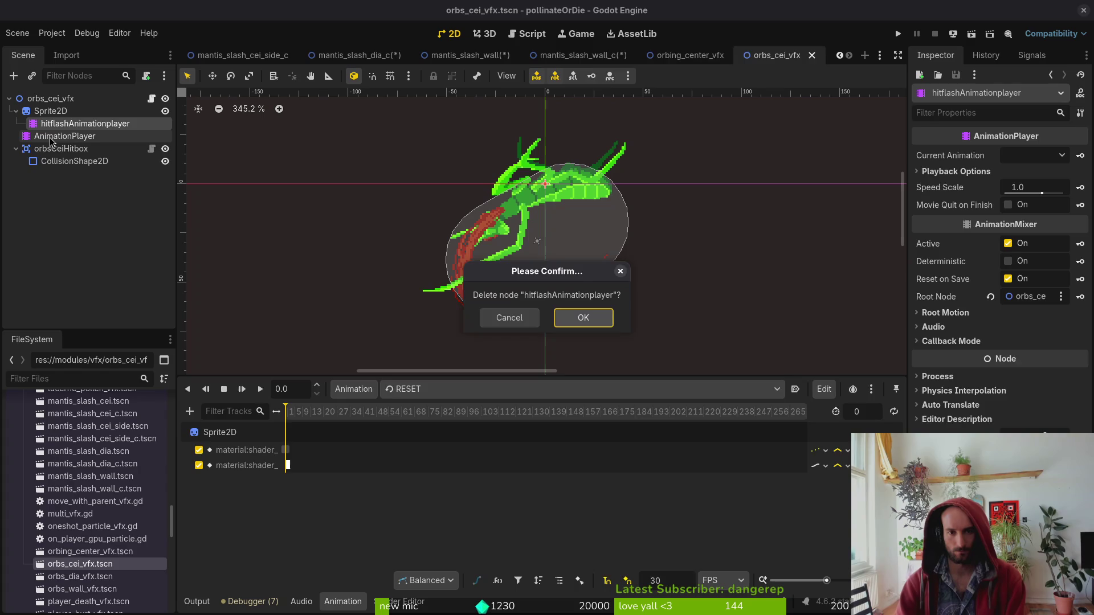
key(Return)
key(ctrl+s)
- Assign AnimationPlayer as orbs_cei_vfx's Animation Player export and save
click(73, 111)
click(73, 99)
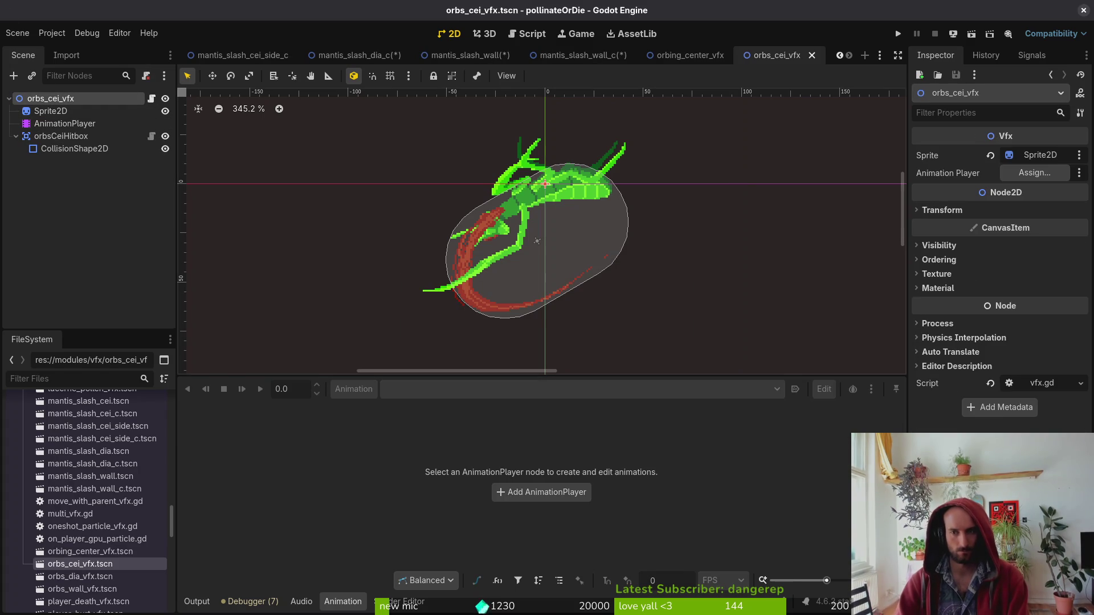
click(1034, 172)
click(520, 179)
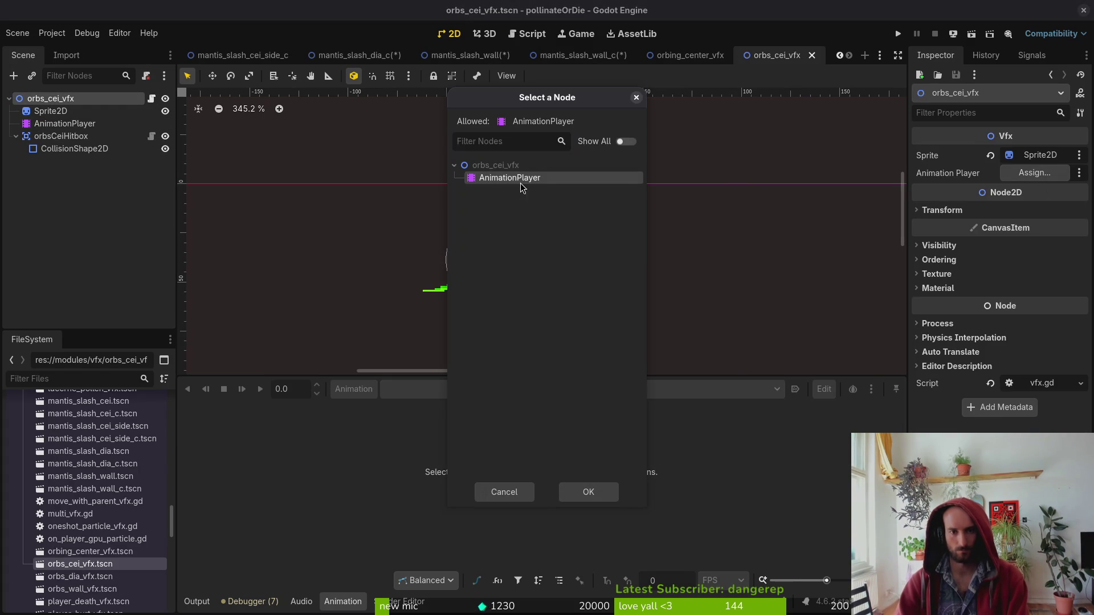
click(575, 498)
key(ctrl+s)
- Delete the hitflashAnimationplayer node from orbs_dia_vfx
double_click(80, 576)
click(14, 112)
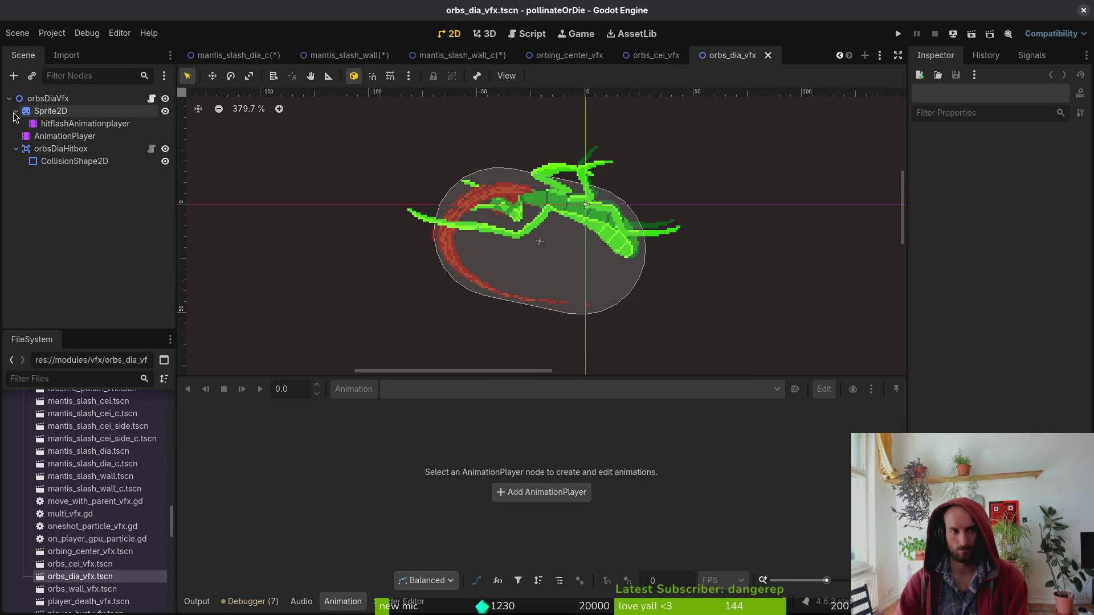
click(34, 123)
key(Delete)
key(Return)
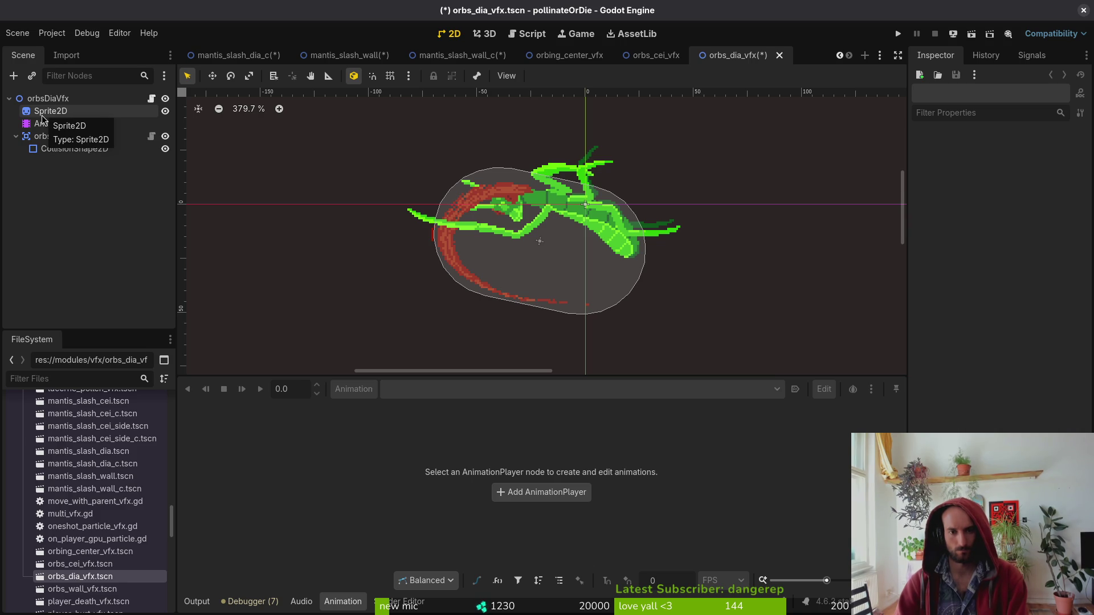
- Assign Sprite2D and AnimationPlayer to orbs_dia_vfx's Vfx exports and save
click(48, 98)
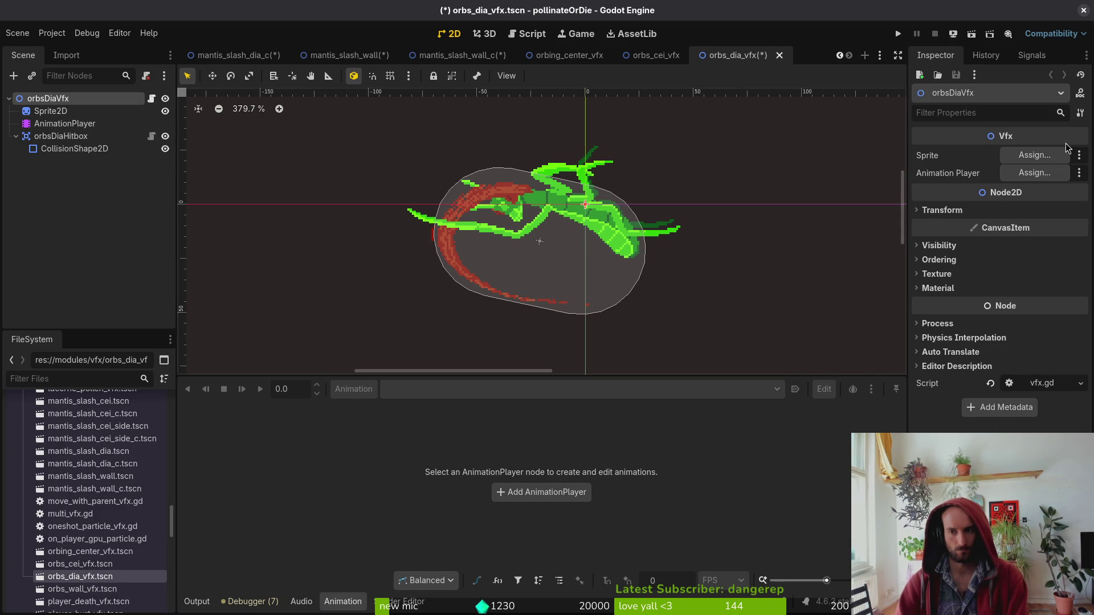
click(1064, 154)
click(530, 178)
click(575, 497)
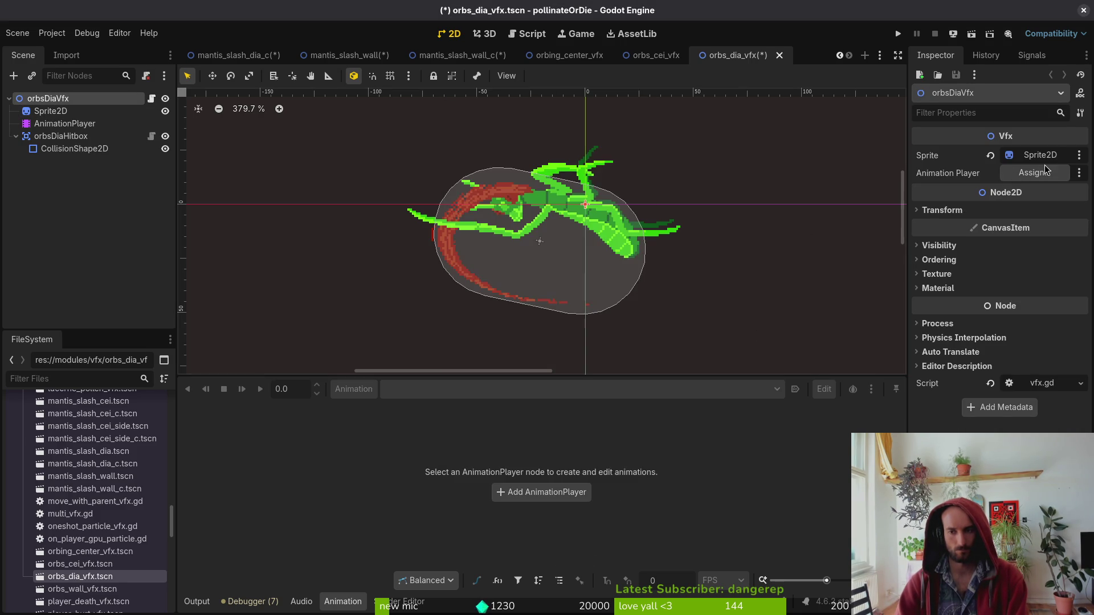
click(1033, 172)
click(513, 180)
click(579, 496)
key(ctrl+s)
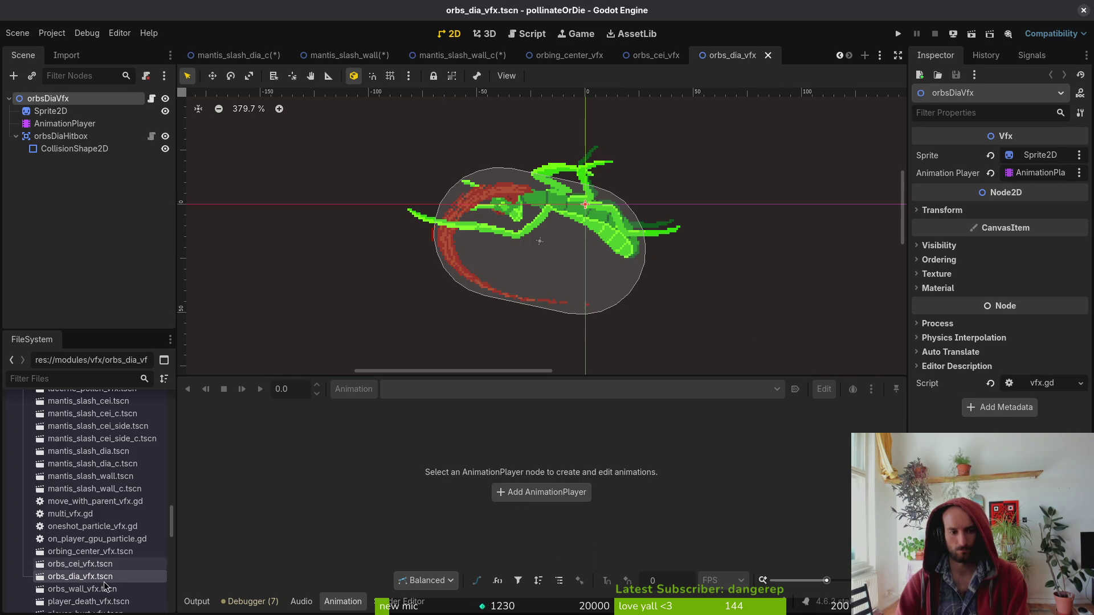
- Delete the hitflashAnimationplayer node from orbs_wall_vfx
double_click(82, 588)
click(15, 112)
click(64, 124)
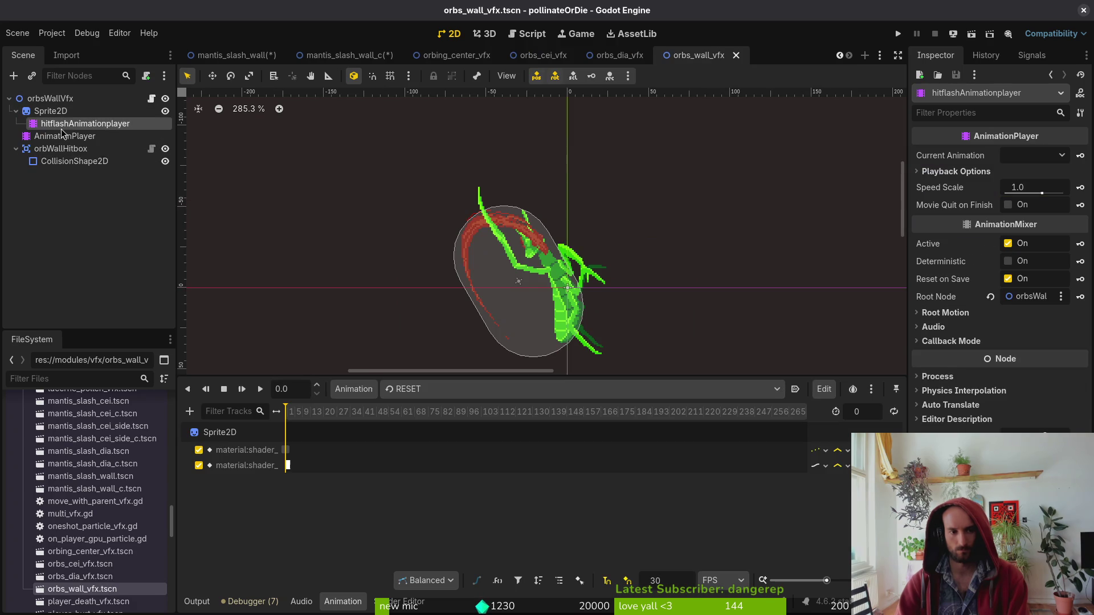
key(Delete)
key(Return)
- Assign Sprite2D and AnimationPlayer to orbs_wall_vfx's Sprite and Animation Player exports
click(64, 102)
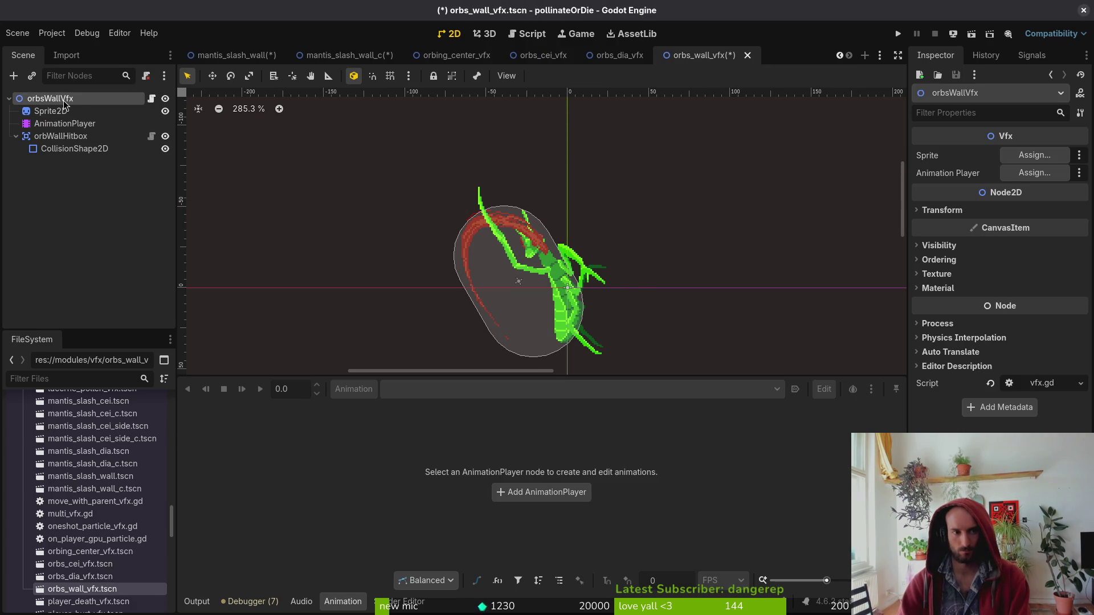
click(1034, 155)
click(489, 176)
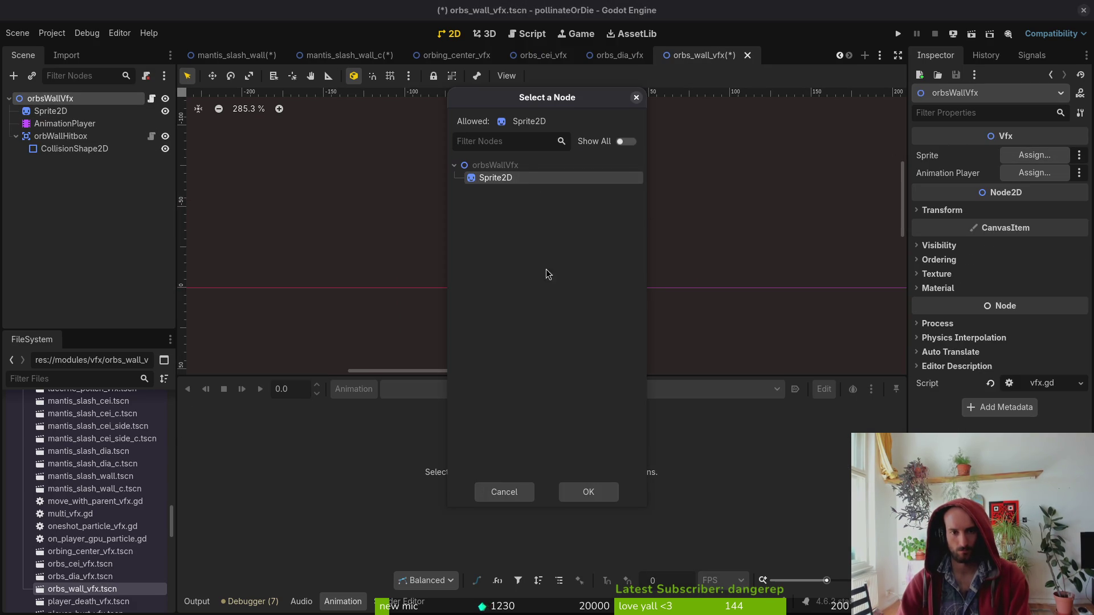
click(577, 495)
click(1048, 173)
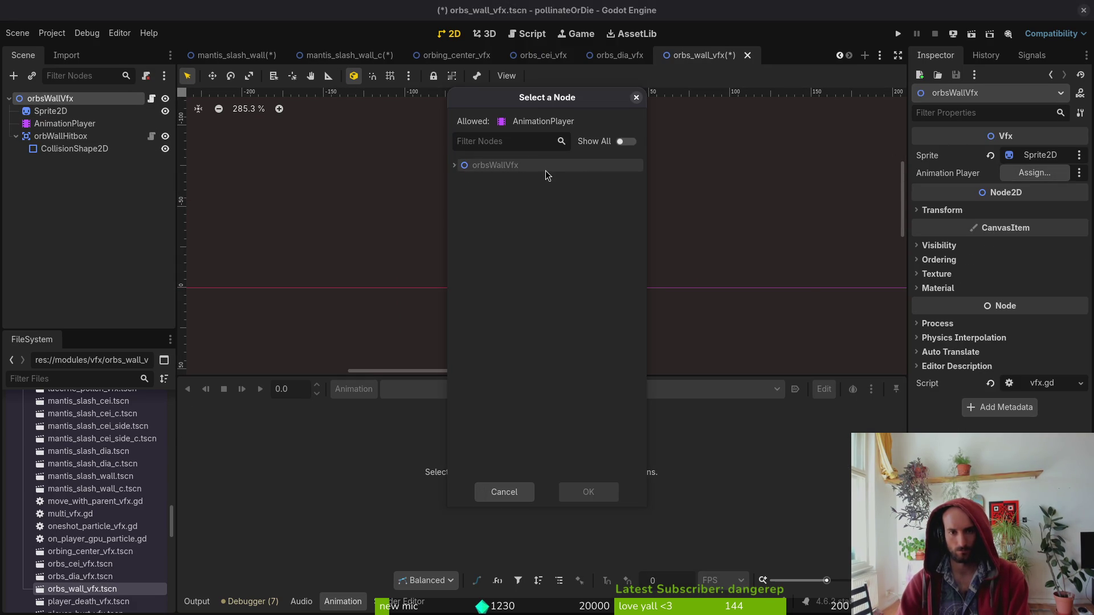
click(547, 177)
click(584, 490)
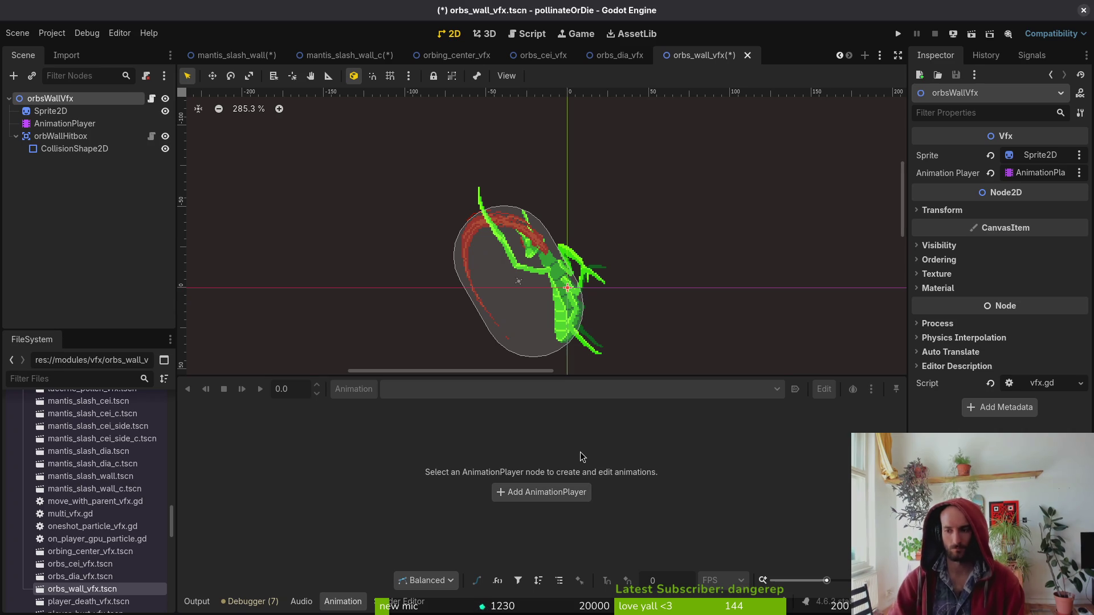
scroll(90, 495, down, 5)
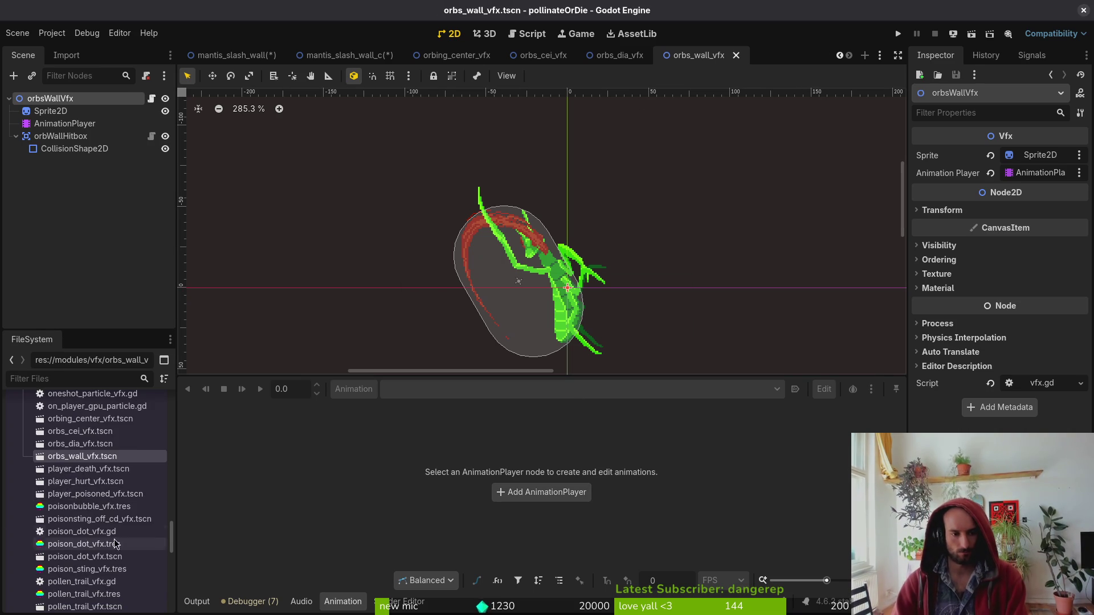
- Open player_death_vfx.tscn and set its Vfx Sprite export to deathVfx
double_click(67, 469)
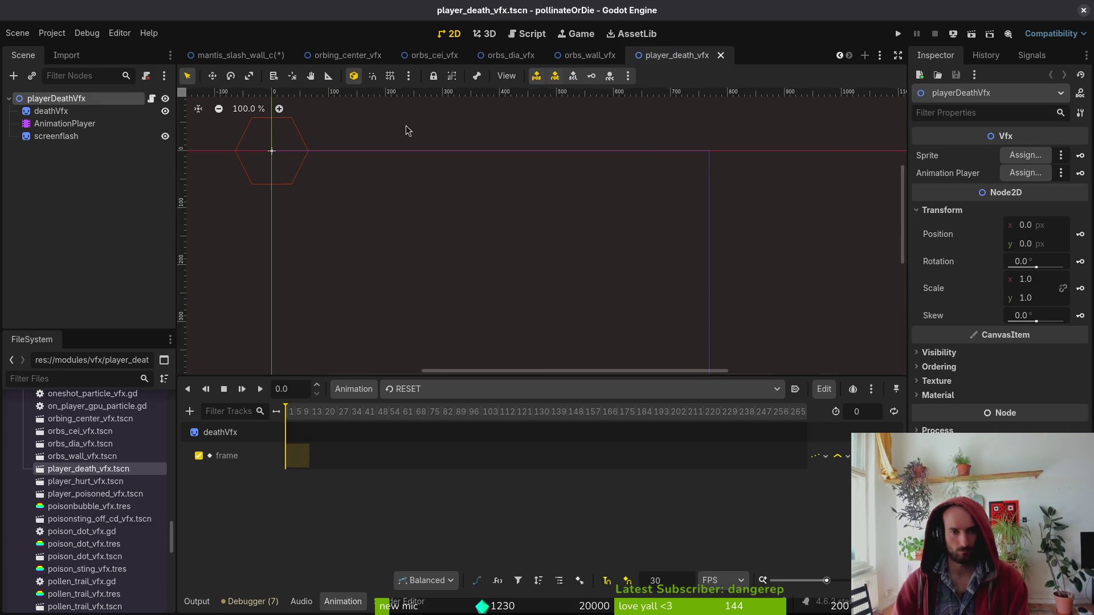
click(1050, 157)
click(531, 175)
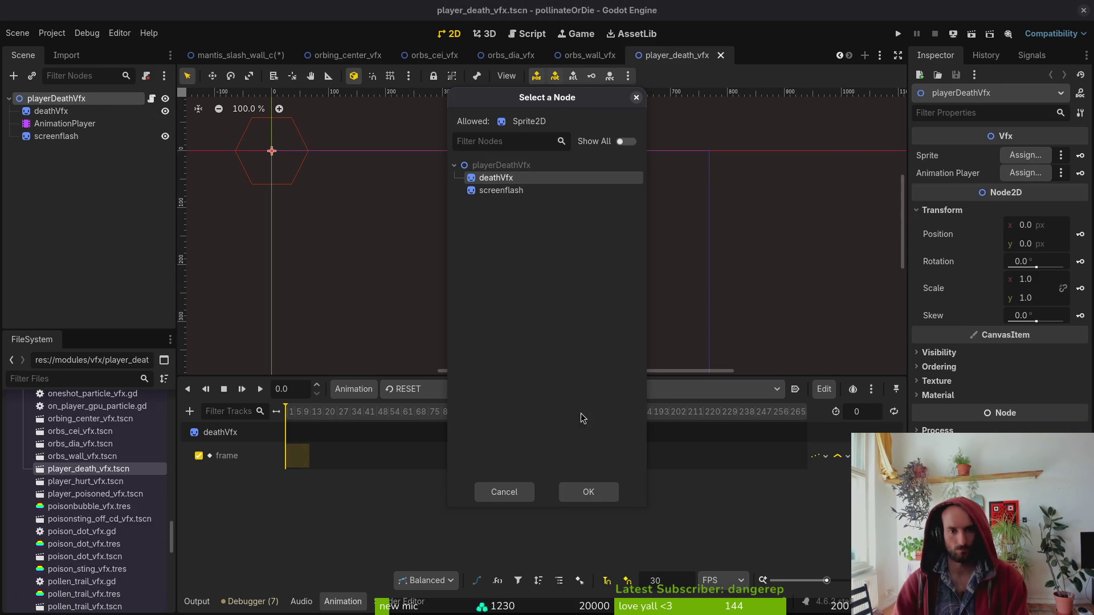
click(596, 500)
- Leave the Animation Player export unassigned and select the screenflash node
click(1026, 172)
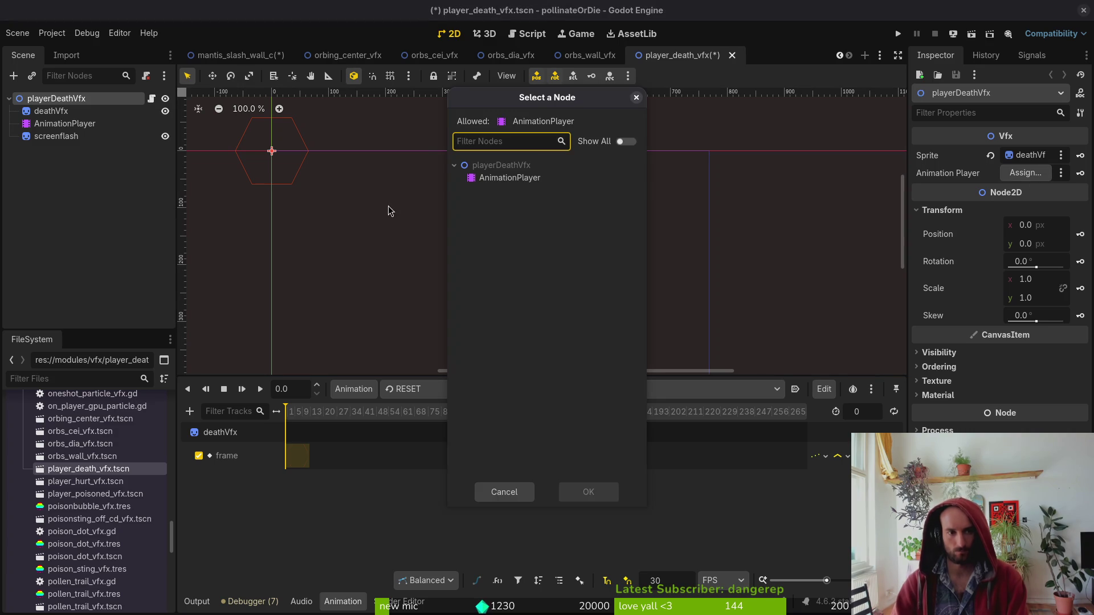
key(Escape)
click(77, 135)
scroll(412, 239, down, 2)
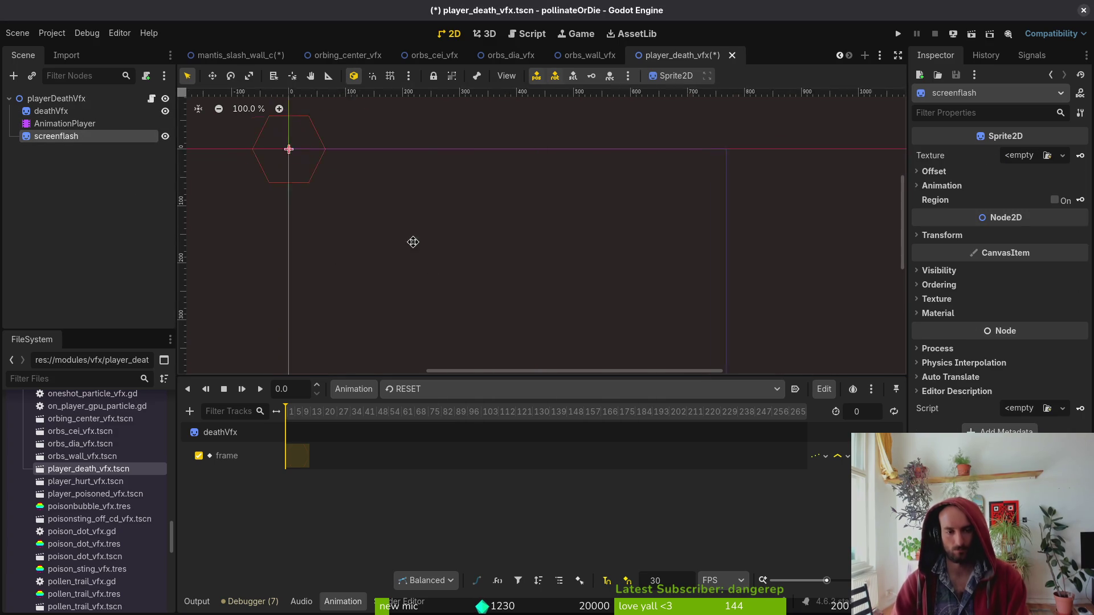
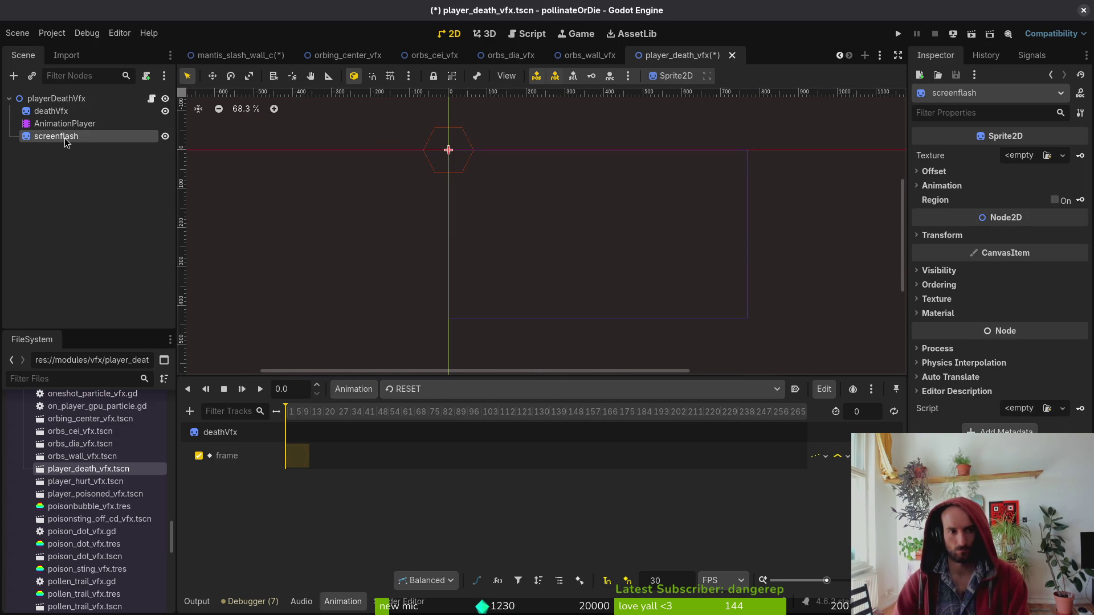
- Delete the screenflash node from player_death_vfx and save the scene
key(Delete)
key(Return)
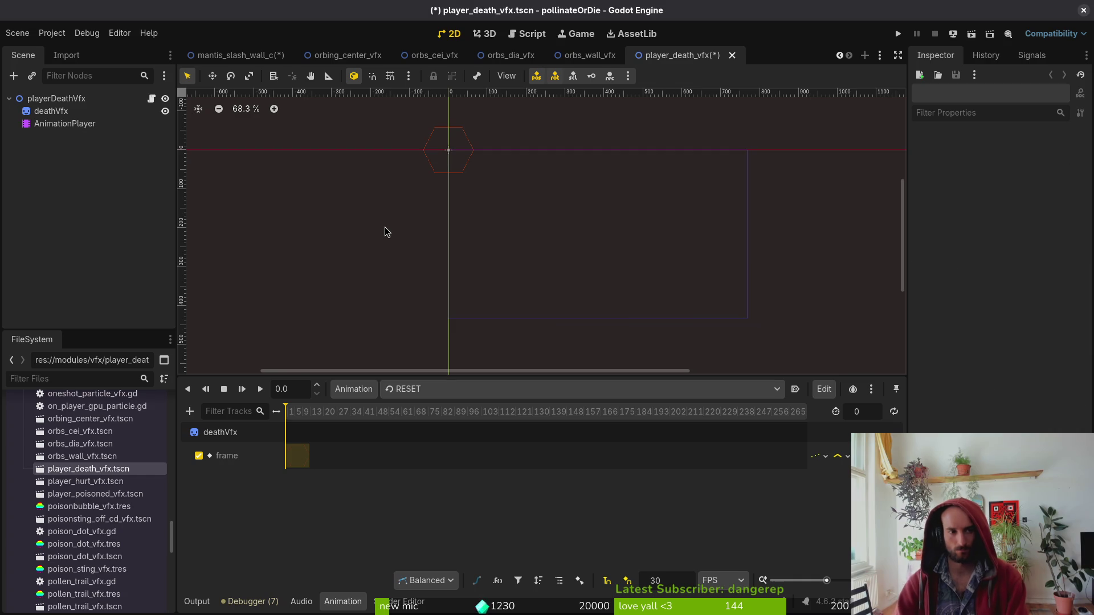
key(ctrl+s)
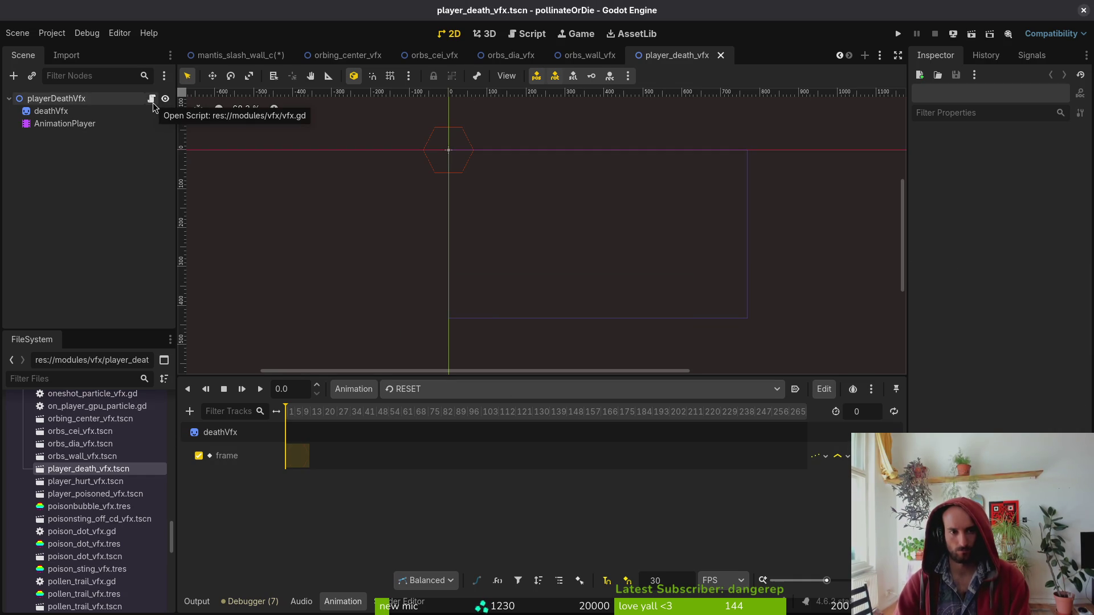
- Assign the AnimationPlayer node as the playerDeathVfx root's animation player reference
click(64, 101)
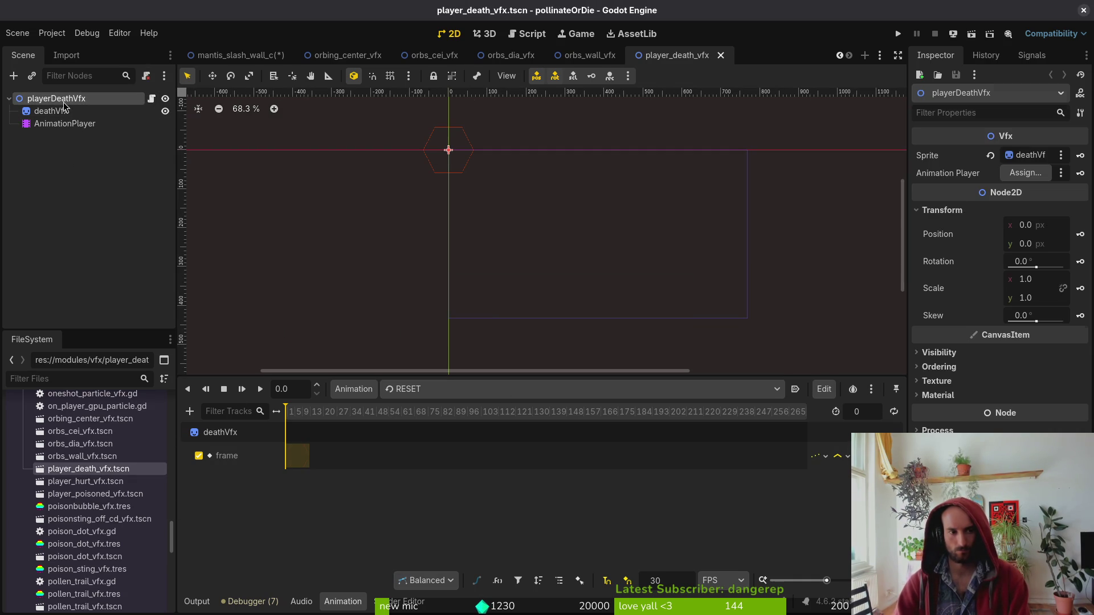
click(1026, 173)
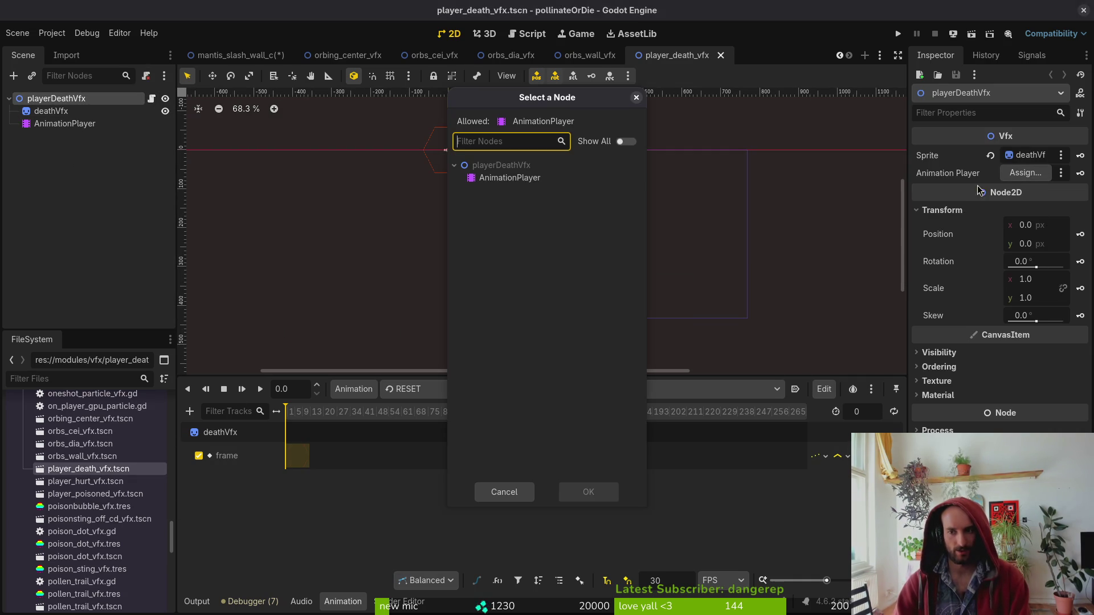
click(509, 178)
click(582, 490)
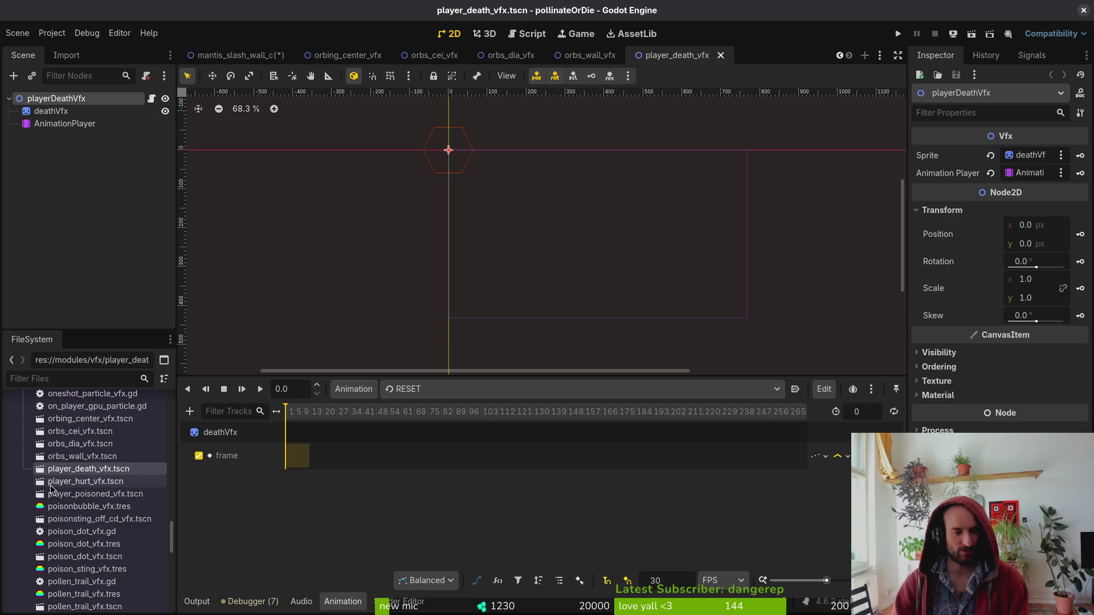
- In poisonsting_off_cd_vfx, assign Sprite2D and AnimationPlayer as the references and save
double_click(85, 482)
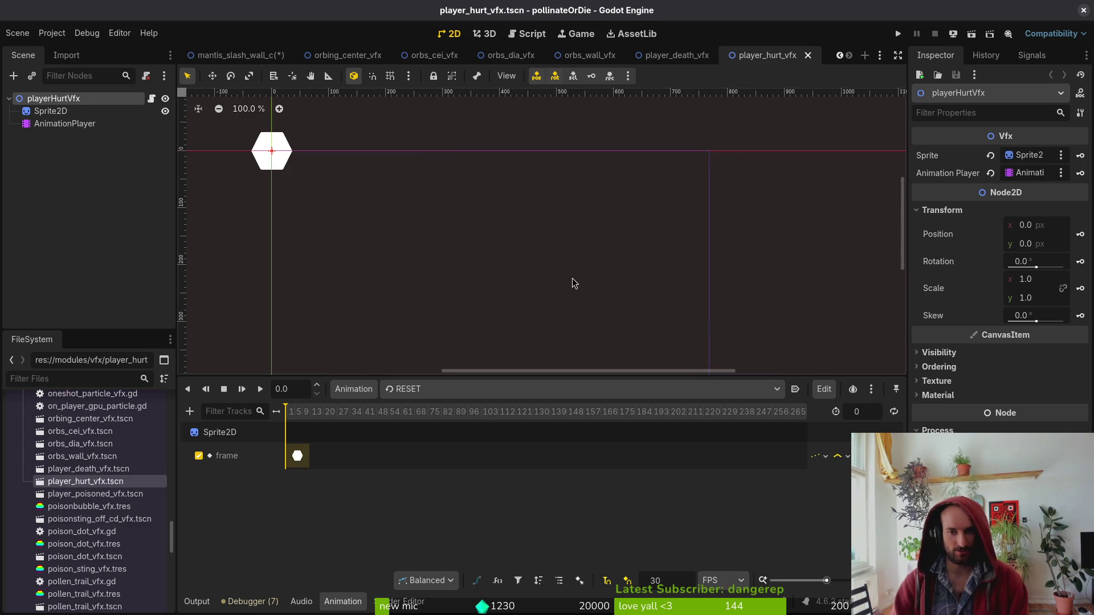
double_click(98, 496)
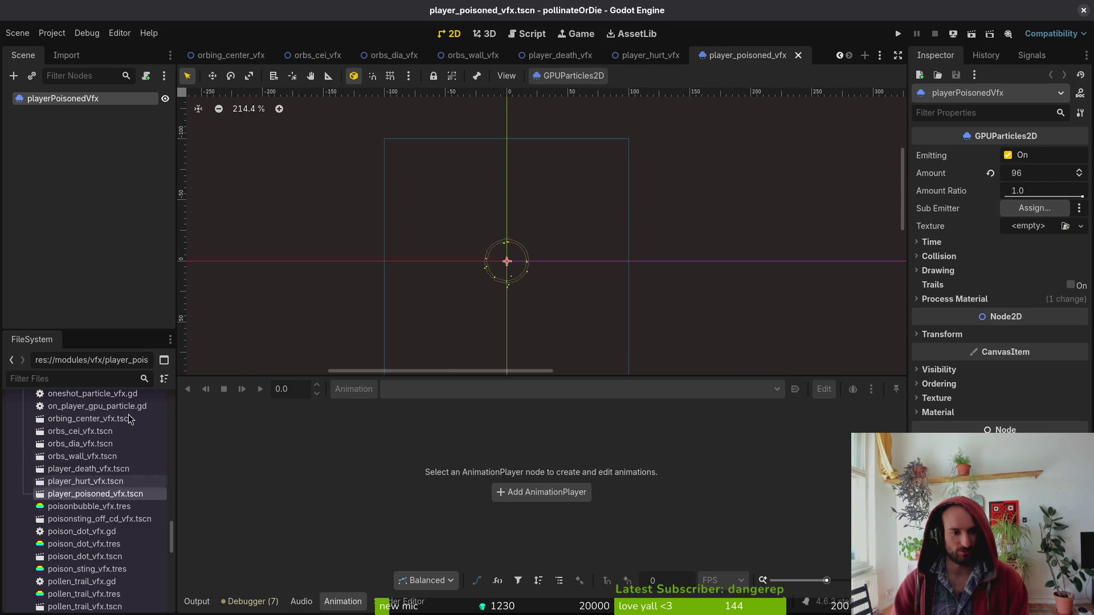
double_click(91, 520)
click(78, 100)
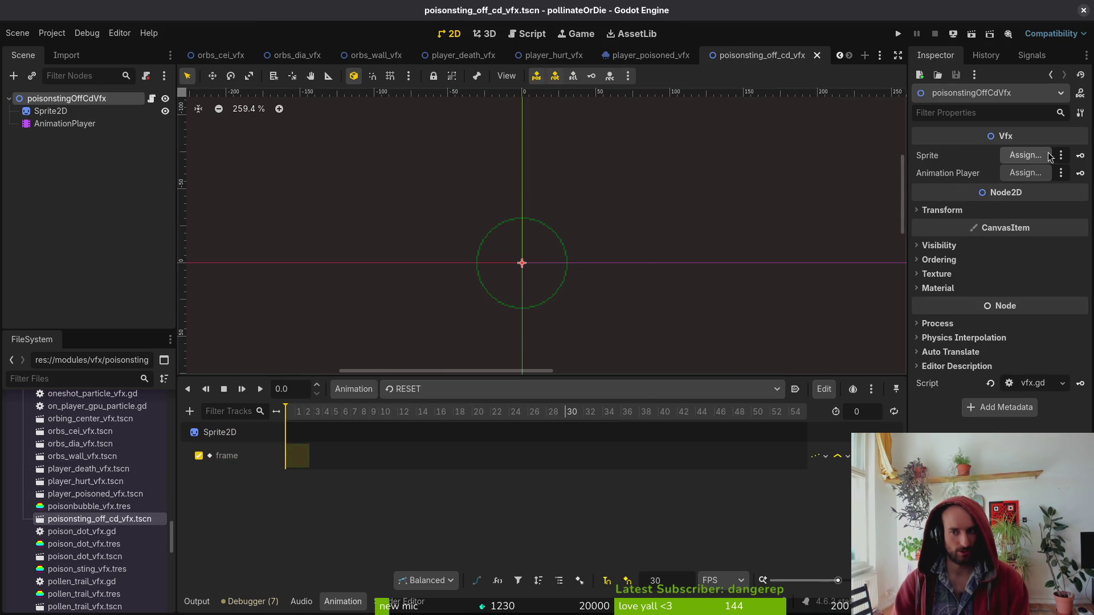
click(1025, 155)
click(582, 497)
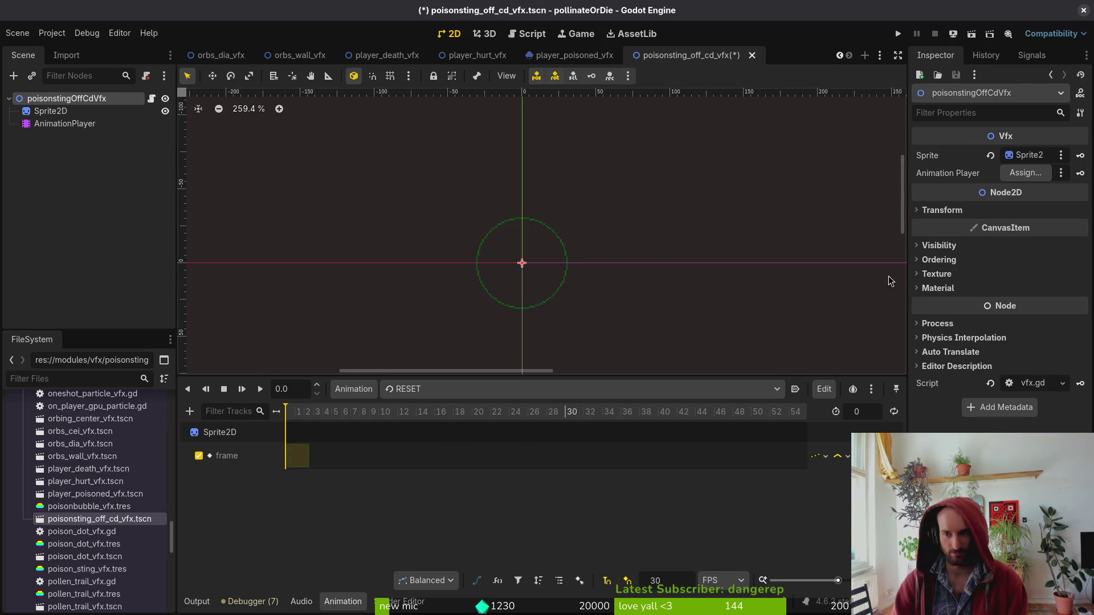
click(1025, 173)
click(562, 486)
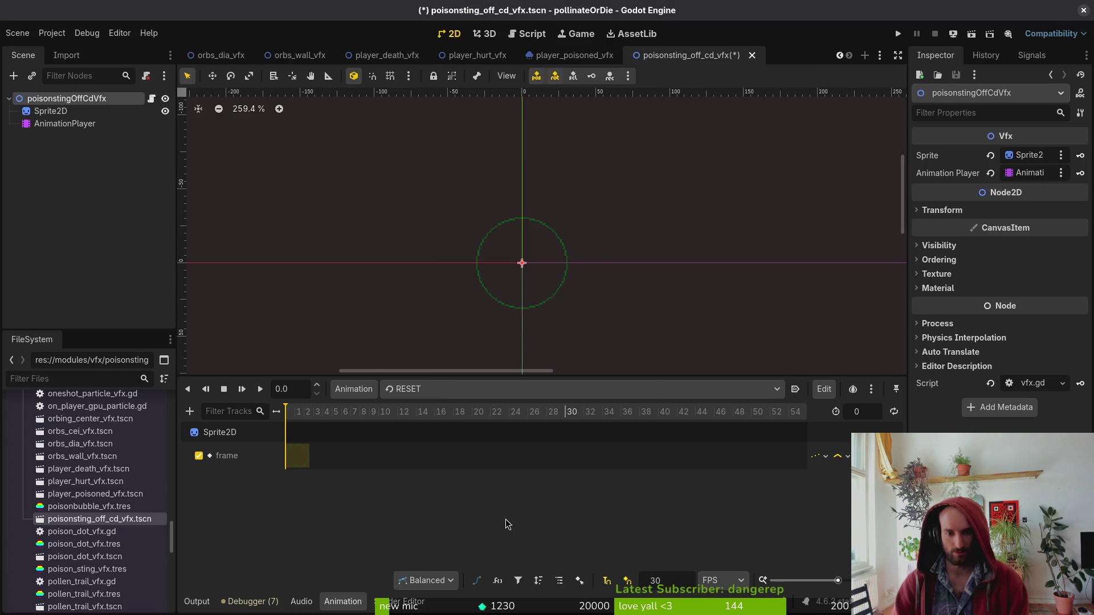
key(ctrl+s)
- Browse the poison_dot, pollen_trail, pollinate and prickly_pear VFX scenes, ending on reappear_vfx
click(88, 568)
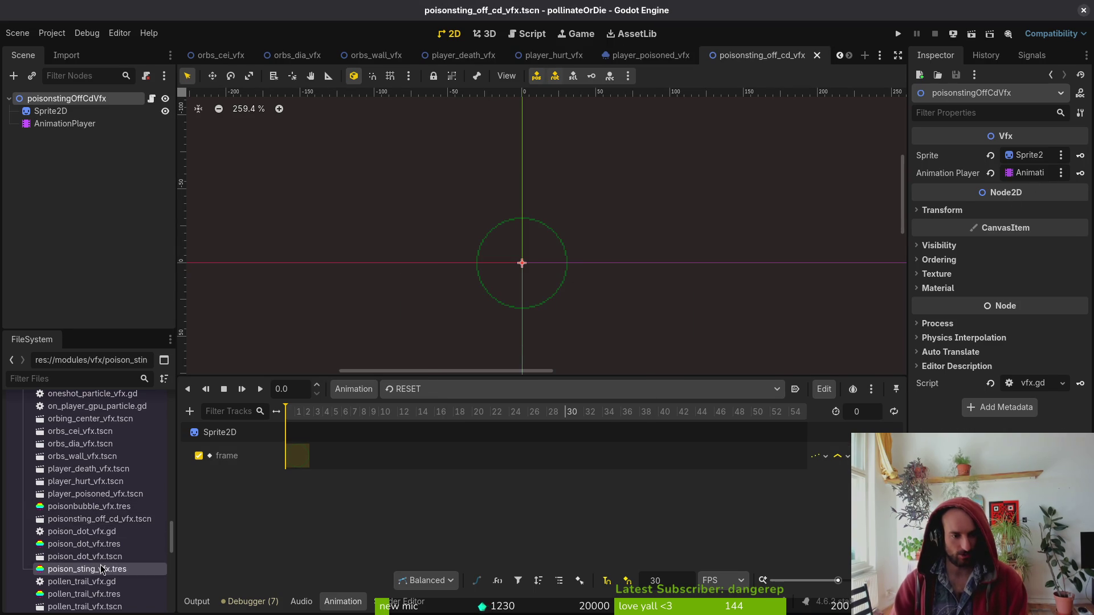
double_click(85, 556)
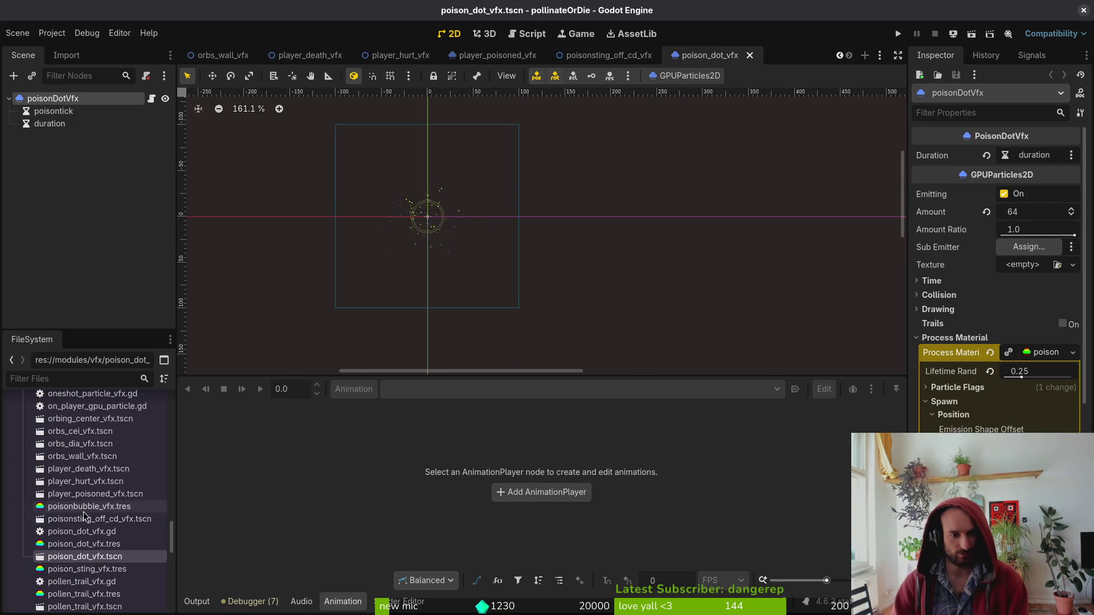
scroll(85, 516, down, 3)
double_click(84, 528)
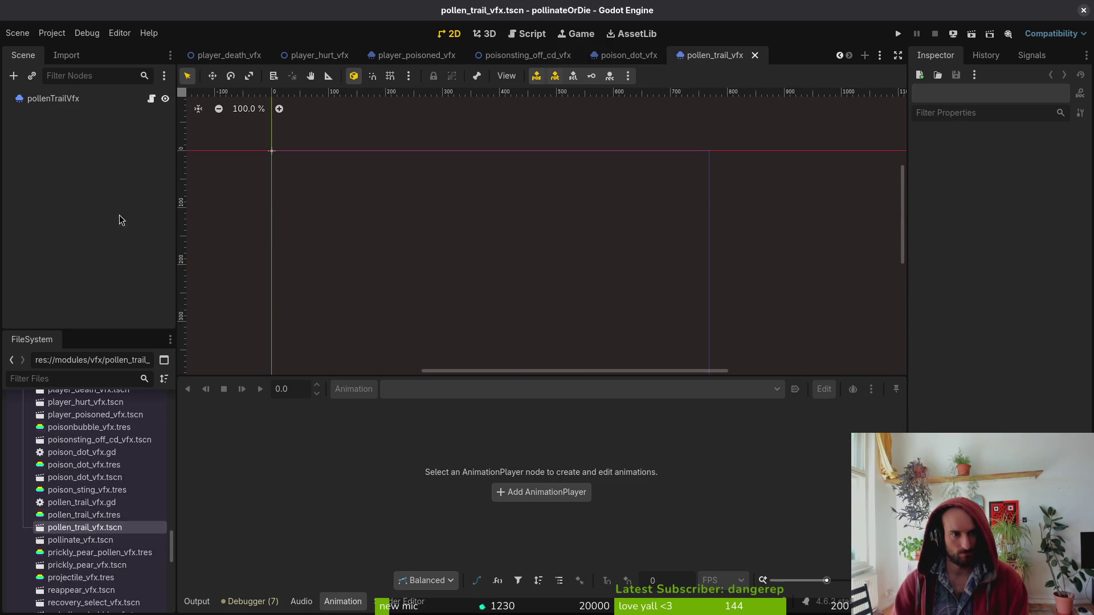
double_click(86, 540)
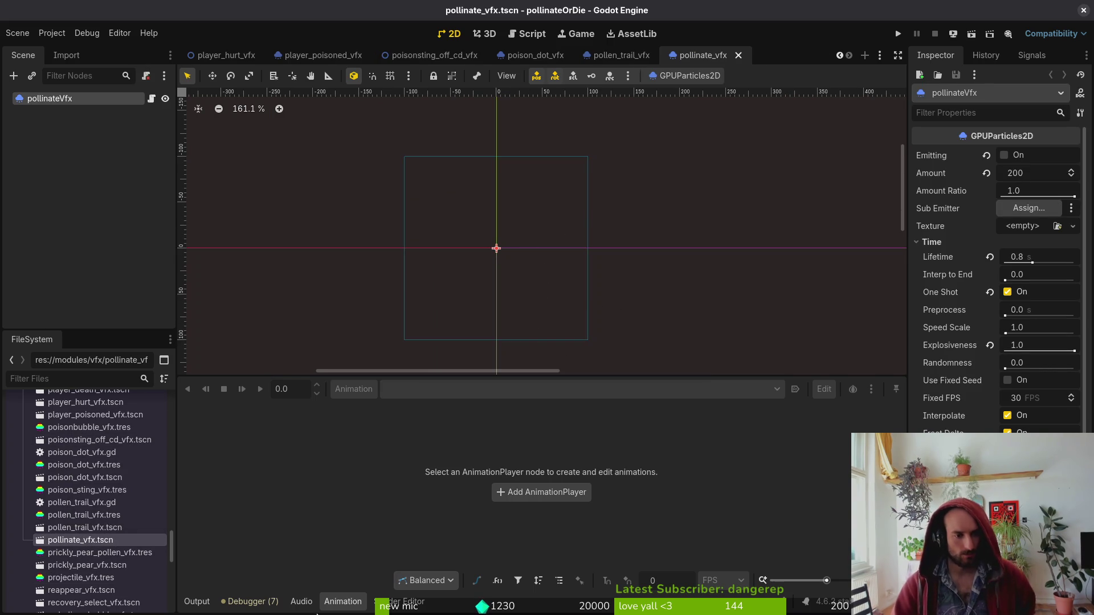
double_click(92, 566)
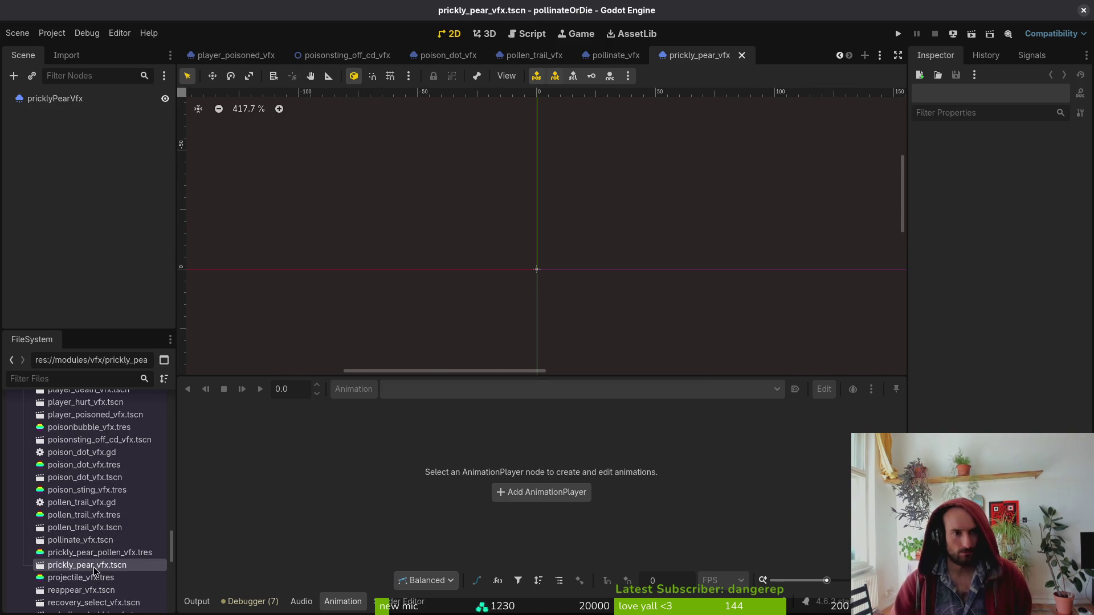
double_click(96, 590)
- Assign Sprite2D and AnimationPlayer in reappear_vfx and preview its appear animation
click(48, 99)
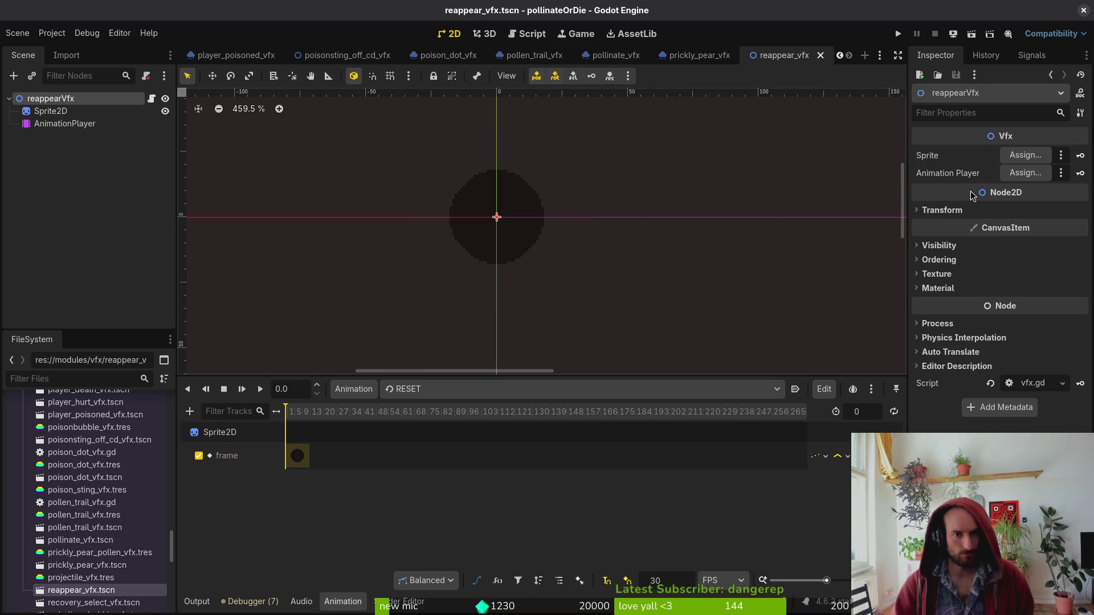
click(1026, 155)
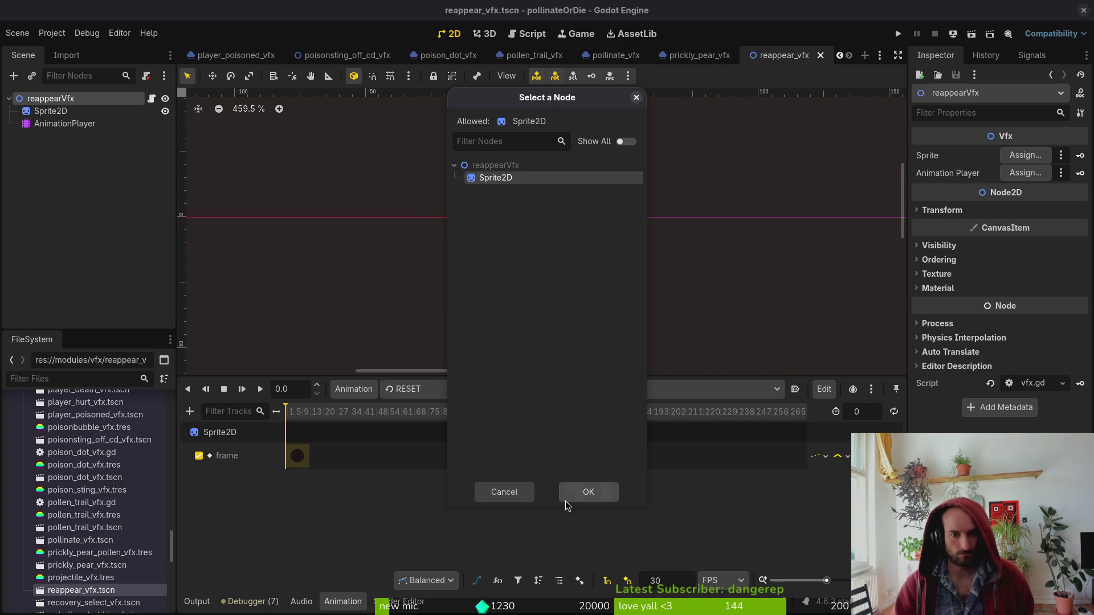
click(567, 498)
click(1025, 173)
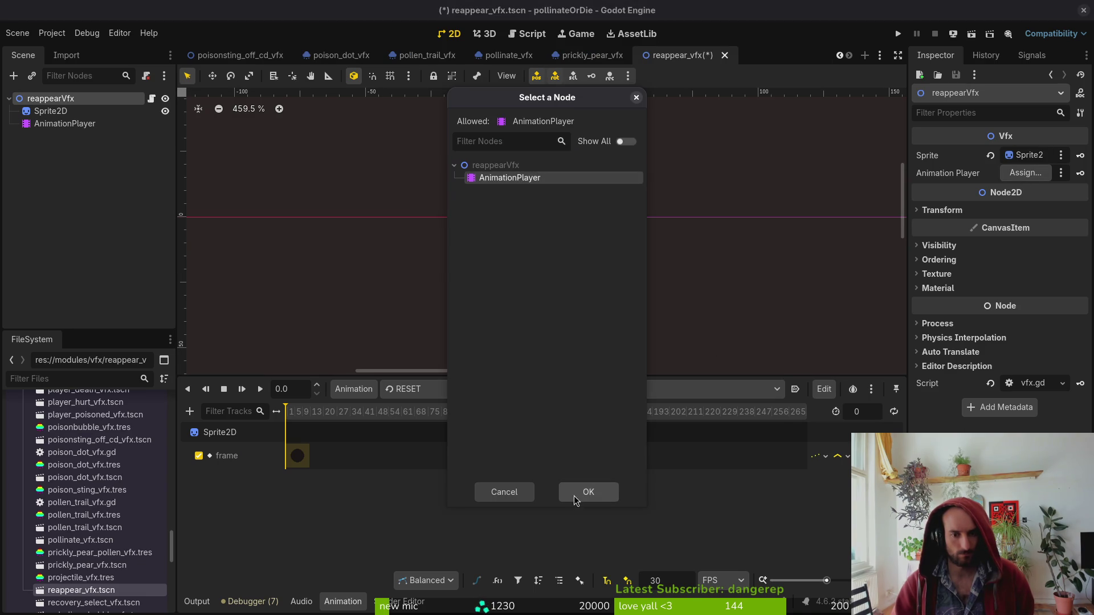
click(573, 493)
click(433, 389)
click(416, 422)
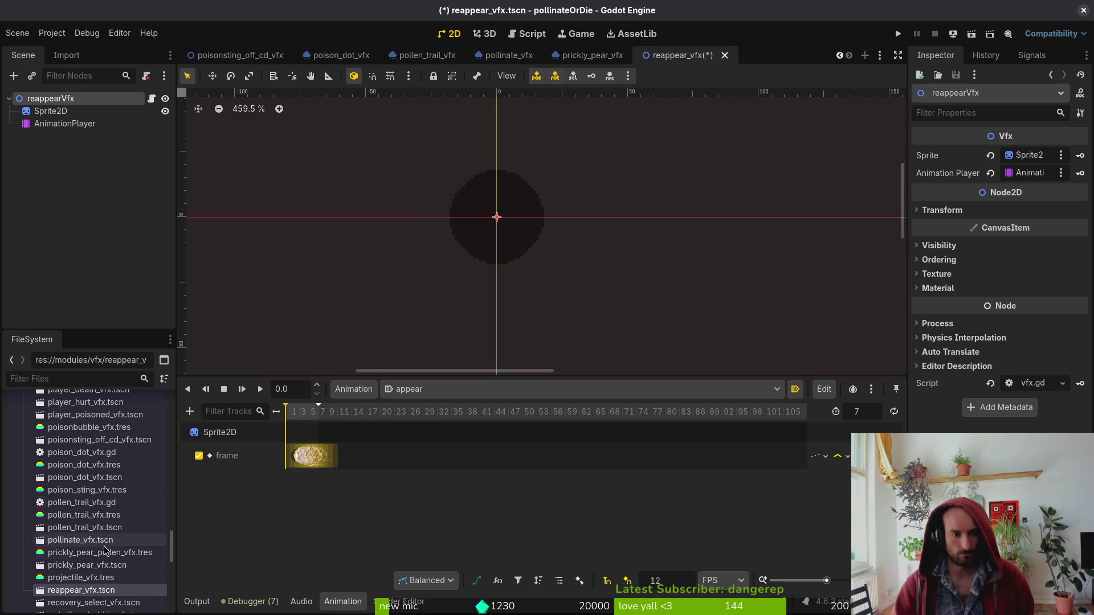
- Open recovery_select_vfx and set its Sprite to Sprite2D and Animation Player to AnimationPlayer
scroll(104, 550, down, 5)
double_click(86, 470)
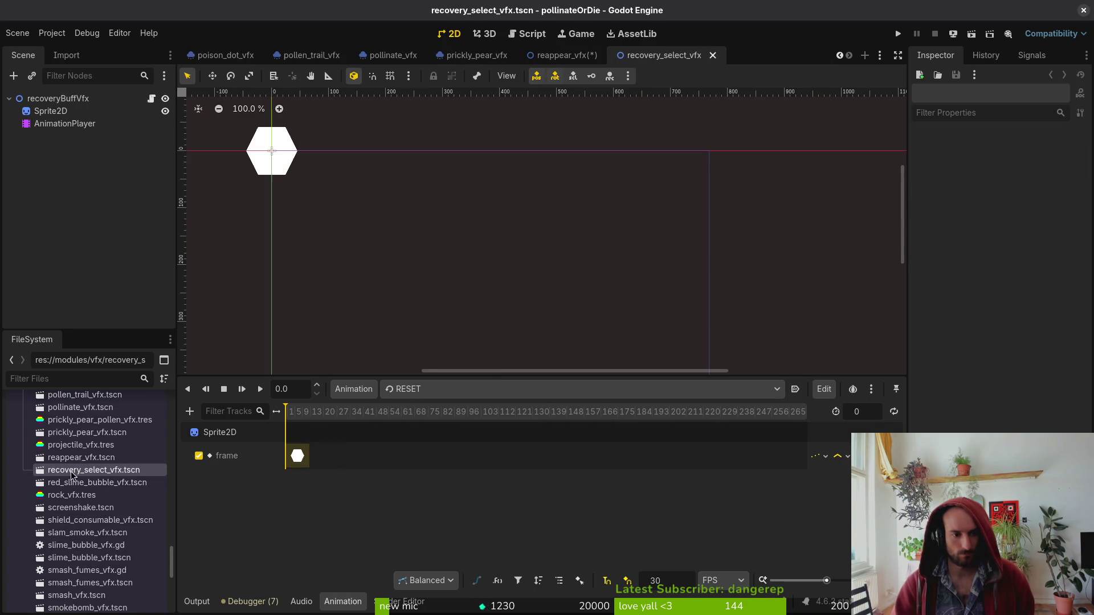
click(51, 101)
click(1025, 155)
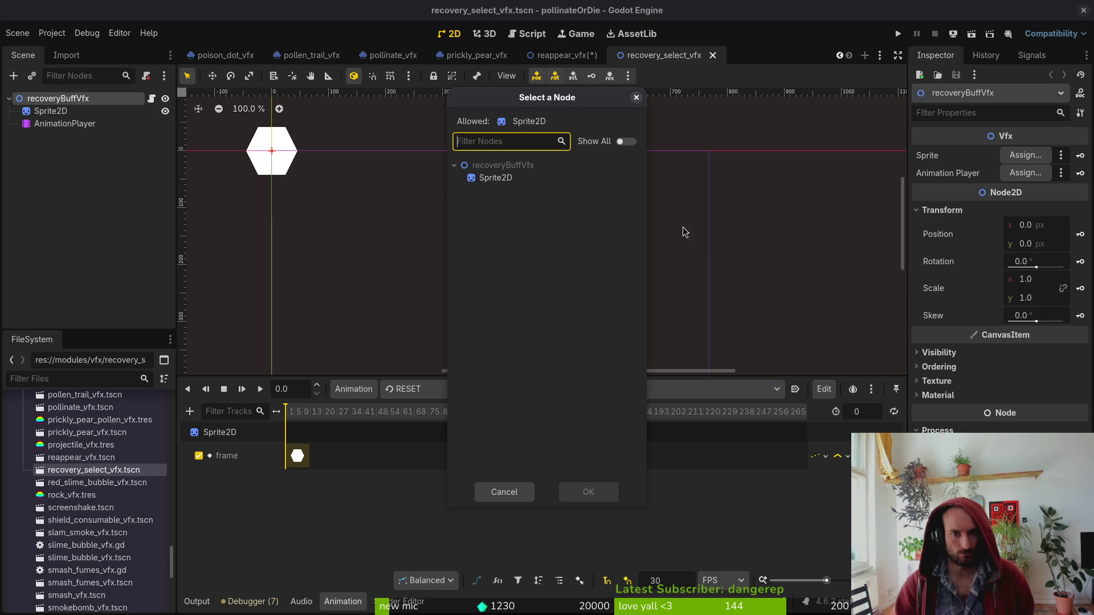
click(471, 178)
click(588, 492)
click(1026, 172)
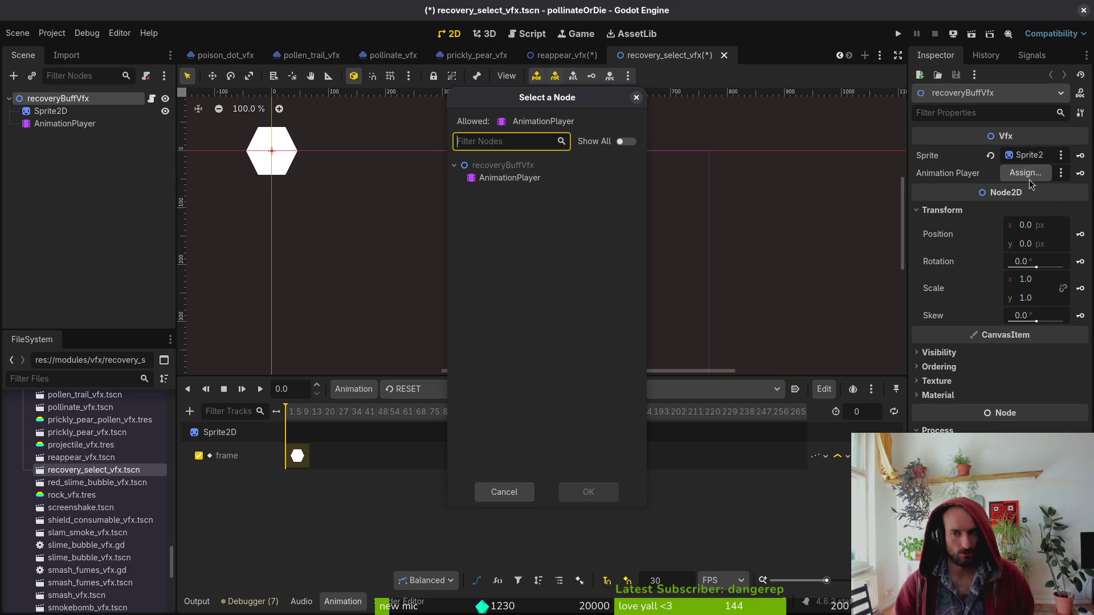
click(509, 177)
click(588, 492)
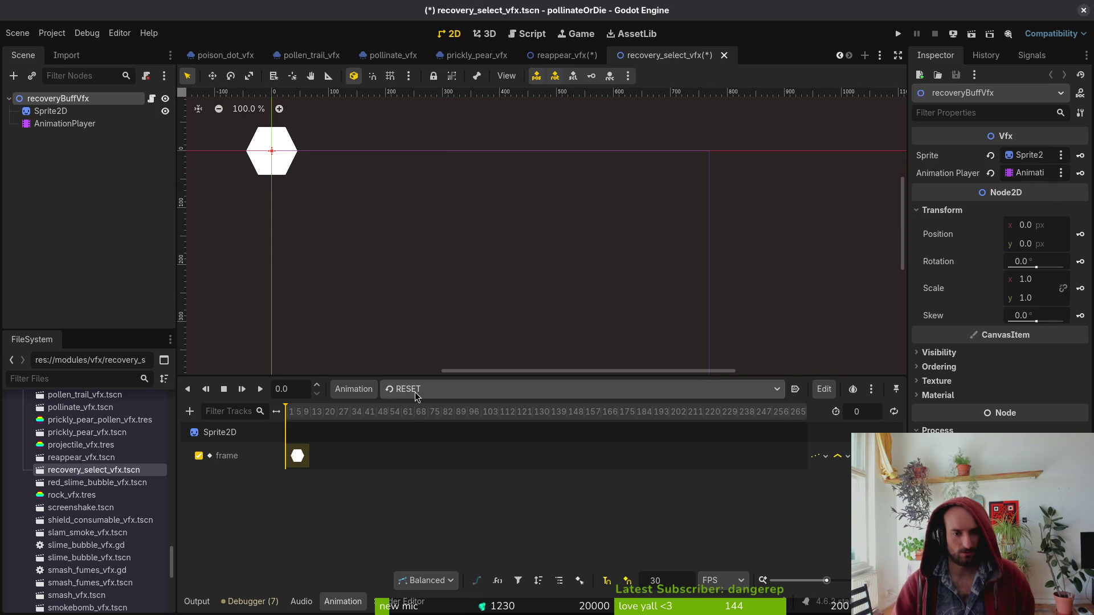
- Preview the hurt animation from 0.25 s, replay it, then stop it
click(427, 389)
click(428, 424)
click(302, 416)
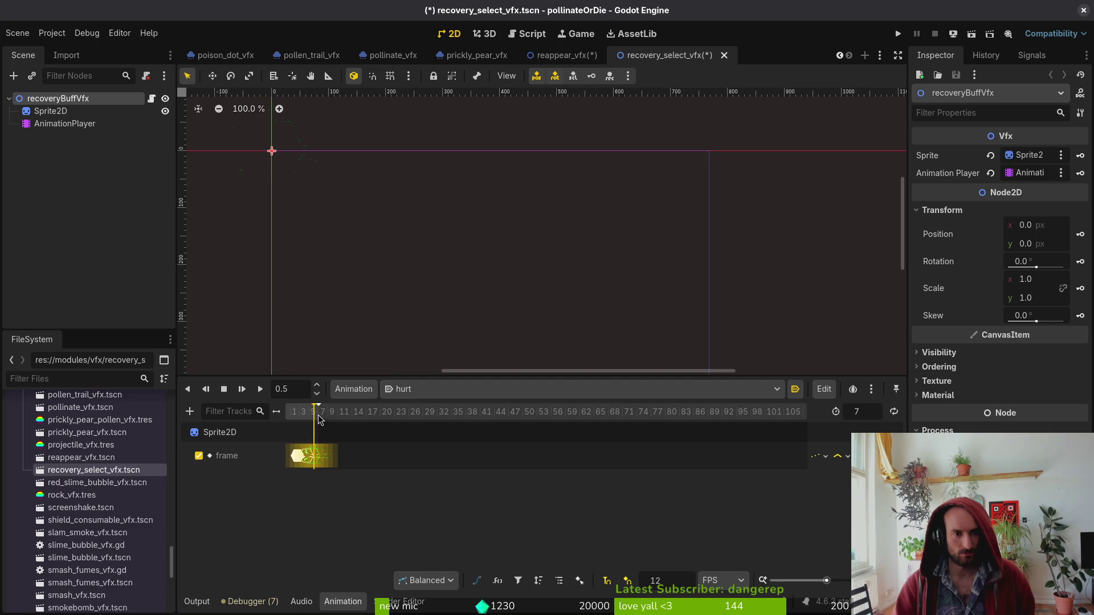
key(shift+d)
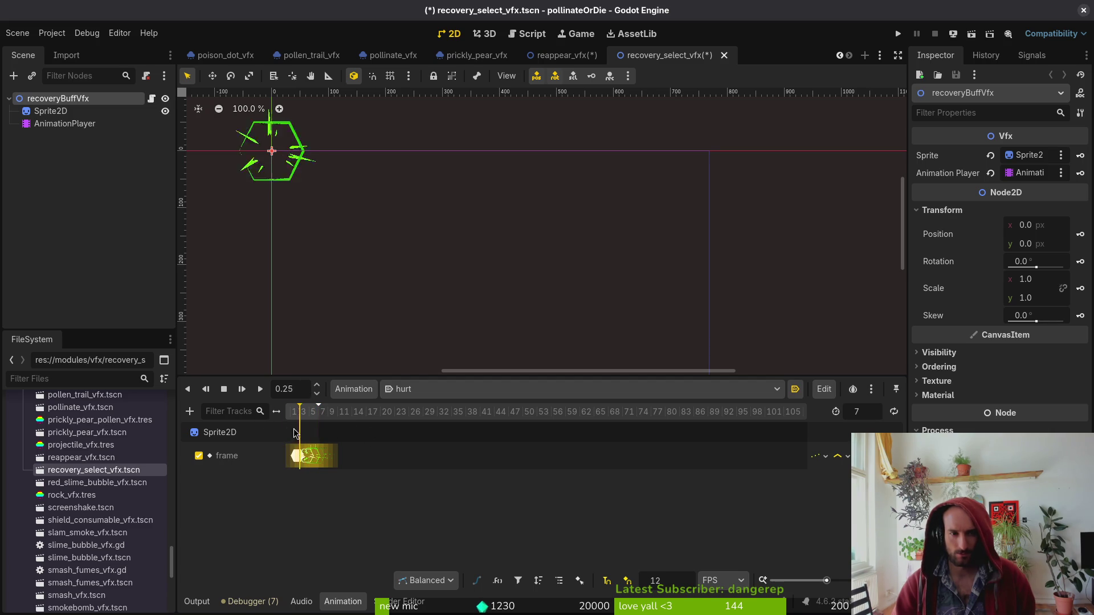
key(shift+d)
key(s)
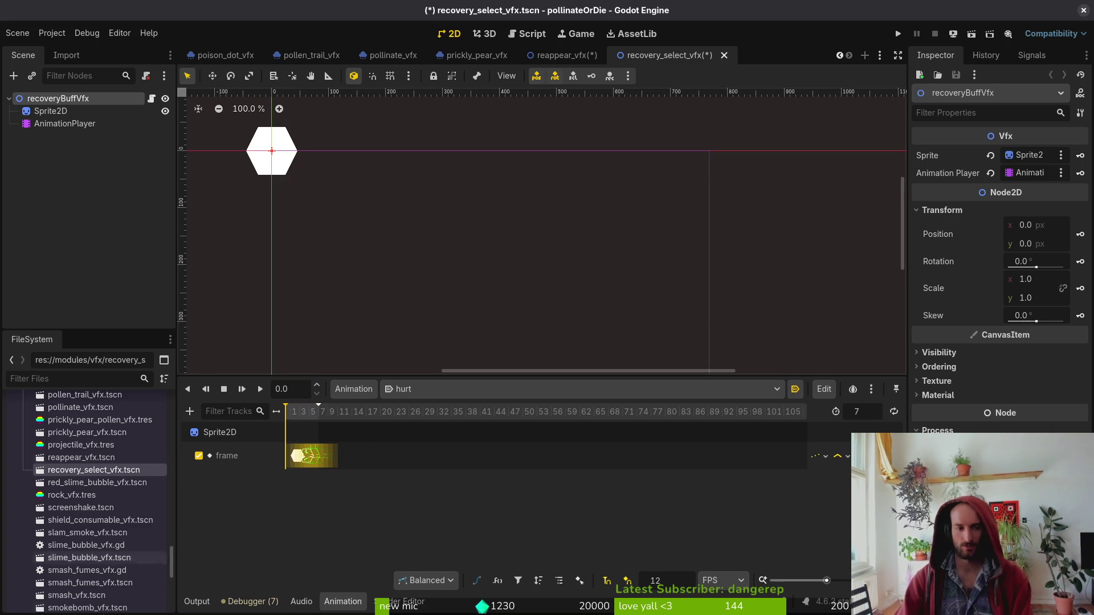
- Browse the red_slime_bubble, screenshake and shield_consumable scenes, ending on slam_smoke_vfx
double_click(97, 482)
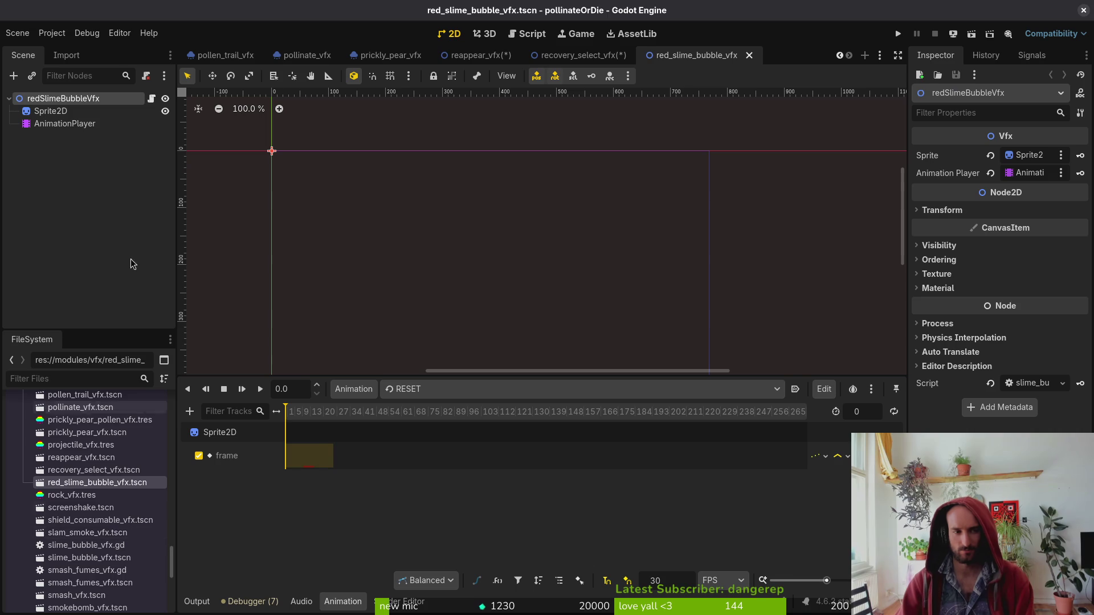
click(50, 111)
click(63, 98)
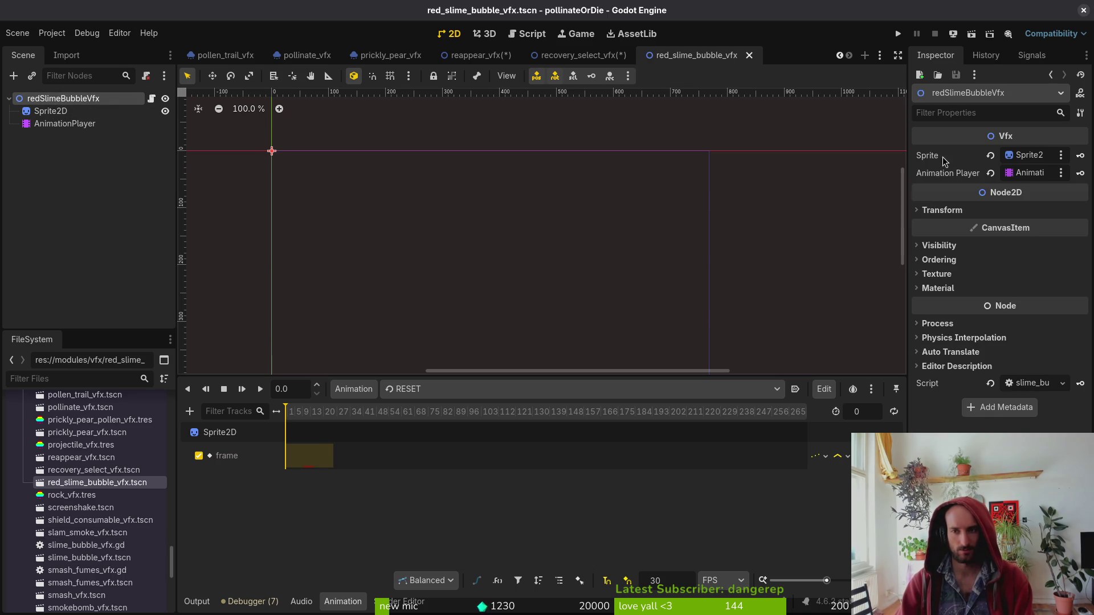
double_click(80, 507)
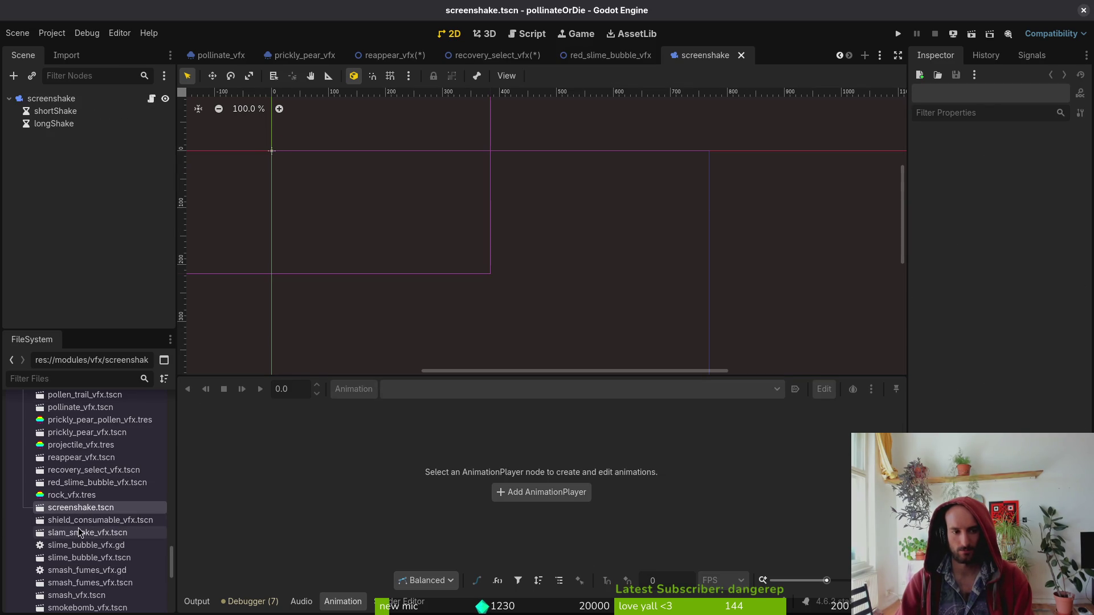
double_click(101, 518)
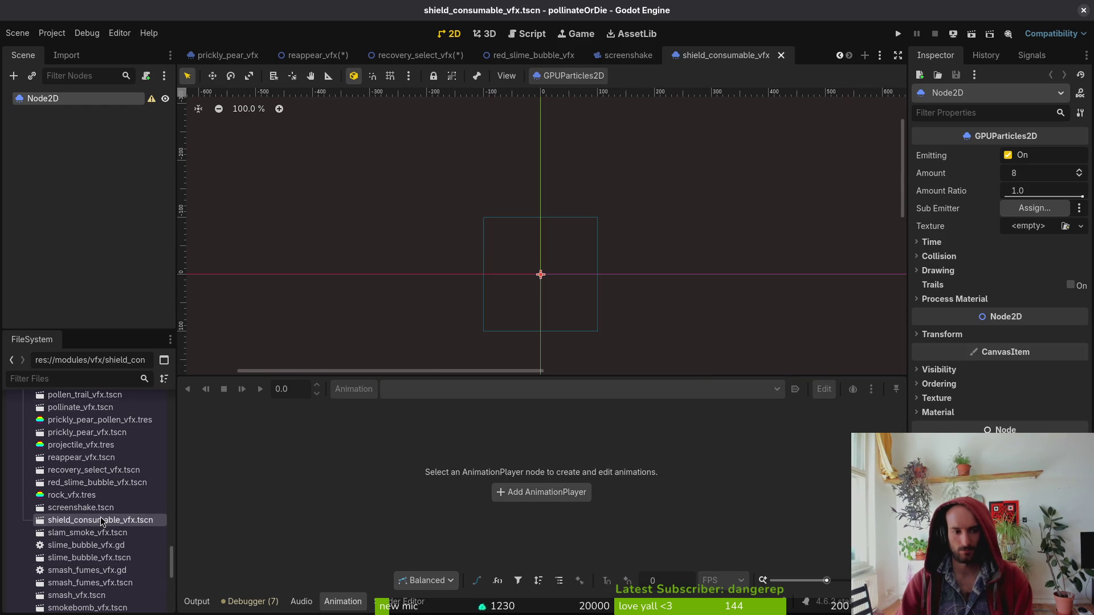
double_click(85, 532)
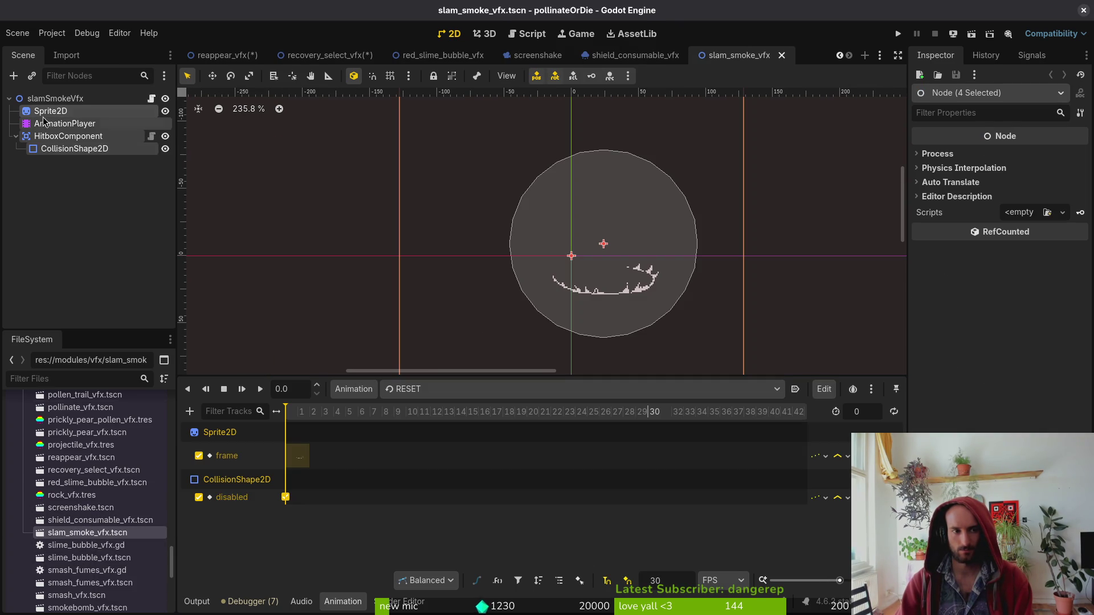
- Assign Sprite2D and AnimationPlayer in slam_smoke_vfx and save it
click(65, 98)
click(1011, 158)
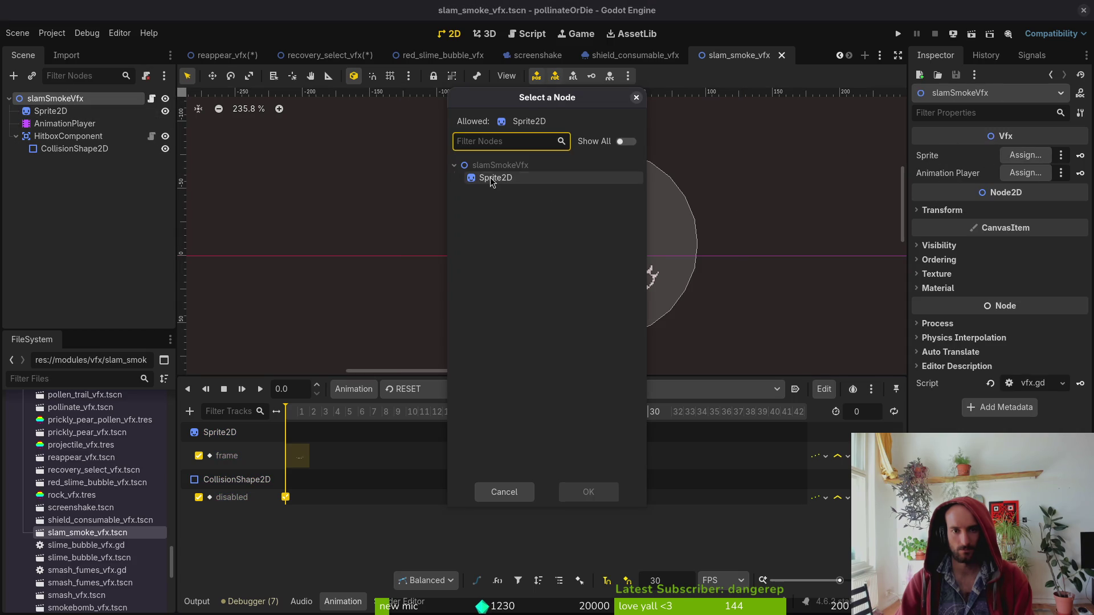
click(490, 178)
click(588, 492)
click(1025, 173)
click(525, 181)
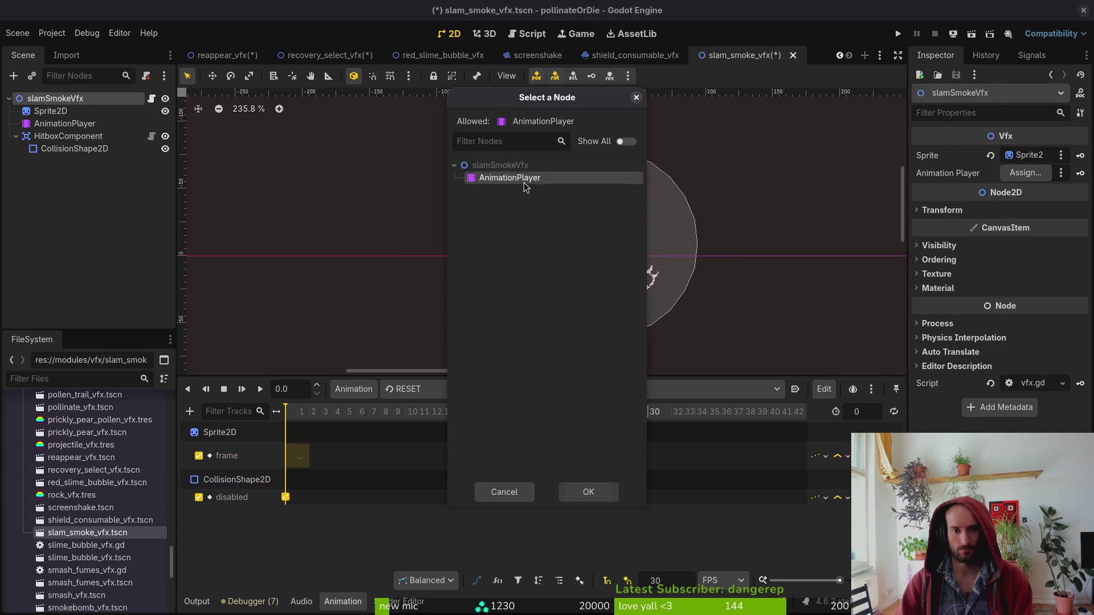
click(588, 492)
key(ctrl+s)
- Browse the slime_bubble, smash_fumes, smash and smokebomb scenes, ending on spawning_vfx
double_click(85, 557)
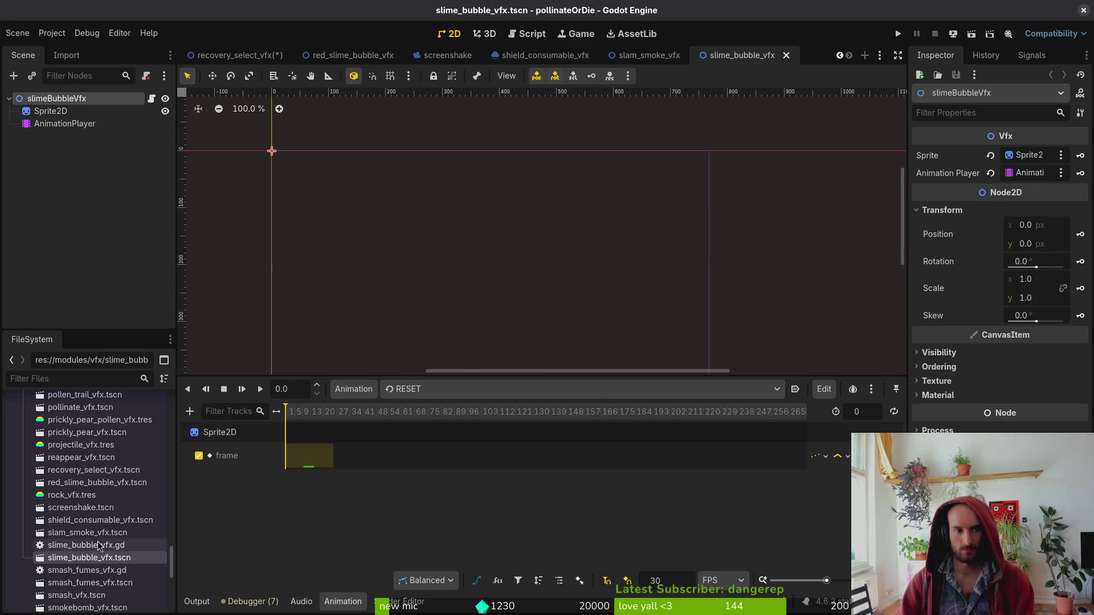
scroll(66, 473, down, 5)
double_click(65, 450)
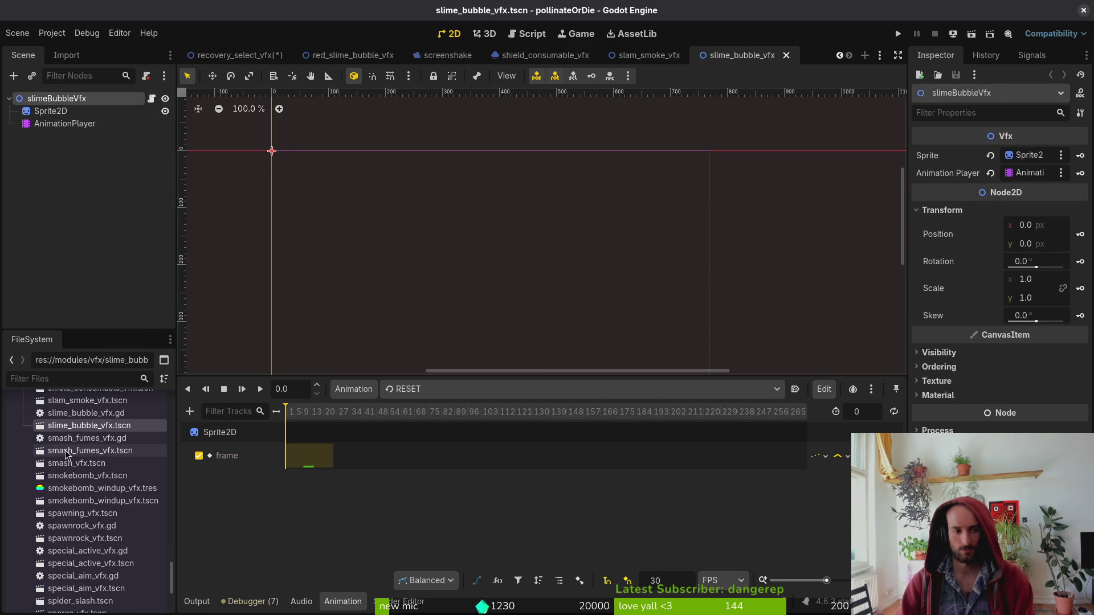
double_click(94, 463)
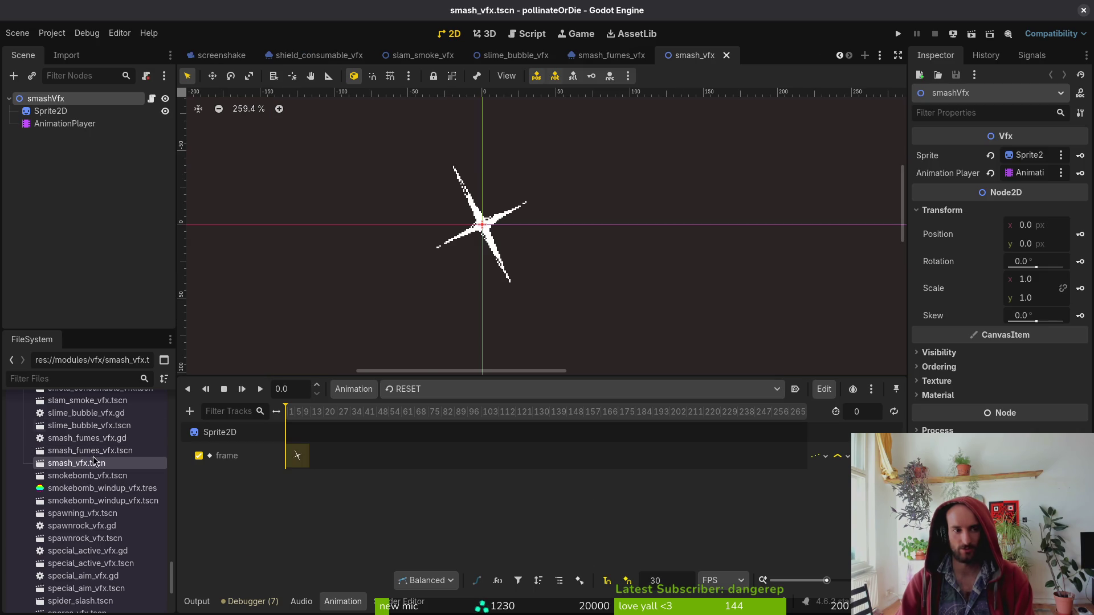
double_click(62, 477)
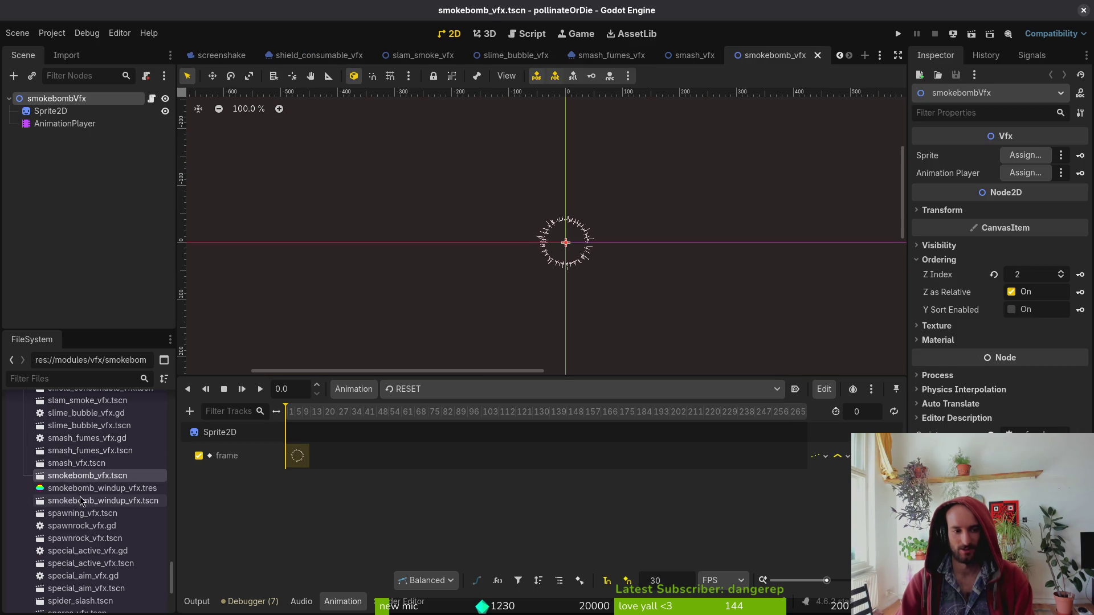
double_click(73, 502)
double_click(75, 514)
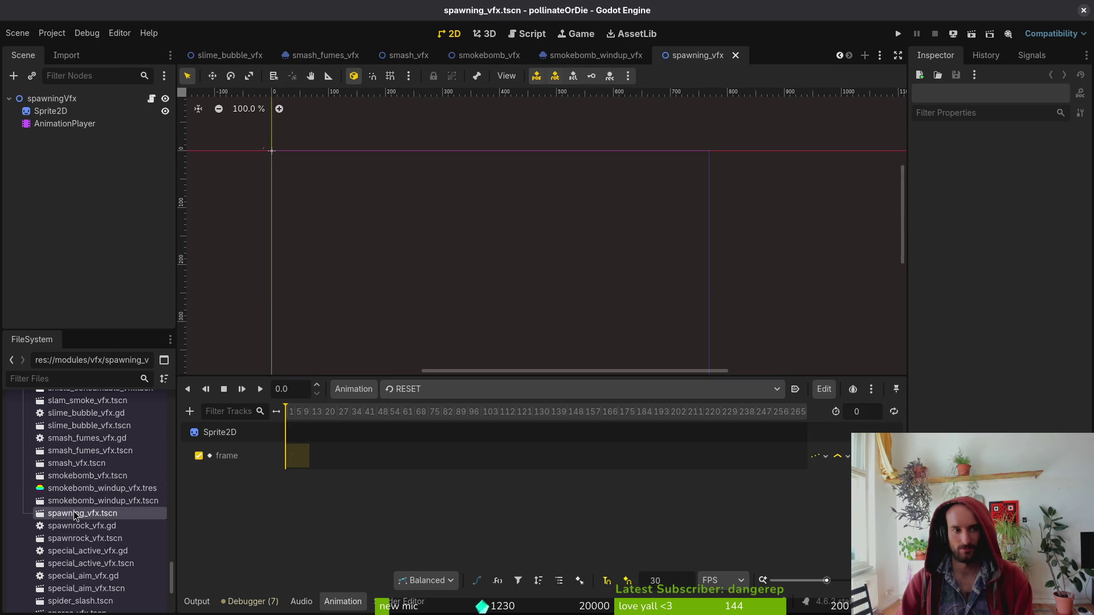
- Set spawning_vfx's Sprite to Sprite2D and Animation Player to AnimationPlayer
click(81, 102)
click(1025, 155)
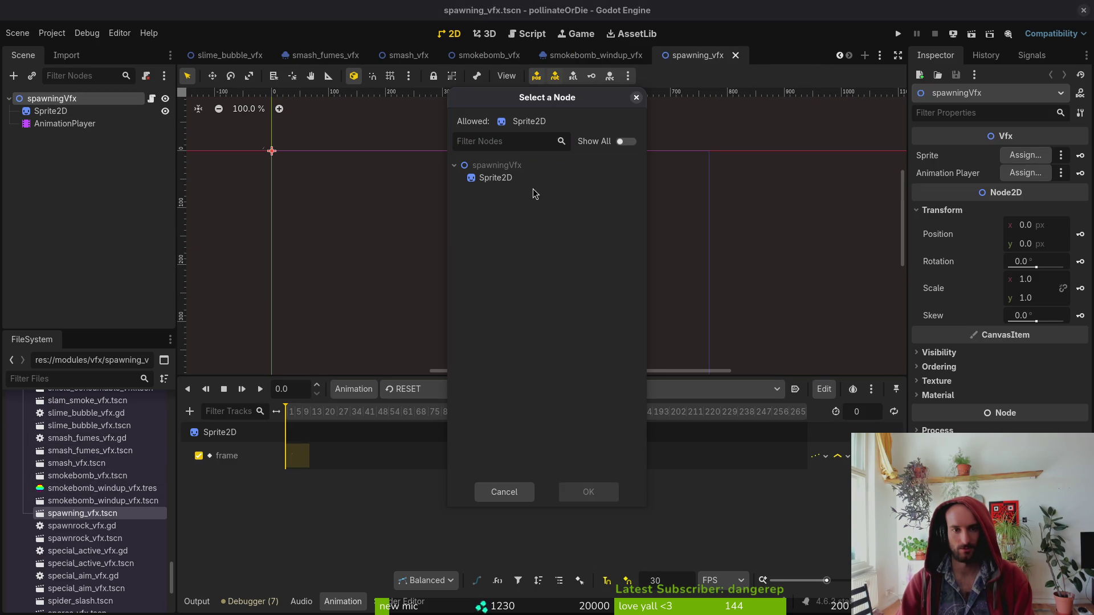
click(512, 176)
click(588, 492)
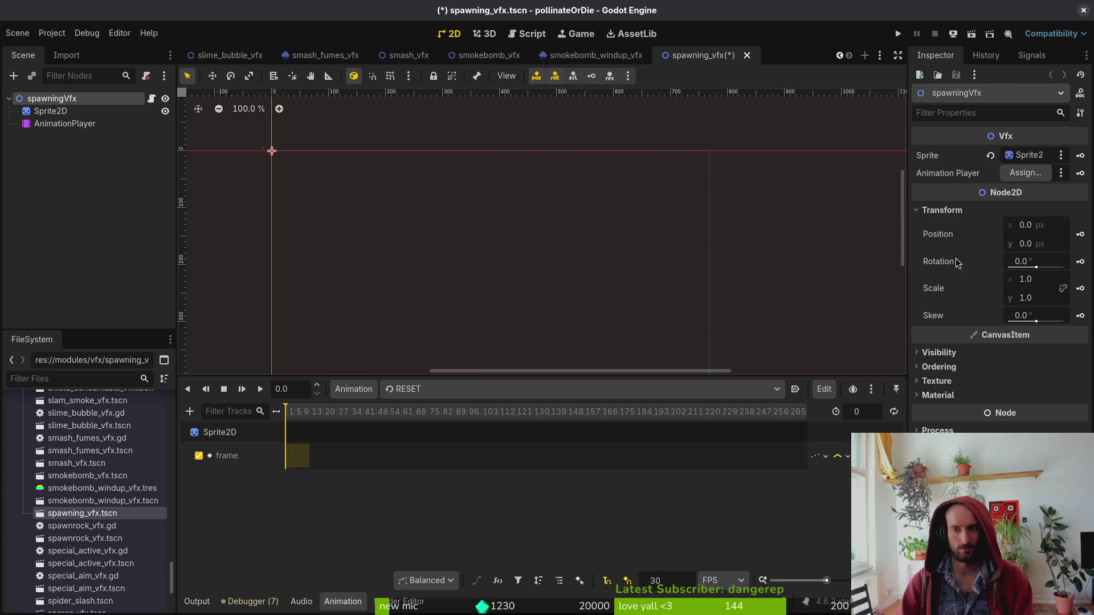
click(1025, 174)
click(512, 179)
click(587, 491)
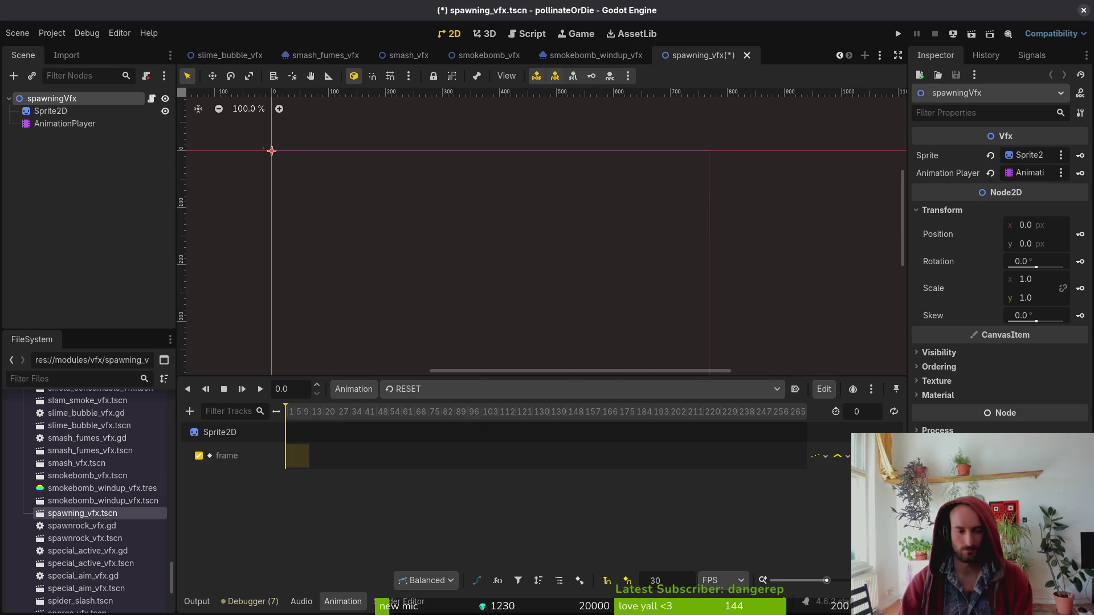
- Check the spawnrock, special_active and special_aim scenes, leaving special_aim's input component unassigned
scroll(74, 510, down, 1)
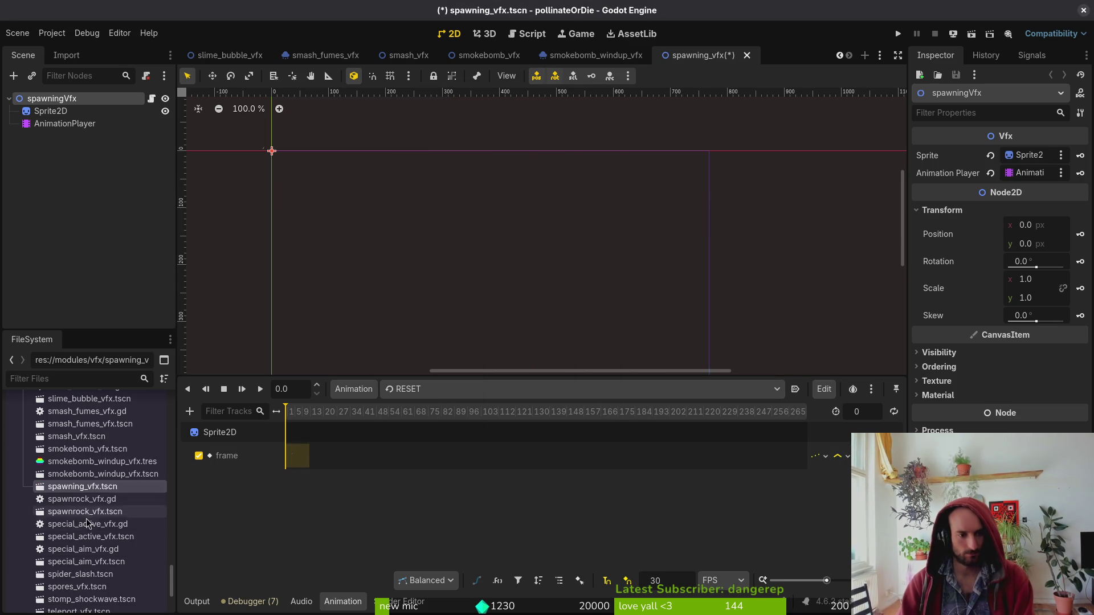
double_click(83, 512)
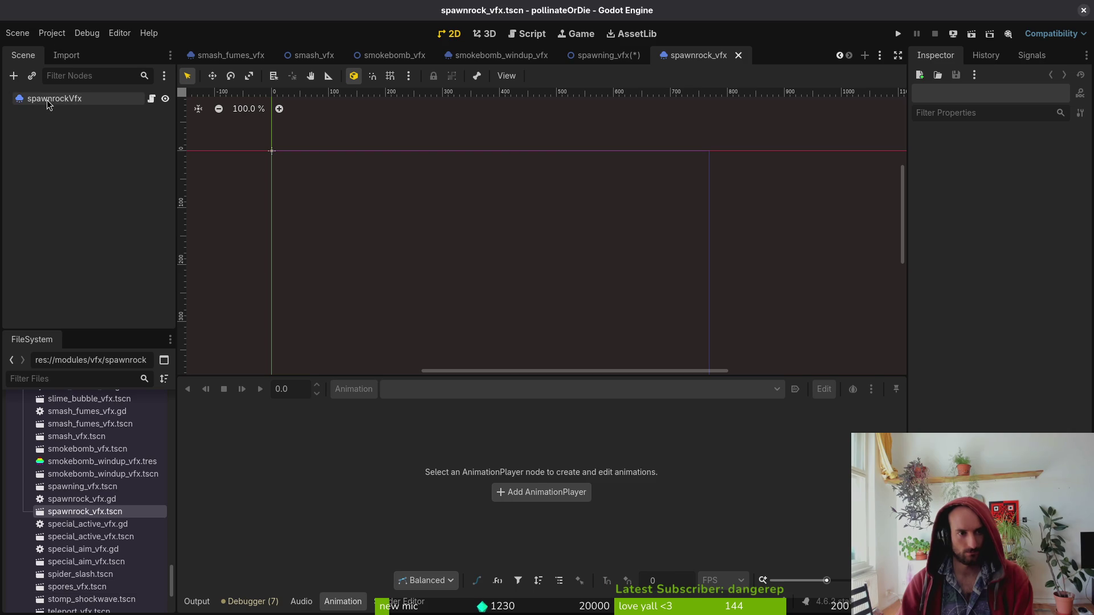
double_click(88, 536)
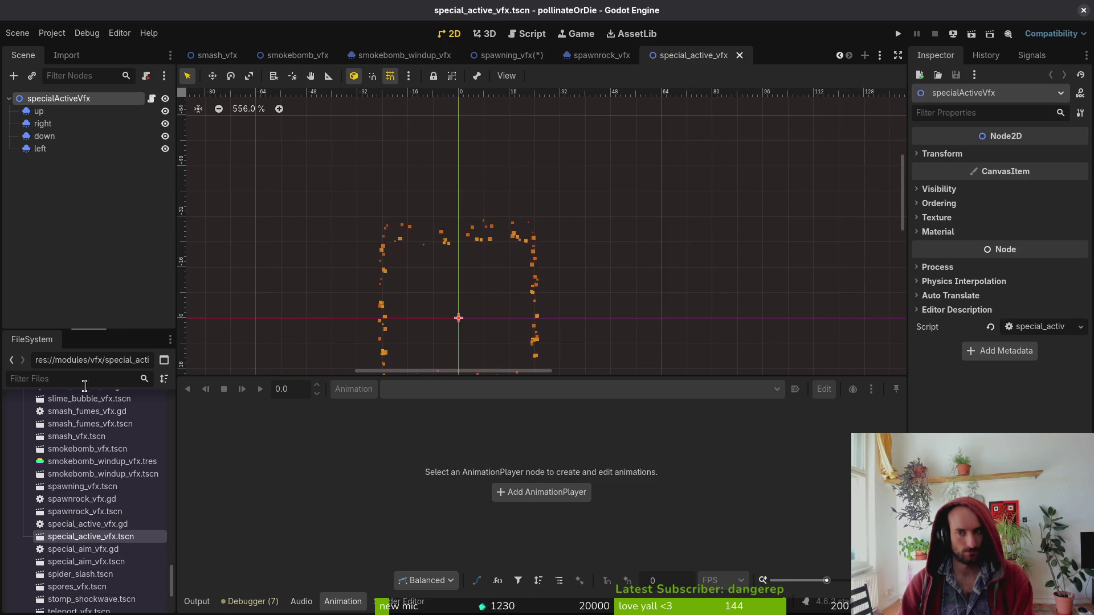
scroll(97, 503, down, 2)
double_click(86, 509)
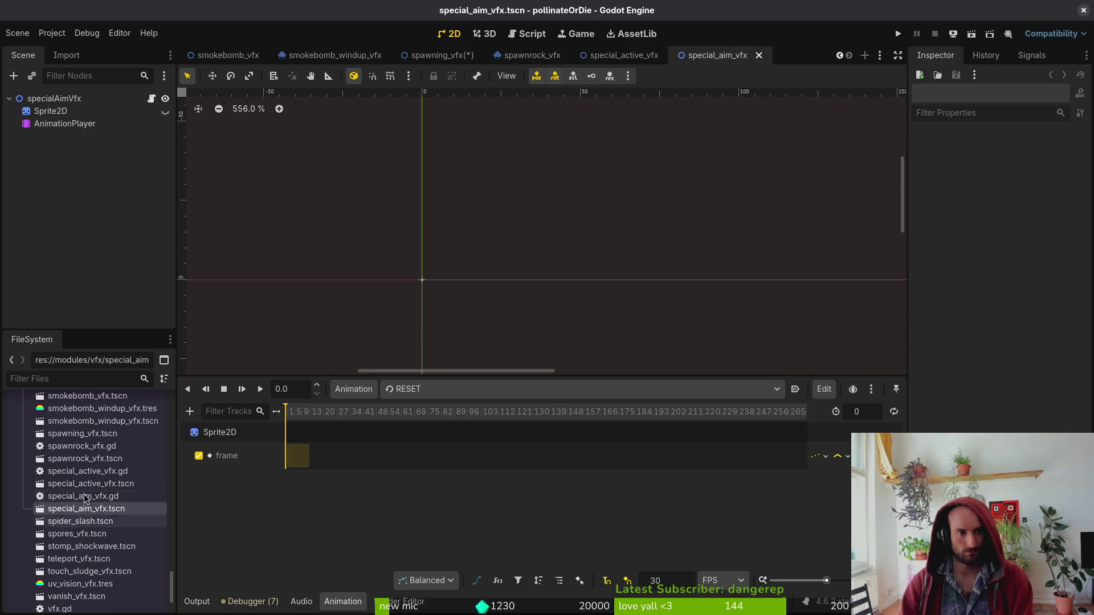
click(1016, 159)
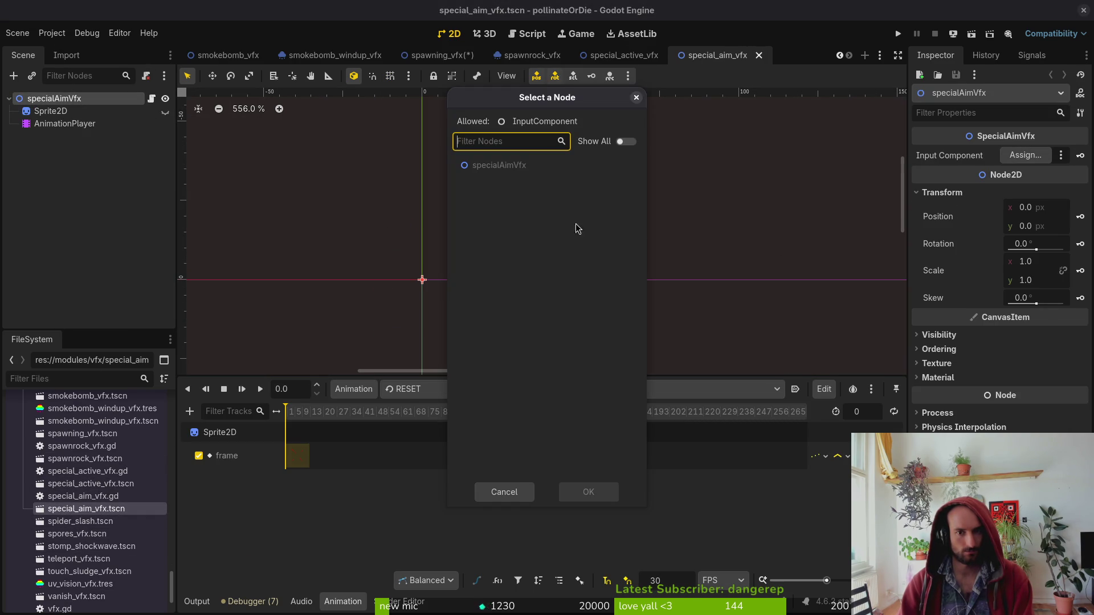
key(Escape)
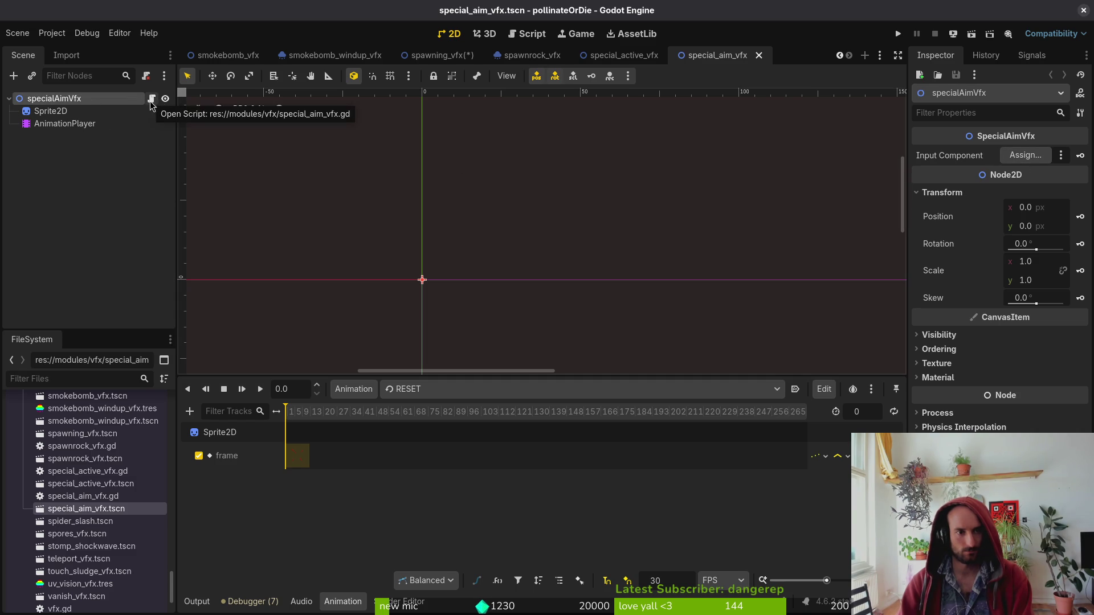
- Open spider_slash, assign Sprite2D and AnimationPlayer, and save it
scroll(82, 483, down, 3)
double_click(81, 468)
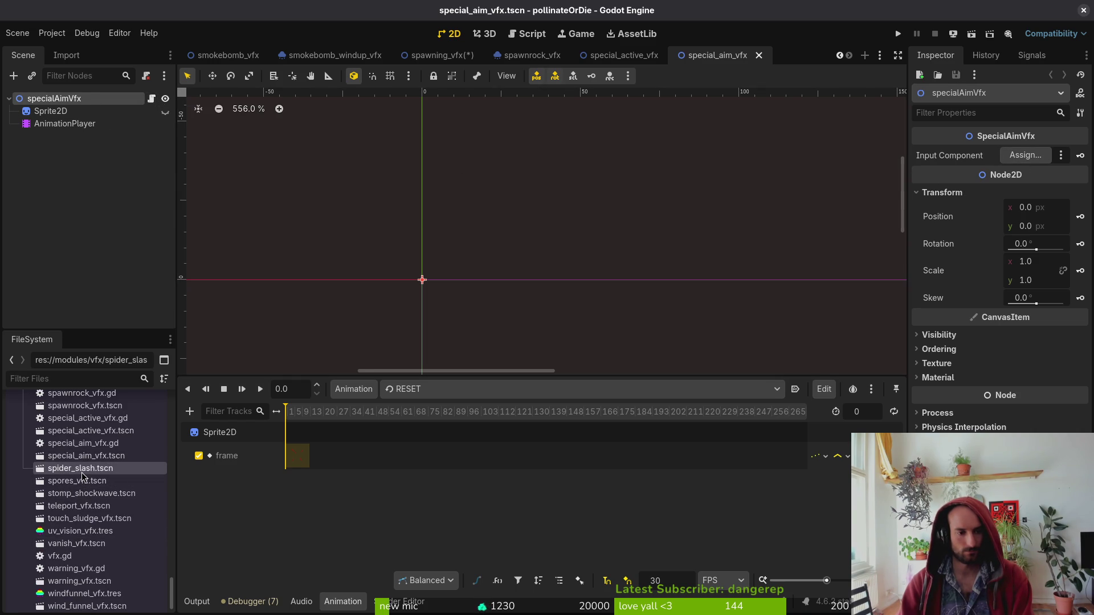
click(49, 98)
click(1016, 155)
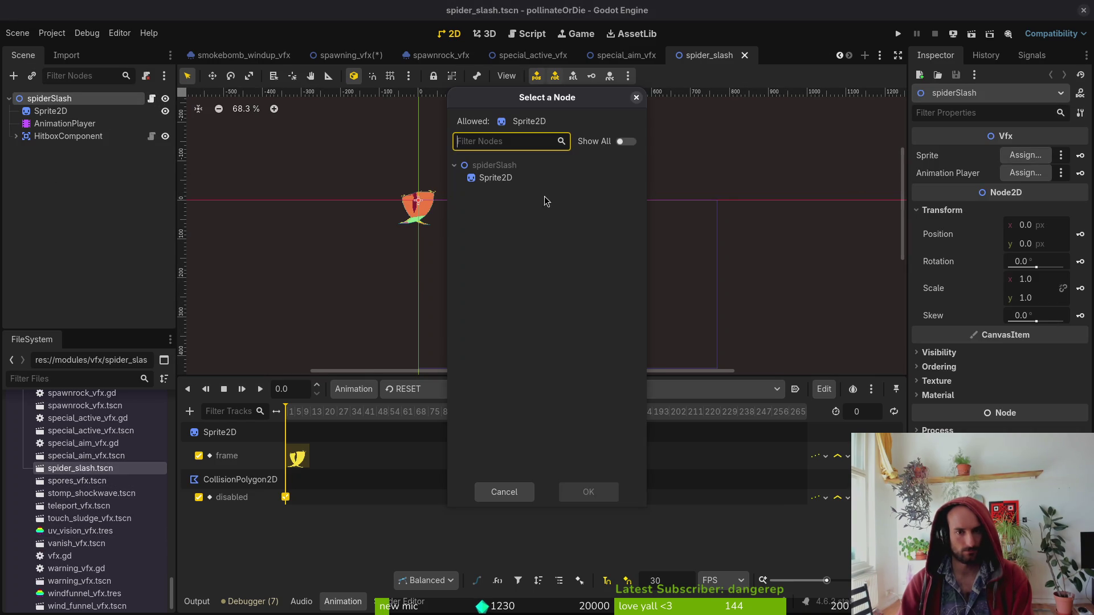
click(542, 184)
click(604, 488)
click(1023, 174)
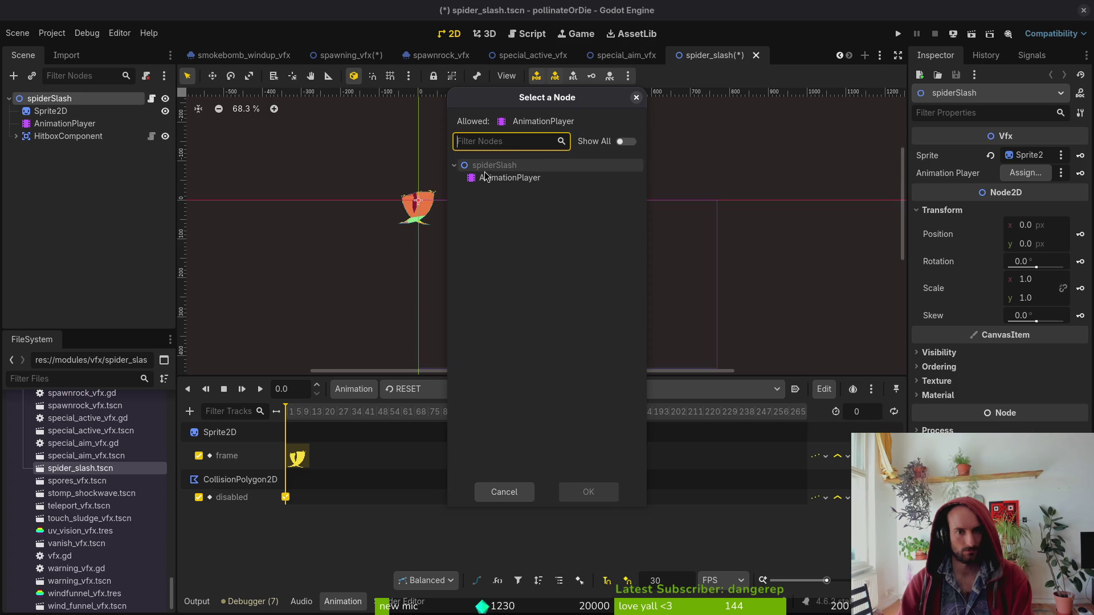
click(507, 178)
click(576, 497)
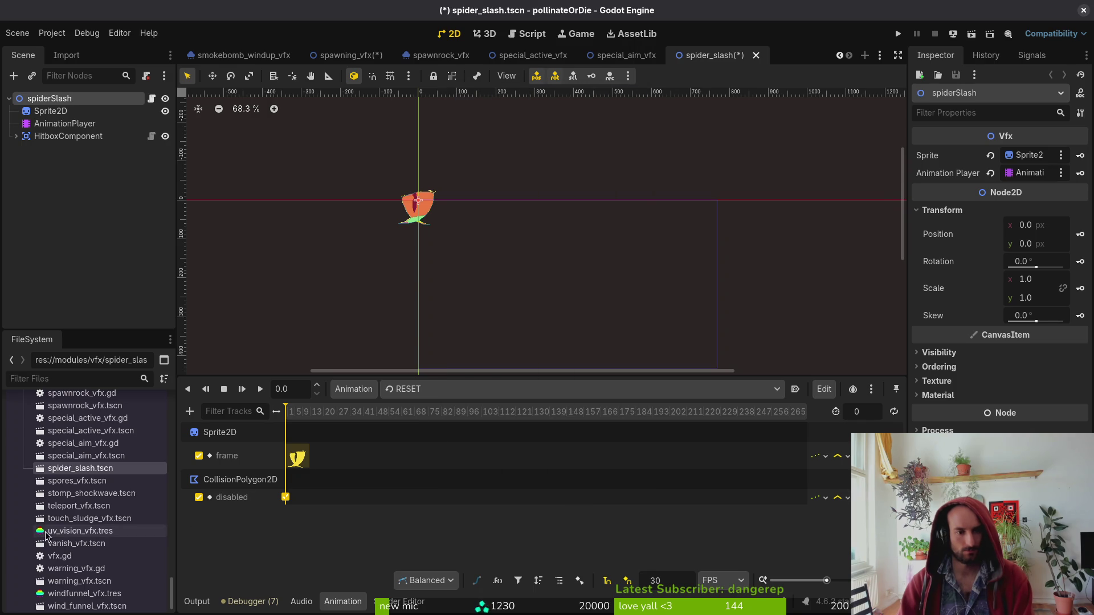
key(ctrl+s)
- Open stomp_shockwave, assign Sprite2D and AnimationPlayer, and save it
double_click(76, 481)
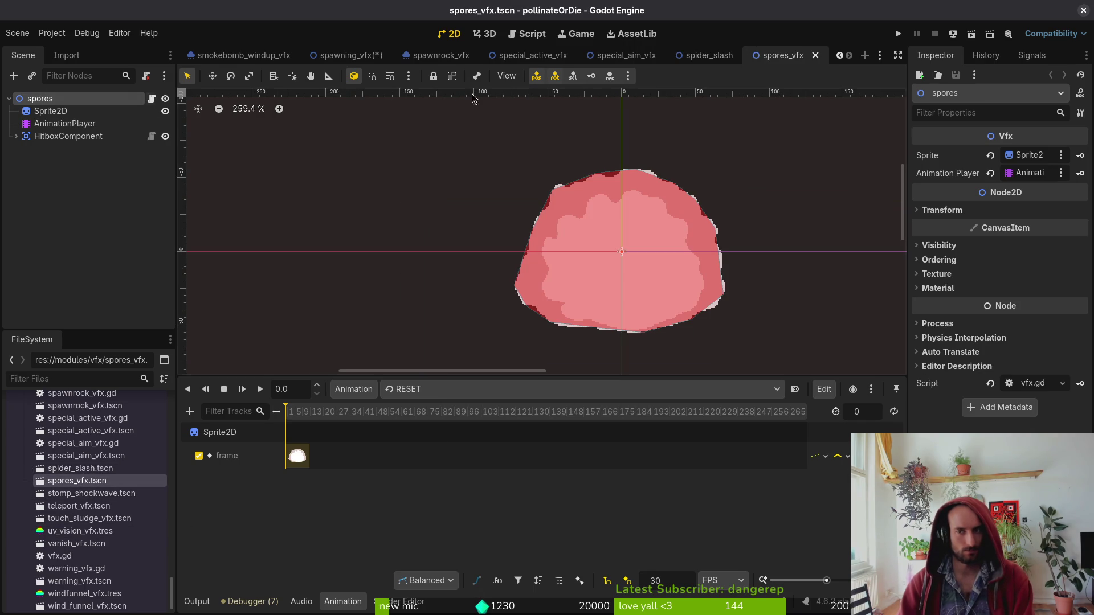
double_click(79, 493)
click(63, 99)
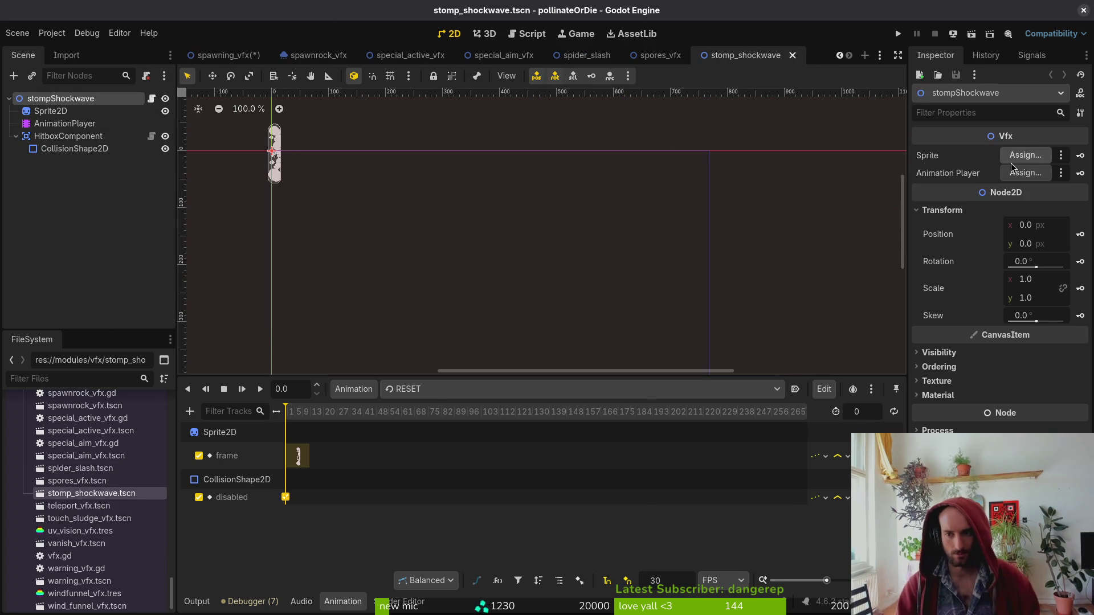
click(1026, 155)
click(516, 179)
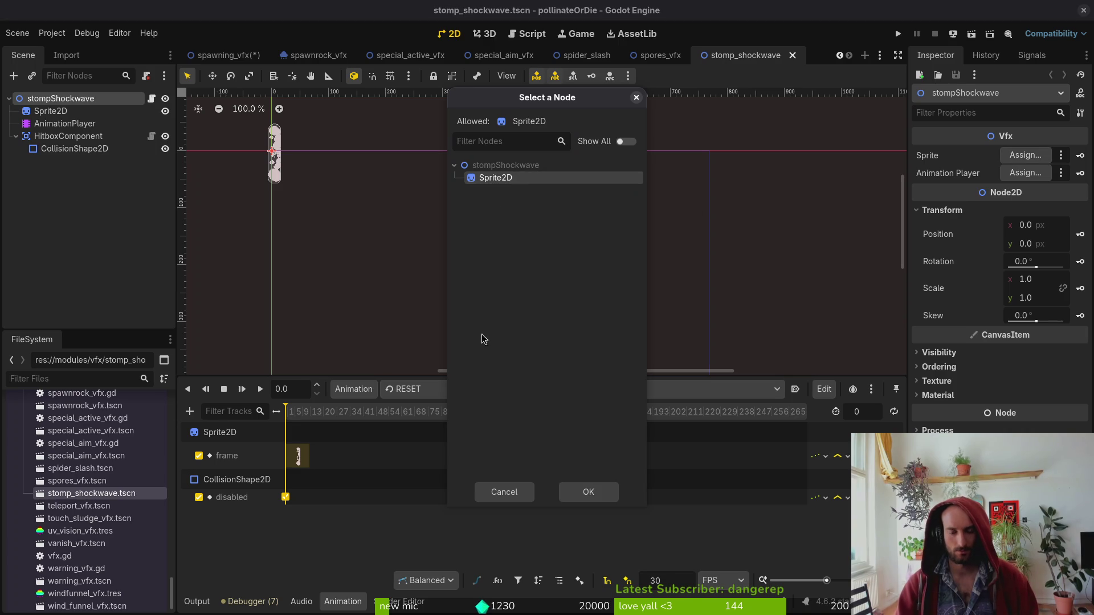
click(572, 493)
click(1026, 172)
click(512, 179)
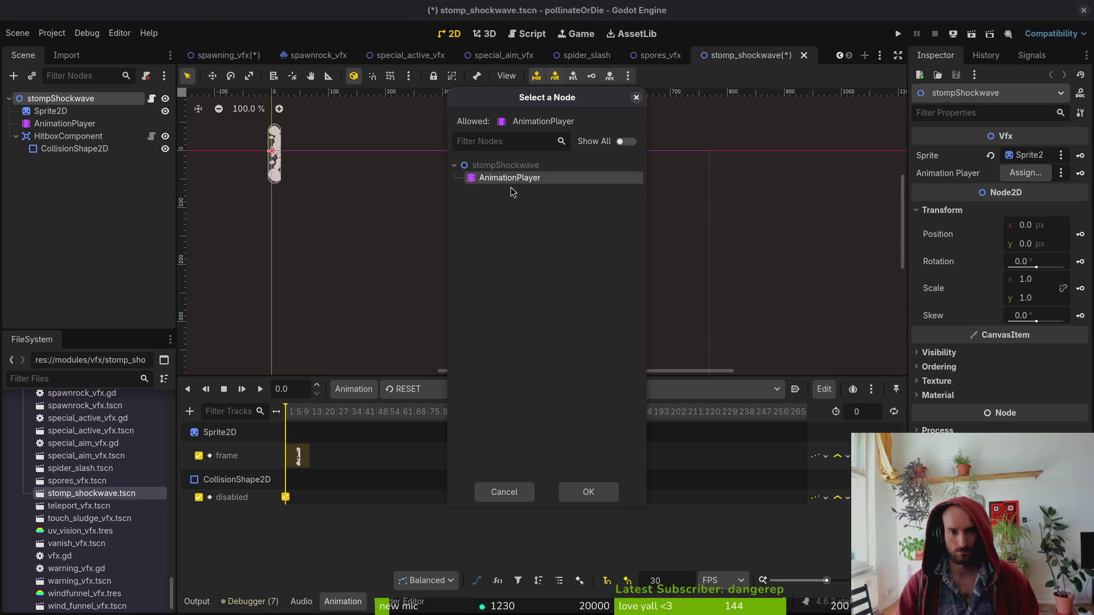
click(588, 493)
key(ctrl+s)
- Assign Sprite2D and AnimationPlayer in teleport_vfx and save it
click(86, 511)
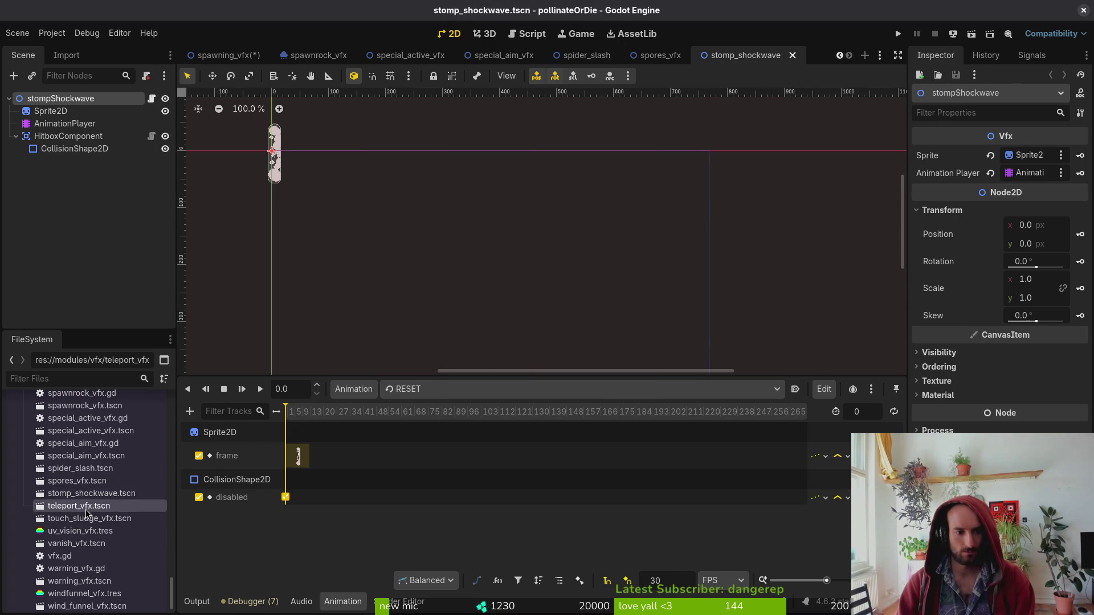
double_click(86, 510)
click(1034, 153)
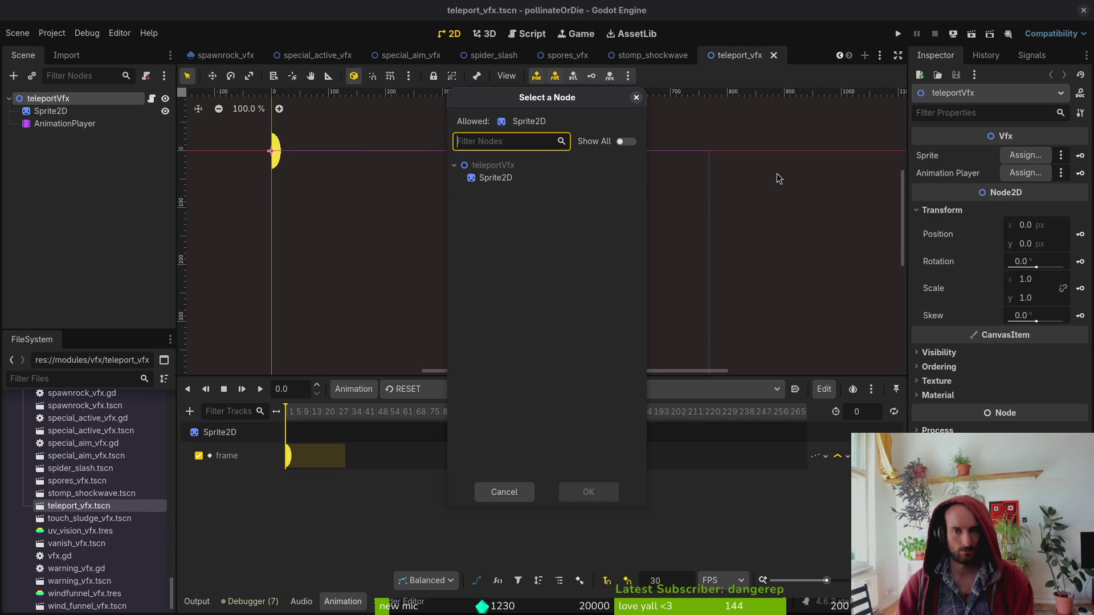
click(578, 499)
click(1025, 173)
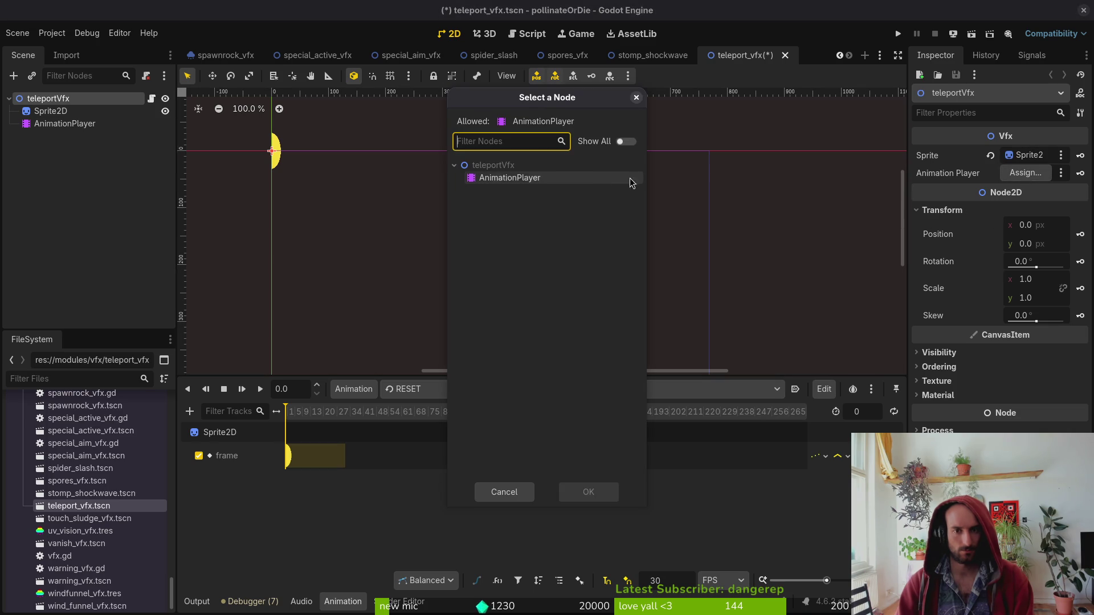
click(582, 491)
key(ctrl+s)
- Browse touch_sludge_vfx and vanish_vfx, ending on warning_vfx
double_click(105, 518)
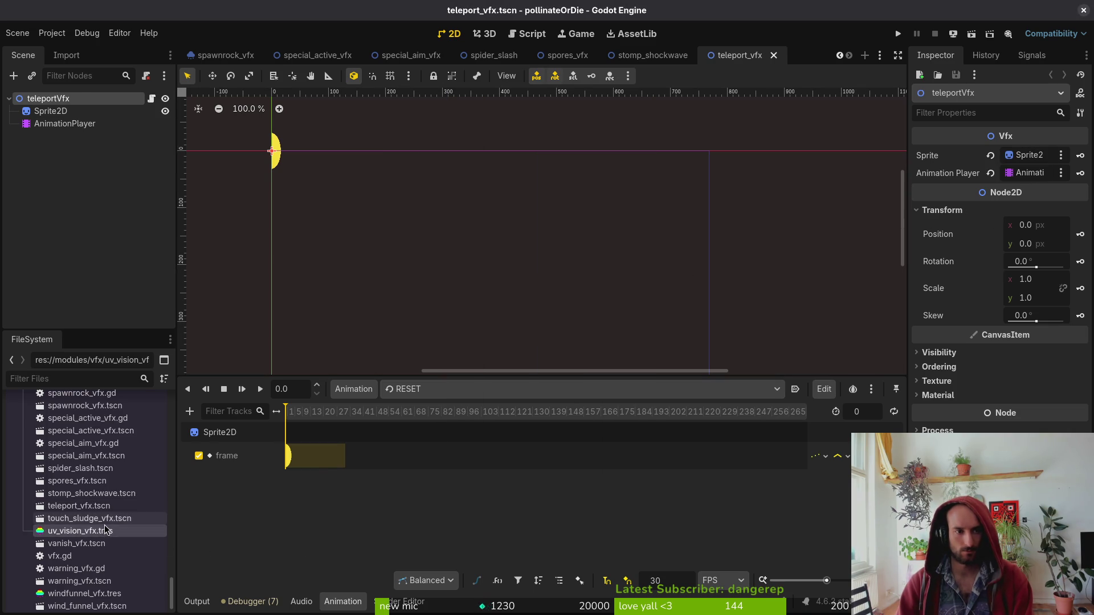
scroll(85, 484, down, 2)
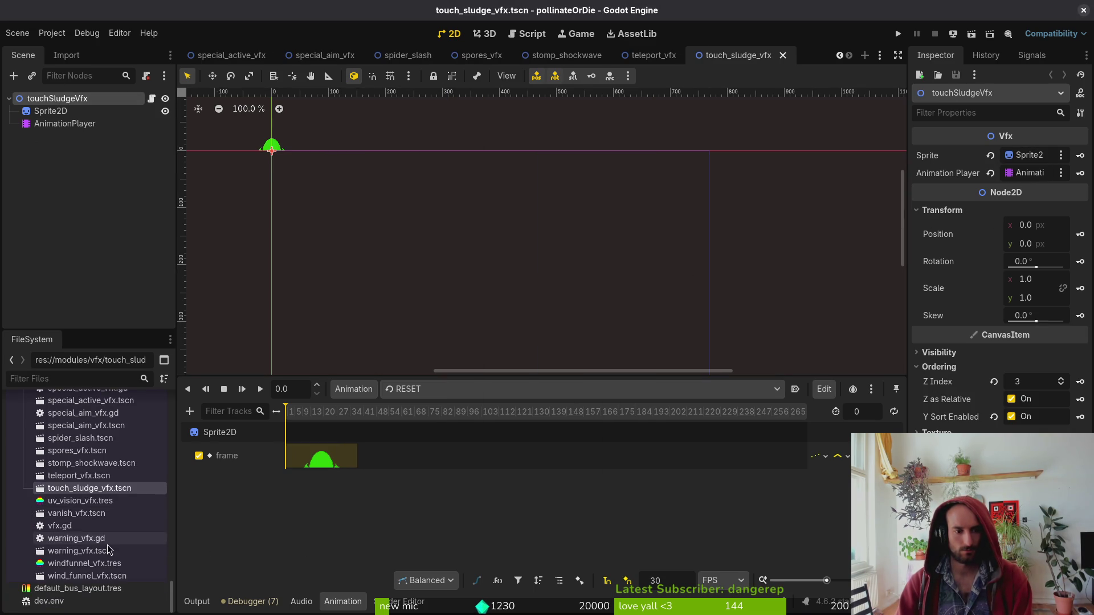
double_click(76, 514)
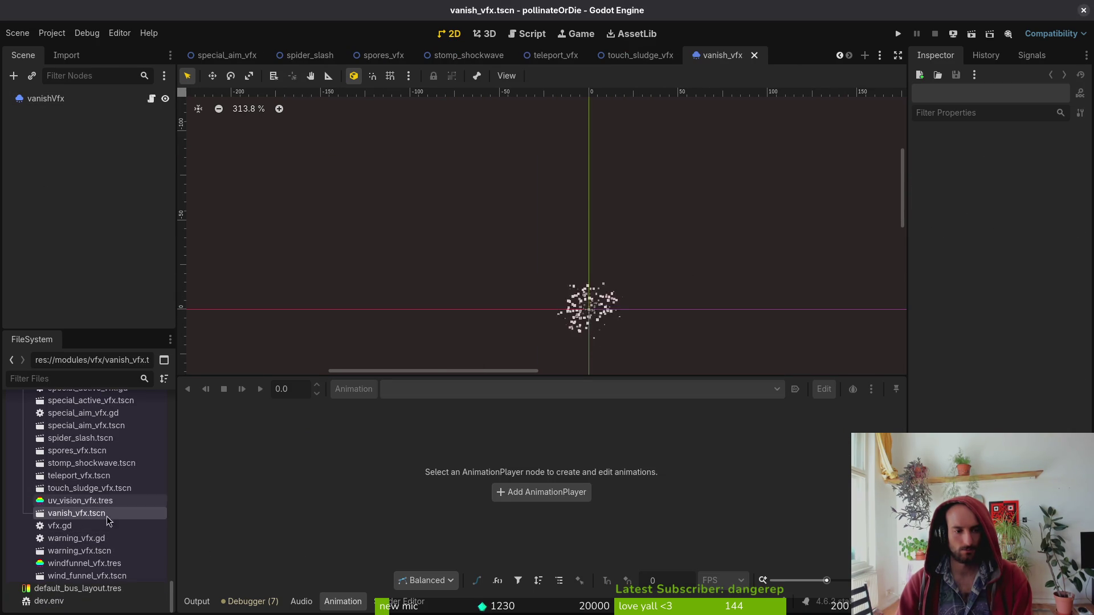
double_click(79, 551)
- Assign Sprite2D and AnimationPlayer in warning_vfx, save, and open wind_funnel_vfx
click(59, 100)
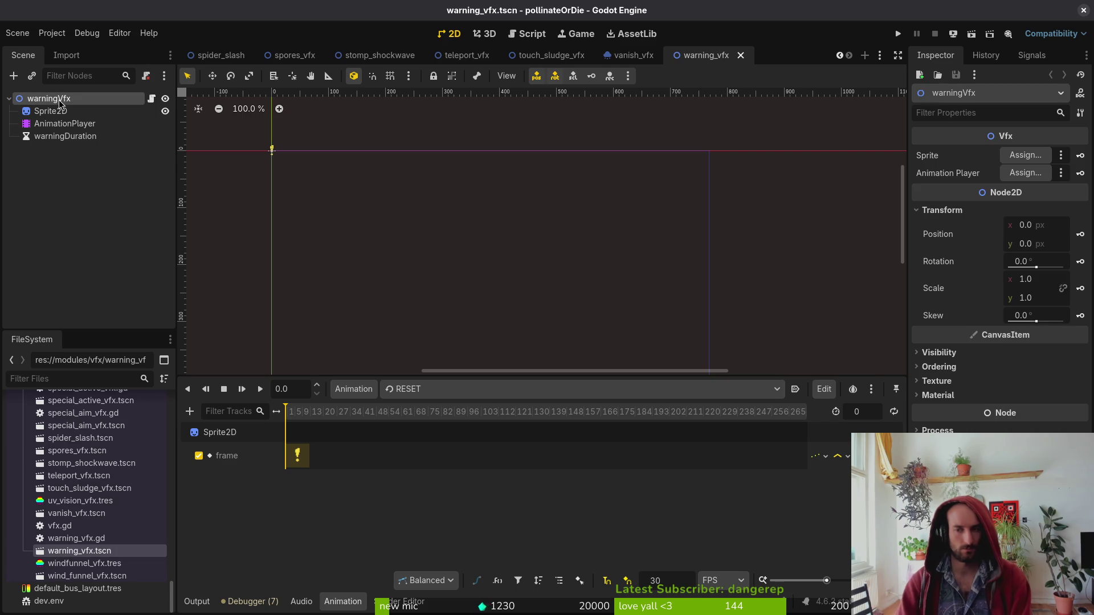
click(1035, 159)
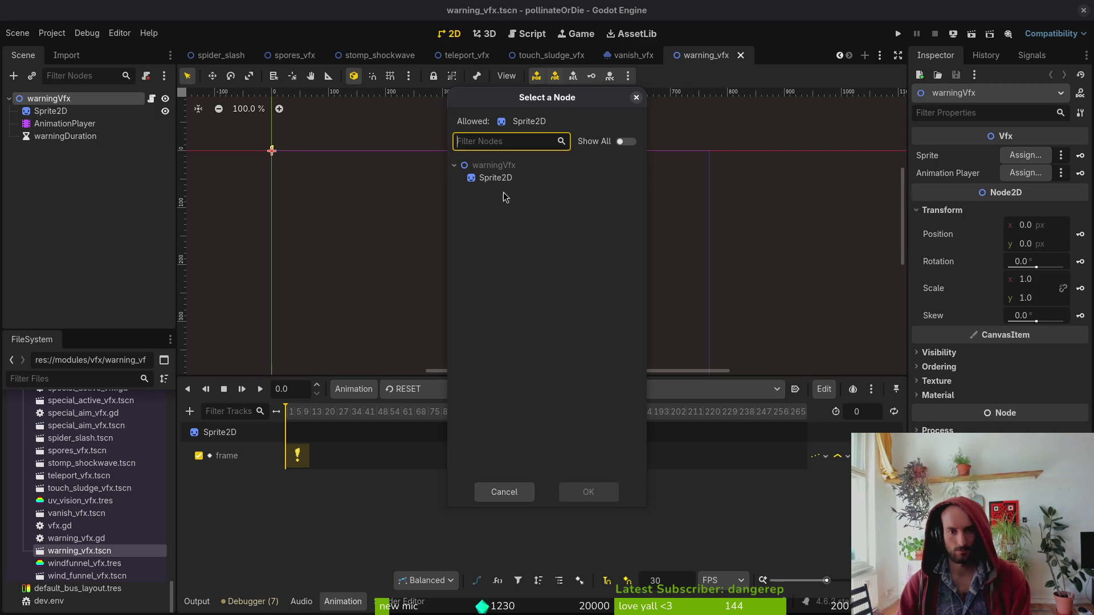
click(495, 180)
click(587, 491)
click(1026, 173)
click(501, 180)
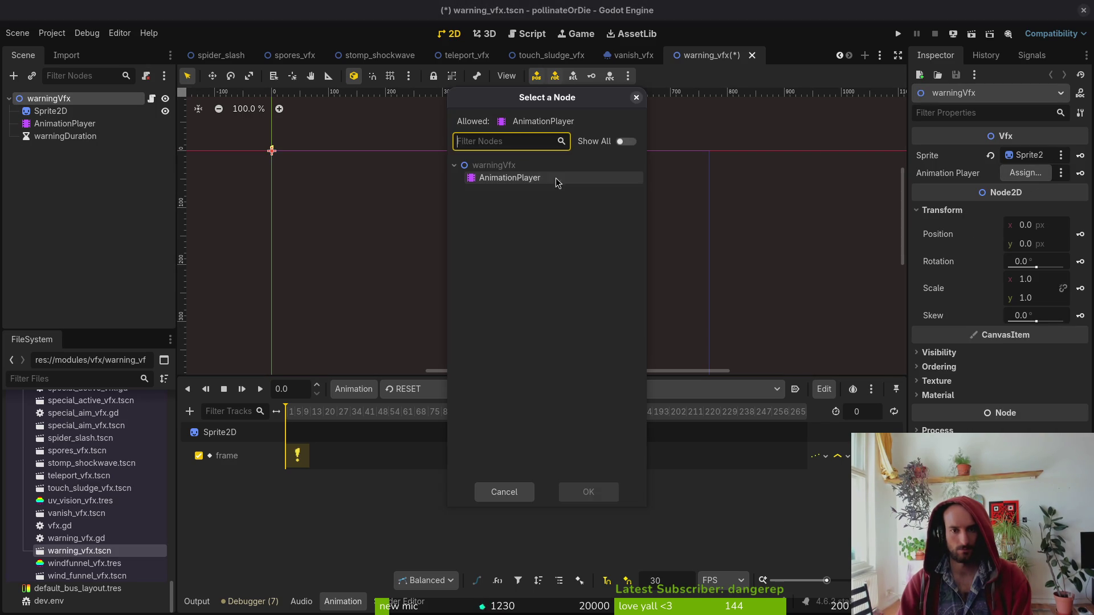
click(570, 493)
key(ctrl+s)
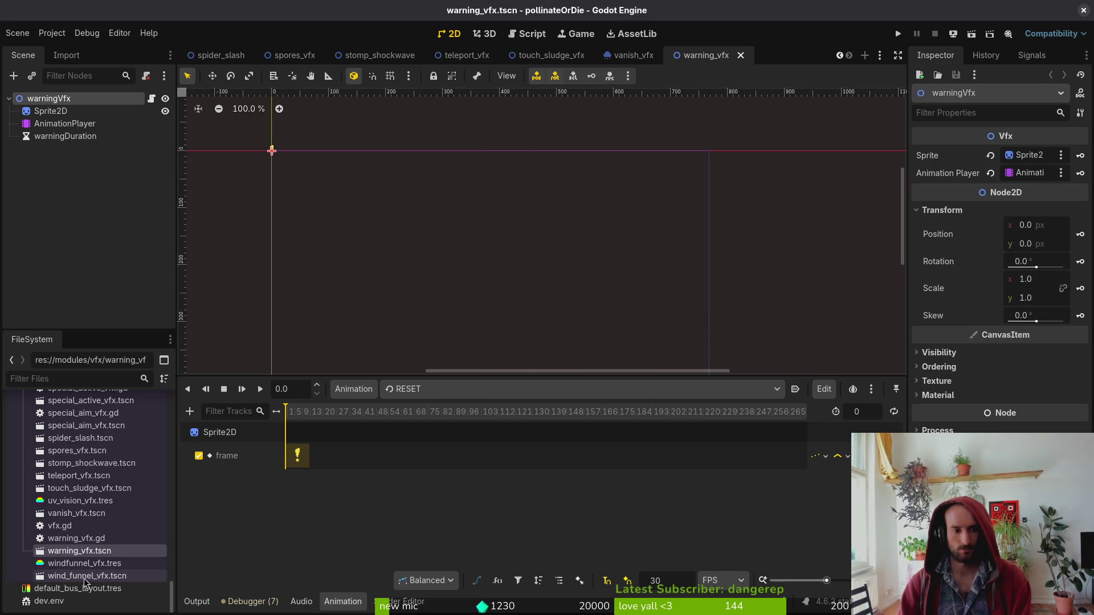
double_click(74, 576)
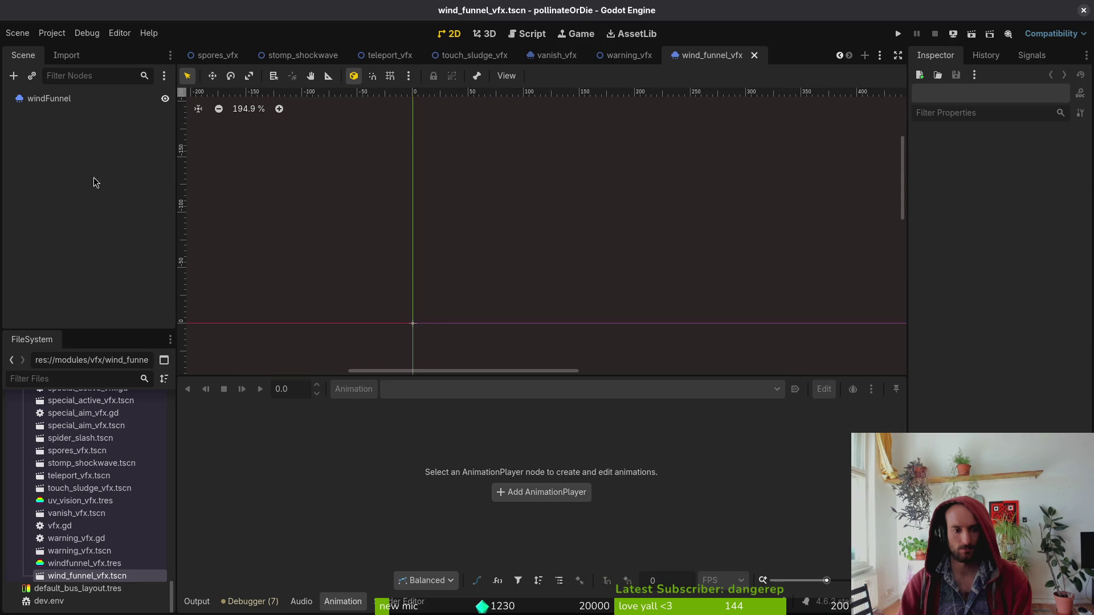
click(50, 100)
- Return to warning_vfx and collapse the vfx folder and the warningVfx node
double_click(80, 552)
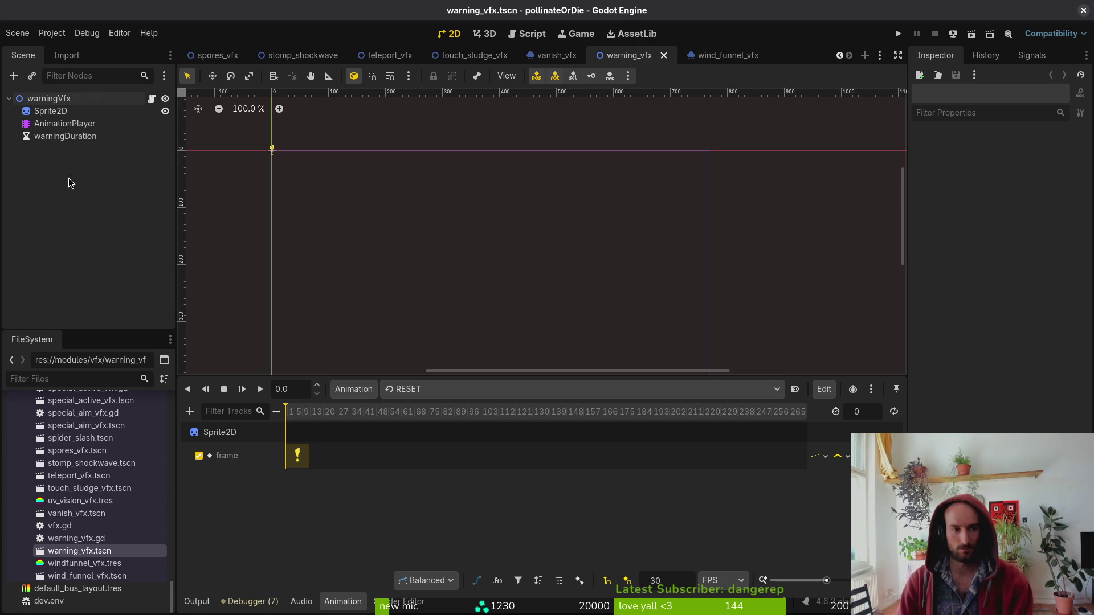
scroll(64, 476, up, 10)
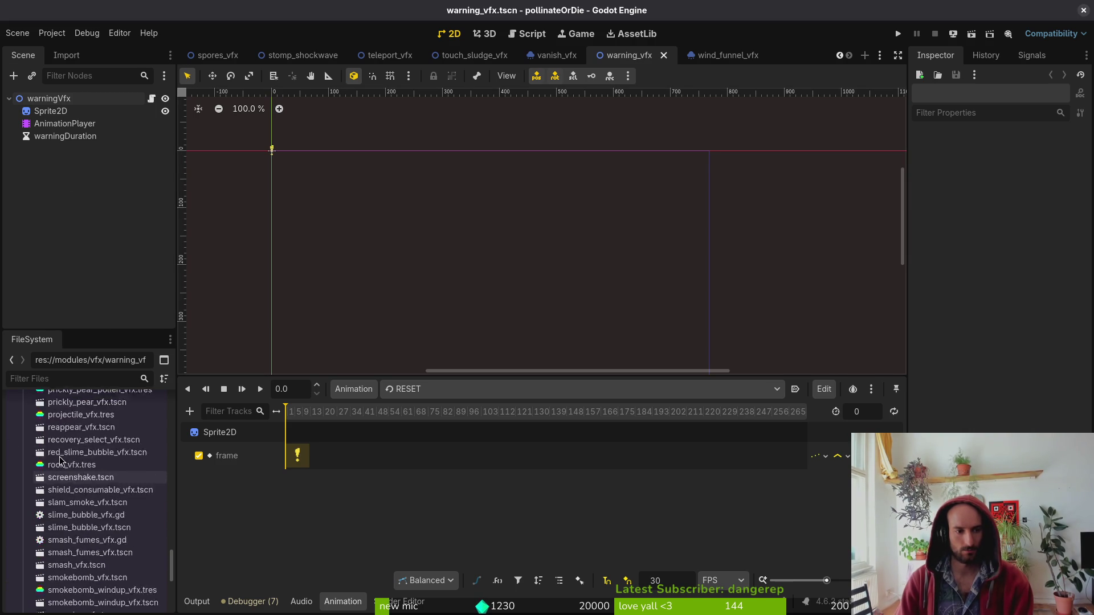
scroll(63, 475, up, 10)
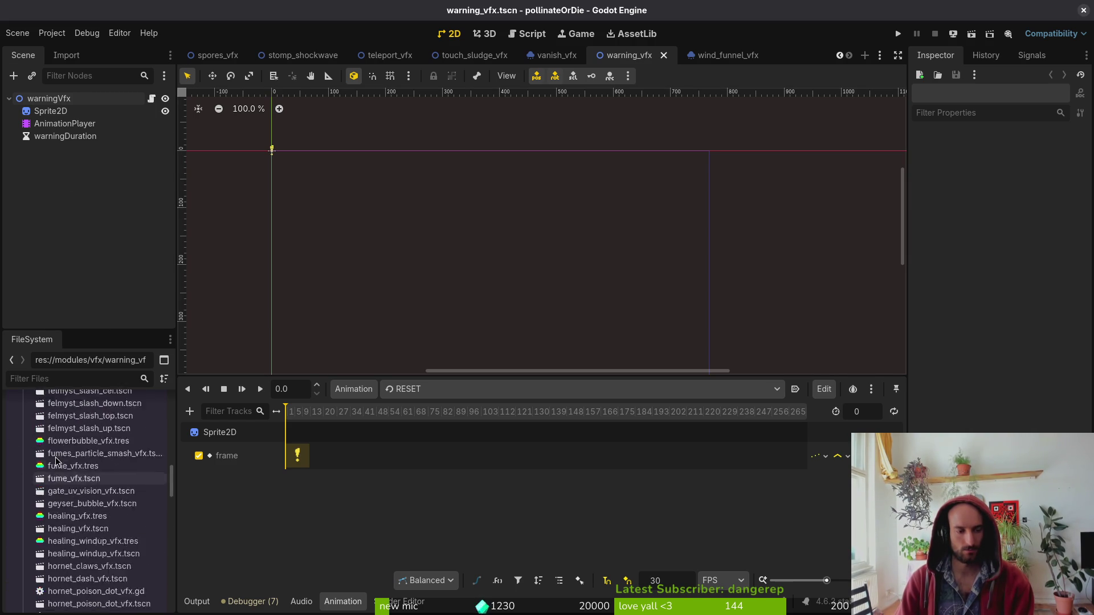
scroll(44, 466, up, 10)
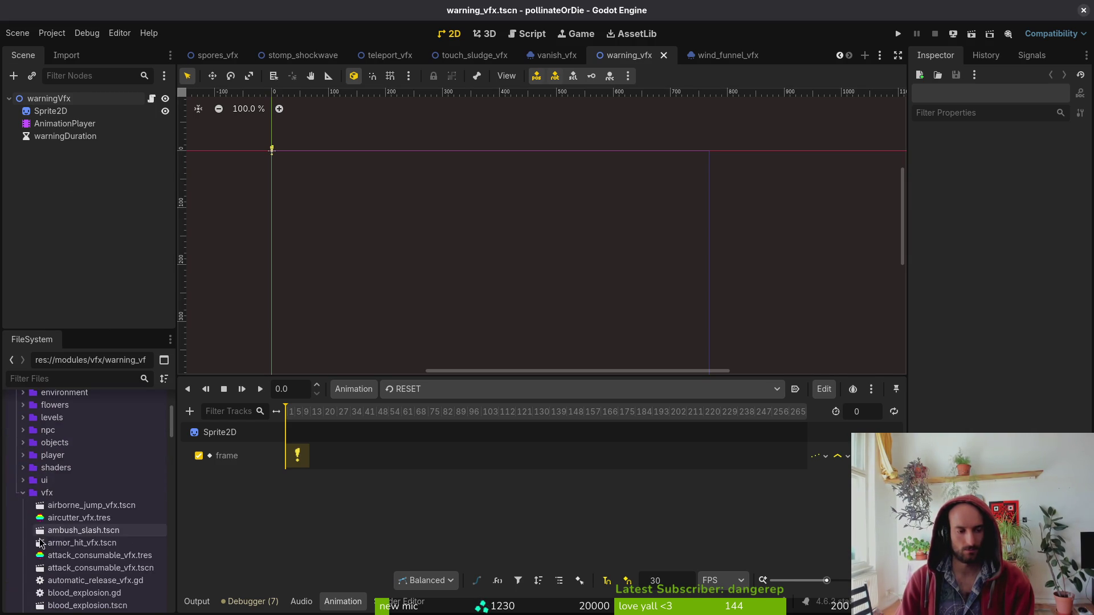
click(22, 495)
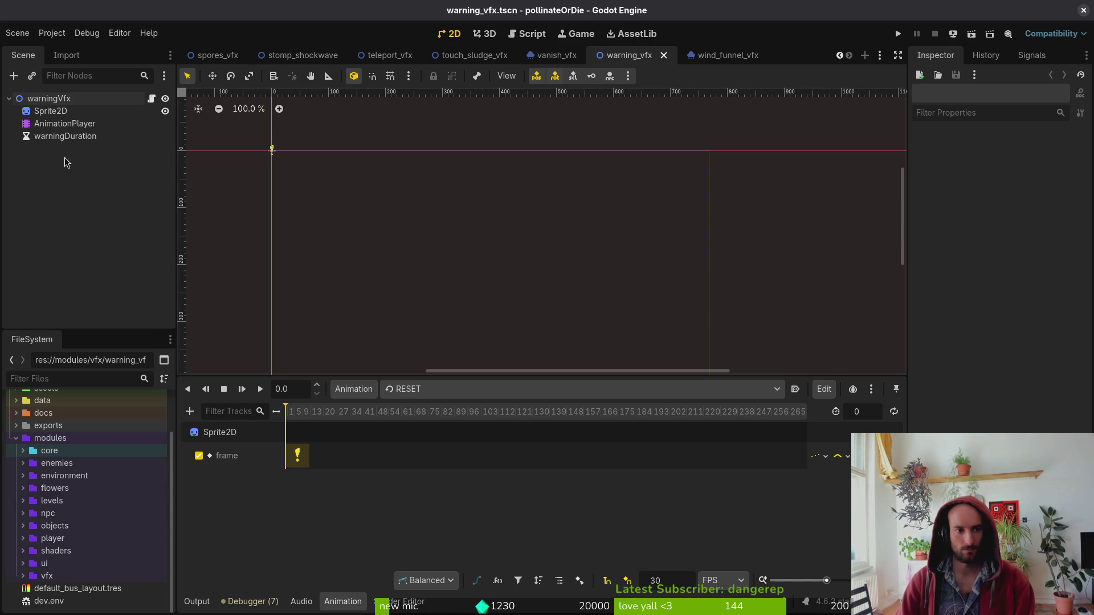
click(10, 99)
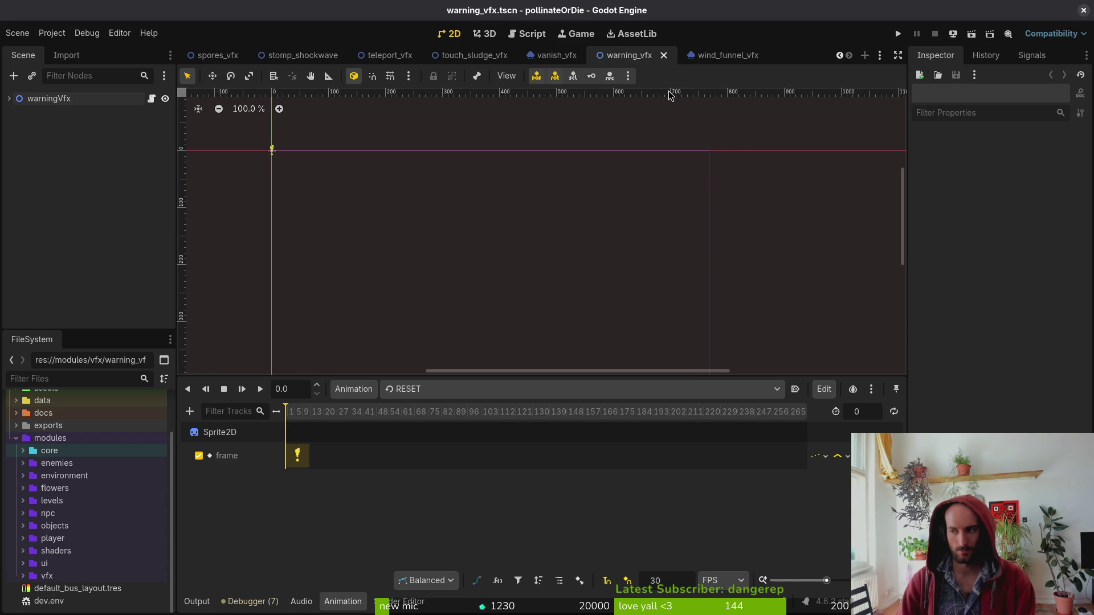
- Close the TouchWaterVfx sheet and sprite files in Aseprite, then return to Godot
key(alt+Tab)
click(354, 40)
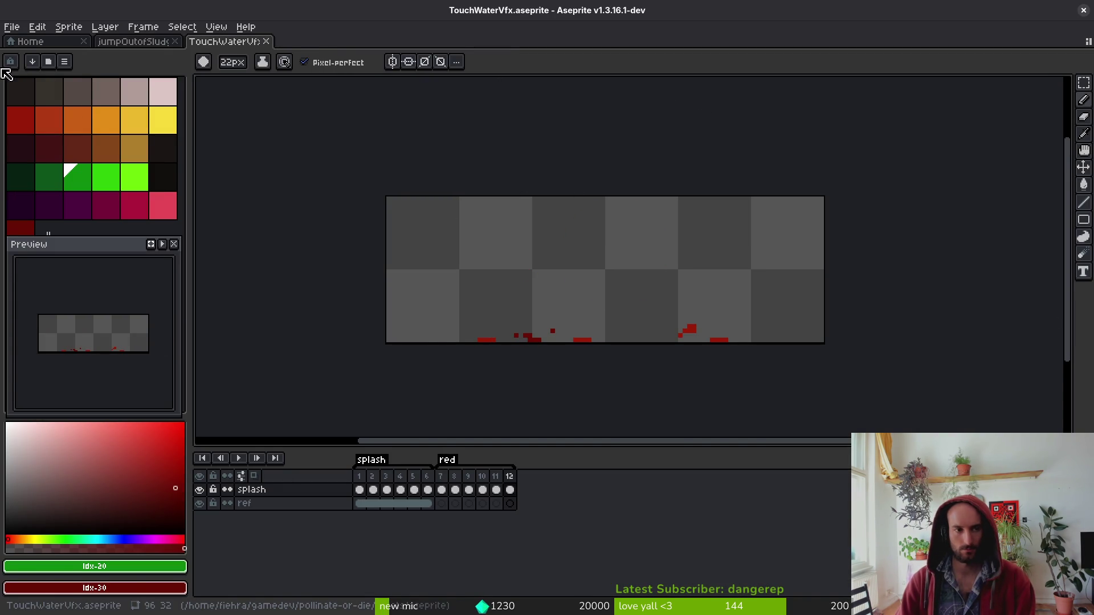
click(266, 41)
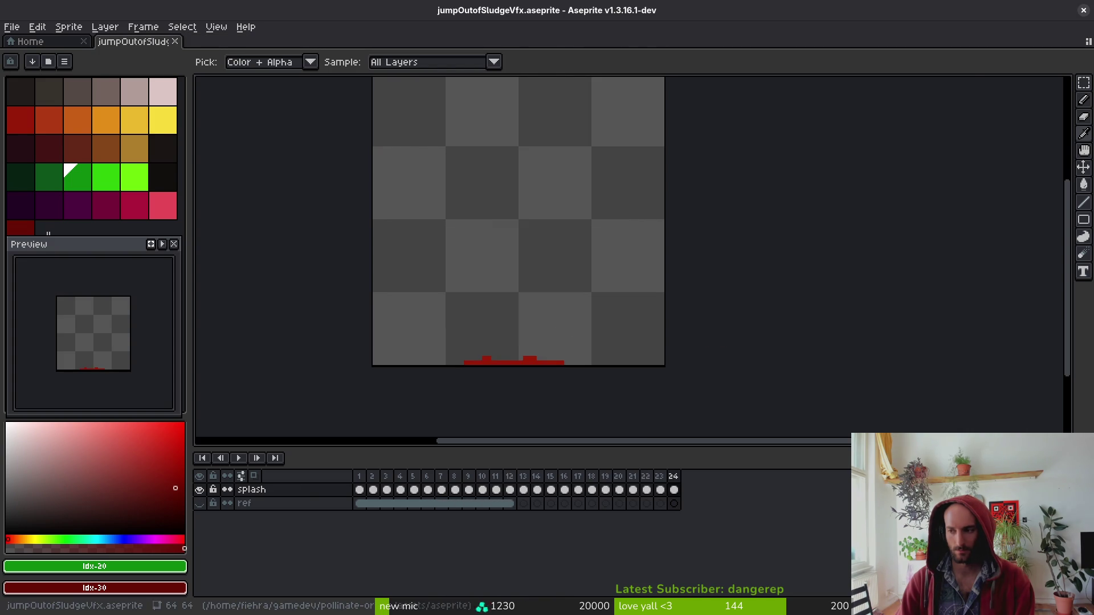
key(alt+Tab)
- Quick-open the spiderweb scene web.tscn
key(alt+shift+o)
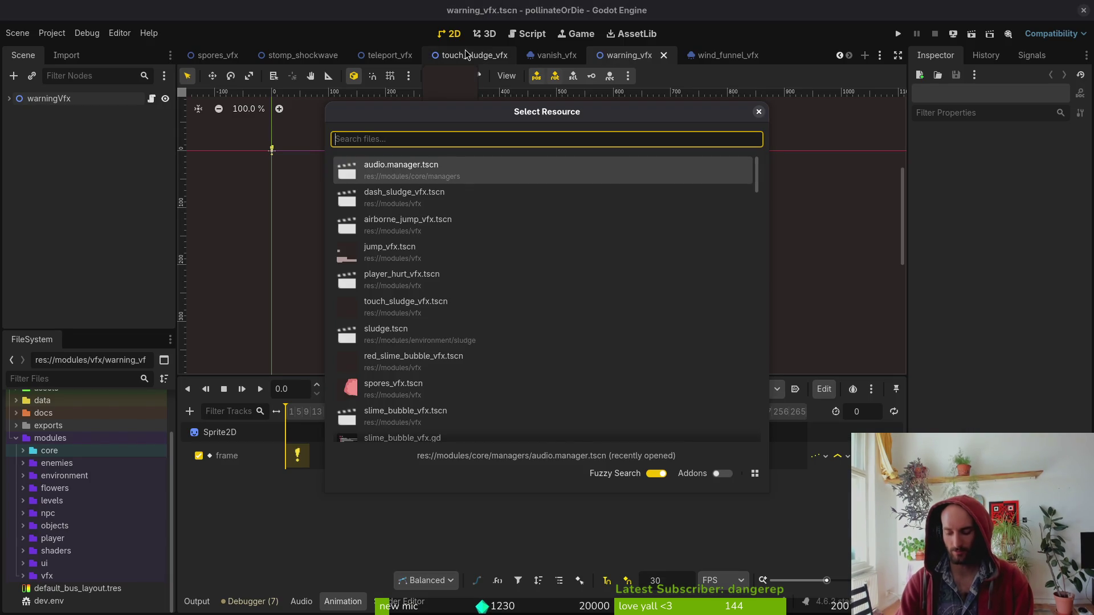
text(web)
key(Down)
key(Down)
key(Down)
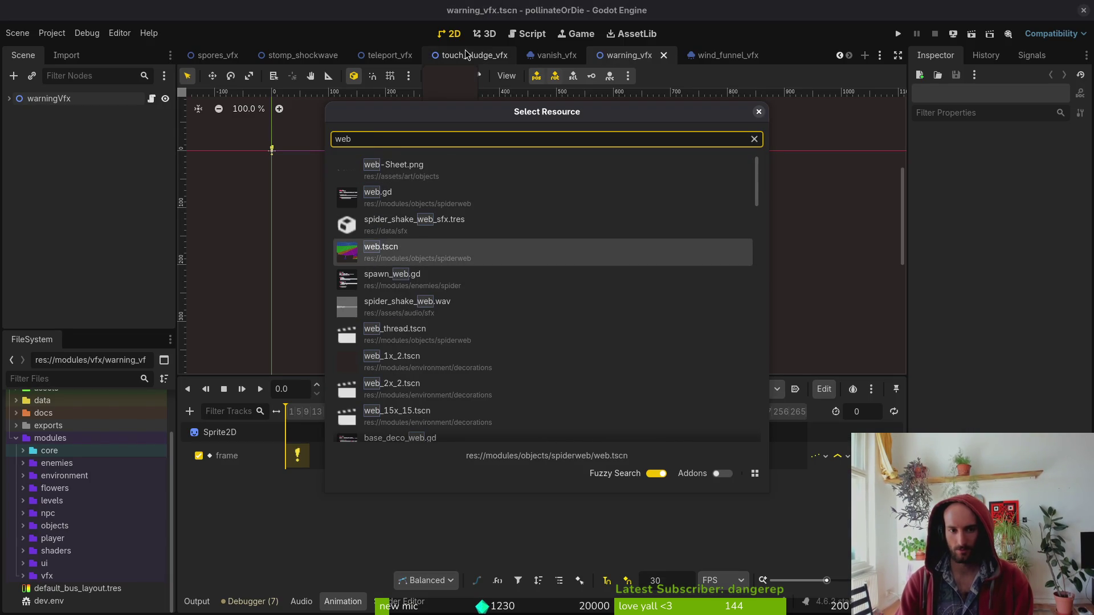
key(Return)
- Play the jitter, shakeWeb and active animations in turn, then stop playback
click(448, 389)
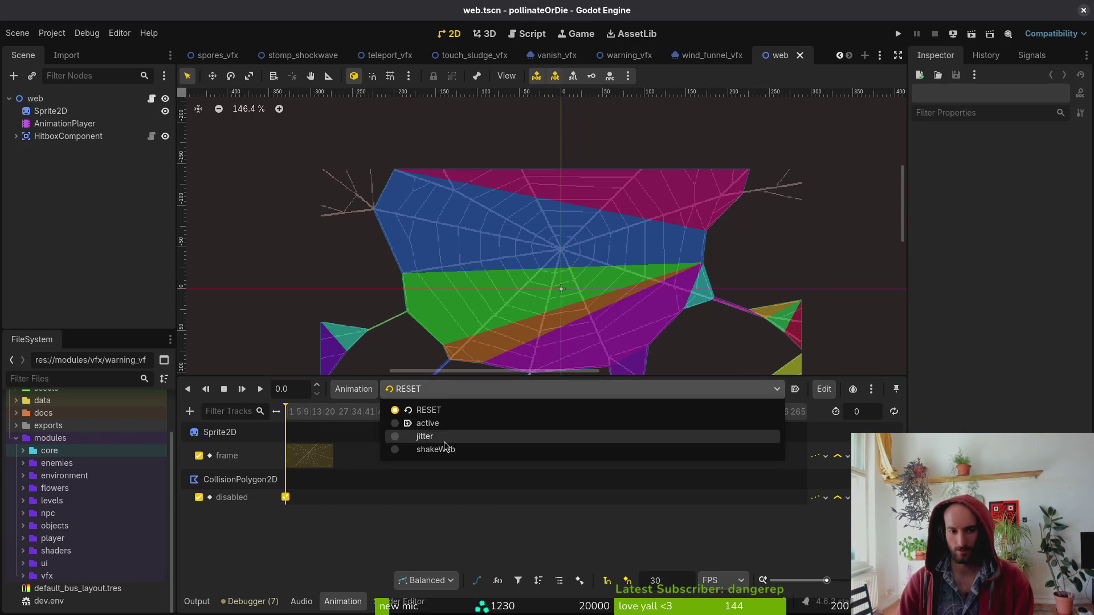
click(450, 439)
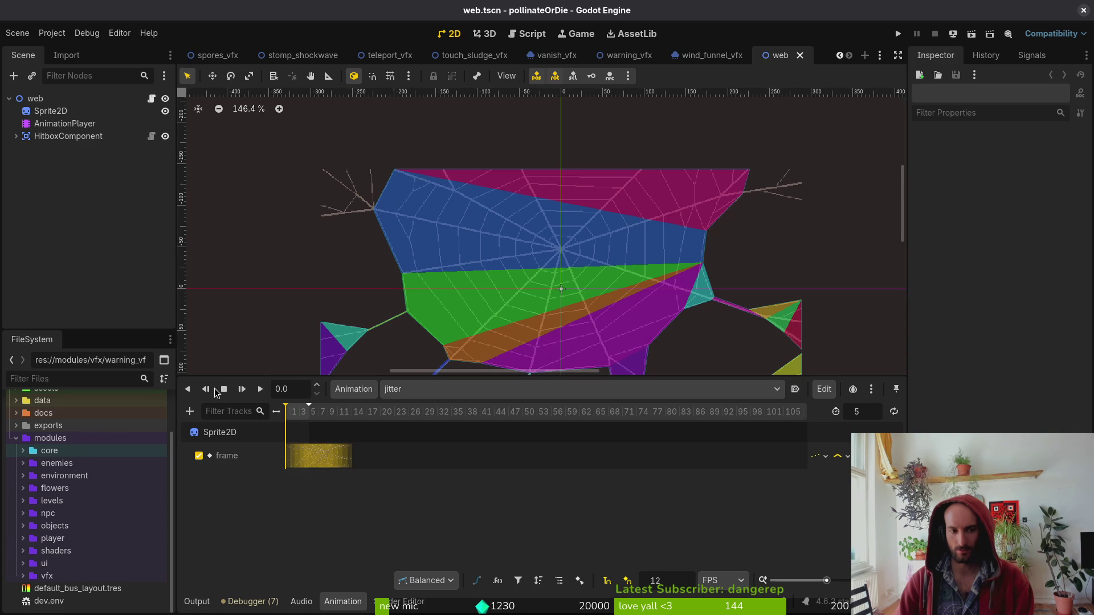
click(260, 391)
click(410, 393)
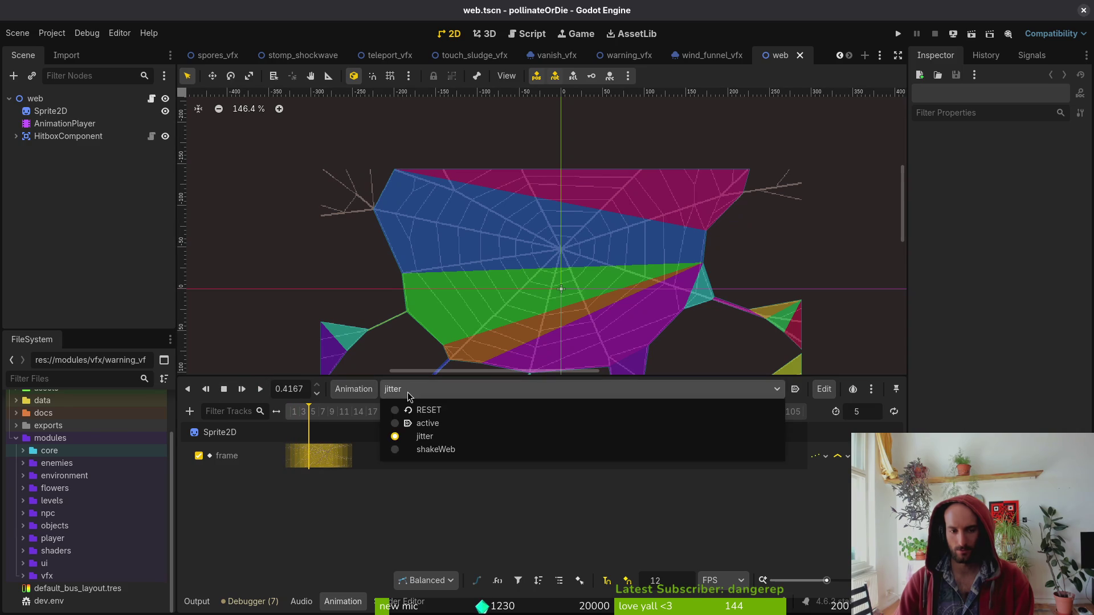
click(416, 450)
click(258, 390)
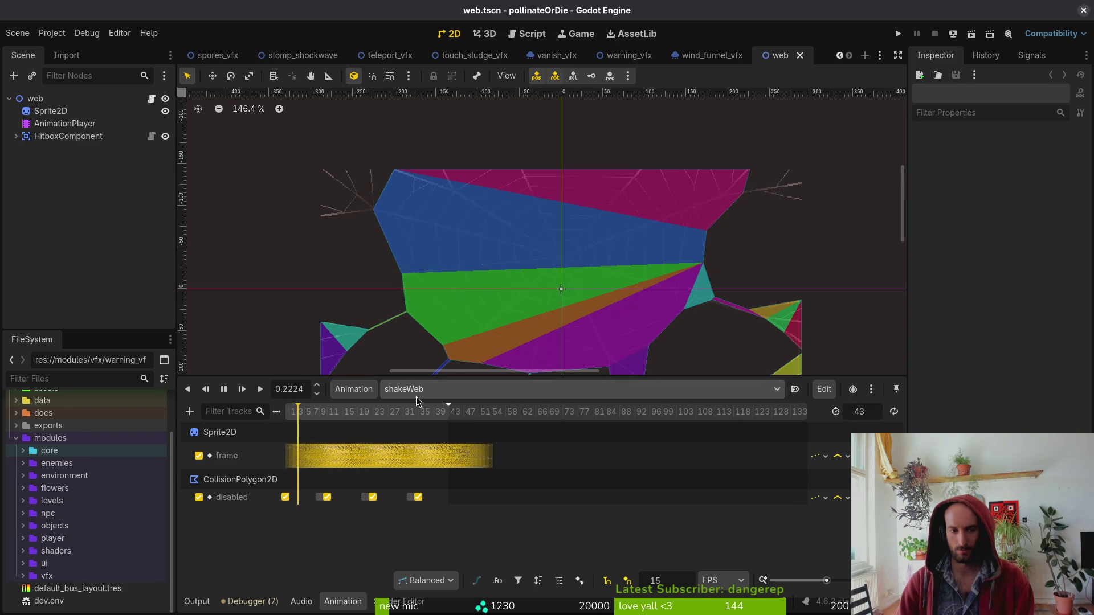
click(410, 389)
click(437, 422)
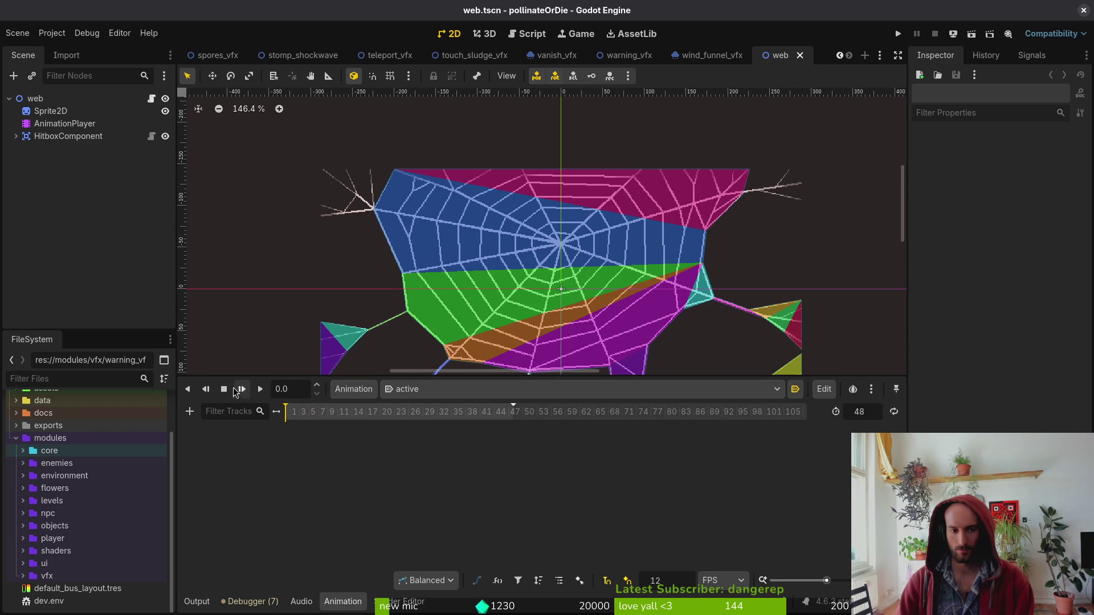
click(261, 391)
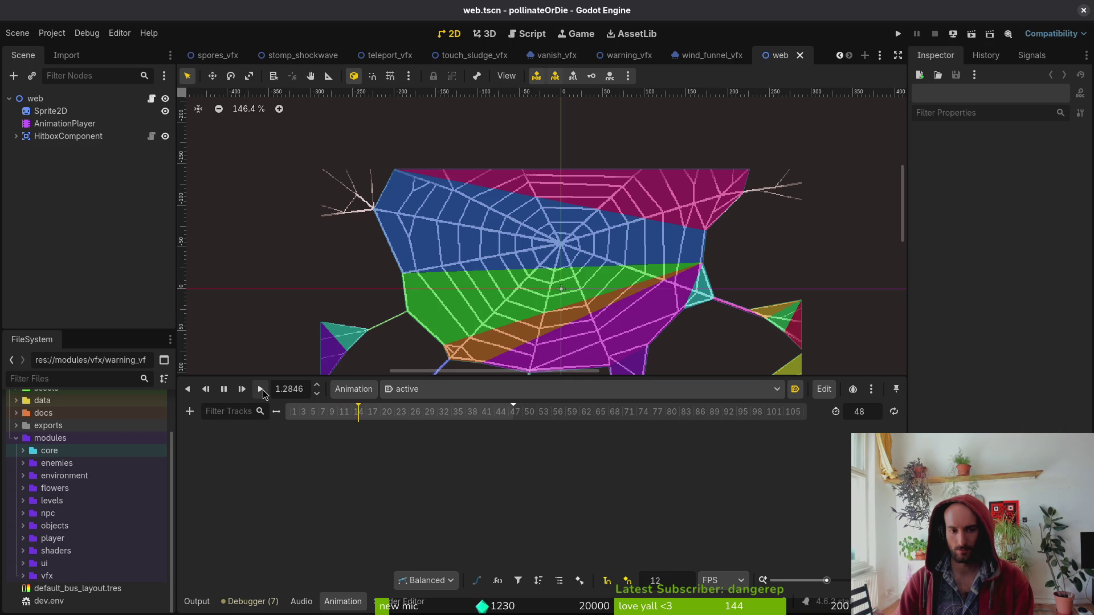
click(224, 389)
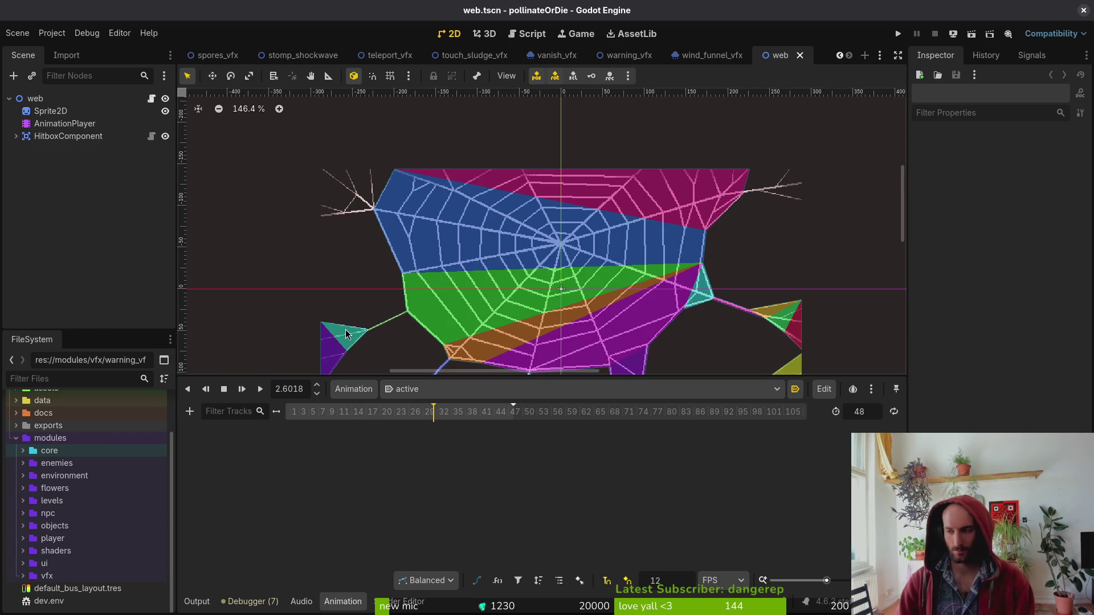
- Open the project in Vim from the terminal workspace with 'vim .'
key(super+2)
text(vim .)
key(Return)
- Find and open the web.gd script through the project file finder
key(ctrl+p)
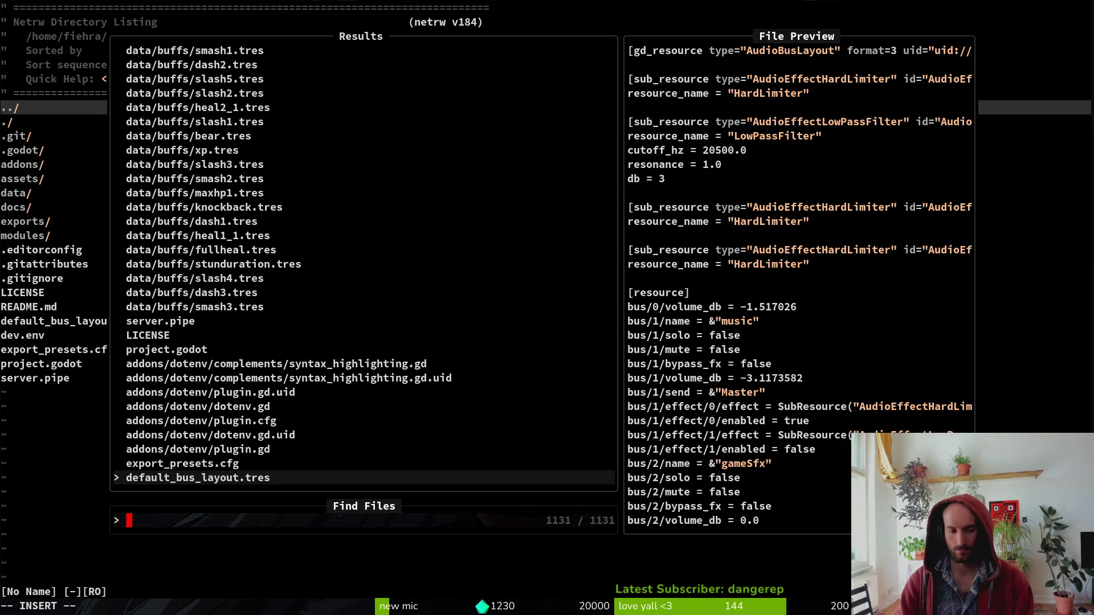
text(jtt)
key(BackSpace)
key(BackSpace)
key(BackSpace)
text(web)
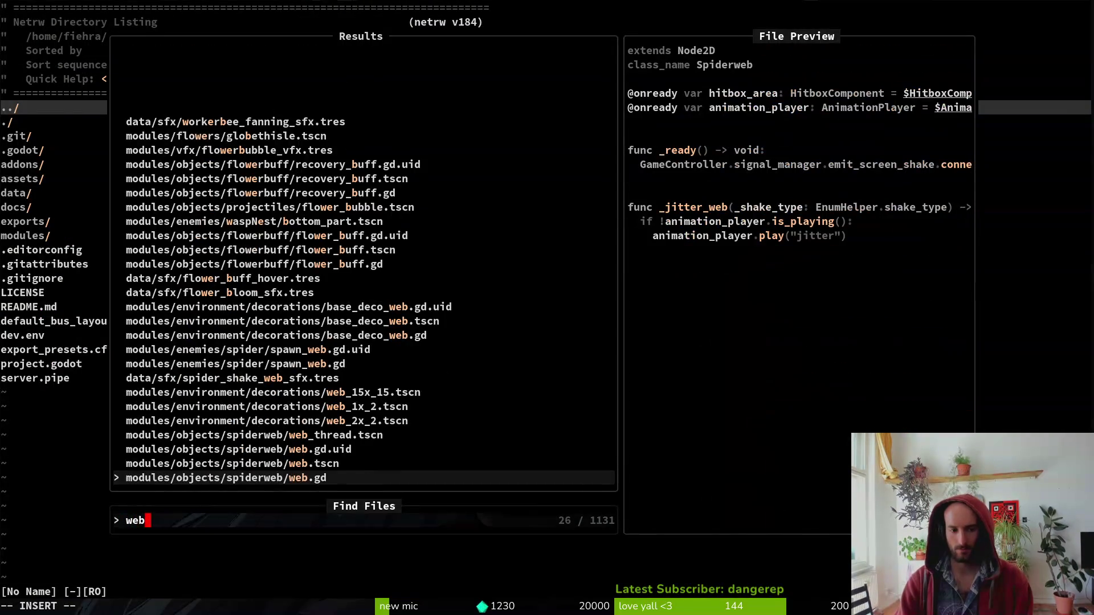
key(Return)
- Look over _jitter_web and the GameController connect line without editing, then return to Godot
key(j)
key(j)
key(j)
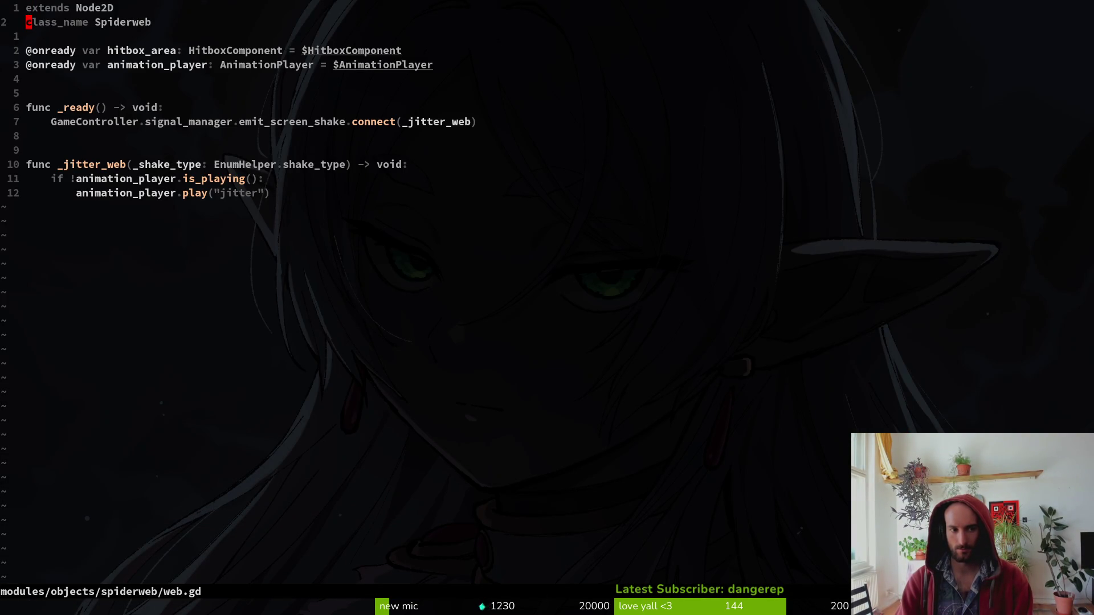
key(k)
key(k)
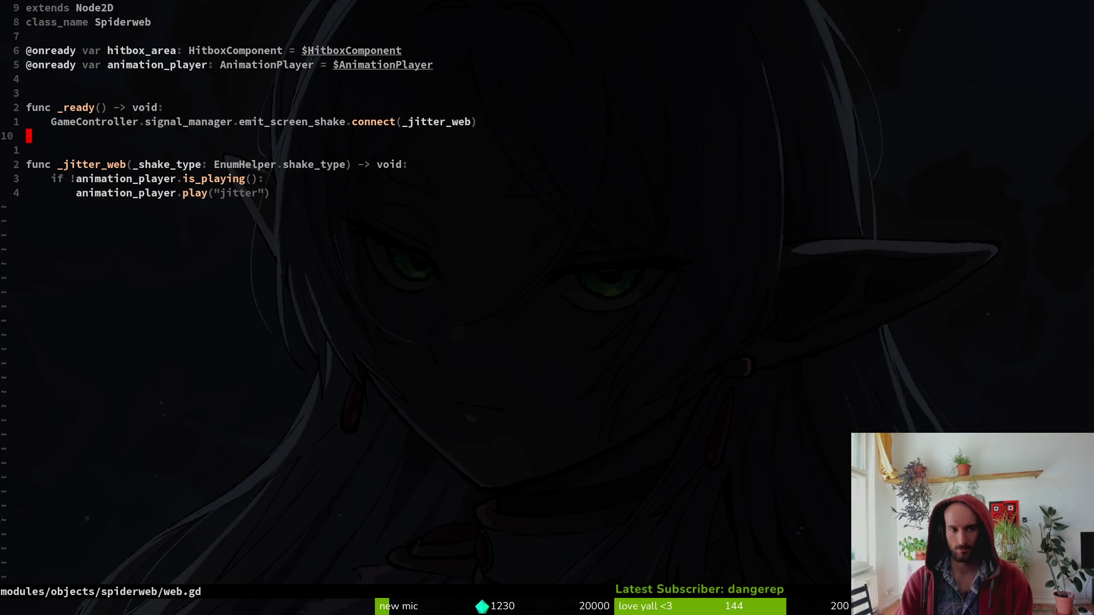
key(k)
key(shift+v)
key(y)
key(alt+Tab)
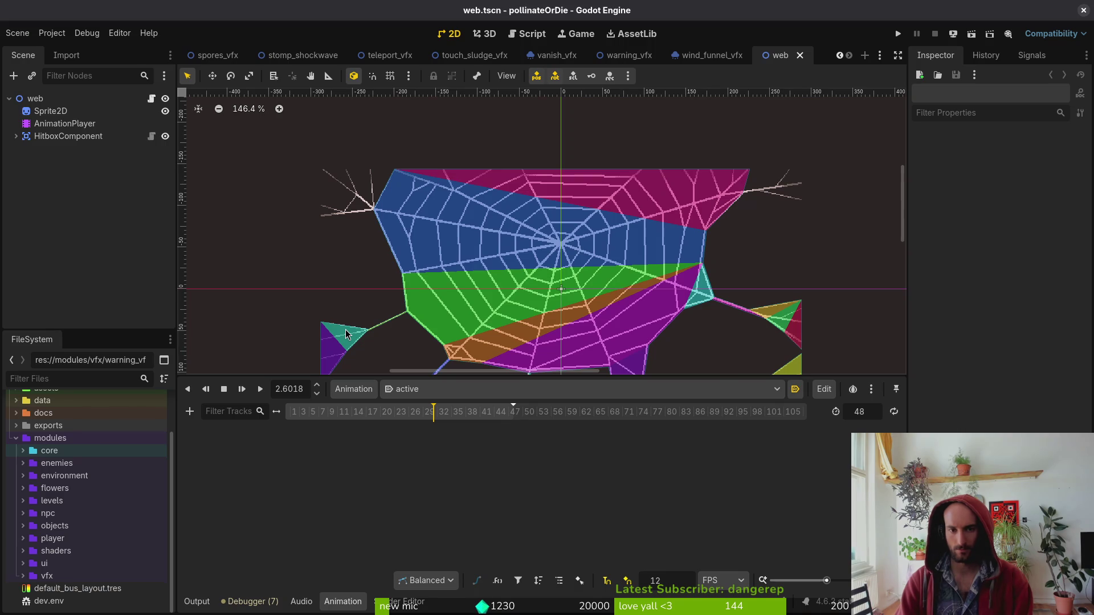
- Run the project and start the spider level from level select
key(F5)
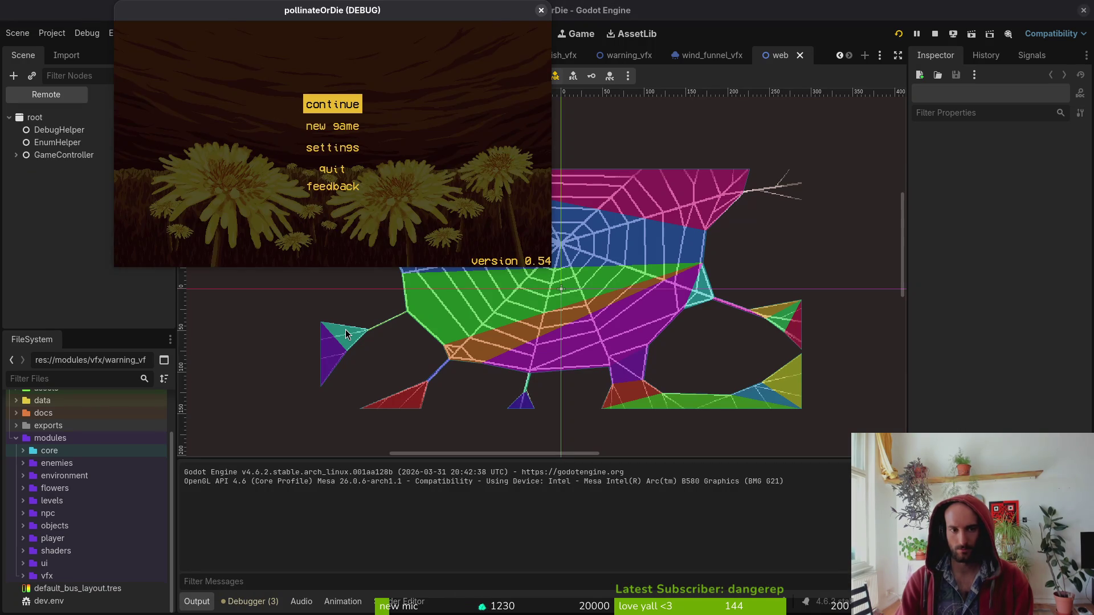
key(Return)
key(Escape)
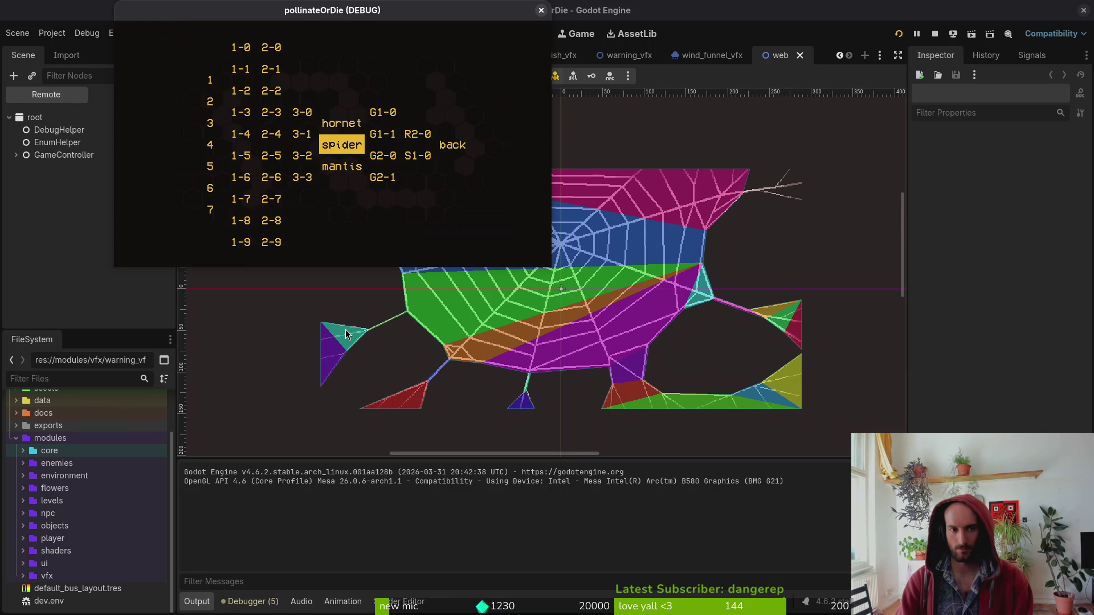
key(Return)
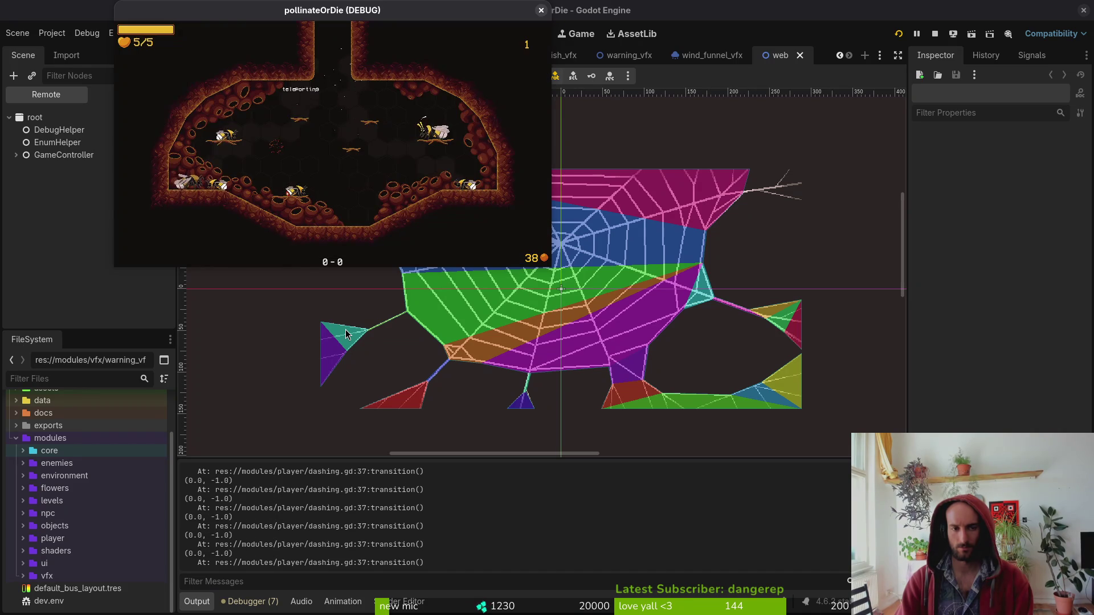
- Dash the bee up, left, right and diagonally around the web, then stop the game
key(Up+Left)
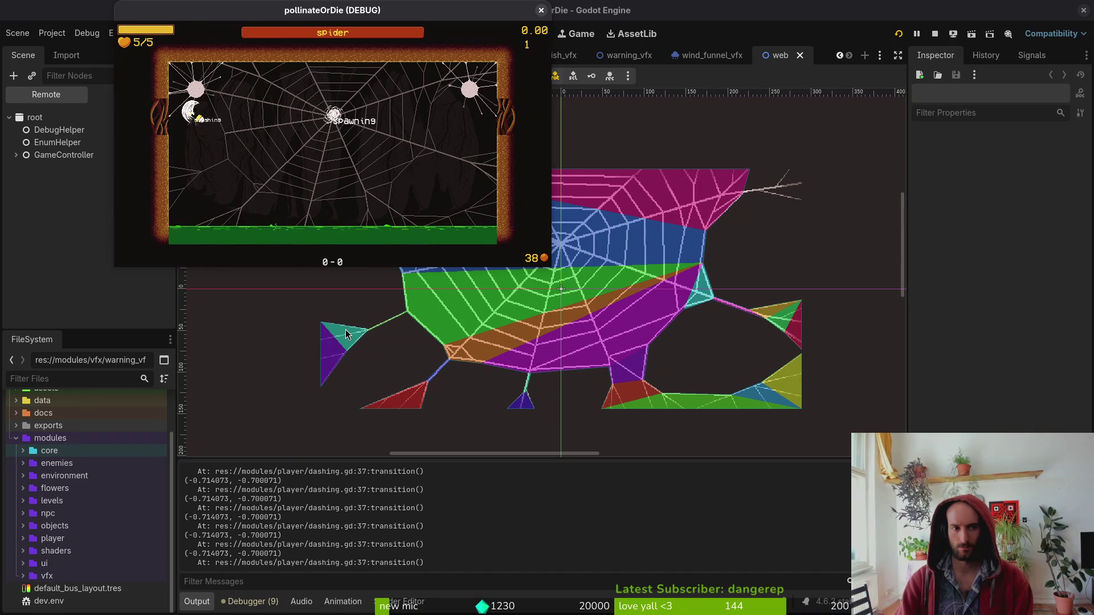
key(Right)
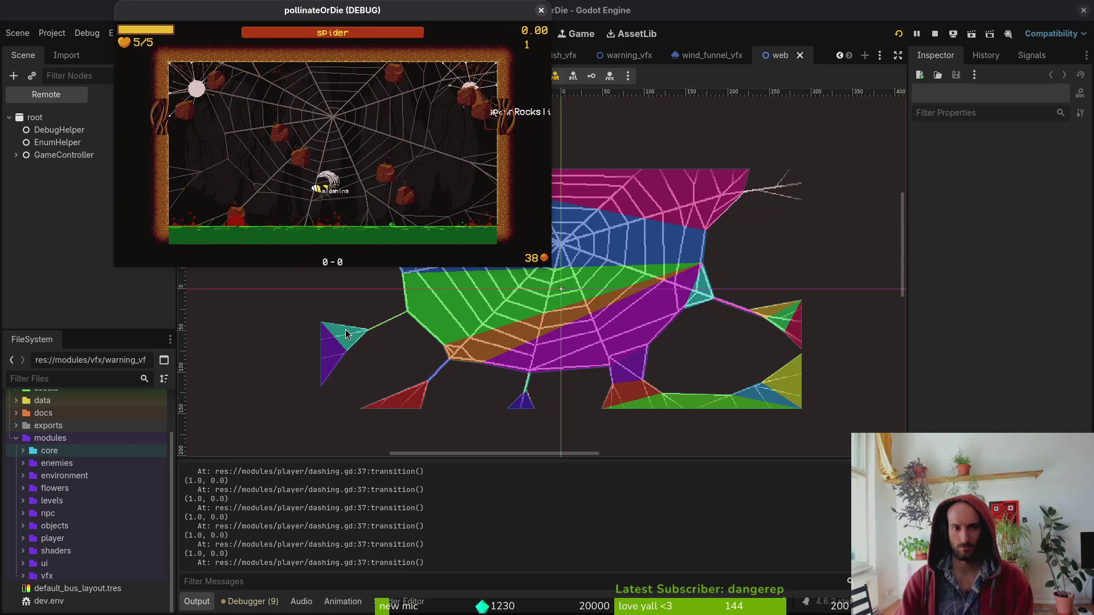
key(Up)
key(Left)
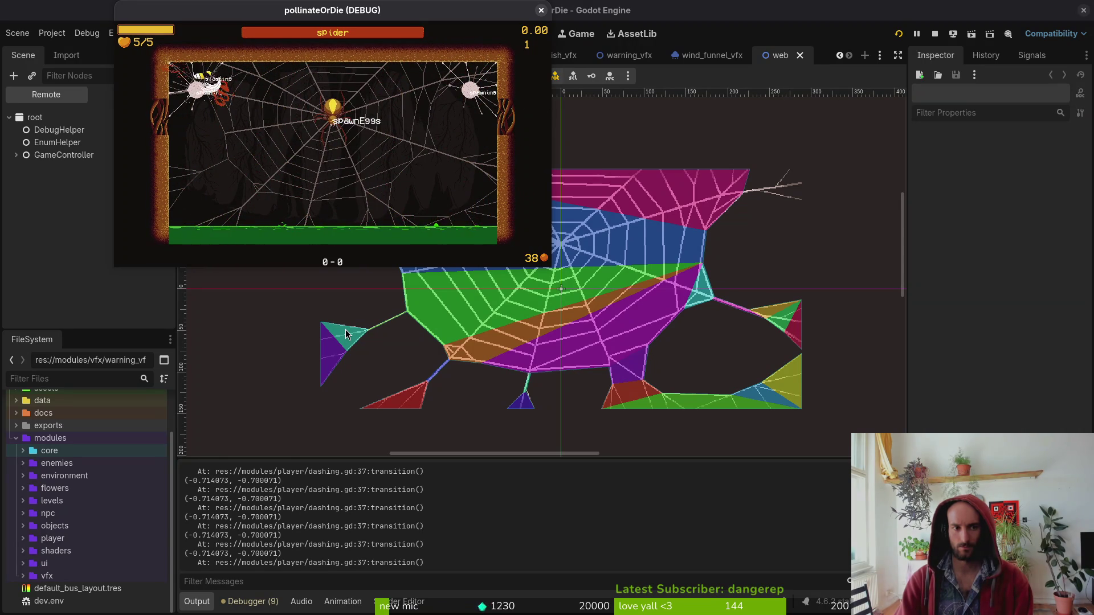
key(Up)
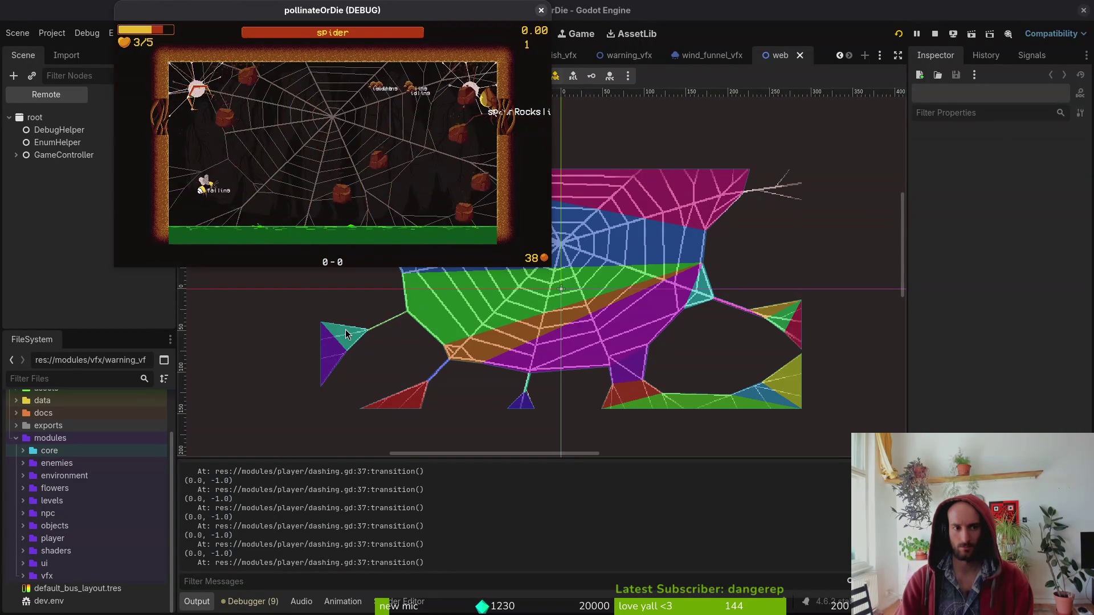
key(Right)
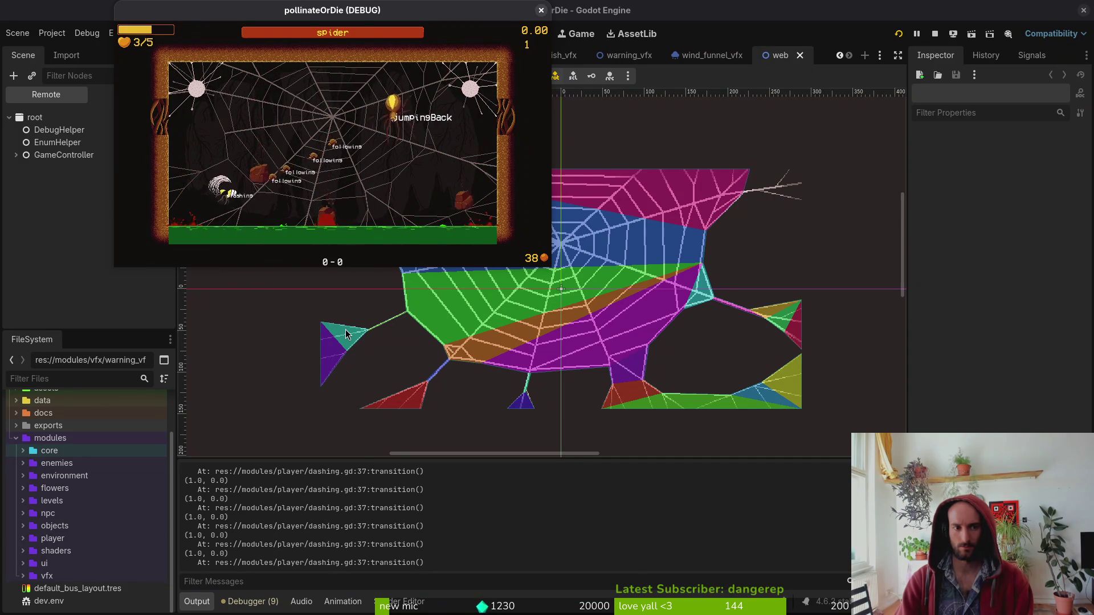
key(Up)
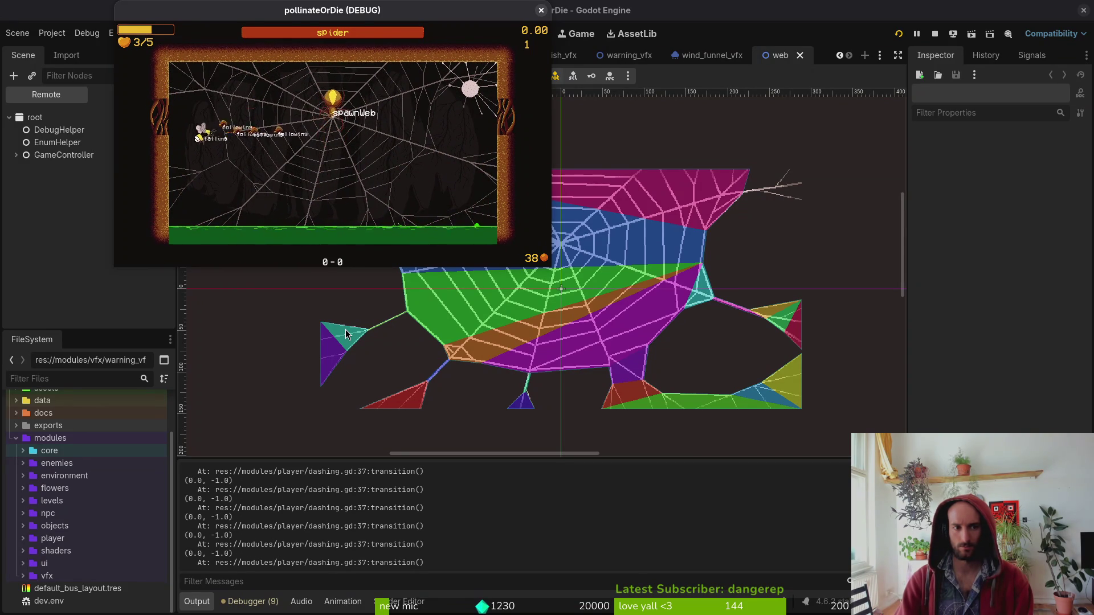
key(Left)
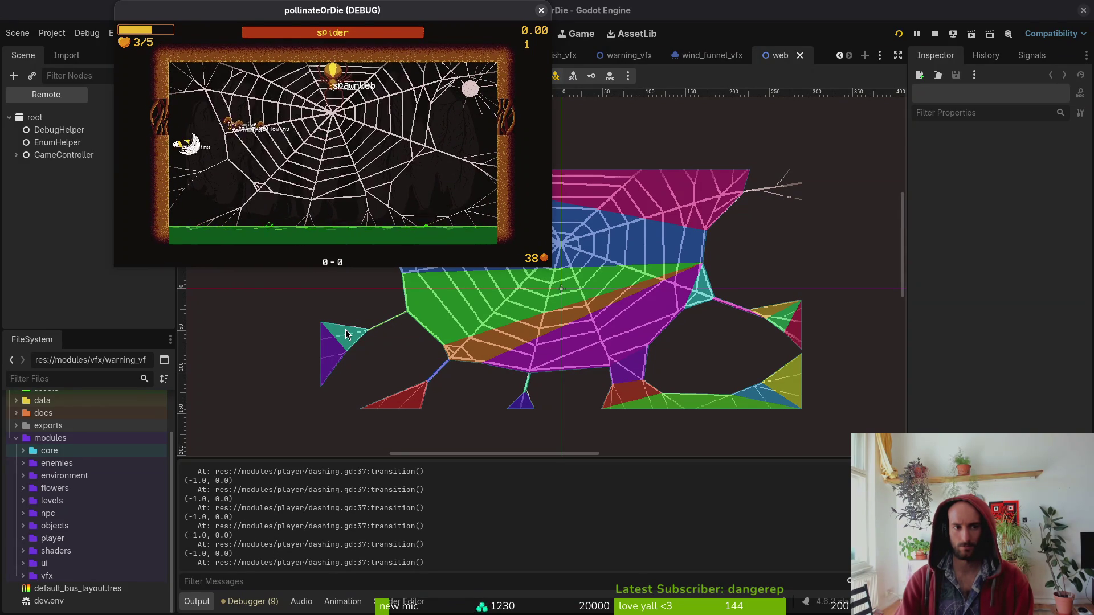
key(Right)
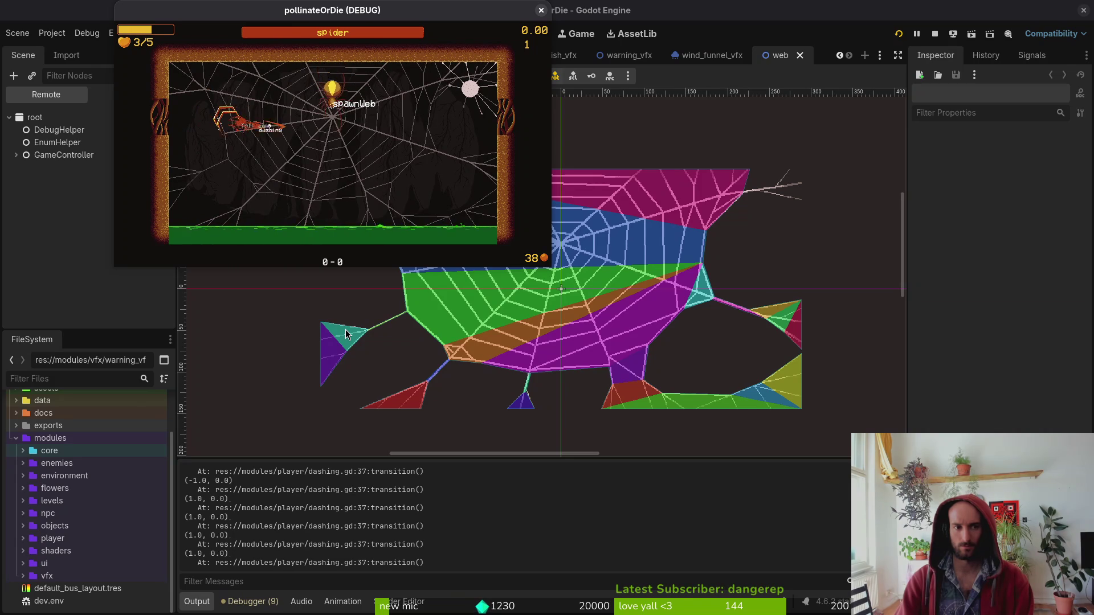
key(Up)
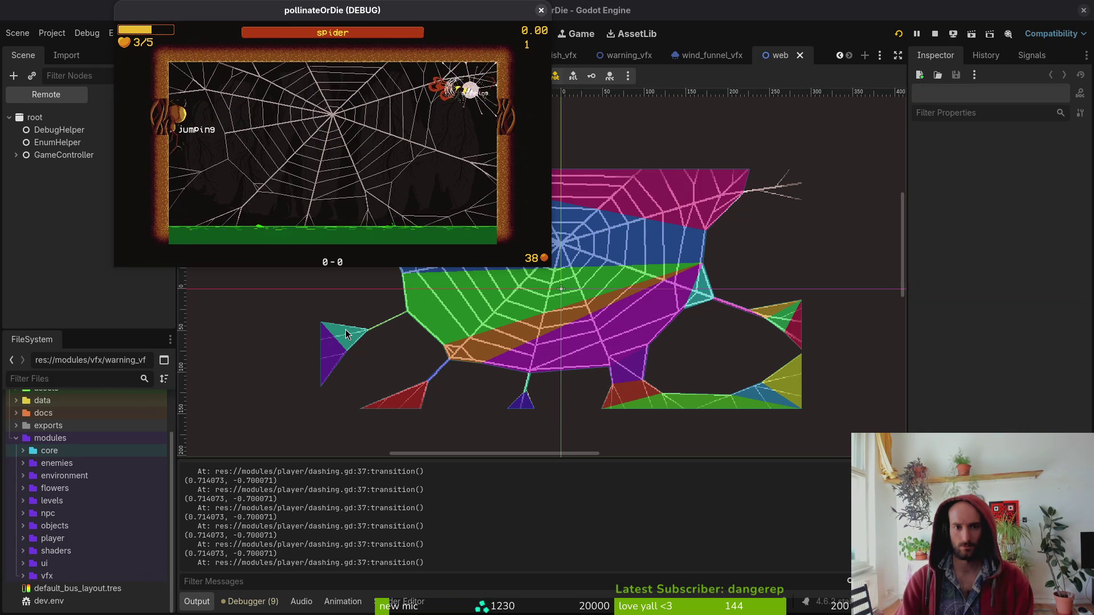
key(Left)
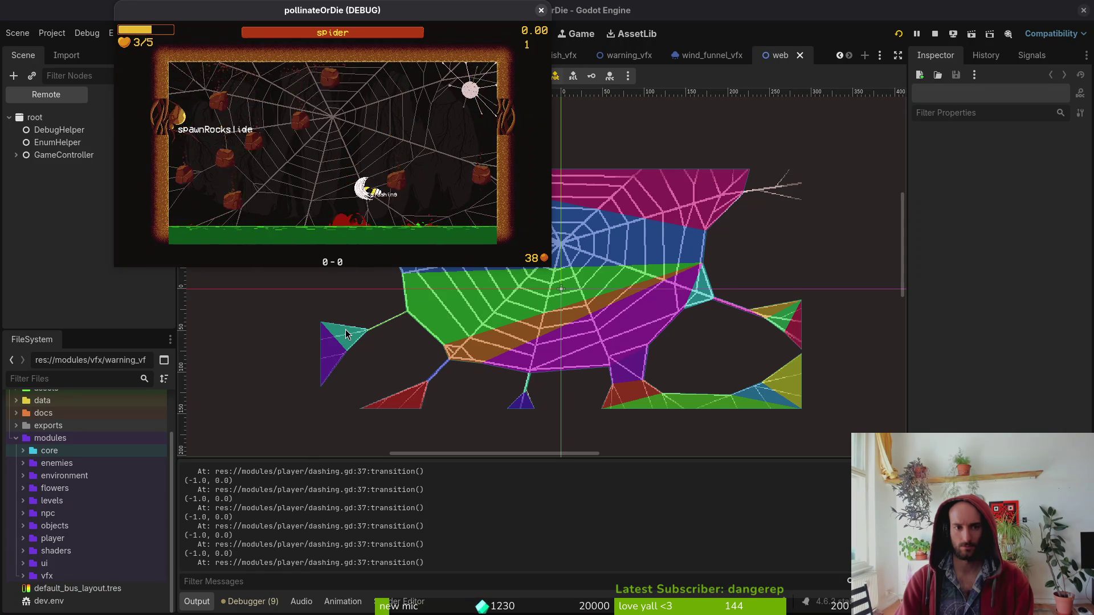
key(Up)
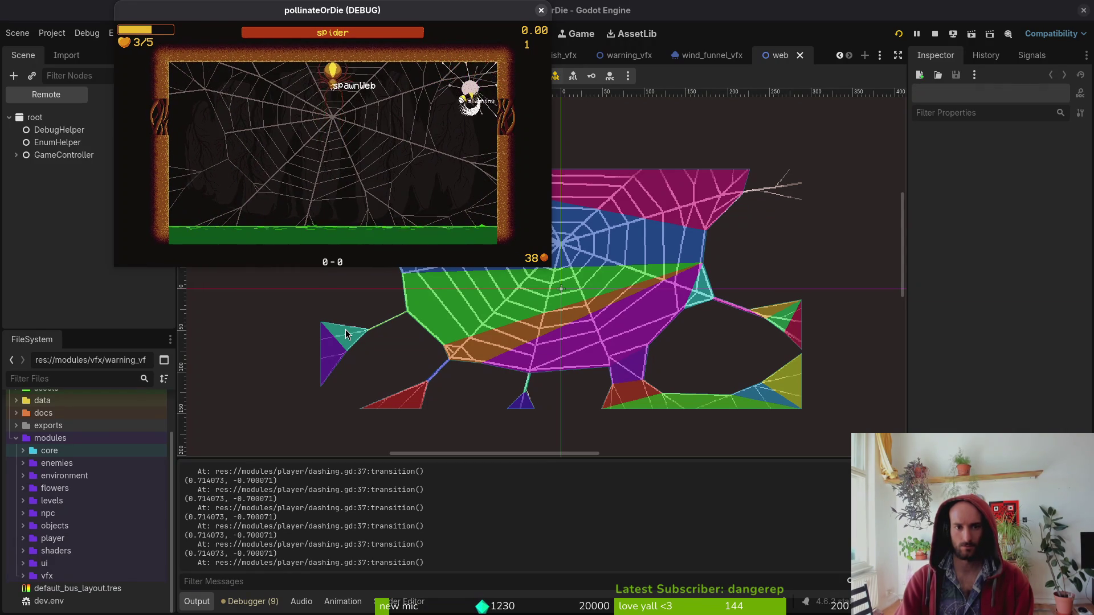
key(Right)
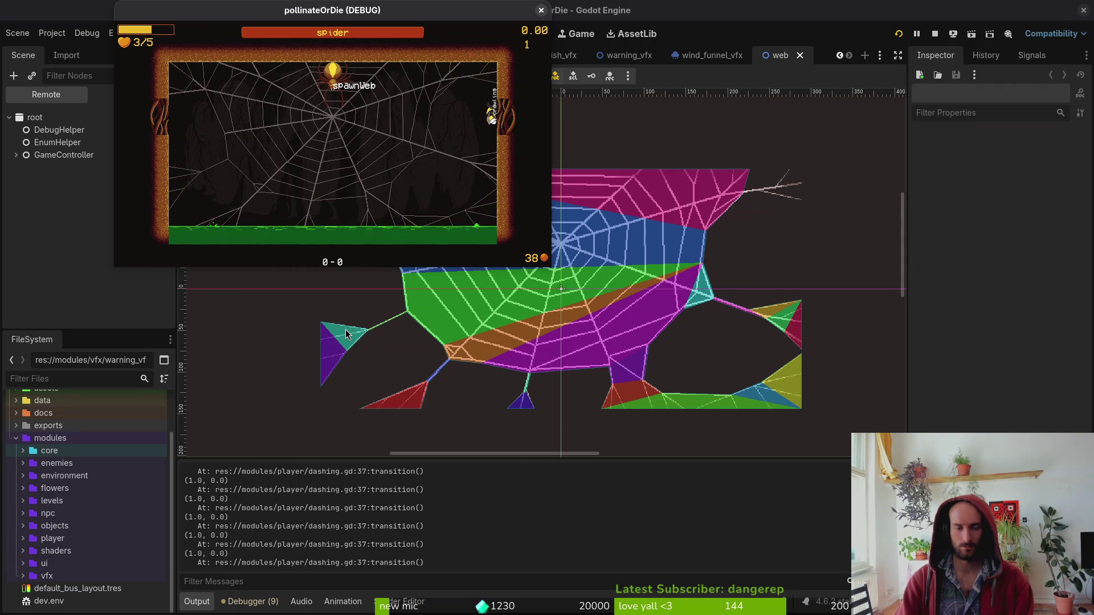
key(Left)
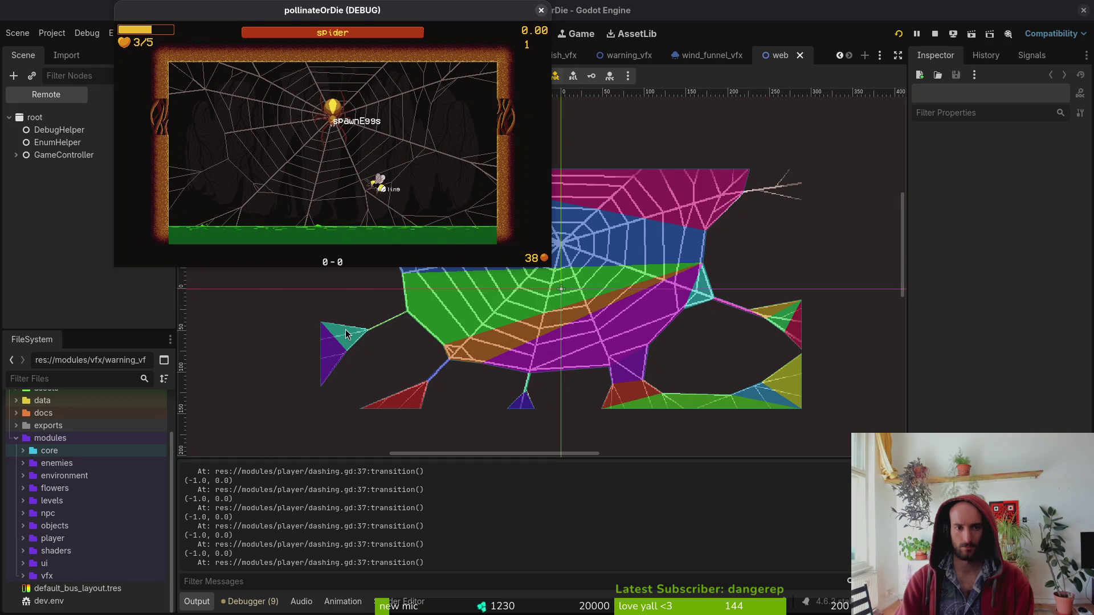
key(Right)
key(Up)
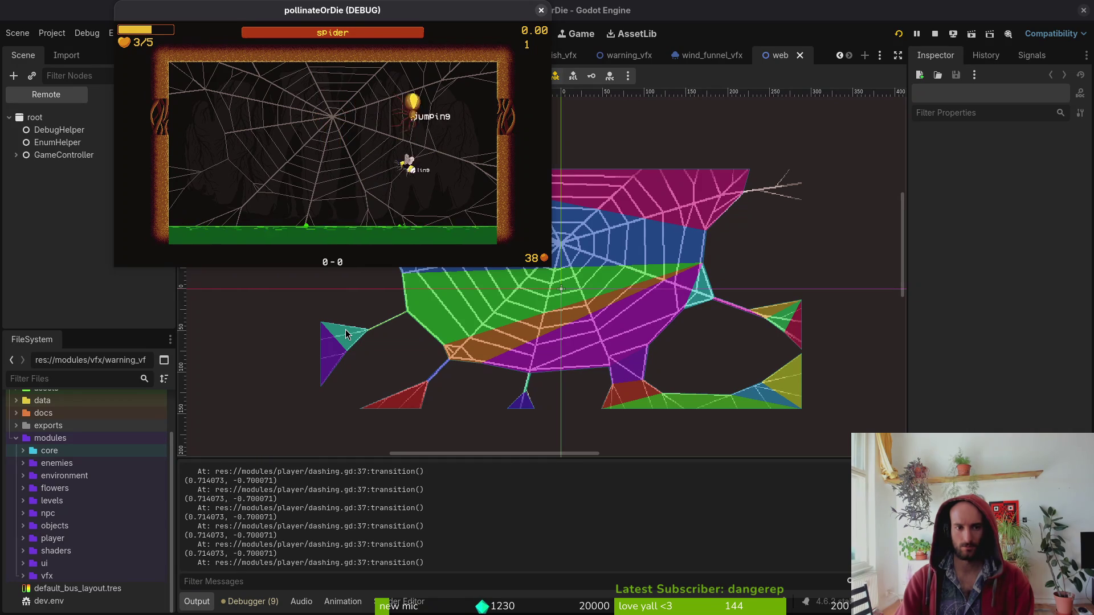
key(Left)
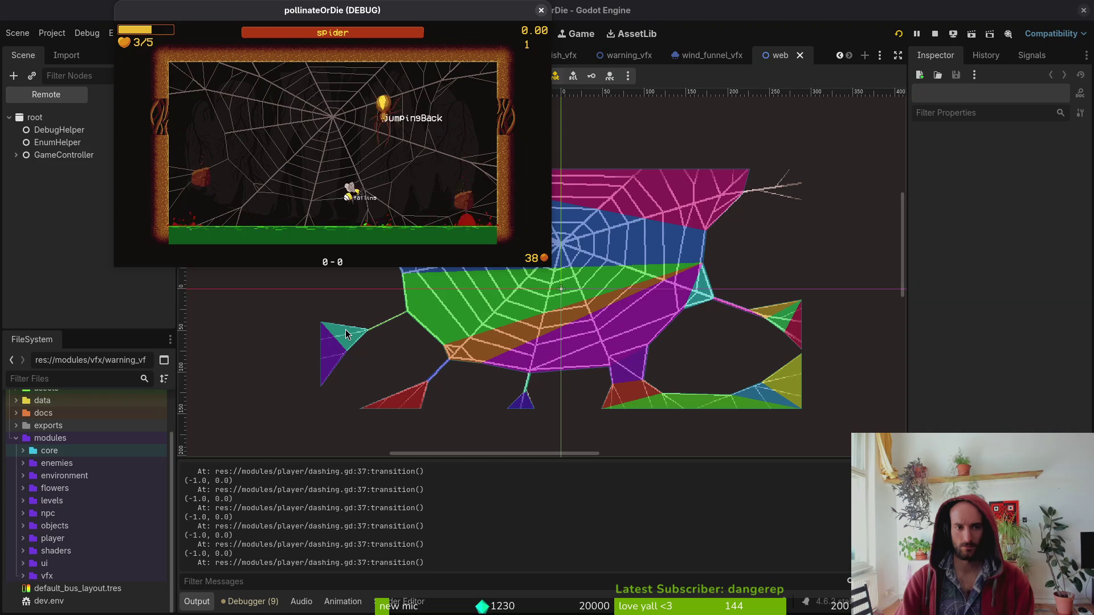
key(Right)
key(Up)
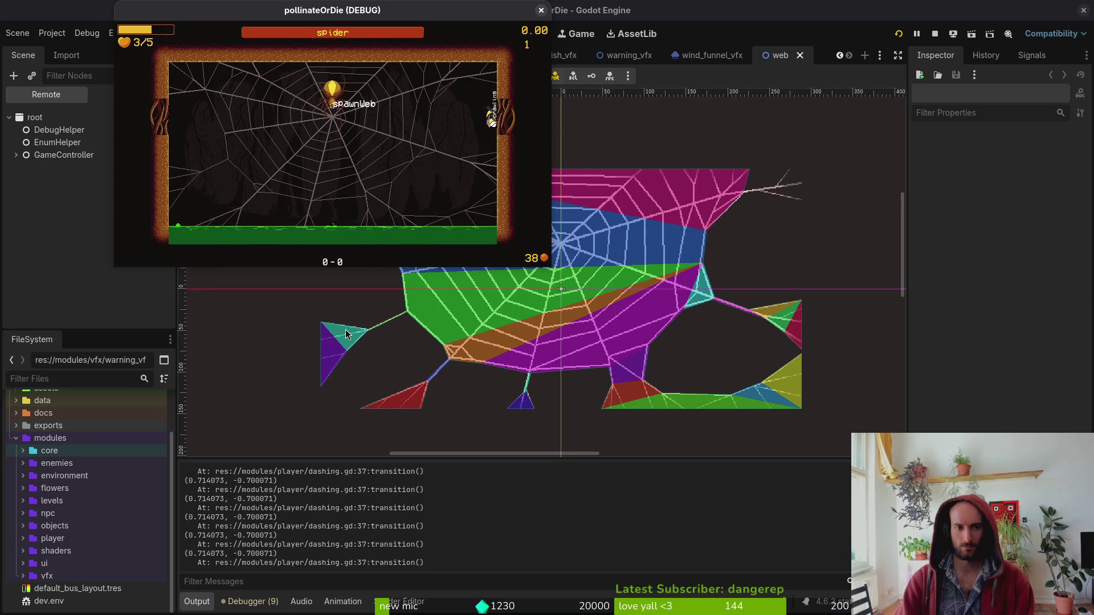
key(Left)
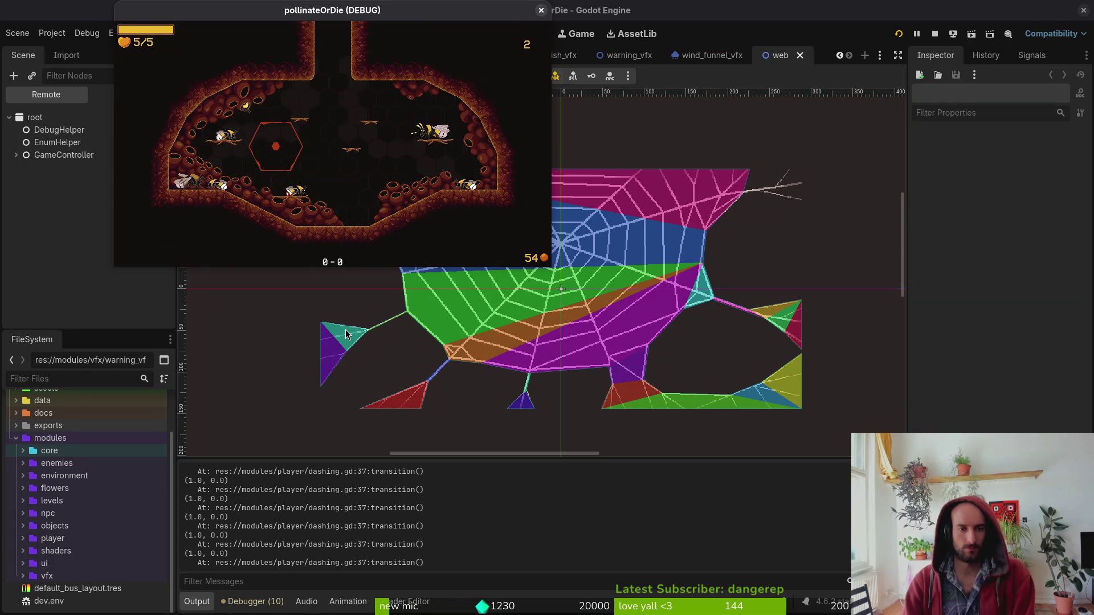
click(542, 10)
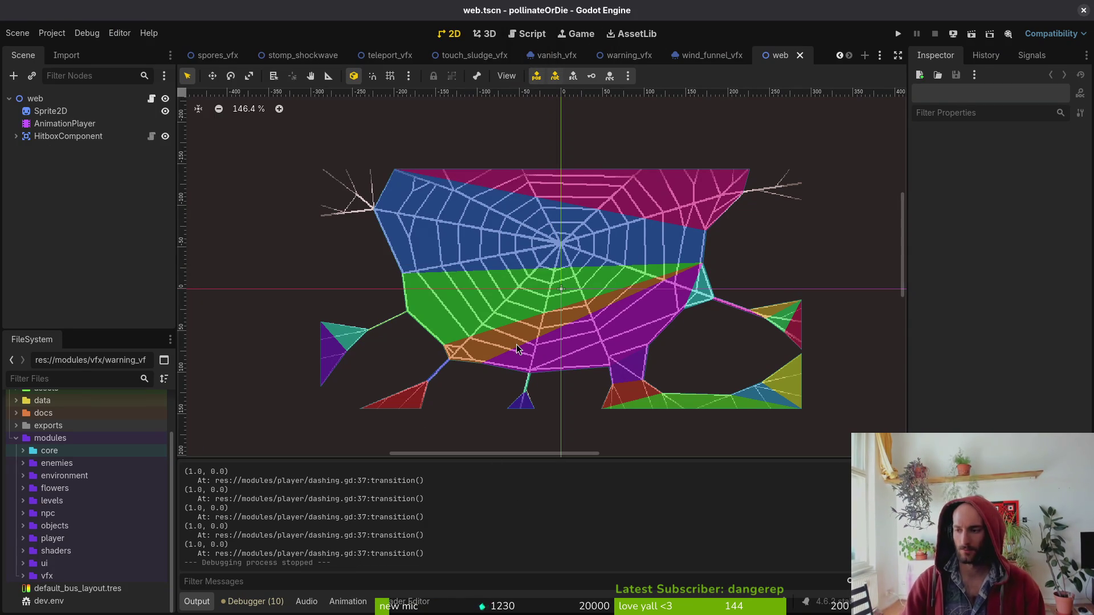
key(alt+Tab)
- Quit the open file and reopen Vim on the project folder
text(q)
key(Return)
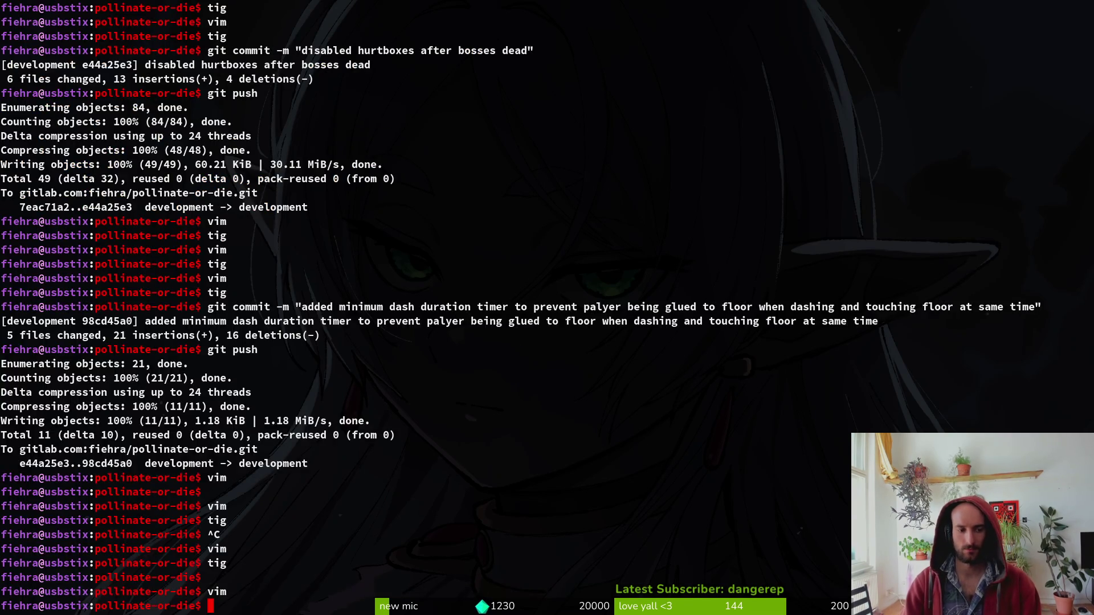
text(vim .)
key(Return)
- Grep for print, delete the print_debug line at dashing.gd:37, and save
text(int)
key(Return)
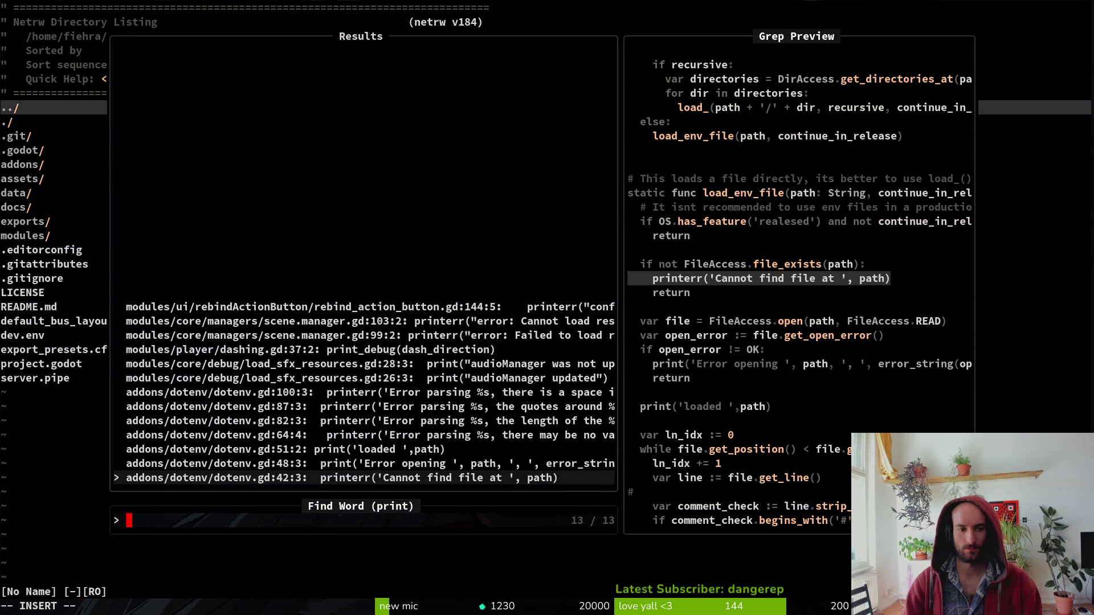
key(Down)
key(Down)
key(Down)
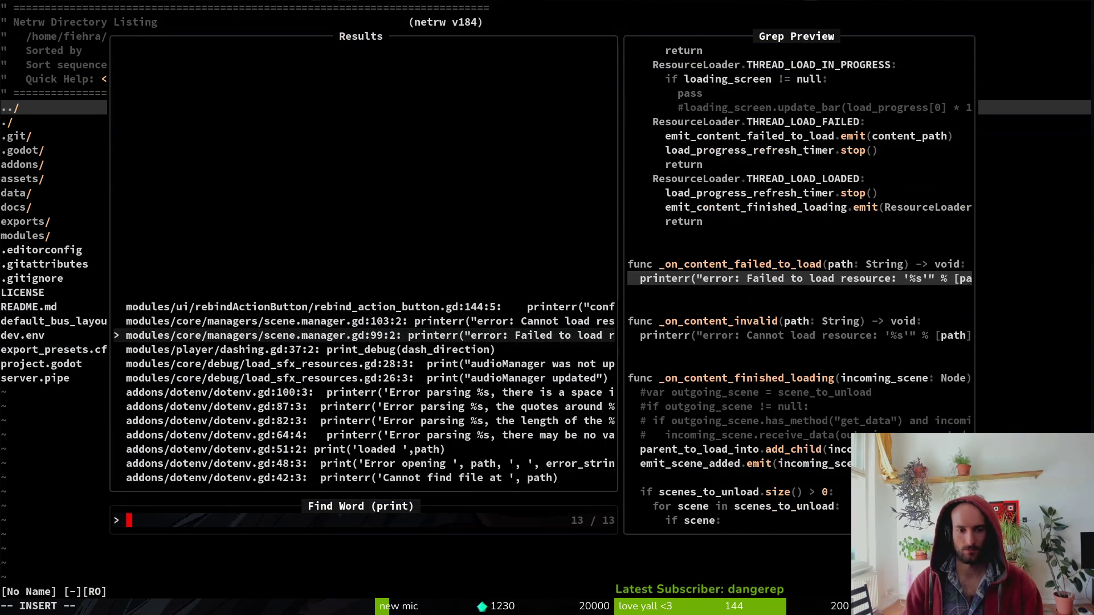
key(Return)
key(d)
key(d)
text(:w)
key(Return)
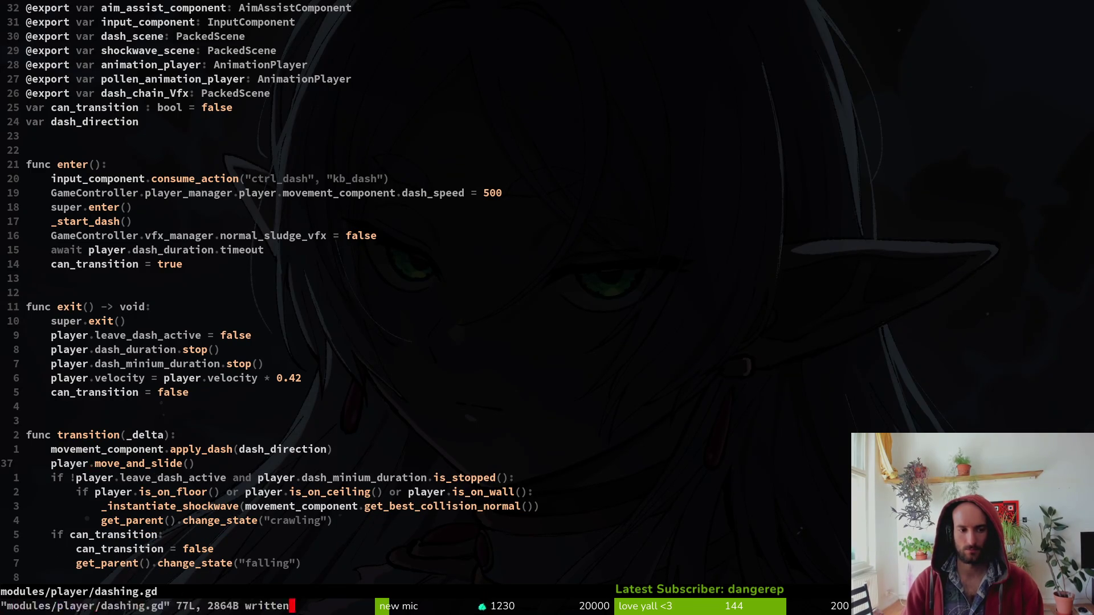
- Open the git browser listing the repository's changed files
key(space)
key(g)
key(s)
key(Down)
key(Down)
key(Down)
key(Down)
key(Down)
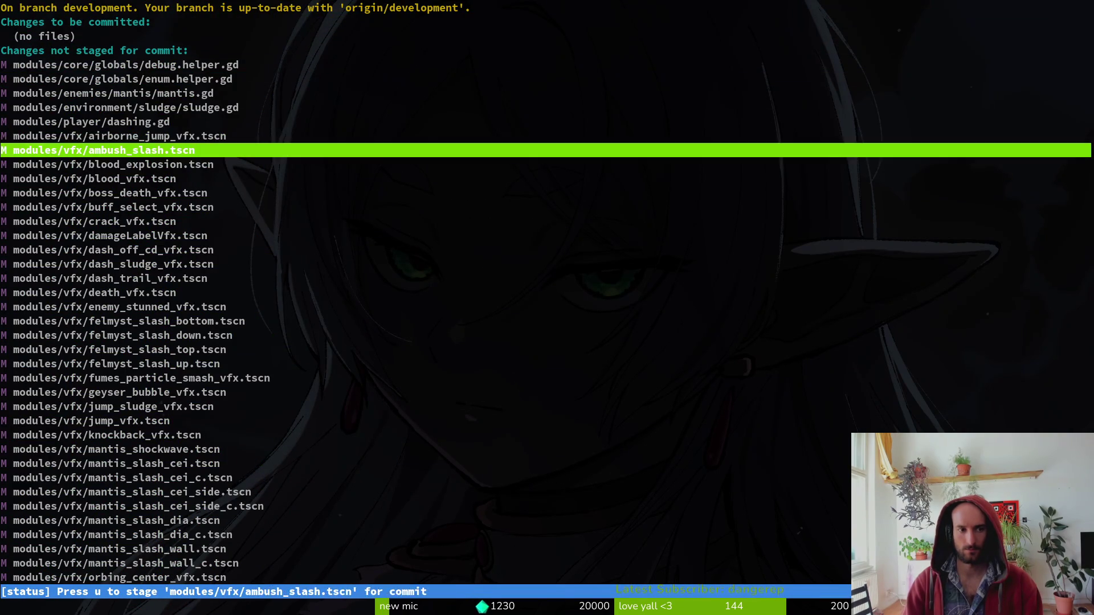
- Review the enum.helper.gd and debug.helper.gd diffs, staging enum.helper.gd but not debug.helper.gd
key(Up)
key(Up)
key(Up)
key(Up)
key(Up)
key(Return)
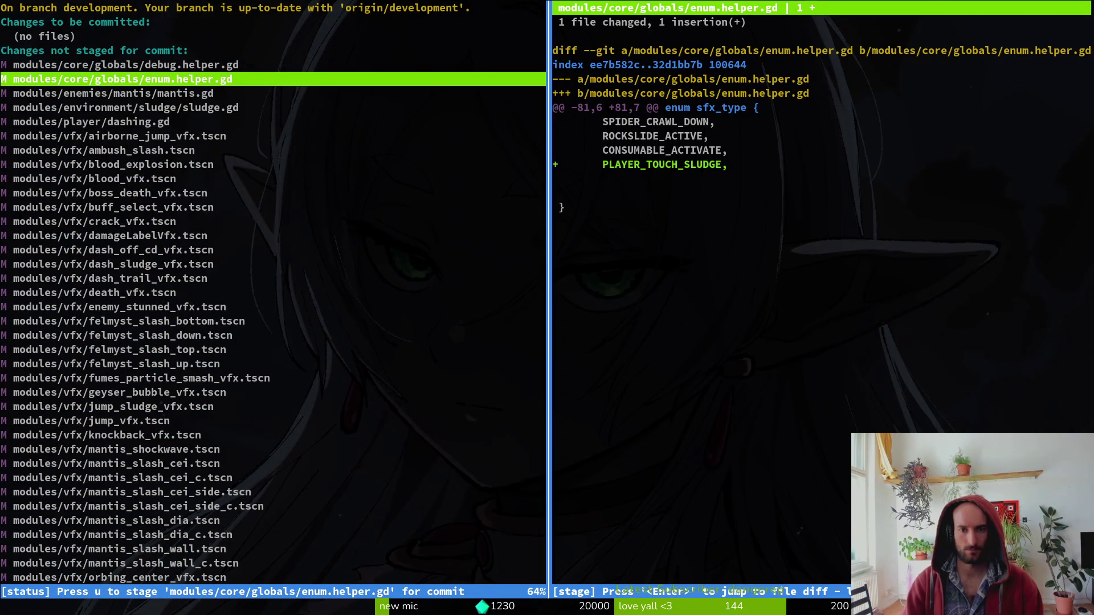
key(u)
key(Up)
key(Up)
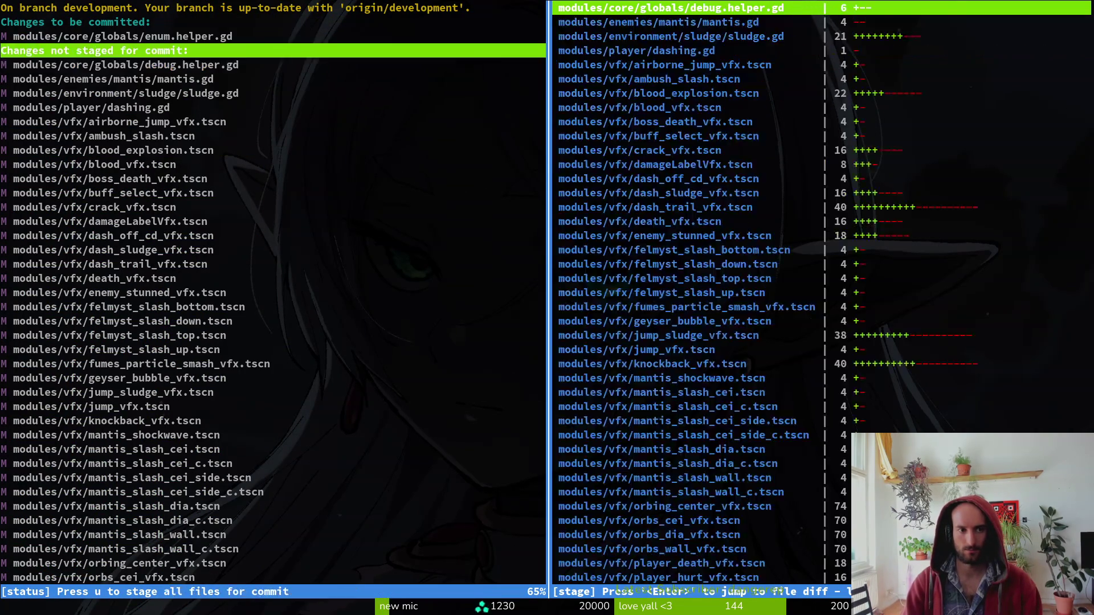
key(Up)
key(u)
key(Down)
key(Up)
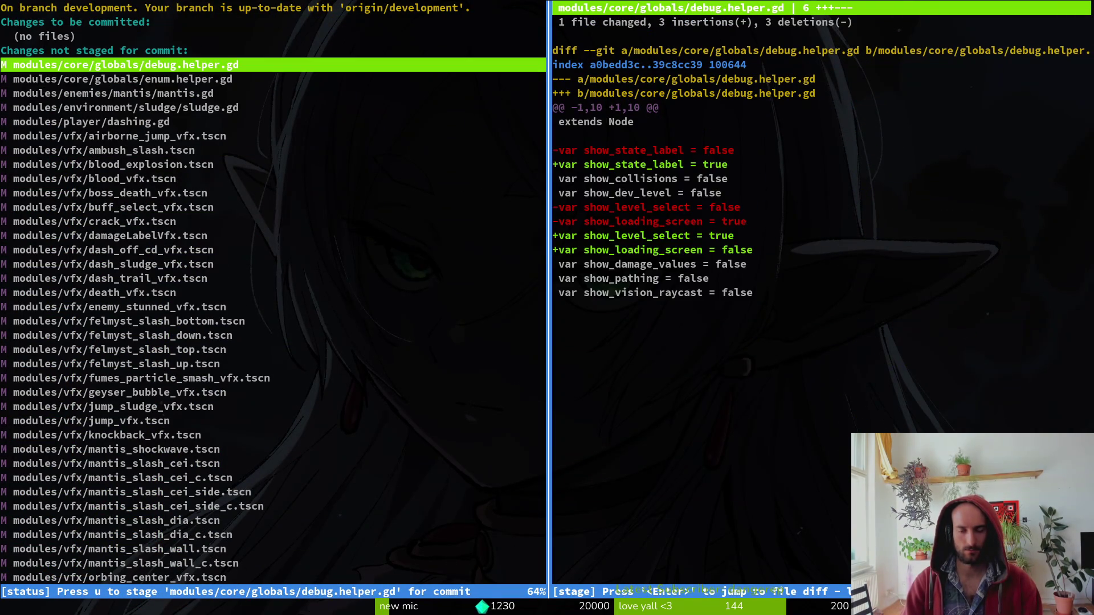
key(Down)
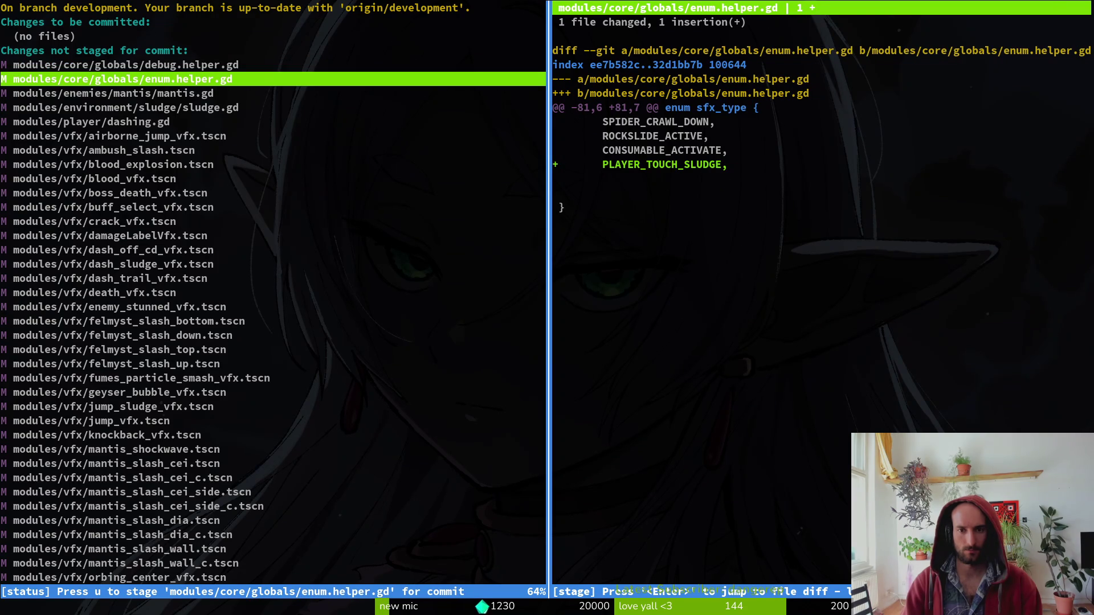
key(u)
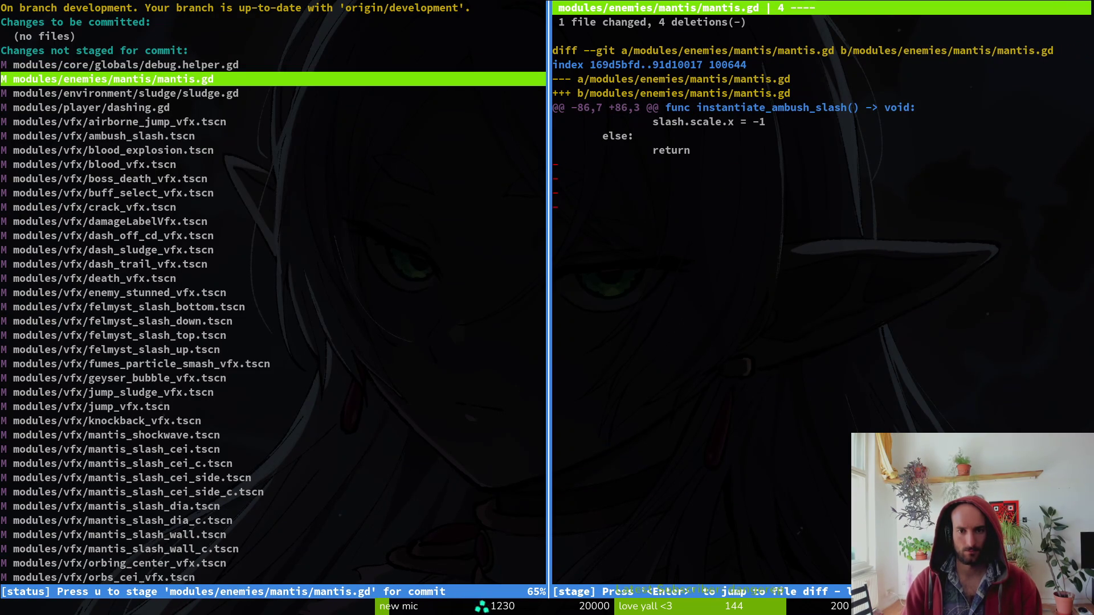
- Stage mantis.gd, sludge.gd, dashing.gd, airborne_jump_vfx.tscn and the remaining VFX files
key(u)
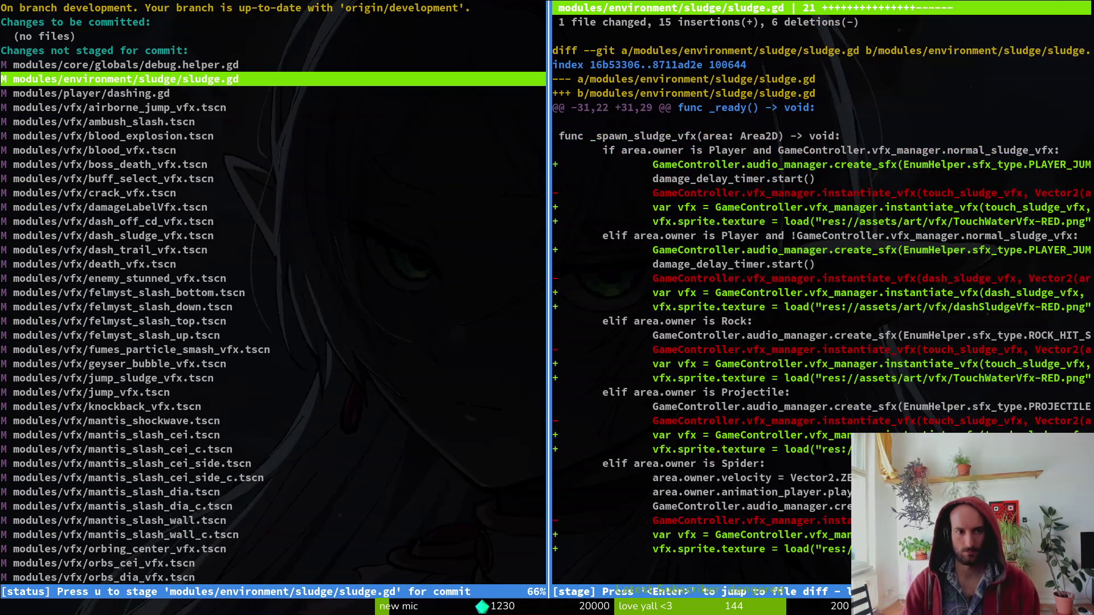
key(u)
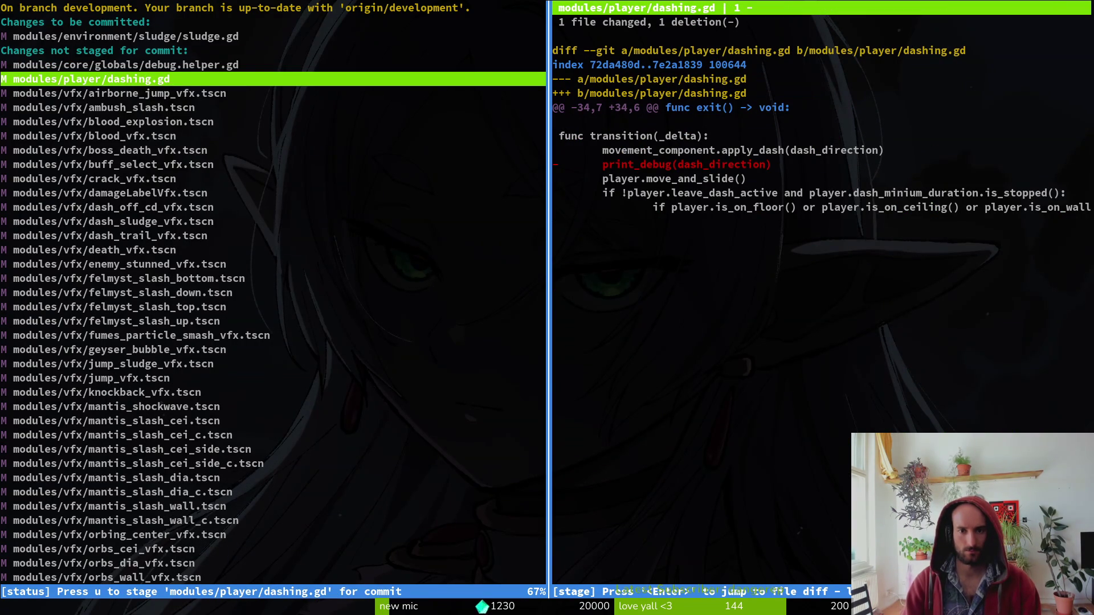
key(u)
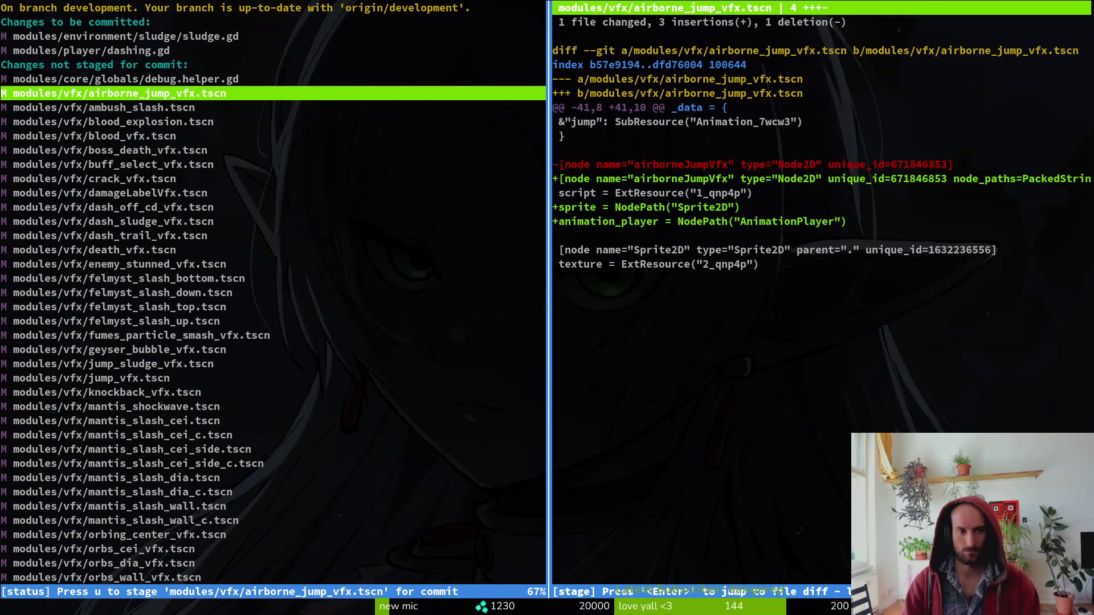
key(u)
key(Down)
key(Down)
key(Down)
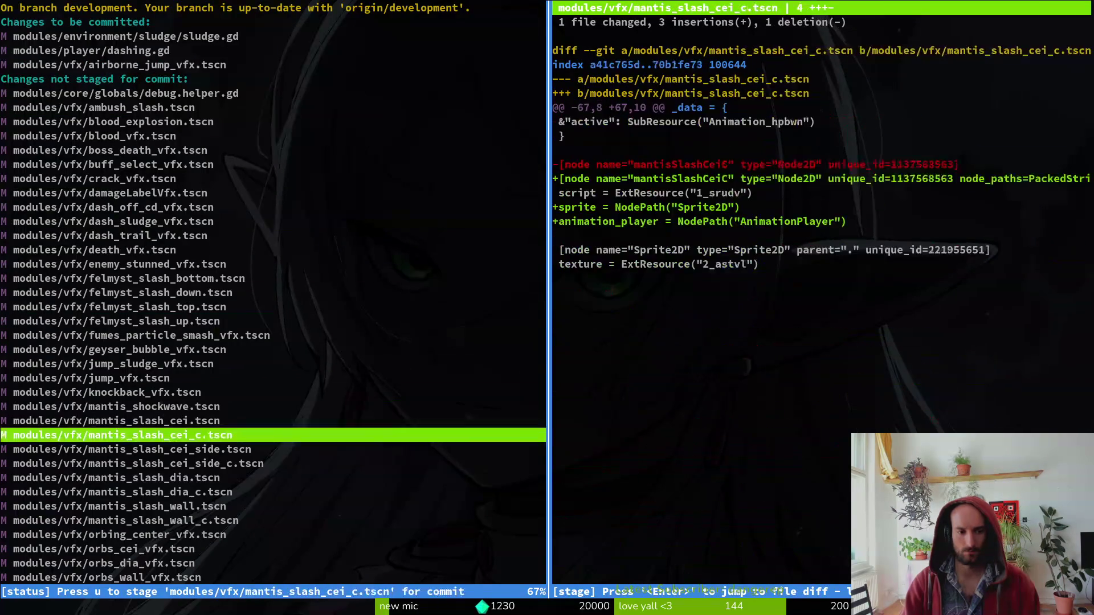
key(Down)
key(Down)
key(Down)
key(u)
key(Up)
key(Up)
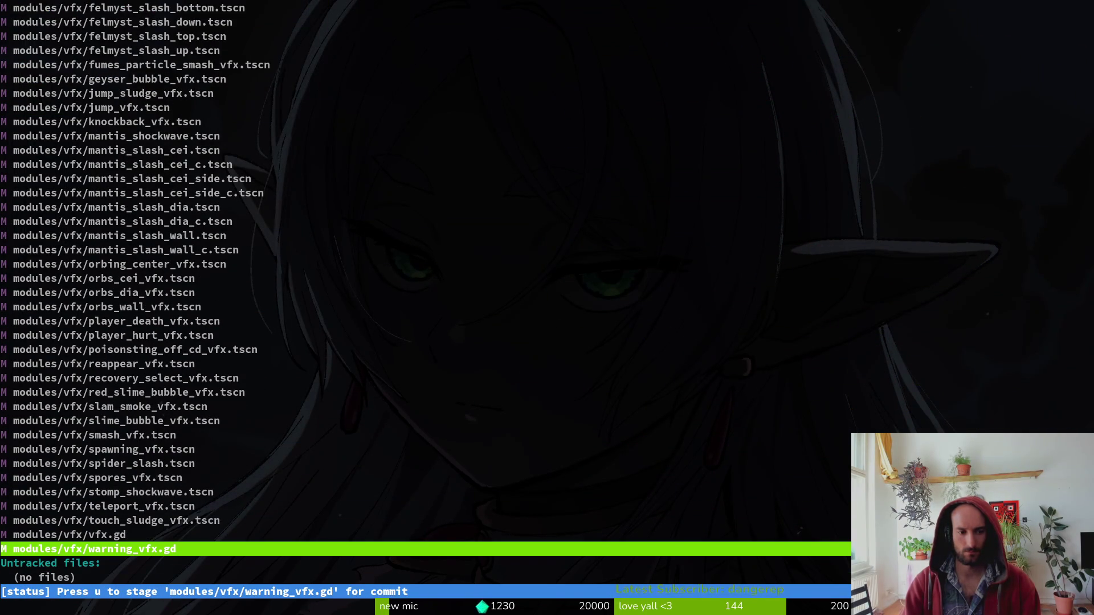
key(Up)
key(Up)
key(Up)
key(Up)
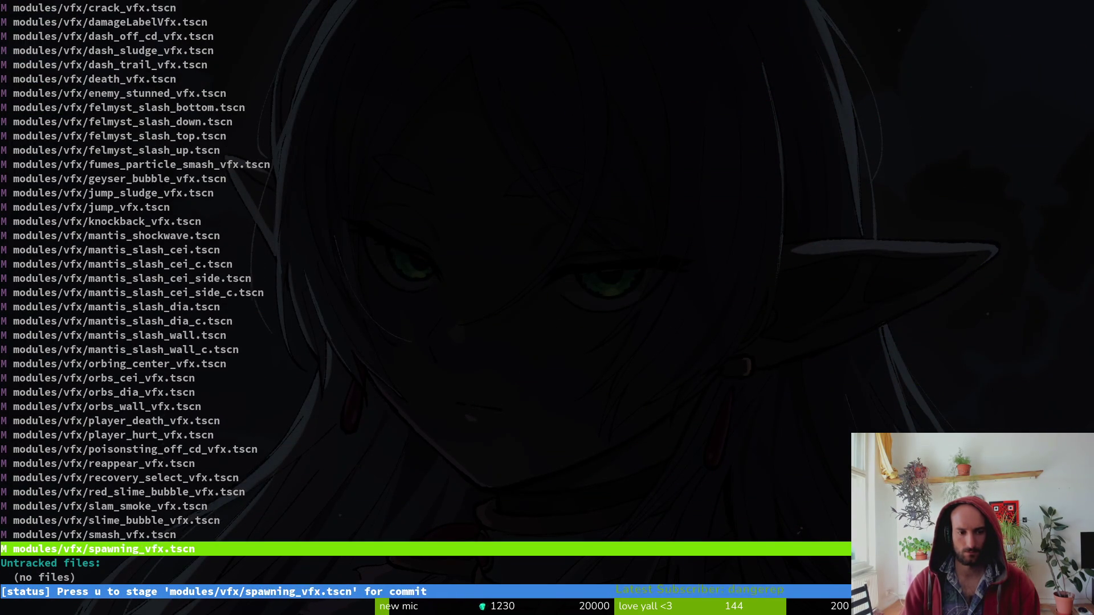
key(Up)
key(Up)
key(Up)
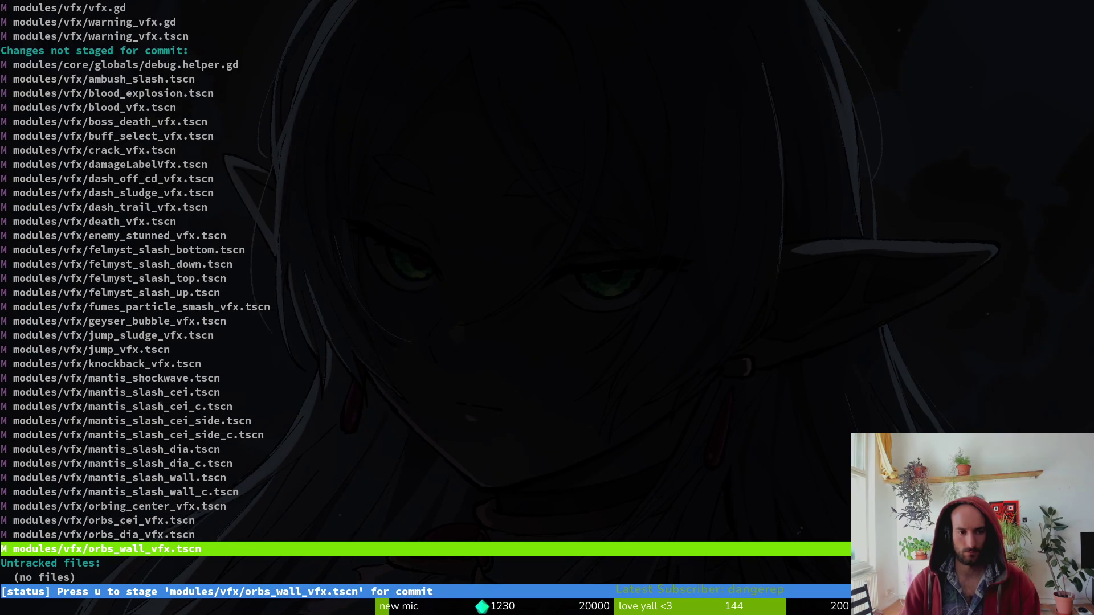
key(Up)
key(Up)
key(Up)
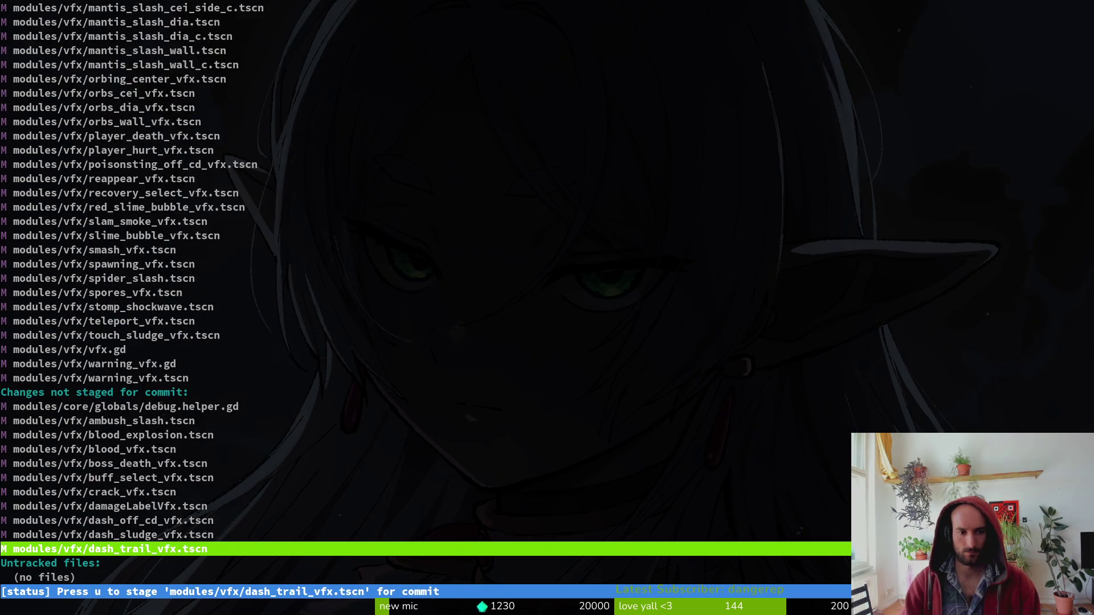
key(Up)
key(Up)
key(Up)
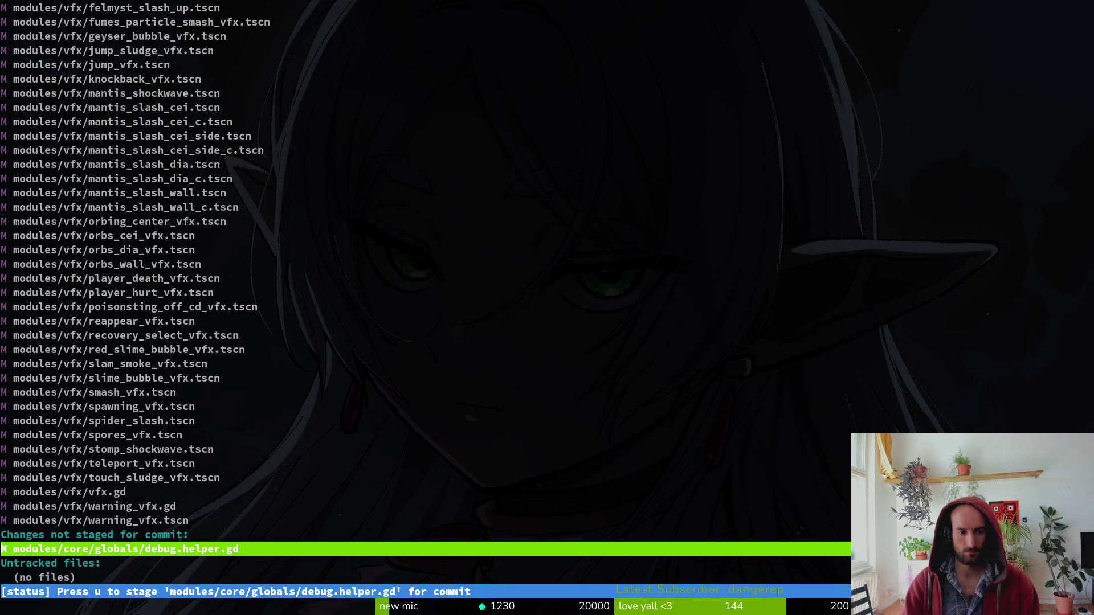
key(q)
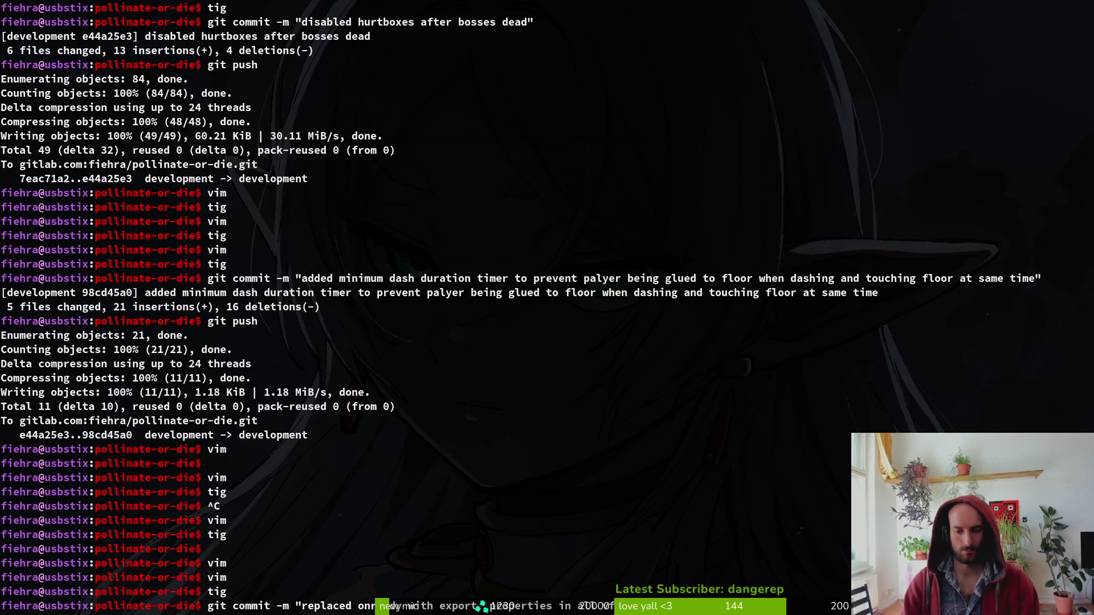
- Commit the 55 staged VFX onready-to-export changes and push them to development
key(Return)
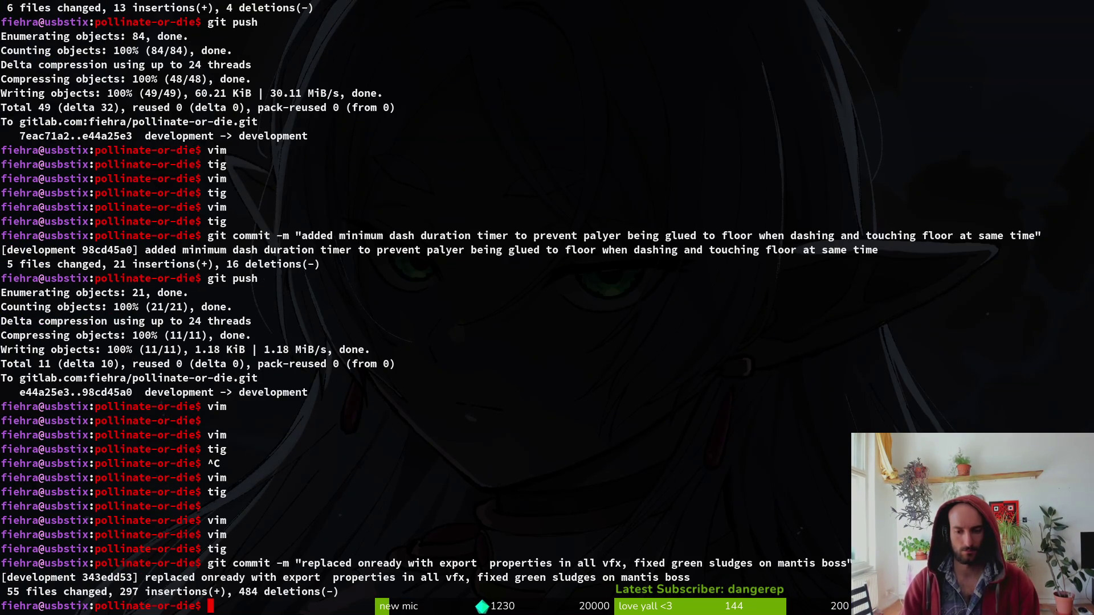
text(git push)
key(Return)
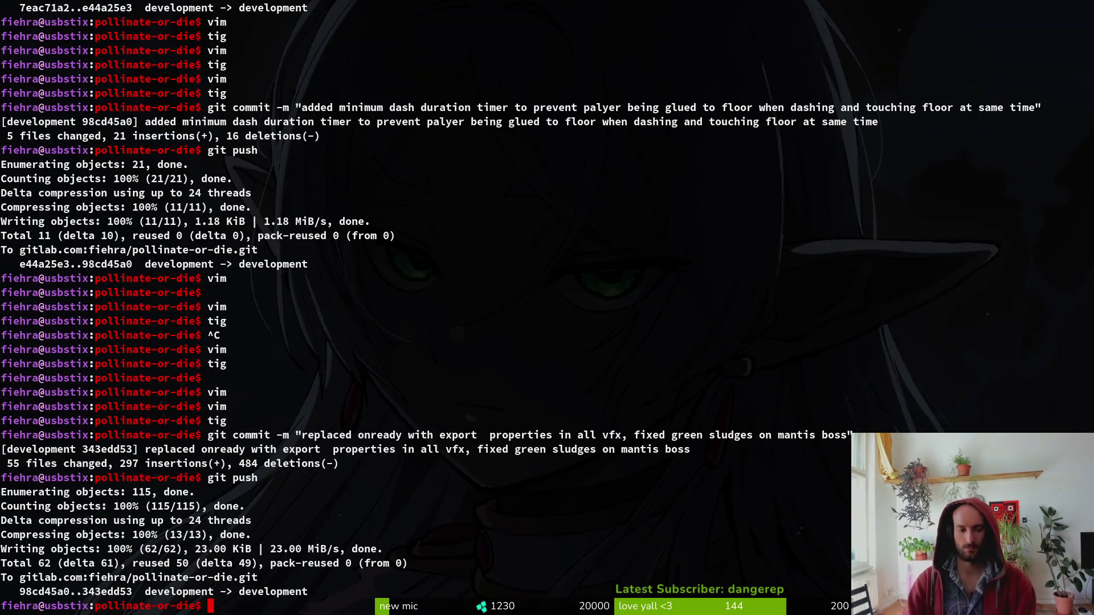
key(alt+Tab)
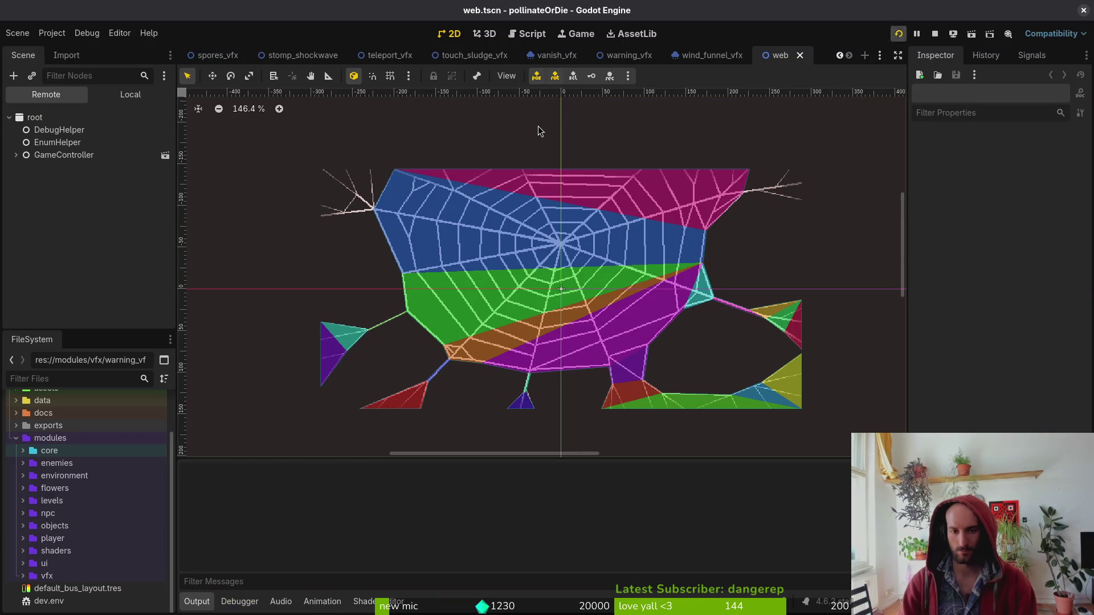
key(F5)
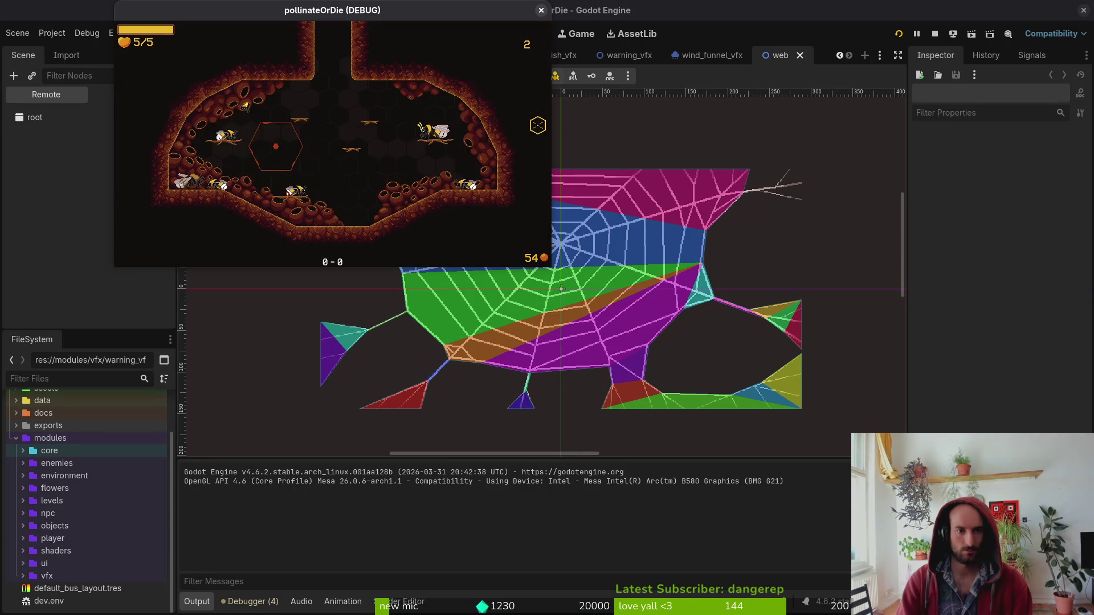
key(Escape)
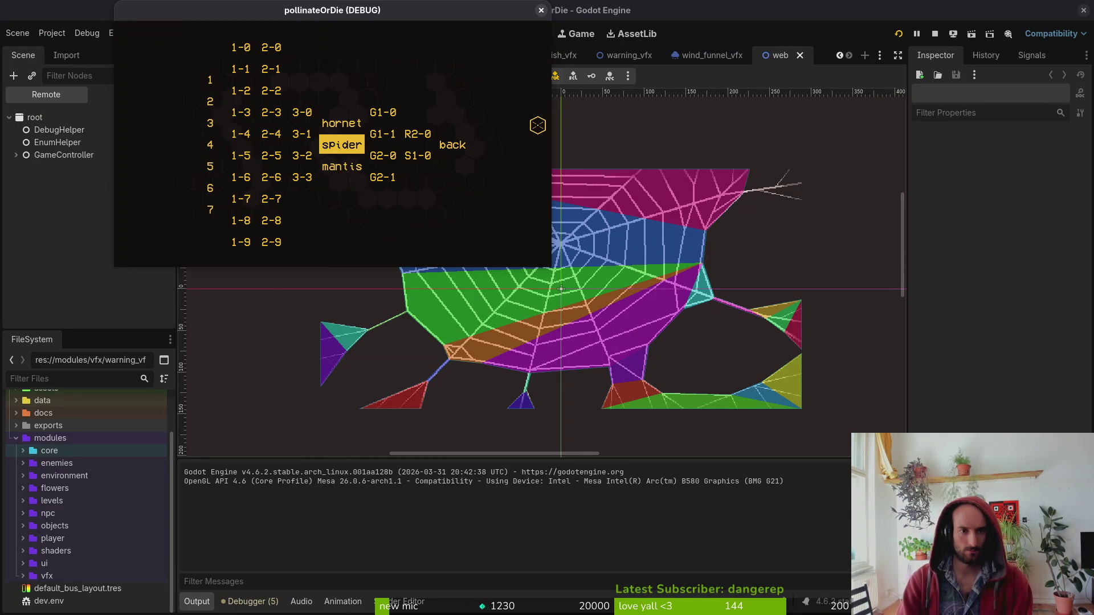
key(Down)
key(Return)
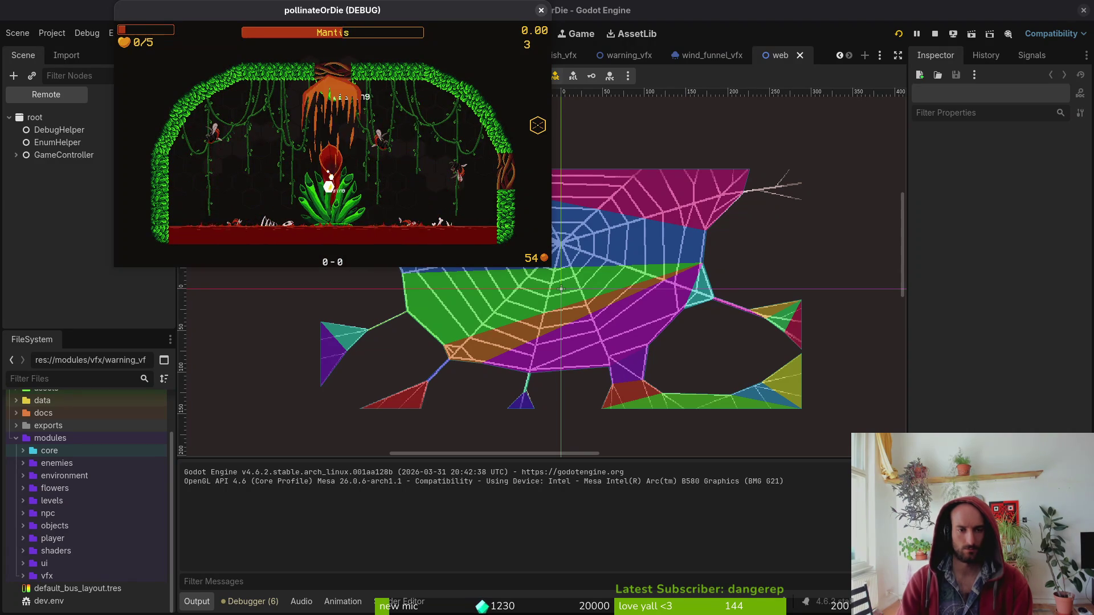
click(541, 10)
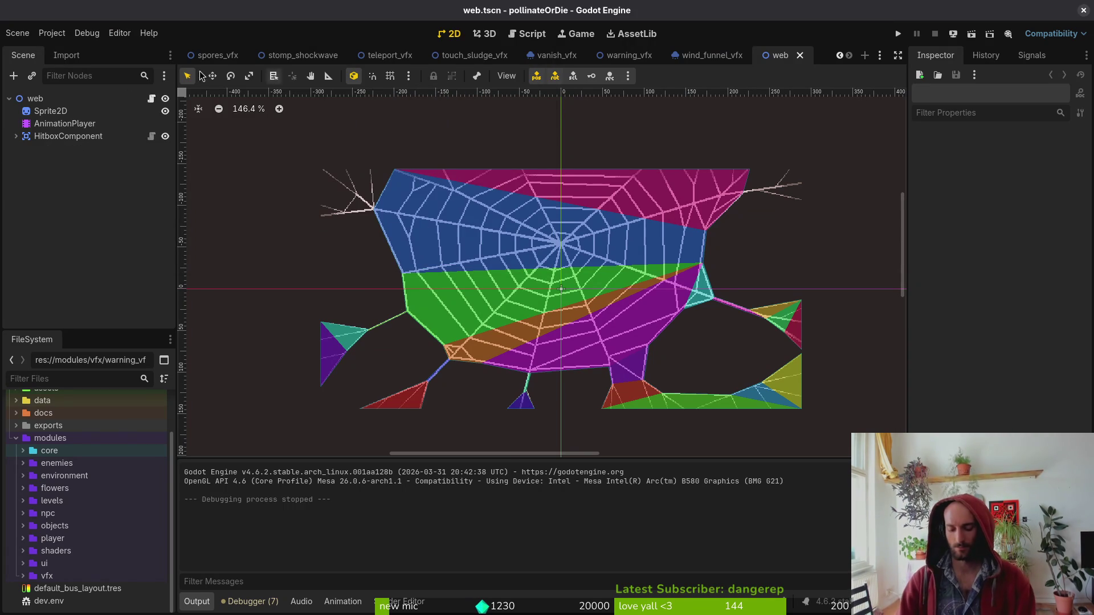
- Close web, vanish_vfx, spider_slash, warning_vfx and every other VFX scene tab except snail.tscn
scroll(545, 273, down, 2)
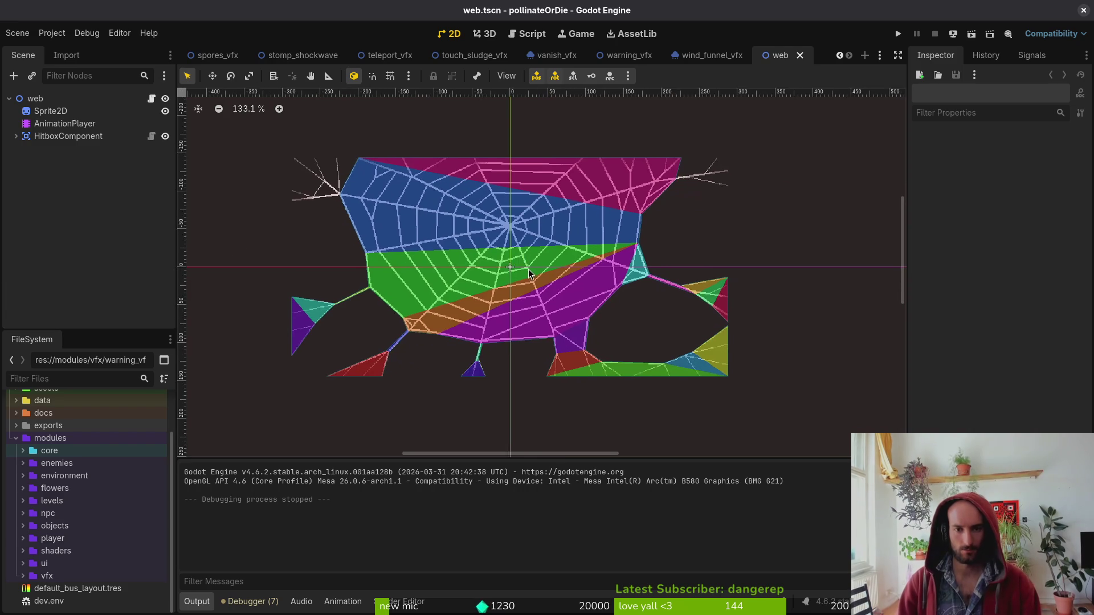
middle_click(769, 56)
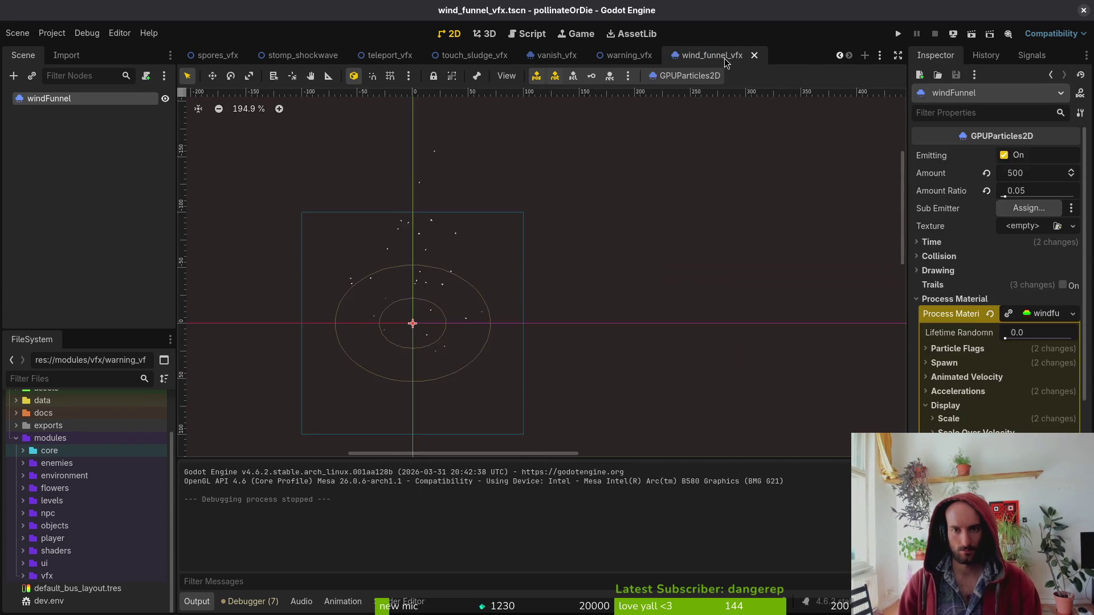
click(629, 55)
middle_click(633, 55)
middle_click(319, 55)
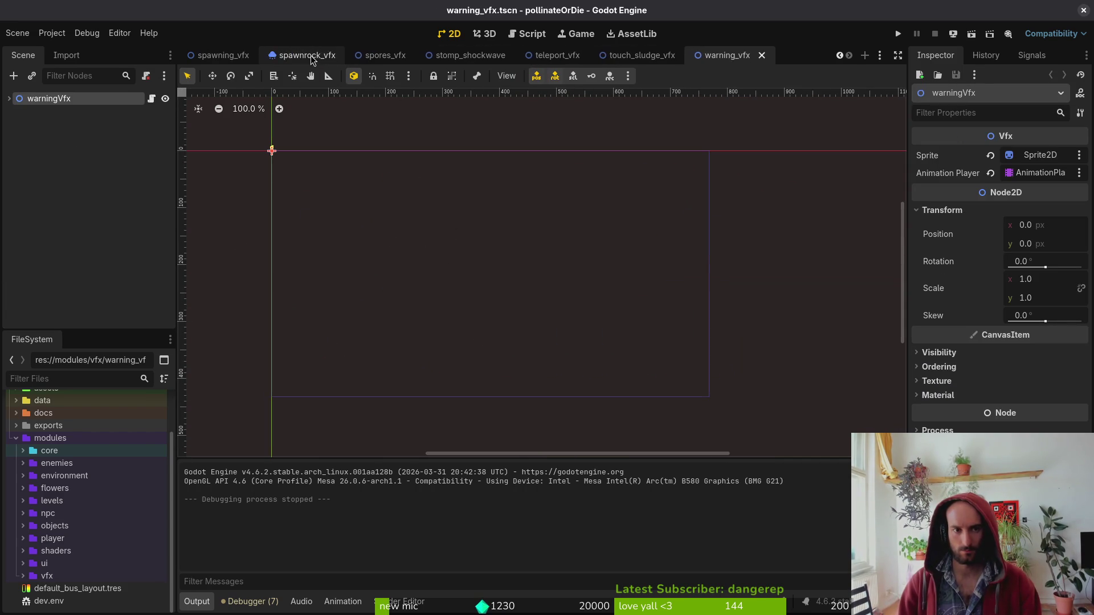
middle_click(334, 57)
middle_click(334, 57)
middle_click(335, 57)
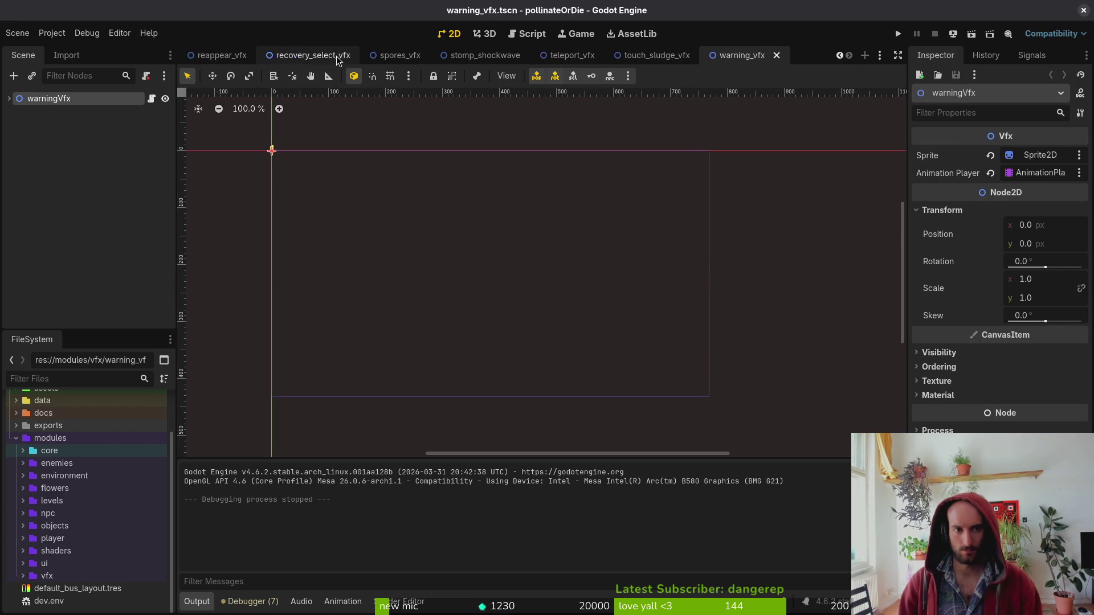
middle_click(336, 57)
middle_click(336, 56)
middle_click(339, 57)
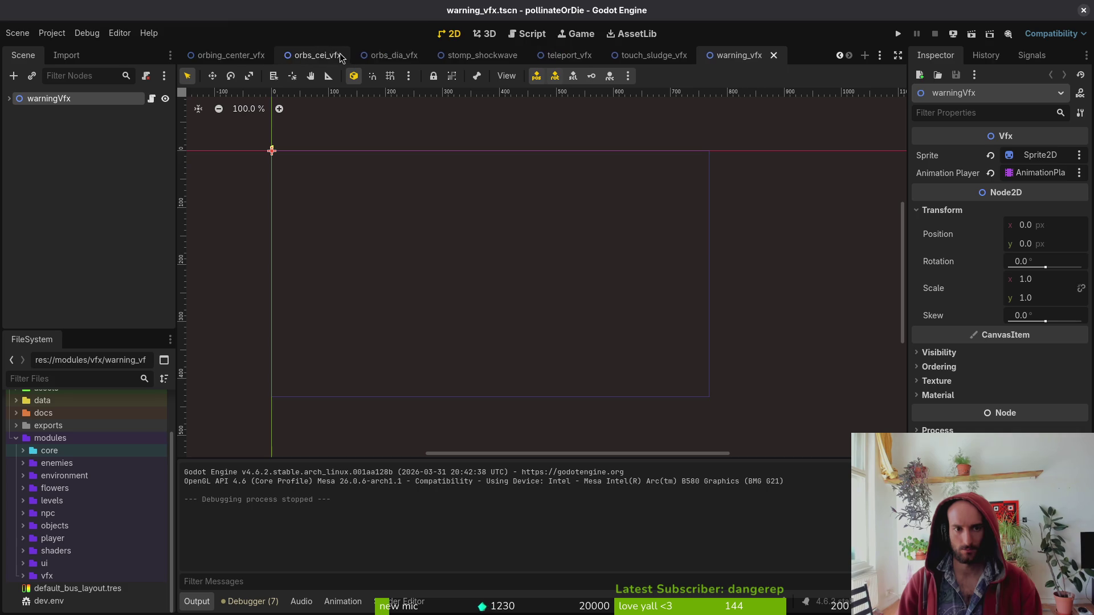
middle_click(344, 57)
middle_click(346, 57)
middle_click(346, 57)
middle_click(347, 57)
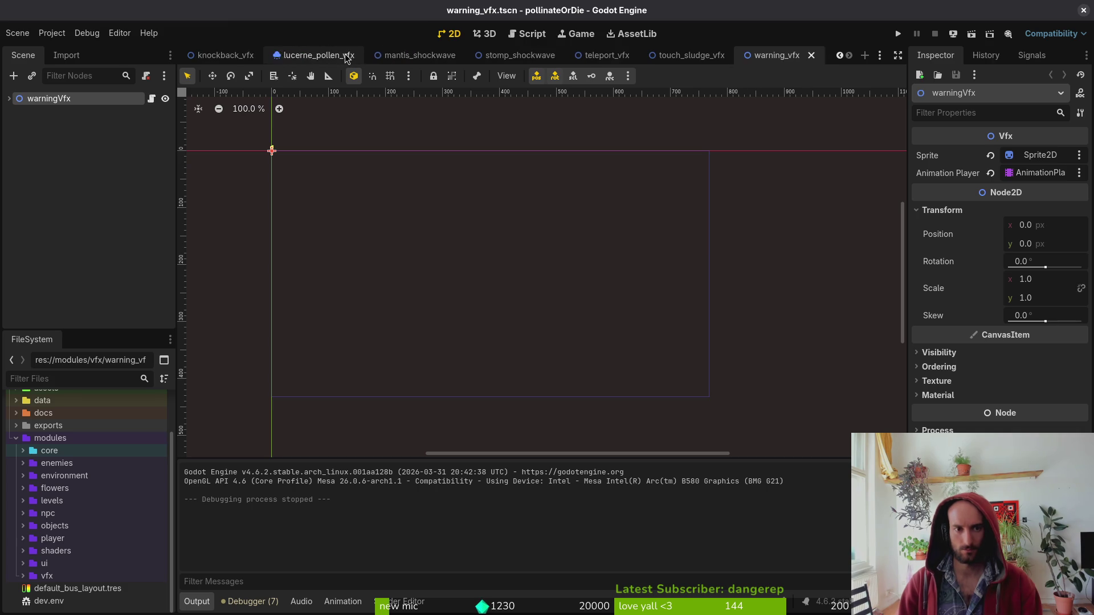
middle_click(348, 57)
middle_click(348, 57)
middle_click(348, 57)
middle_click(348, 57)
middle_click(348, 57)
middle_click(349, 57)
middle_click(349, 57)
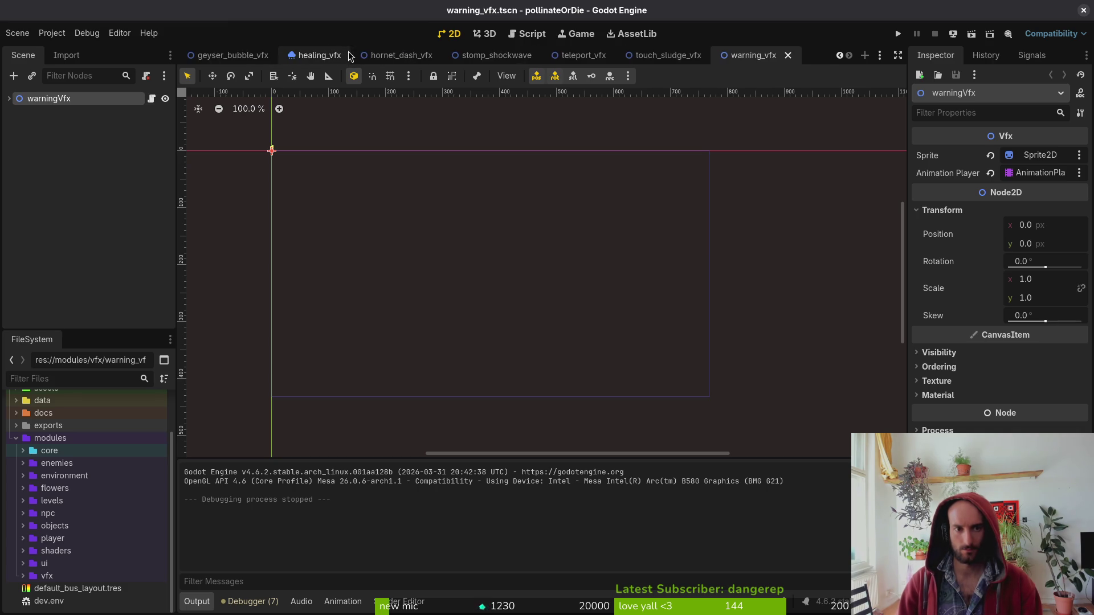
middle_click(363, 59)
middle_click(363, 59)
middle_click(370, 59)
middle_click(375, 58)
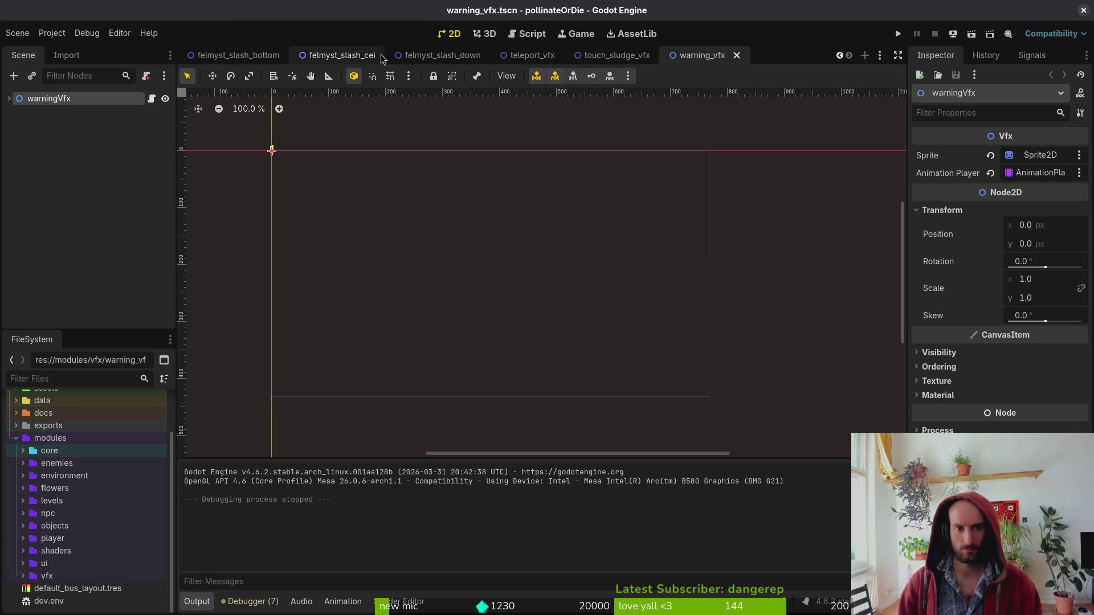
middle_click(380, 58)
middle_click(380, 58)
middle_click(380, 58)
middle_click(380, 58)
middle_click(380, 58)
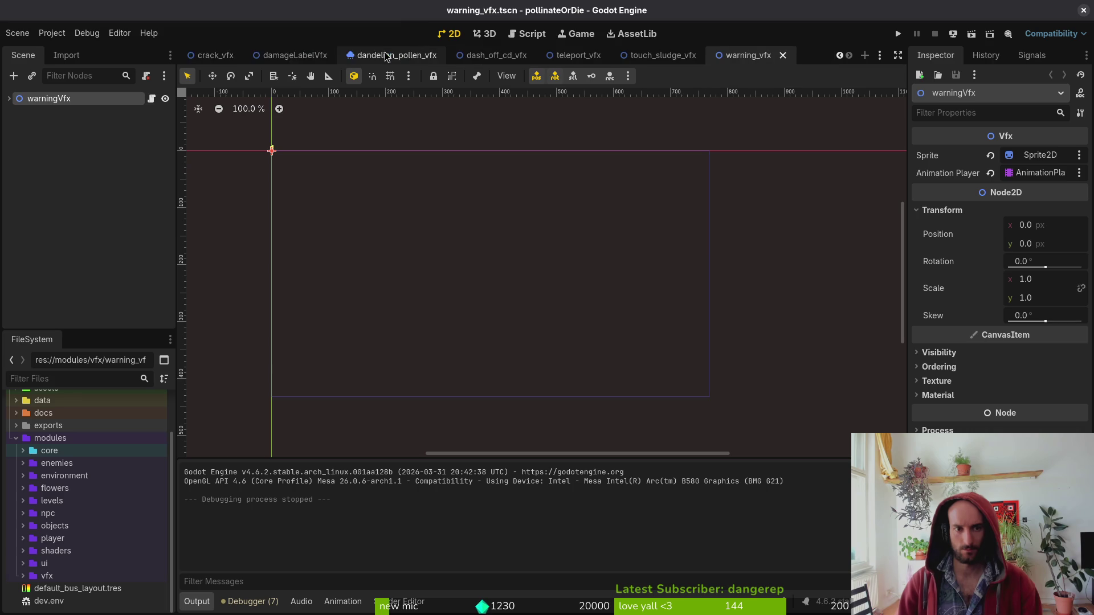
middle_click(380, 59)
middle_click(380, 58)
middle_click(380, 59)
middle_click(380, 58)
middle_click(380, 58)
middle_click(410, 58)
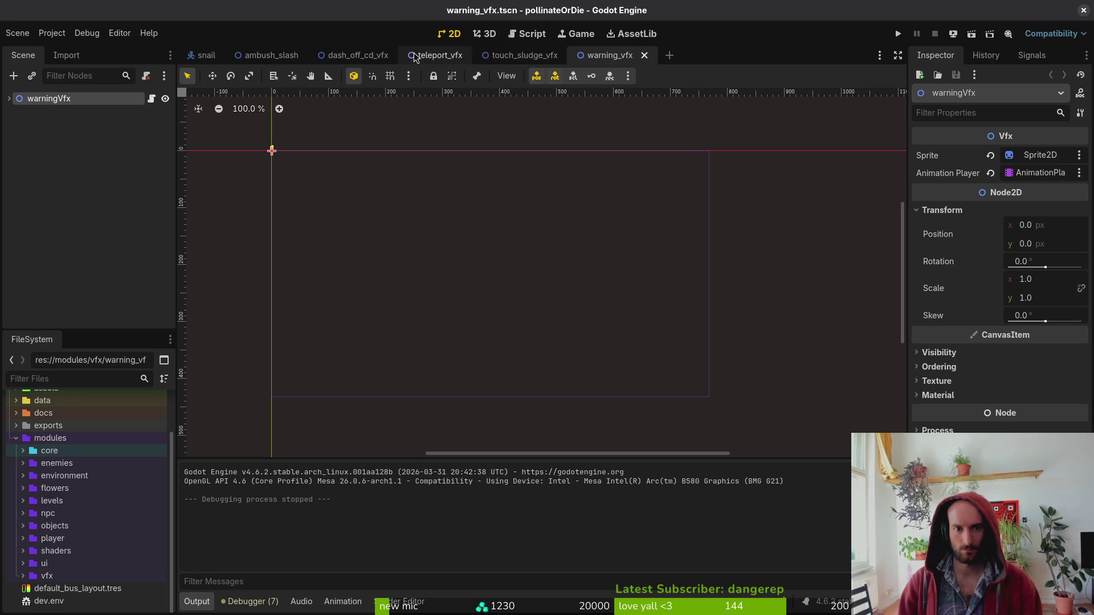
middle_click(418, 58)
middle_click(419, 58)
middle_click(418, 58)
middle_click(353, 57)
middle_click(285, 57)
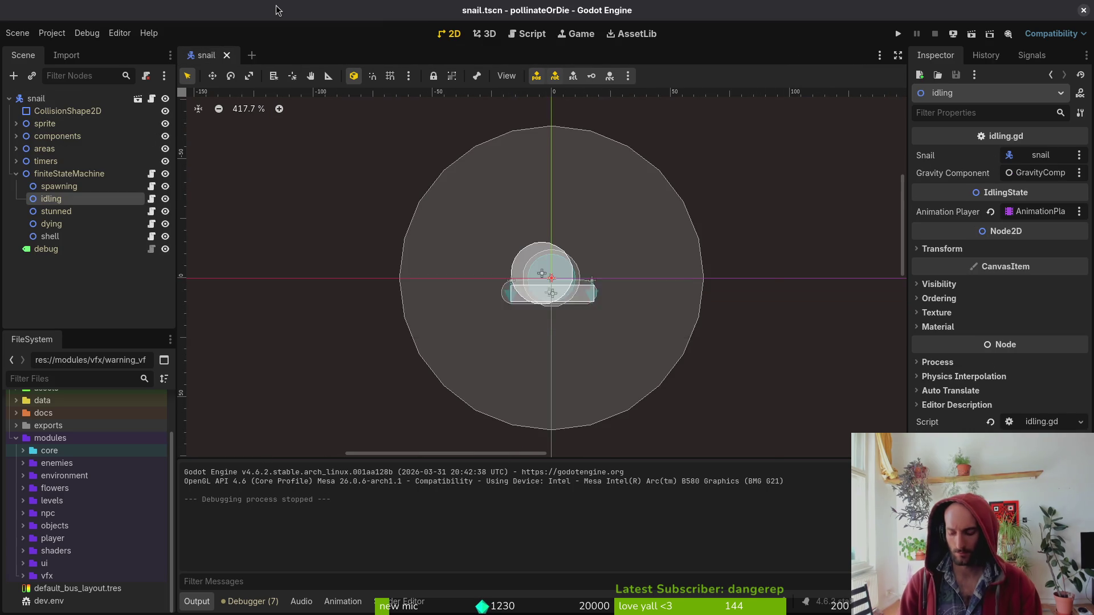
- Open the mantis.tscn scene via Quick Open
key(shift+alt+o)
text(mantis.tscn)
key(Down)
key(Down)
key(Down)
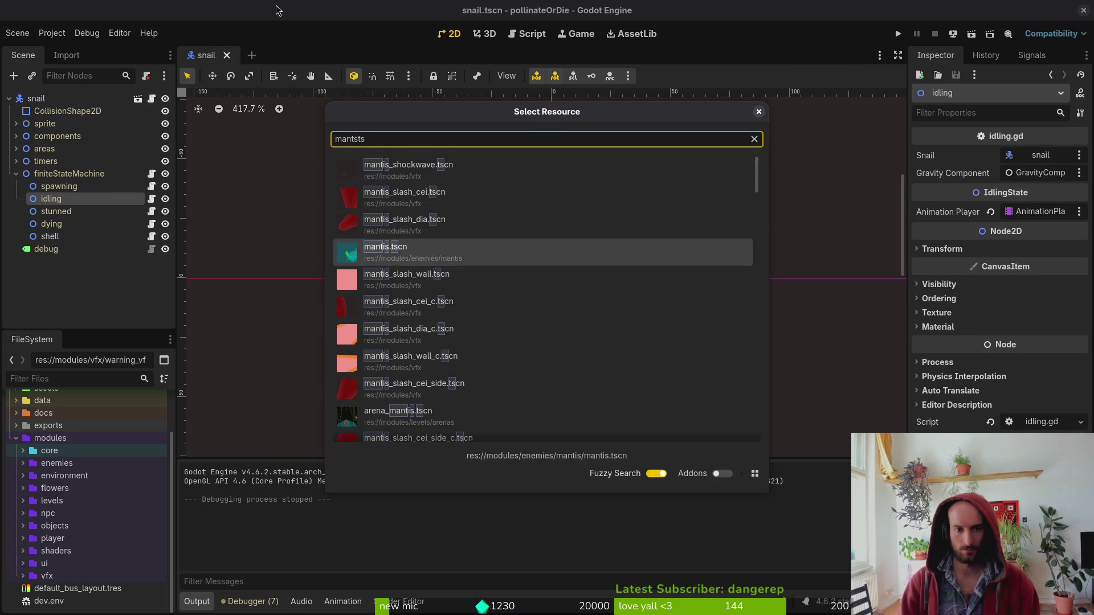
key(Return)
- On the mantis AnimationPlayer, load centerWindup, then the felmystWallWindup animation
click(71, 136)
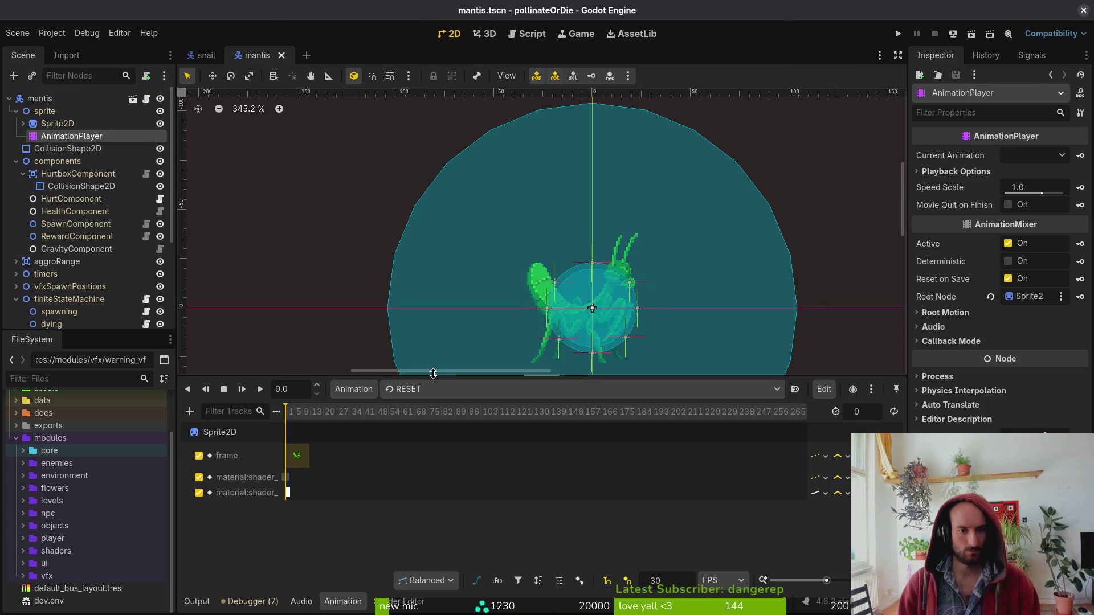
click(450, 390)
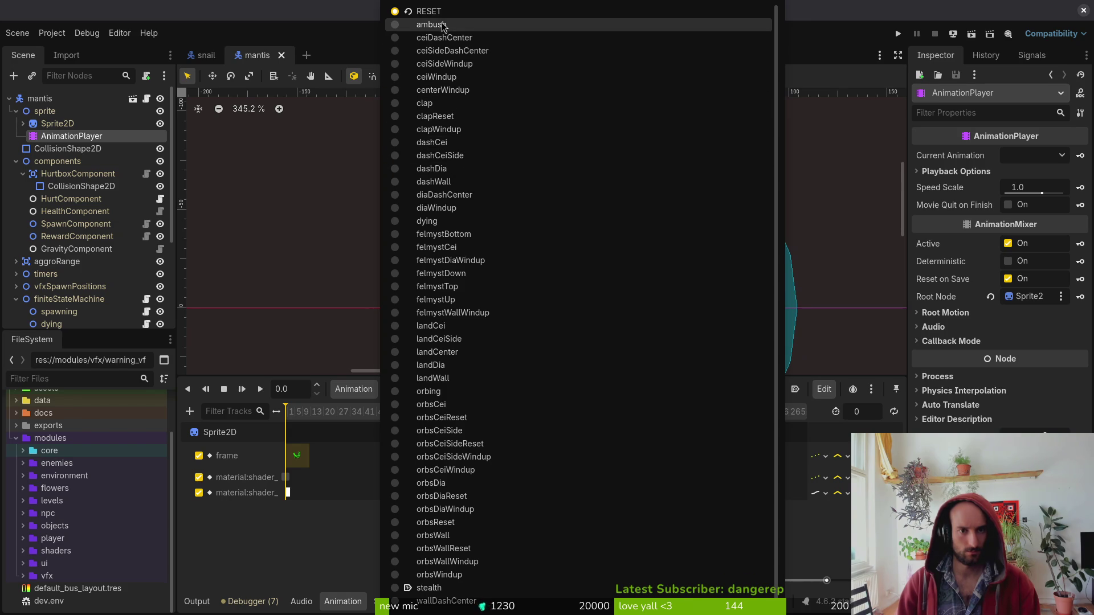
click(443, 90)
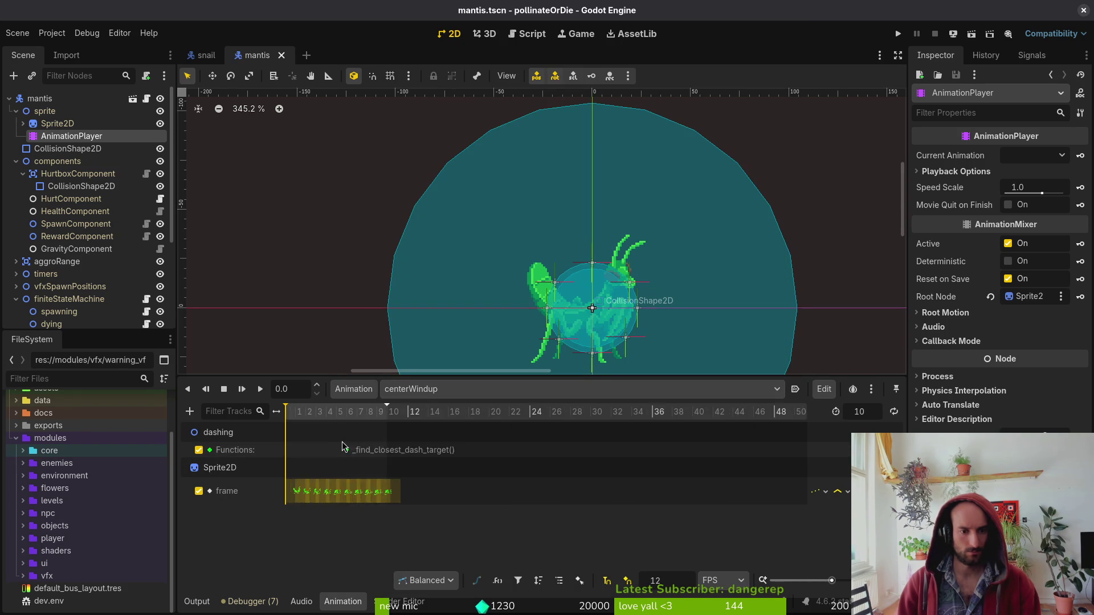
scroll(359, 439, up, 3)
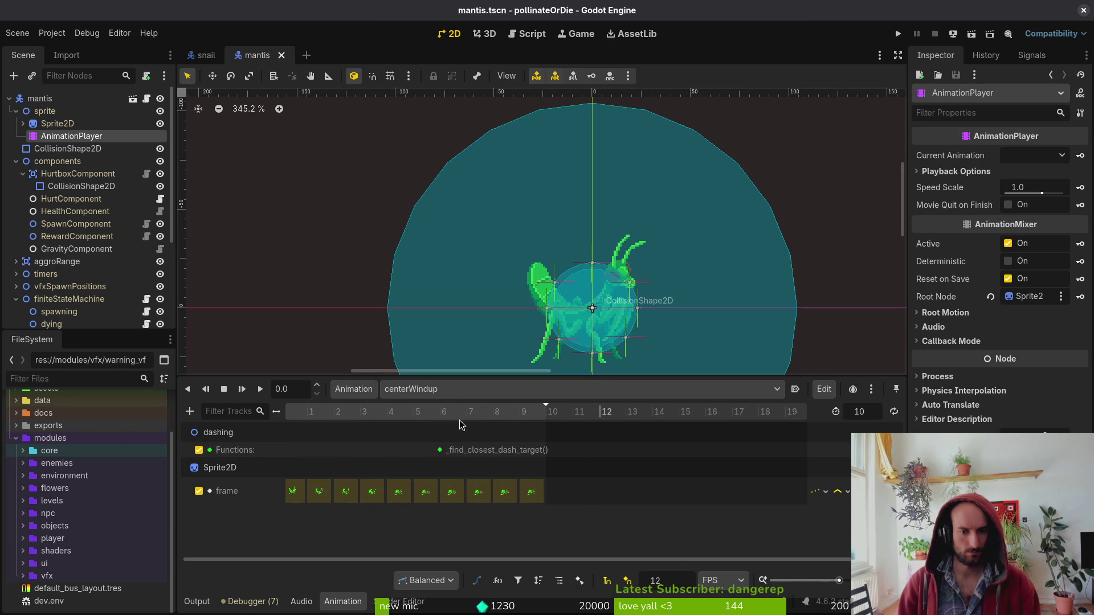
click(480, 392)
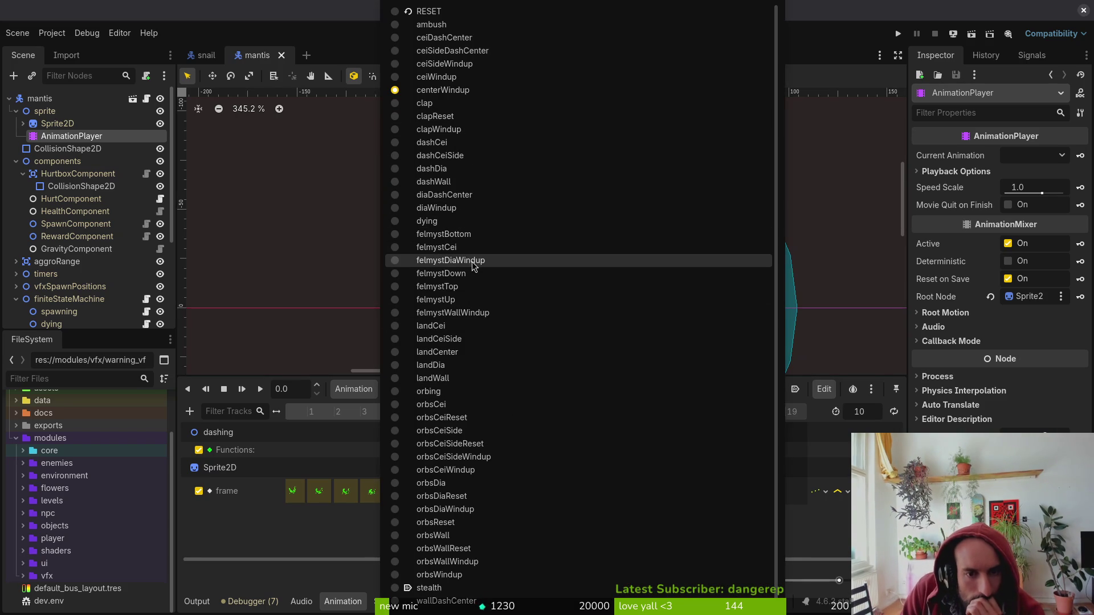
click(450, 313)
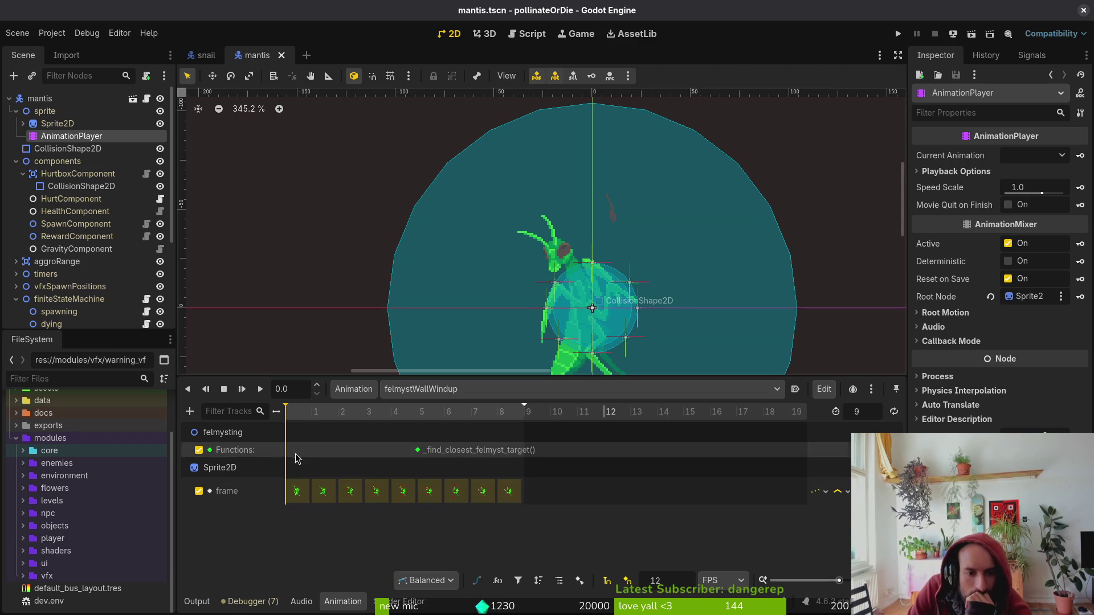
- Scrub felmystWallWindup from the first frame to frame 8 and play it
click(311, 412)
drag(311, 412, 514, 429)
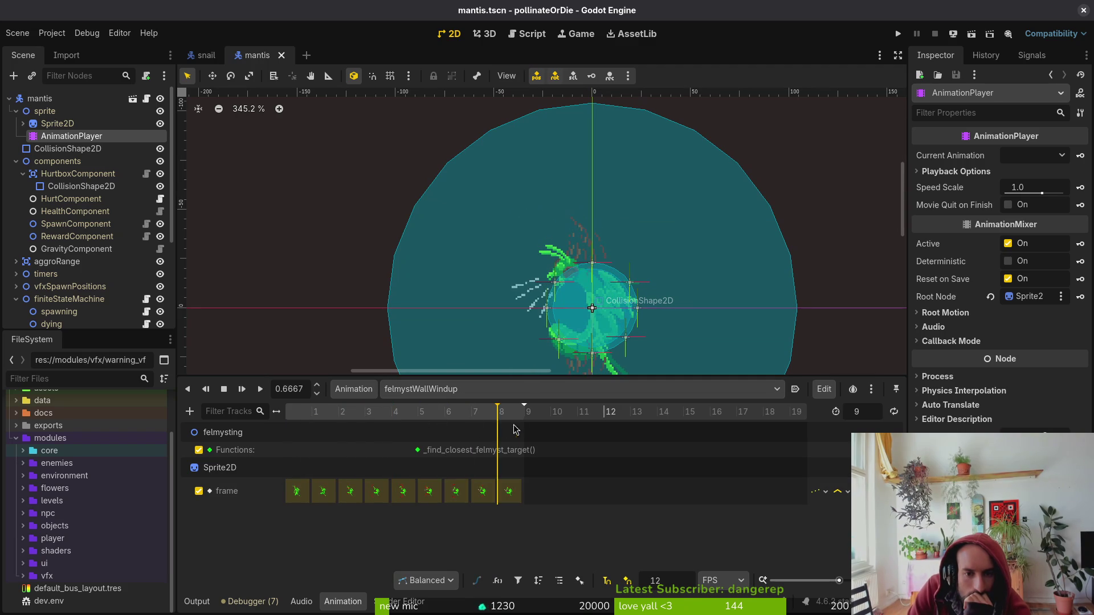
key(shift+d)
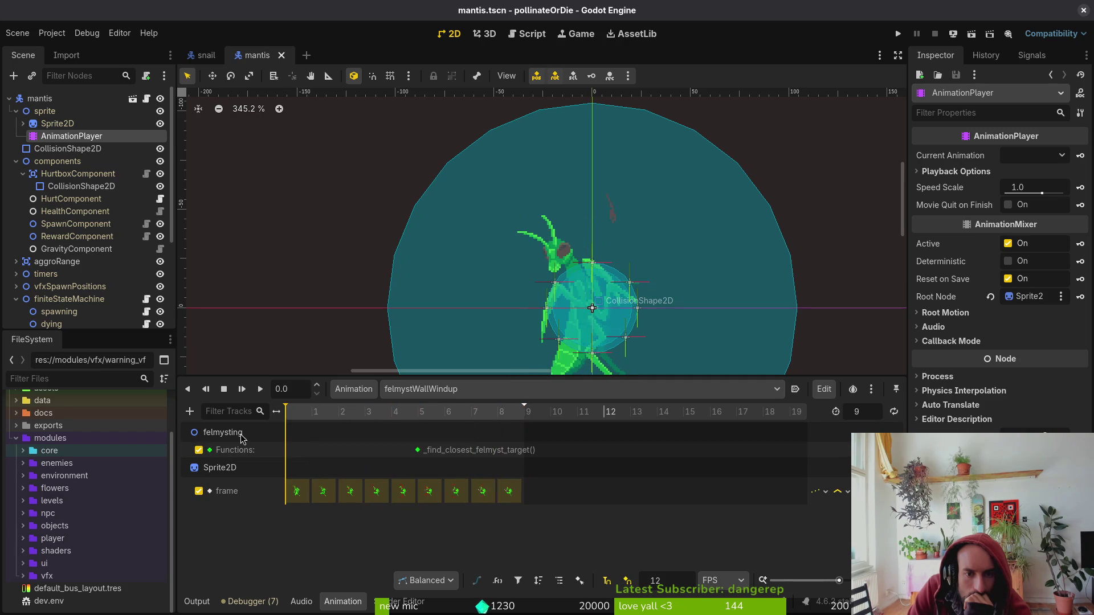
- Stop the felmystWallWindup preview and switch to the Aseprite window
key(s)
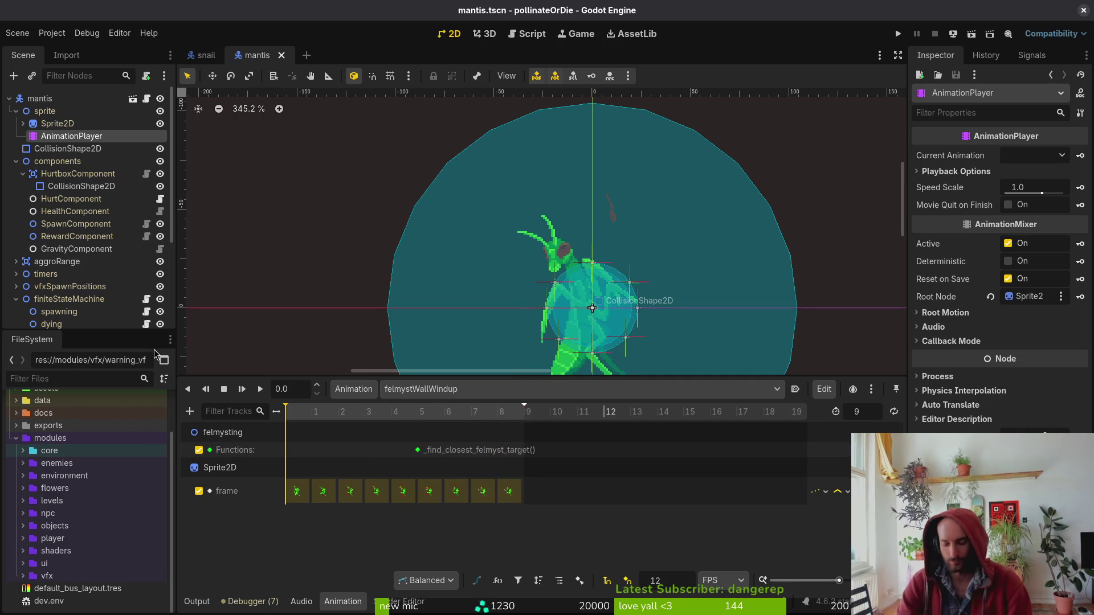
key(alt+Tab)
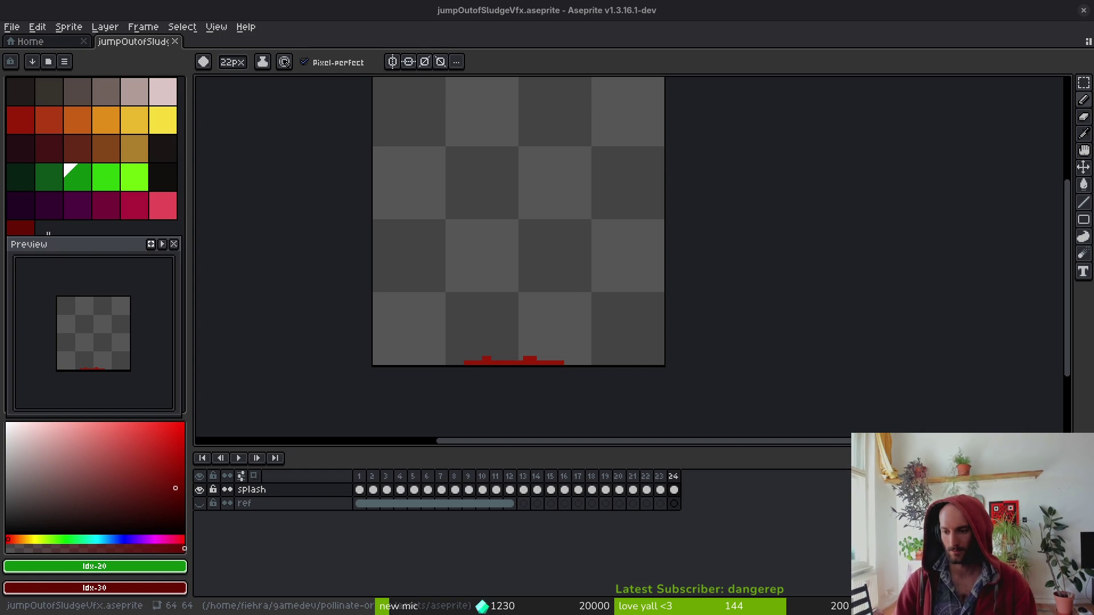
- Recentre and zoom out the jumpOutofSludgeVfx canvas, shrink the brush, save, and close the file
click(336, 321)
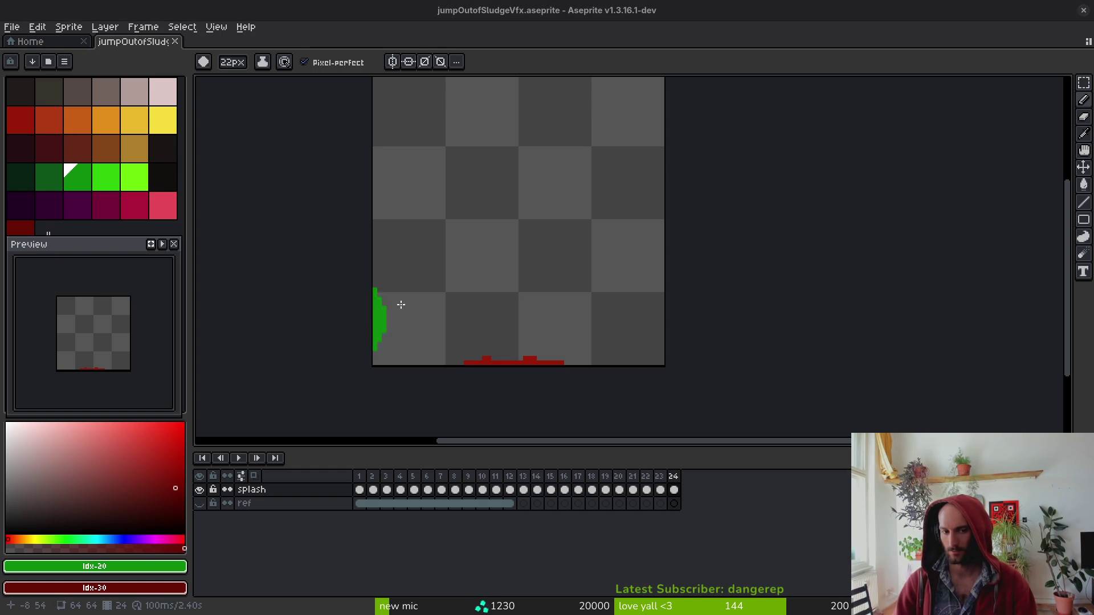
drag(401, 305, 426, 350)
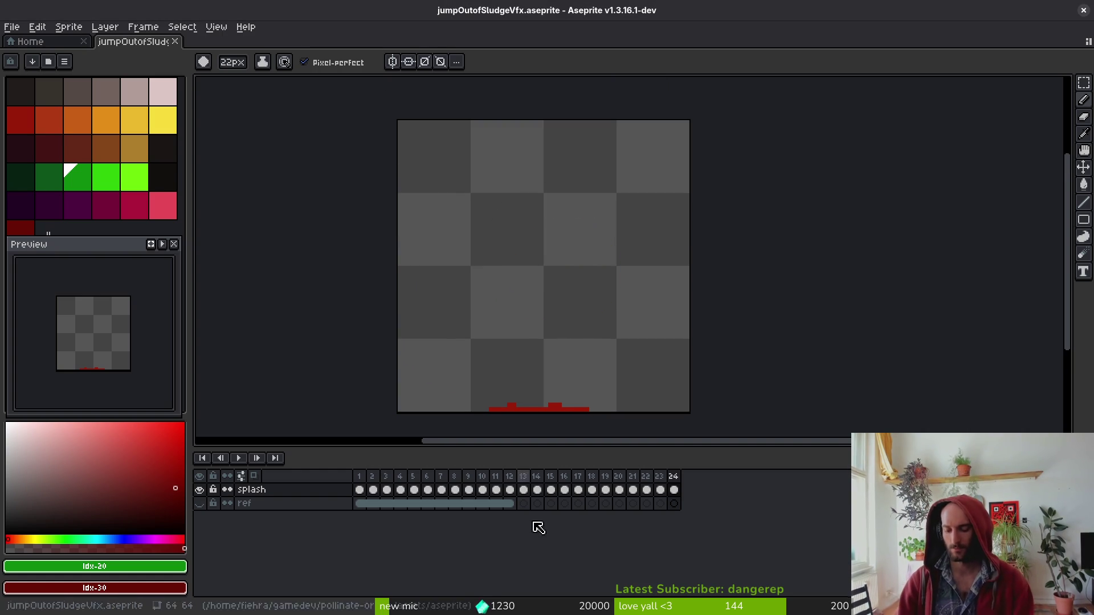
key(minus)
key(minus)
key(minus)
scroll(550, 293, down, 3)
key(minus)
key(minus)
key(minus)
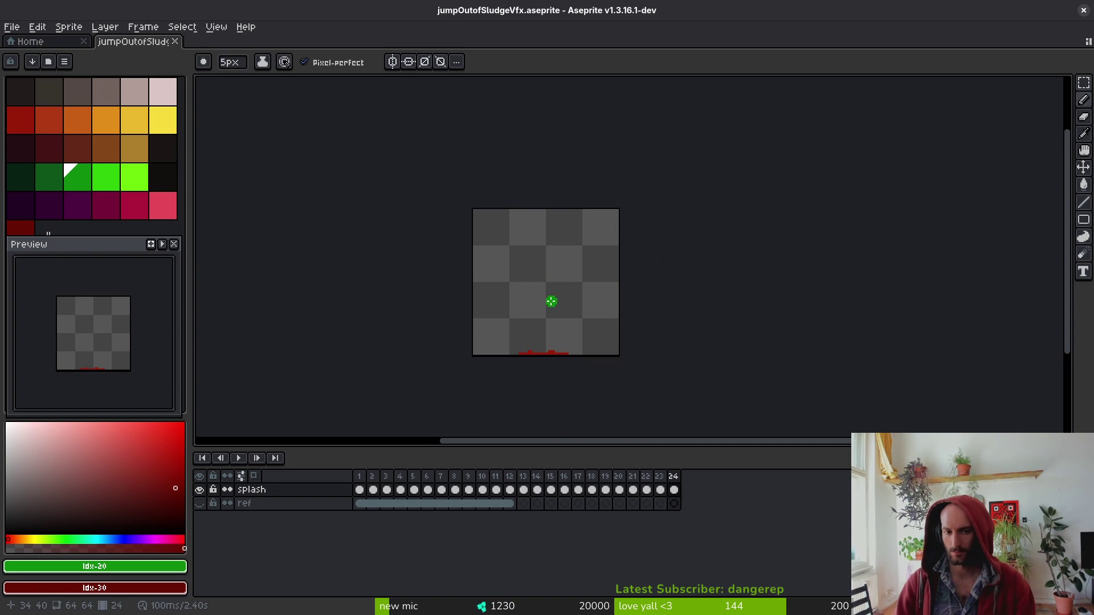
key(ctrl+s)
drag(549, 300, 557, 302)
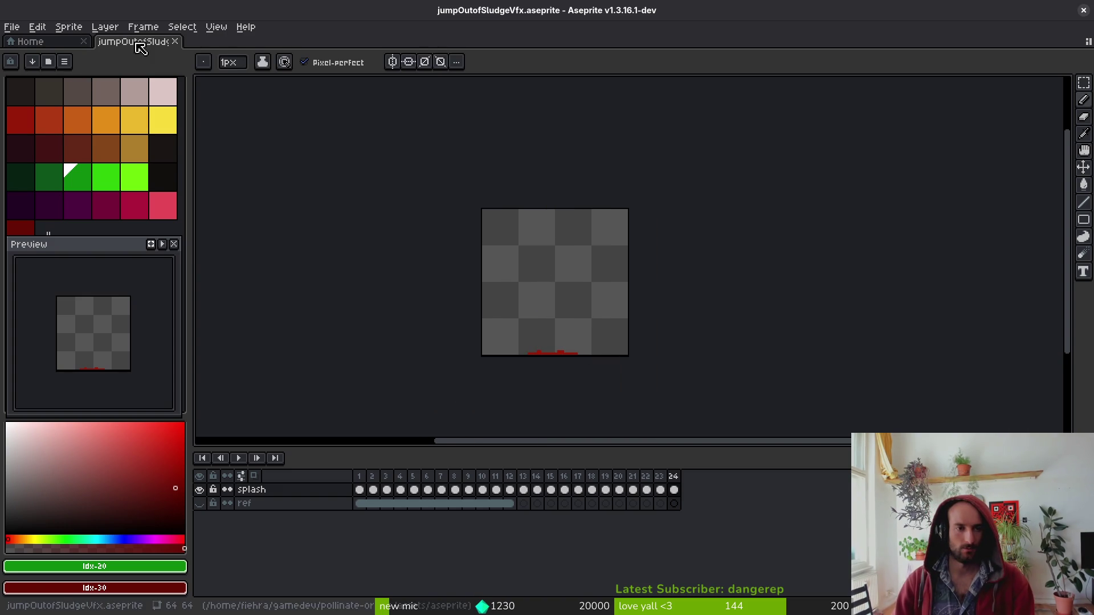
middle_click(147, 46)
- Return to Godot, cancel a scene search without opening anything, and go back to Aseprite
key(alt+Tab)
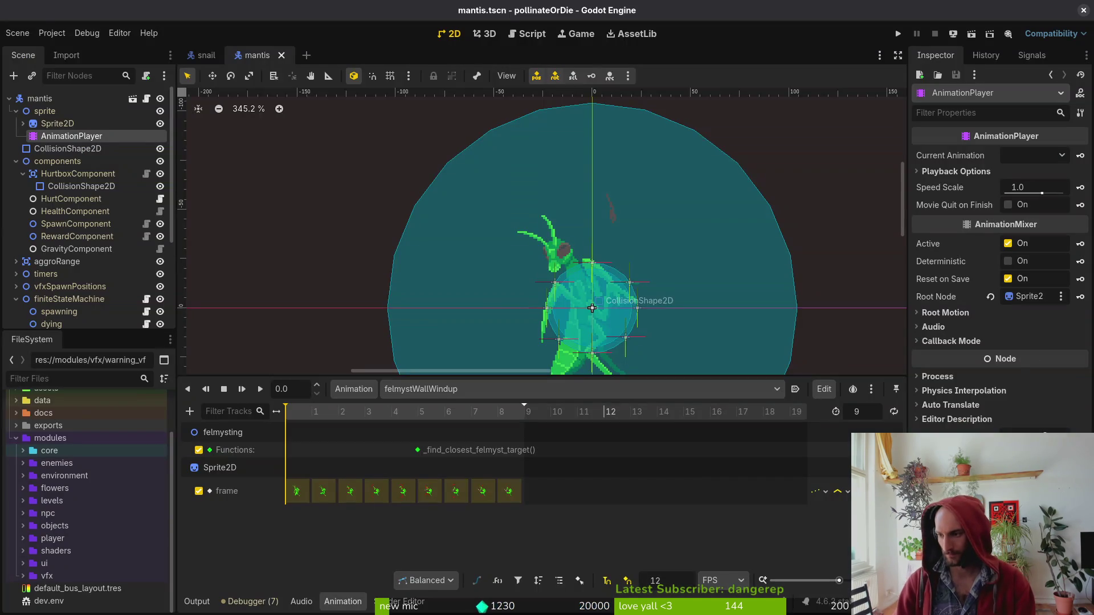
scroll(539, 276, up, 4)
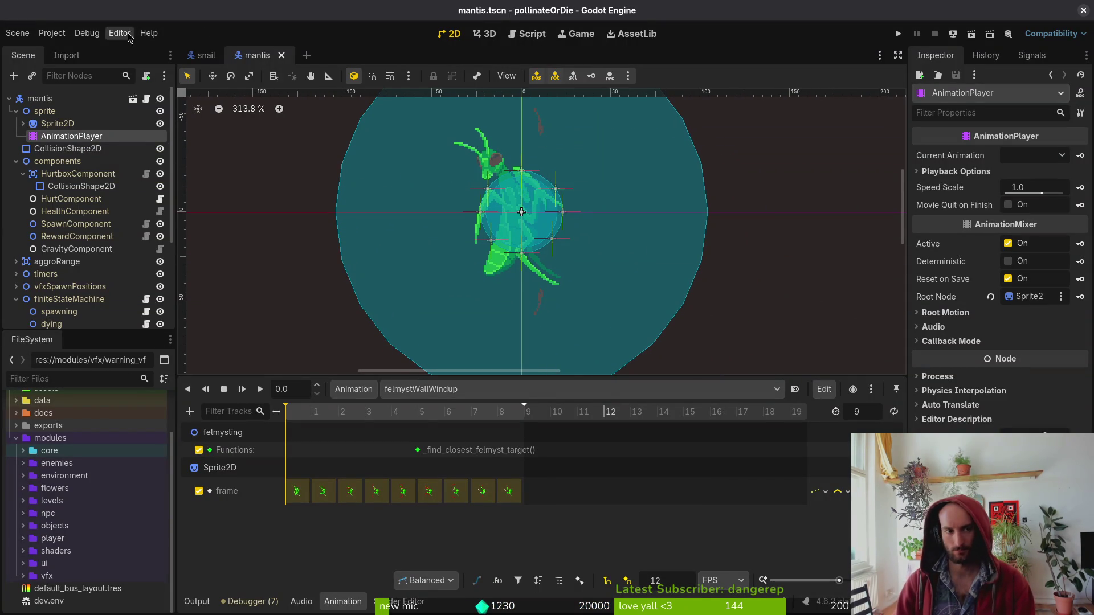
key(ctrl+shift+o)
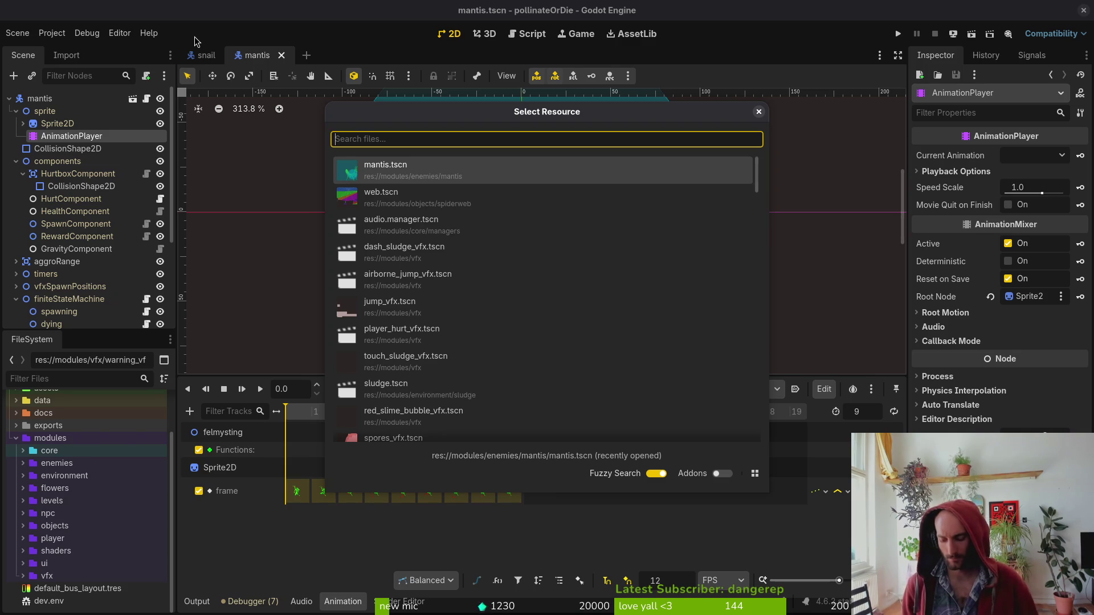
key(Escape)
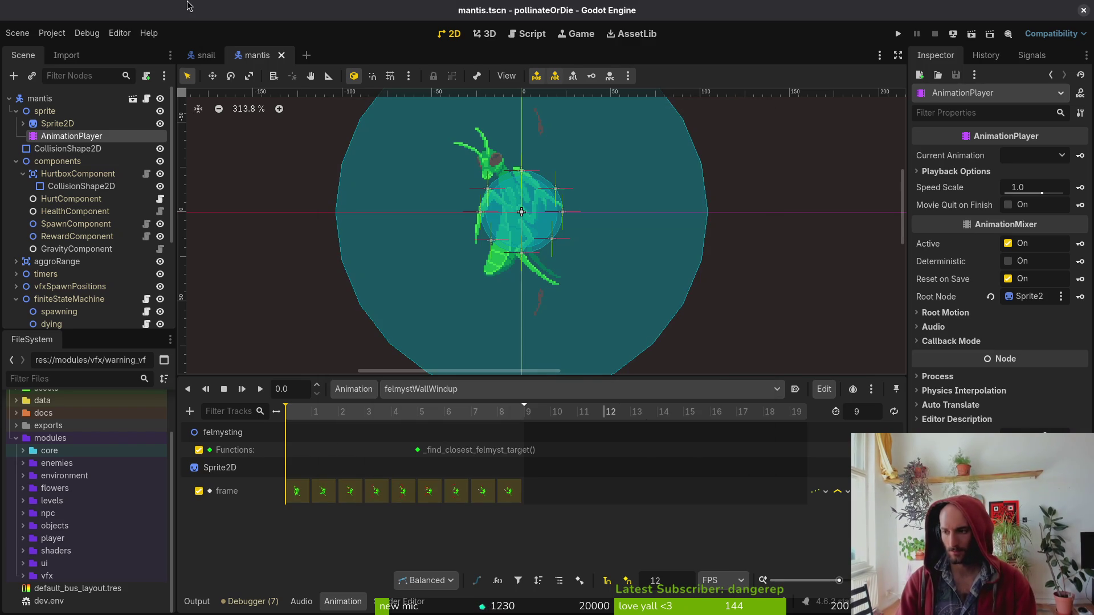
key(alt+Tab)
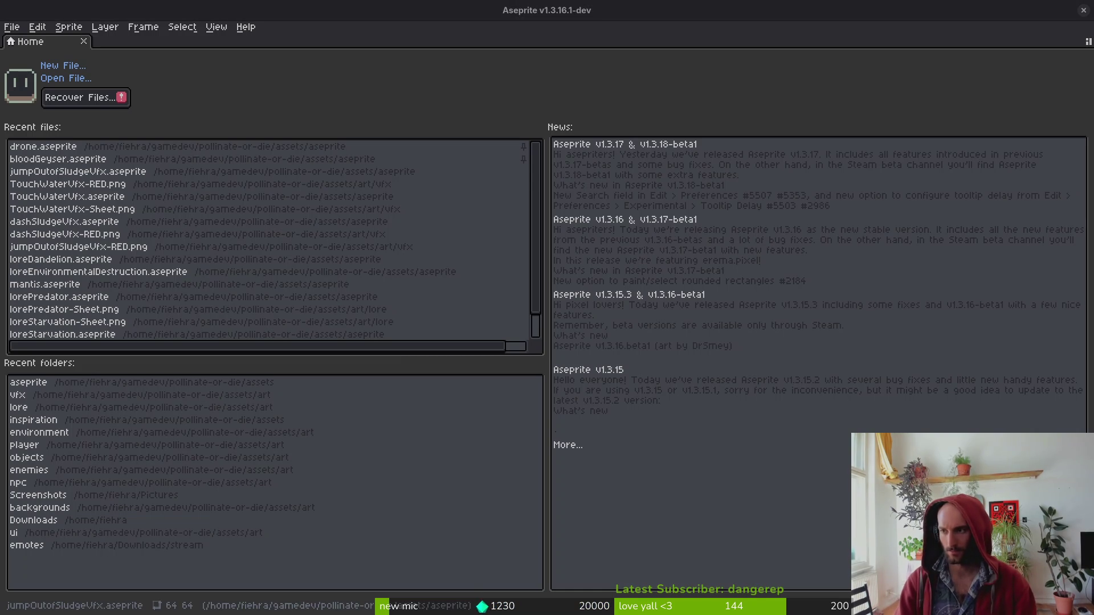
- Open the gameLocale spreadsheet from pollinateOrDie > gameLocalization in Google Drive
key(alt+Tab)
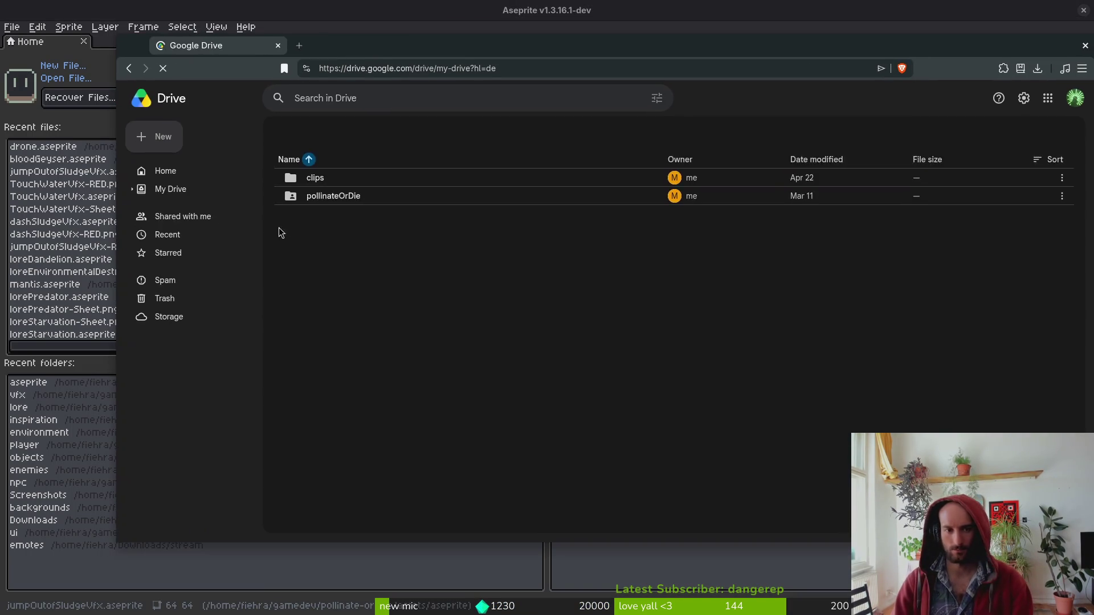
double_click(317, 231)
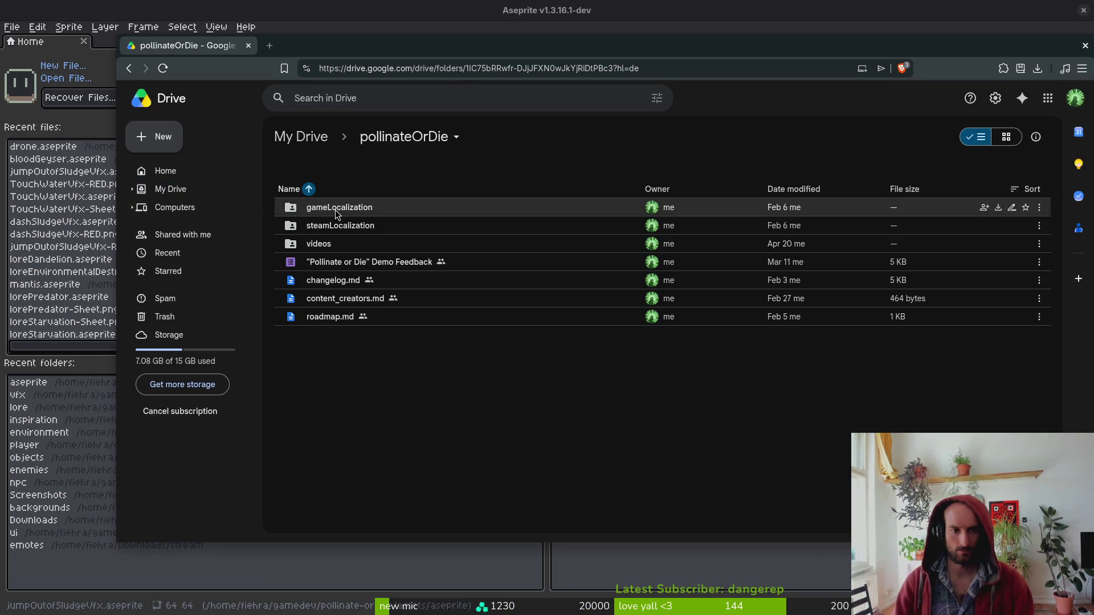
double_click(335, 210)
double_click(328, 206)
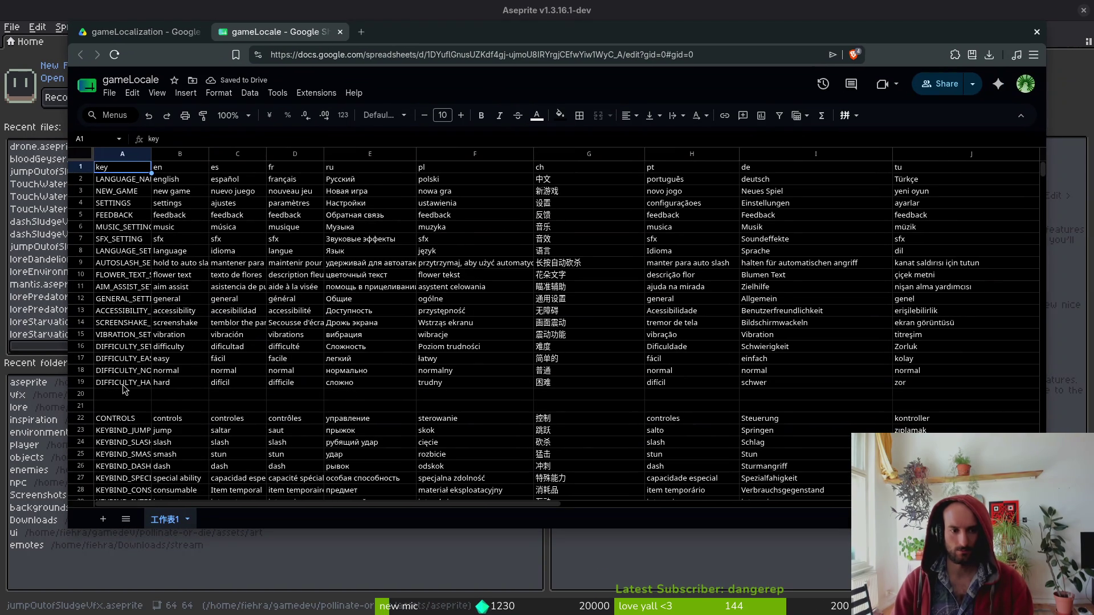
- Insert three blank rows below rows 20–21, after the DIFFICULTY entries
click(132, 357)
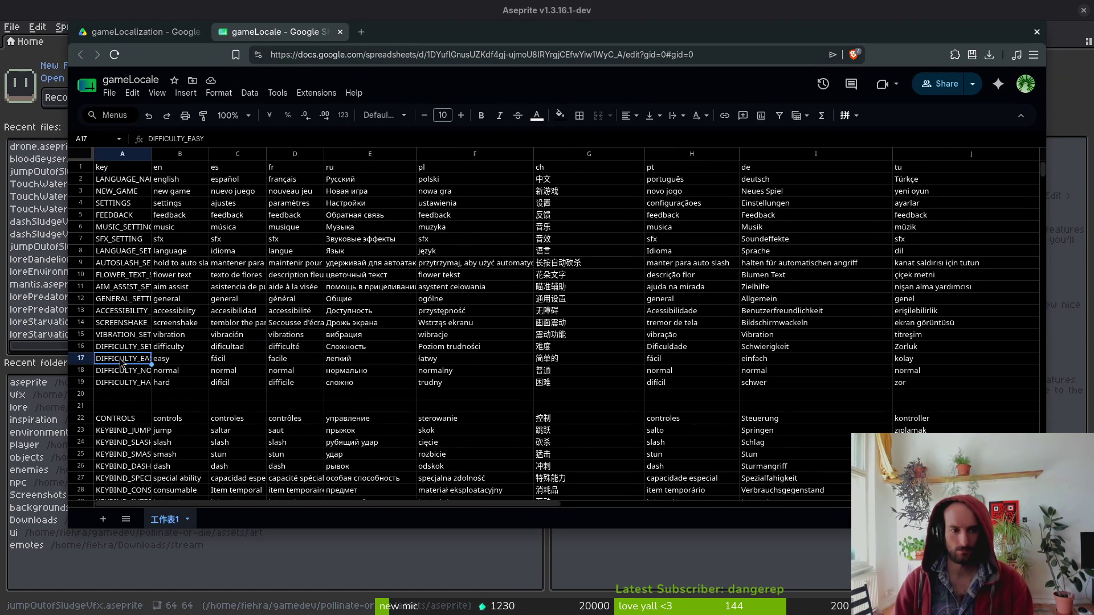
click(117, 394)
right_click(76, 397)
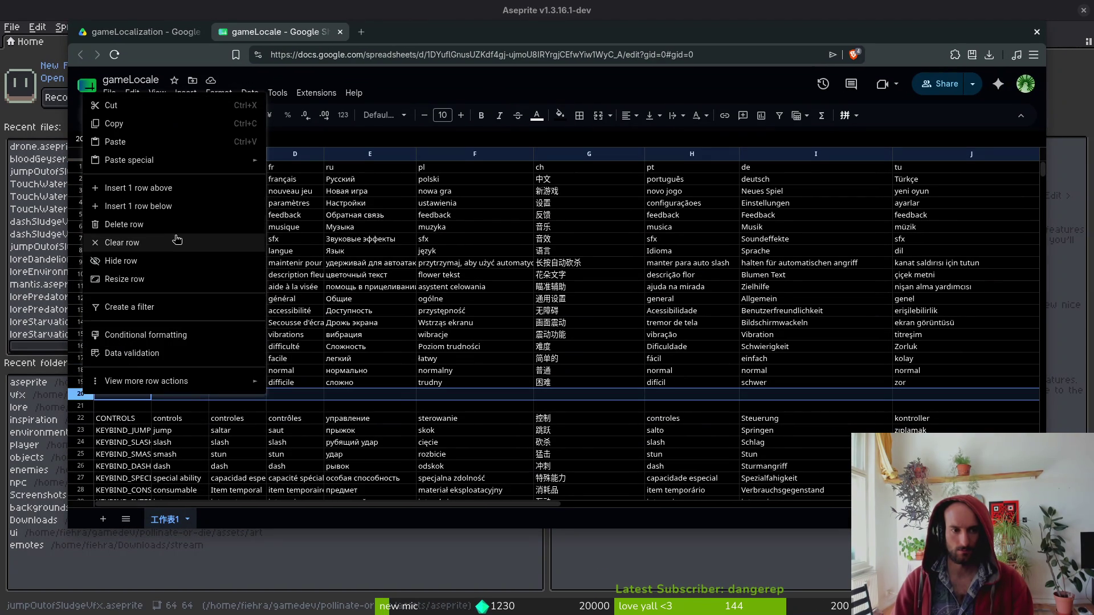
click(159, 210)
right_click(79, 399)
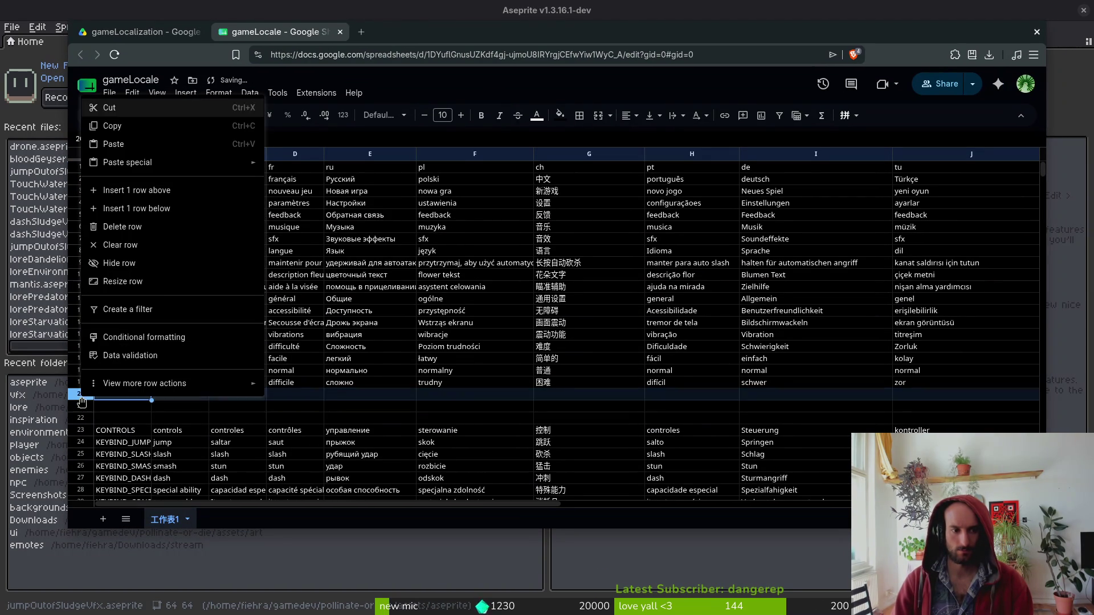
click(166, 210)
right_click(80, 405)
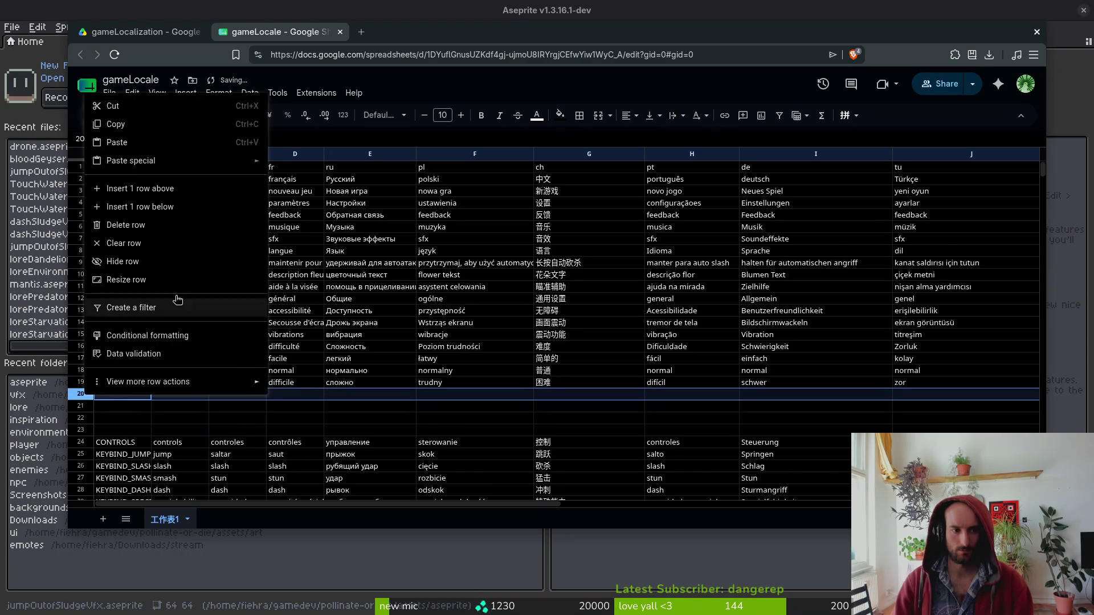
click(171, 210)
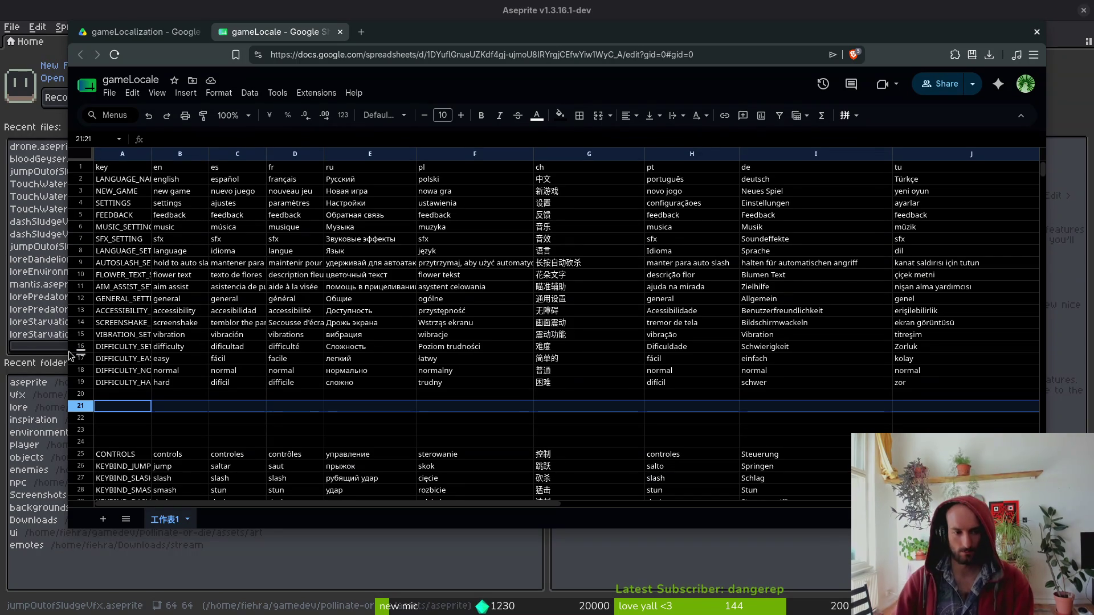
- Enter the key PROJECTILESPEED_SETTING in cell A20
click(145, 398)
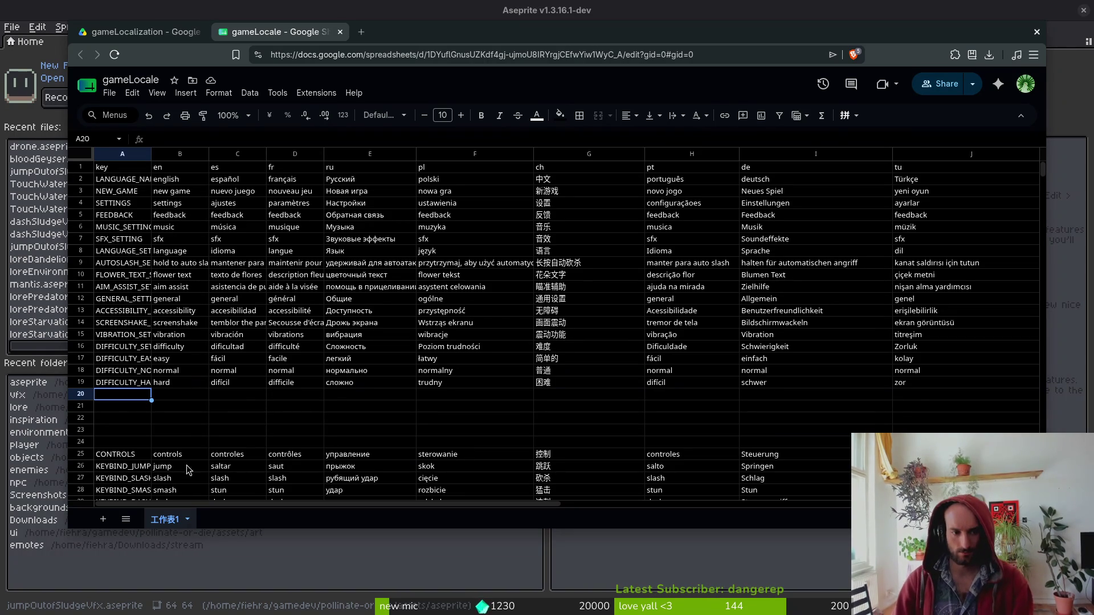
drag(114, 347, 122, 386)
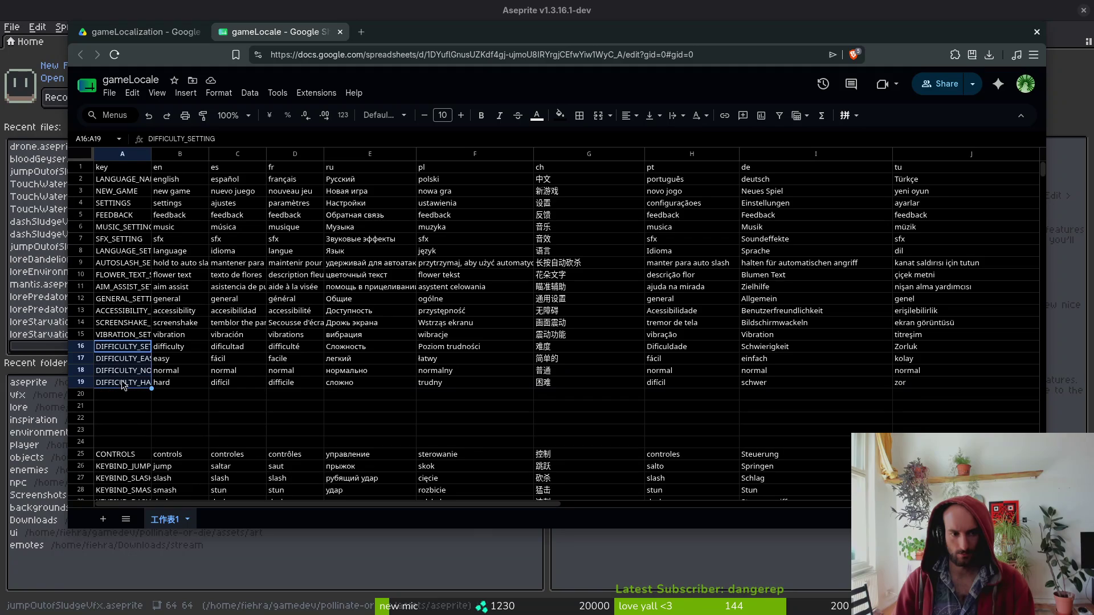
click(124, 399)
text(_)
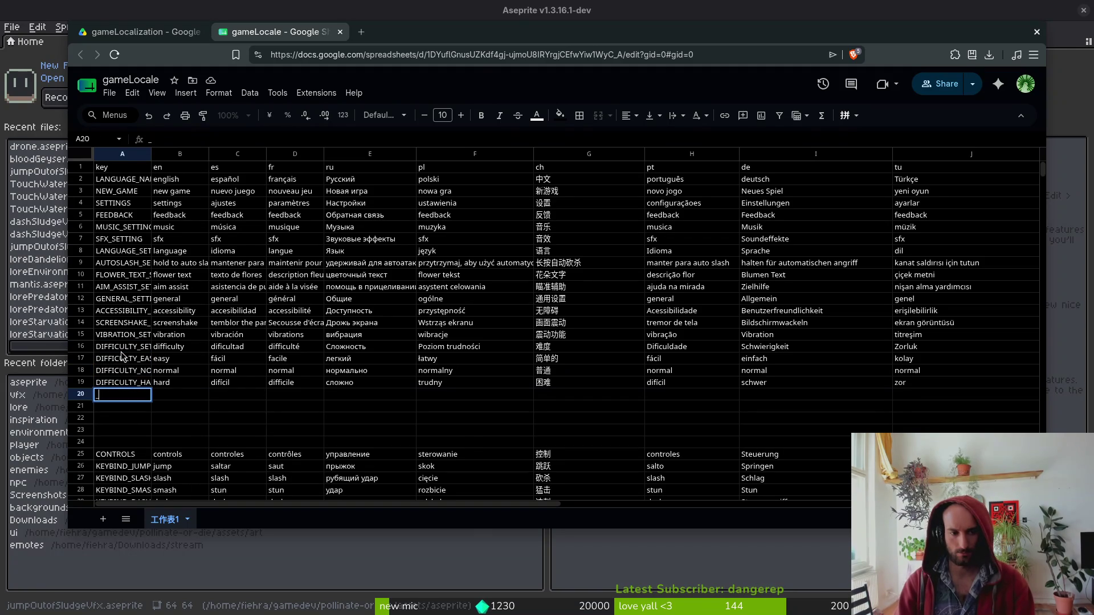
text(PROJECTILESP)
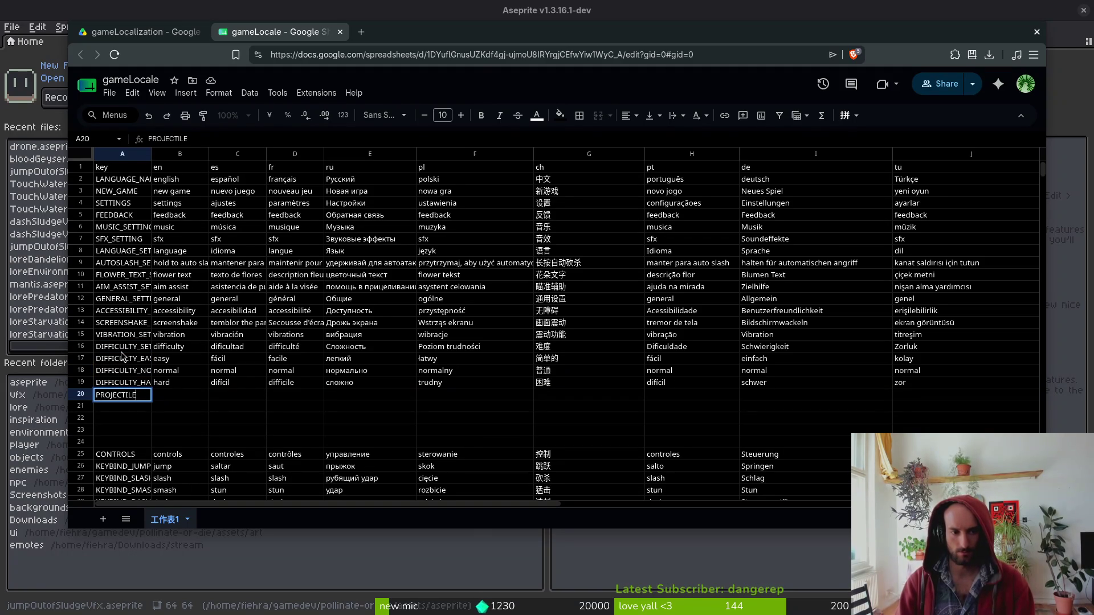
text(EED)
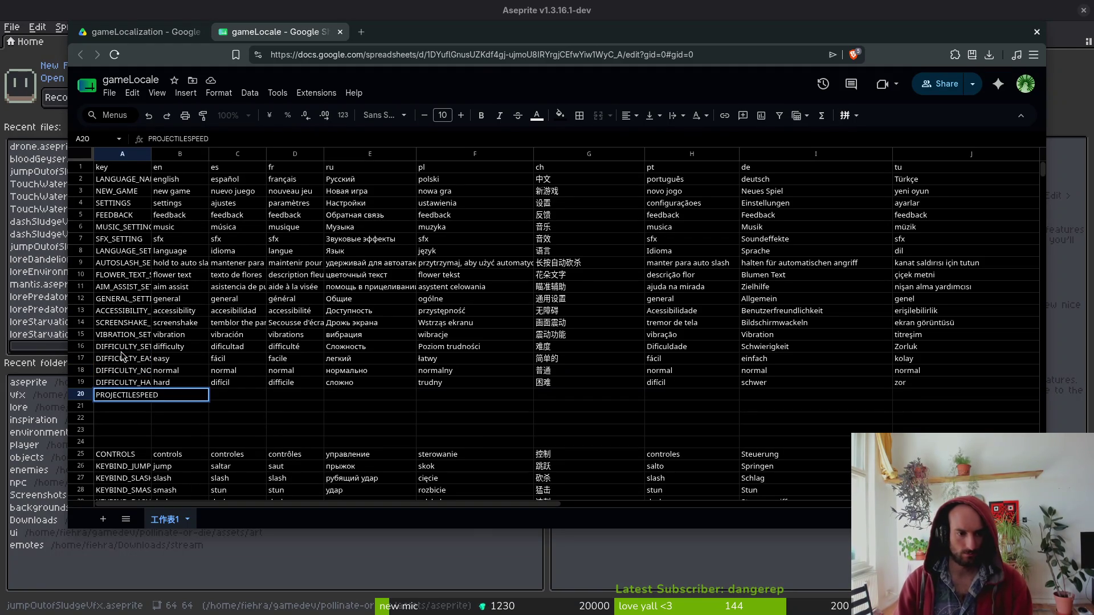
text(_SETTING)
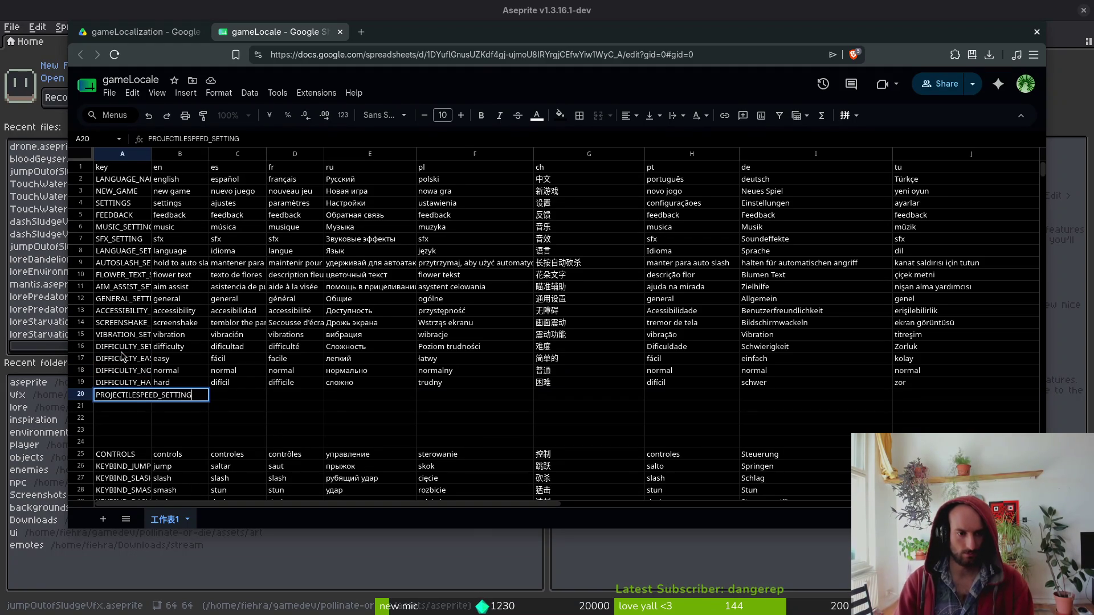
key(Return)
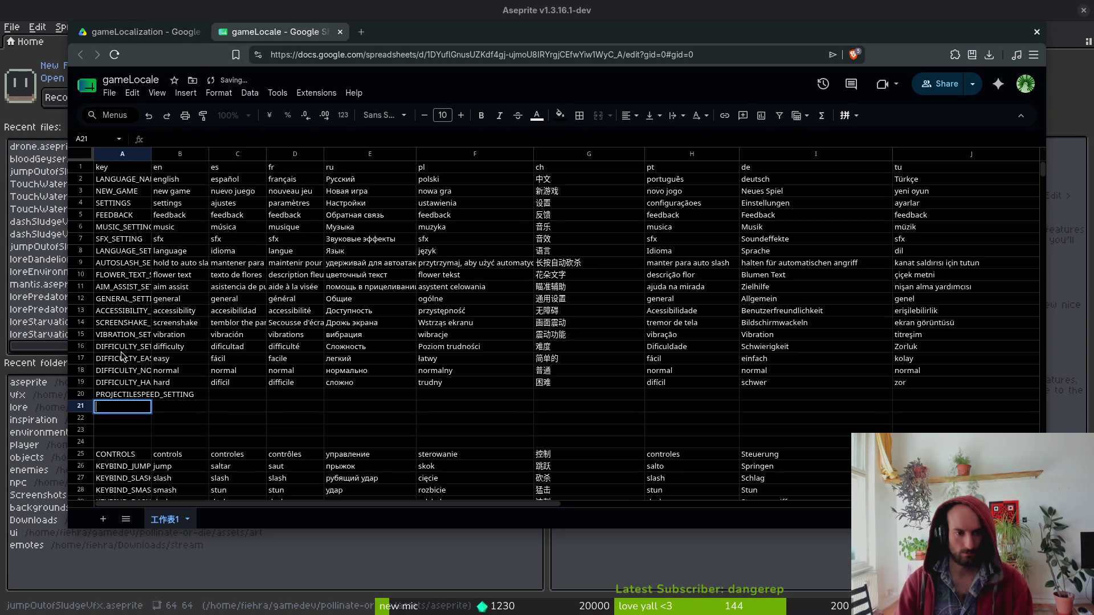
- Rename DIFFICULTY_EASY to DIFFICULTY_LOW and DIFFICULTY_HARD to DIFFICULTY_HIGH, leaving NORMAL unchanged
key(Up)
key(Up)
key(Up)
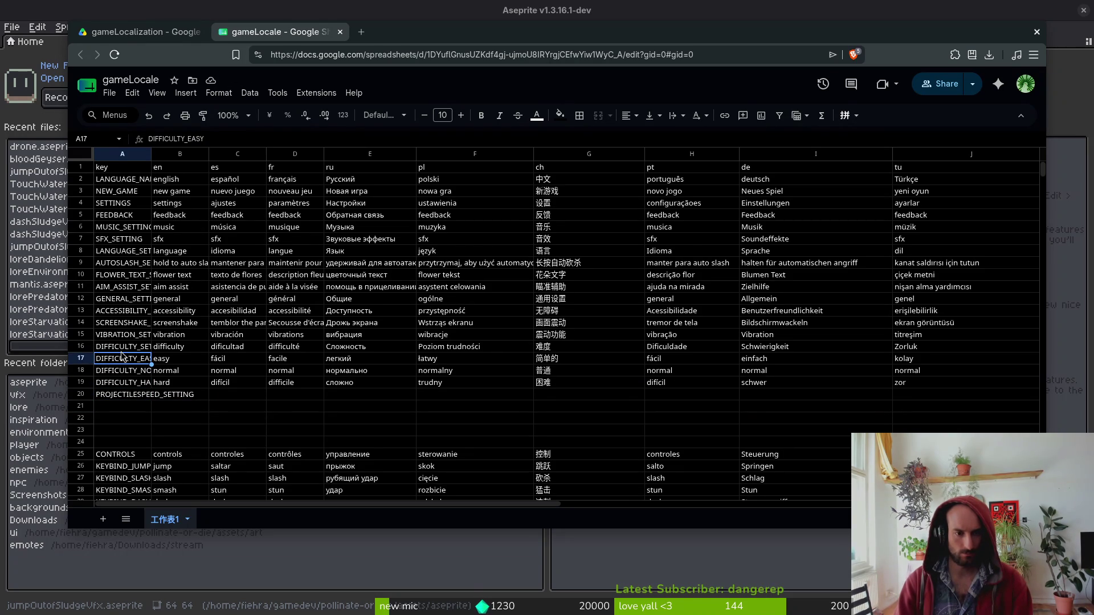
key(Down)
key(Down)
key(Up)
key(Up)
key(Return)
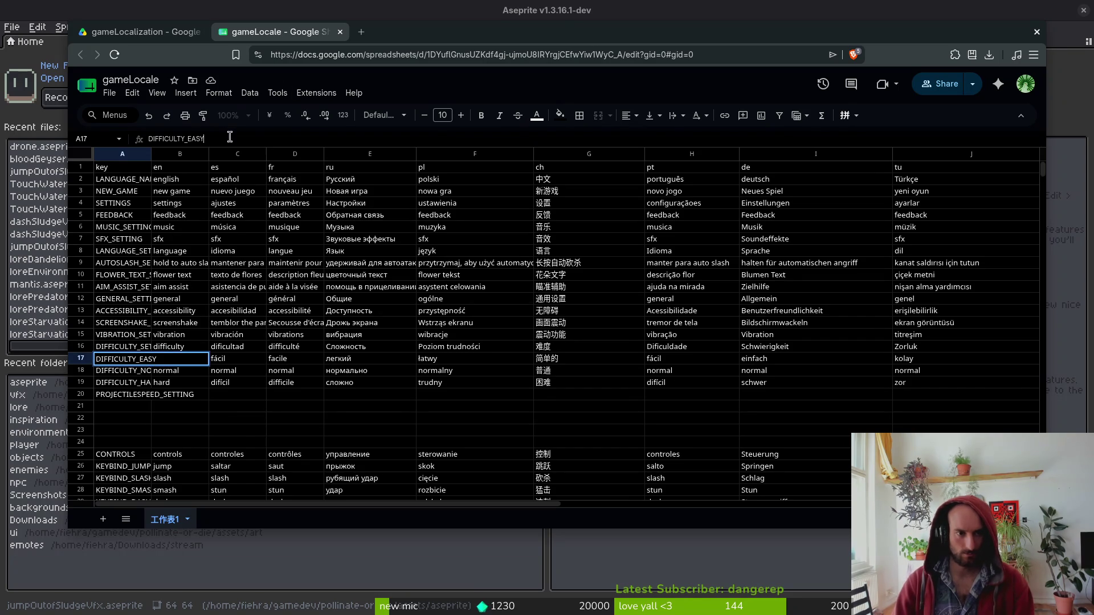
key(BackSpace)
key(BackSpace)
key(BackSpace)
text(LOW)
key(Return)
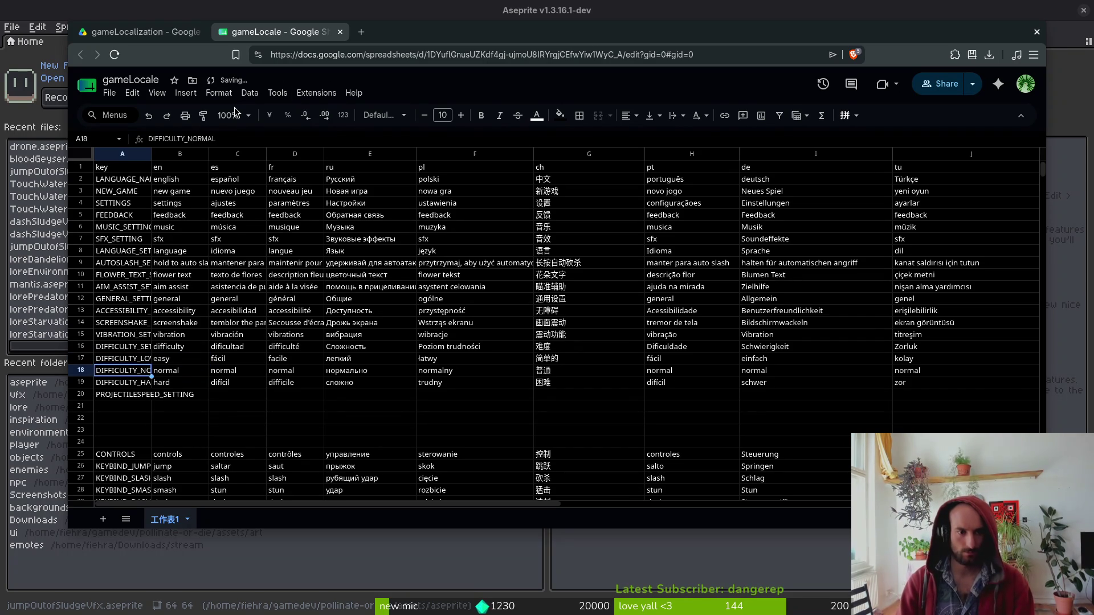
key(Return)
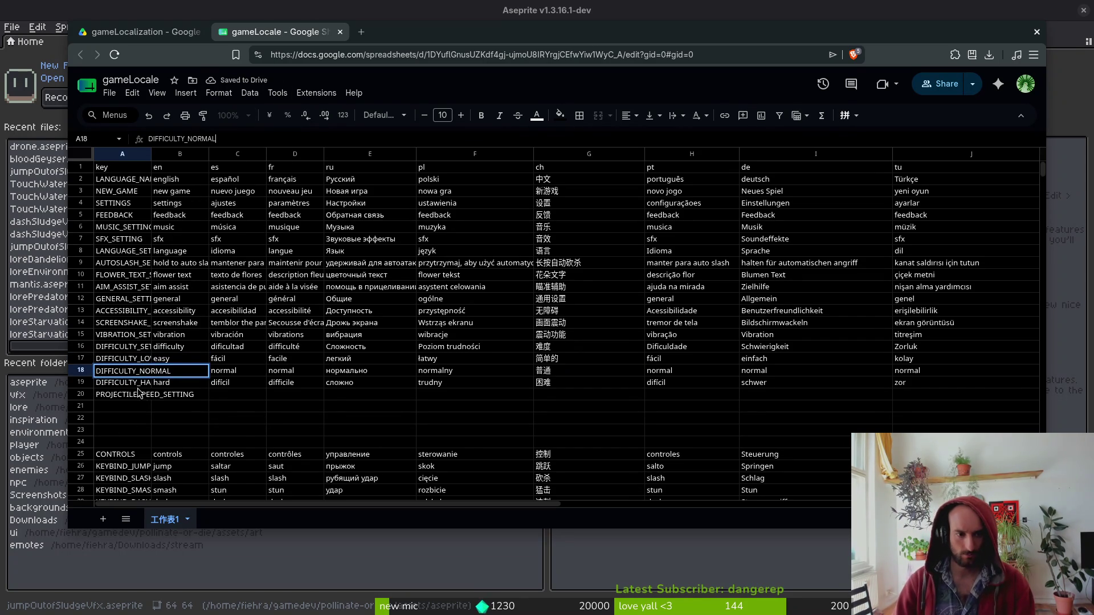
key(Return)
key(Return)
key(BackSpace)
key(BackSpace)
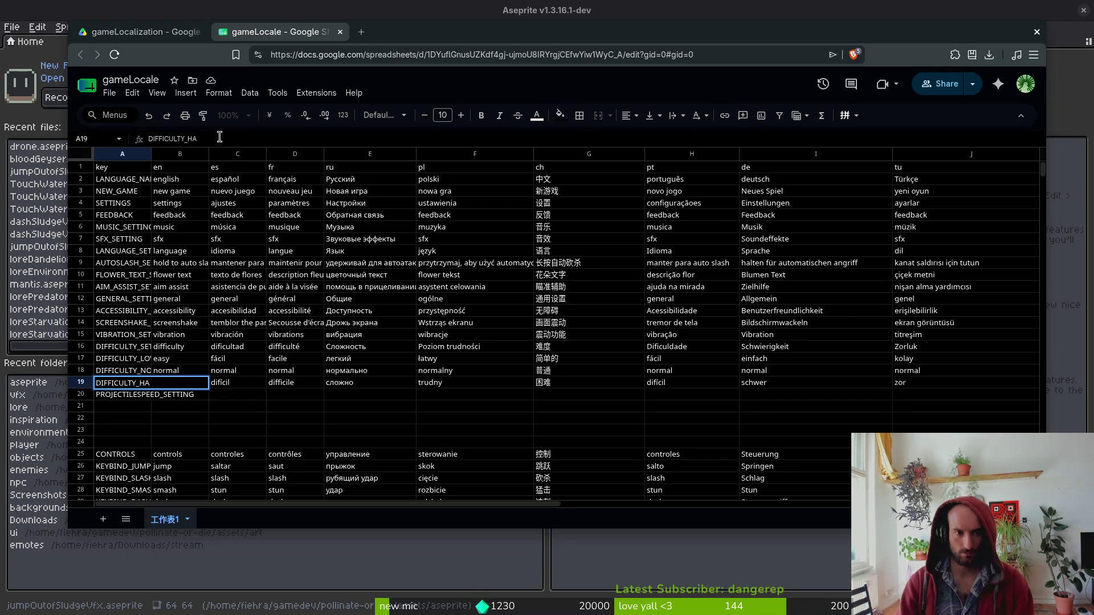
text(GH)
key(Return)
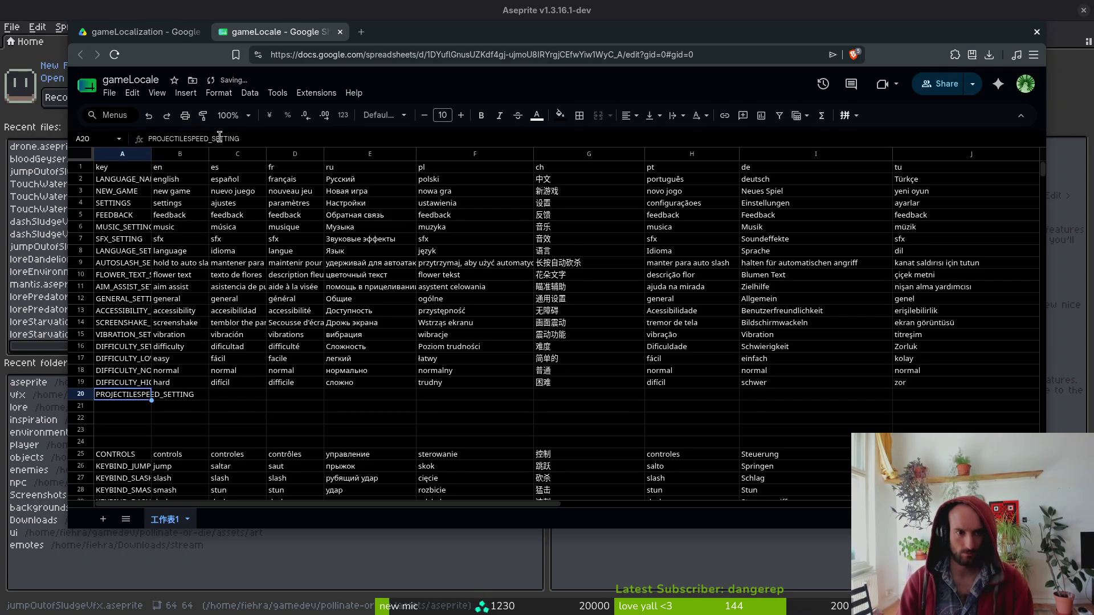
- Enter 'projectile speed' as the English text in B20
click(178, 393)
text(proj)
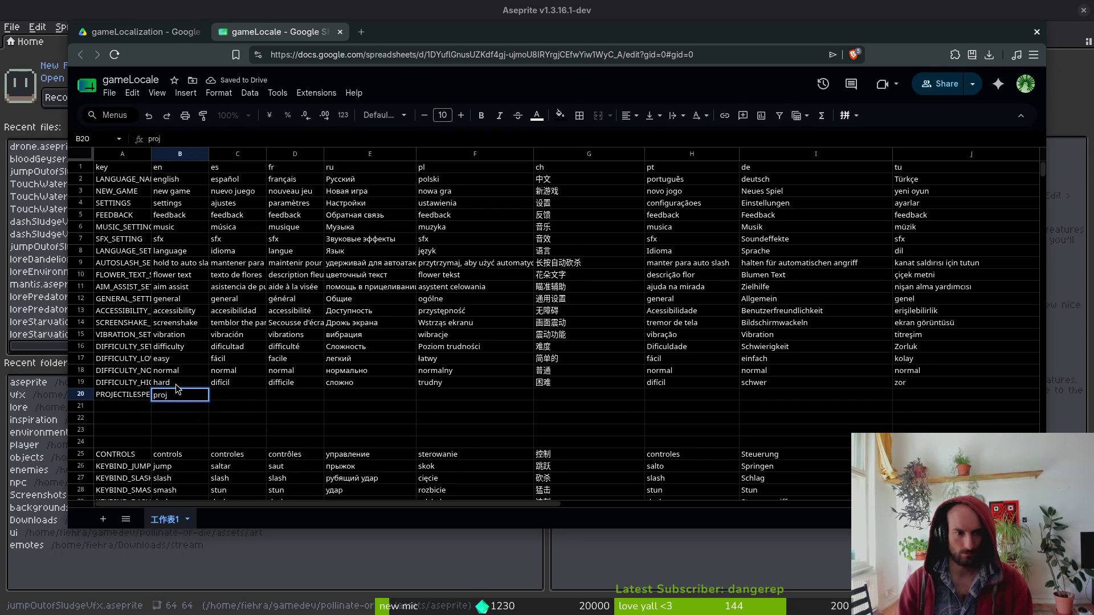
text(ectile speed)
key(Tab)
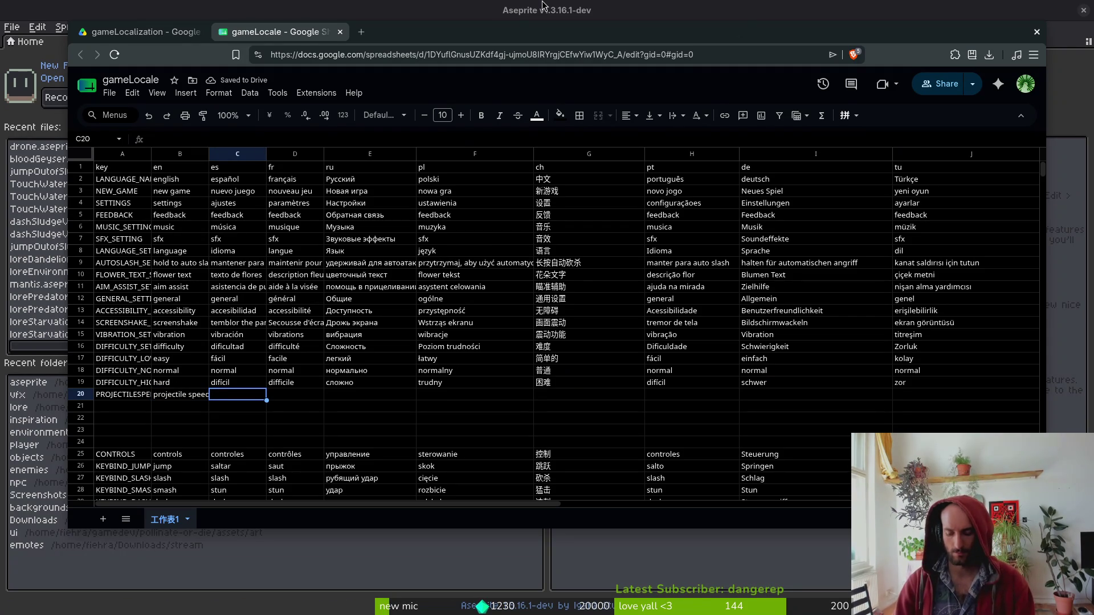
key(ctrl+t)
- Open Google Gemini and begin a prompt asking to translate 'projectile speed' for a video game
text(gemini)
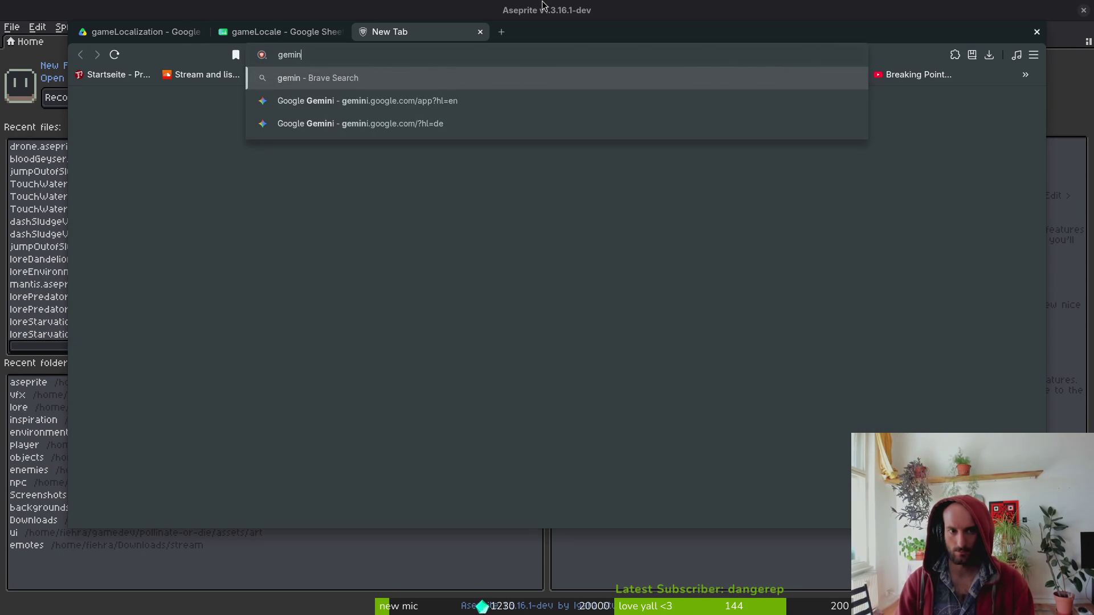
key(Down)
key(Return)
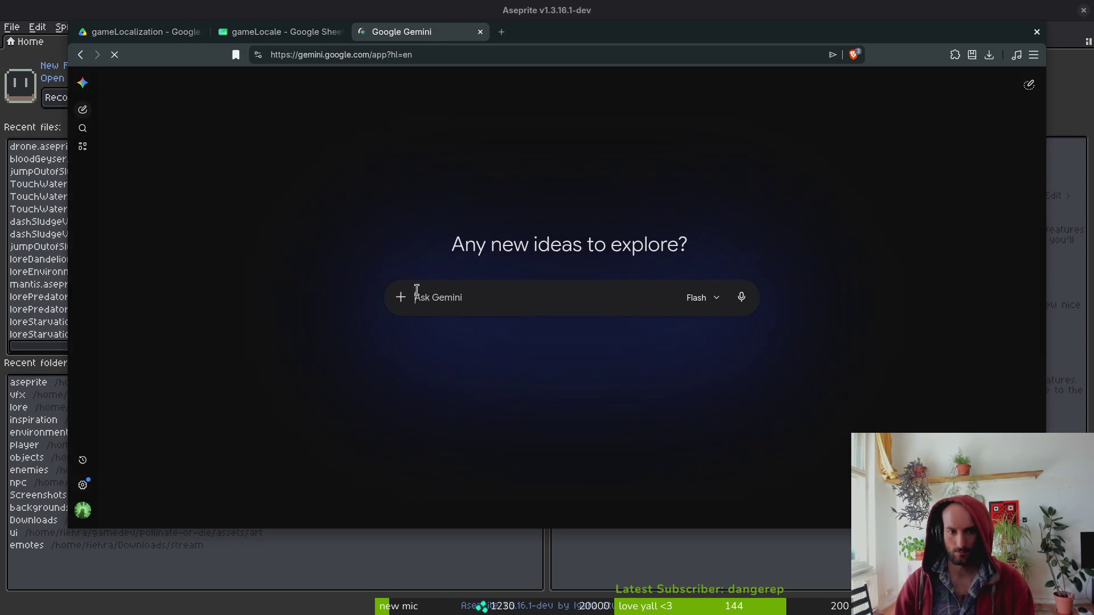
text(hey i need some)
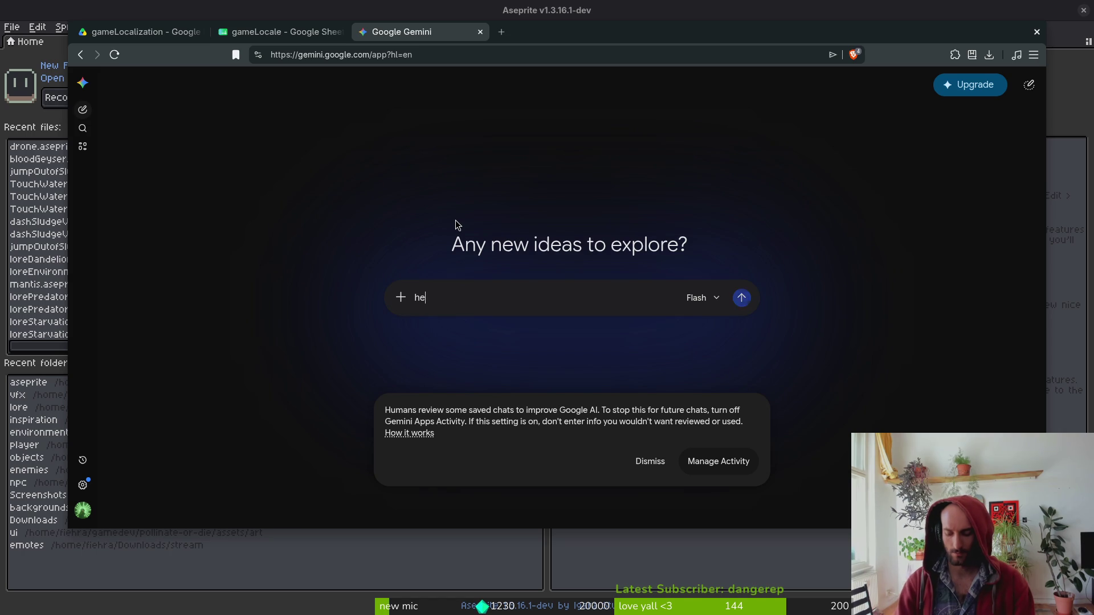
text( stuff translated t)
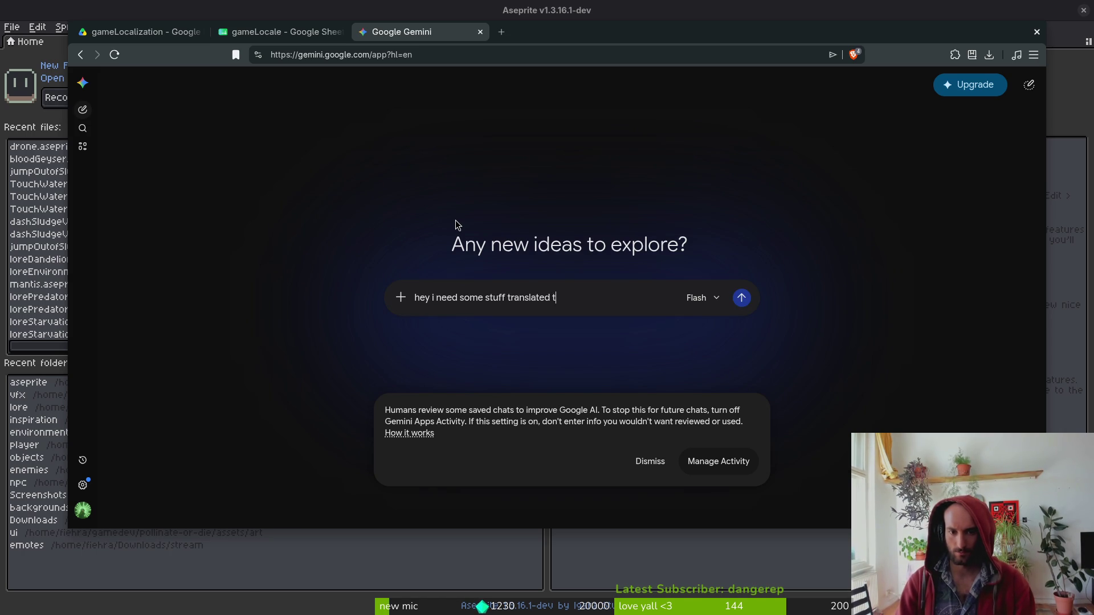
key(BackSpace)
text(for a vdi)
key(BackSpace)
key(BackSpace)
text(ideo game)
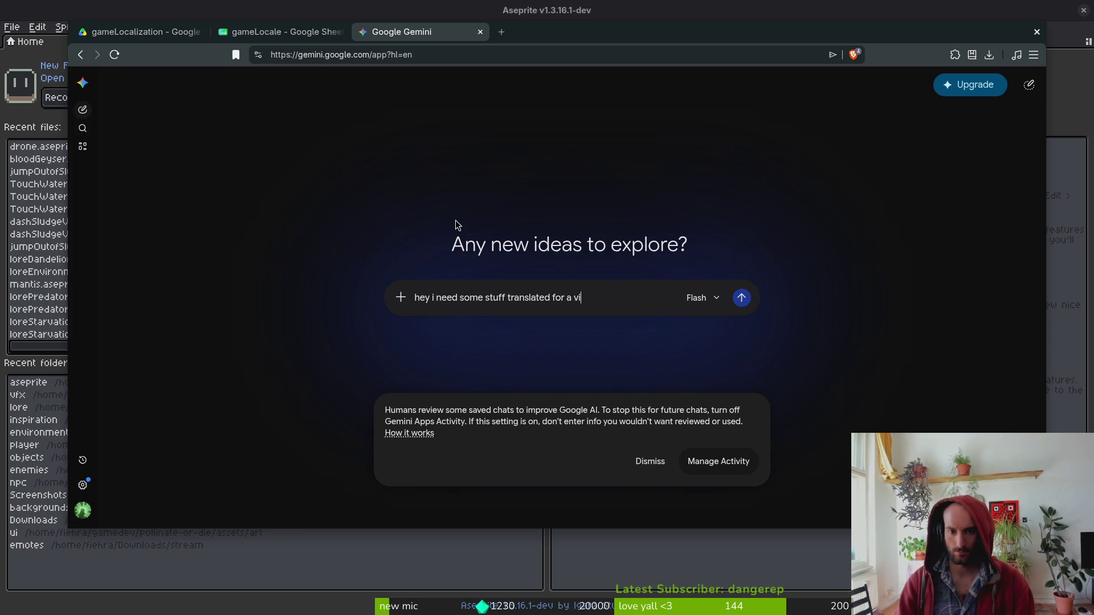
key(shift+Return)
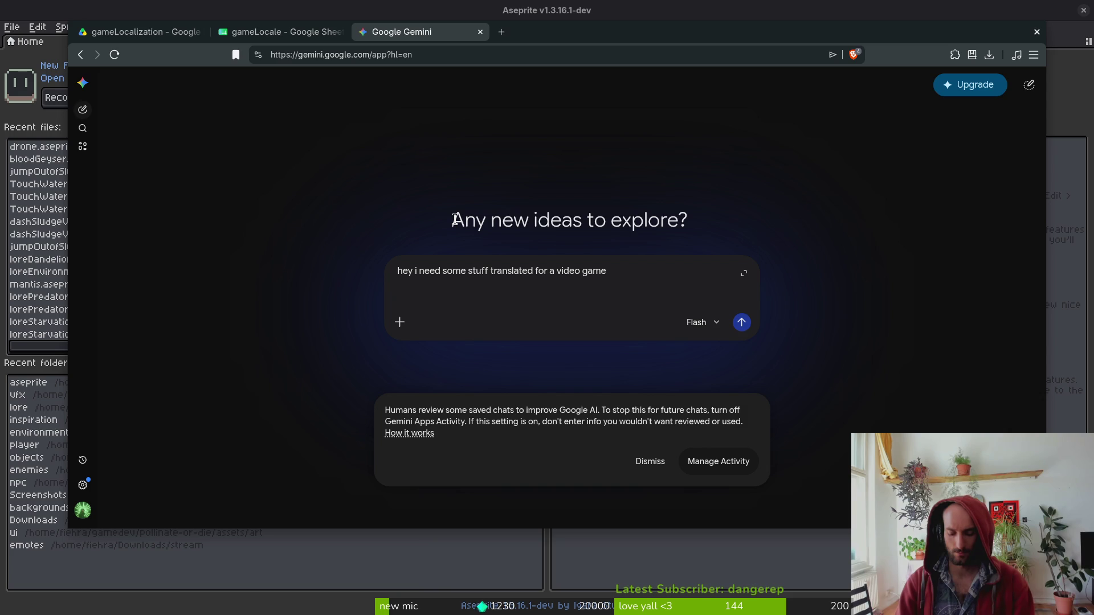
text(projectile spee)
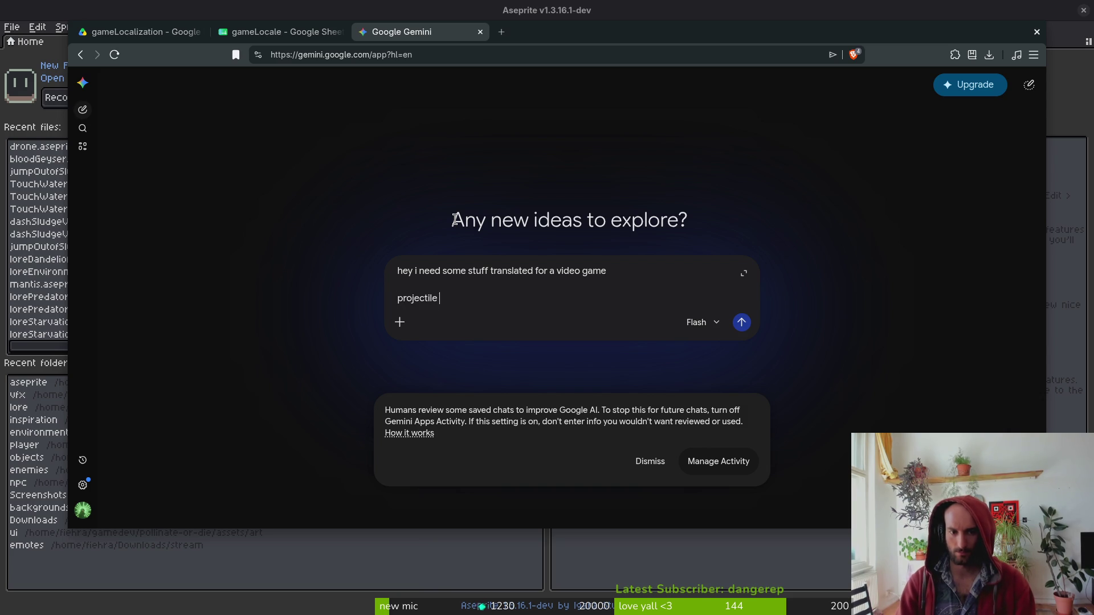
text(d)
- Add the target languages: Spanish, French, Russian, Polish, Simplified Chinese, Portuguese (Brazil), German, Turkish, and send
key(Up)
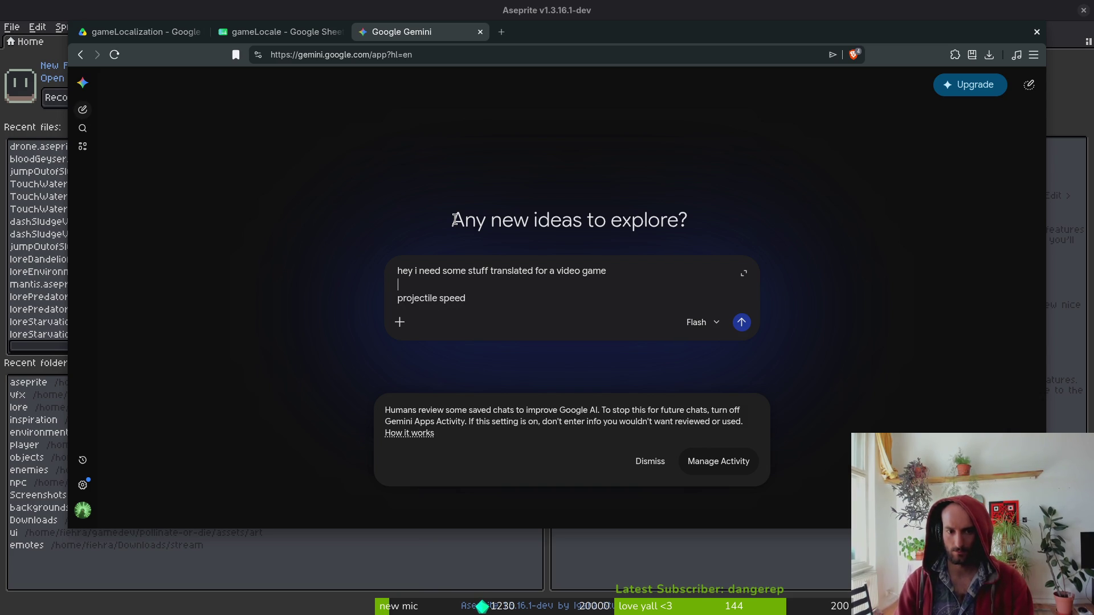
text(languages:)
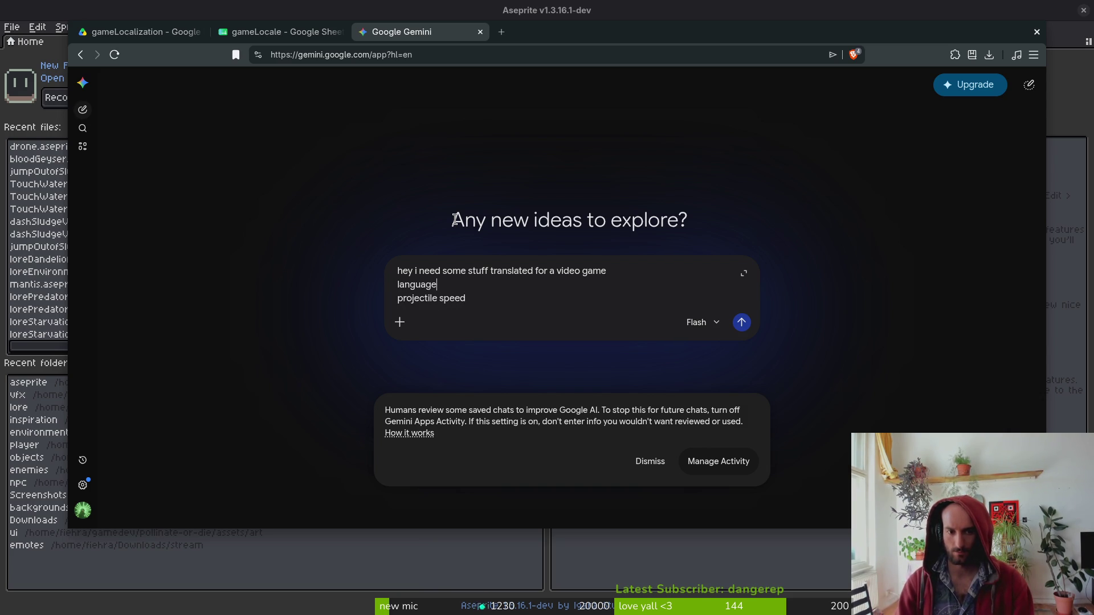
text( spanish frenc)
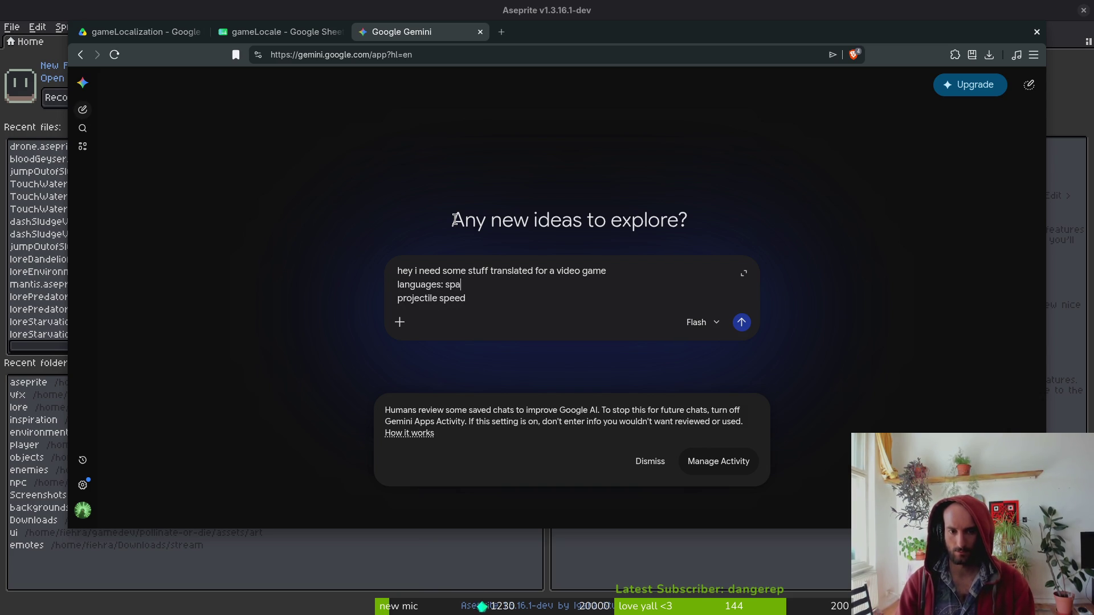
text(h russian polish )
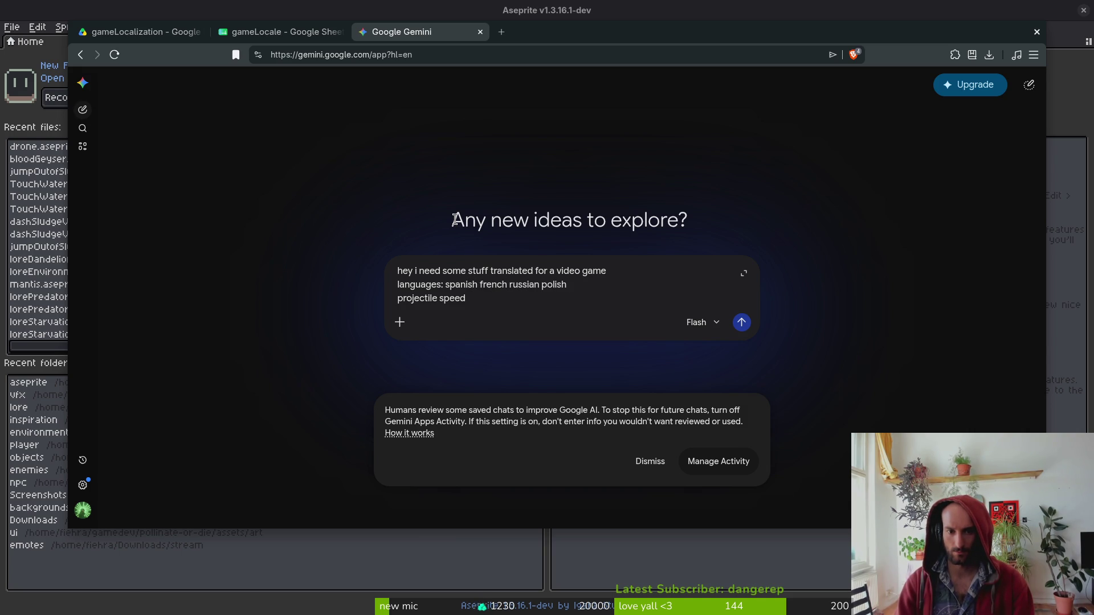
text(simplified )
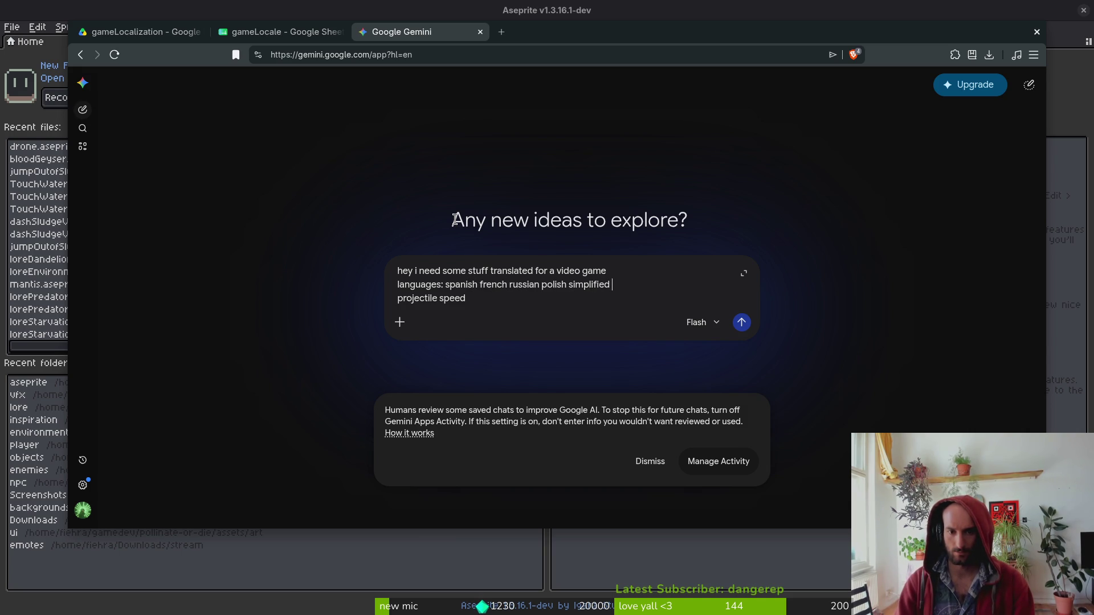
text(chinese protu)
key(BackSpace)
key(BackSpace)
key(BackSpace)
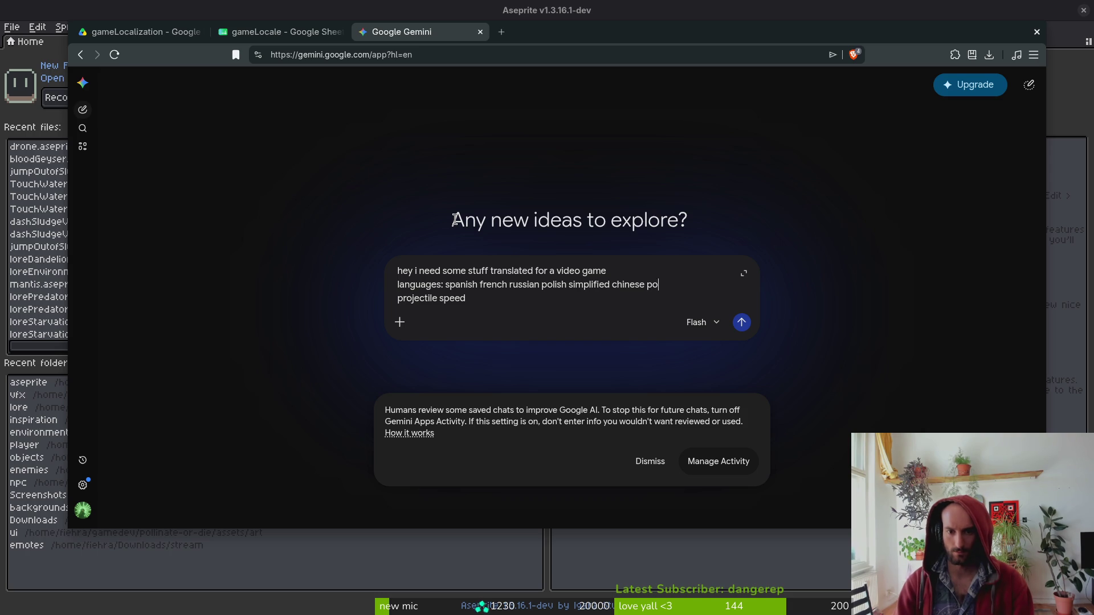
text(rtuge()
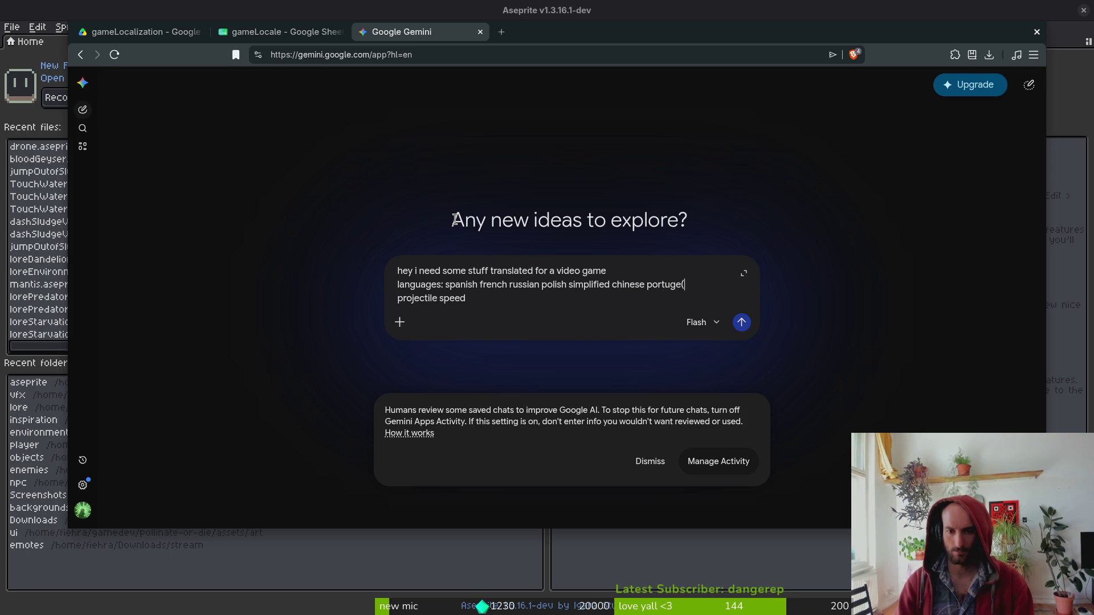
key(Left)
text(se()
text(brazil))
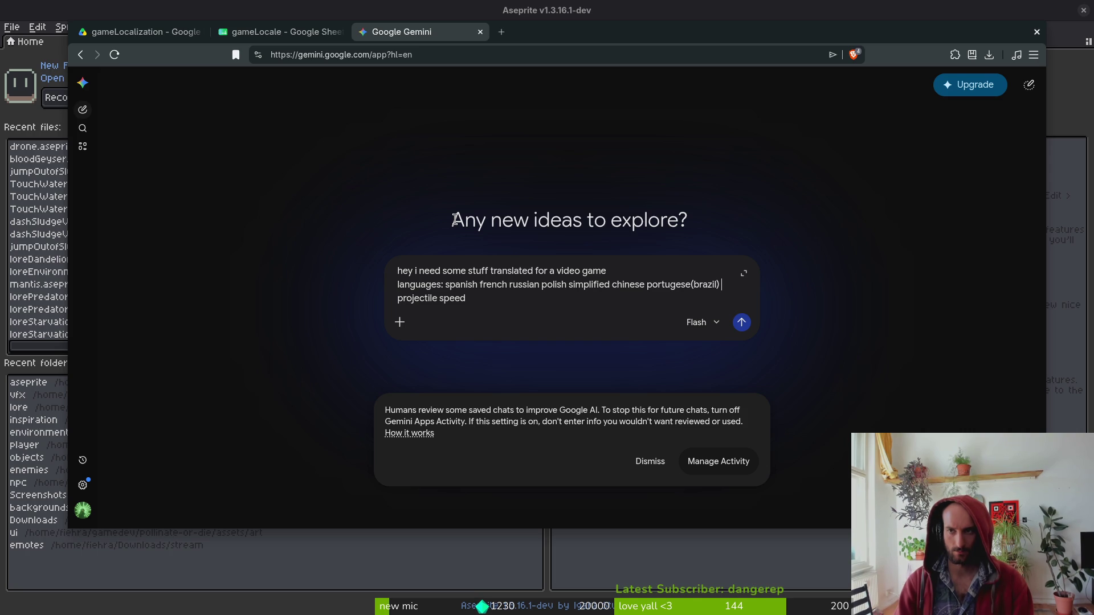
text( germna turkish)
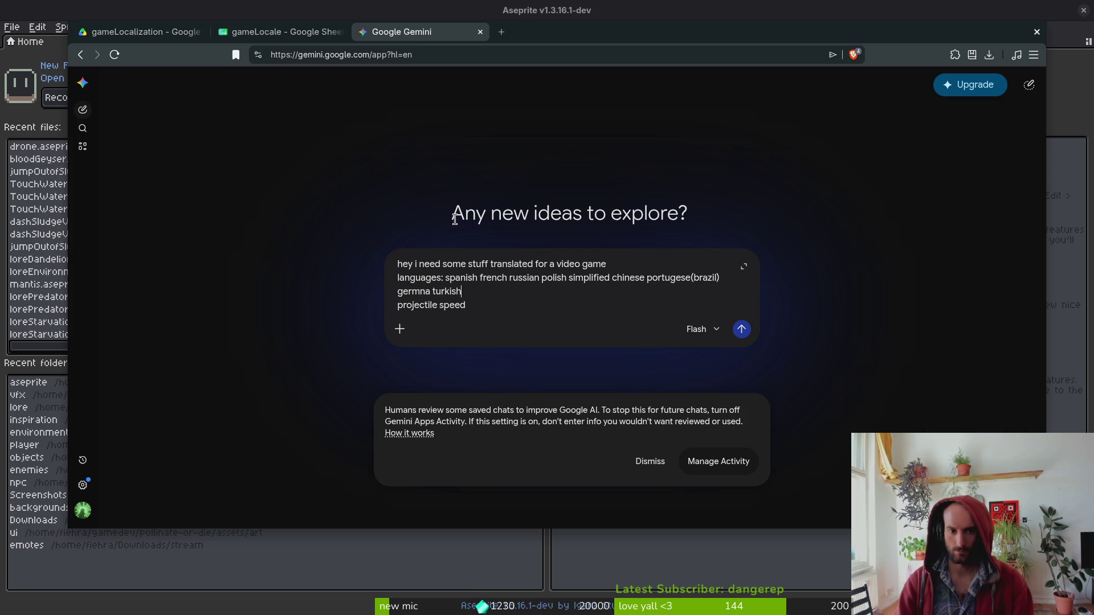
key(Left)
key(Left)
key(Left)
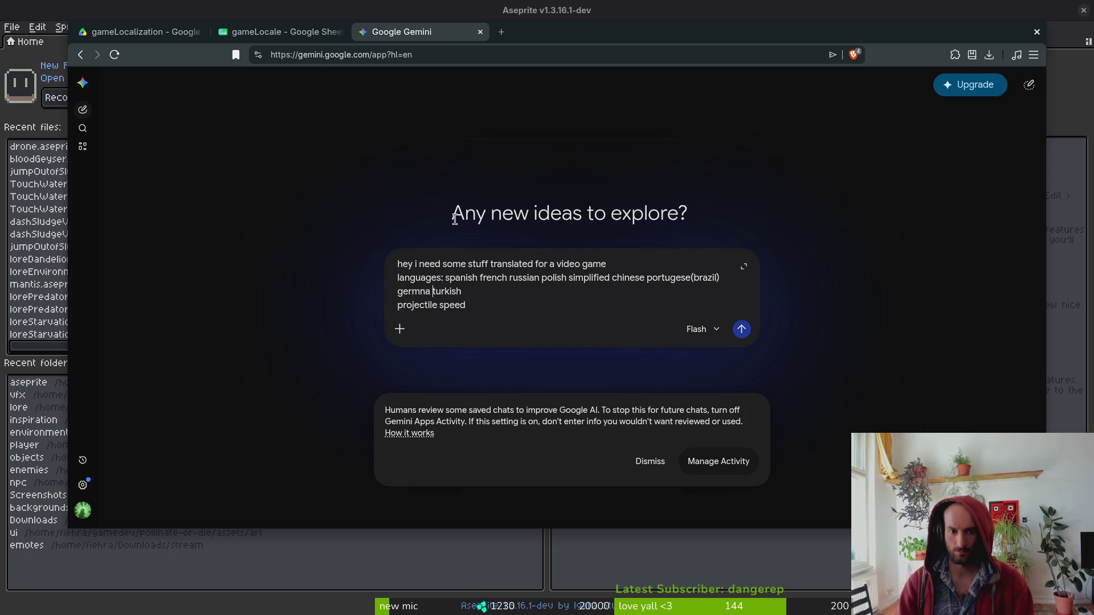
key(BackSpace)
key(BackSpace)
key(BackSpace)
text(an)
key(Down)
key(Return)
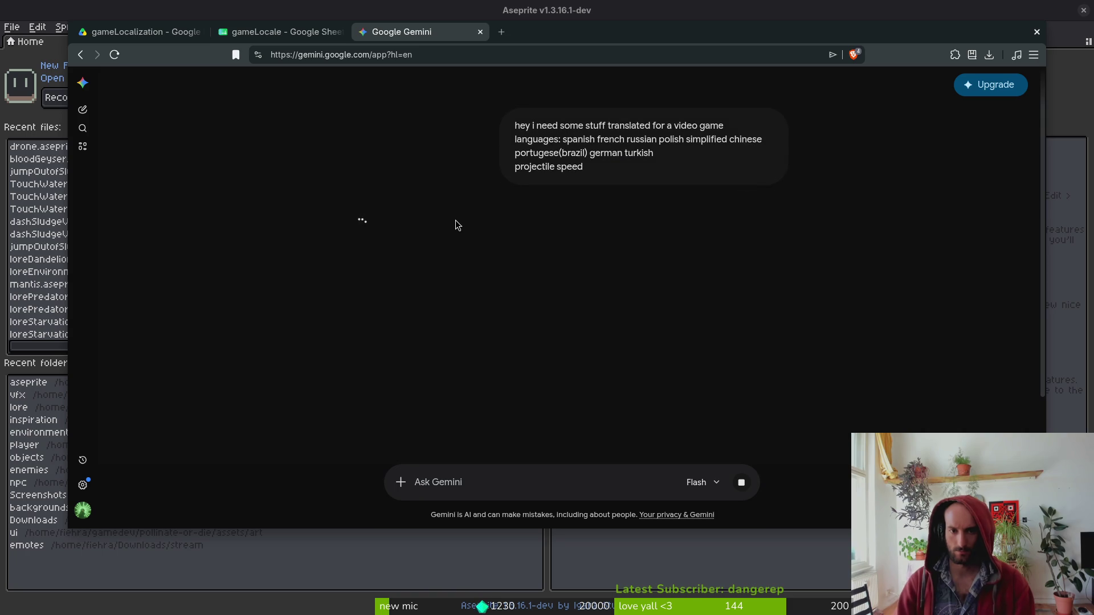
- Ask Gemini for 'low' and 'high' translations for boss HP and projectile speed settings
mouse_move(748, 200)
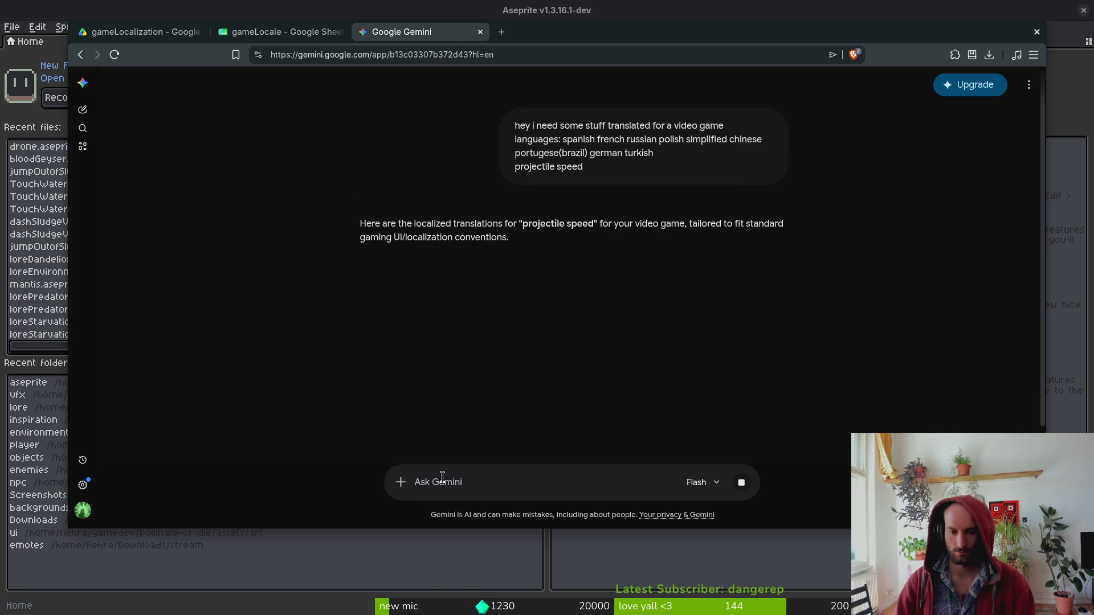
scroll(440, 330, down, 2)
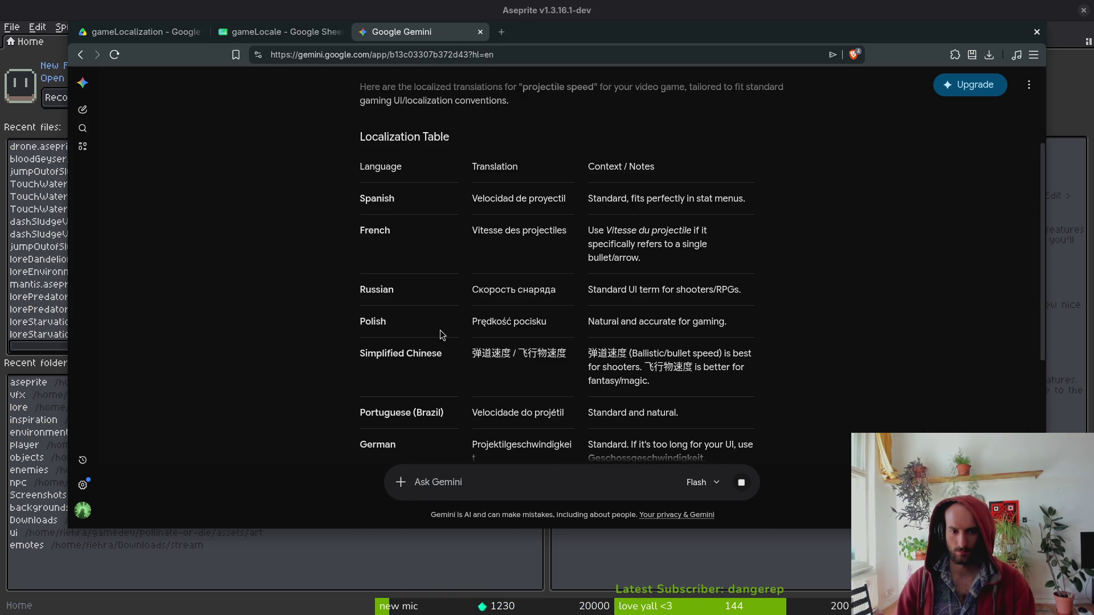
text(also :)
scroll(453, 420, up, 2)
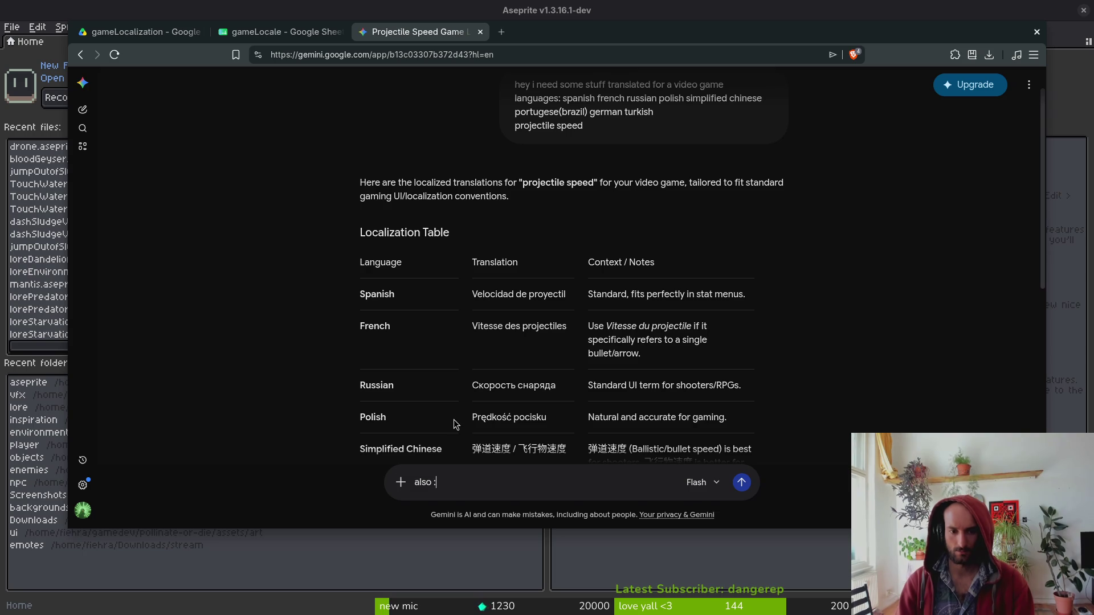
text("low")
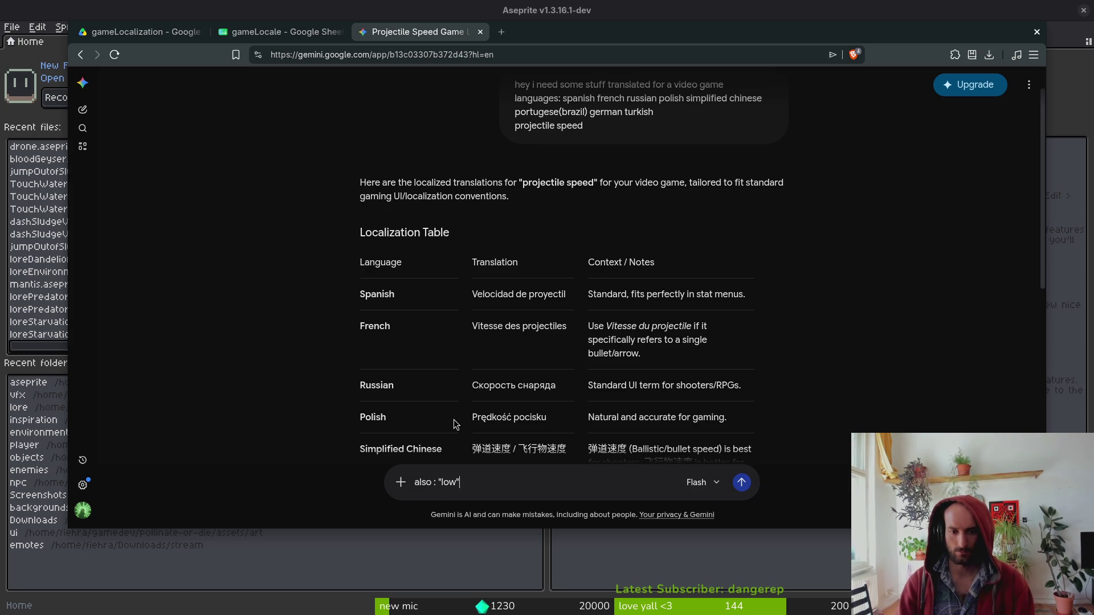
text(" "high")
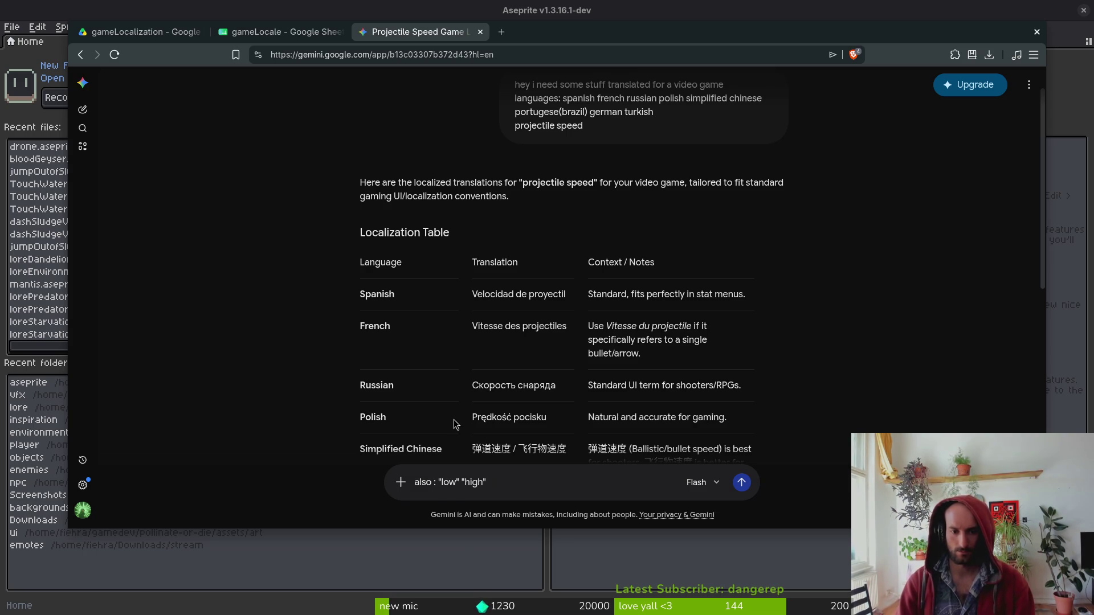
key(shift+Return)
key(shift+Return)
text(i wanna use this )
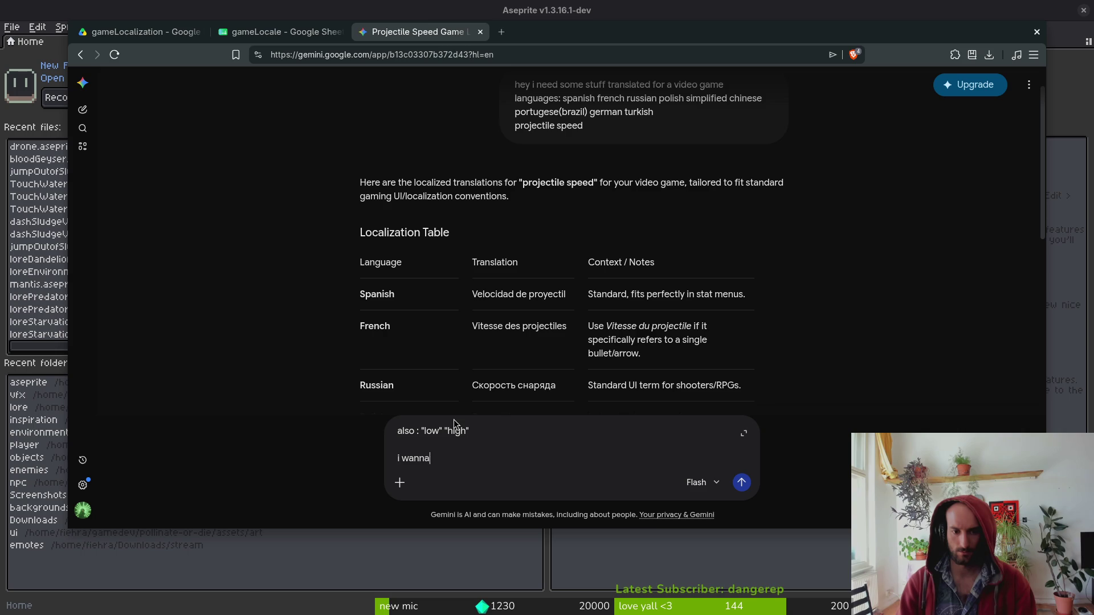
text(for )
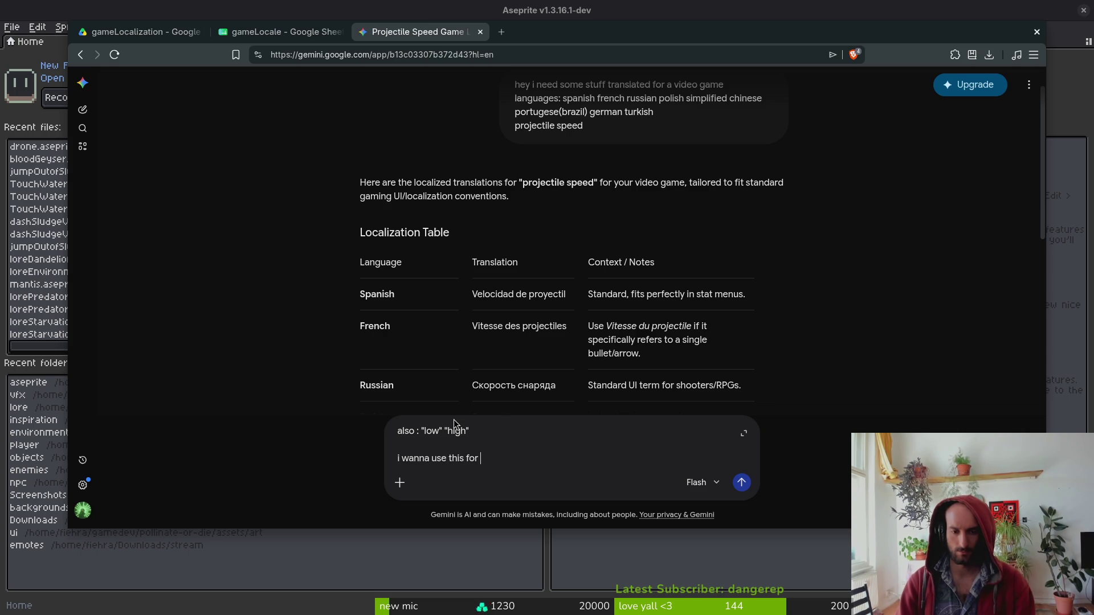
text(bosshp and)
text( projectile spee)
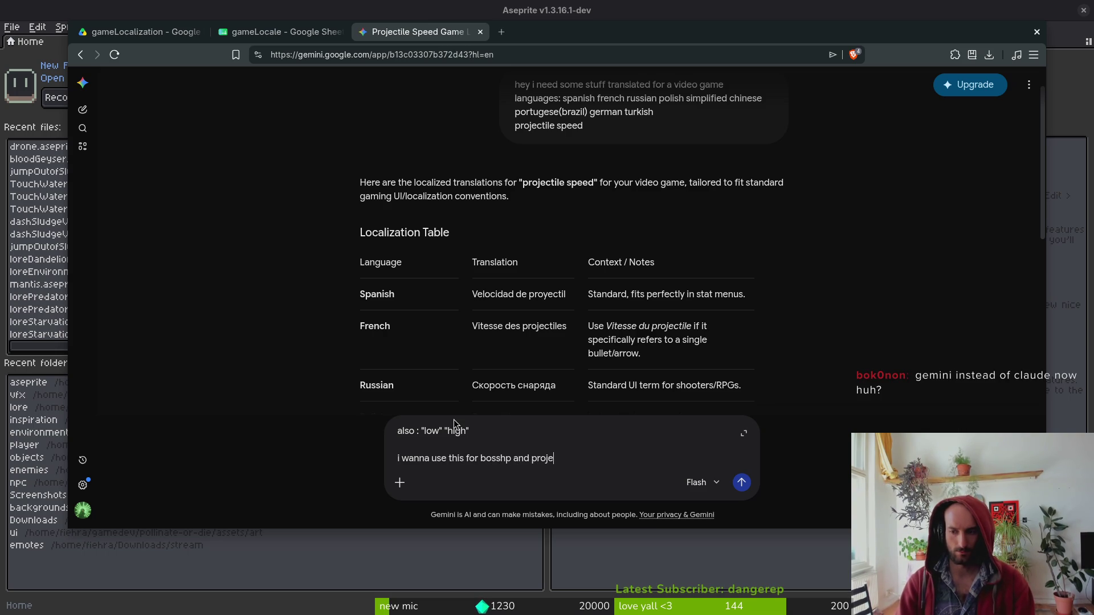
text(d setting)
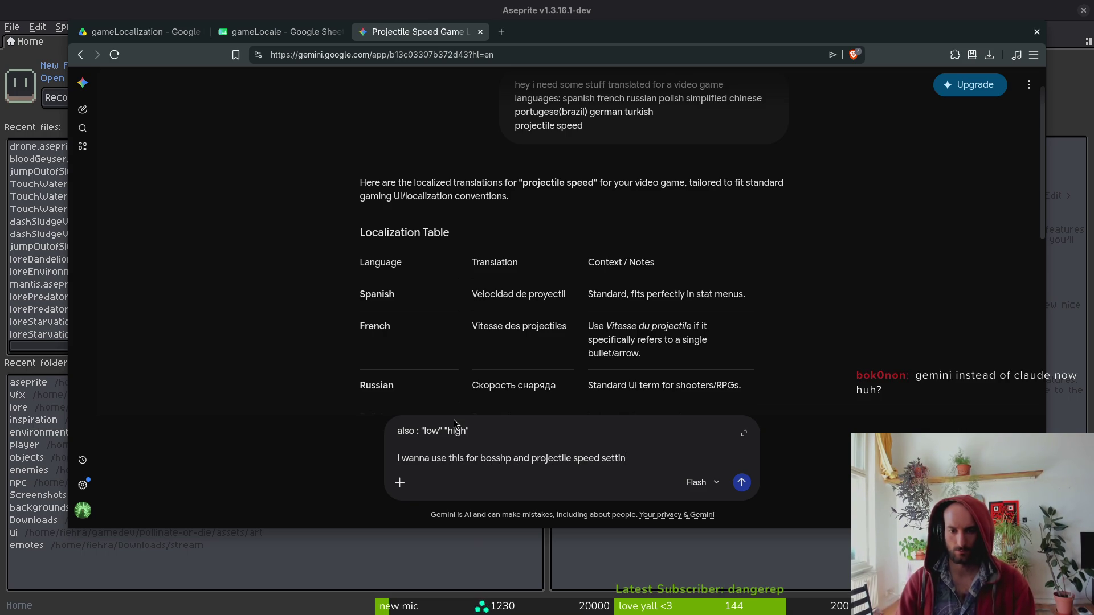
key(Return)
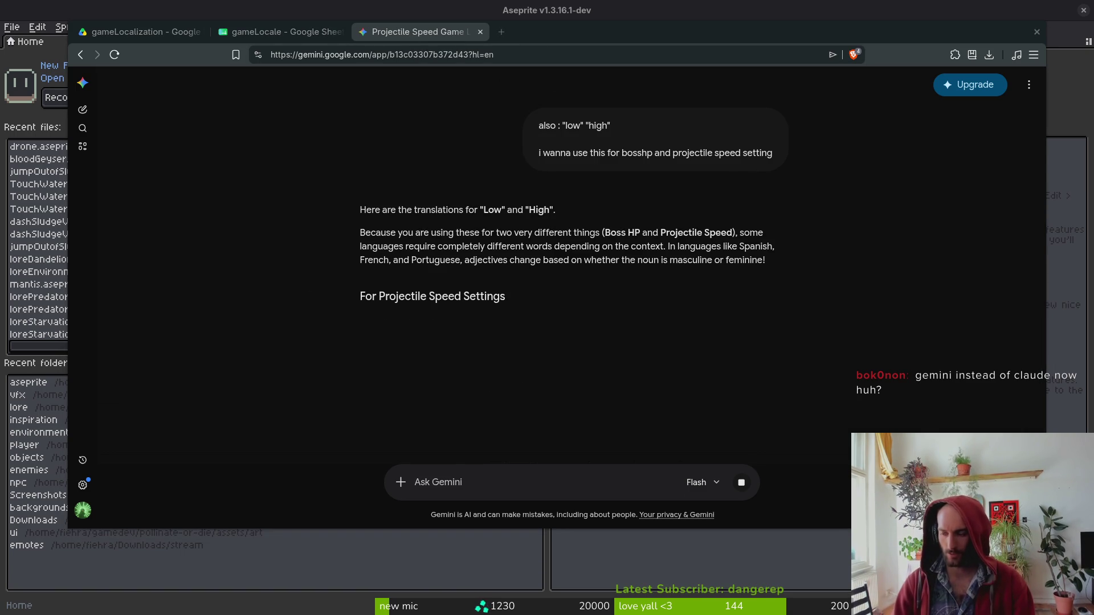
- Select the Spanish translation 'Velocidad de proyectil' in Gemini's reply table
scroll(432, 351, up, 11)
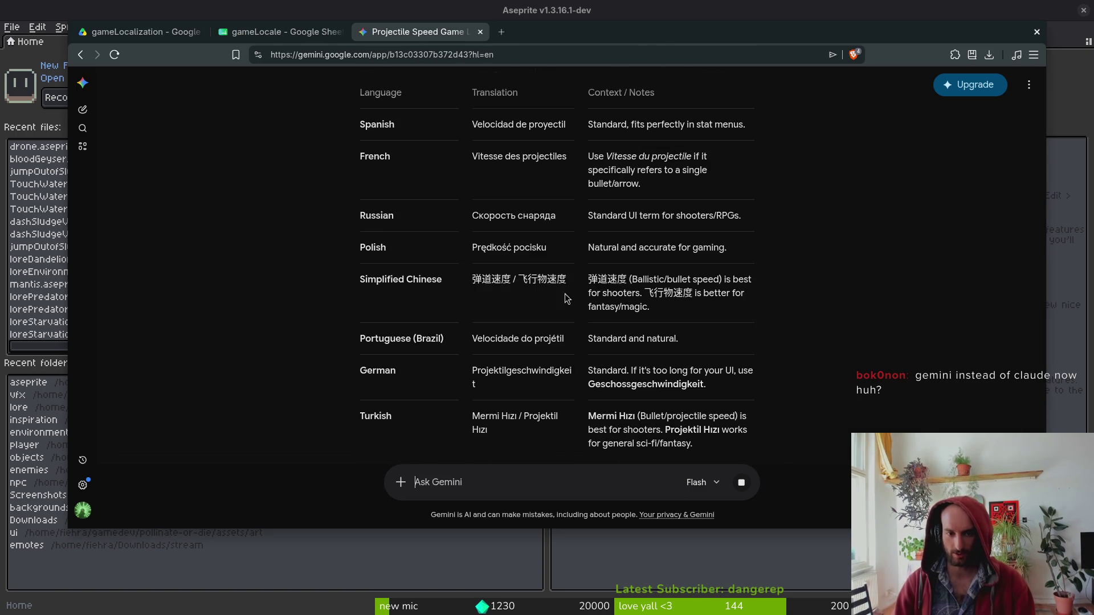
scroll(480, 313, down, 3)
scroll(479, 315, up, 5)
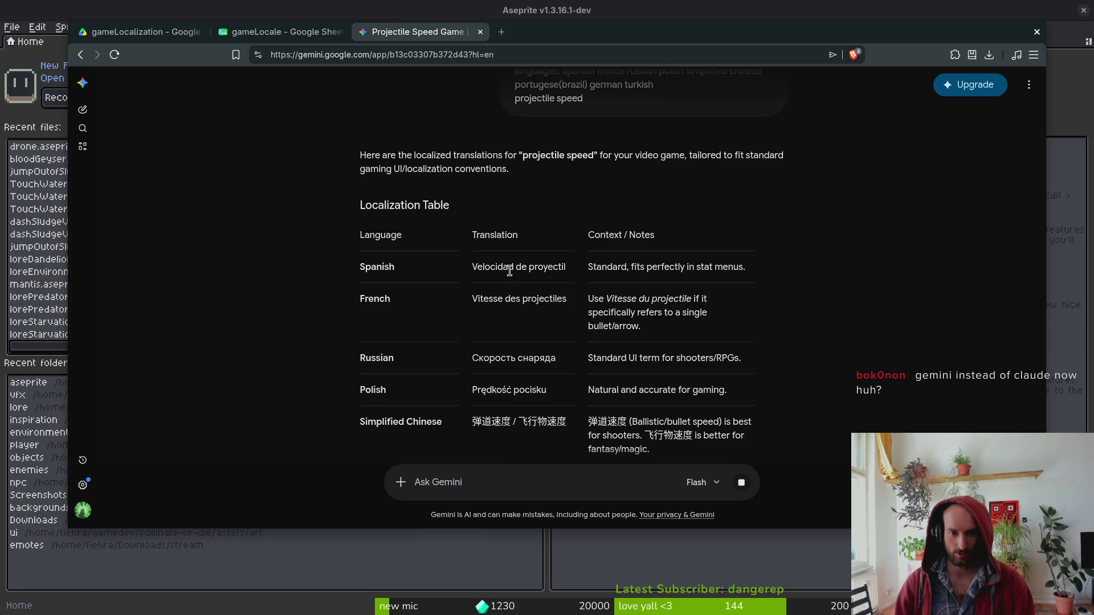
drag(469, 267, 569, 266)
key(ctrl+c)
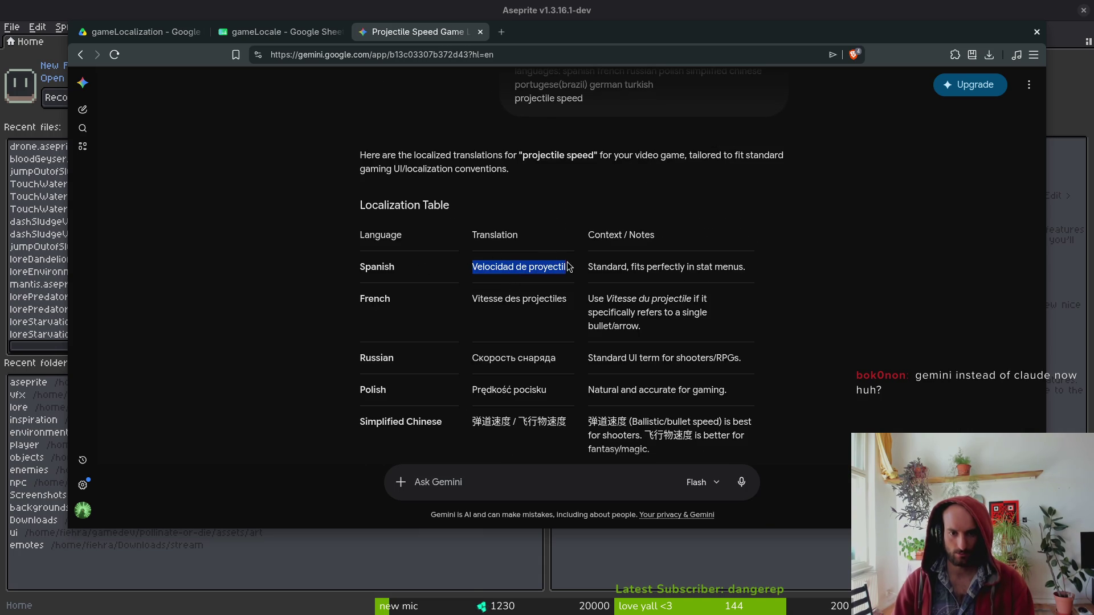
- Paste the Spanish, French and Russian 'projectile speed' translations into C20, D20 and E20
click(273, 33)
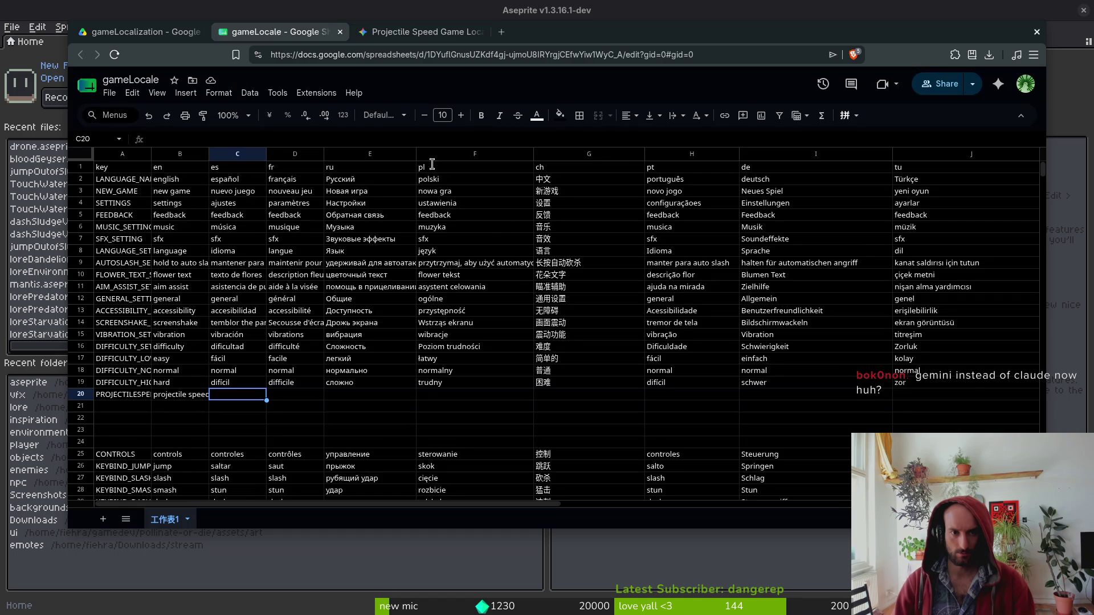
key(ctrl+v)
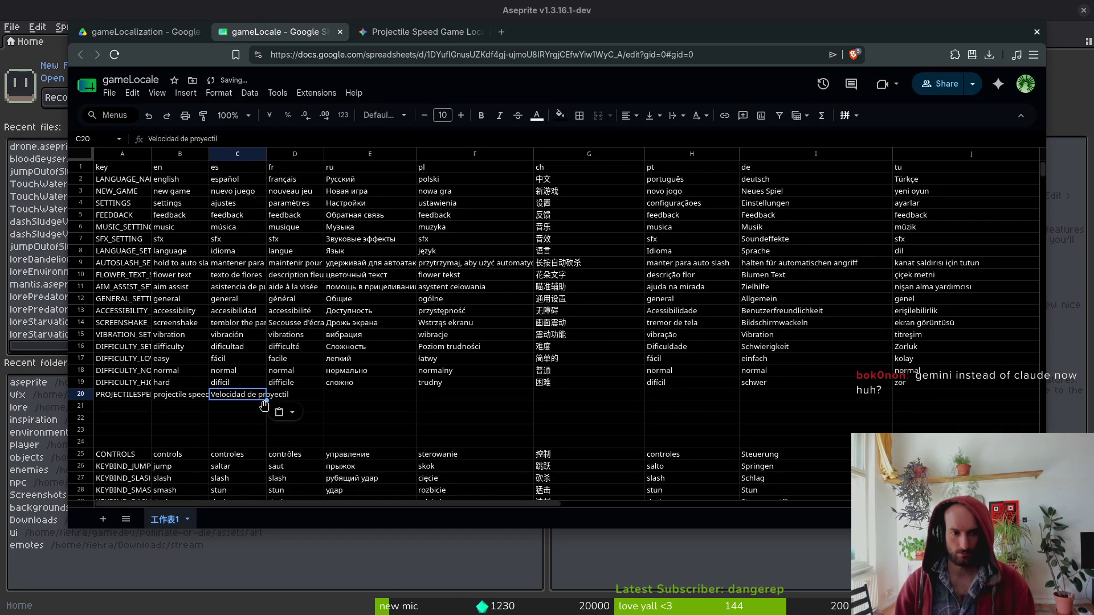
click(416, 32)
key(ctrl+w)
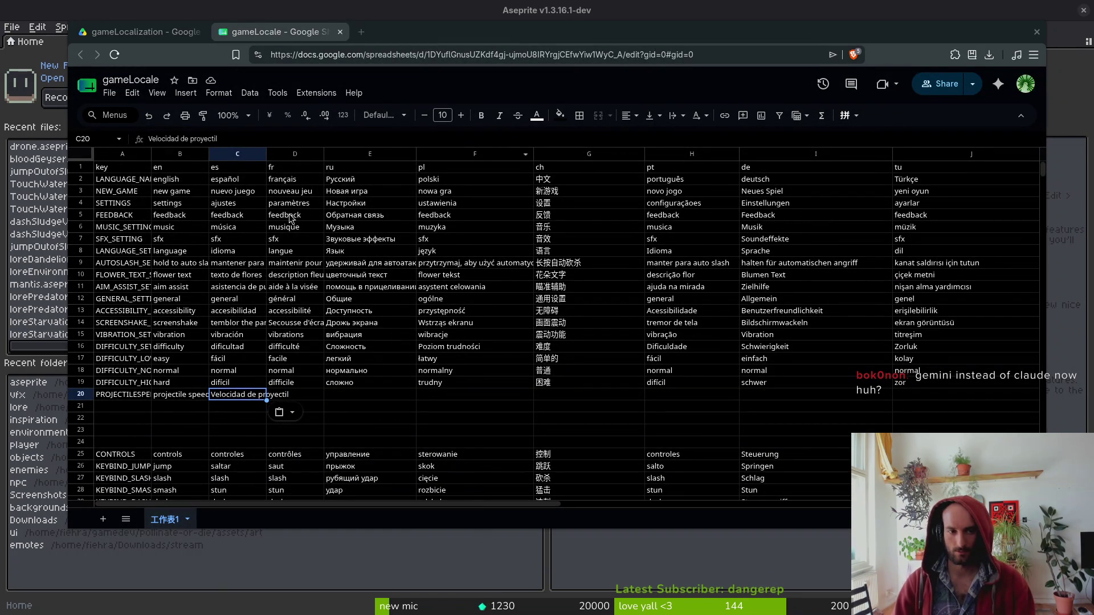
click(299, 393)
text(Vitesse des projectiles)
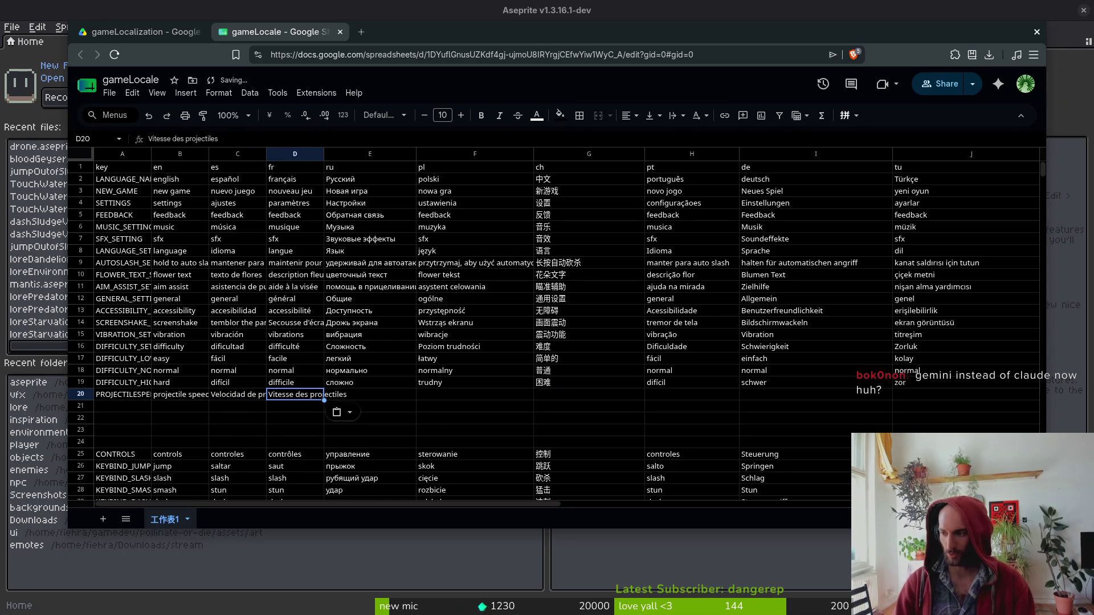
click(387, 396)
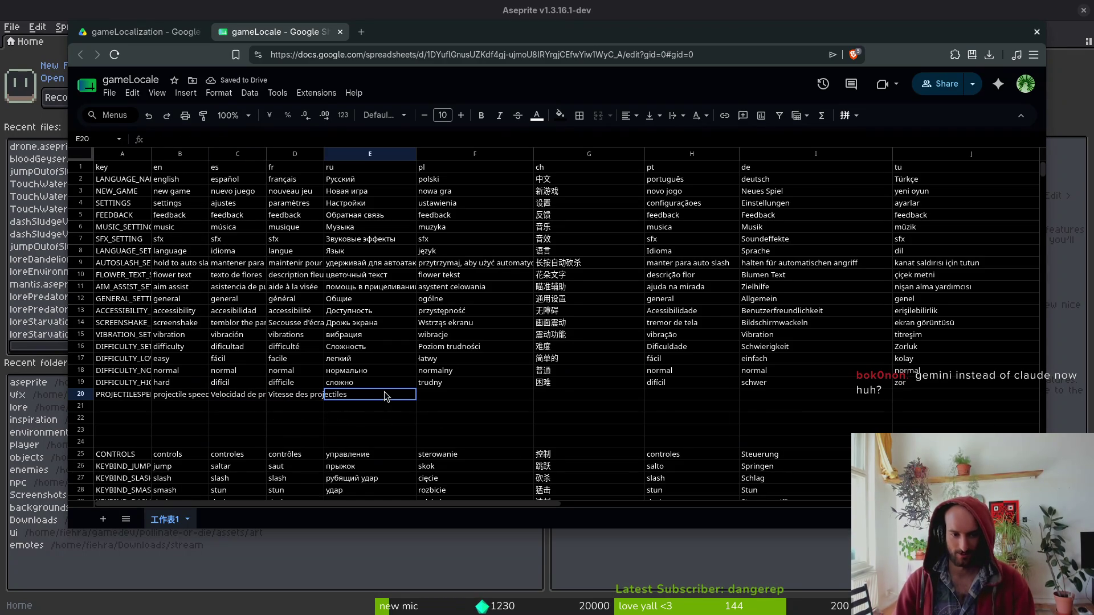
text(Скорость снаряда)
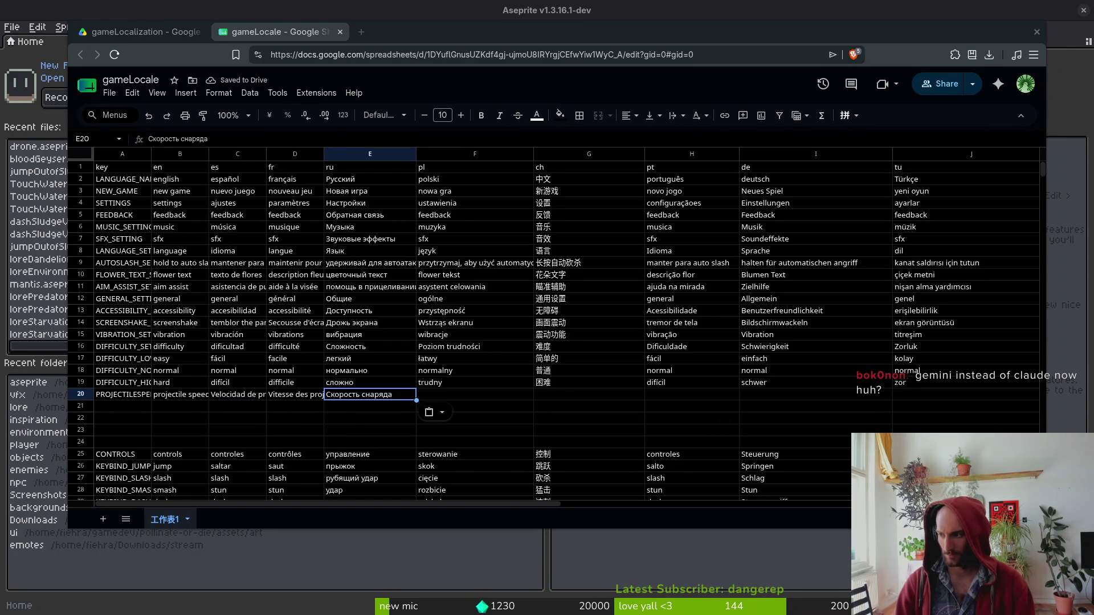
- Paste the Polish, Chinese, Portuguese, German and Turkish translations into F20 through J20
click(446, 396)
text(Prędkość pocisku)
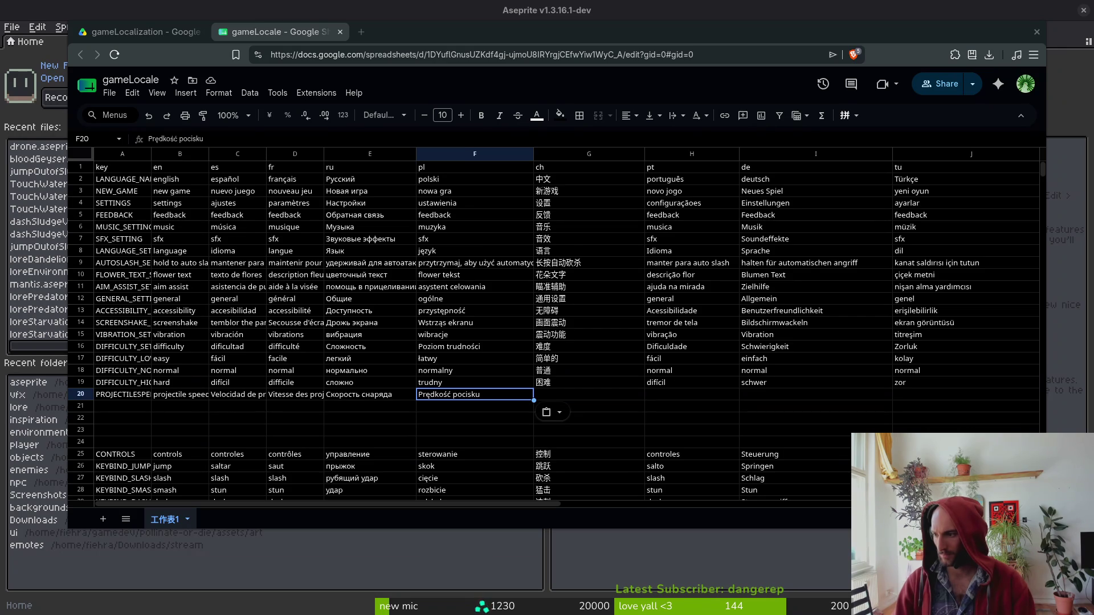
click(589, 395)
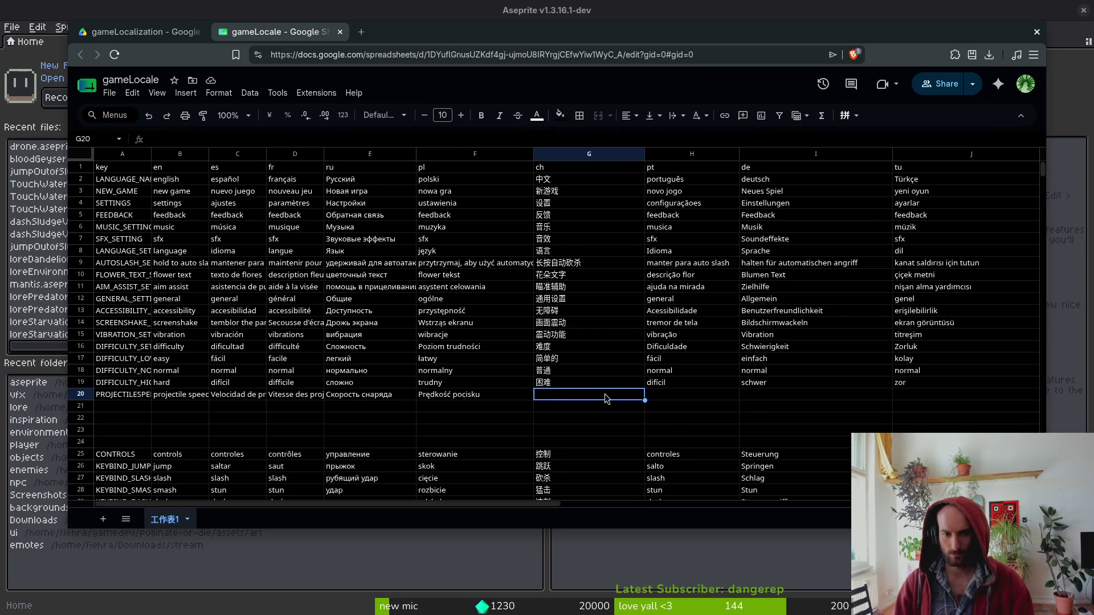
text(弹道速度)
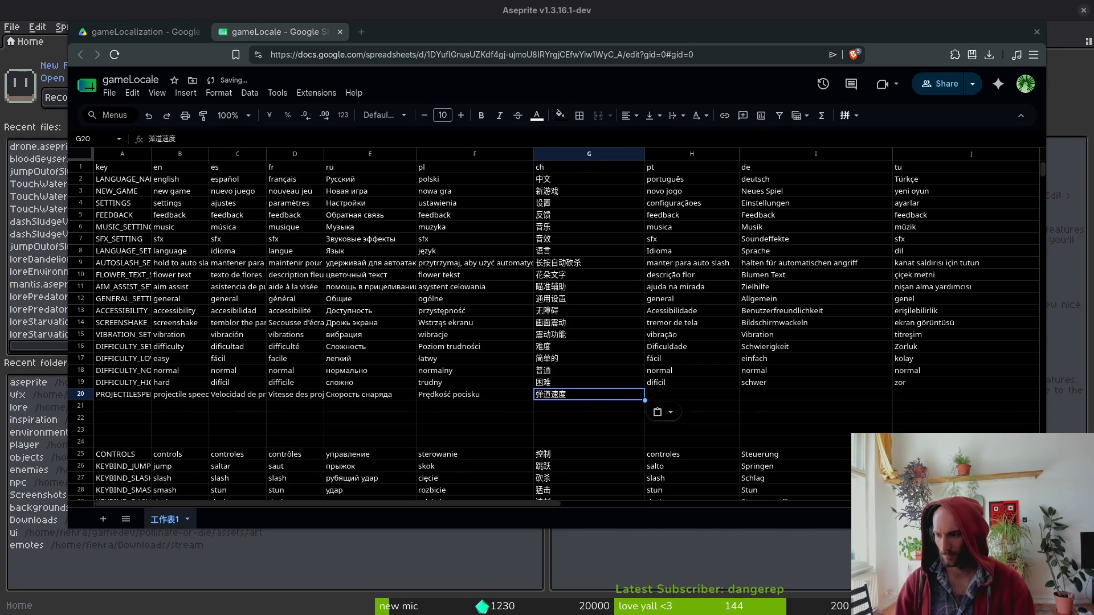
click(691, 394)
text(Velocidade do projétil)
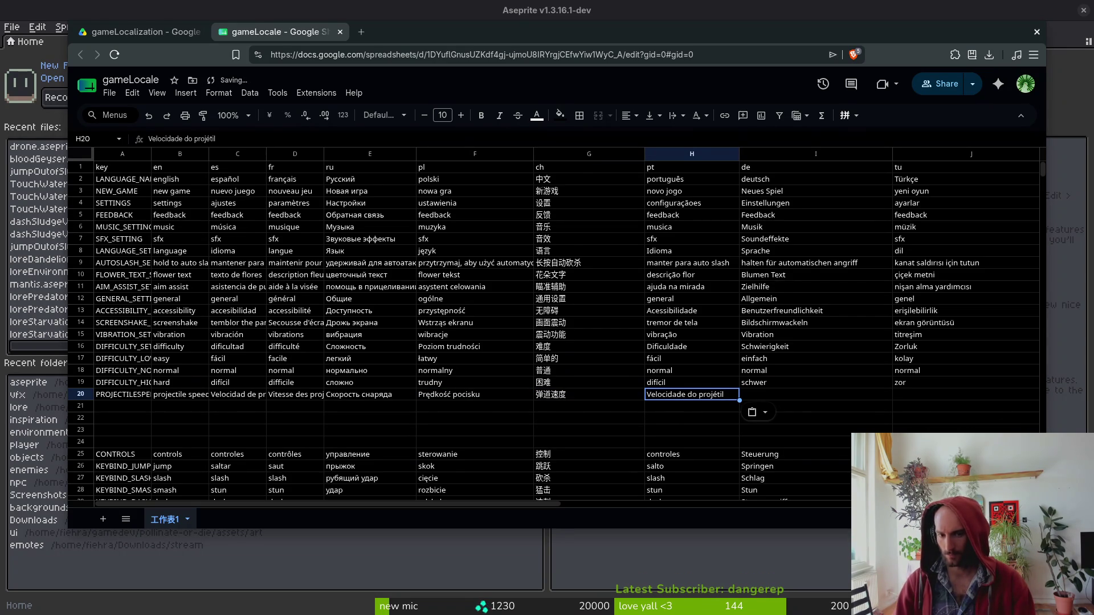
click(782, 395)
text(Projektilgeschwindigkeit)
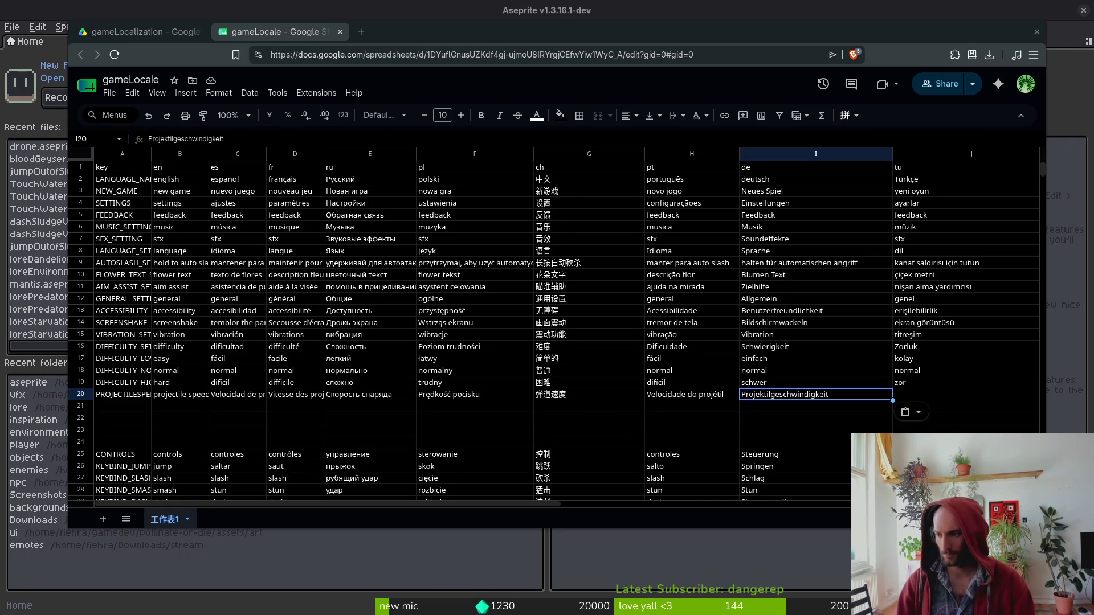
click(914, 397)
text(Projektil Hızı)
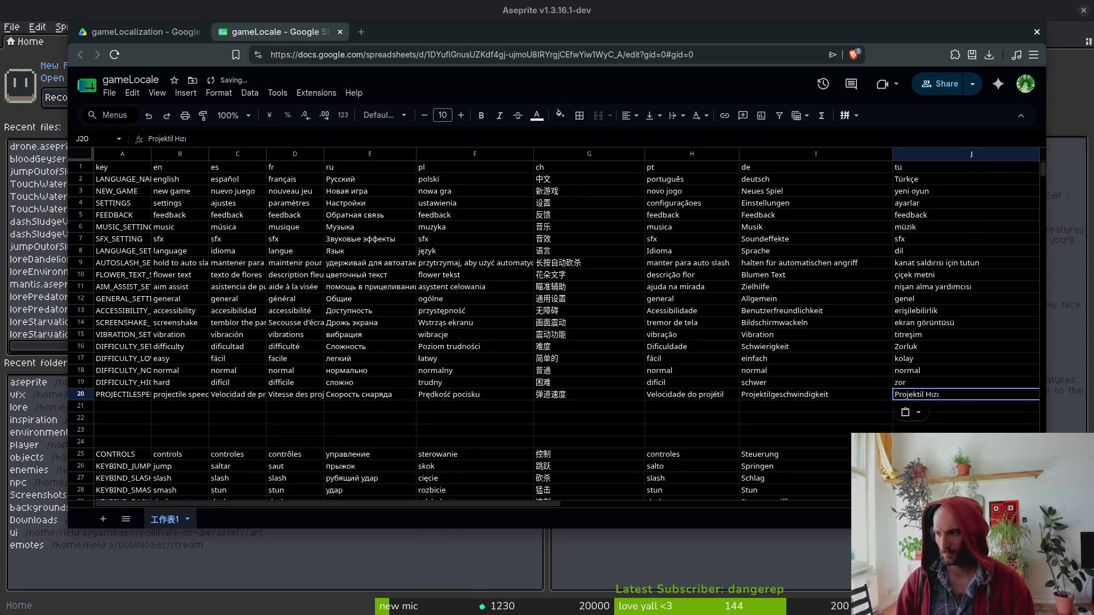
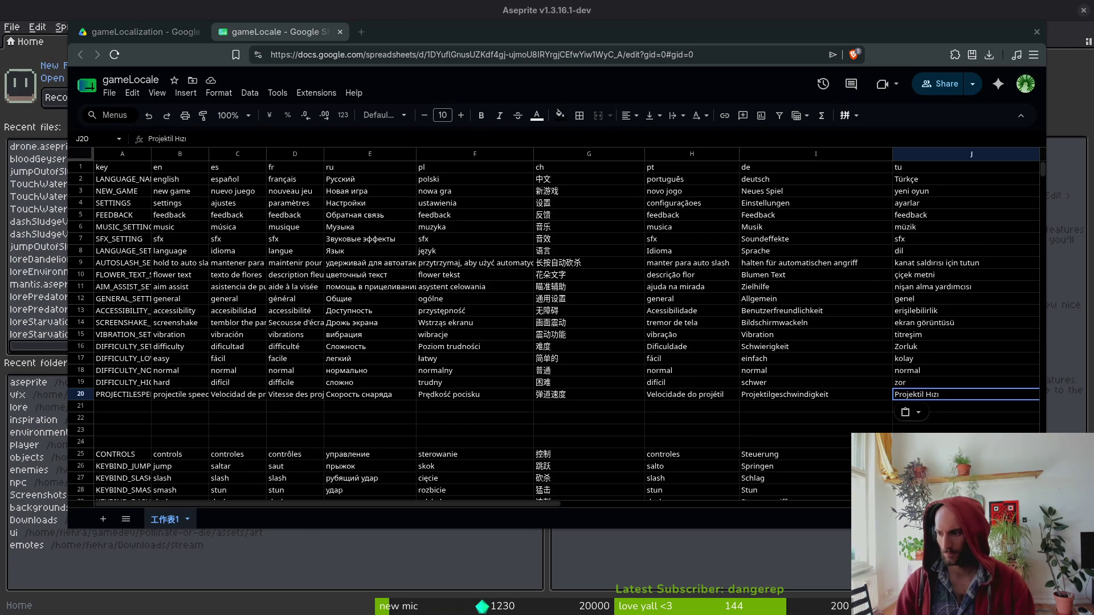
- Paste 飞行物速度 into the Chinese projectile speed cell G20 and Baja into C17
click(608, 399)
text(飞行物速度)
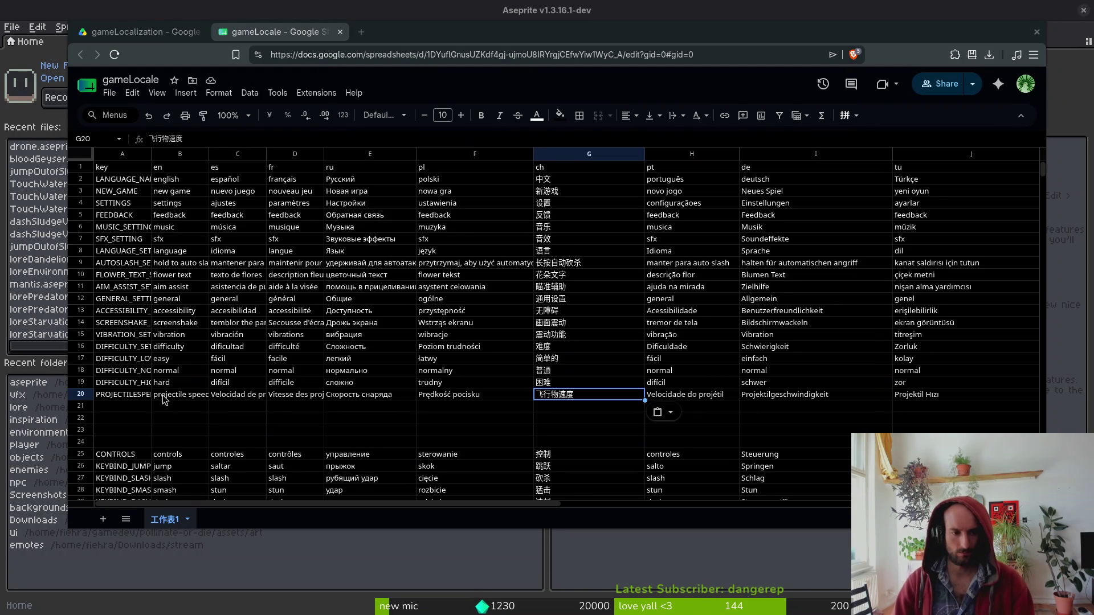
click(231, 361)
text(Baja)
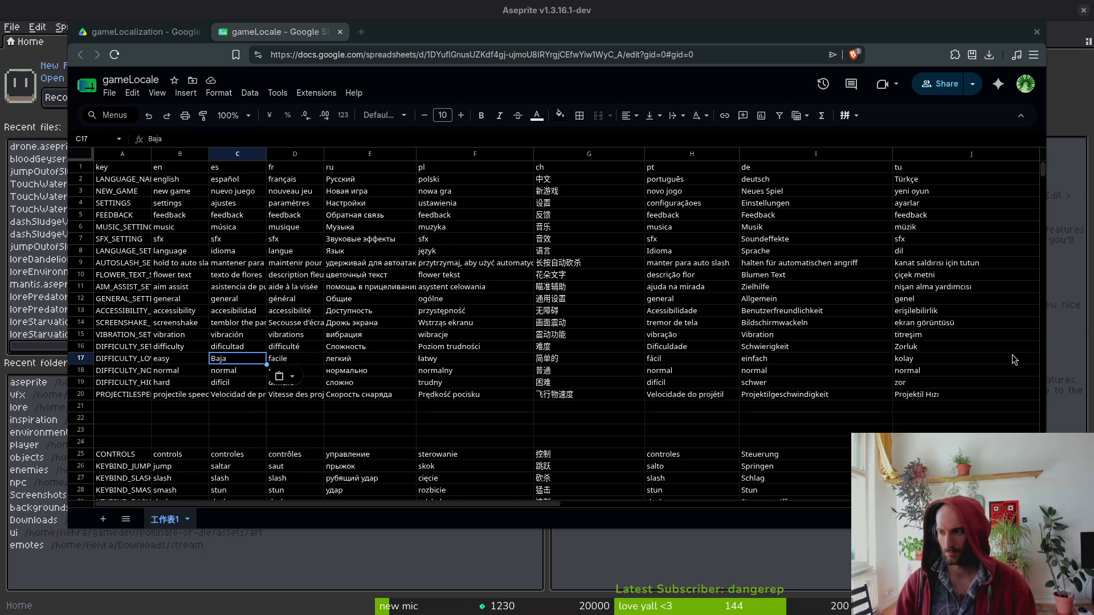
- Replace C17 with lowercase baja, then fill D17 with faible and E17 with низкая
click(241, 363)
key(ctrl+v)
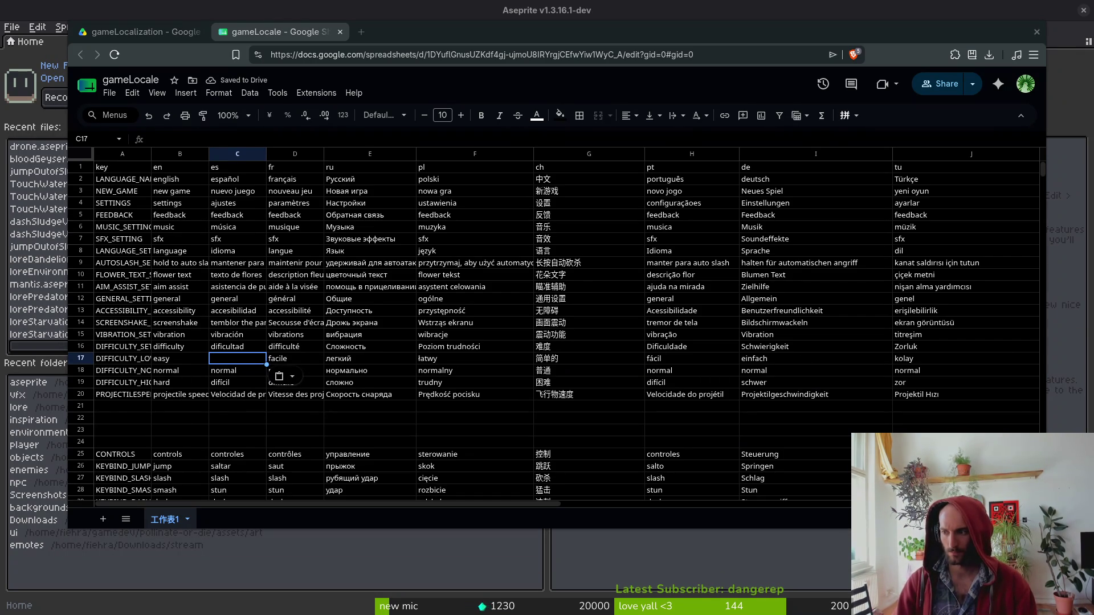
text(baja)
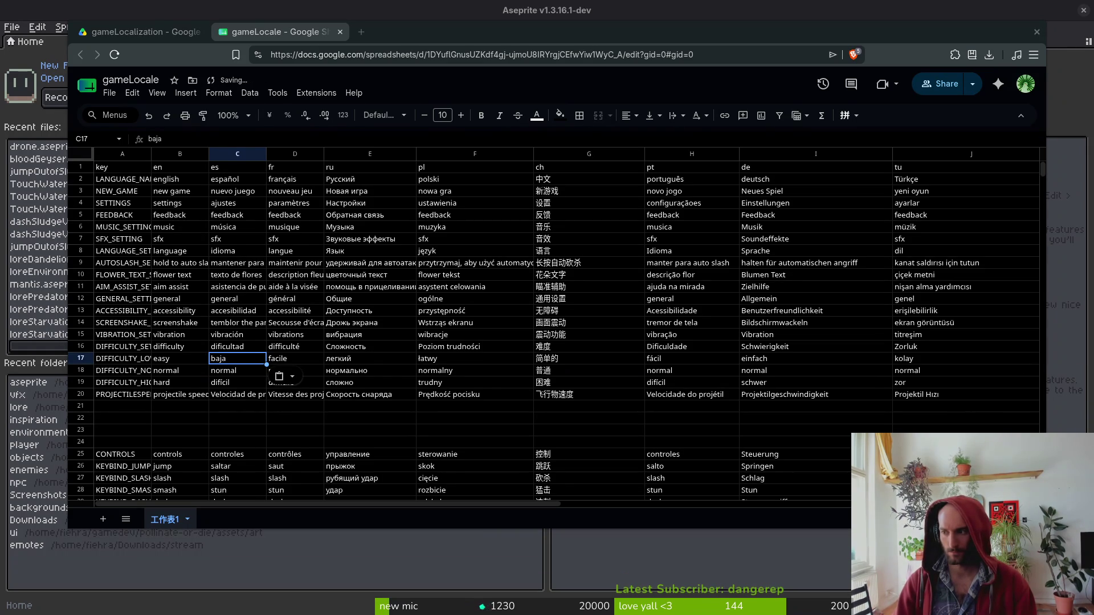
click(294, 358)
text(faible)
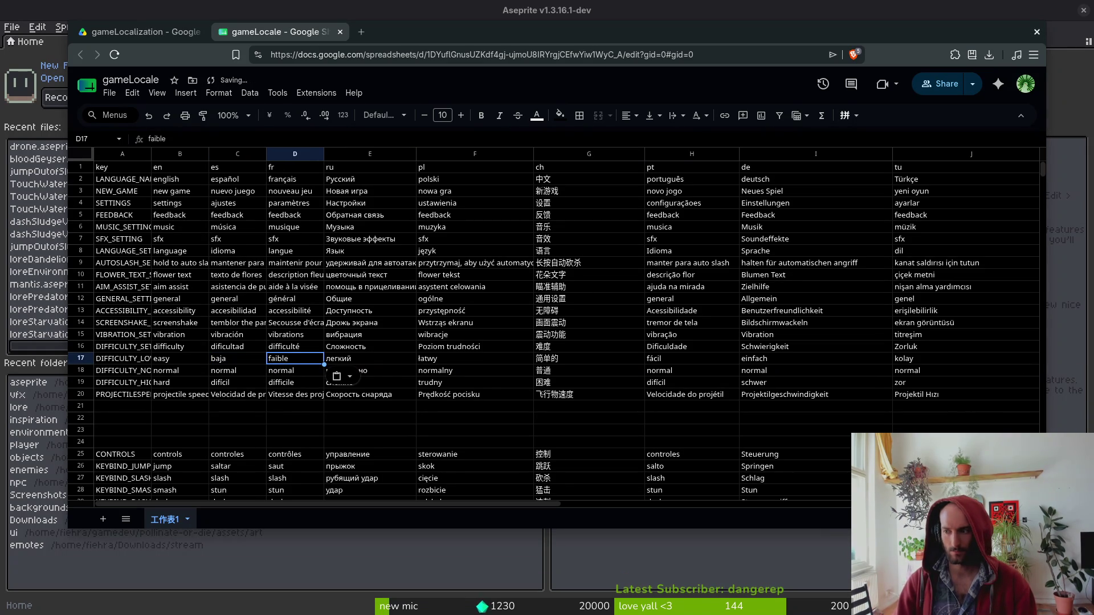
click(370, 358)
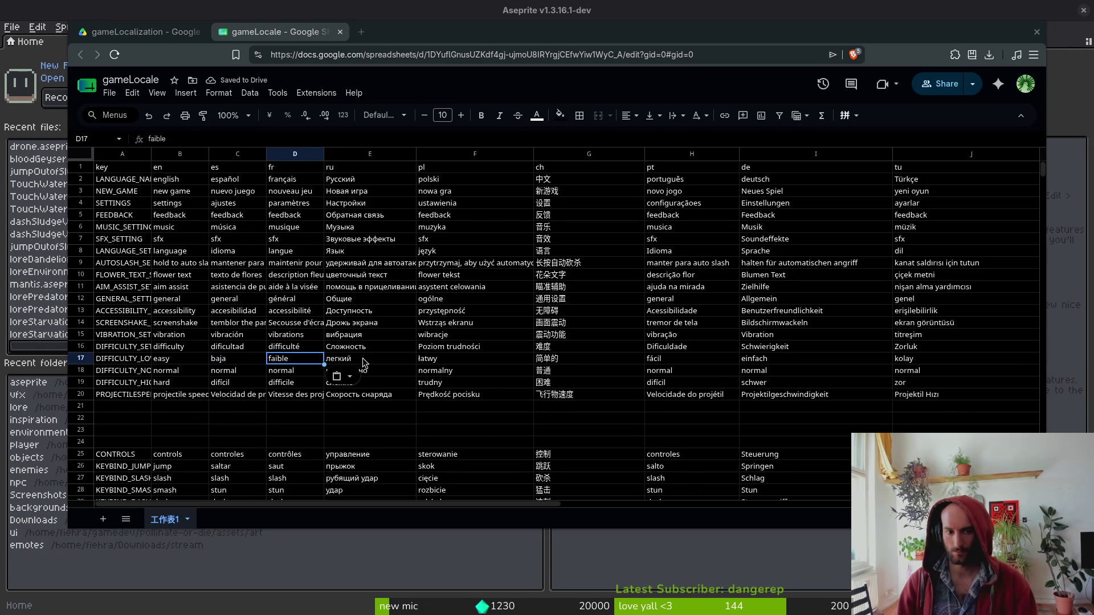
text(низкая)
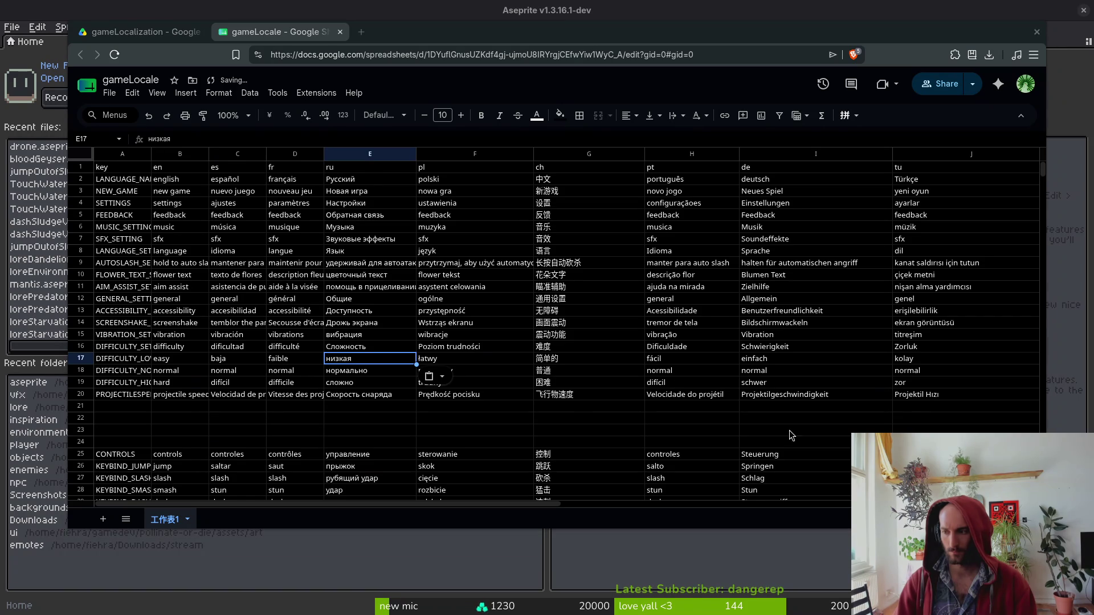
- Fill F17 through J17 with niska, 低, baixa, niedrig and düşük
key(Right)
text(niska)
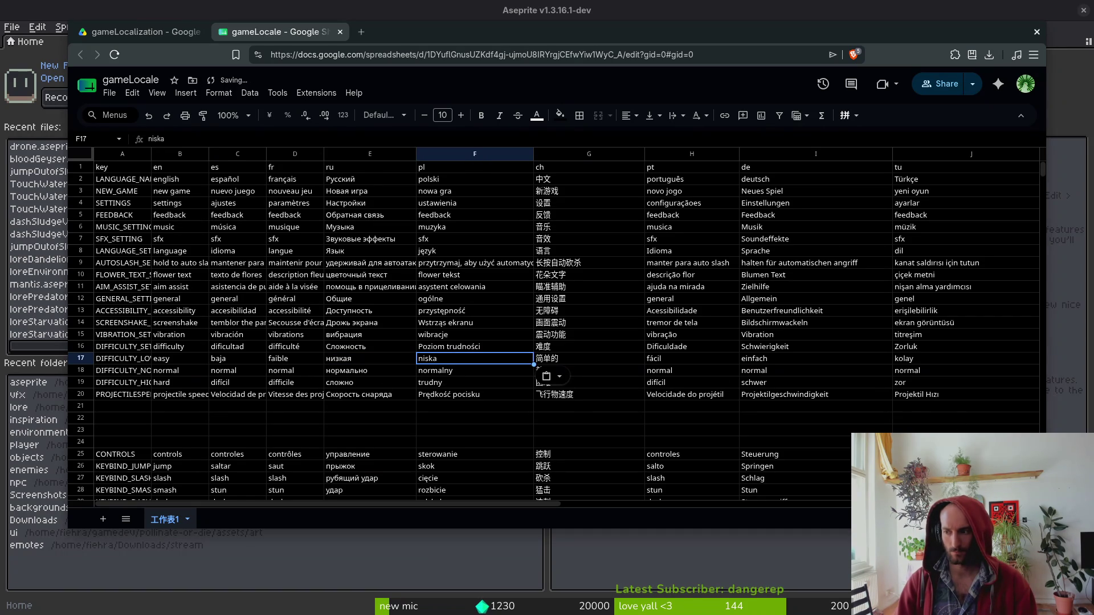
key(Right)
text(低)
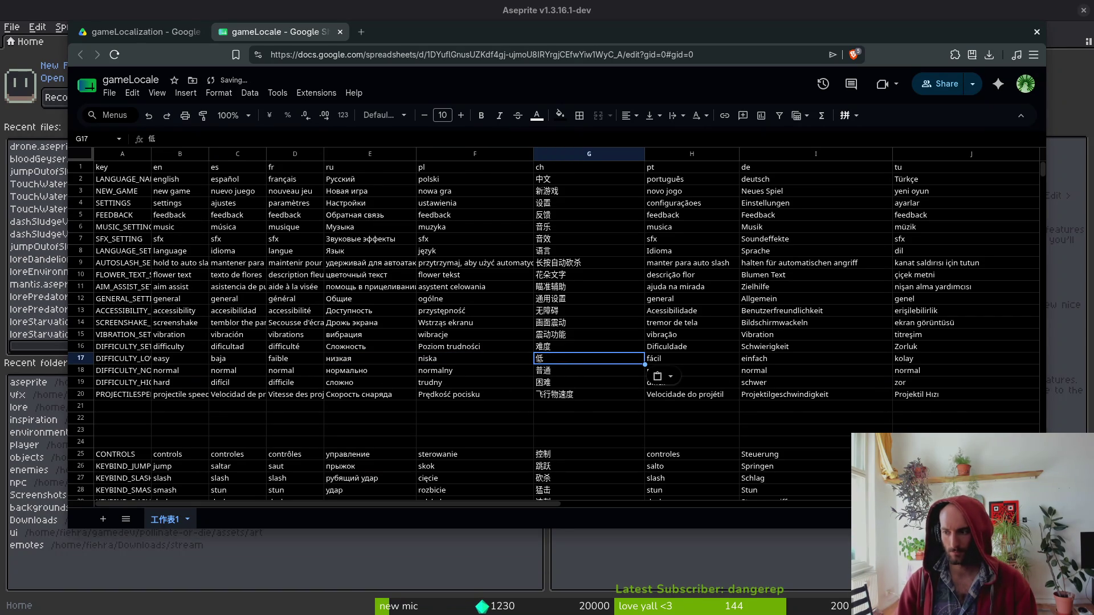
click(696, 362)
text(baixa)
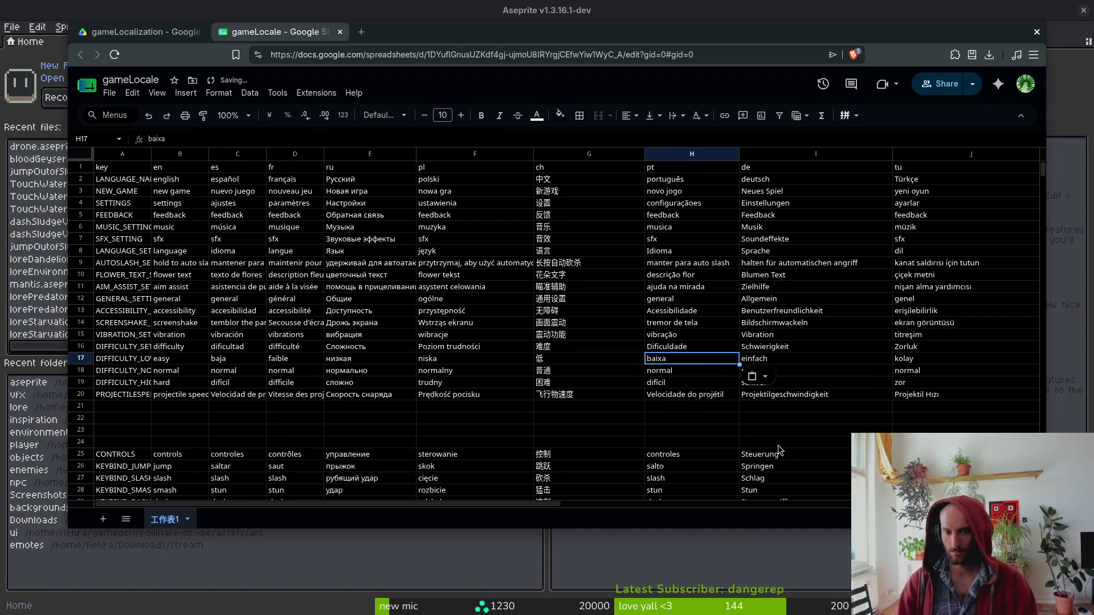
click(766, 360)
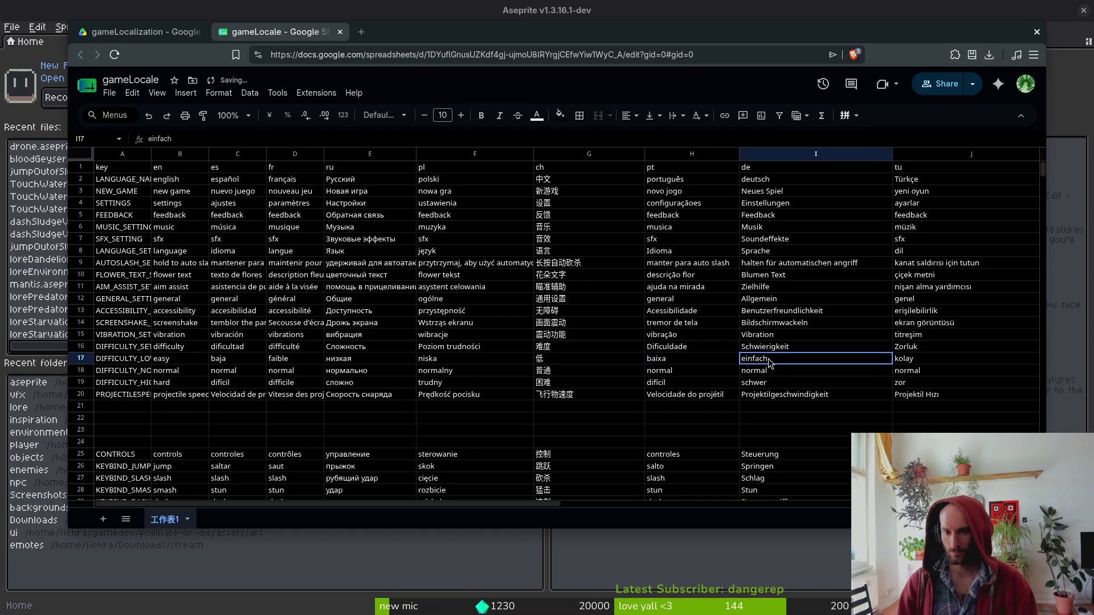
text(niedrig)
click(923, 358)
text(düşük)
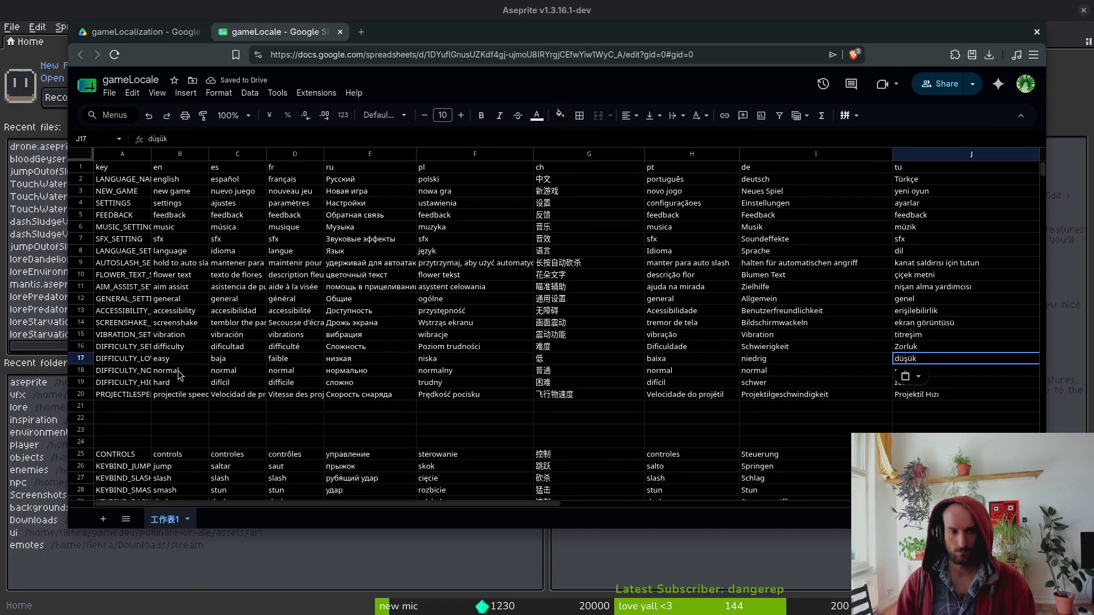
click(178, 371)
click(169, 383)
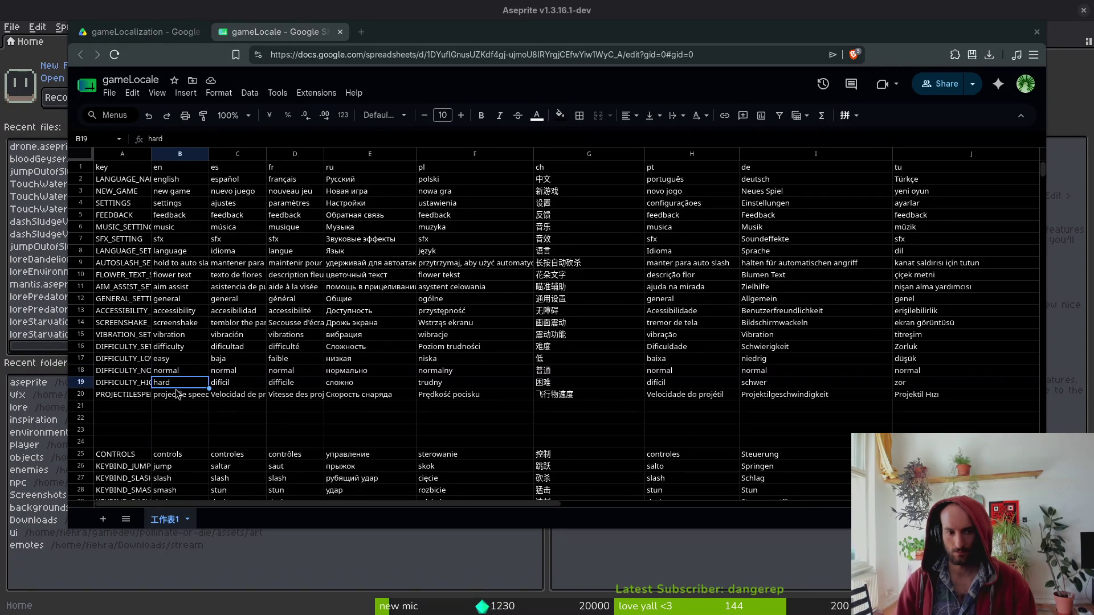
- Undo the pastes that landed one column off in B19, then put alta into C19
text(alta)
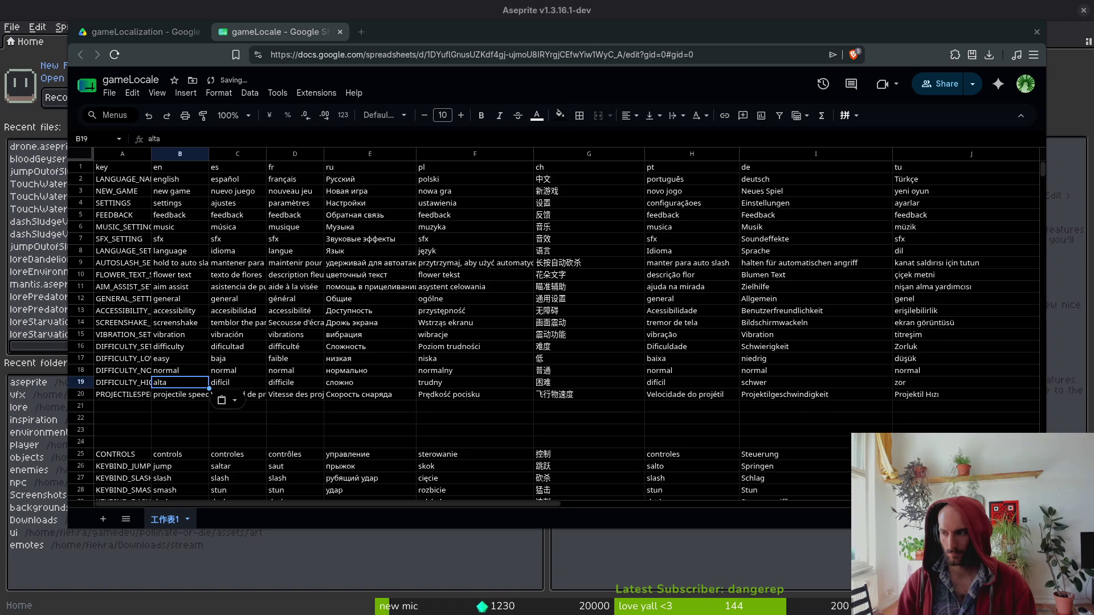
key(Right)
text(élevée)
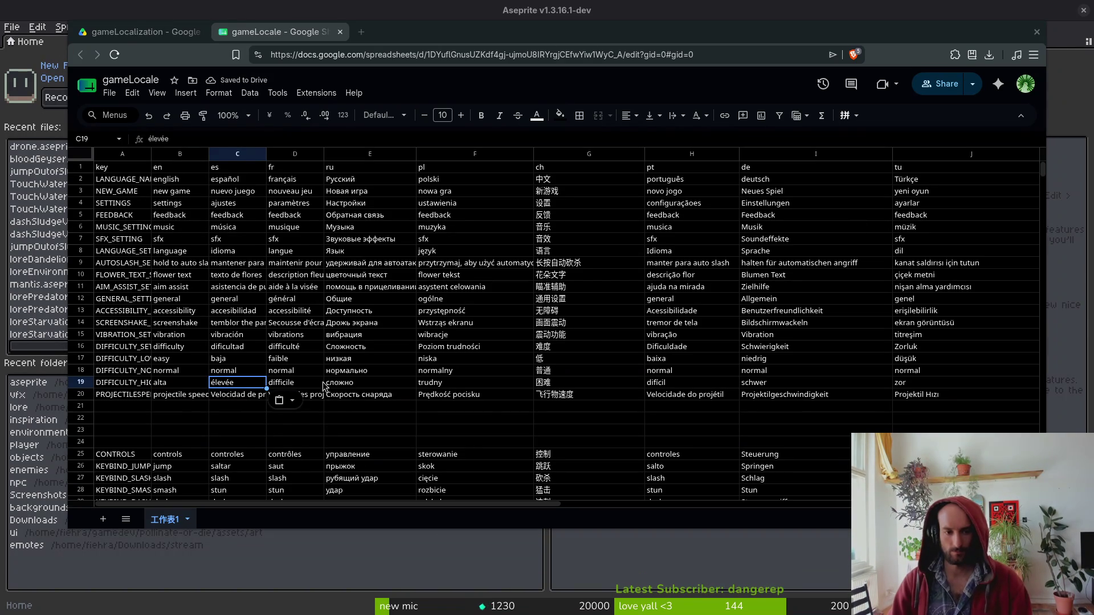
click(287, 382)
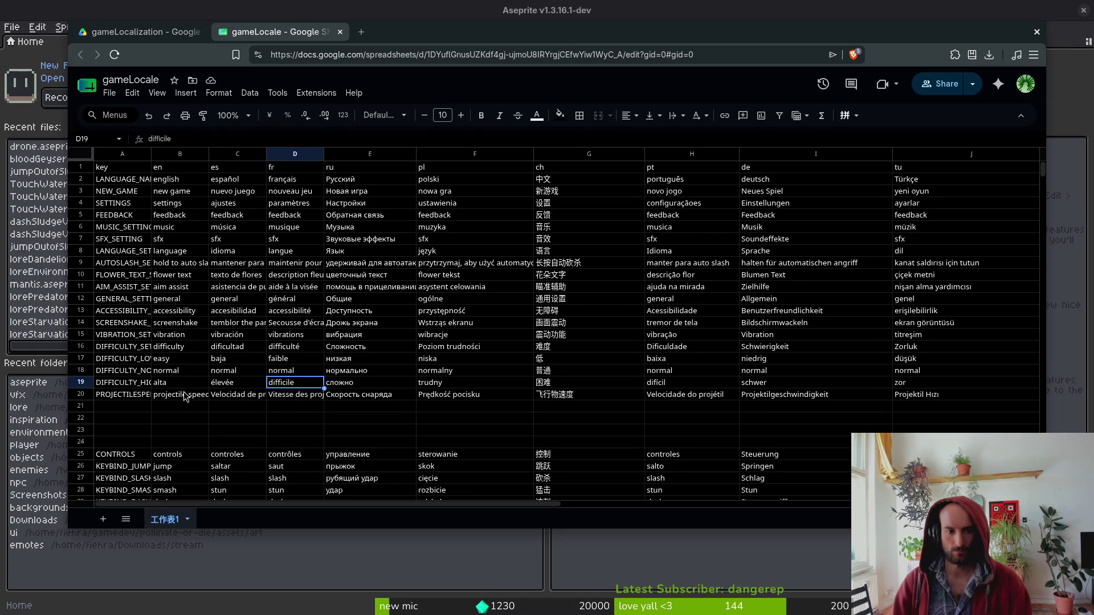
key(ctrl+z)
key(ctrl+z)
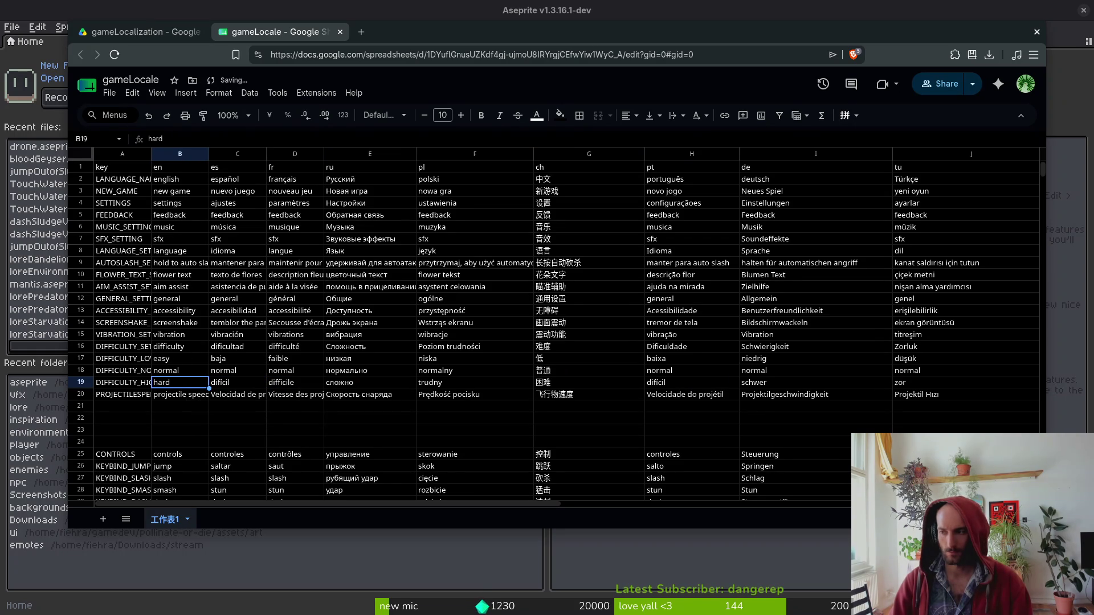
click(241, 382)
text(alta)
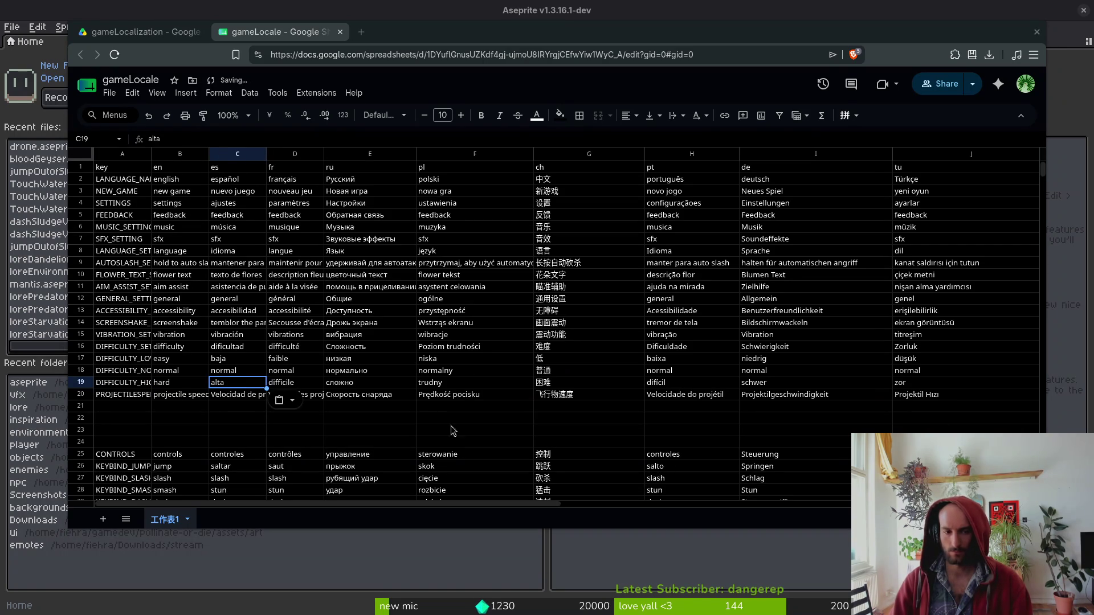
- Fill D19 through G19 with élevée, высокая, wysoka and 高
click(291, 383)
text(élevée)
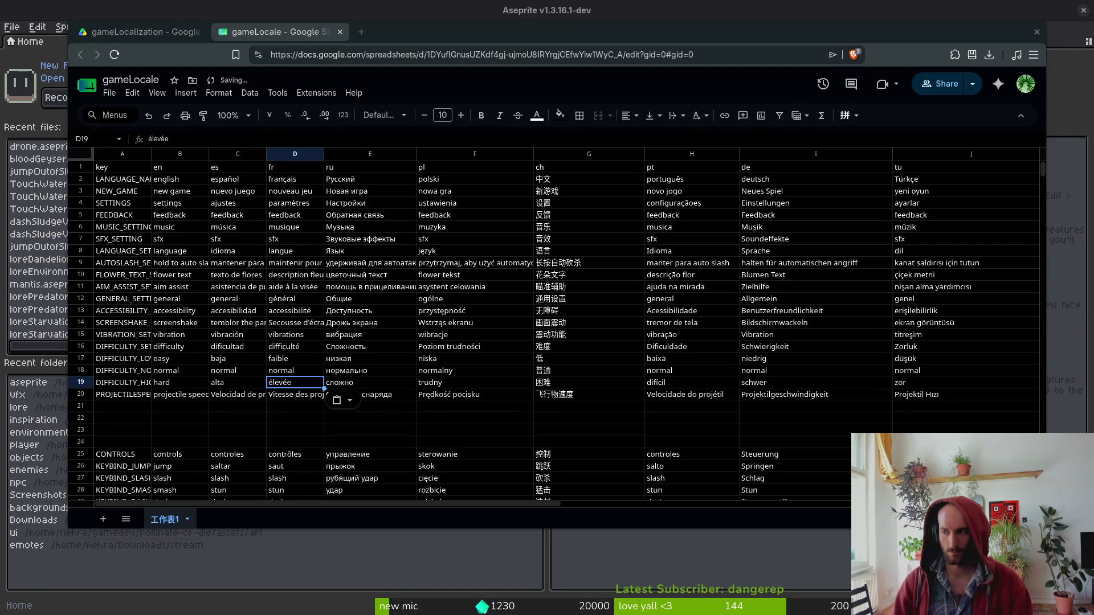
click(368, 383)
text(высокая)
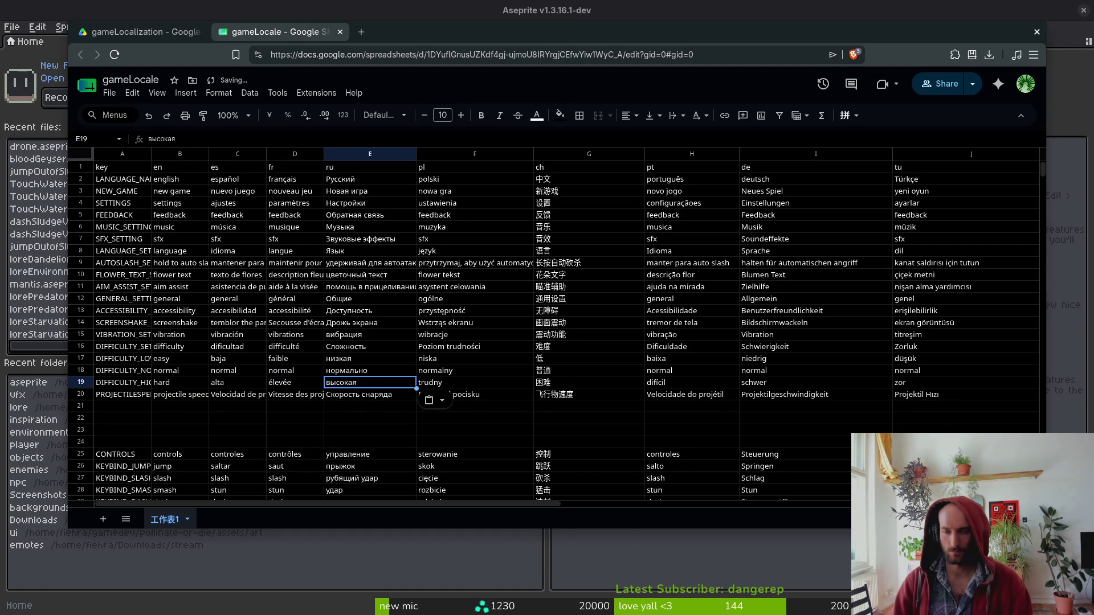
click(436, 383)
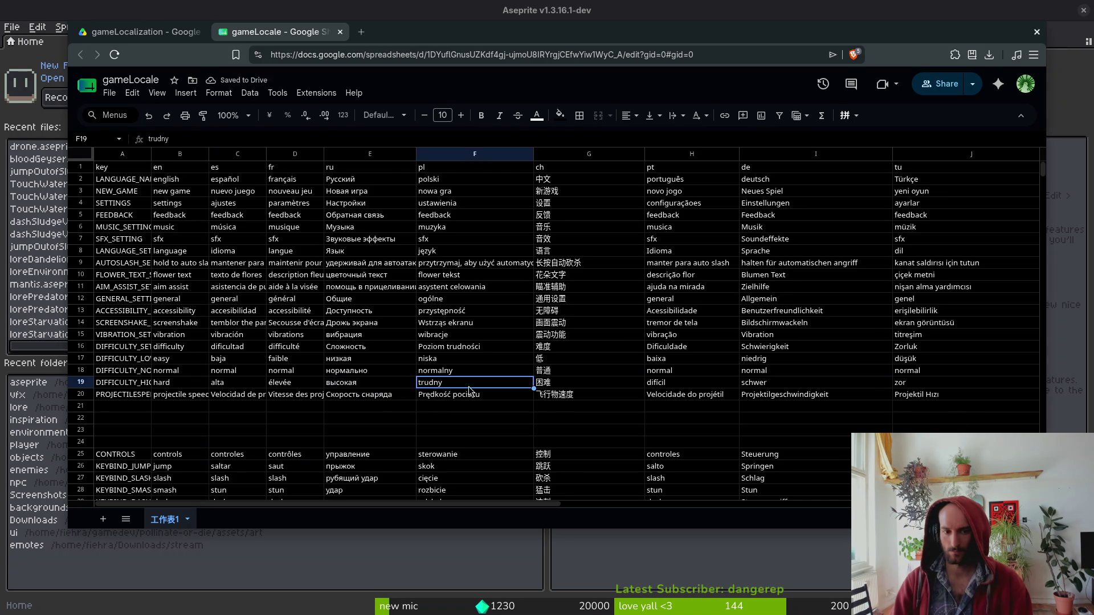
text(wysoka)
click(562, 383)
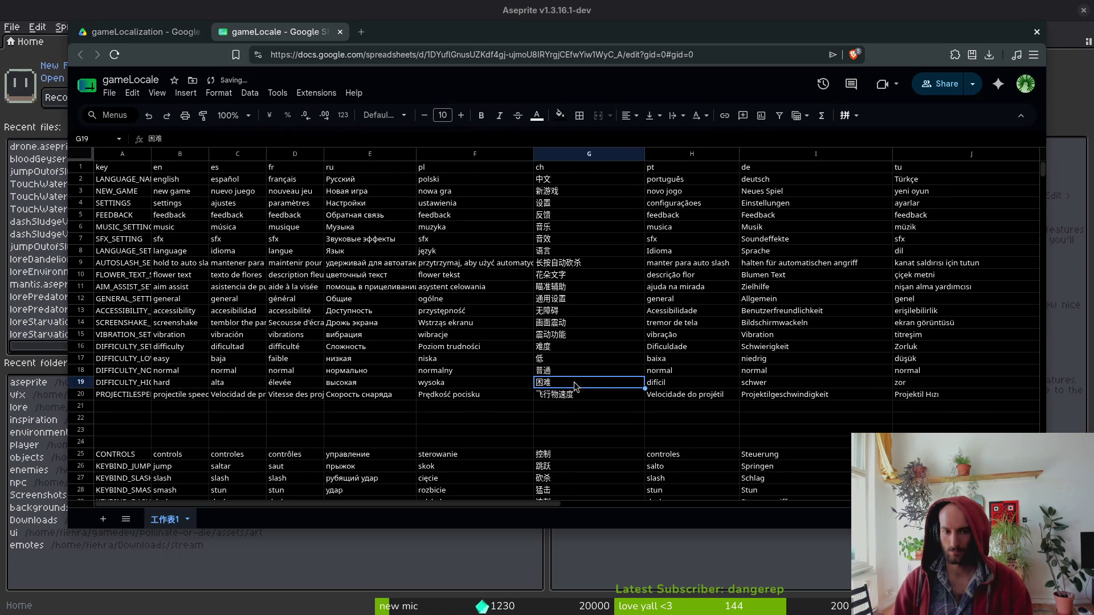
text(高)
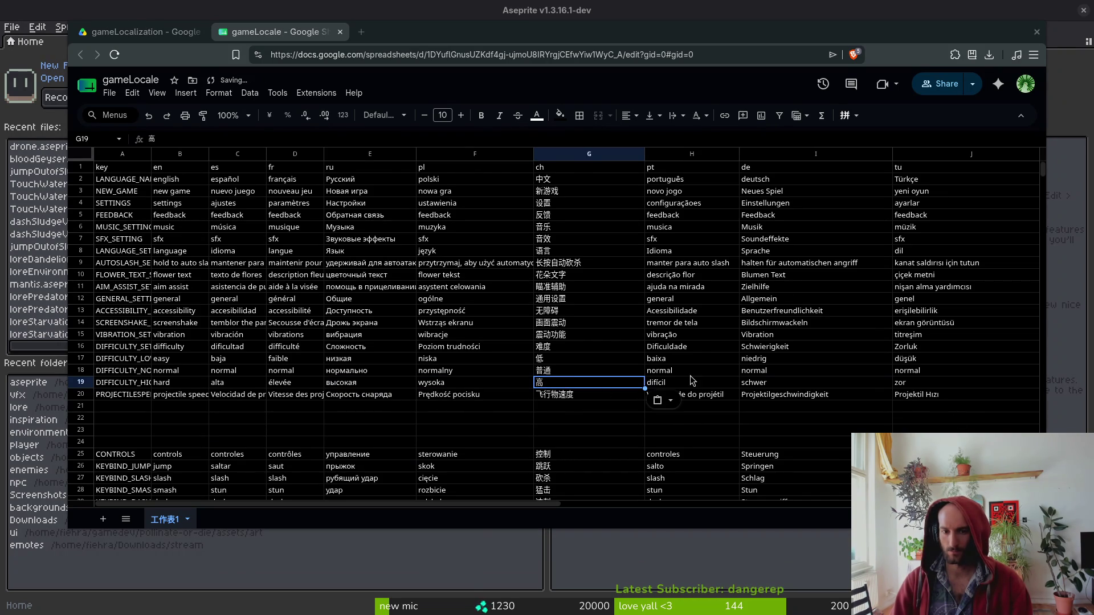
- Fill H19 through J19 with alta, hoch and yüksek, then check the Russian entry in E19
click(690, 379)
text(alta)
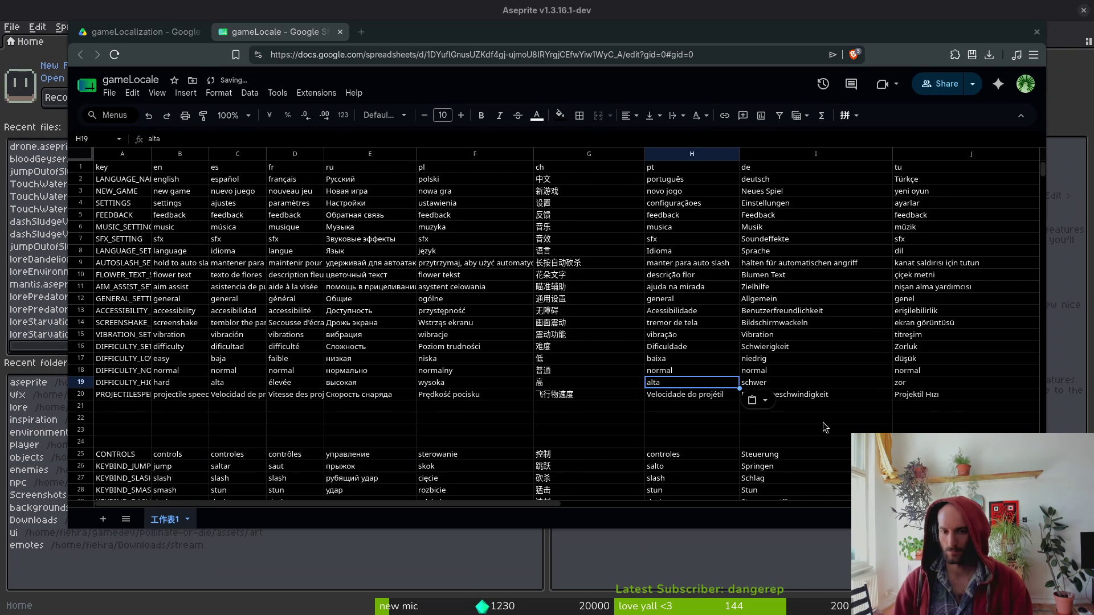
click(788, 383)
text(hoch)
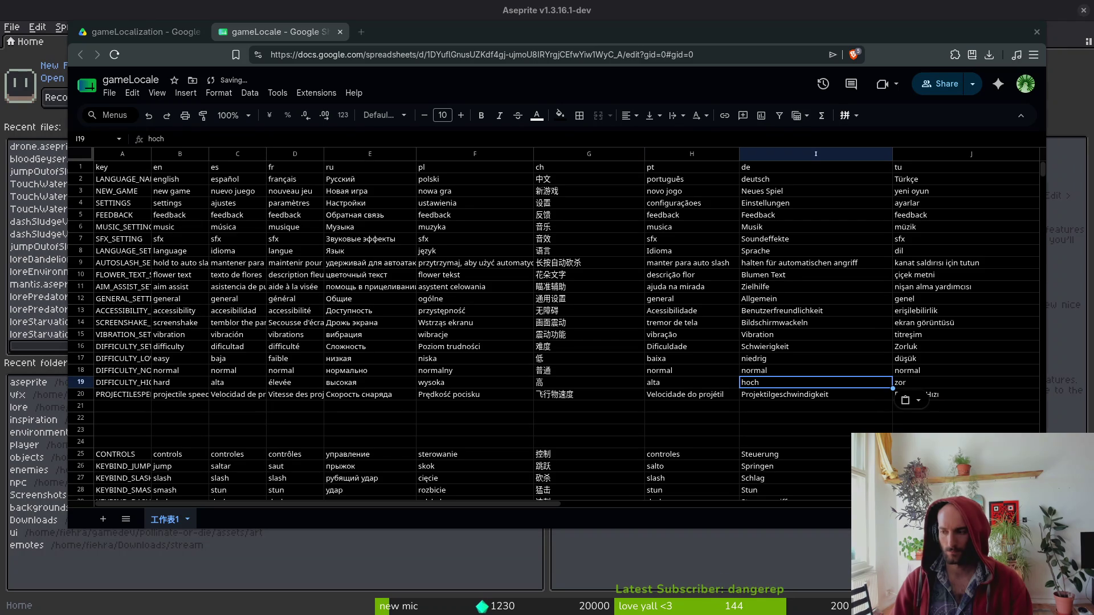
click(904, 380)
text(yüksek)
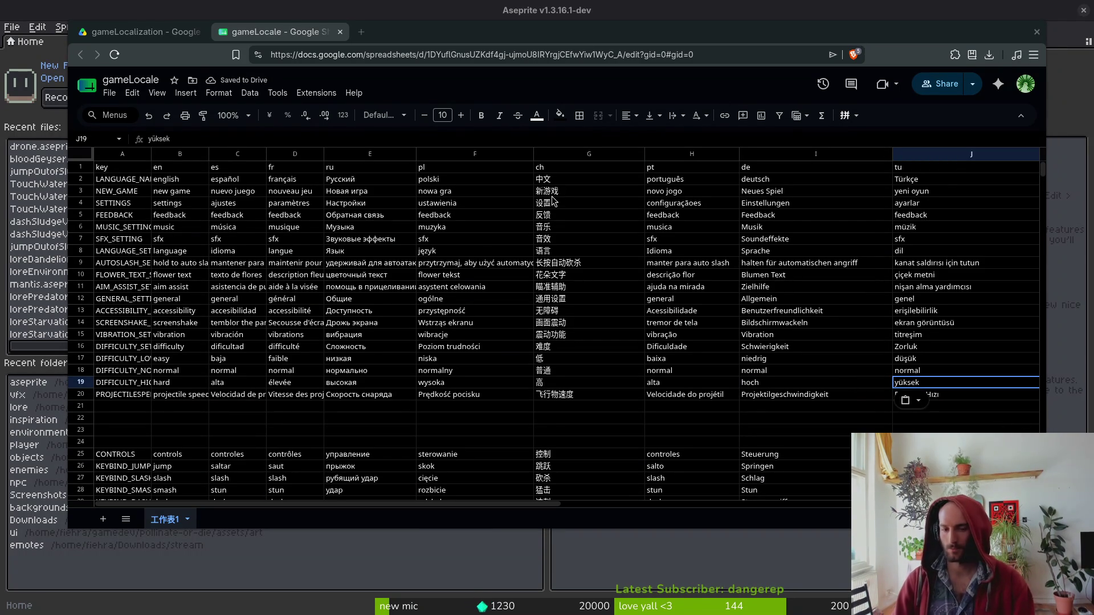
click(655, 372)
click(335, 384)
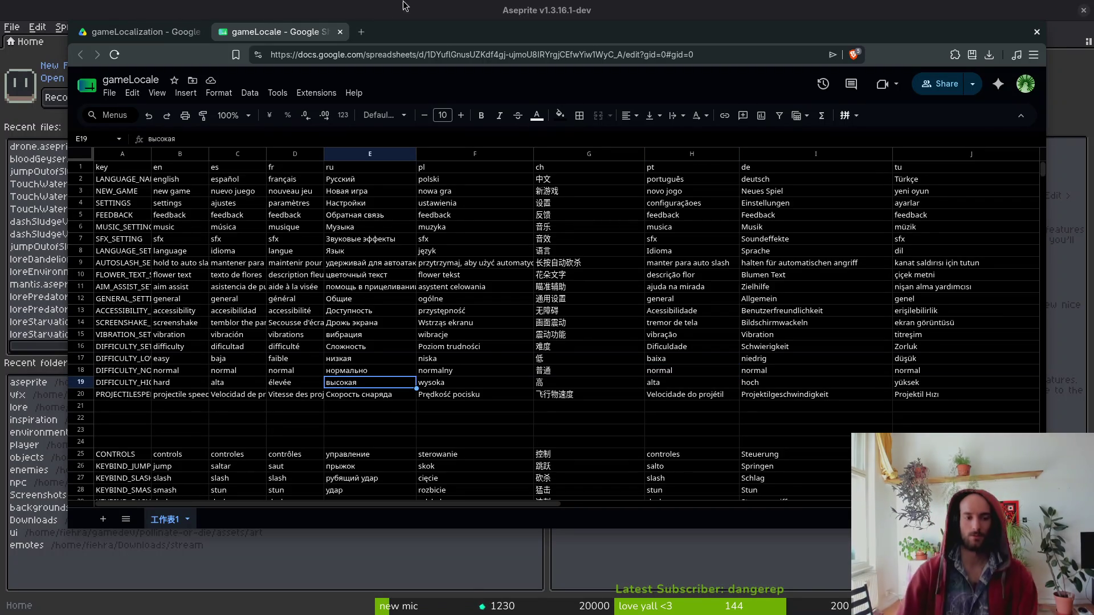
- Insert a new row 17 keyed BOSSHP_SETTING with English text 'boss health'
click(126, 349)
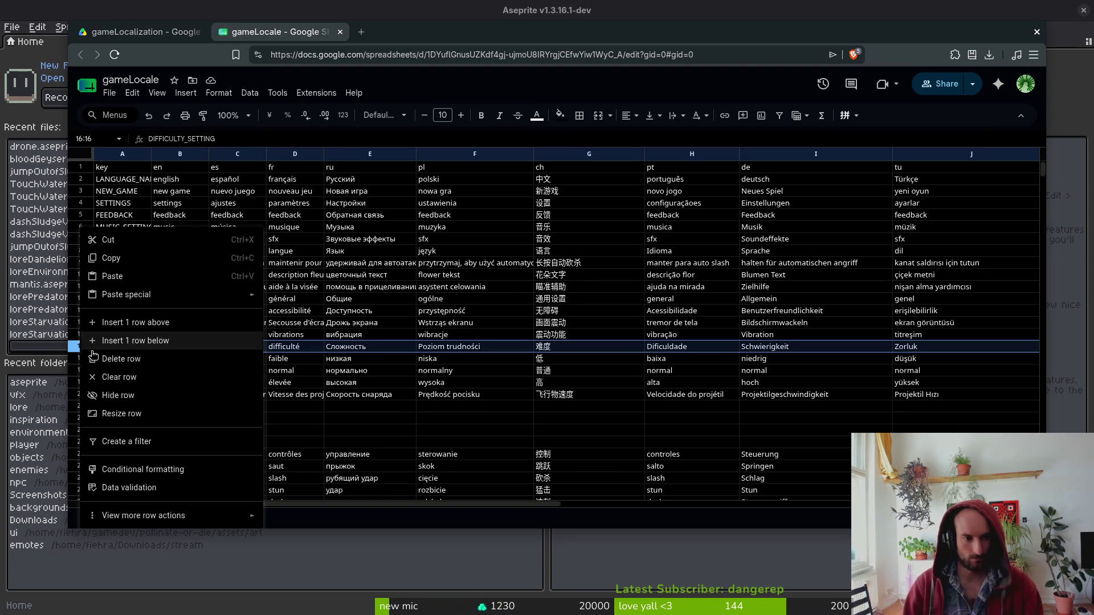
right_click(81, 348)
click(175, 348)
text(BOSSH)
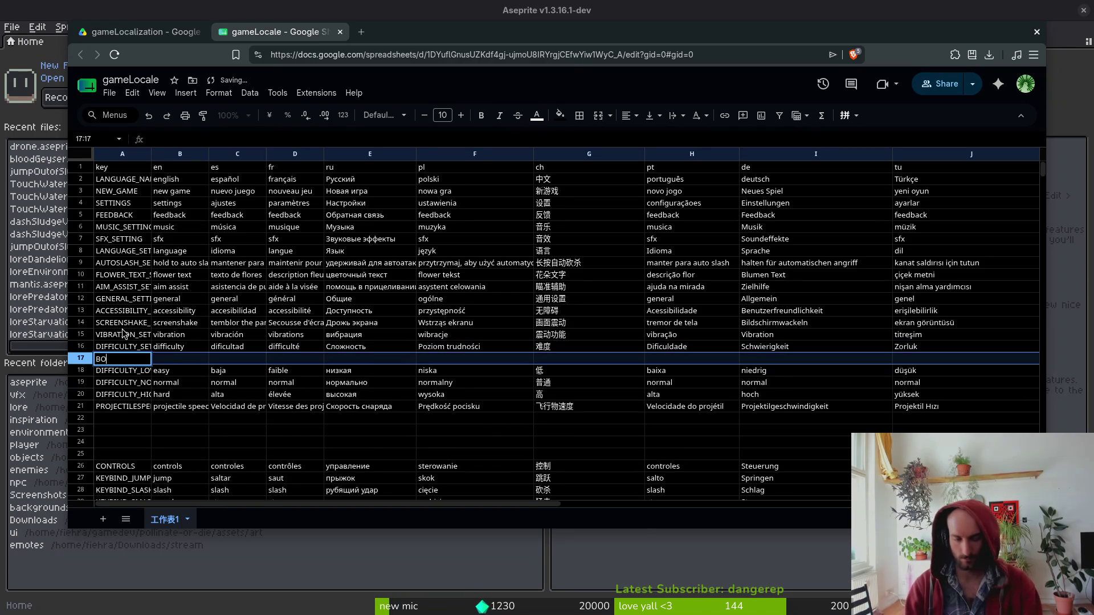
text(P_S)
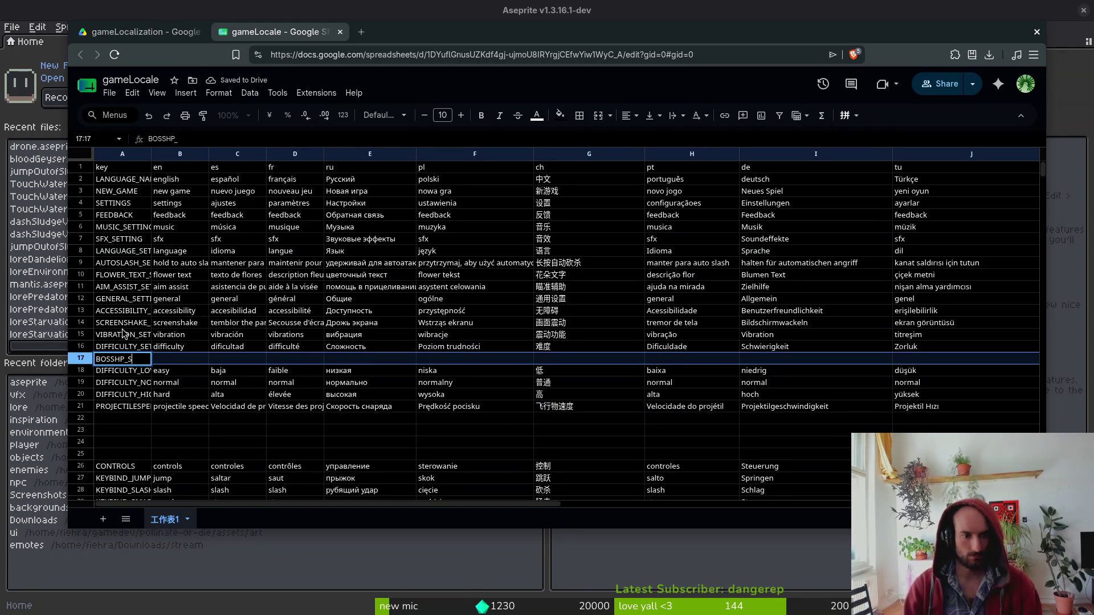
text(ETTING)
key(Tab)
key(Tab)
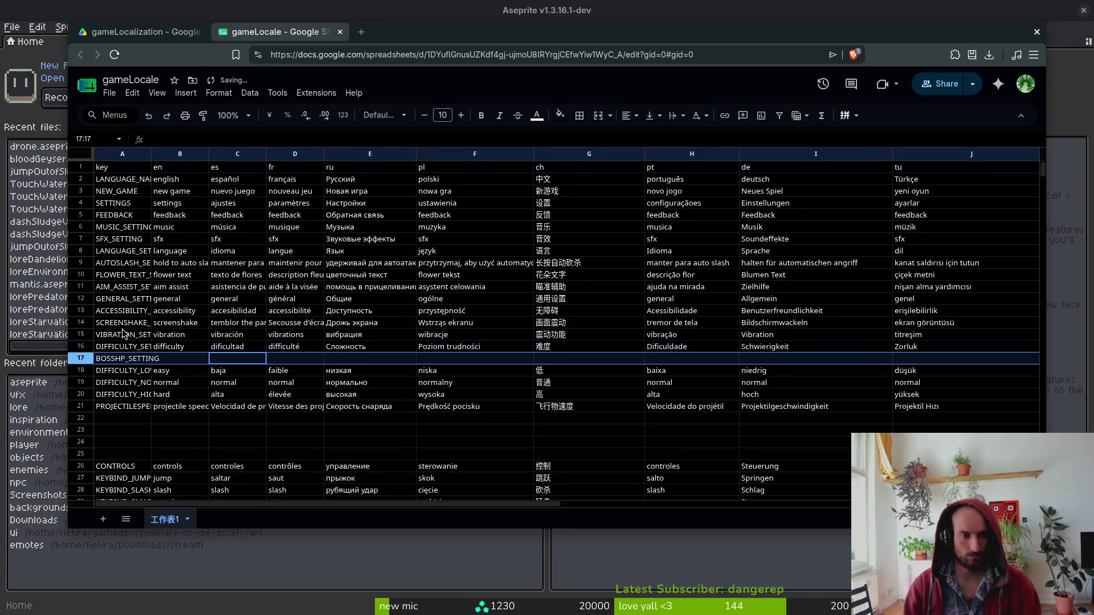
text(baja)
key(Tab)
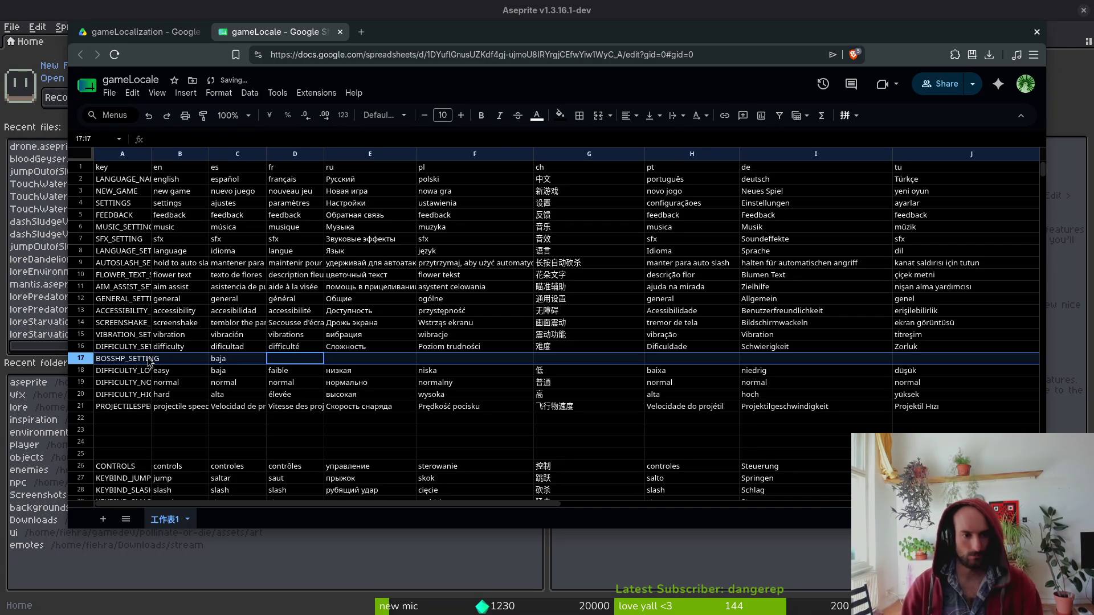
click(174, 358)
text(boss )
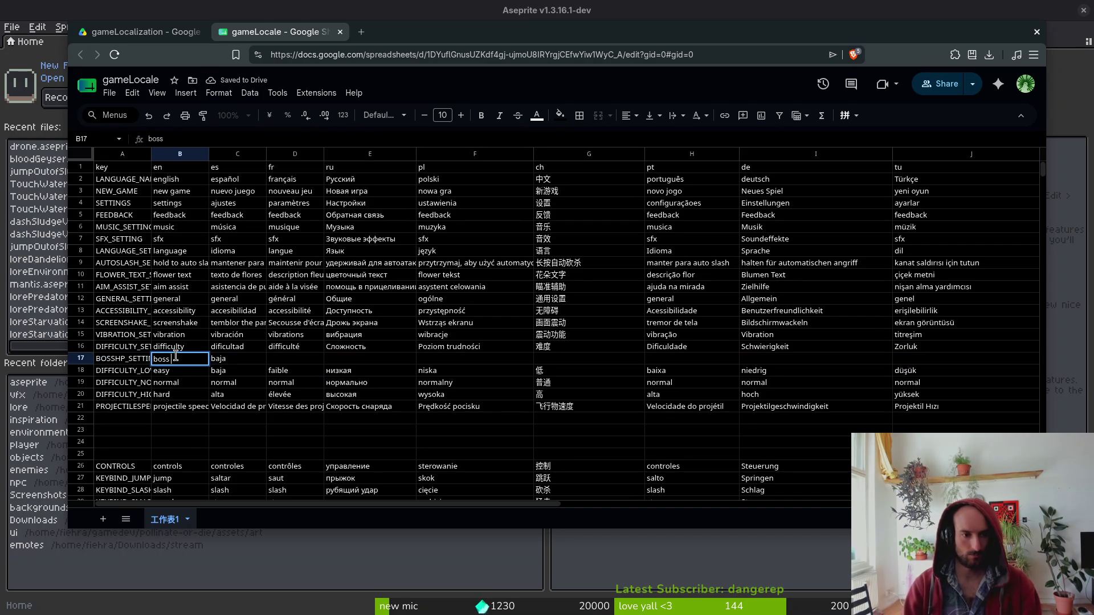
text(health)
key(Return)
click(176, 359)
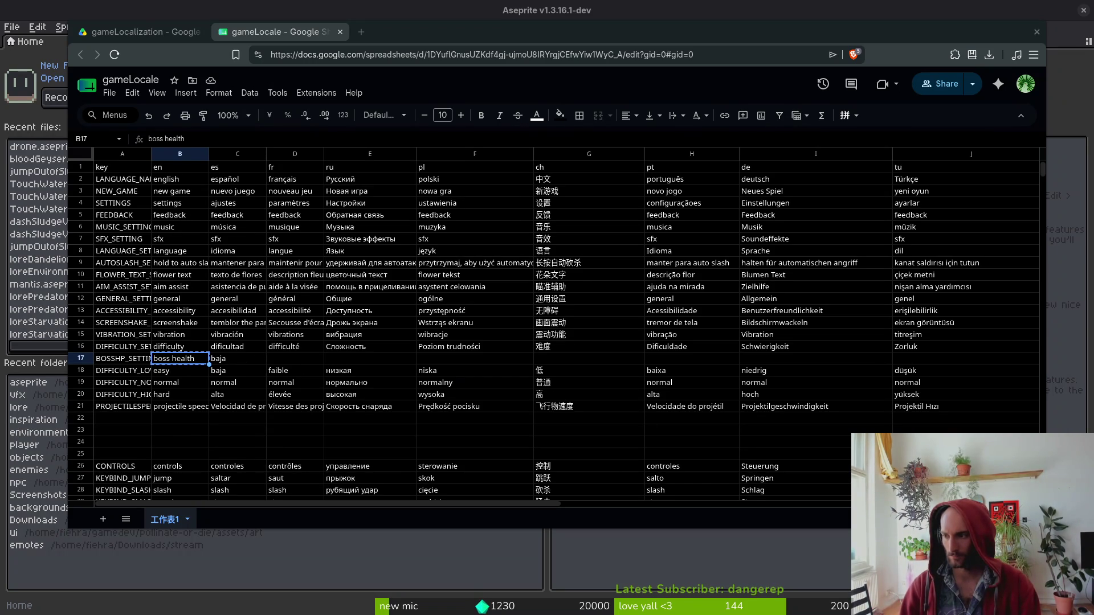
- Paste salud del jefe, santé du boss, здоровье босса, 首领生命值 and zdrowie bossa into row 17
click(214, 359)
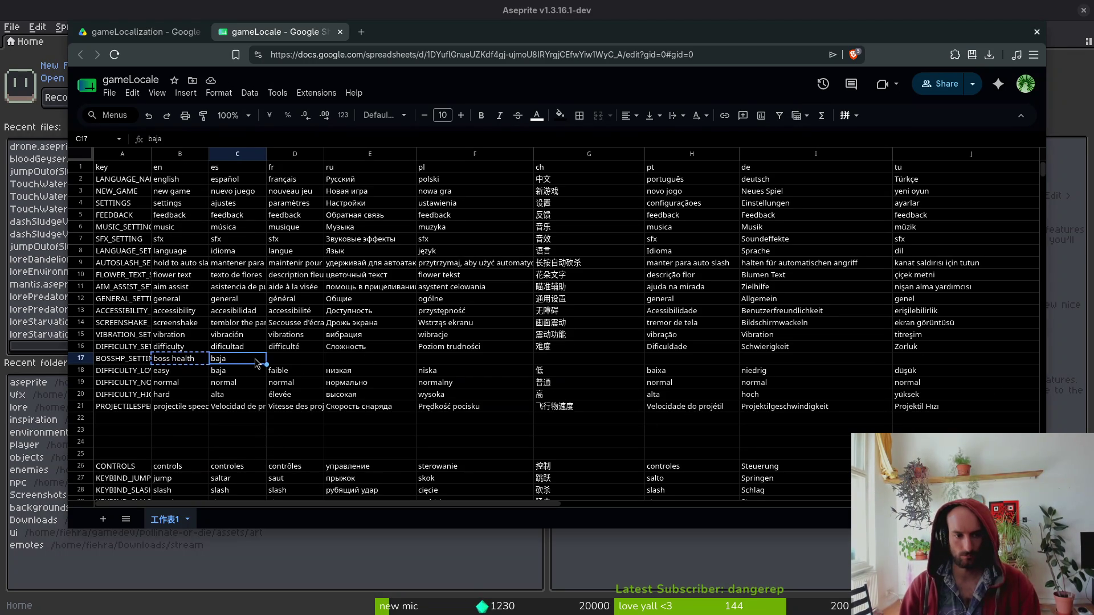
text(salud del jefe)
click(294, 358)
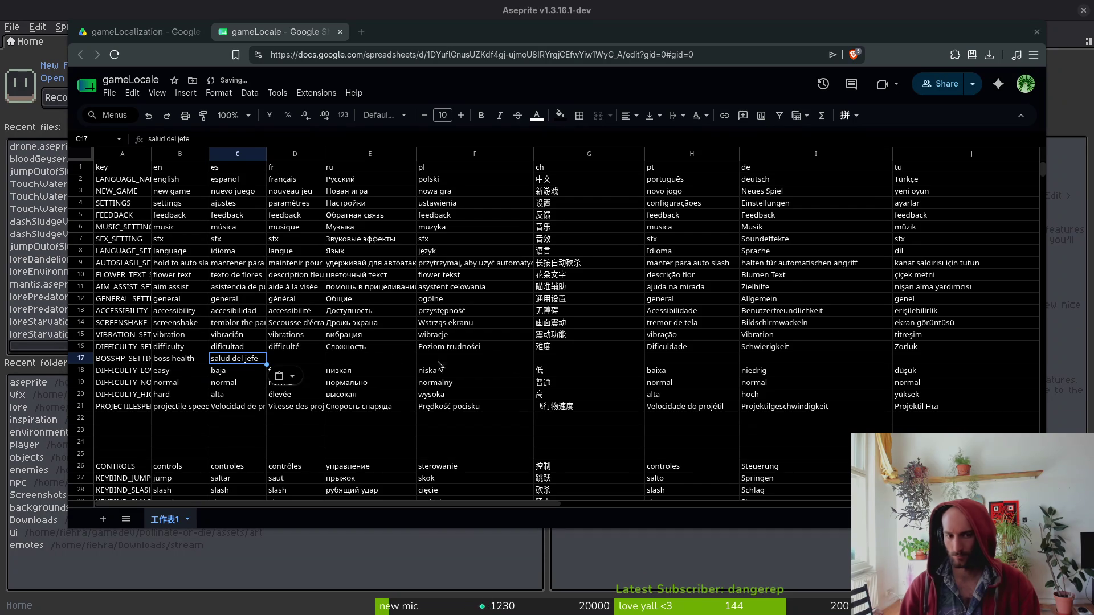
text(santé du boss)
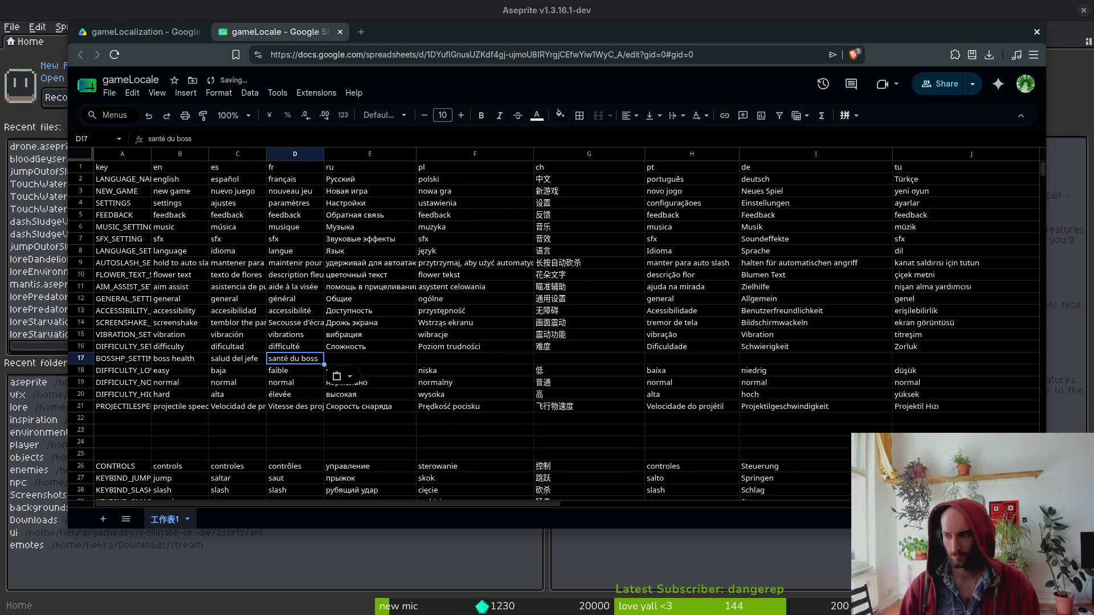
click(354, 360)
text(здоровье босса)
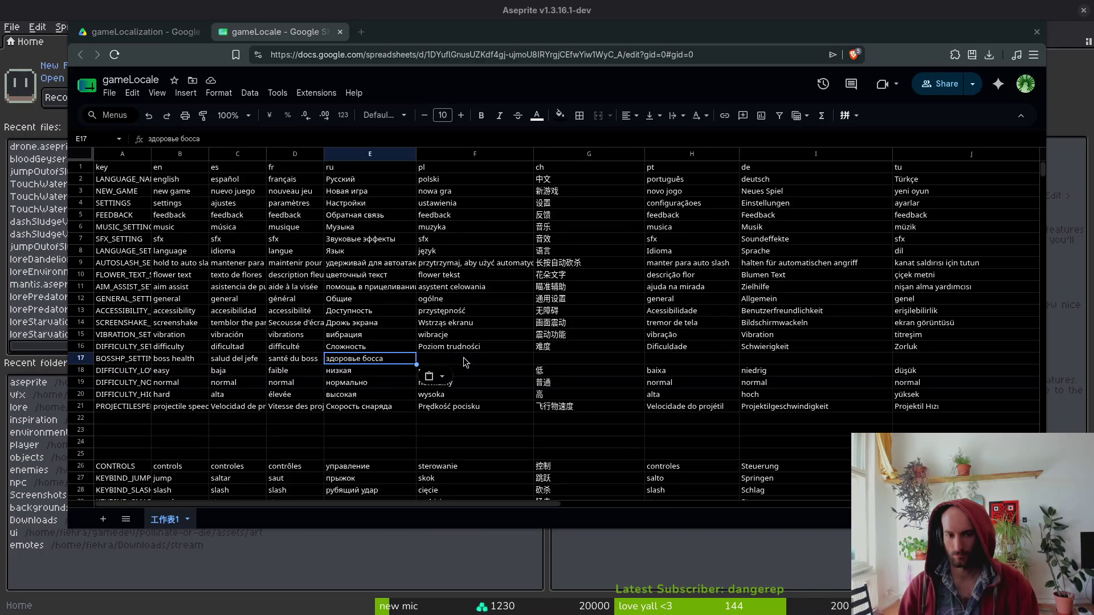
click(555, 364)
text(首领生命值)
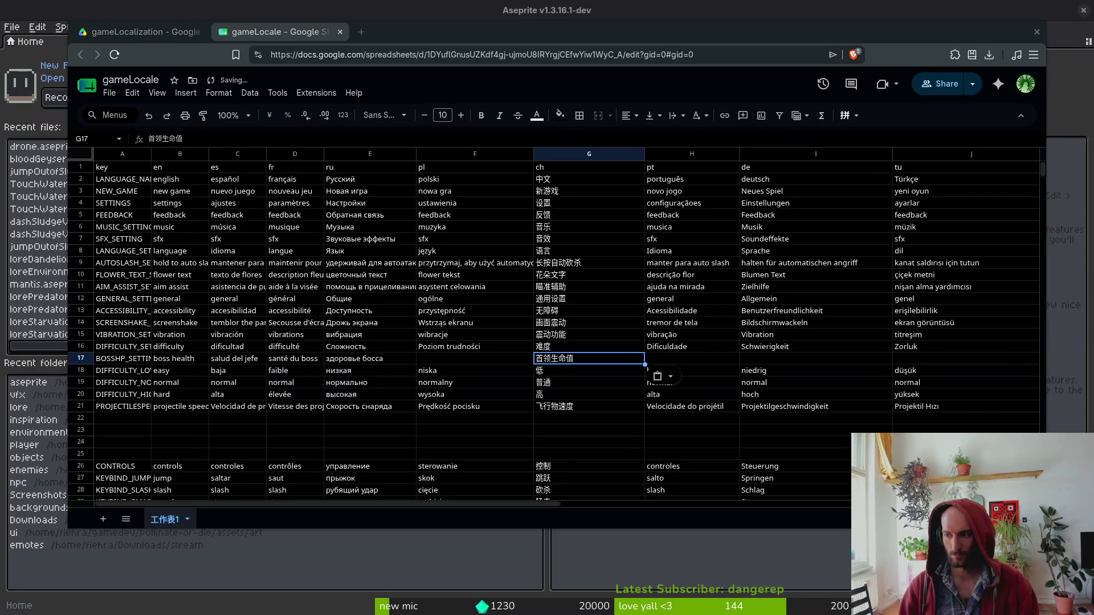
click(493, 358)
text(zdrowie bossa)
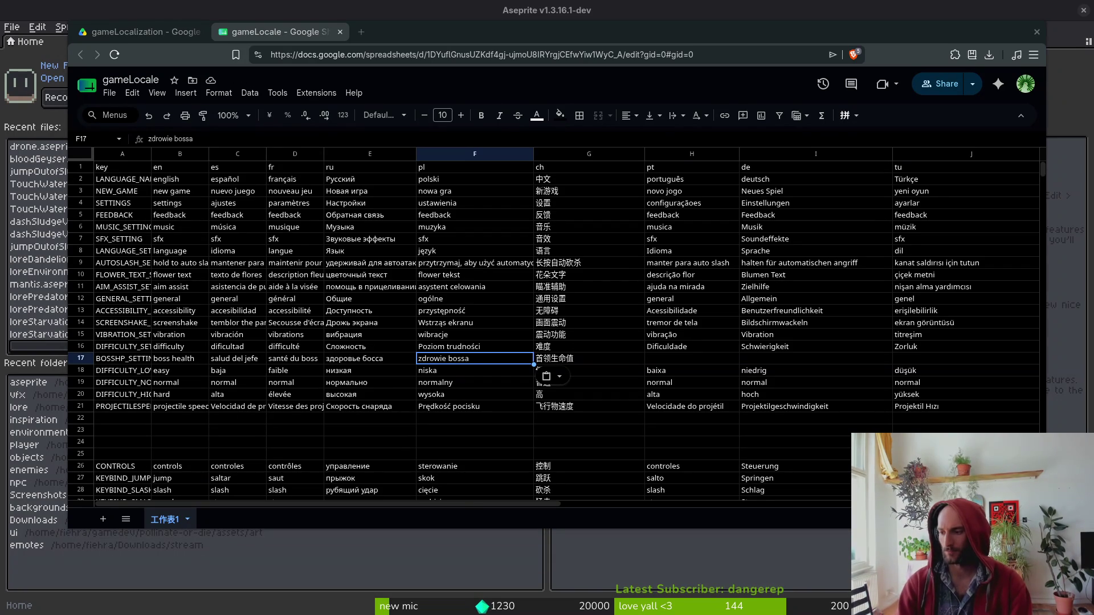
click(175, 357)
- Retype B17 as 'enemy health', undo pastes in row 18, and put vida del enemigo in C17
text(enemy heal)
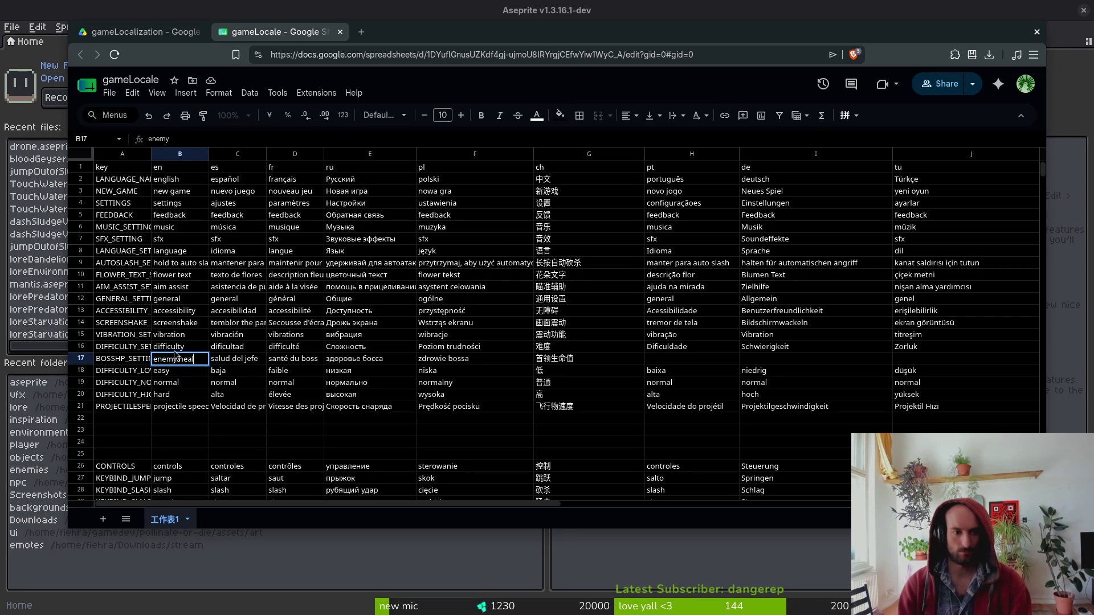
text(th)
key(Return)
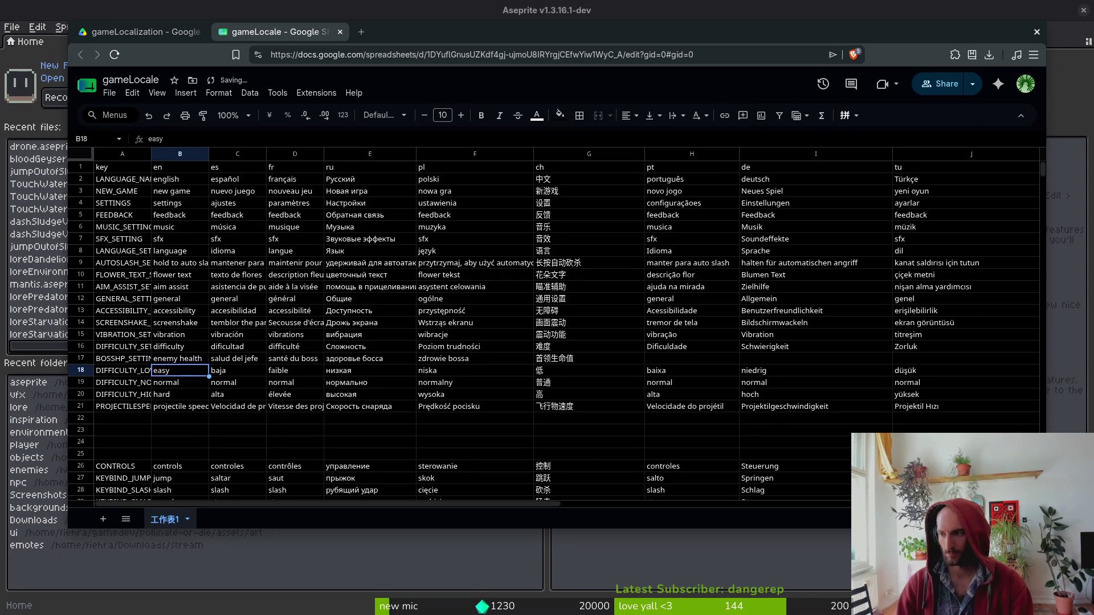
click(255, 374)
text(vida del enemigo)
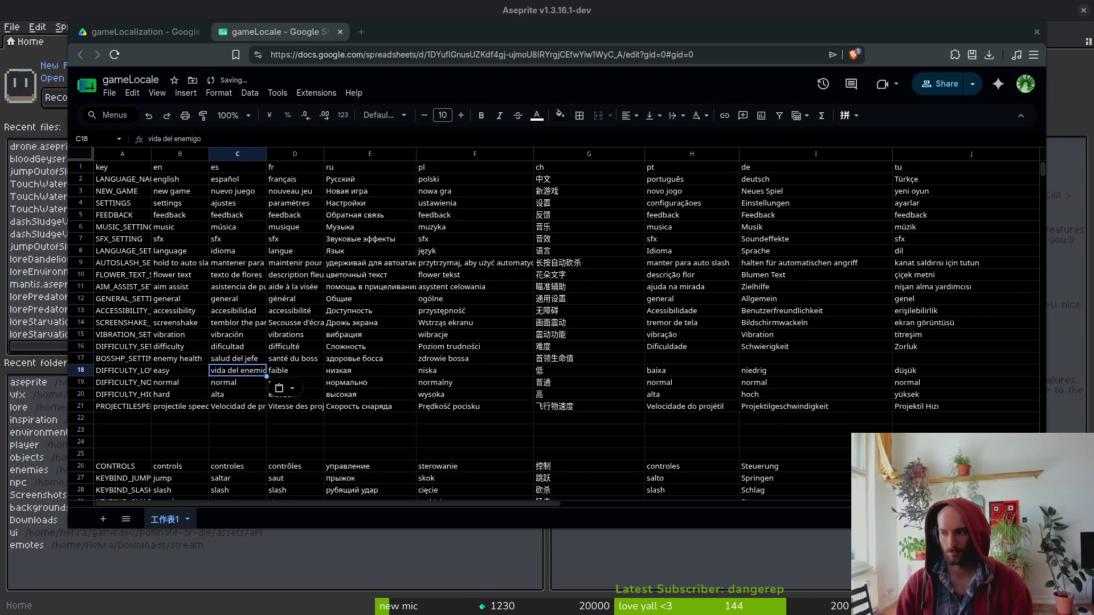
click(288, 374)
text(santé de l'ennemi)
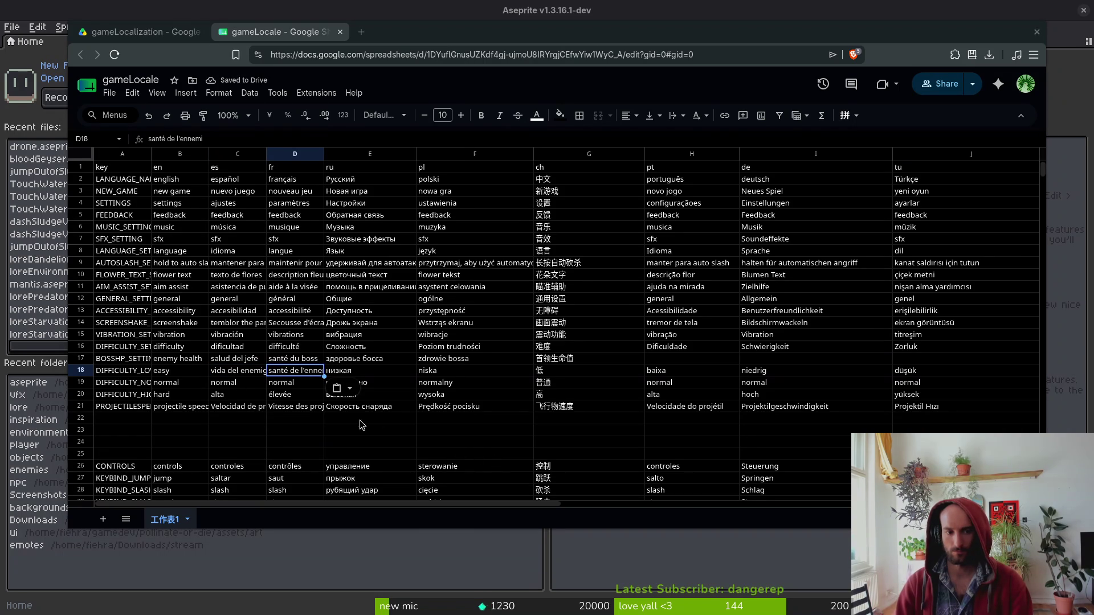
key(ctrl+z)
key(ctrl+z)
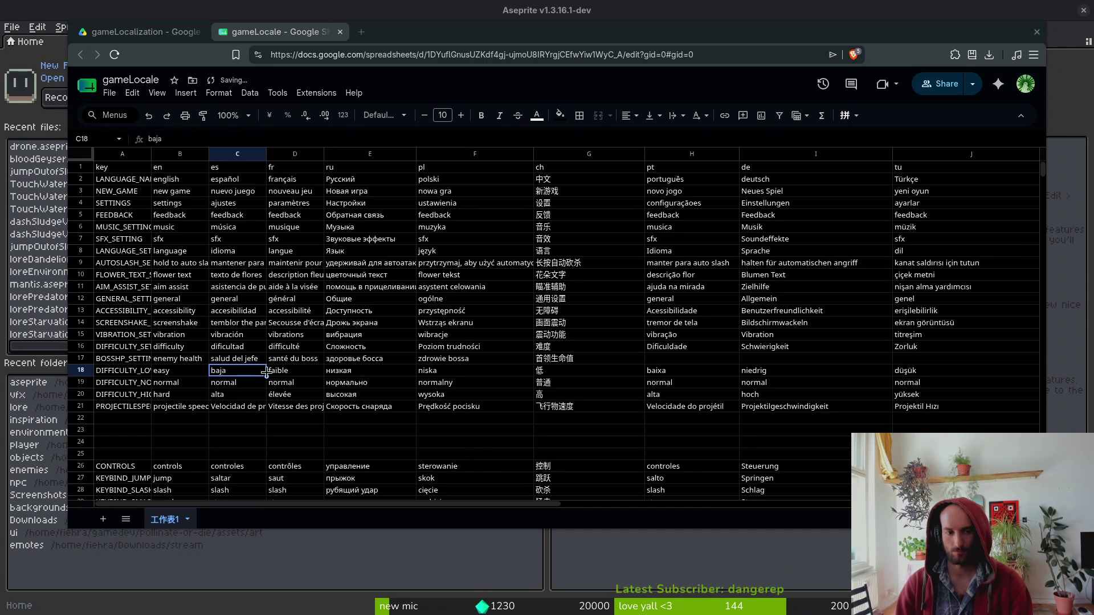
key(Up)
text(vida del enemigo)
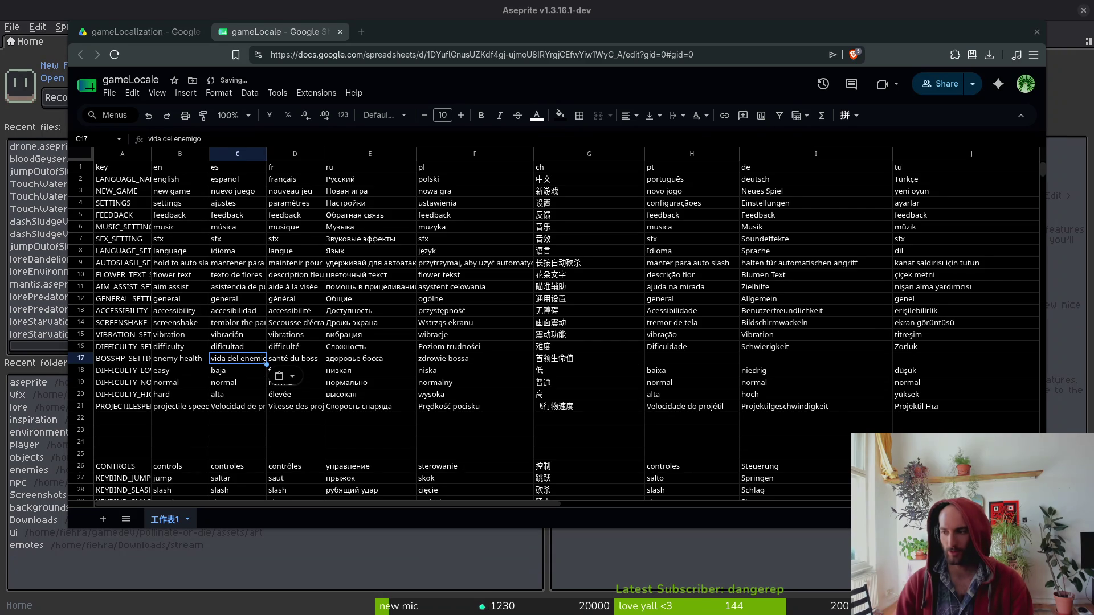
- Fill row 17 with santé de l'ennemi, здоровье врага, zdrowie wroga and 敌人生命值
click(297, 359)
text(santé de l'ennemi)
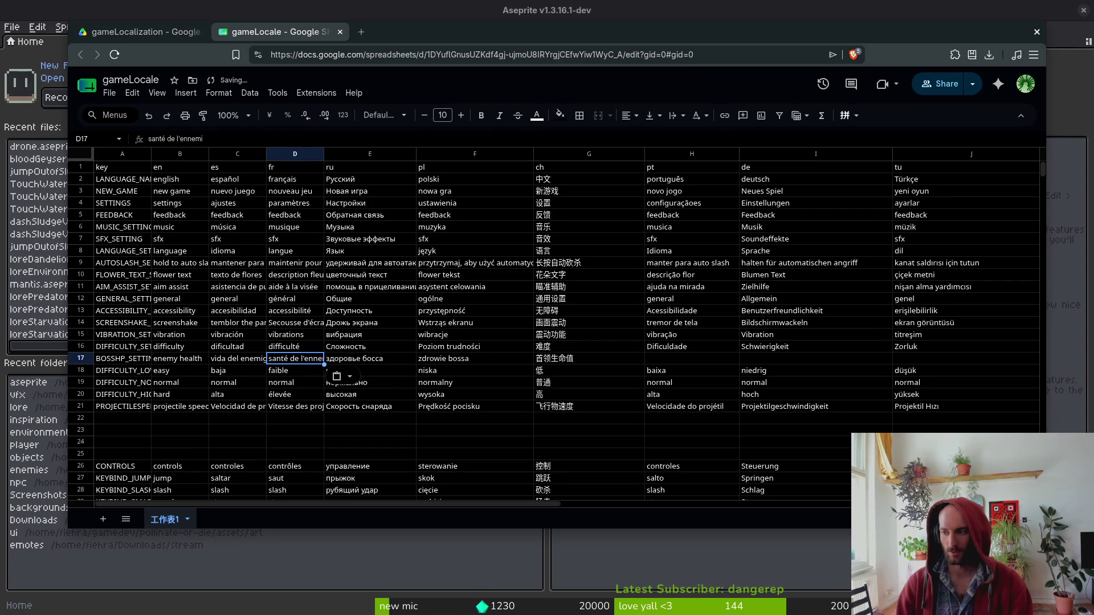
key(Right)
text(здоровье врага)
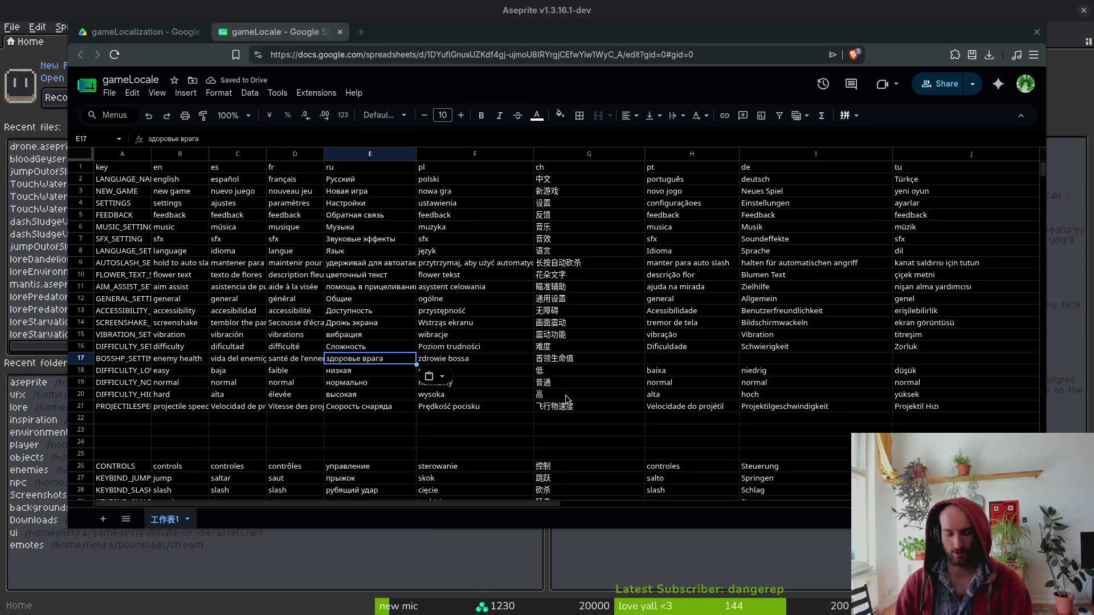
click(463, 356)
text(zdrowie wroga)
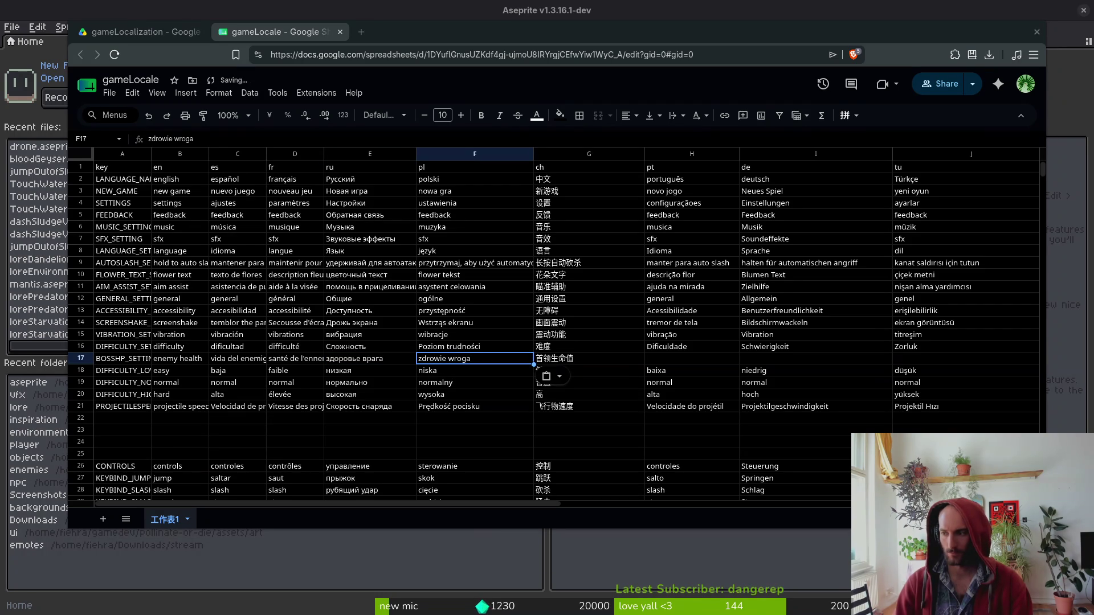
click(626, 358)
text(敌人生命值)
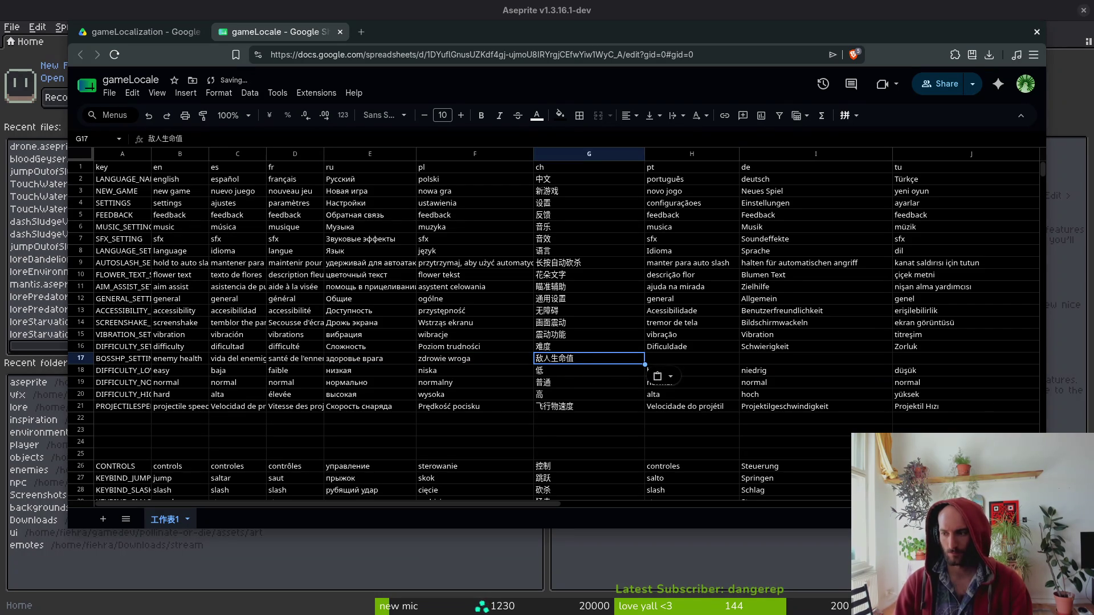
- Fill row 17 with vida do inimigo, Gegner-Gesundheit and düşman canı for Portuguese, German, Turkish
click(681, 357)
text(vida do inimigo)
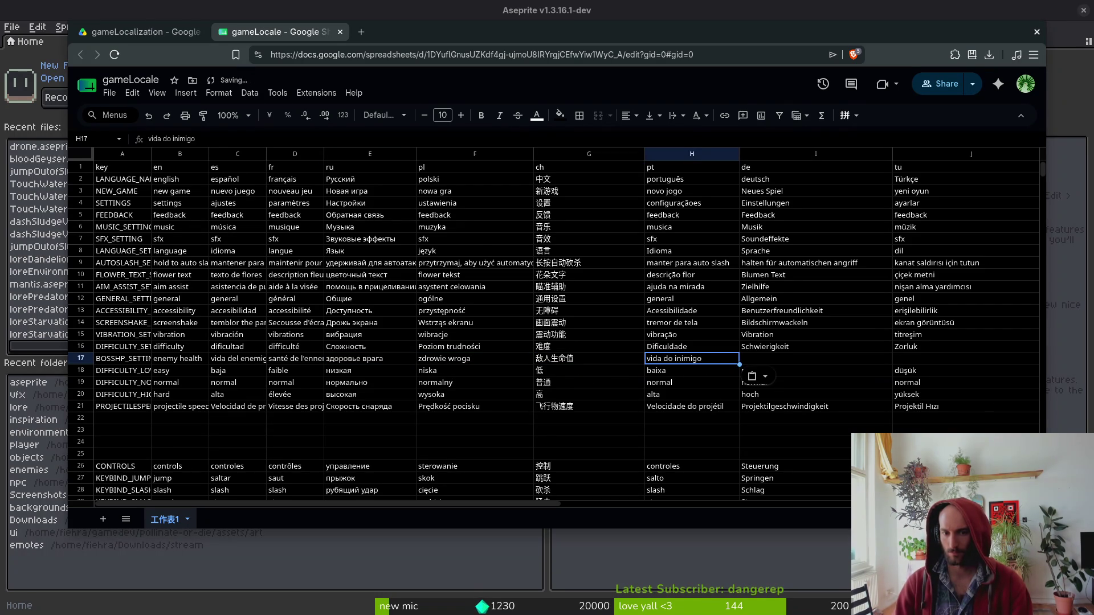
click(782, 360)
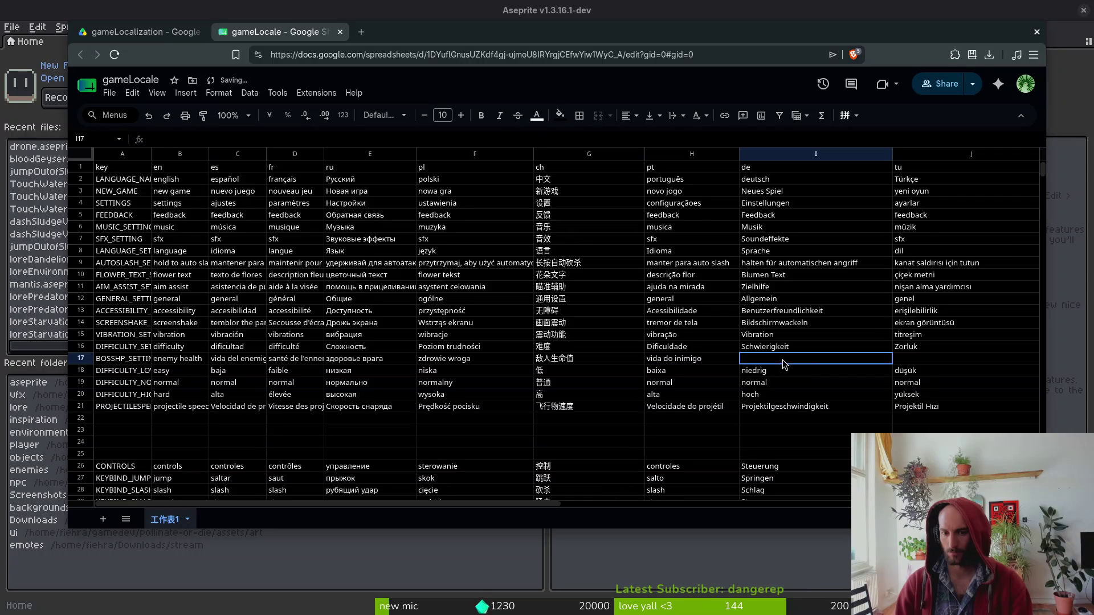
text(Gegner-Gesundheit)
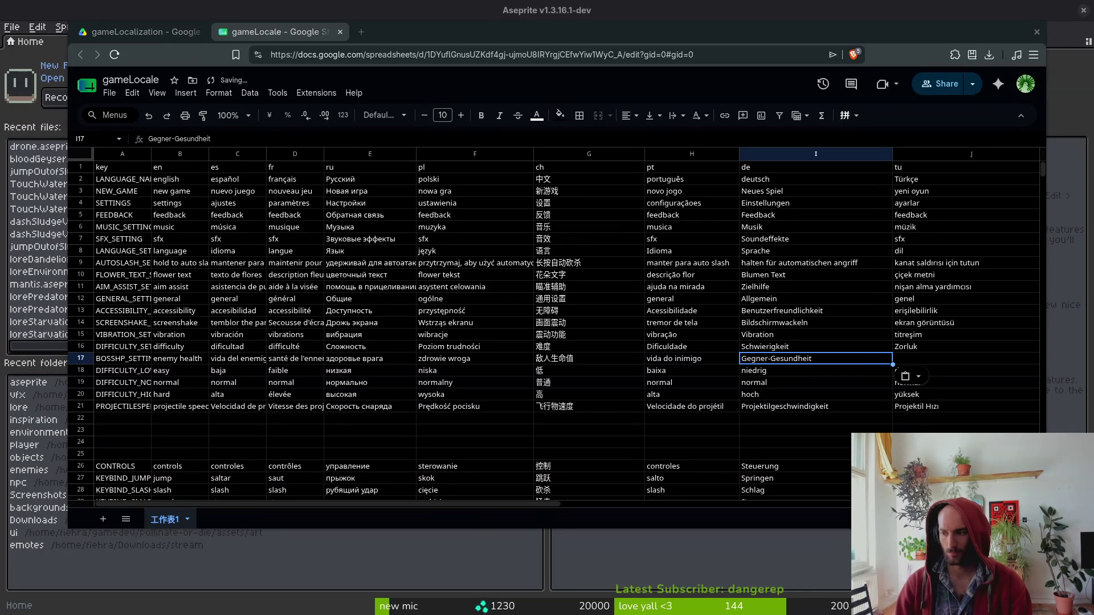
click(920, 360)
text(düşman canı)
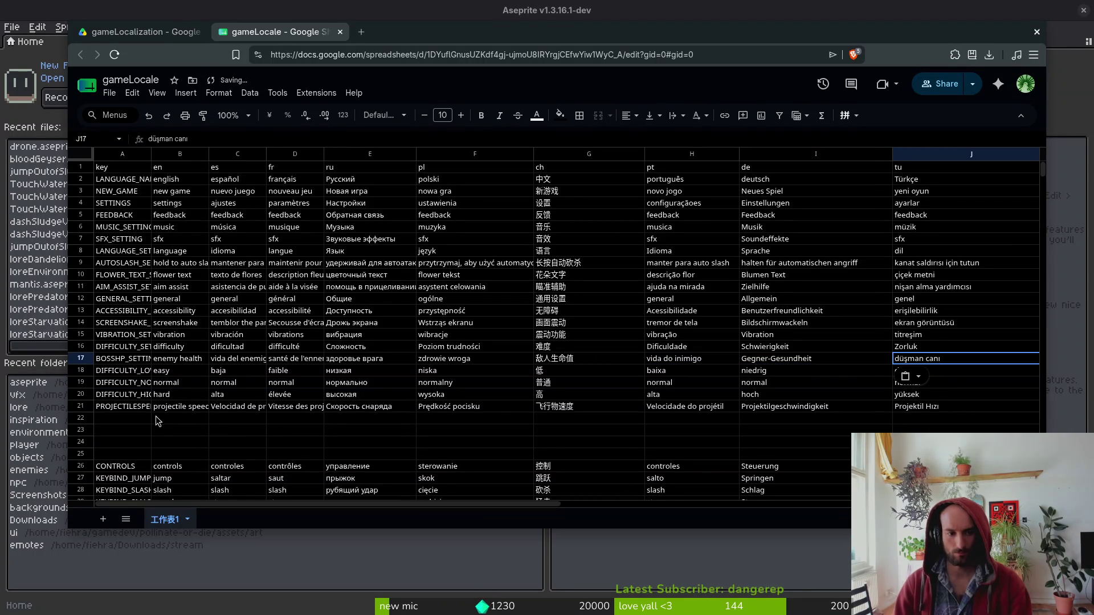
click(126, 419)
- Move the PROJECTILESPEED_SETTING row up to row 18 below BOSSHP_SETTING, then return to Godot
click(83, 407)
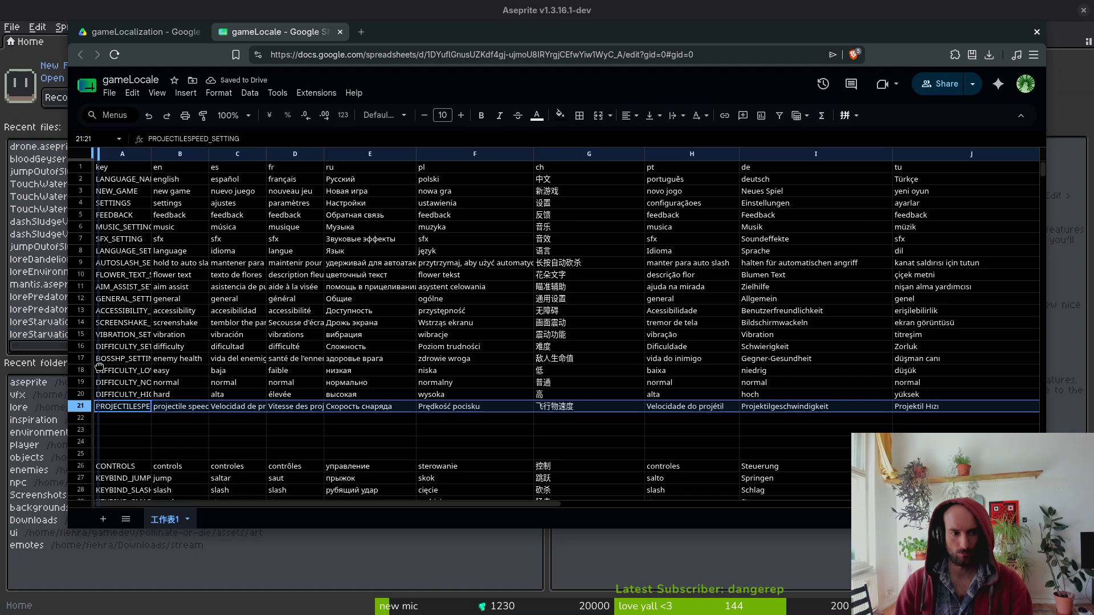
drag(99, 366, 87, 371)
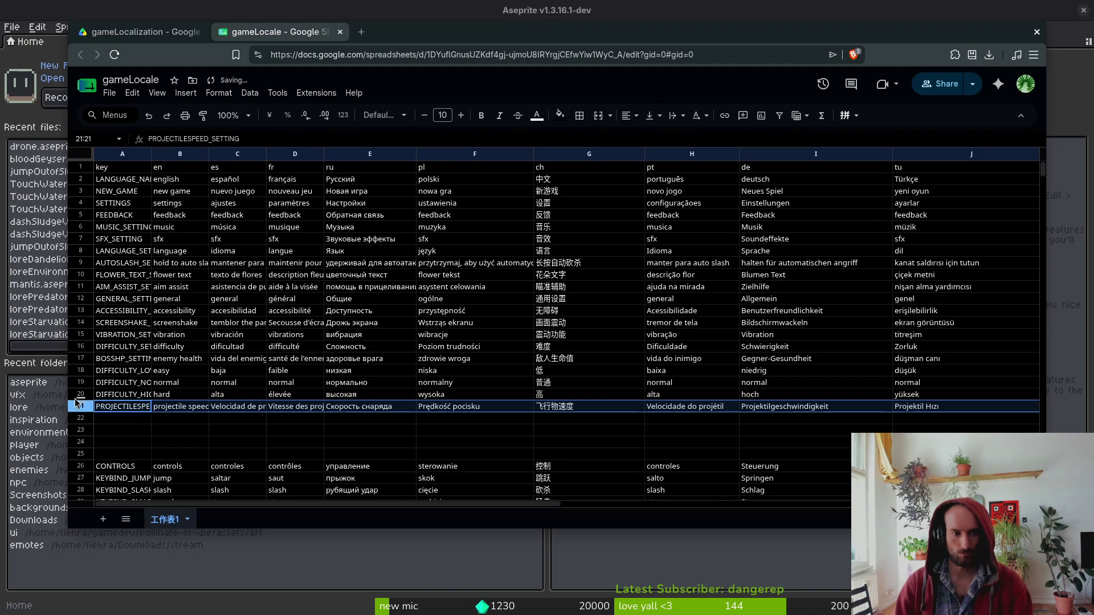
key(alt+shift+Up)
key(alt+shift+Up)
key(alt+shift+Up)
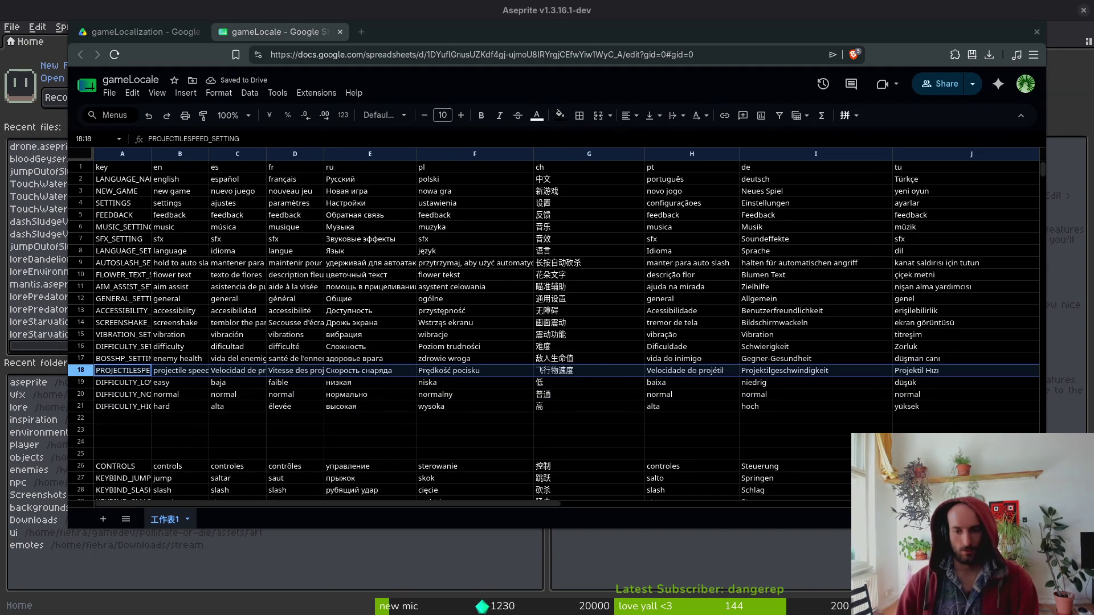
click(537, 372)
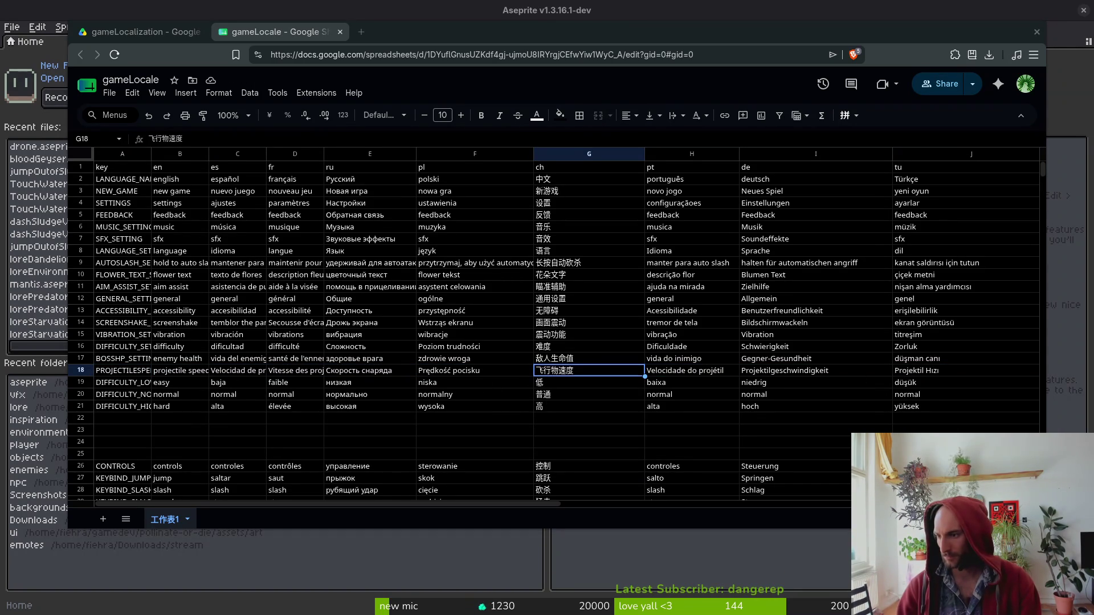
key(alt+Tab)
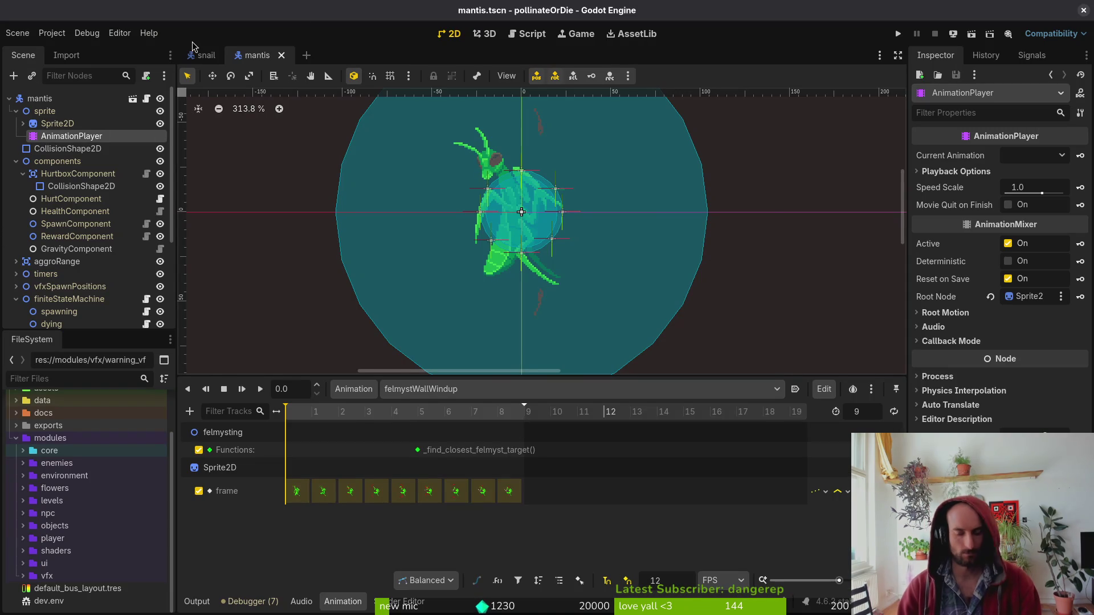
- Open the settingsOverlay scene and expand its tree down to the vboxContainer children
key(ctrl+shift+o)
text(settingsov)
key(Return)
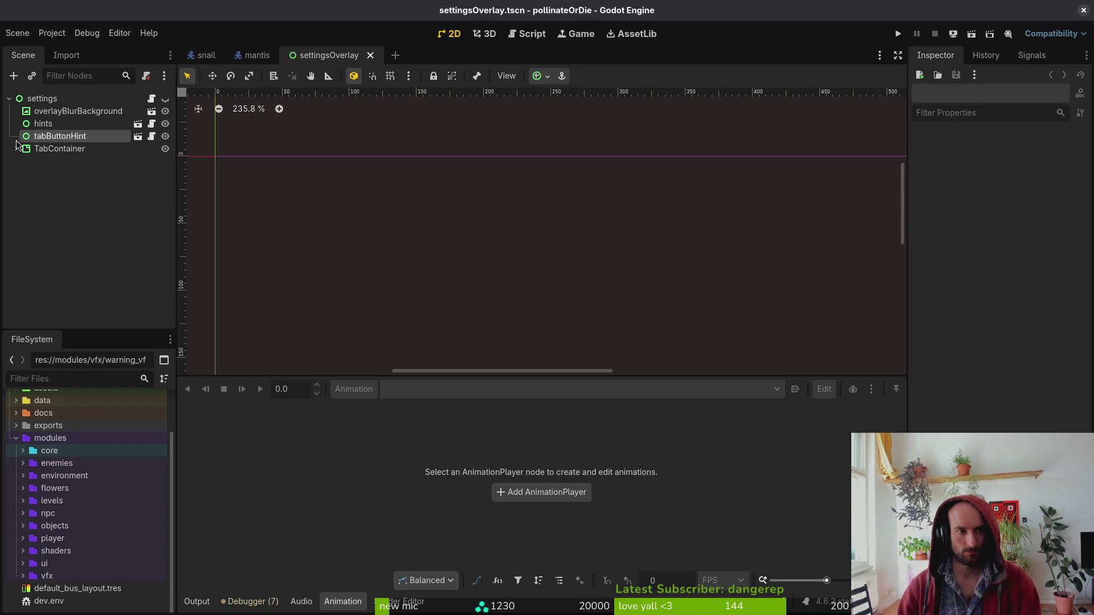
click(36, 187)
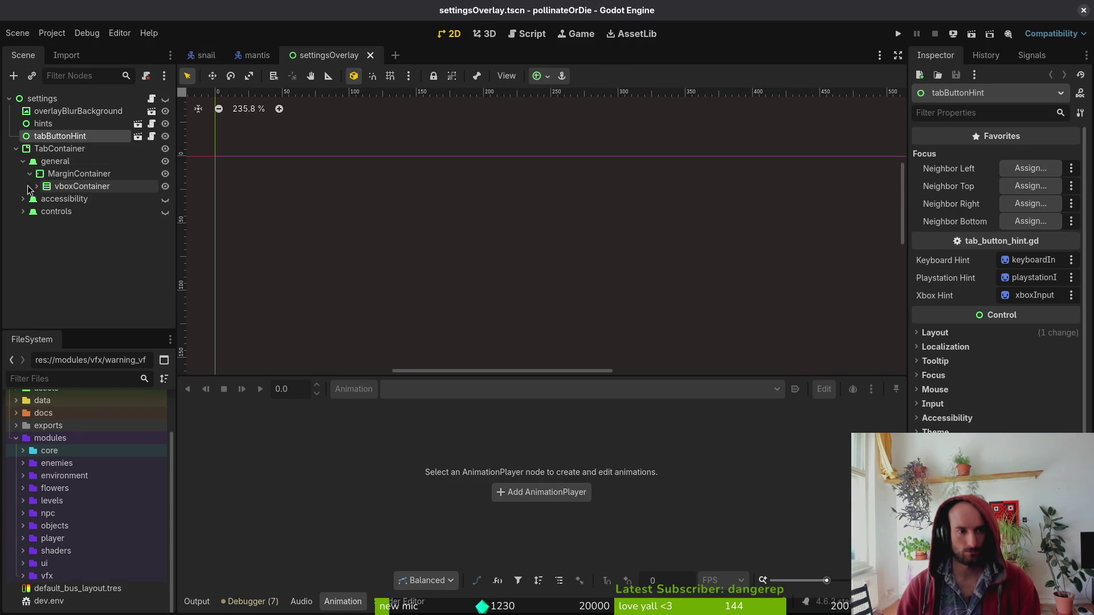
click(36, 186)
click(37, 186)
click(37, 187)
click(37, 186)
click(36, 186)
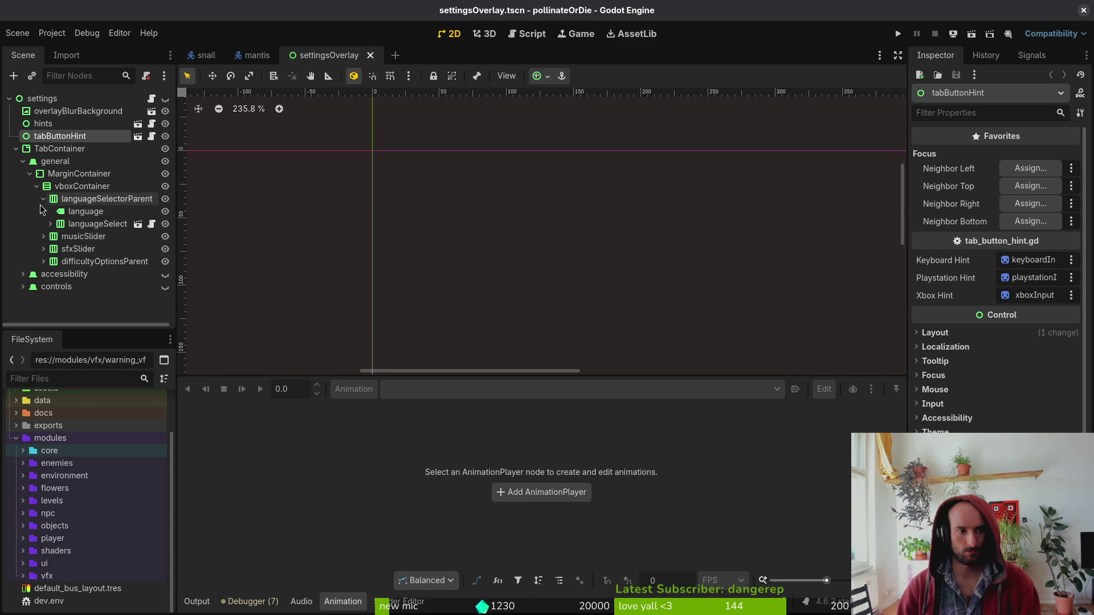
click(44, 199)
- Open difficulty_options.tscn, inspect its difficulty button node, then switch to the terminal
key(alt+shift+o)
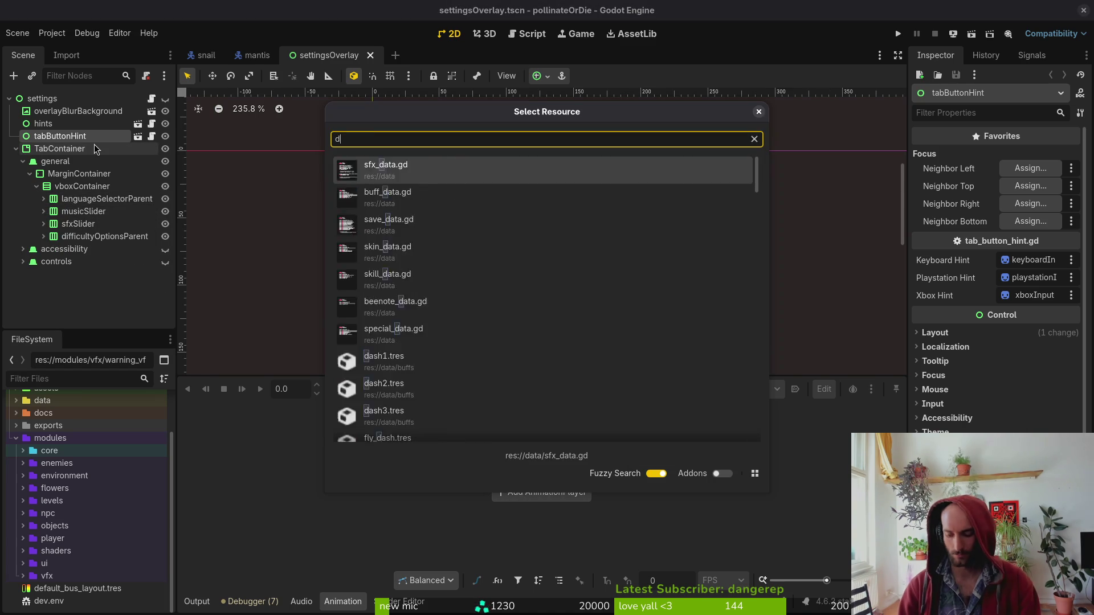
text(diffic)
key(Down)
key(Return)
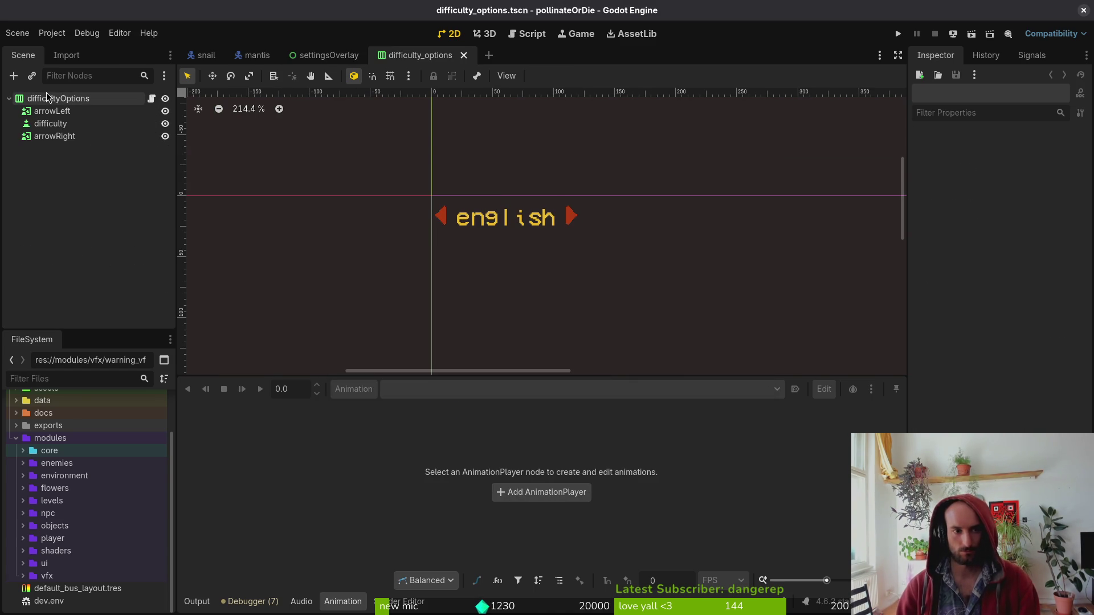
click(41, 124)
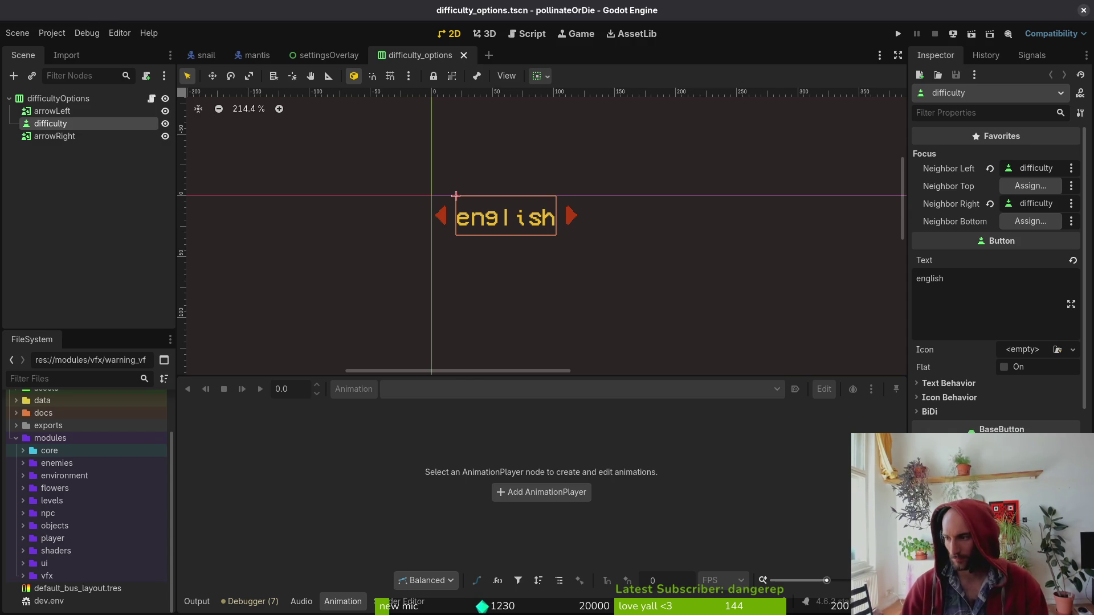
key(alt+Tab)
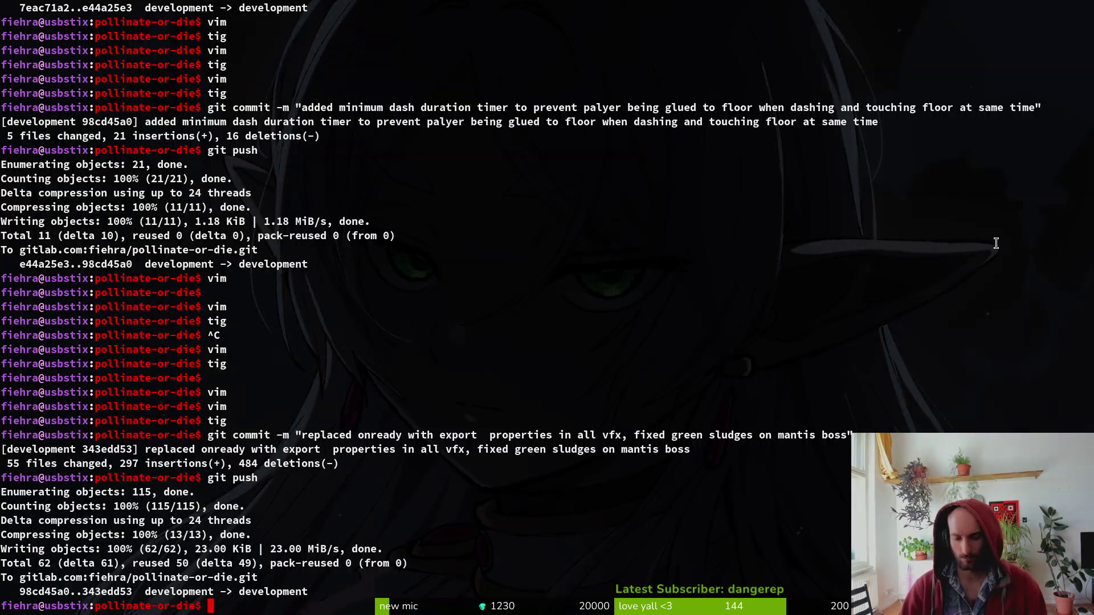
- Launch Neovim in the project with 'nvim .', open difficulty_options.gd, and read through it
text(nvim .)
key(Return)
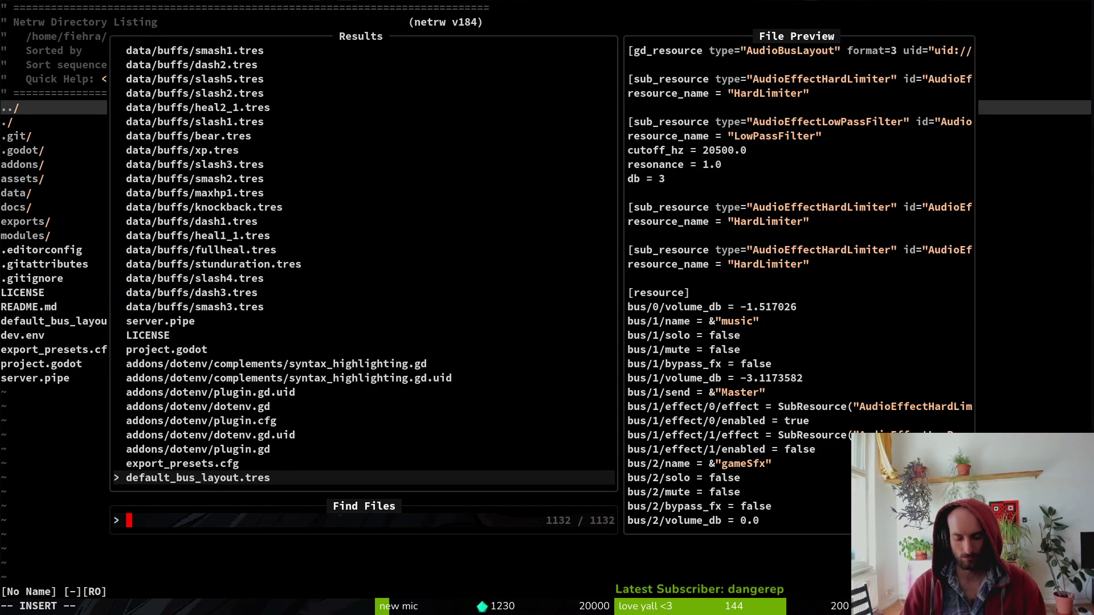
text(diff)
key(Return)
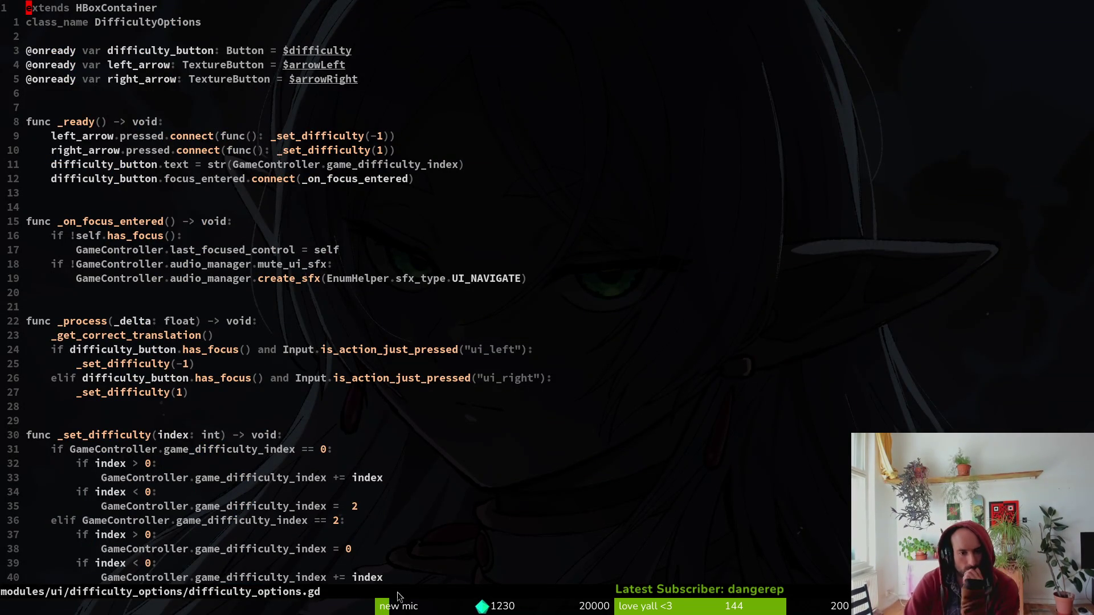
scroll(323, 391, down, 1)
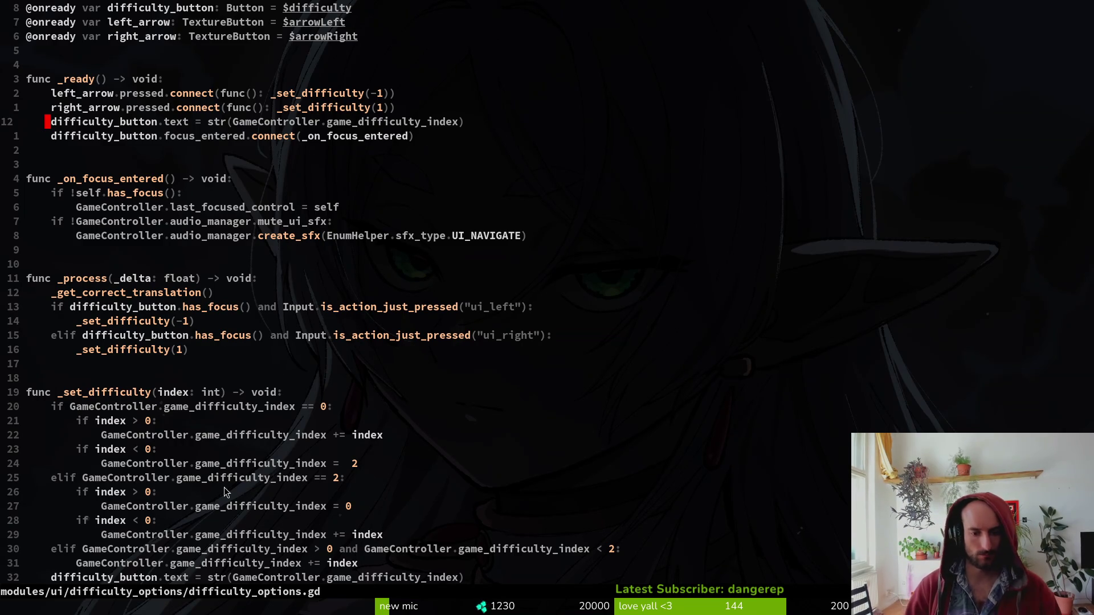
scroll(539, 427, down, 2)
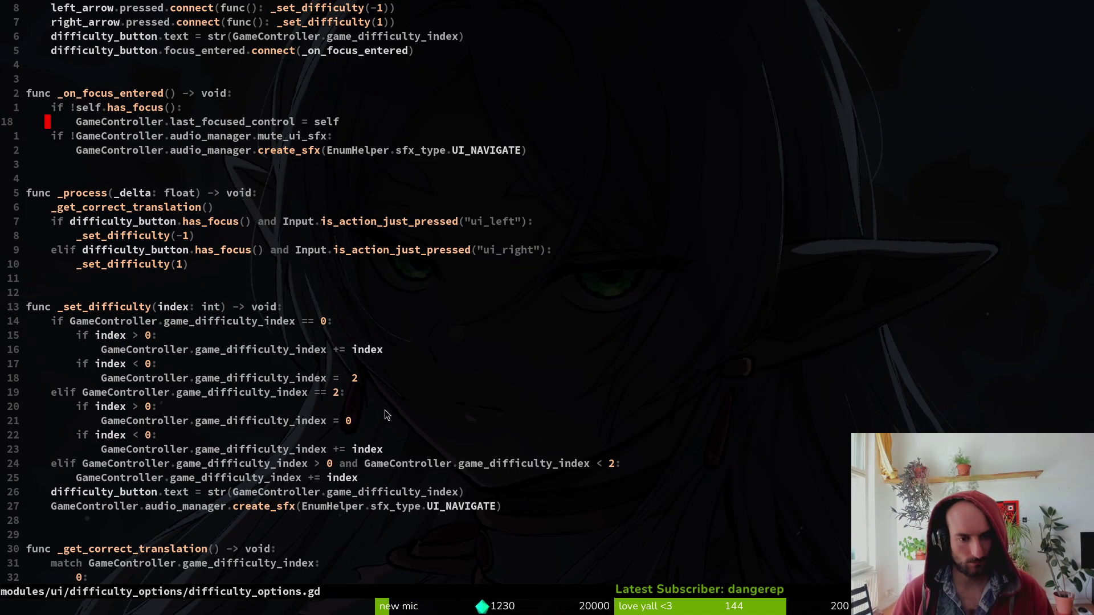
scroll(351, 361, down, 2)
- Open language_selector.gd in a vertical split to compare, then close it with :wq
key(space)
key(f)
key(f)
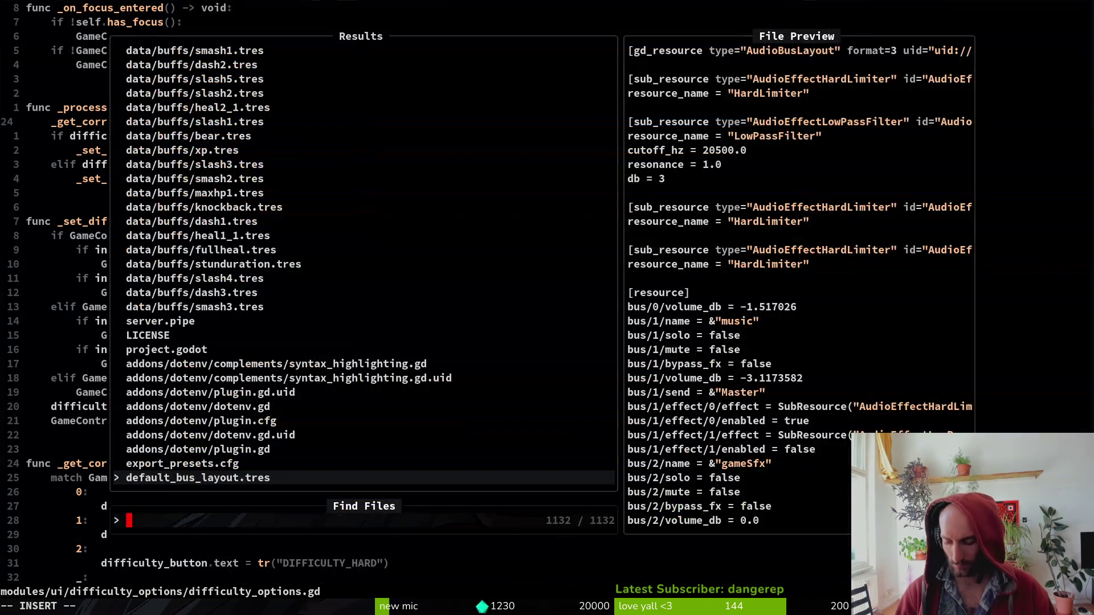
text(lasett)
key(BackSpace)
key(BackSpace)
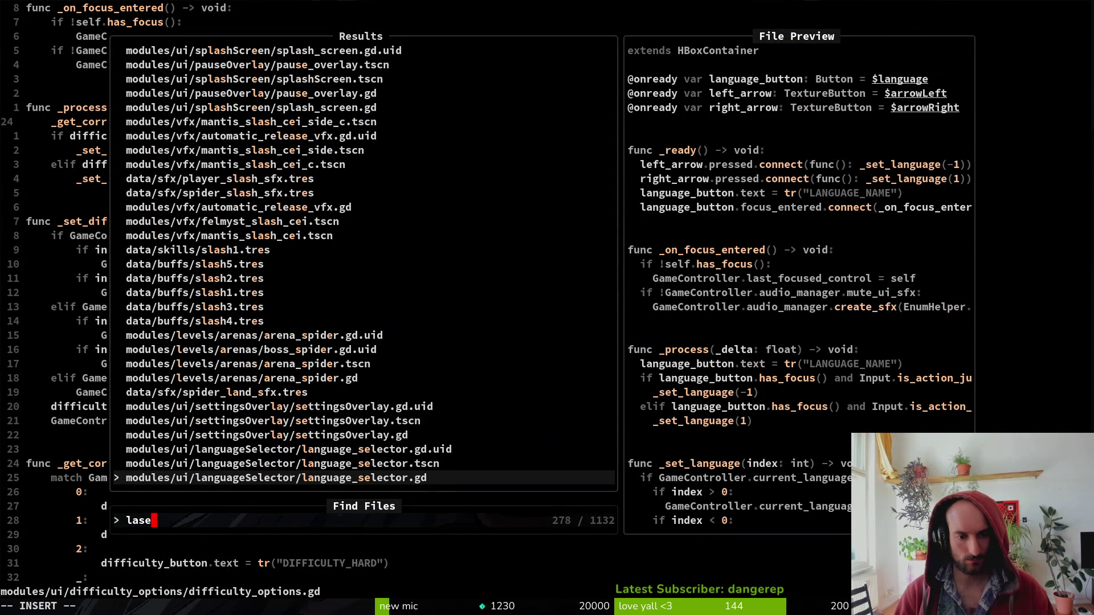
key(ctrl+v)
scroll(333, 207, down, 5)
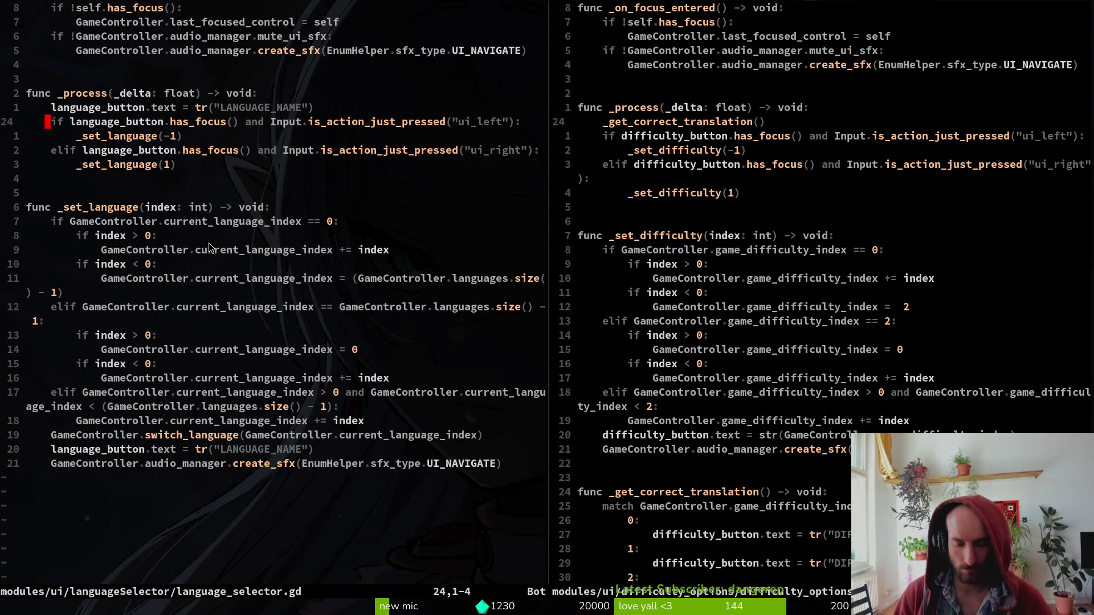
text(:wq)
key(Return)
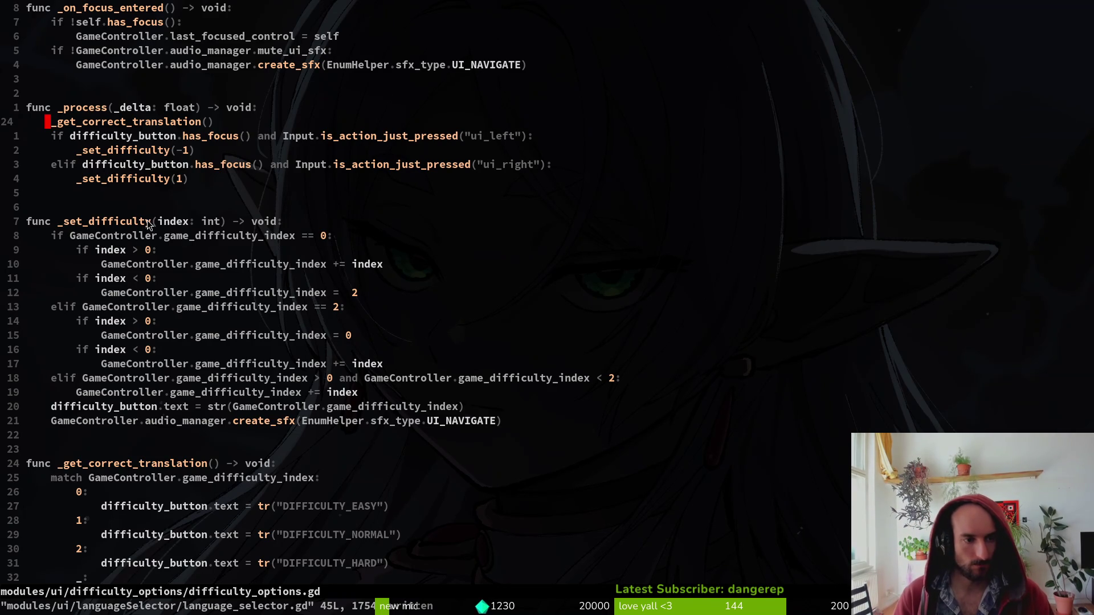
- Place the cursor at the end of the _set_difficulty parameter list in difficulty_options.gd
scroll(181, 221, up, 4)
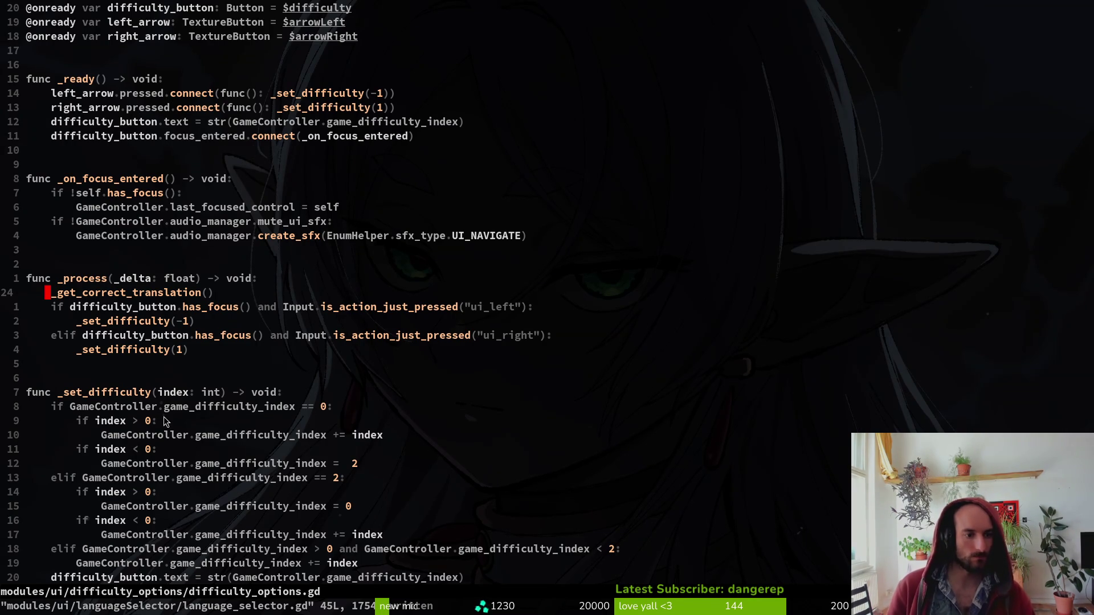
click(313, 397)
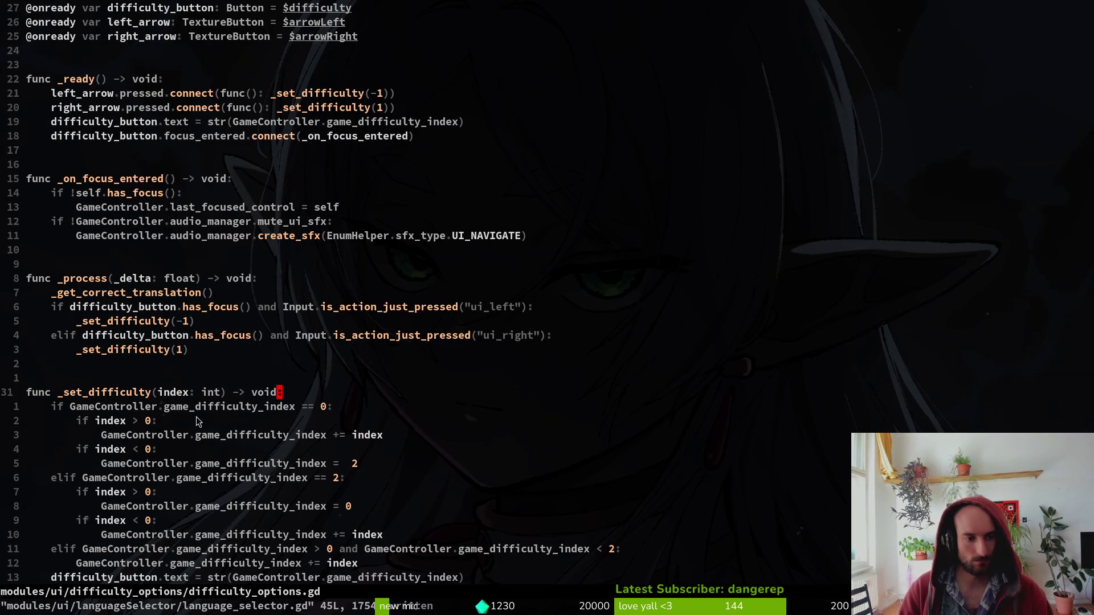
click(224, 392)
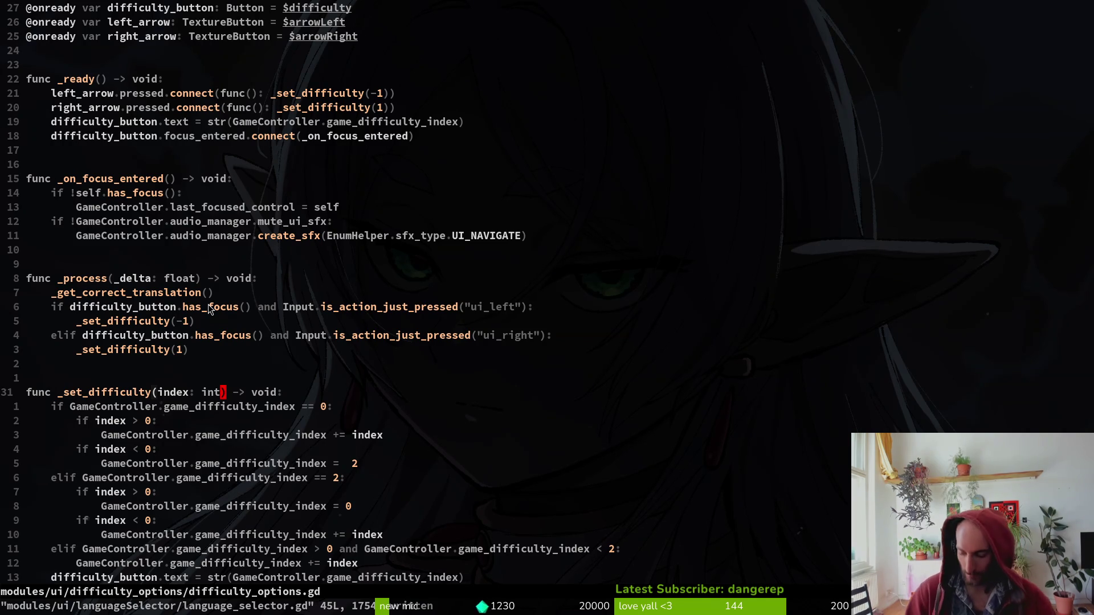
- Add a 'setting_type: EnumHelper.setting_type' parameter to _set_difficulty and save difficulty_options.gd
text(int ,)
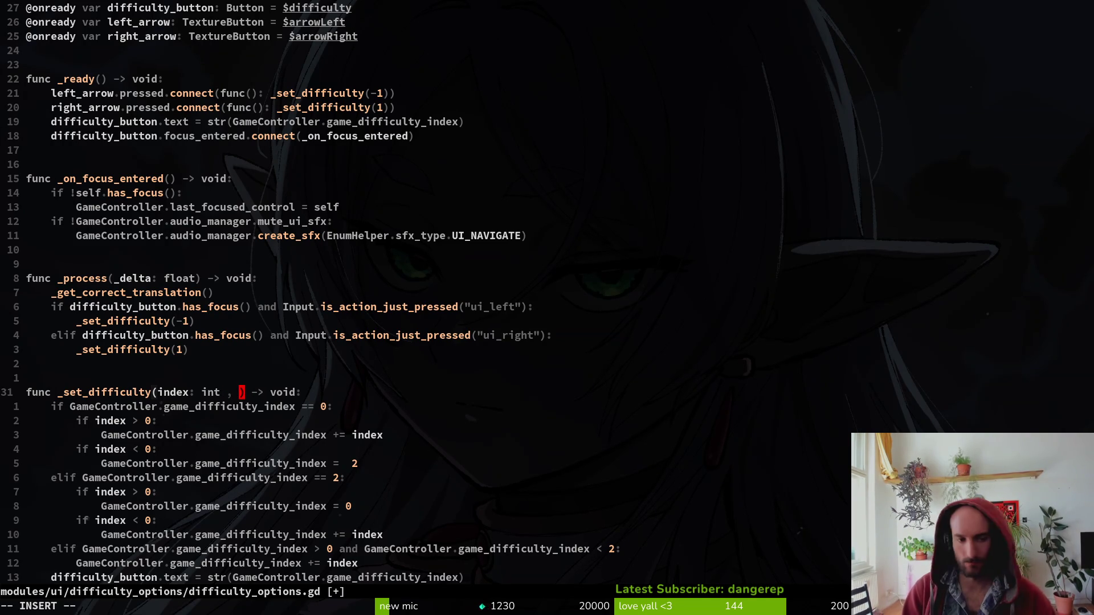
key(BackSpace)
key(BackSpace)
text(, )
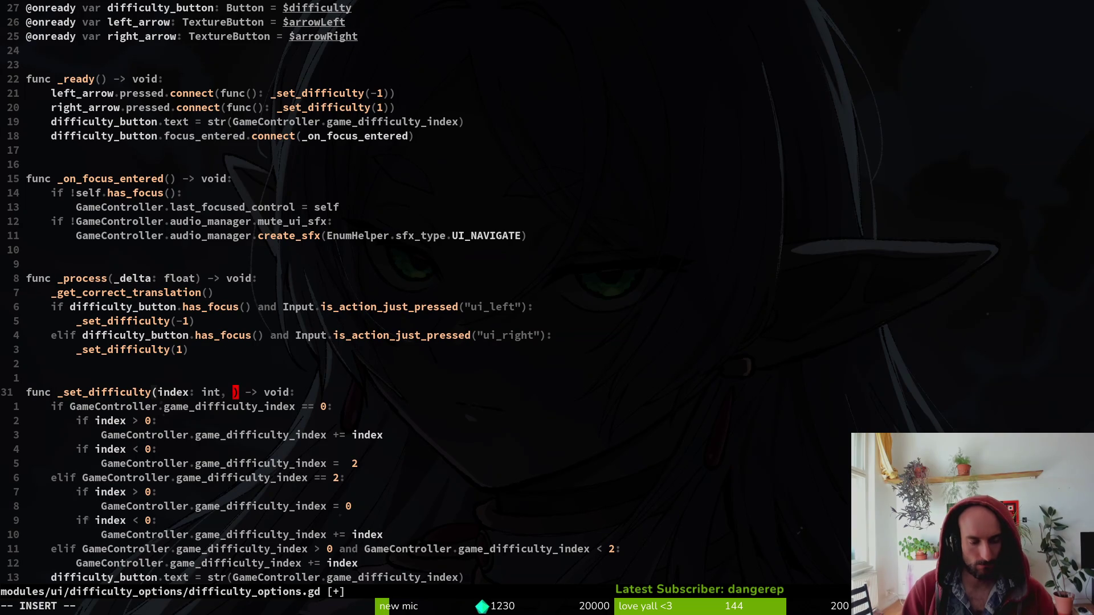
text(setting_ty)
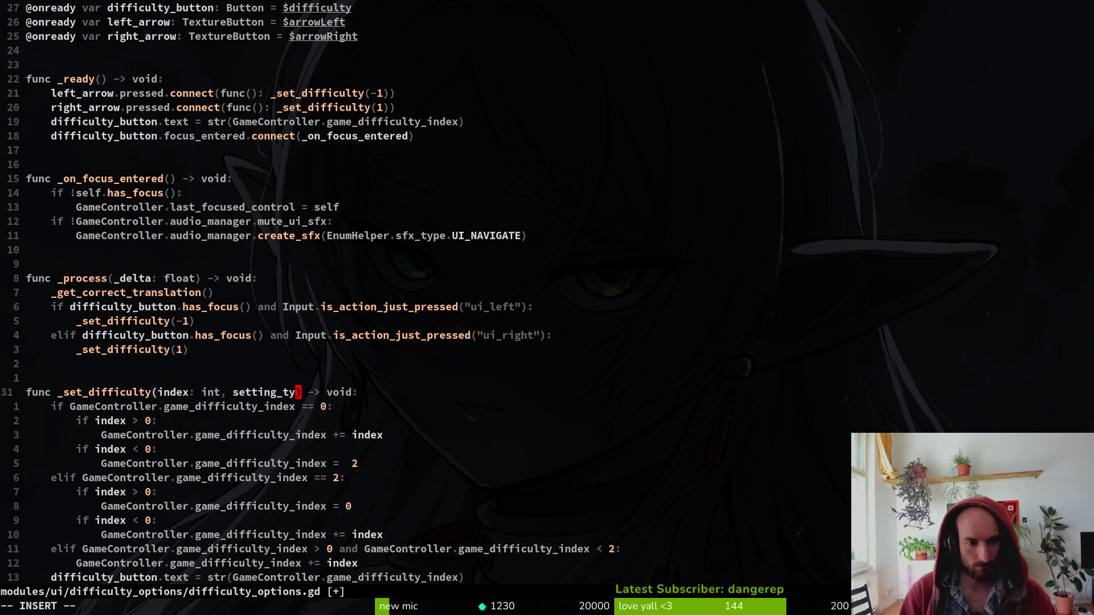
text(pe:)
text( EnumHelper.)
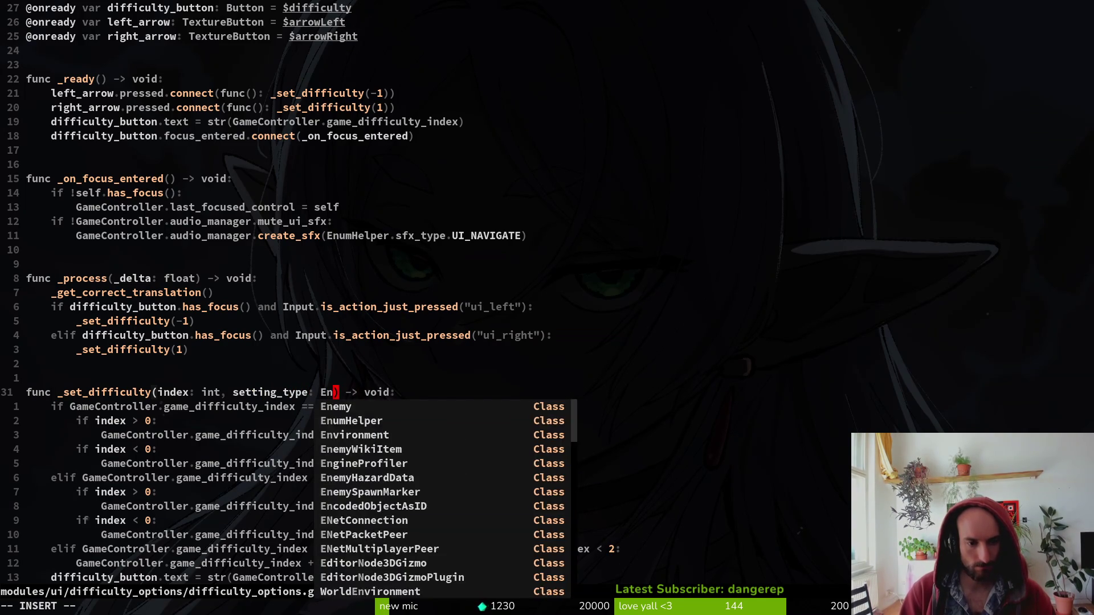
text(setti)
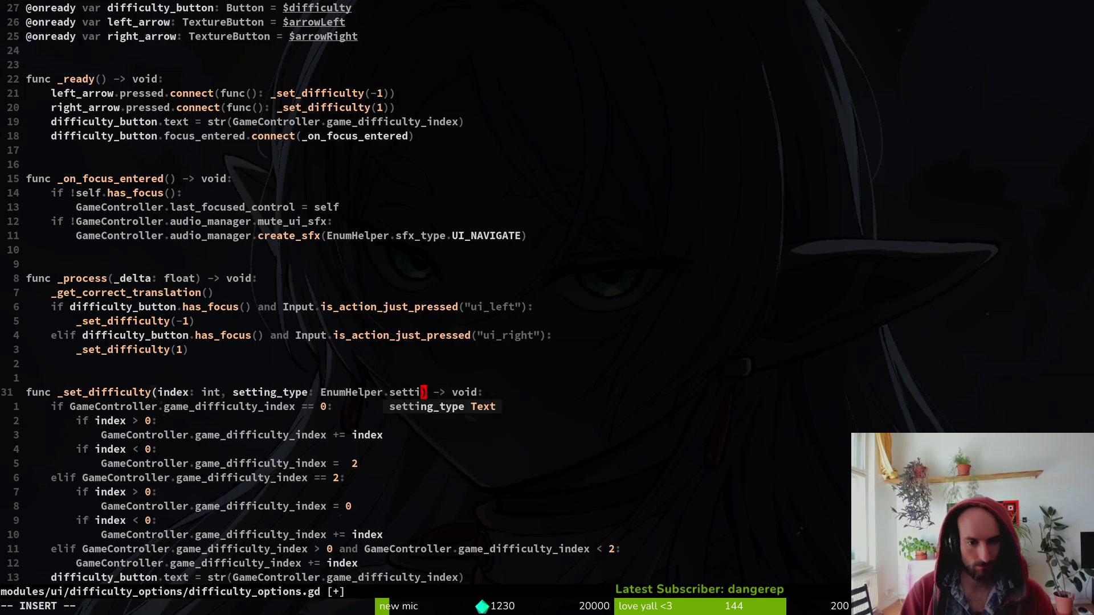
key(Tab)
key(Escape)
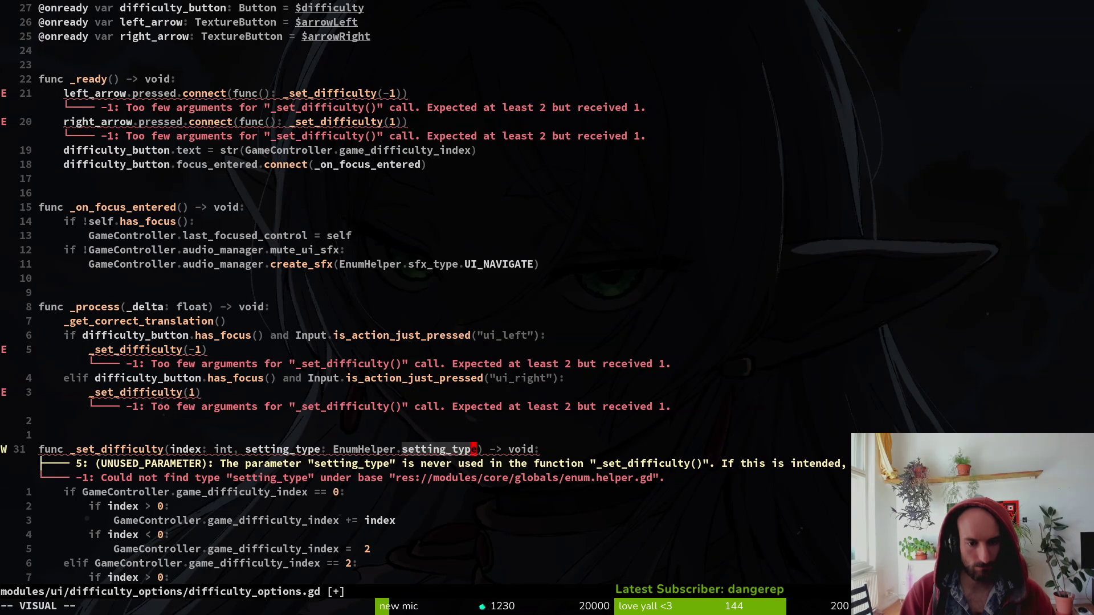
key(ctrl+s)
- Open enum.helper.gd and start a new setting_type_enum at the end with a BOSSHP entry
key(space)
key(f)
key(f)
text(enum.help)
key(Return)
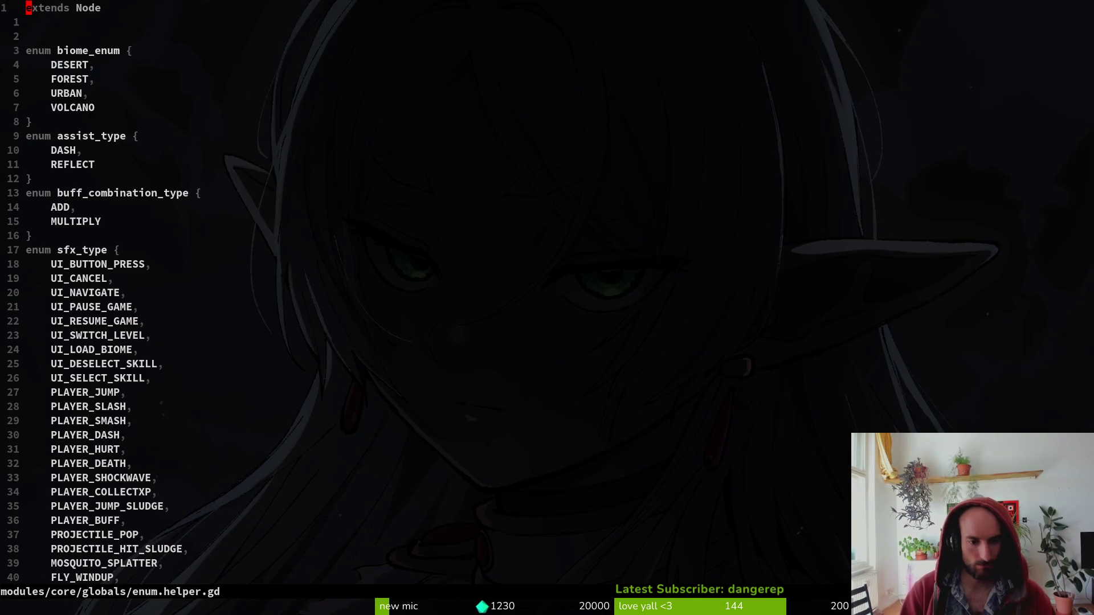
key(G)
key(o)
key(Return)
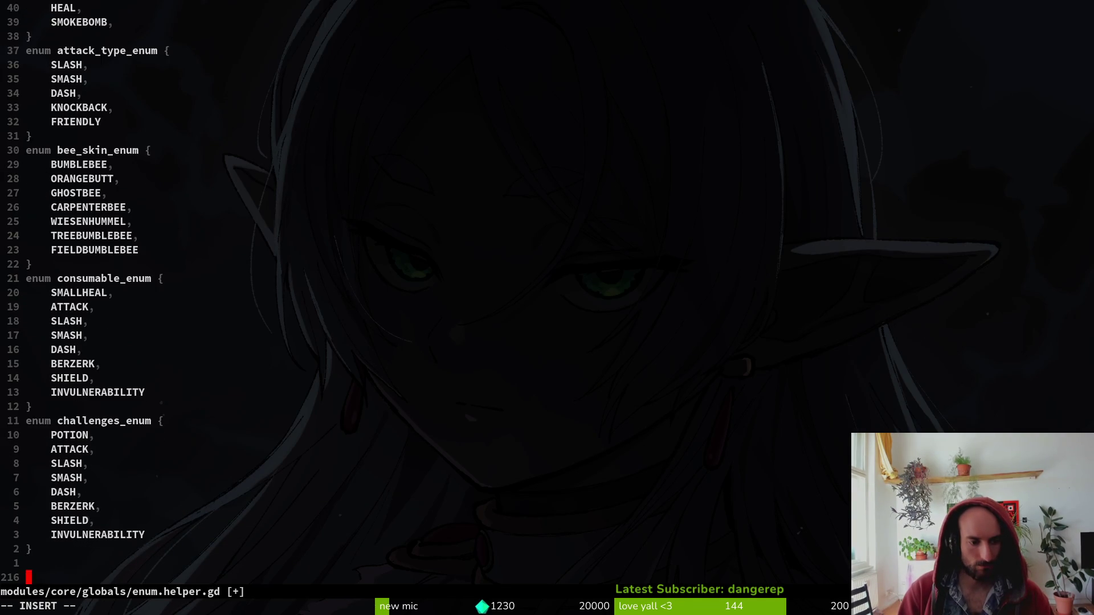
text(enum setting_type_en)
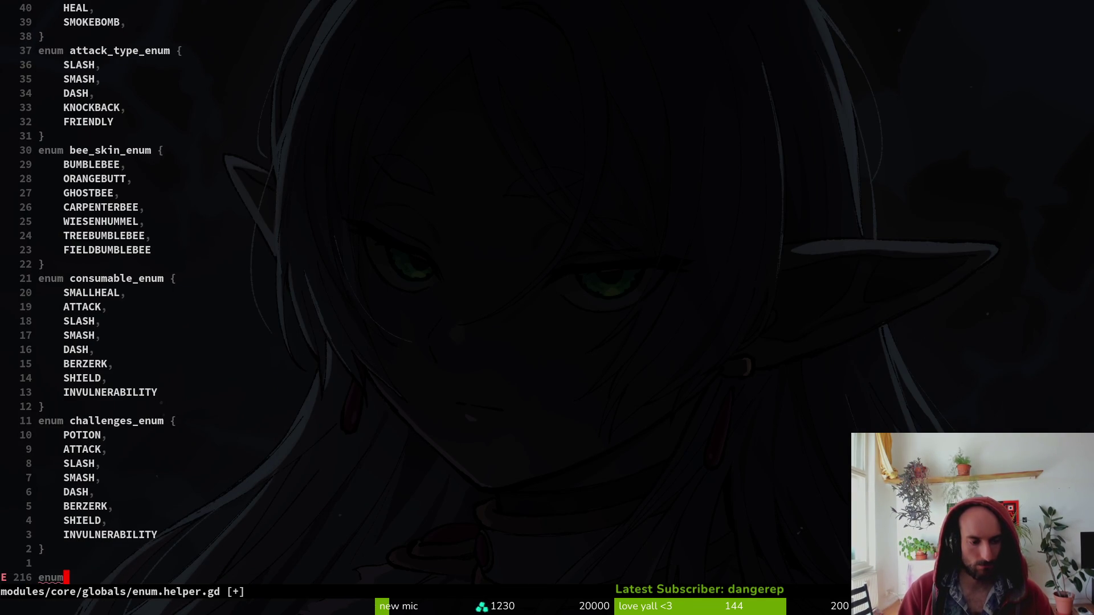
text(um [)
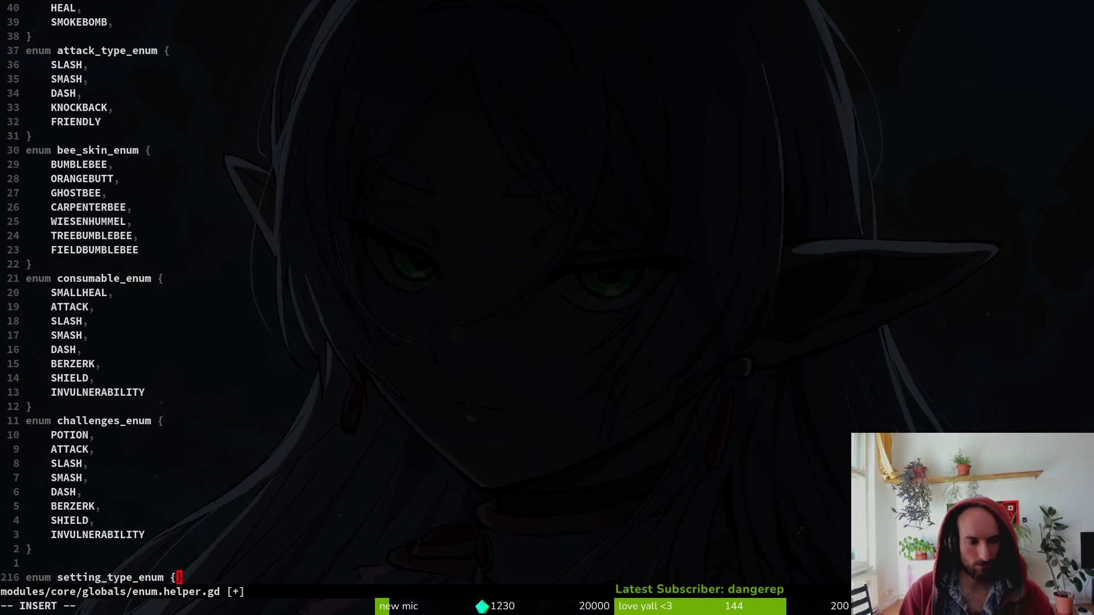
key(Return)
key(Return)
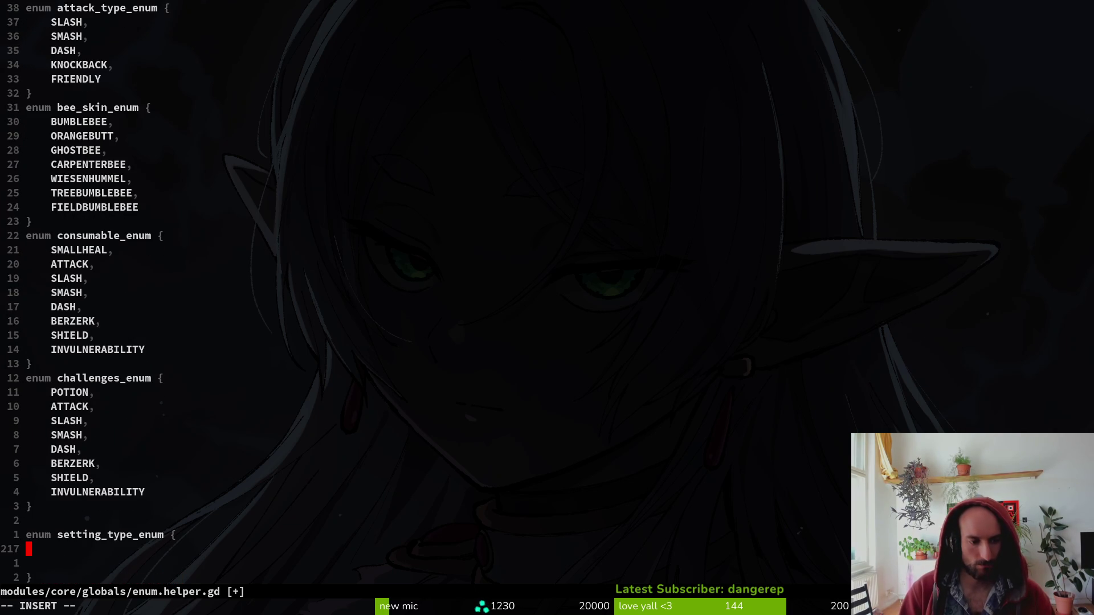
key(Tab)
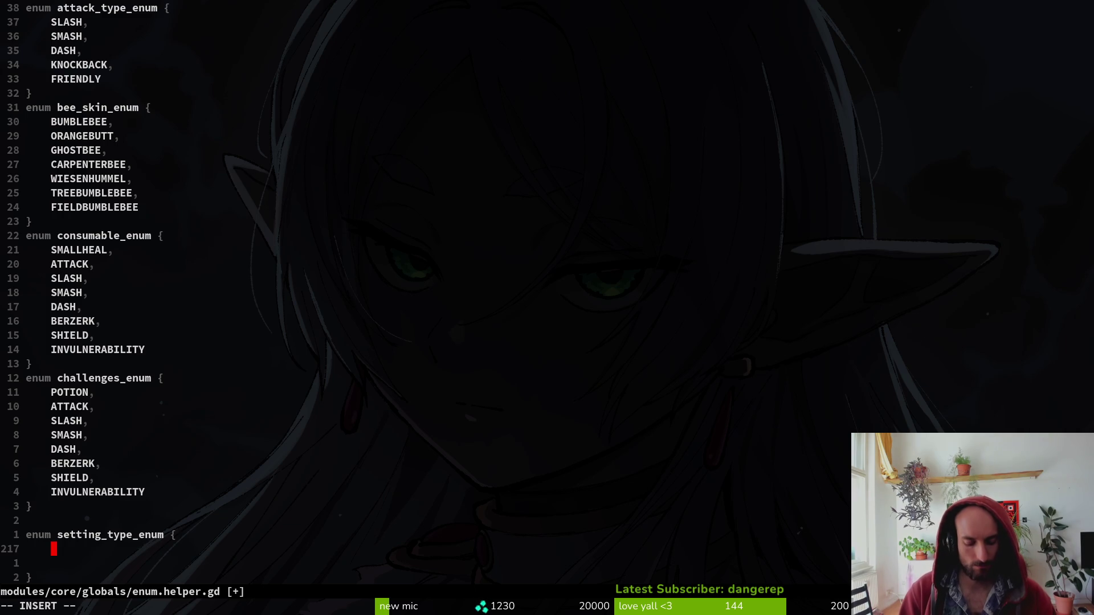
text(BOSSHP,)
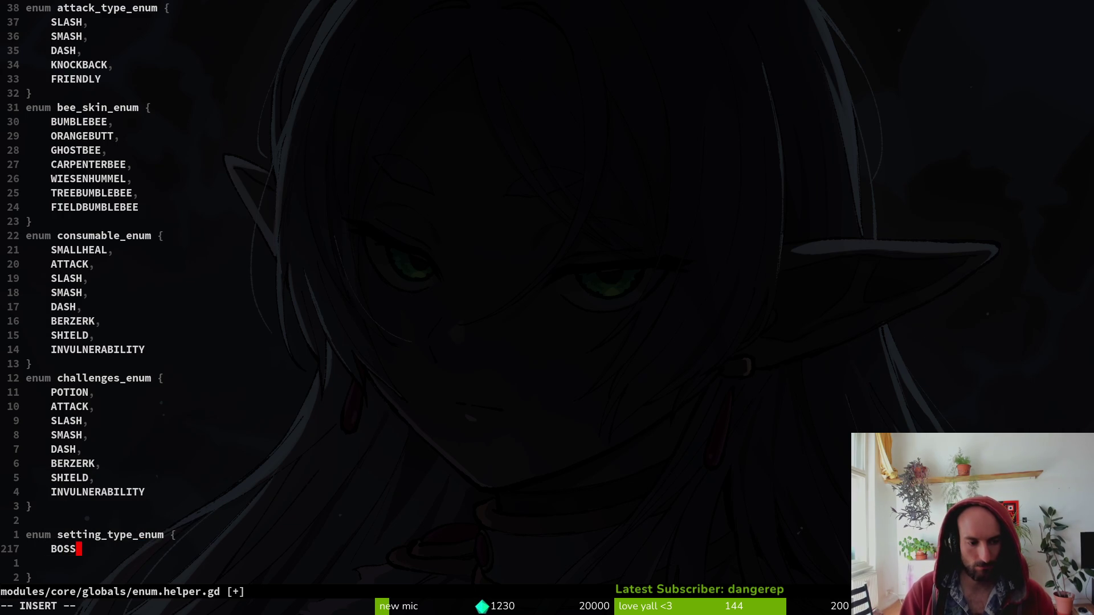
- Add the PROJECTILESPEED entry to setting_type_enum and save enum.helper.gd
key(Return)
text(PROJECTILE)
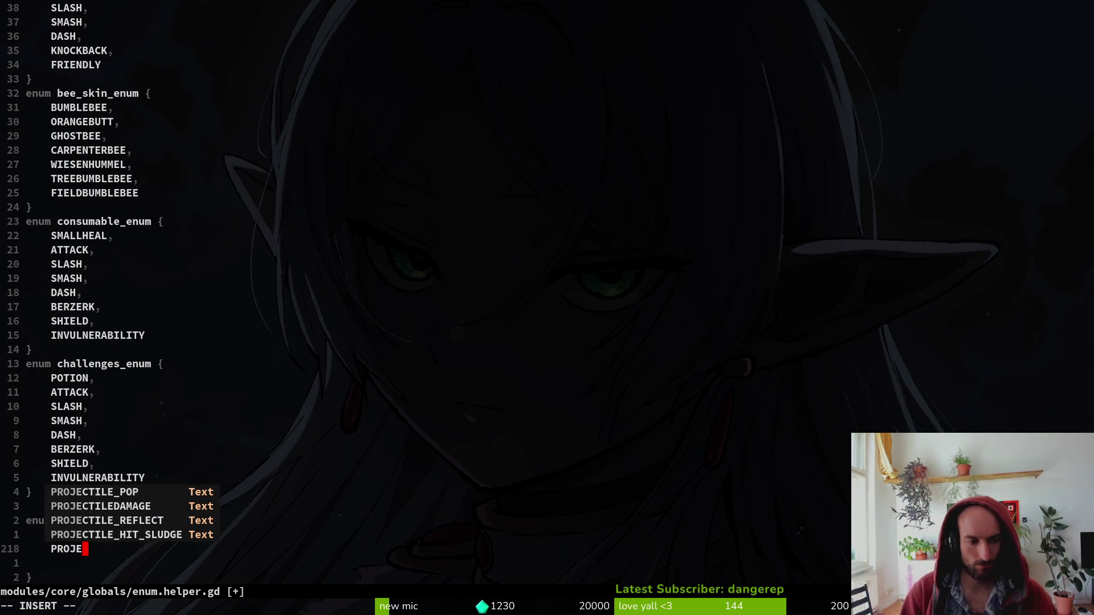
key(Escape)
key(j)
key(d)
key(d)
text(:w)
key(Return)
text(k)
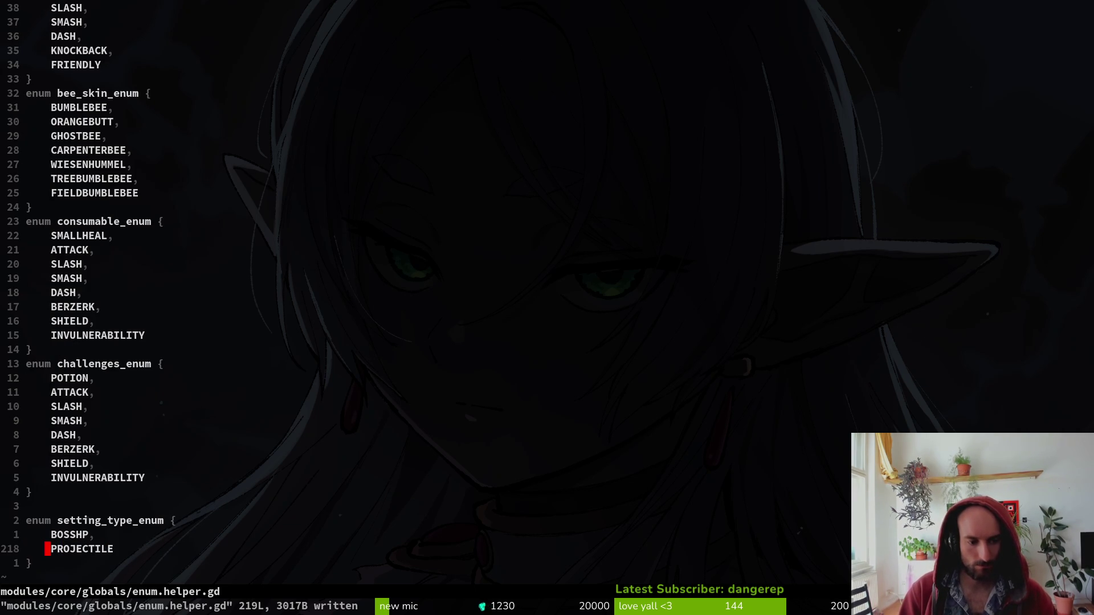
text(ASPEED)
key(Escape)
text(:w)
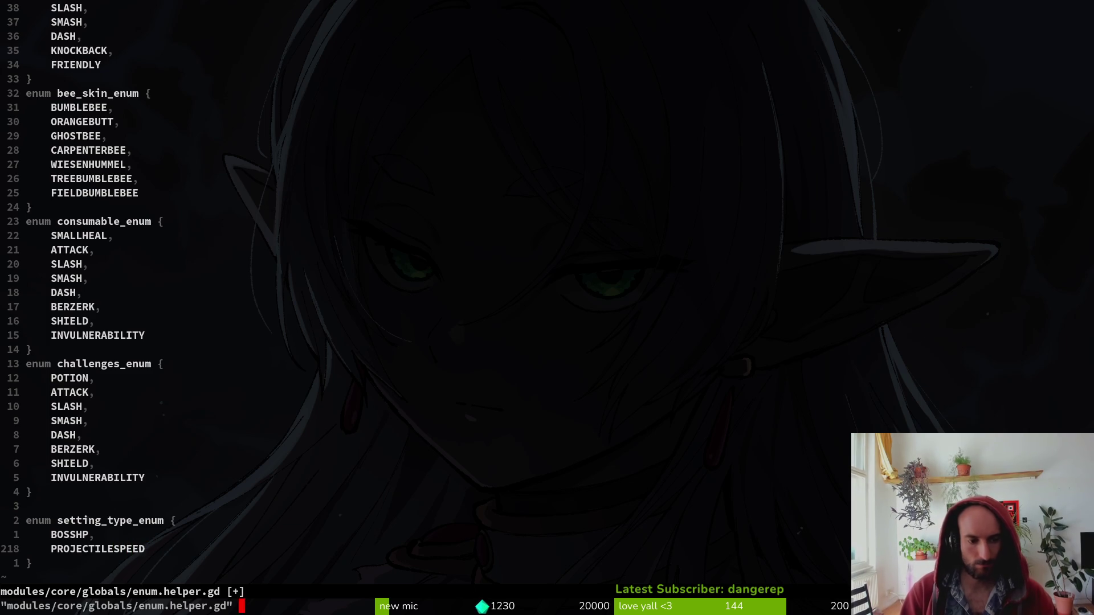
key(Return)
- Delete the blank line above the enum, save, and change the parameter type to setting_type_enum
key(k)
key(k)
key(k)
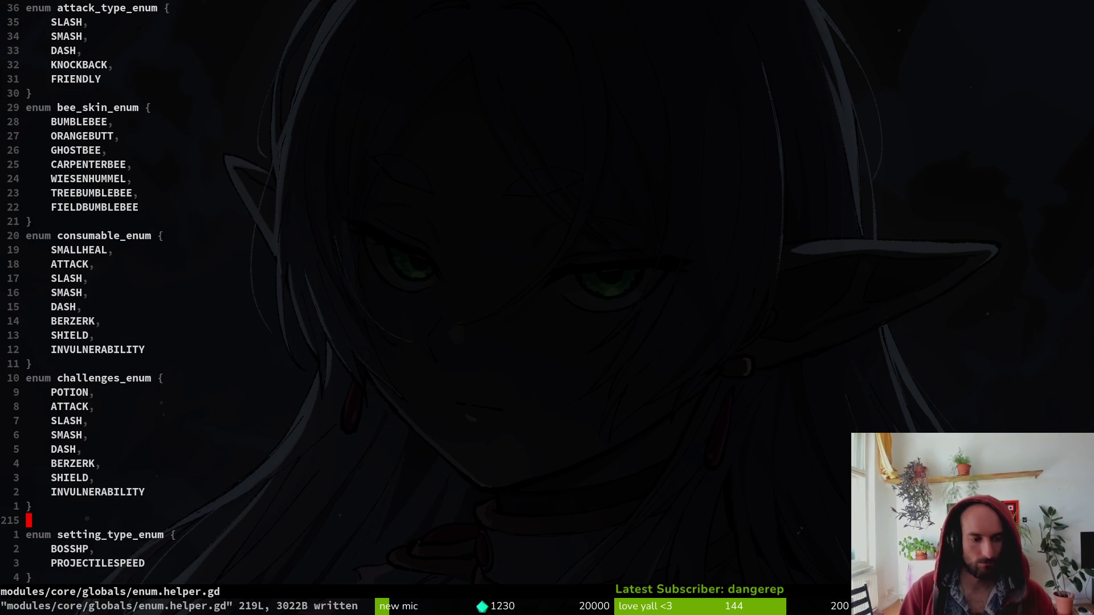
key(d)
key(d)
text(:w)
key(Return)
key(ctrl+o)
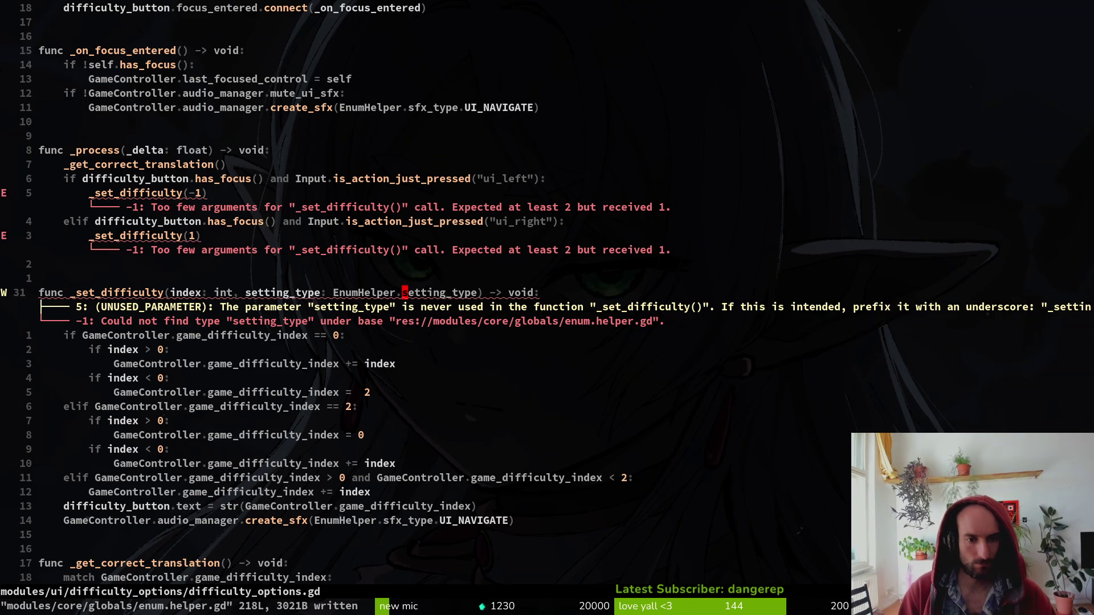
text(cws)
key(Return)
key(Escape)
text(:w)
key(Return)
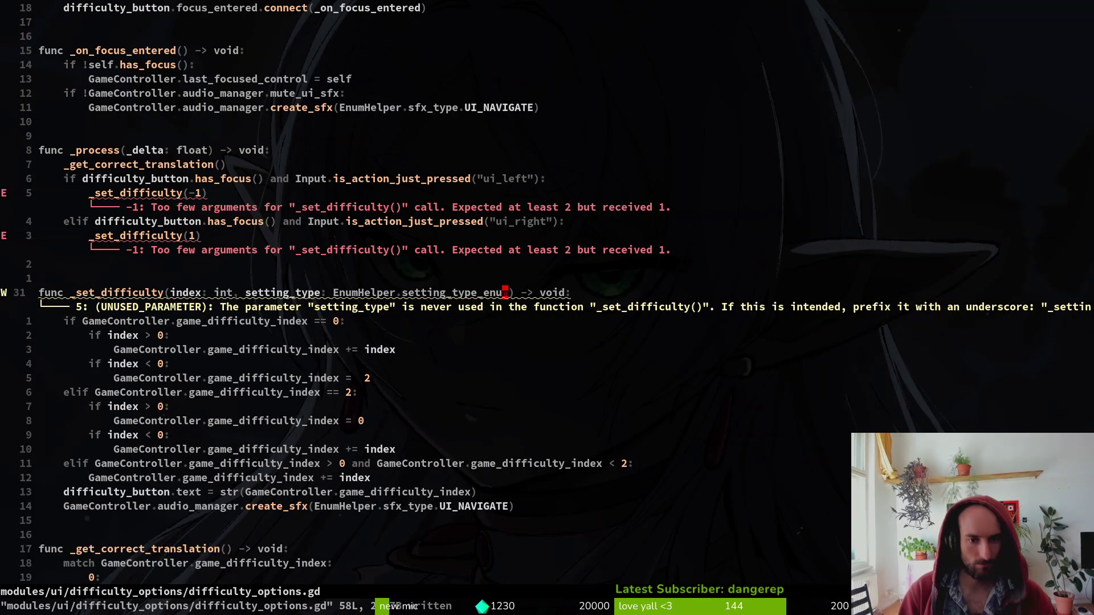
key(k)
key(k)
key(k)
key(i)
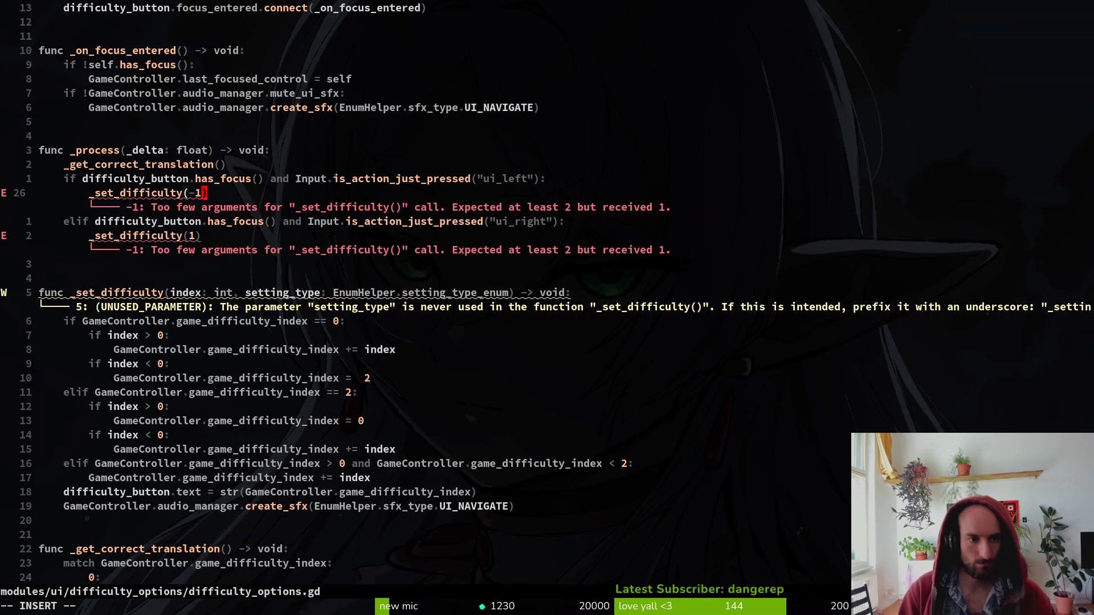
key(Escape)
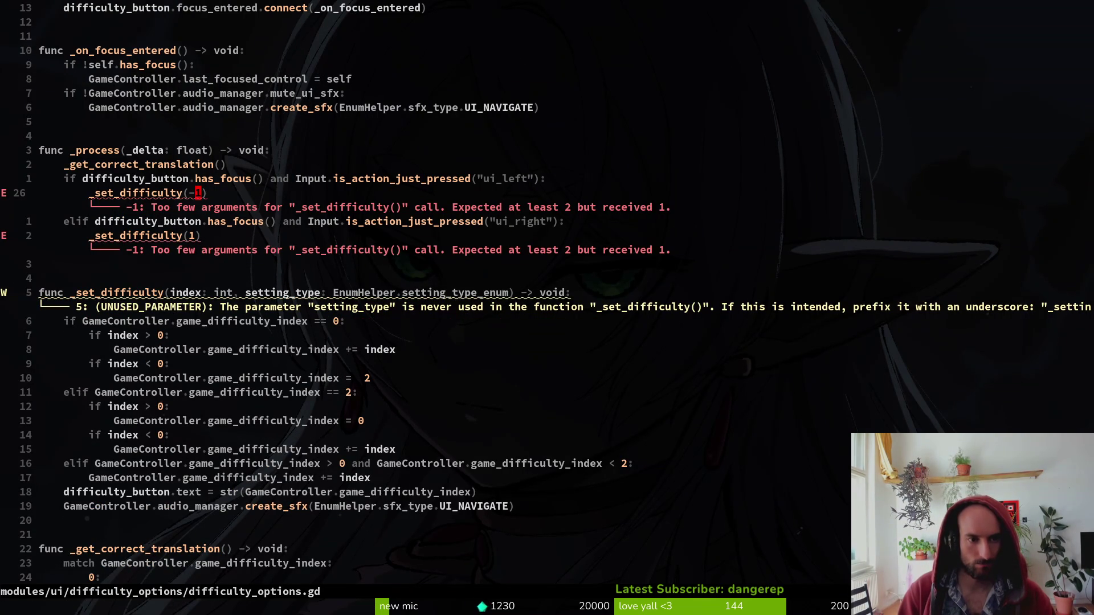
text(14ko)
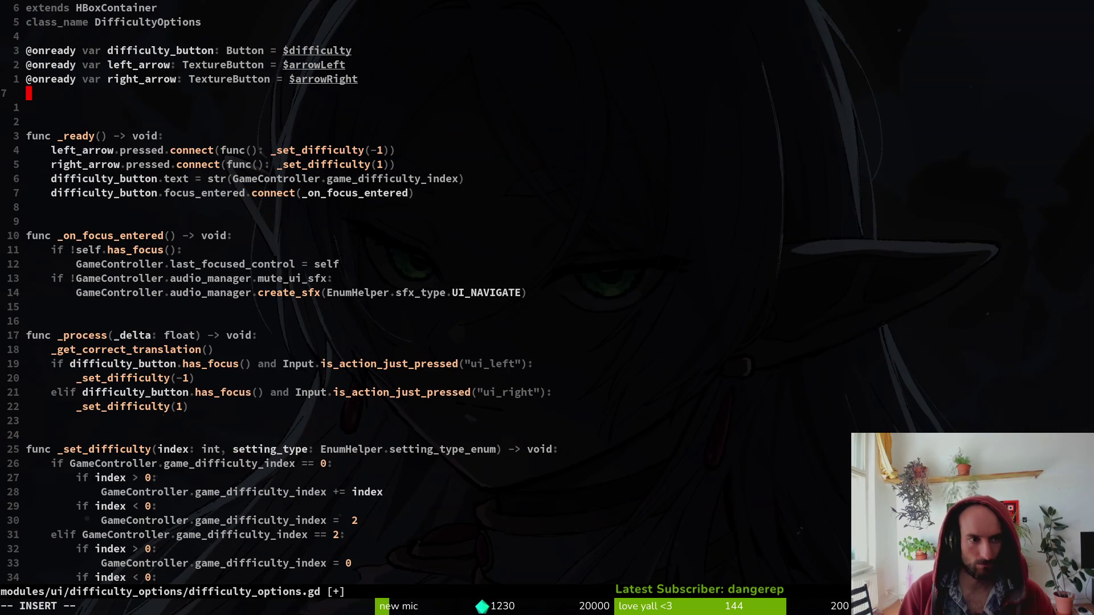
text(@export)
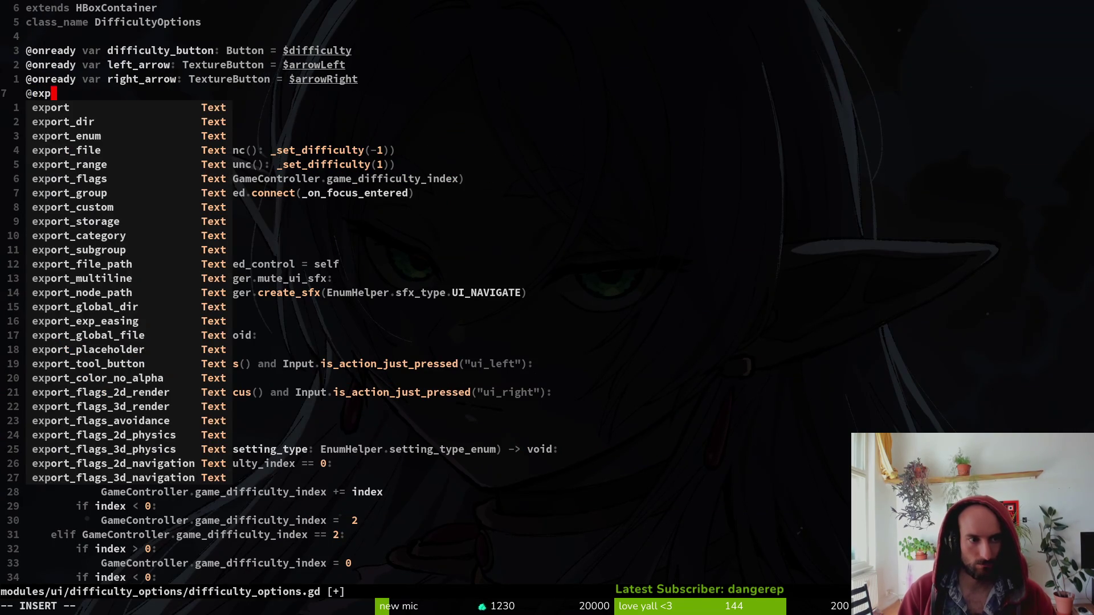
text( var setting)
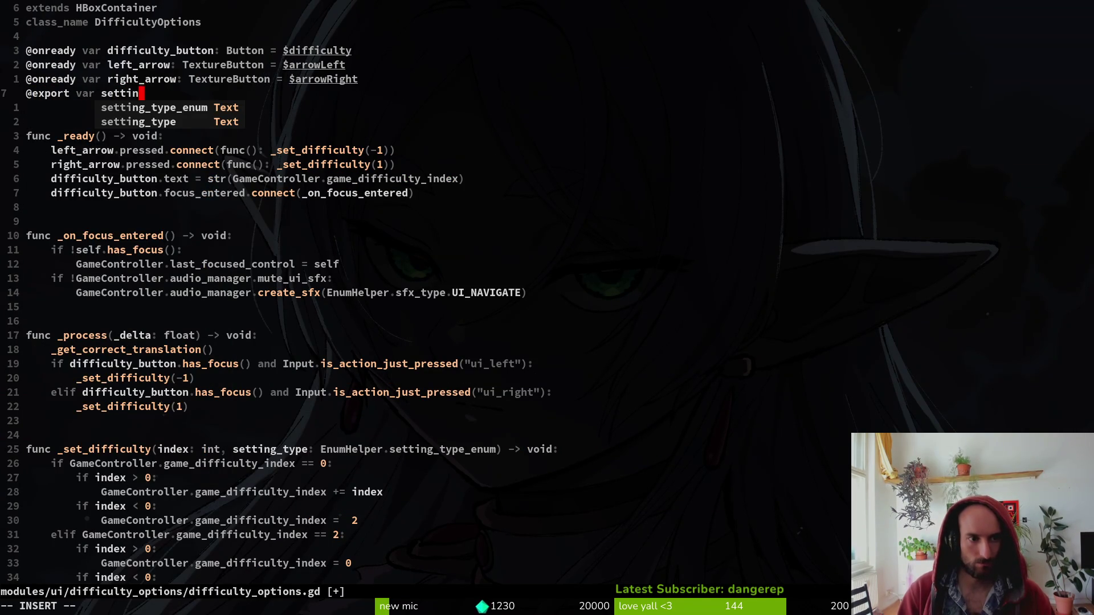
text(_type: En)
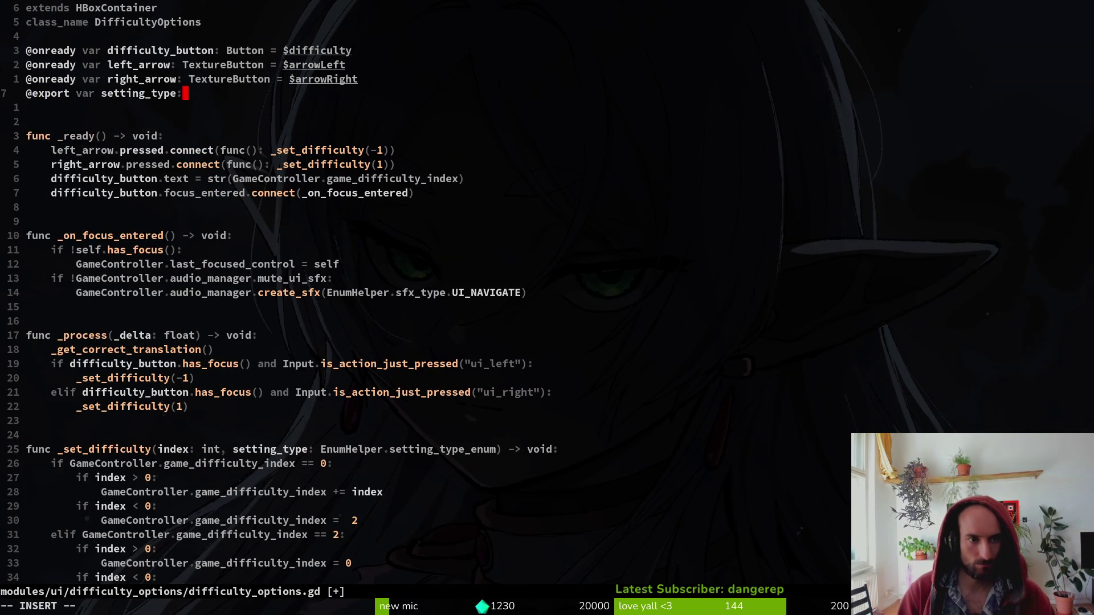
key(Tab)
text(.set)
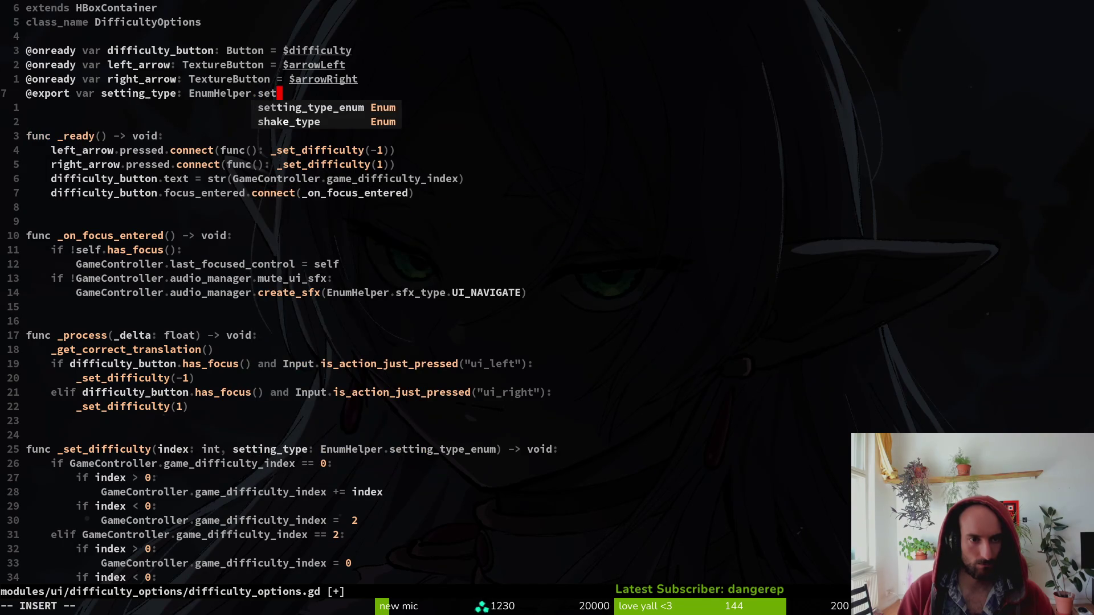
key(Tab)
key(Escape)
text(:w)
key(Return)
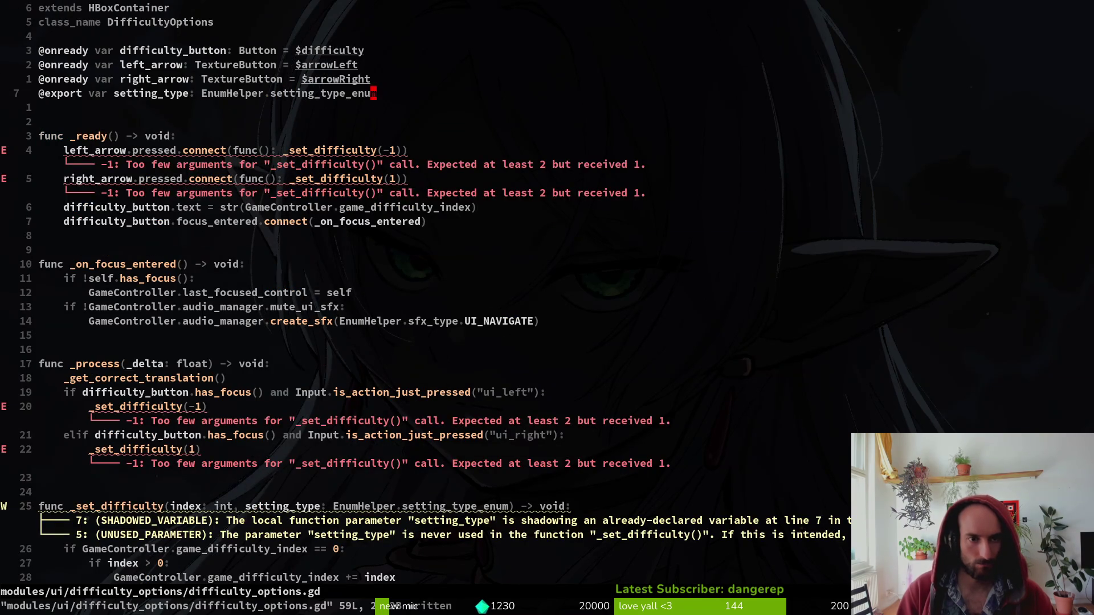
- Pass setting_type as second argument in the left and right arrow _set_difficulty calls
key(j)
key(j)
key(j)
key(l)
key(l)
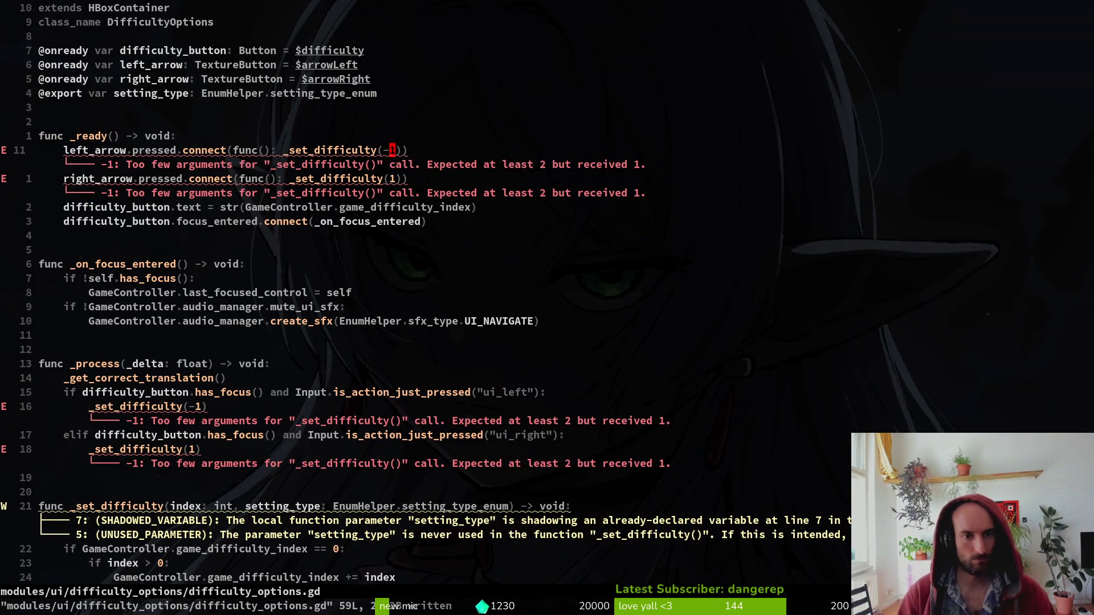
text(a, set)
key(Tab)
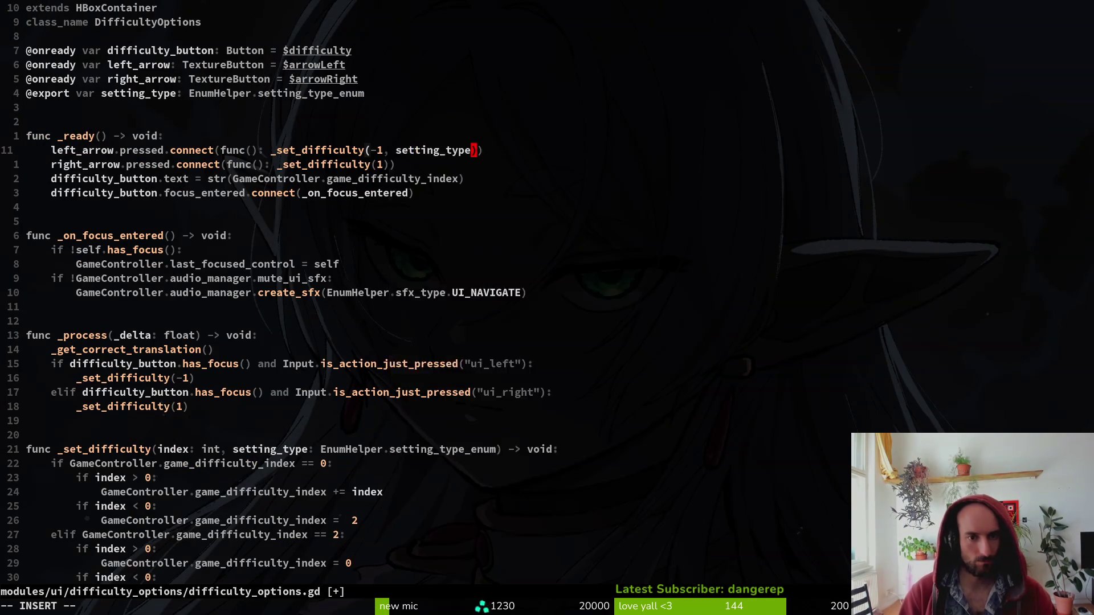
key(Escape)
text(jha, set)
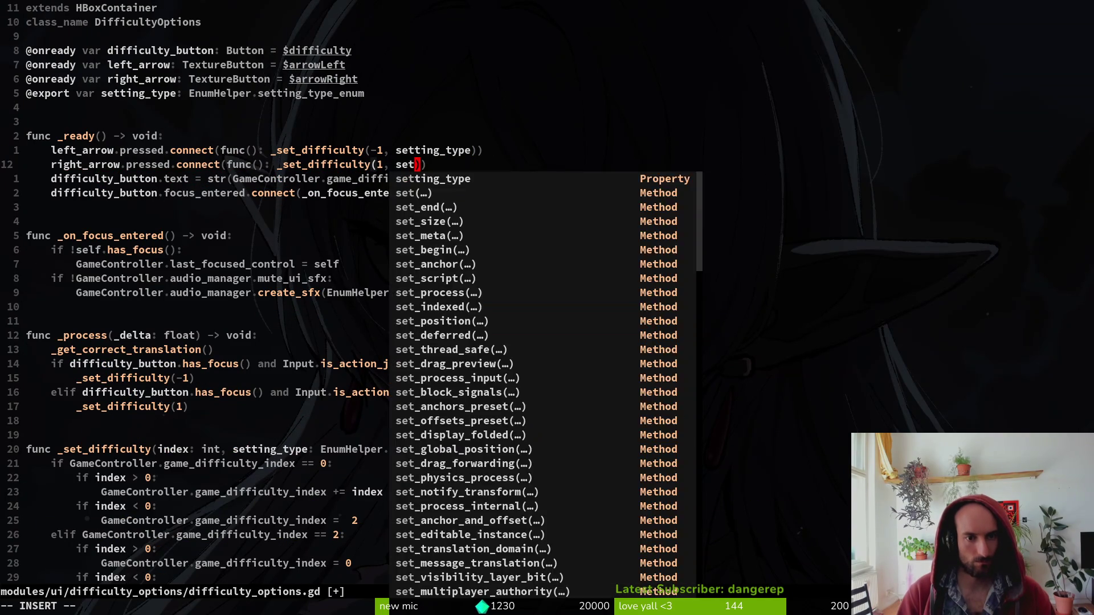
key(Tab)
key(Escape)
text(:w)
key(Return)
- Pass setting_type in the _process _set_difficulty(-1) and _set_difficulty(1) calls and save
key(j)
key(j)
key(j)
key(j)
key(j)
key(j)
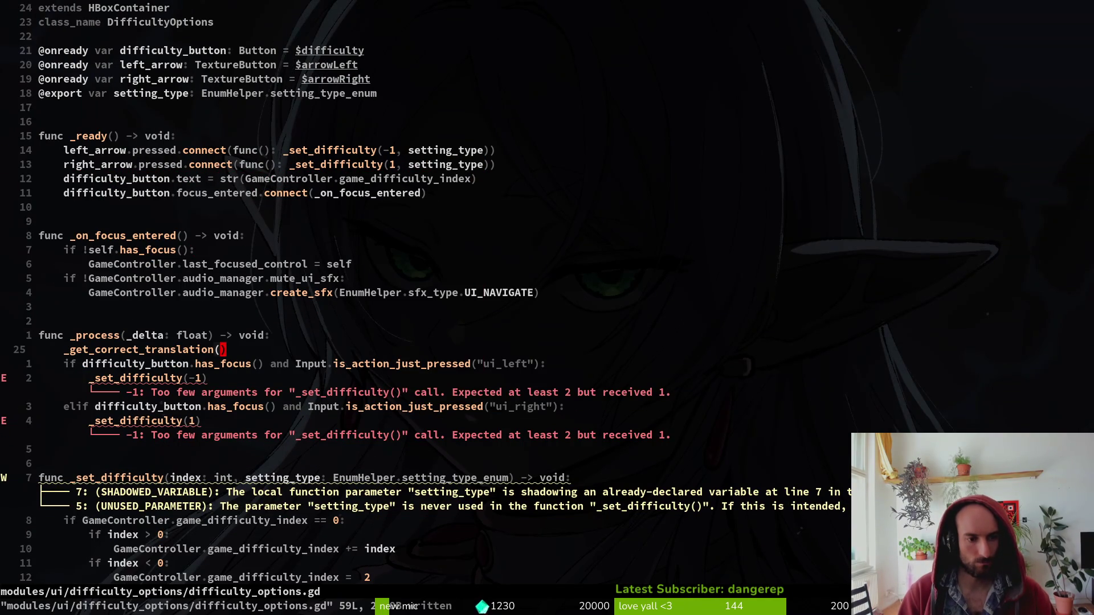
text(i, set)
key(Tab)
key(Escape)
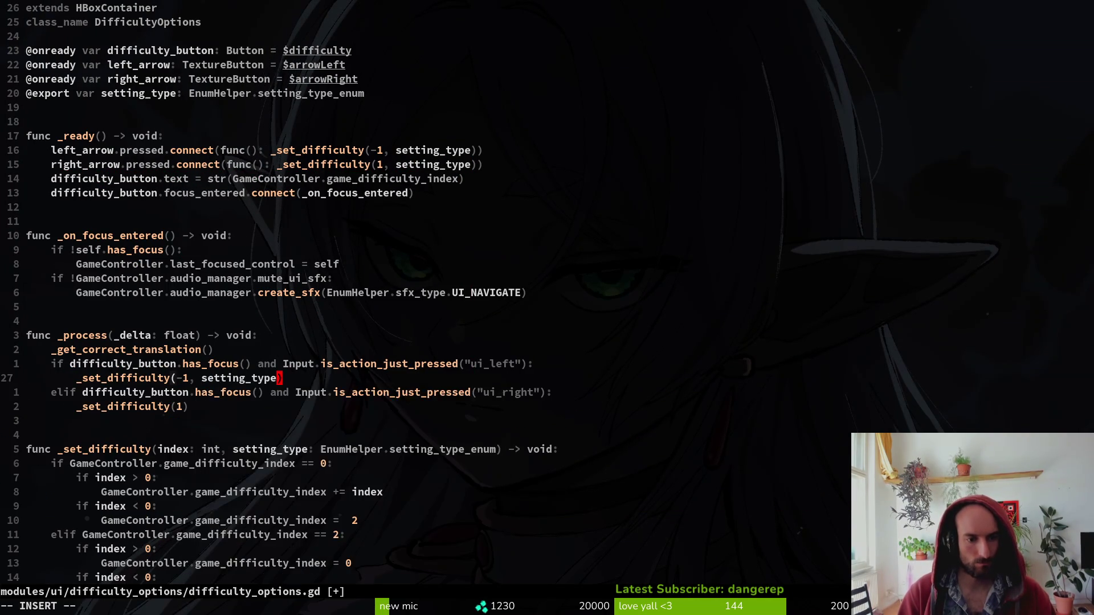
key(j)
key(j)
text(int, )
text(set)
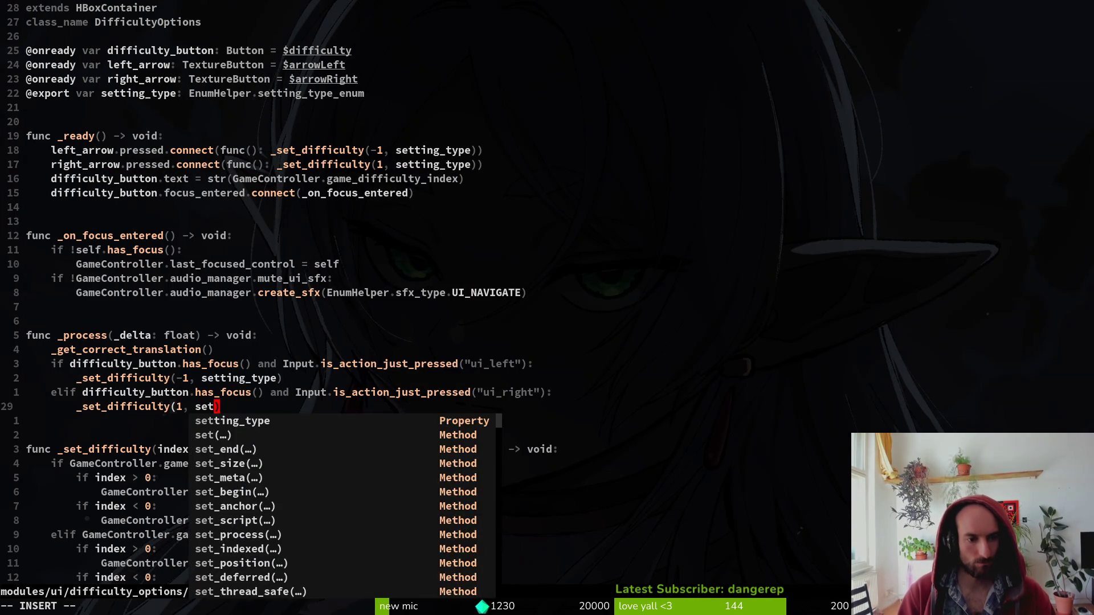
key(Tab)
key(Escape)
text(:w)
key(Return)
- Rename _set_difficulty's setting_type parameter to setting and save the script
key(j)
key(j)
key(j)
key(j)
key(j)
key(j)
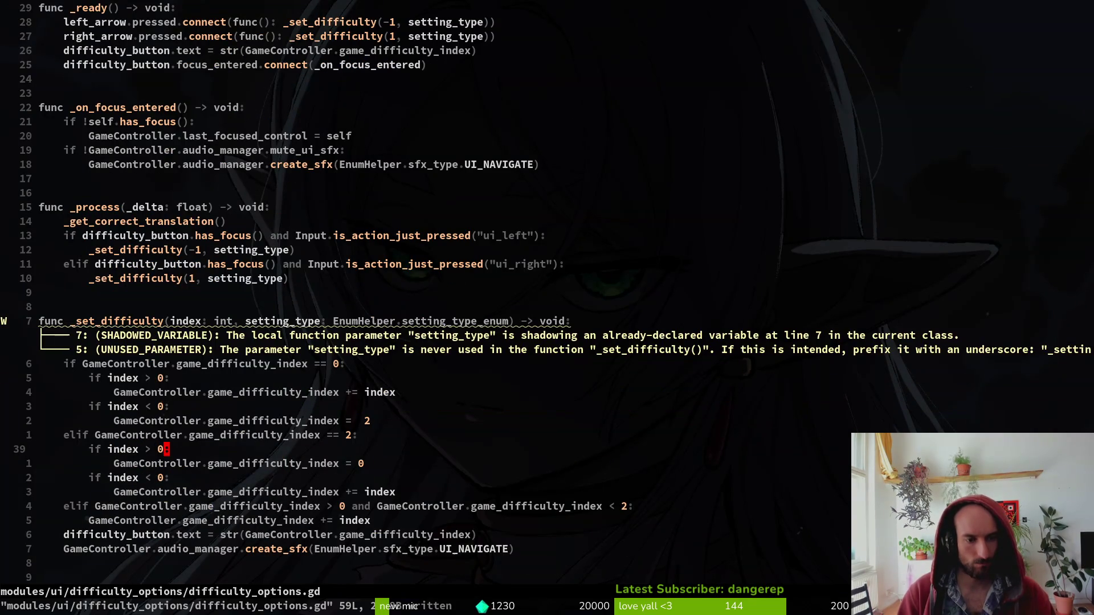
key(k)
key(k)
key(k)
key(j)
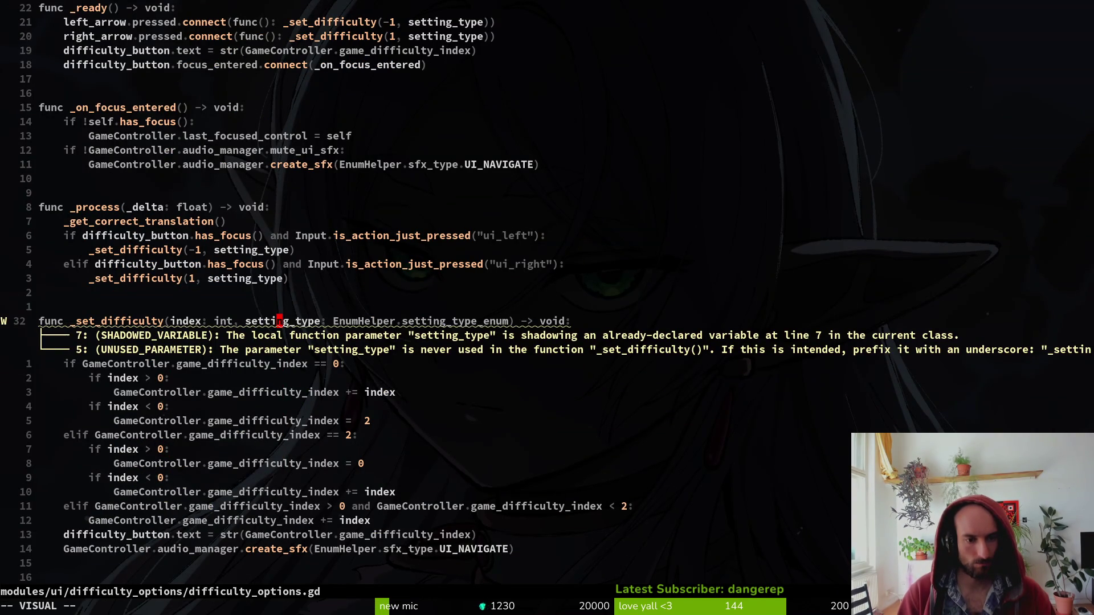
key(W)
key(W)
key(W)
text(ciw)
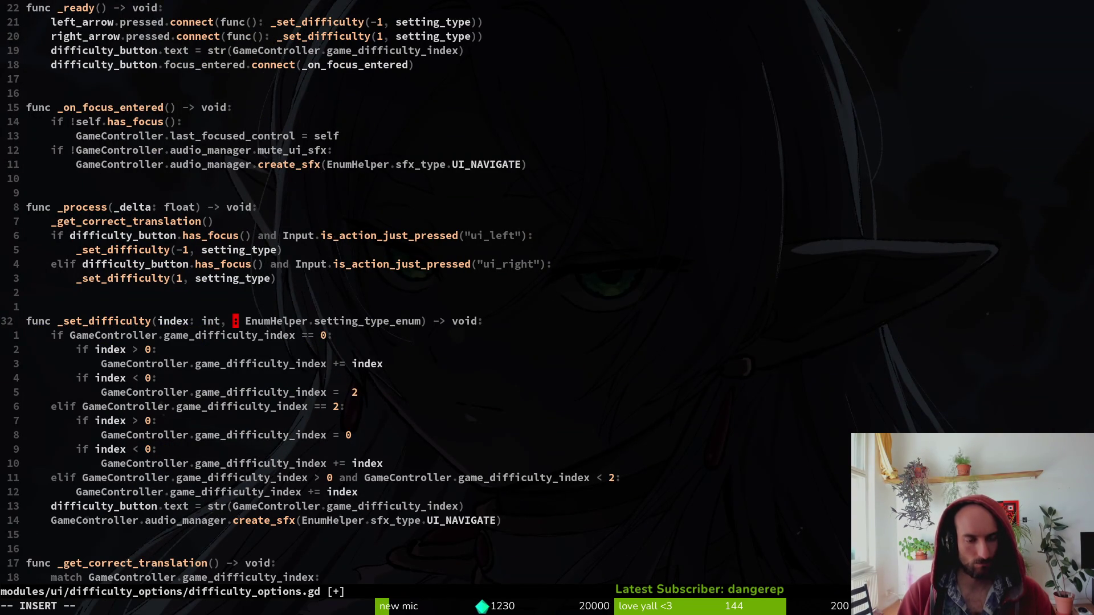
text(type)
key(Escape)
text(:w)
key(Return)
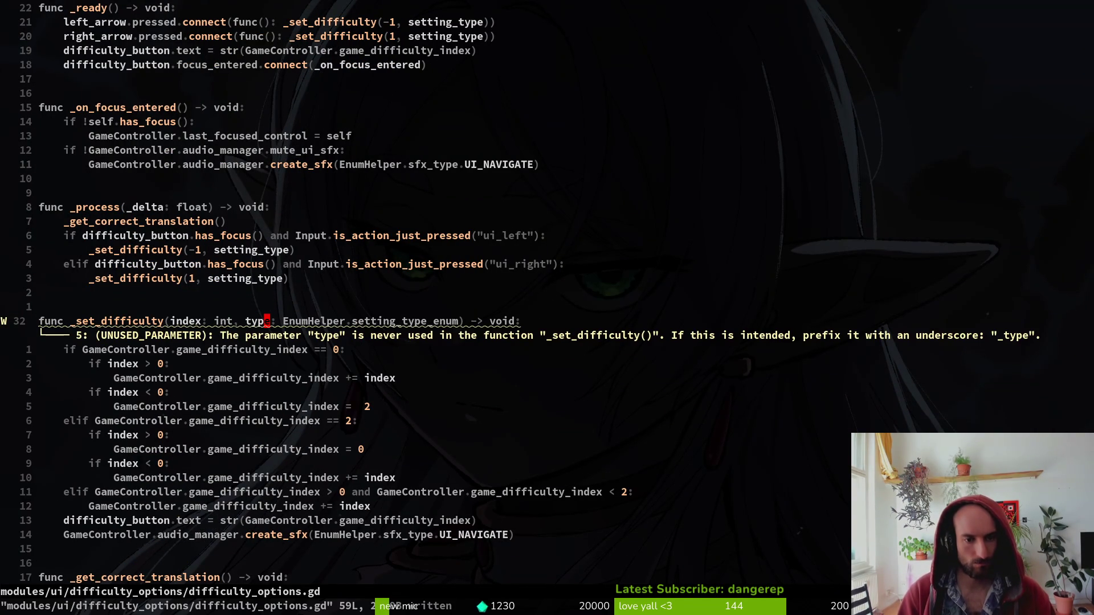
key(i)
key(Escape)
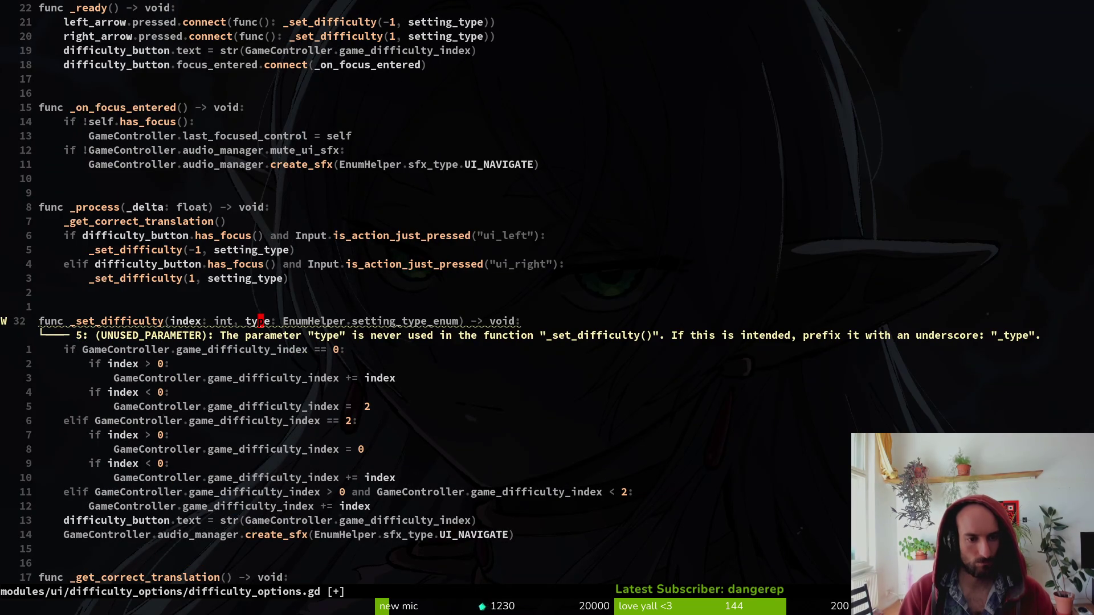
text(ciw)
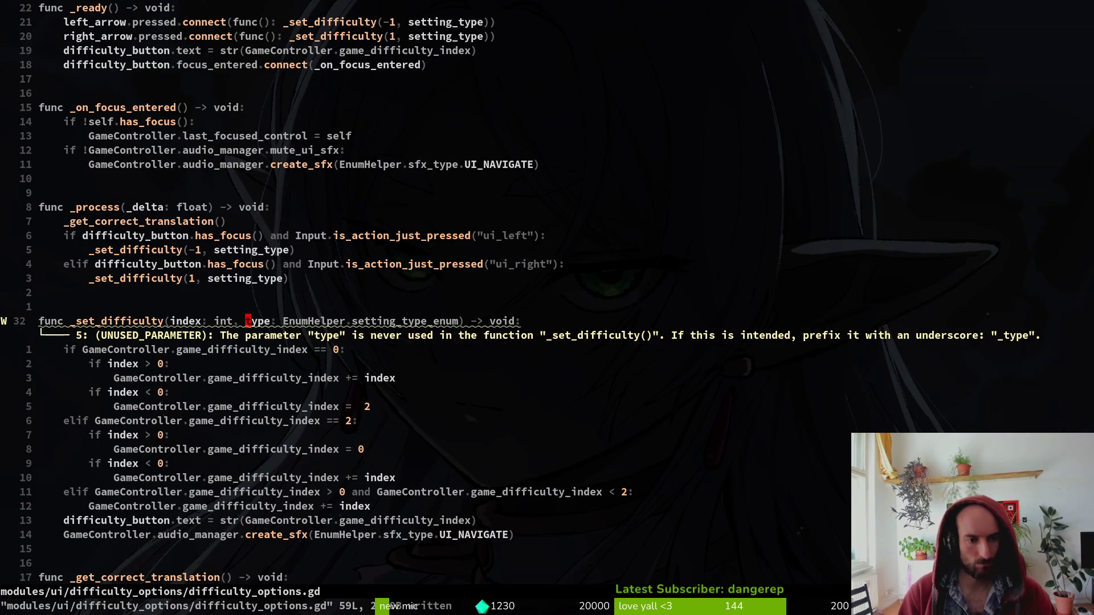
text(setting)
key(Escape)
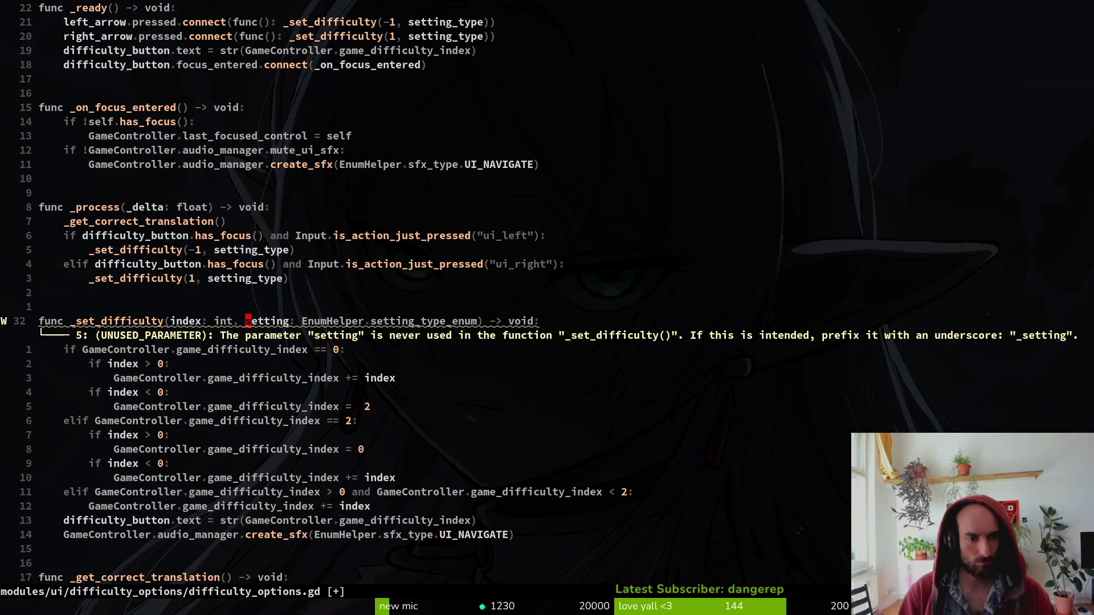
text(:w)
key(Return)
- Replace game_difficulty_index with setting in the first check and on lines 35 and 37
key(j)
key(j)
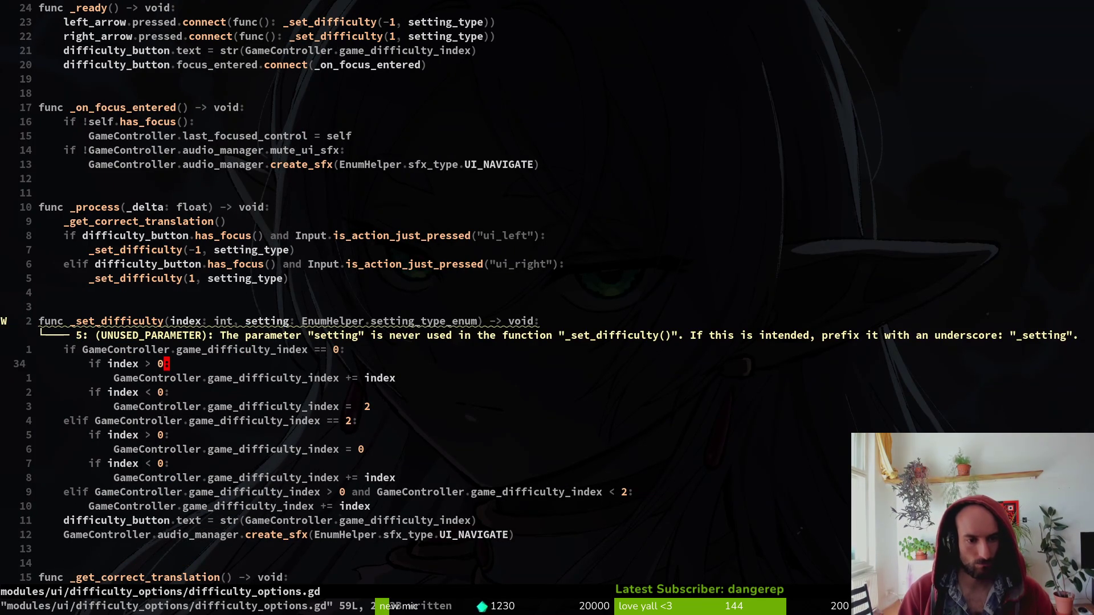
key(k)
key(period)
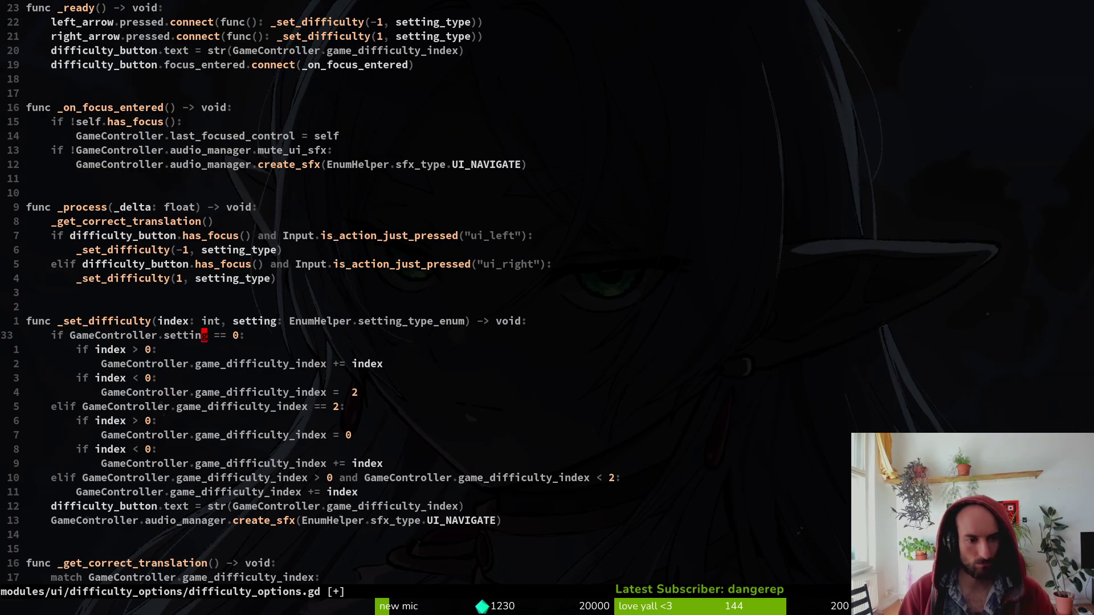
key(u)
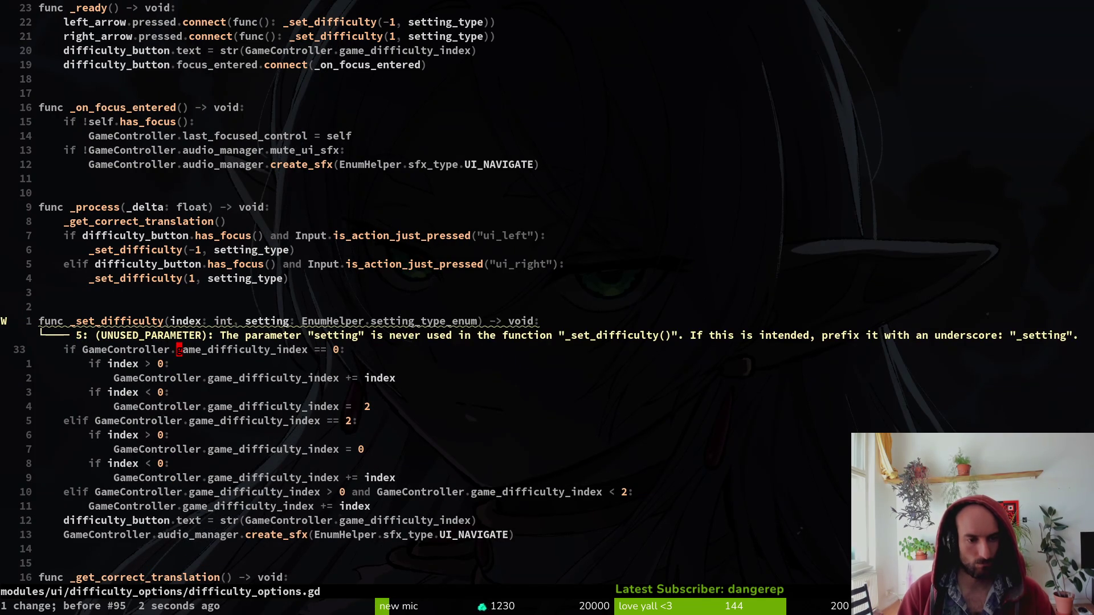
key(ctrl+r)
key(j)
key(j)
key(v)
key(e)
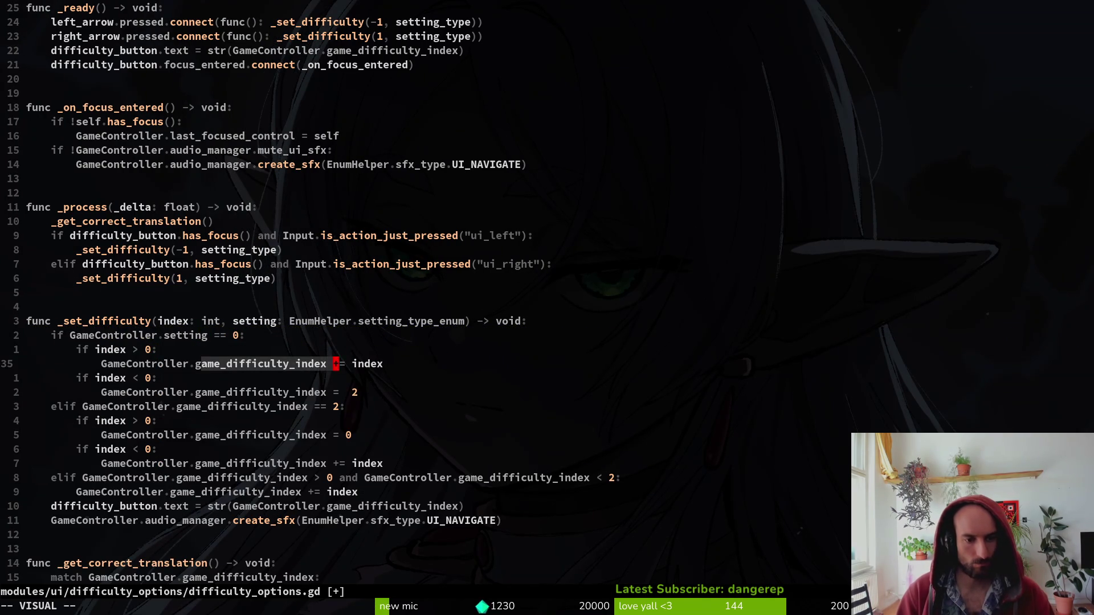
key(V)
key(i)
key(p)
key(Escape)
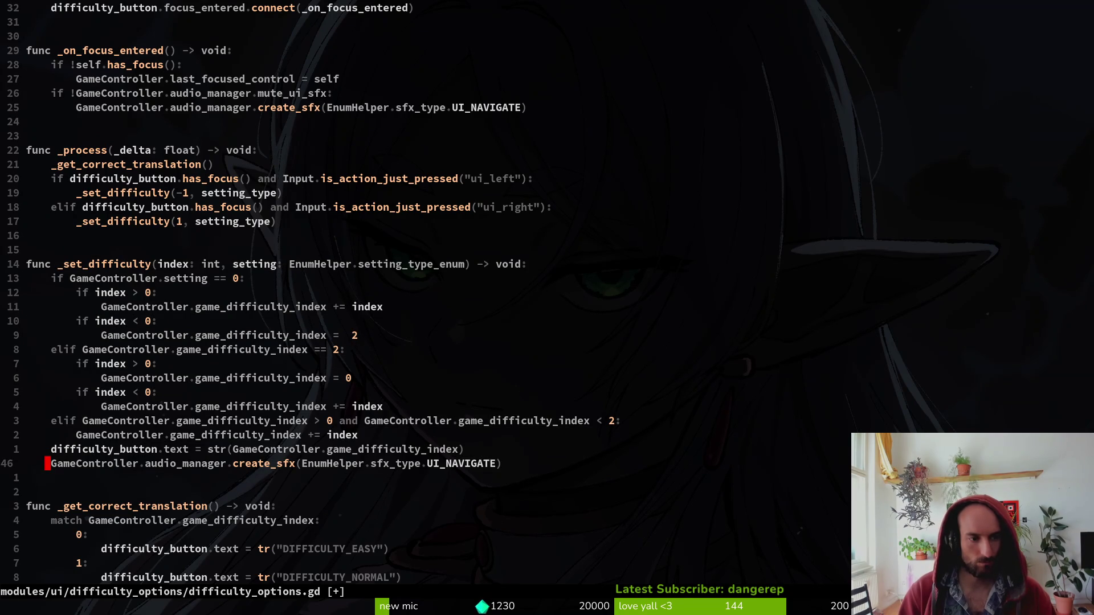
key(1)
key(1)
key(k)
key(w)
key(w)
key(w)
key(v)
key(e)
key(p)
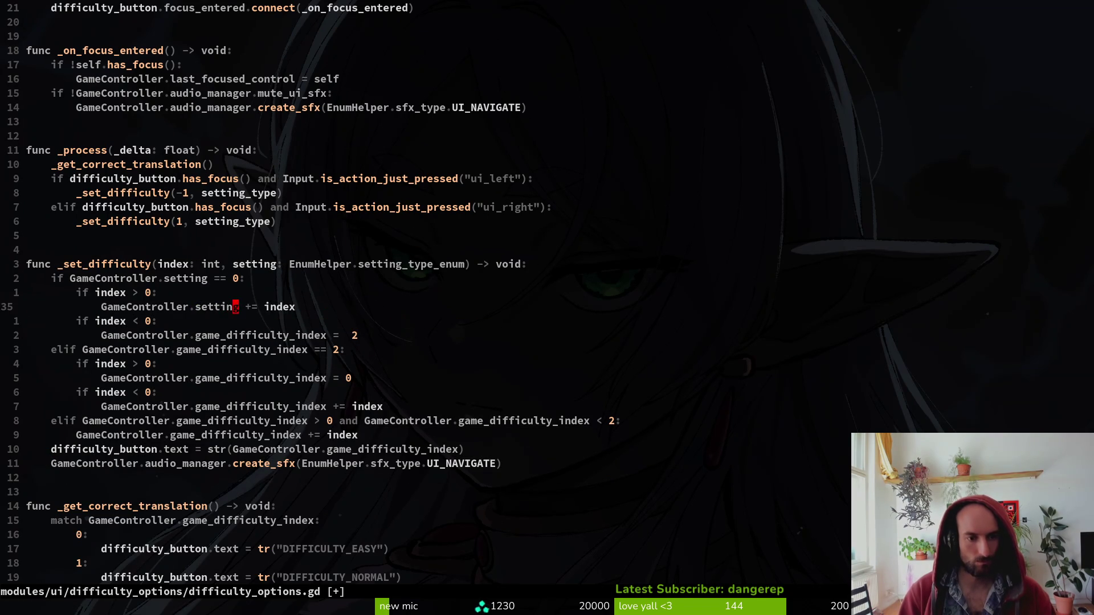
key(j)
key(j)
text(cw)
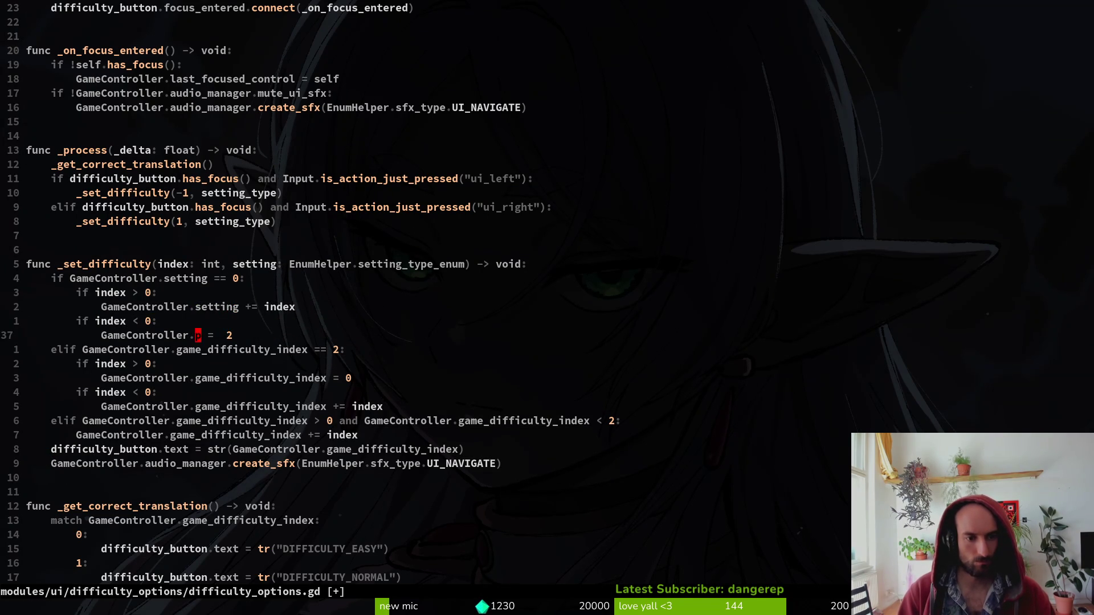
text(setting)
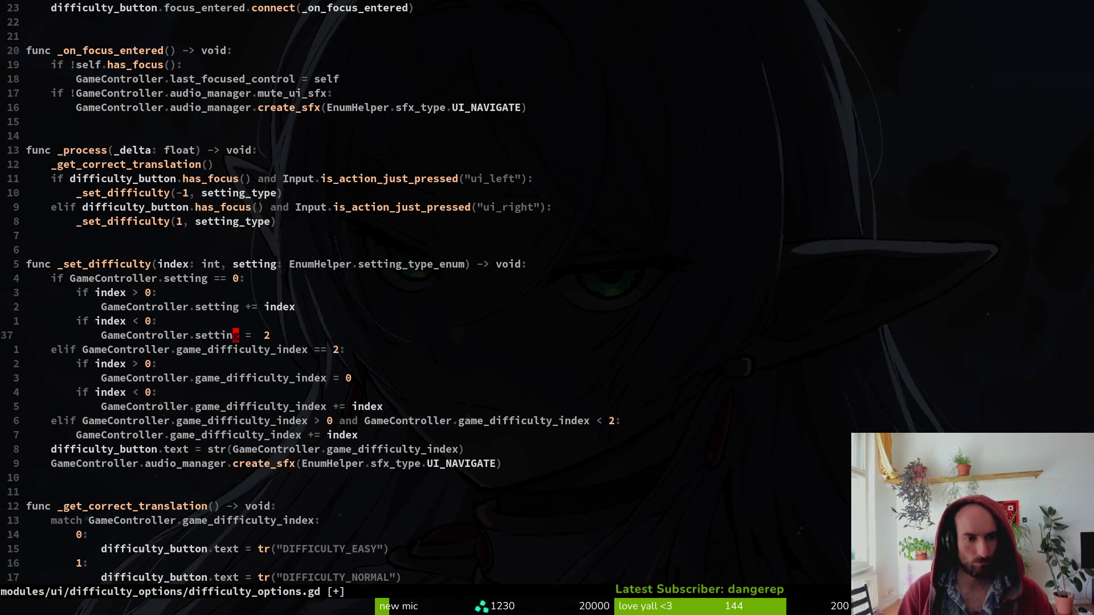
key(b)
- Swap game_difficulty_index for setting on lines 38 through 43 of _set_difficulty
key(j)
key(w)
key(b)
key(v)
key(e)
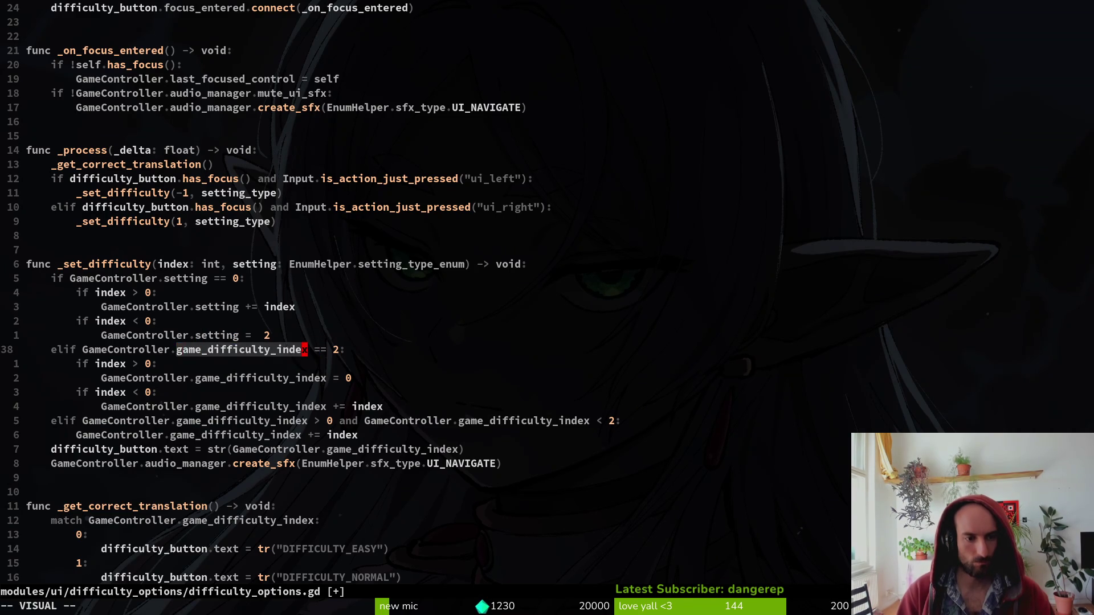
key(p)
key(j)
key(j)
key(v)
key(i)
key(w)
key(p)
key(j)
key(j)
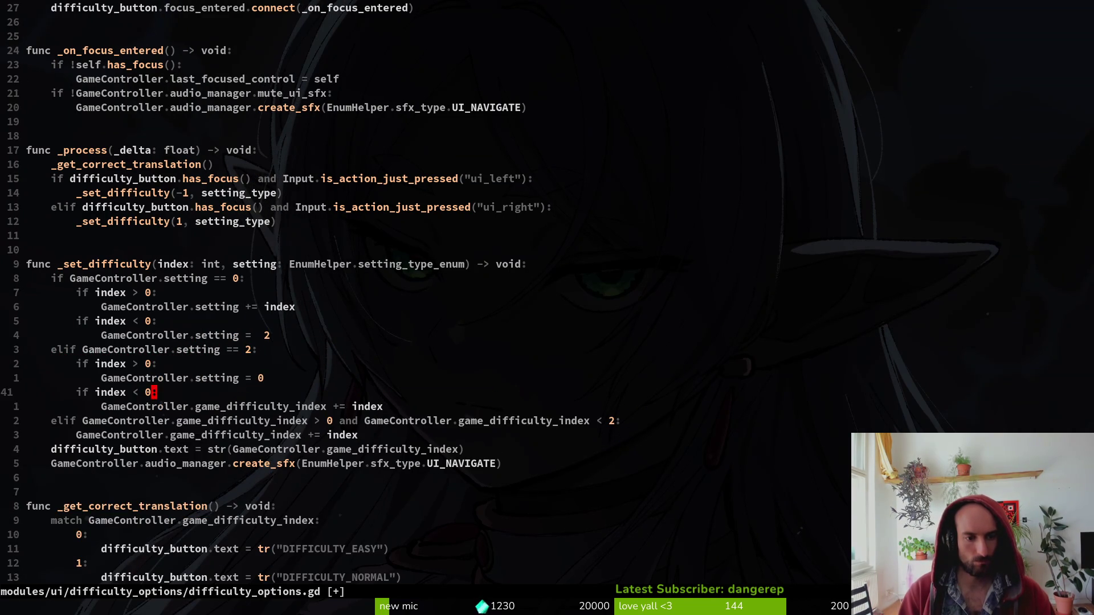
key(v)
key(i)
key(w)
key(p)
key(j)
key(v)
key(i)
key(w)
key(p)
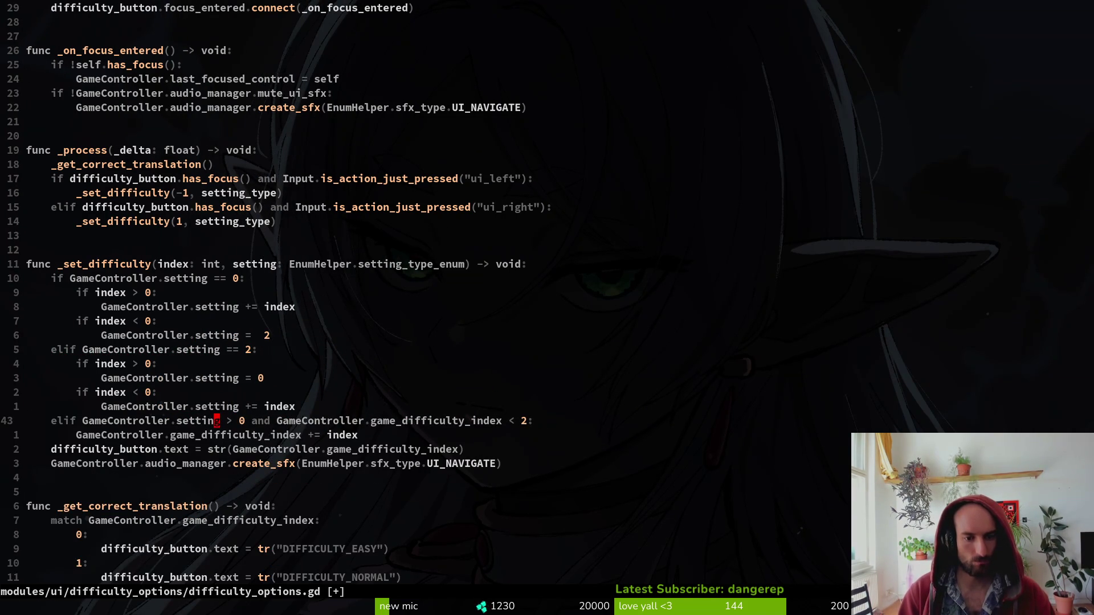
key(j)
key(w)
key(asciicircum)
- Use setting in the increment line, the elif comparison with 2, and the button text
key(w)
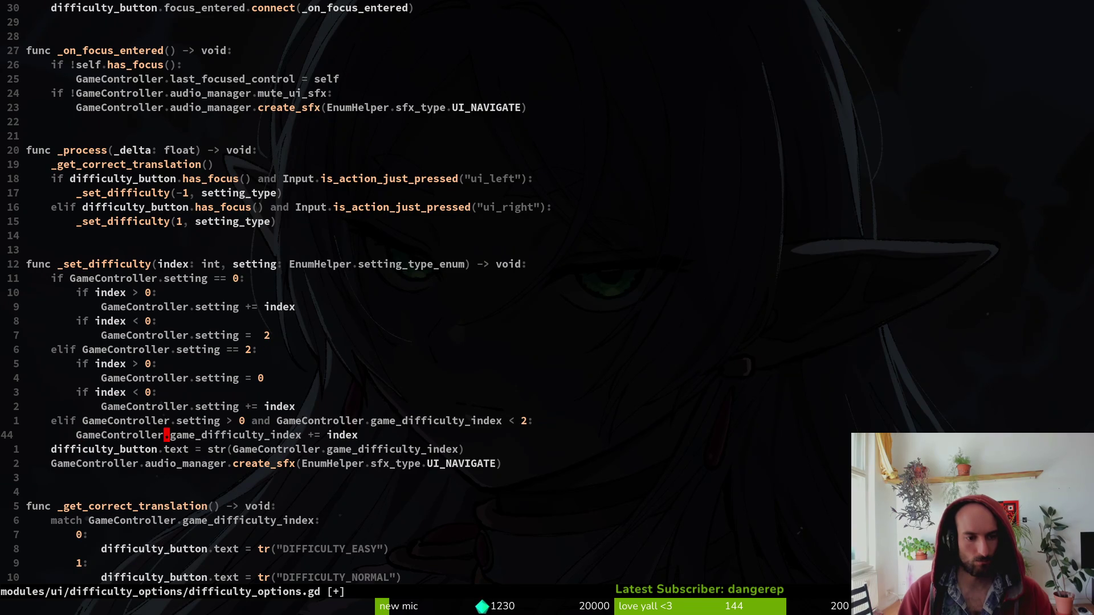
key(w)
key(v)
key(i)
key(w)
key(p)
key(k)
key(dollar)
key(b)
key(b)
key(b)
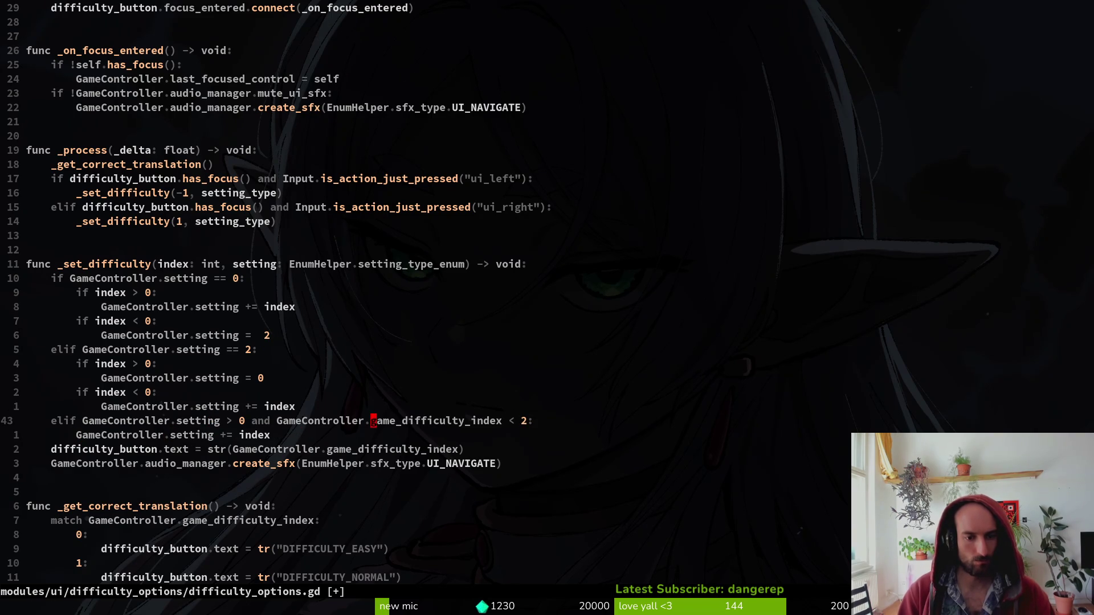
key(v)
key(i)
key(w)
key(p)
key(j)
key(j)
key(v)
key(i)
key(w)
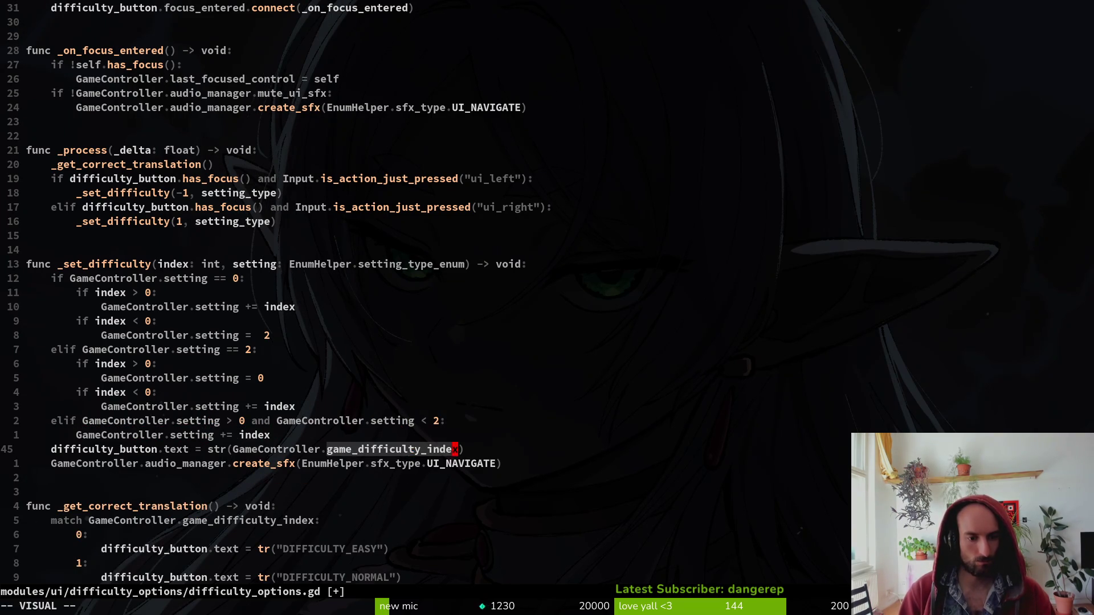
key(p)
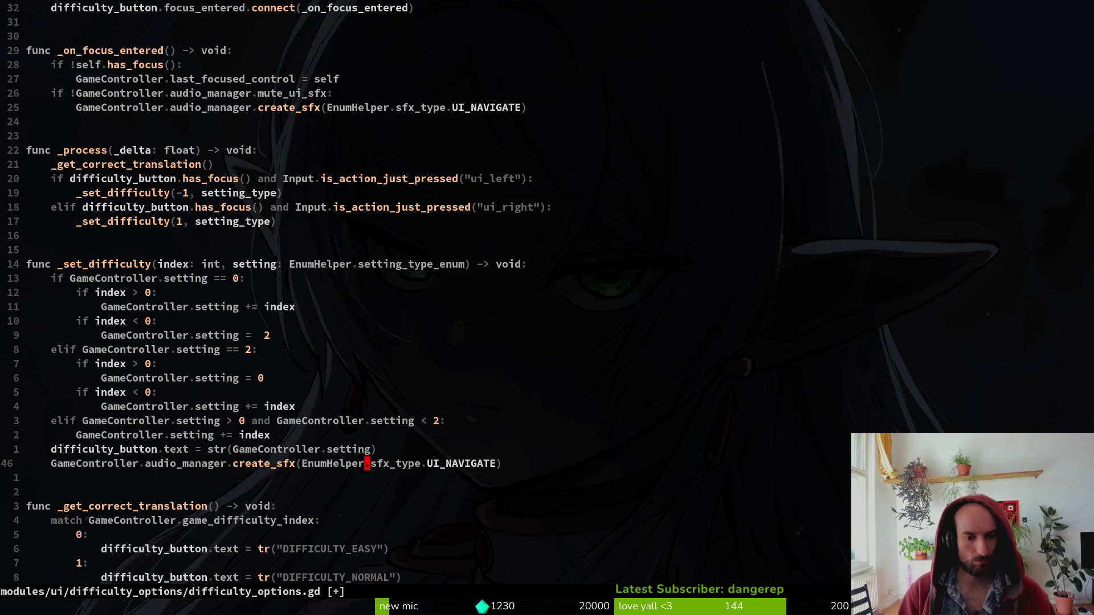
- Try matching on setting in _get_correct_translation, then revert the change and save
key(j)
key(j)
key(j)
key(j)
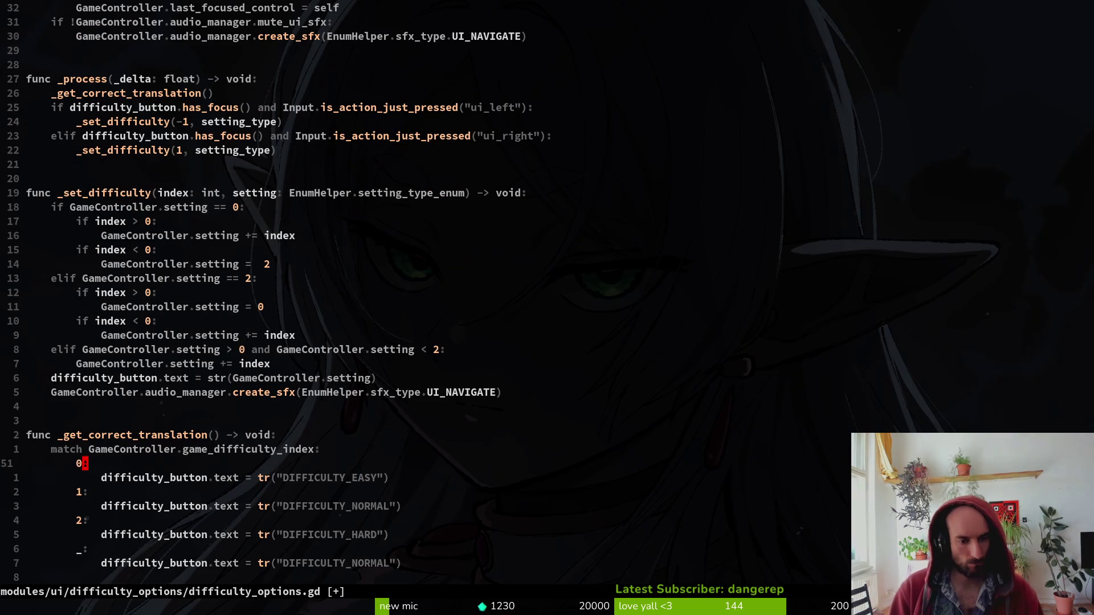
key(k)
key(b)
key(v)
key(i)
key(w)
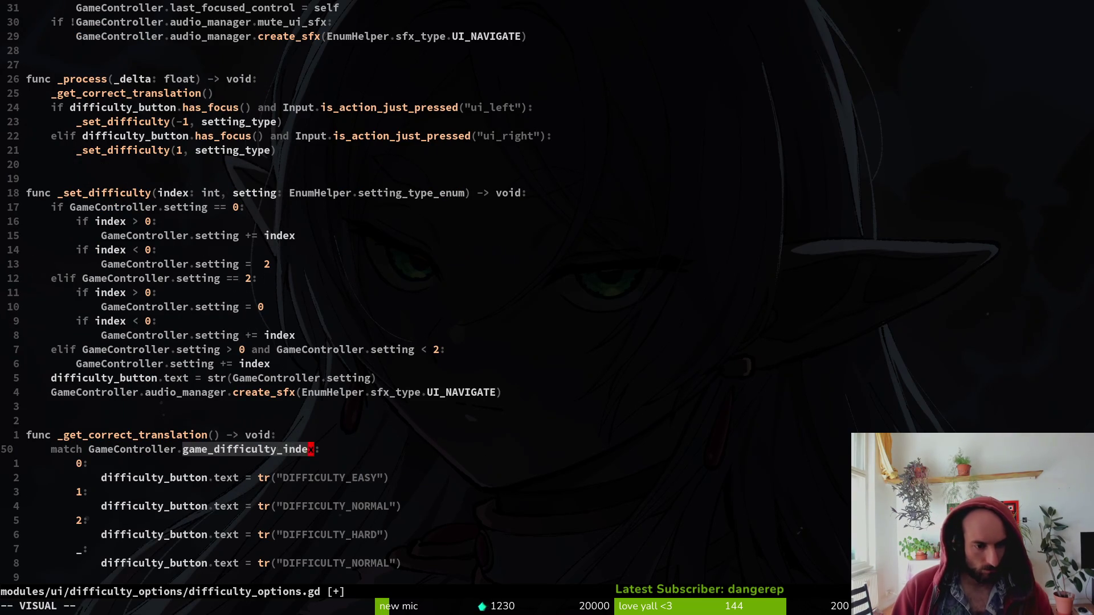
key(p)
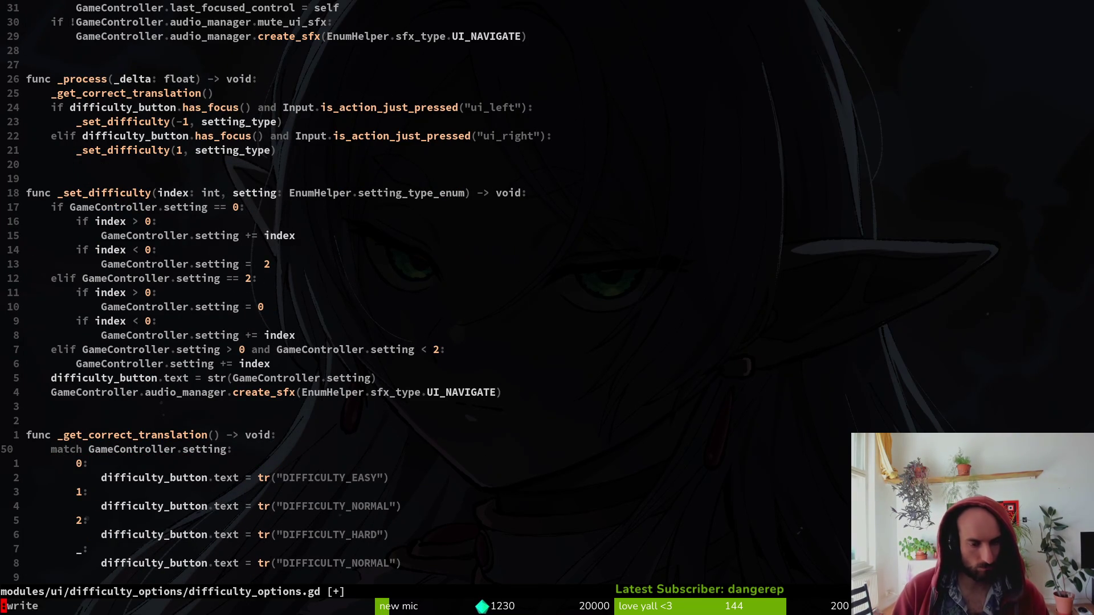
text(u:w)
key(Return)
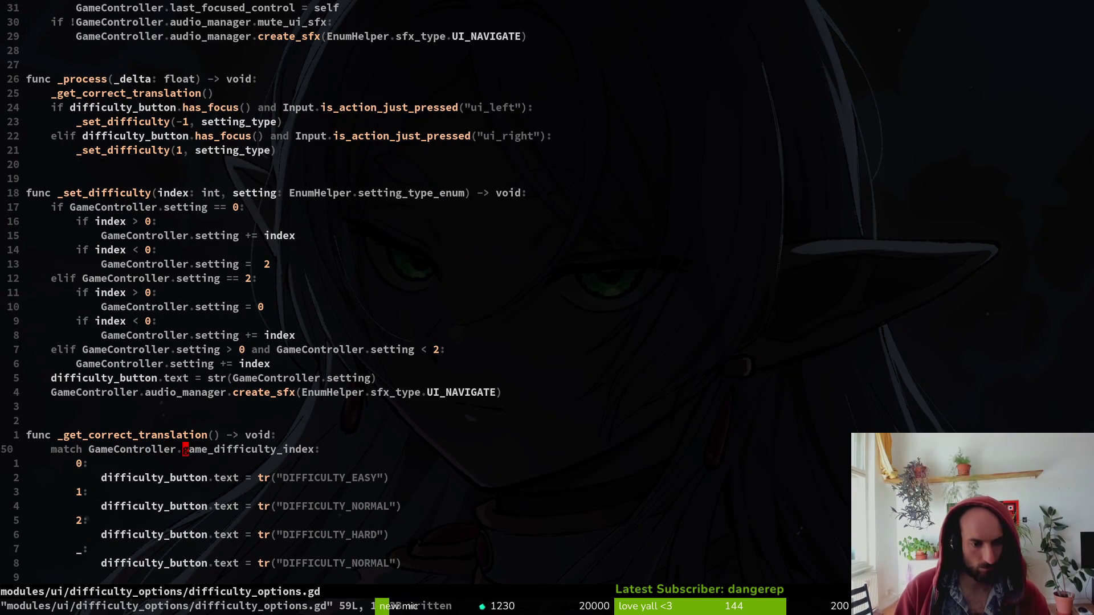
key(v)
key(i)
key(w)
key(p)
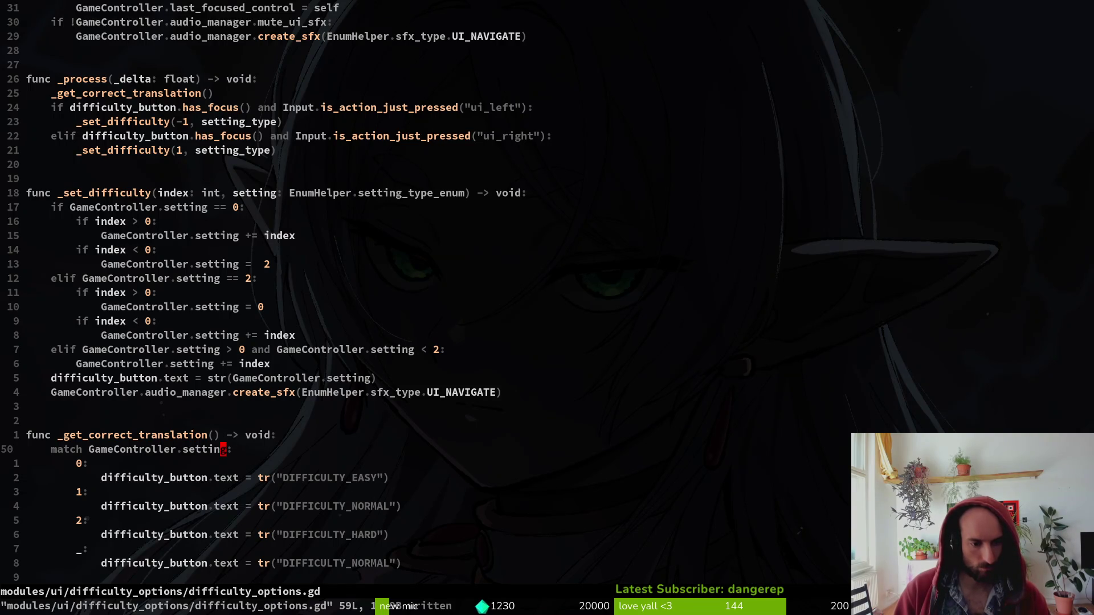
text(u:w)
key(Return)
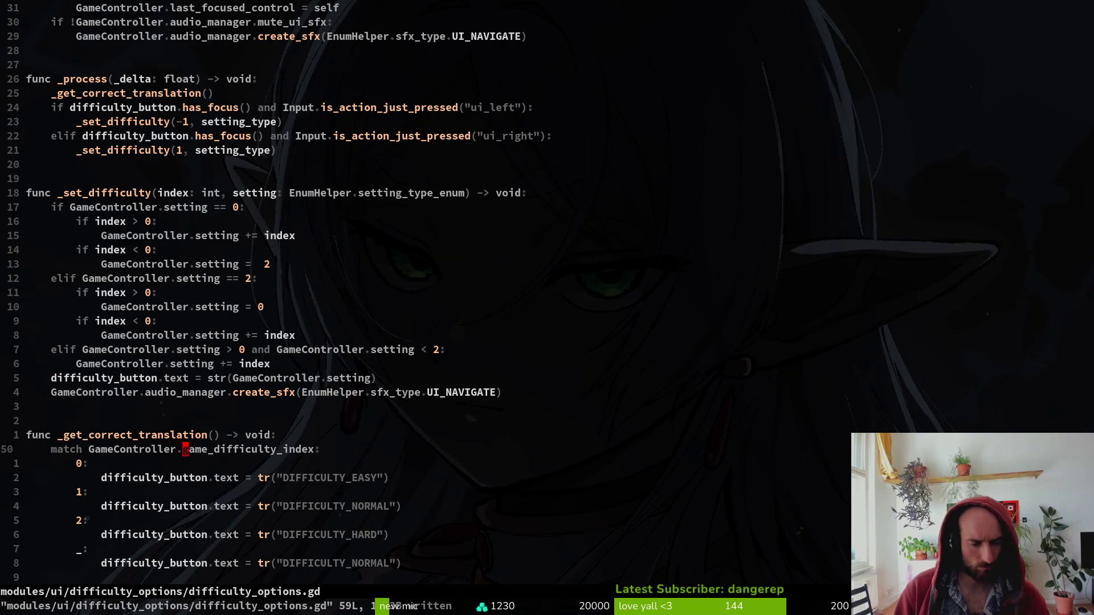
- Add a type: EnumHelper.setting_type_enum parameter to _get_correct_translation and save
text(diwkf(a)
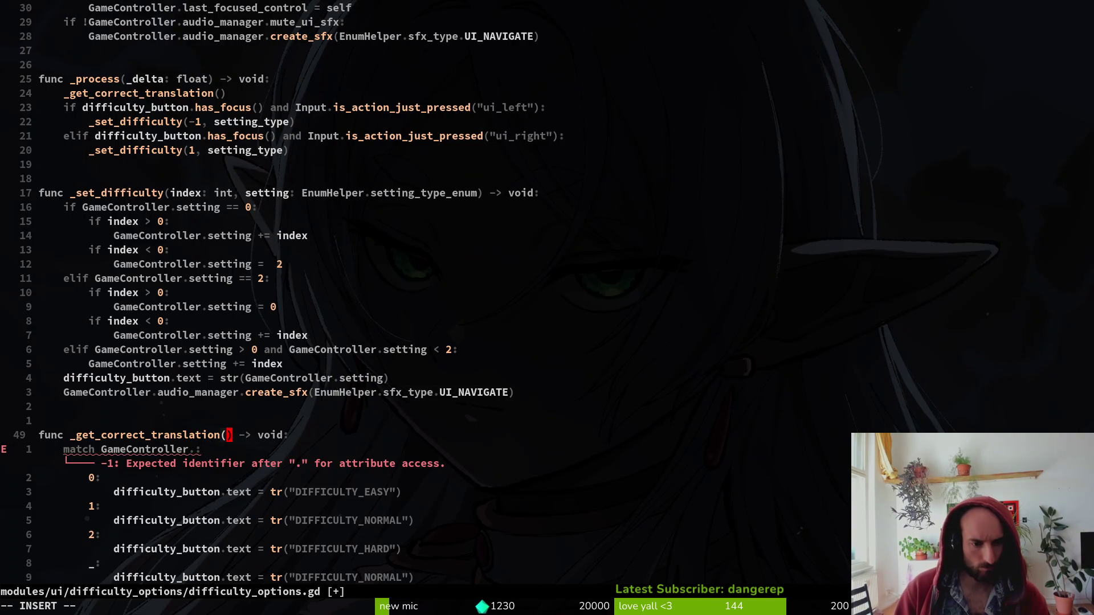
text(type: EnumHelper.)
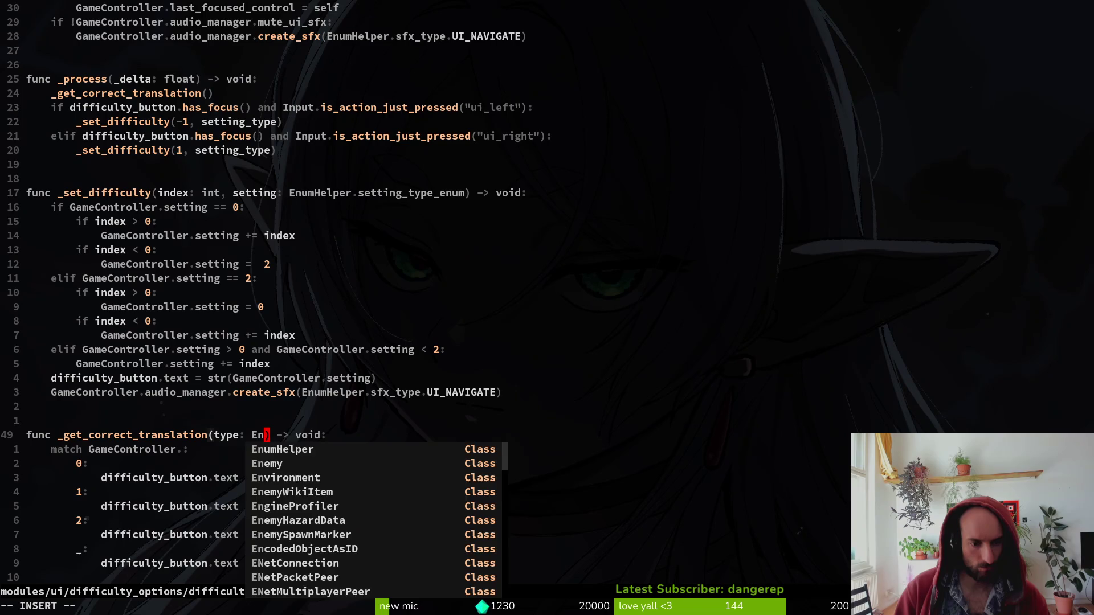
key(Tab)
key(Return)
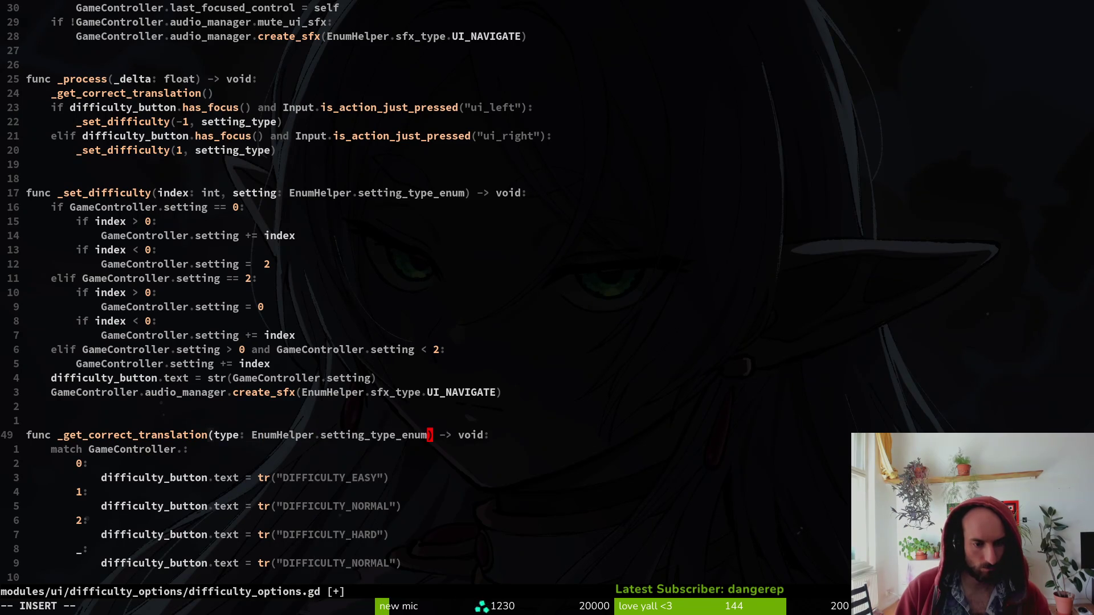
text(:w)
key(Return)
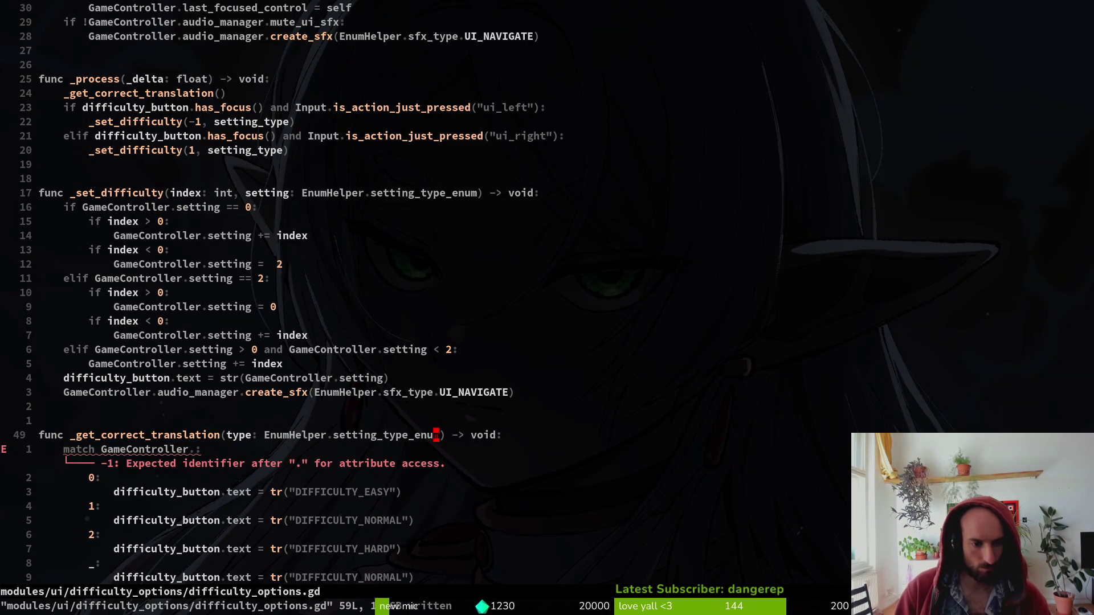
key(u)
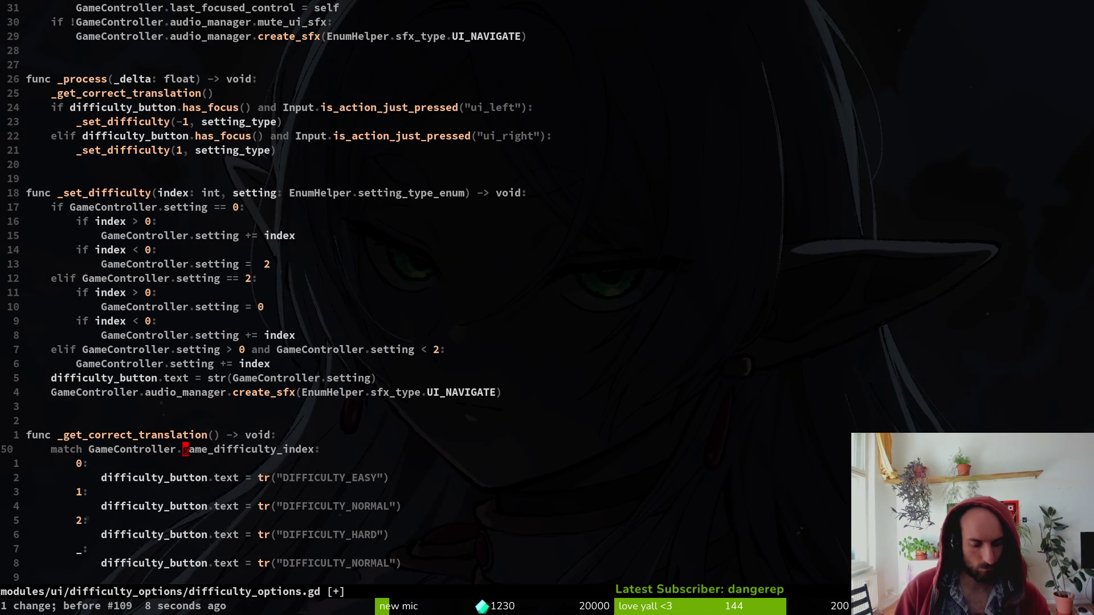
key(ctrl+r)
key(ctrl+r)
- Clear the old match expression and write 'match type:' on a new line above it
text(jigame_difficulty_index)
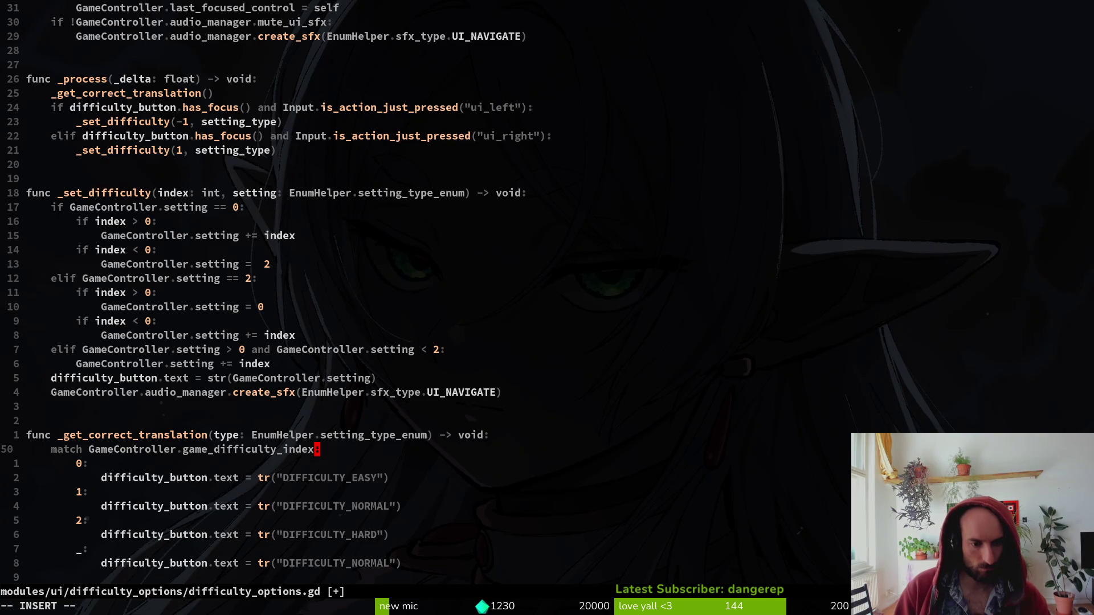
key(Escape)
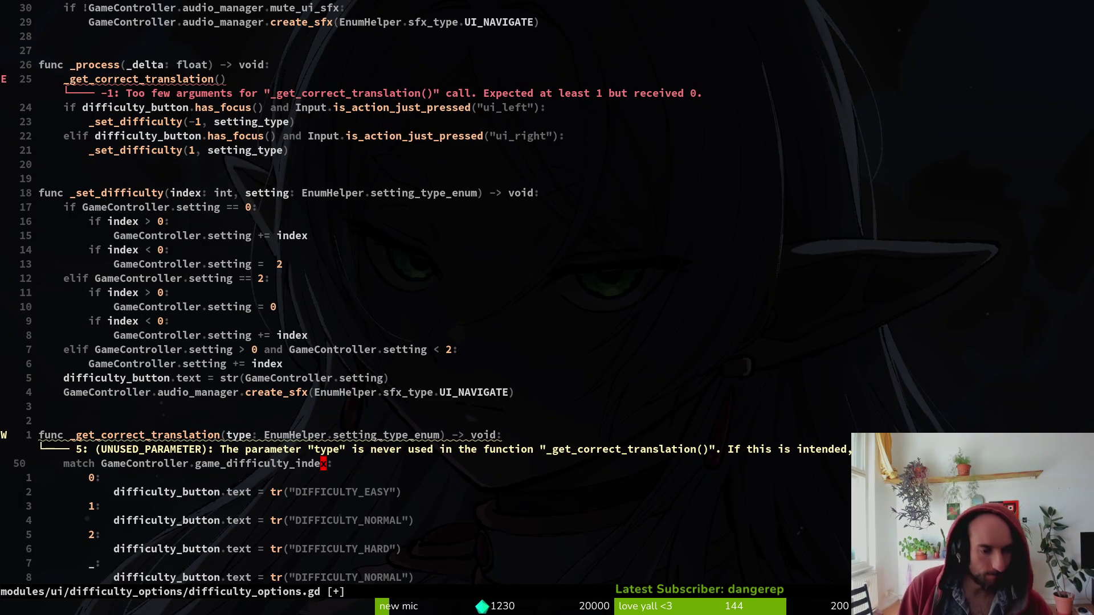
text(ciw)
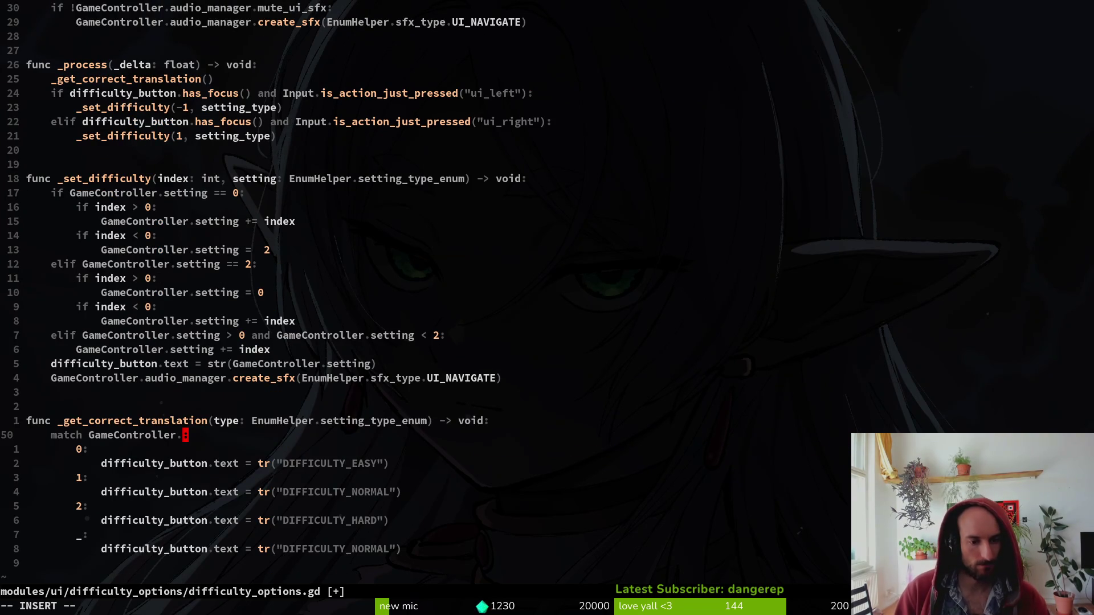
text(ty)
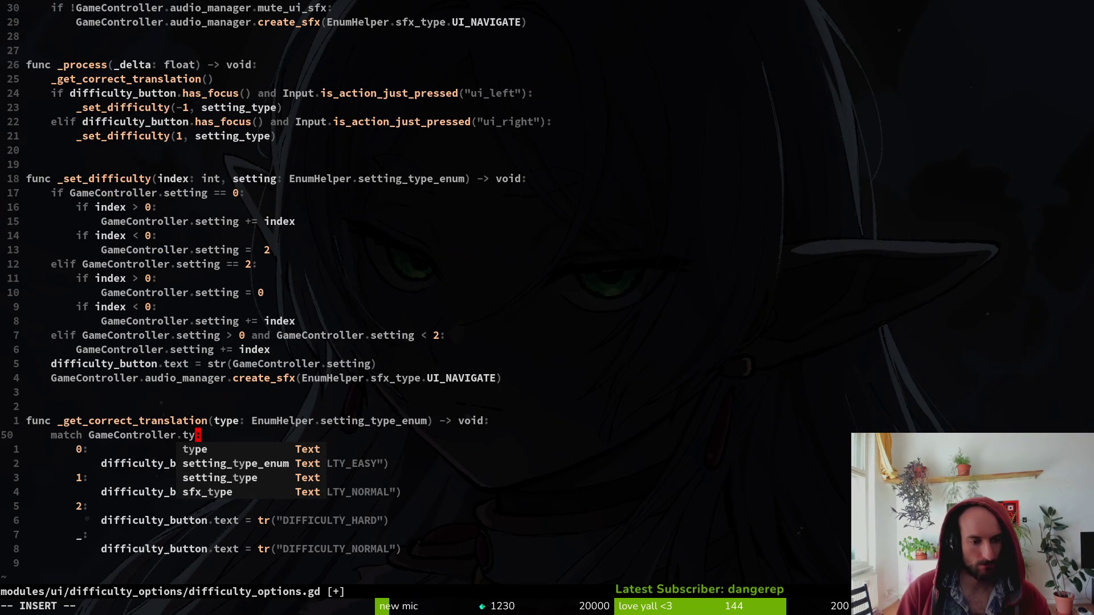
key(BackSpace)
key(BackSpace)
key(Escape)
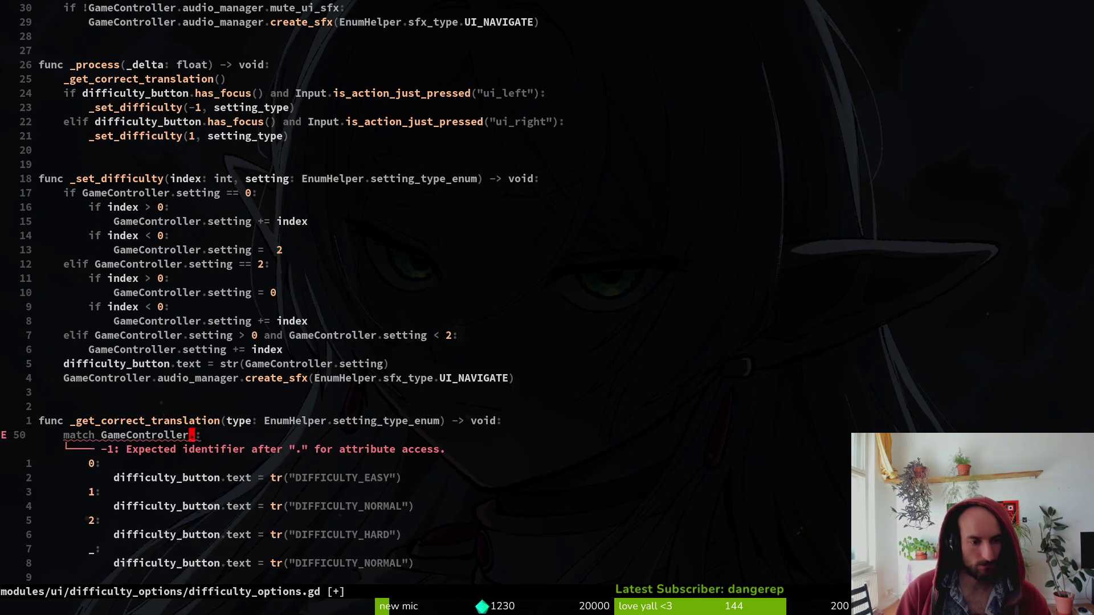
text(O)
text(if )
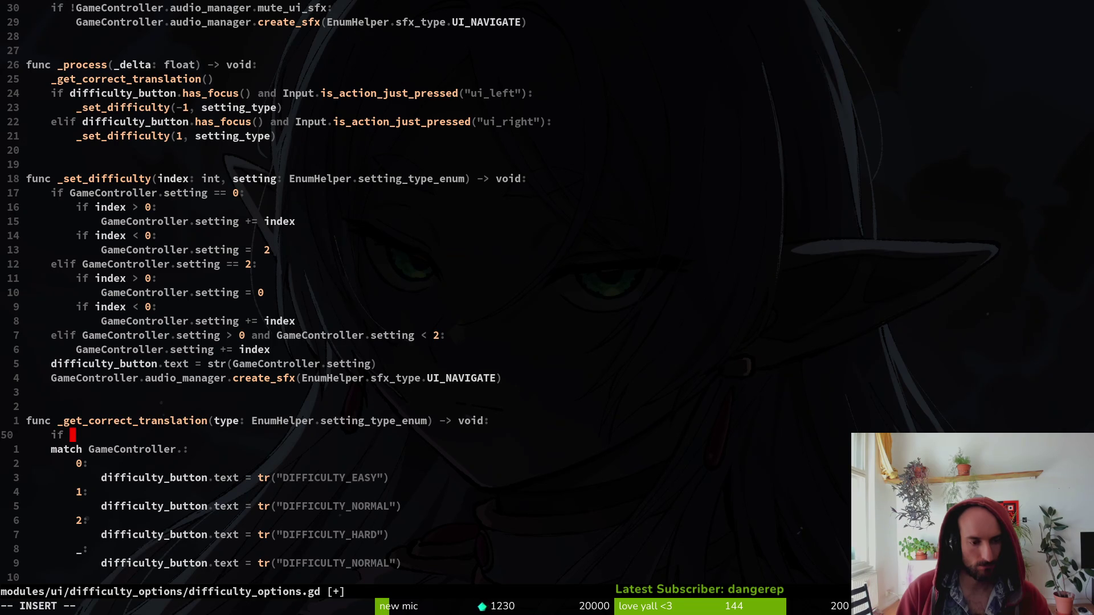
text(tj)
key(BackSpace)
text(y)
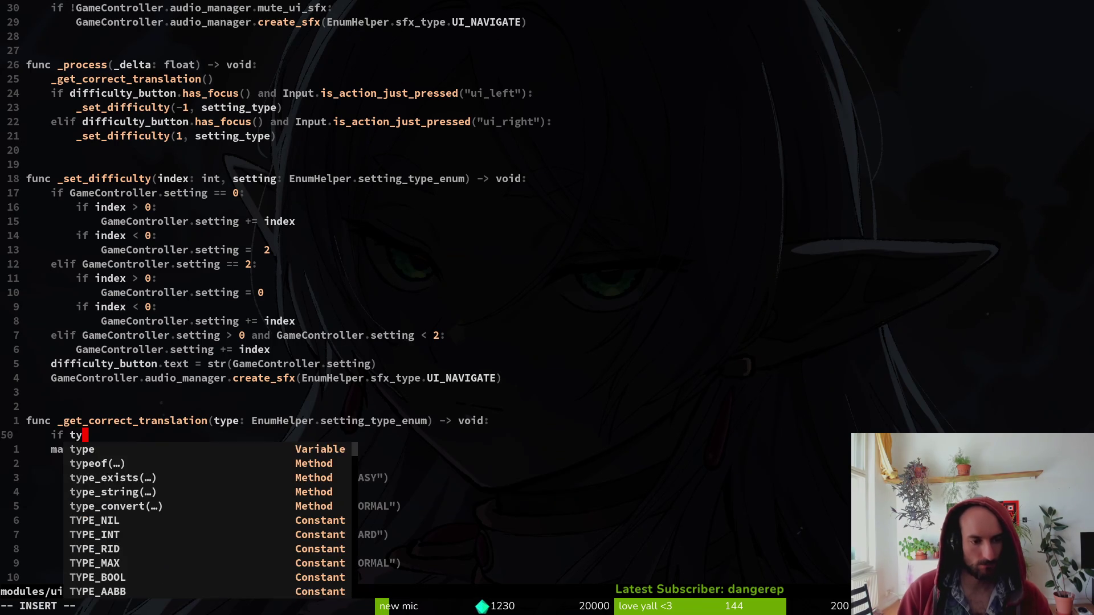
key(Tab)
key(Return)
key(Escape)
key(d)
key(d)
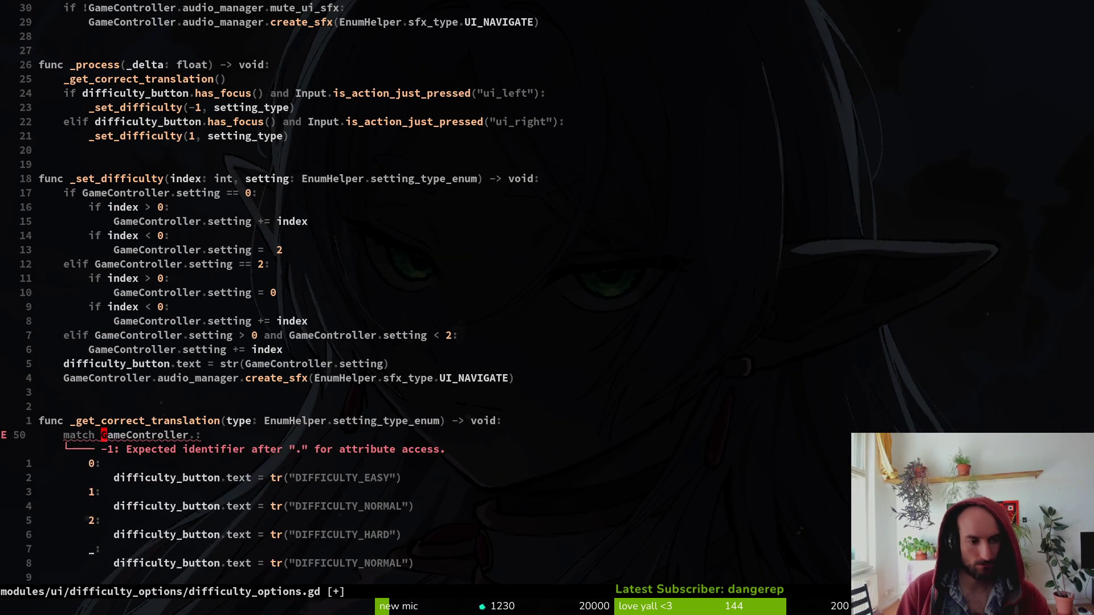
key(shift+o)
text(match type:)
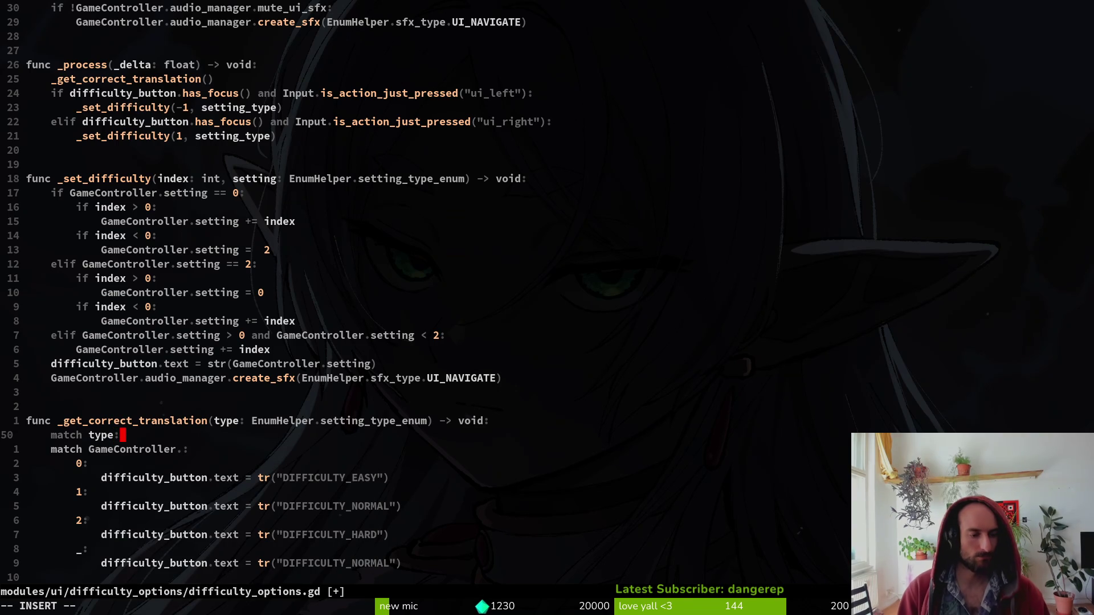
- Add an EnumHelper.setting_type_enum.BOSSHP: case inside the match type block
key(Return)
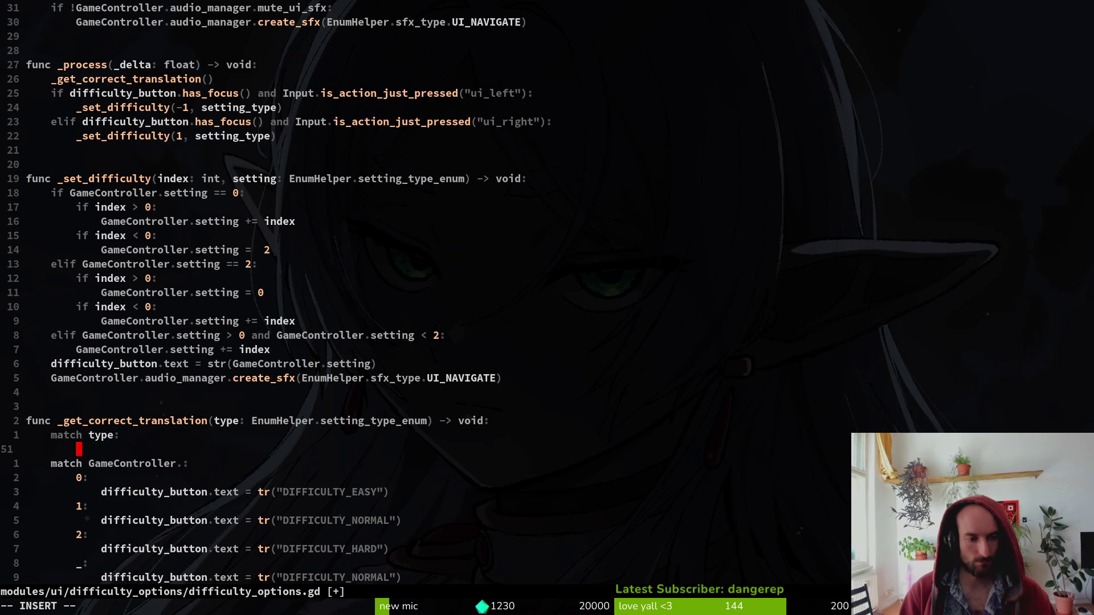
text(EnumHelper.)
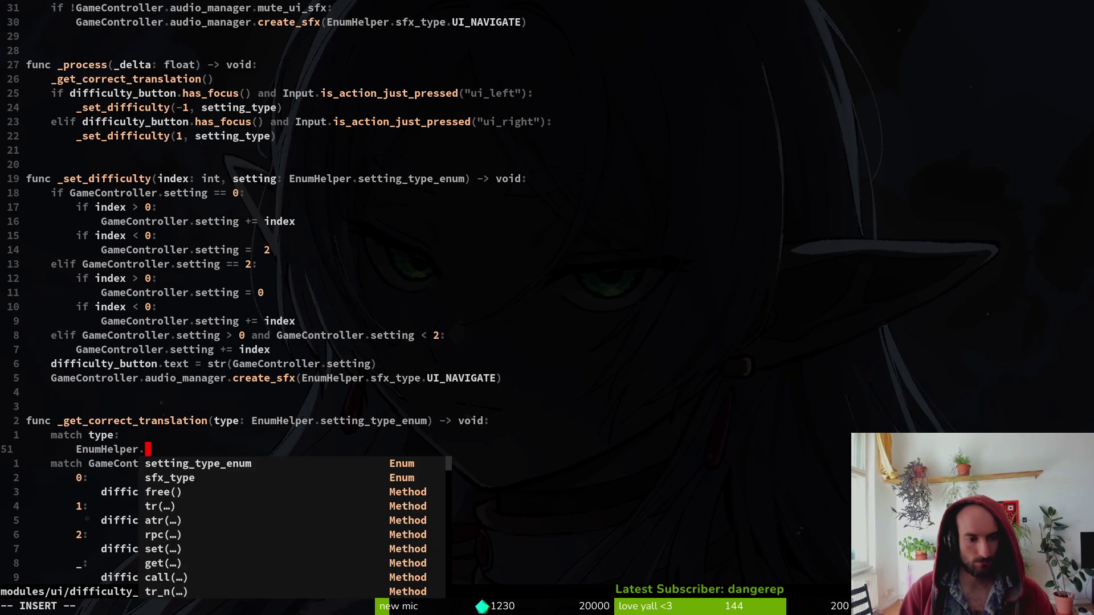
key(Return)
text(.)
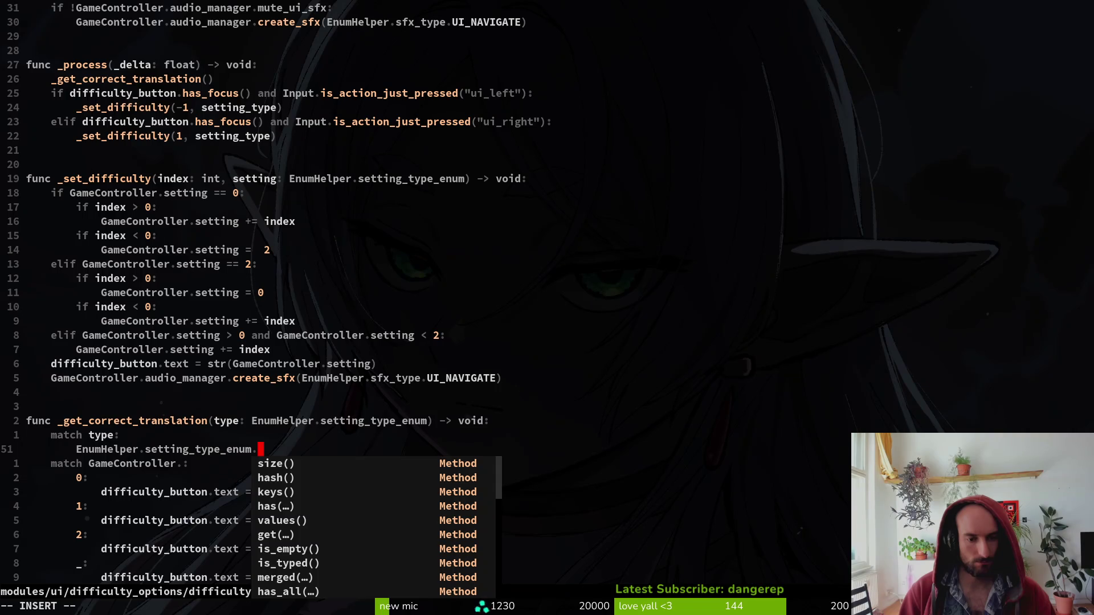
text(BO)
key(Return)
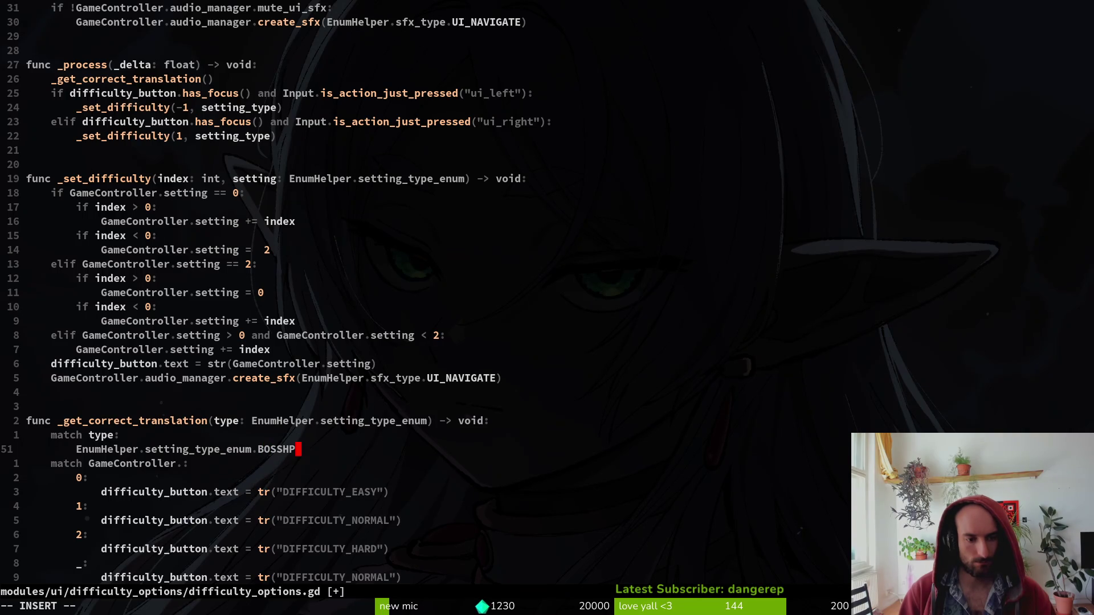
text(:)
- Duplicate the BOSSHP case line as a PROJECTILESPEED case and add a blank line beneath BOSSHP
key(Escape)
key(shift+v)
key(y)
key(p)
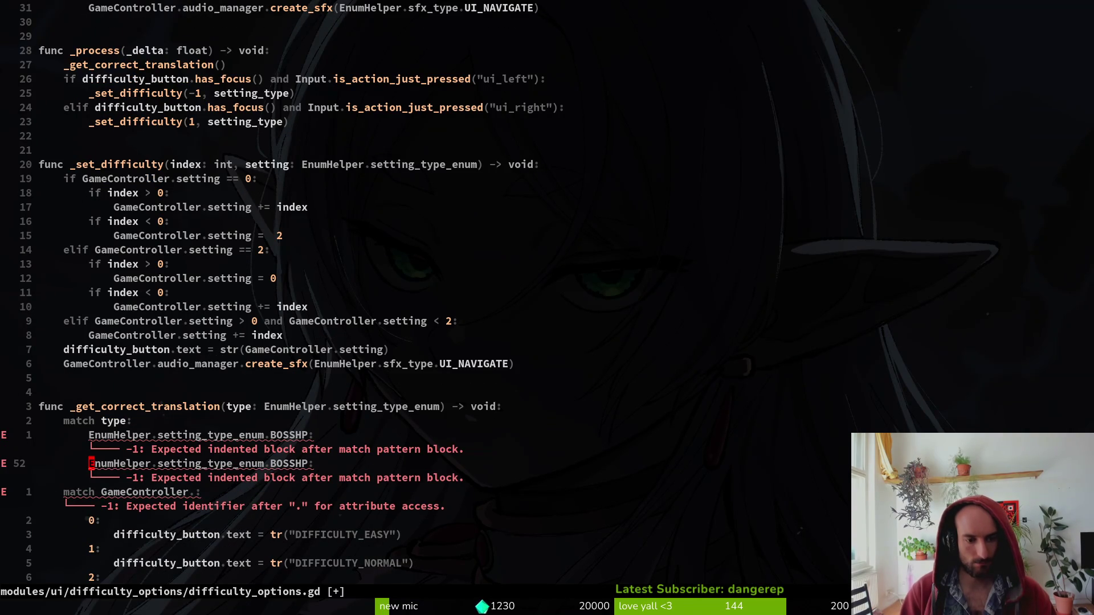
text($ciwP)
key(Return)
key(Escape)
key(k)
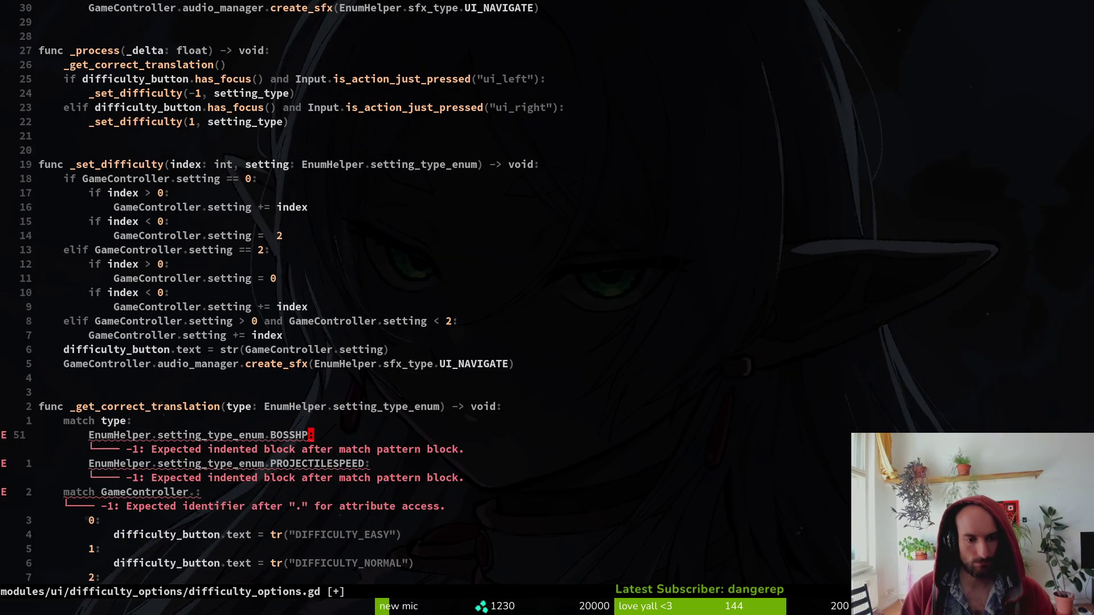
key(o)
key(Escape)
key(j)
key(j)
key(j)
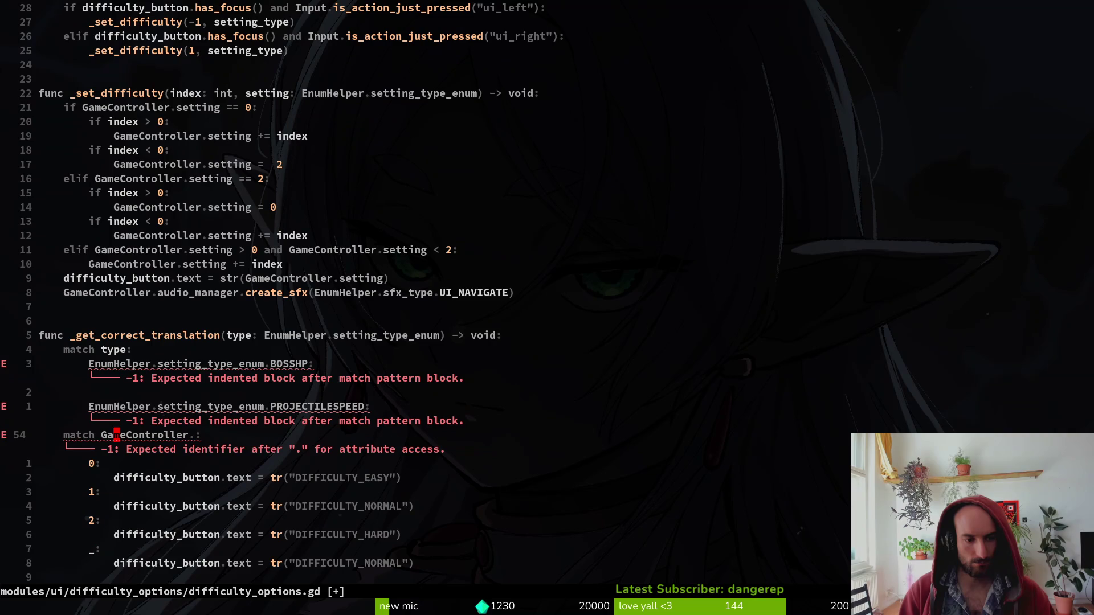
- Copy the old match line, then make it match on GameController.boss_hp_setting_index
key(shift+v)
key(j)
key(y)
key(j)
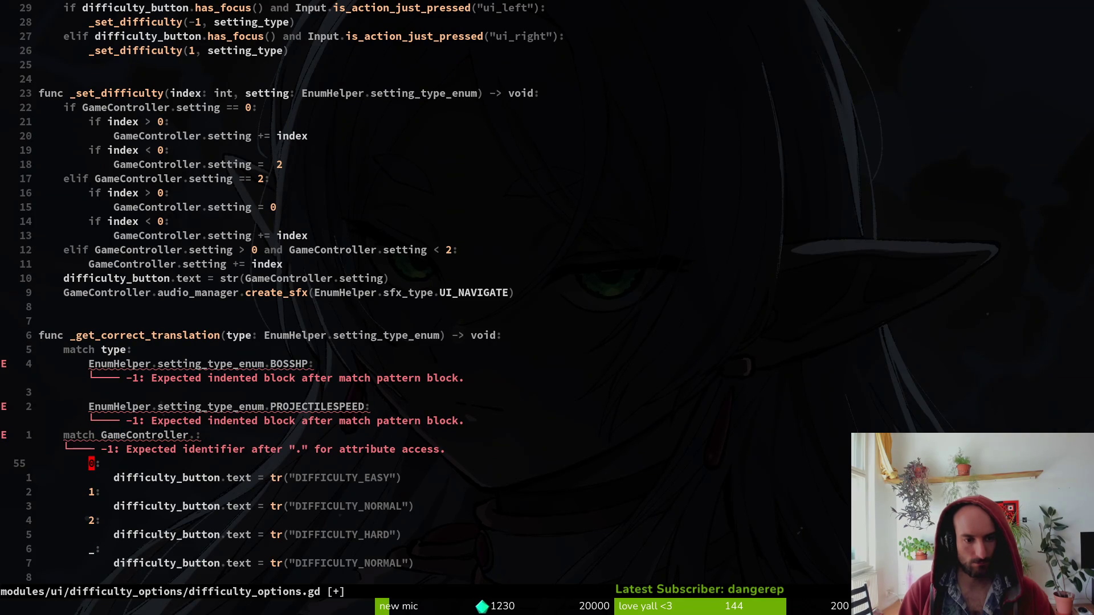
key(k)
key($)
key(i)
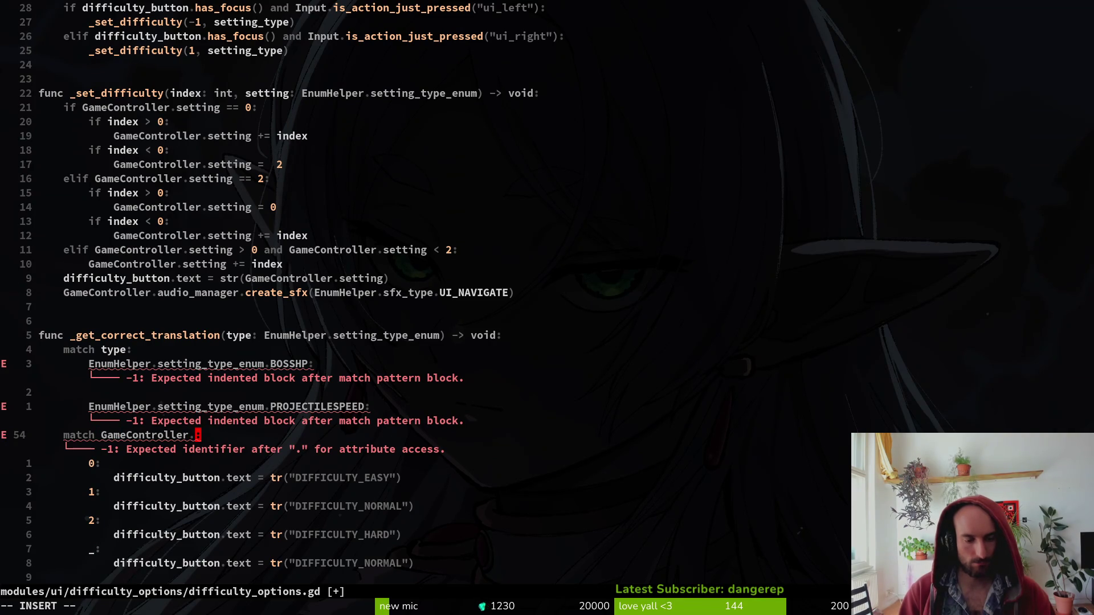
text(boss_hp_)
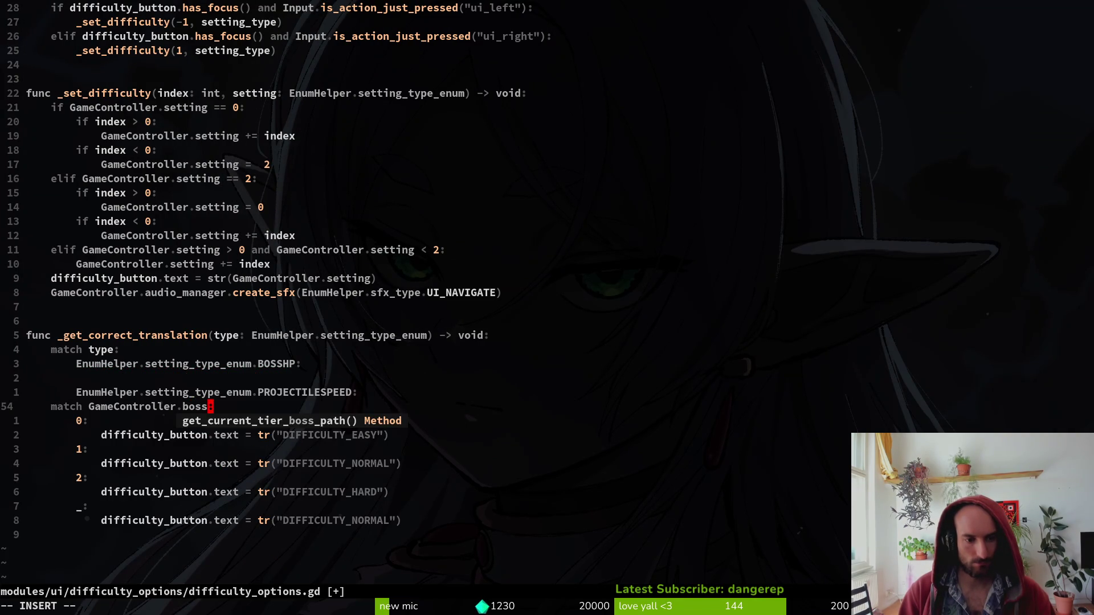
text(setting_)
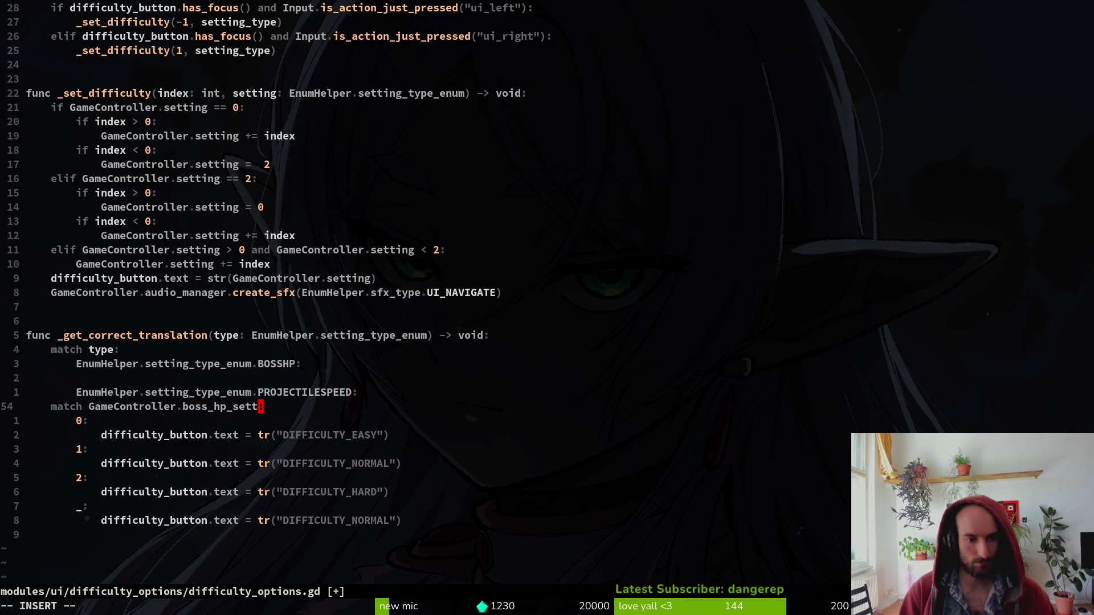
text(type)
key(Escape)
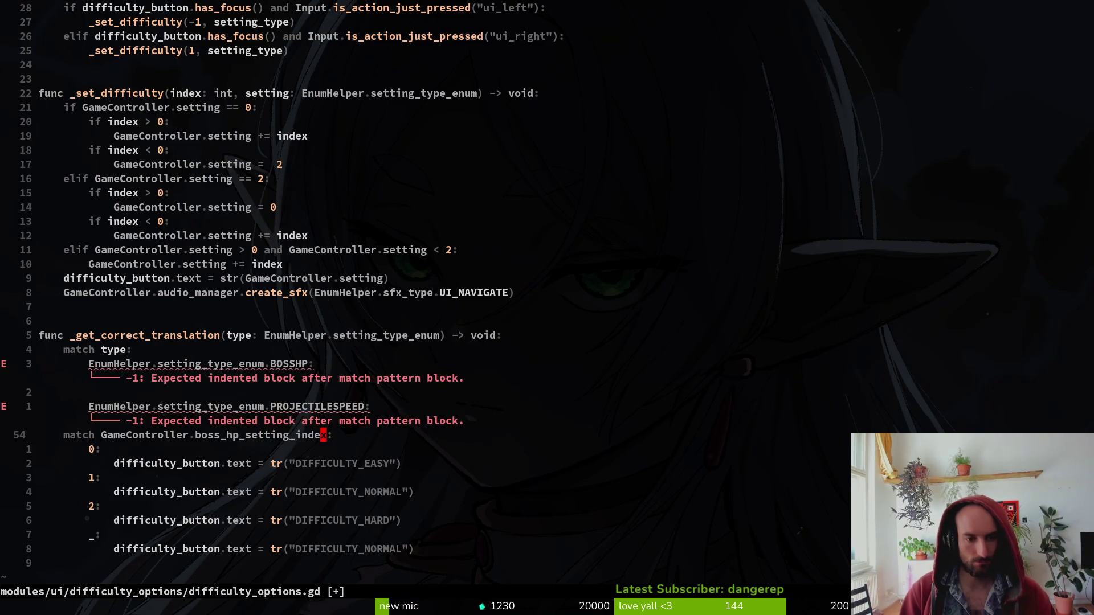
- Find and open game.controller.gd with a 'gamcon' file search
key(space)
key(f)
key(f)
text(gamcon)
key(Return)
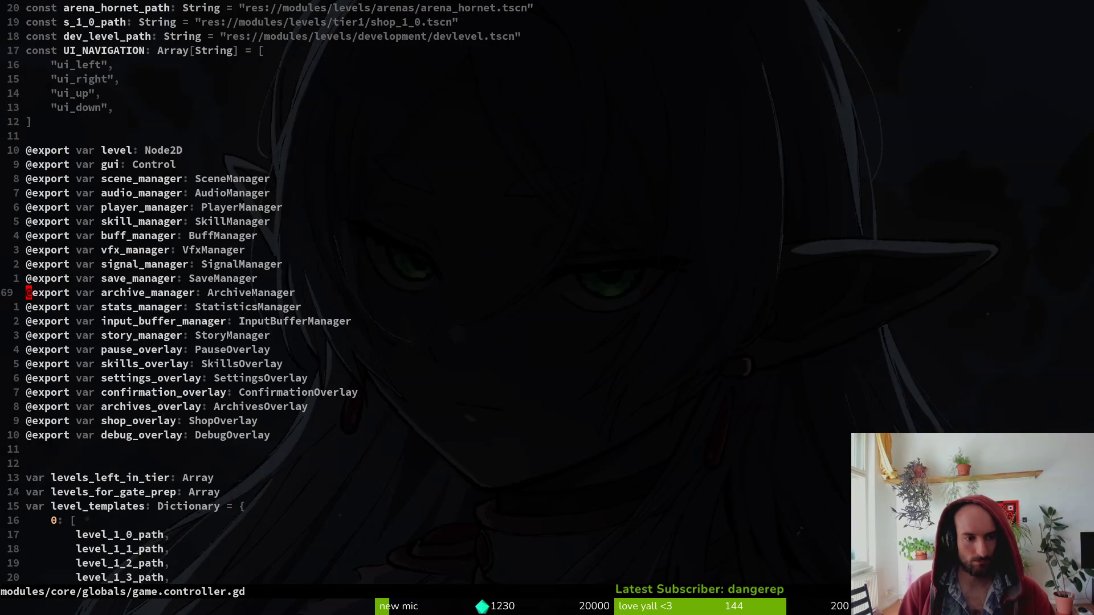
- Rename game_difficulty_index to boss_hp_setting_index in game.controller.gd and save
key(ctrl+d)
key(ctrl+d)
key(ctrl+d)
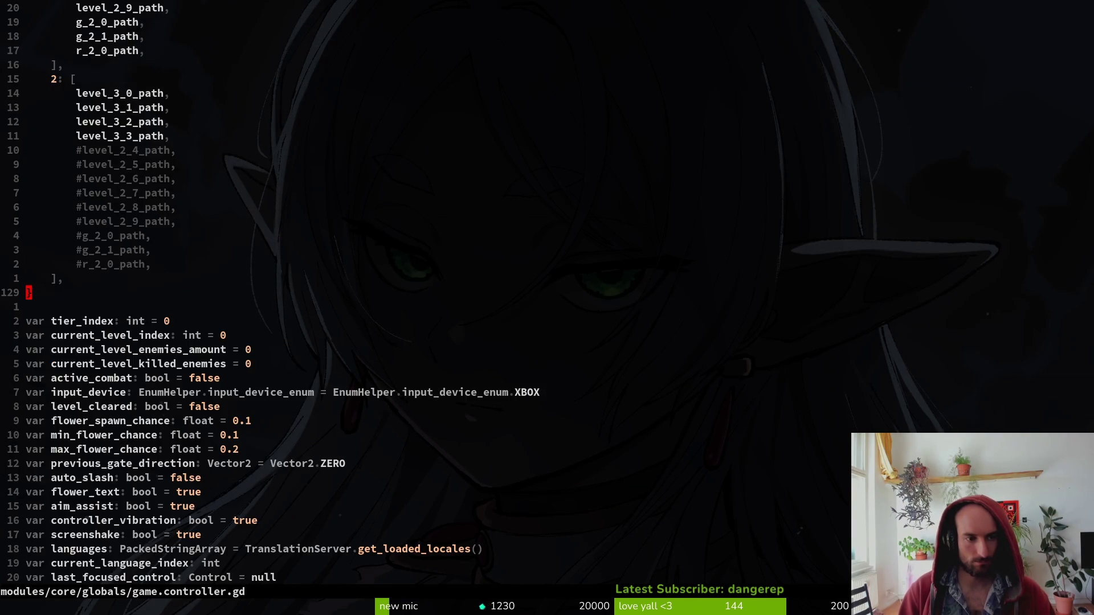
text(jwcwboss)
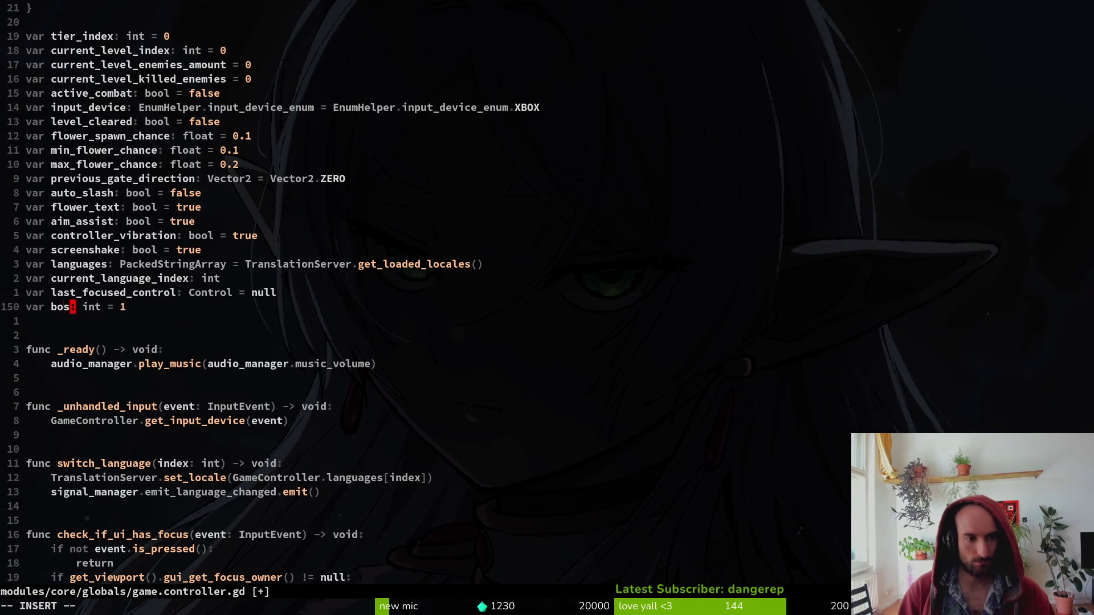
text(_hp_setting_)
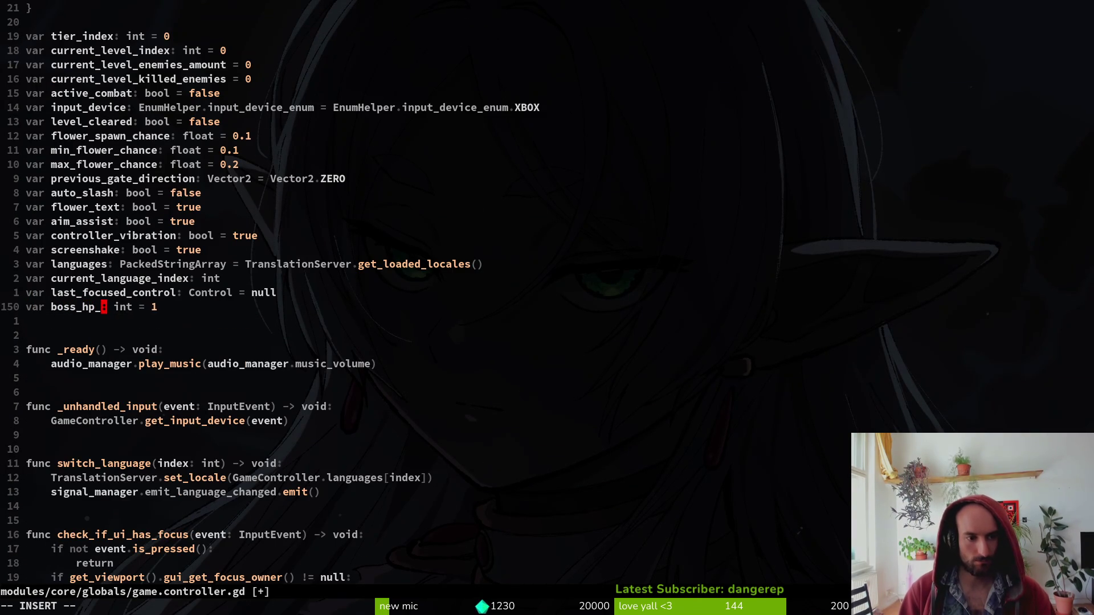
text(index)
key(Escape)
text(:w)
key(Return)
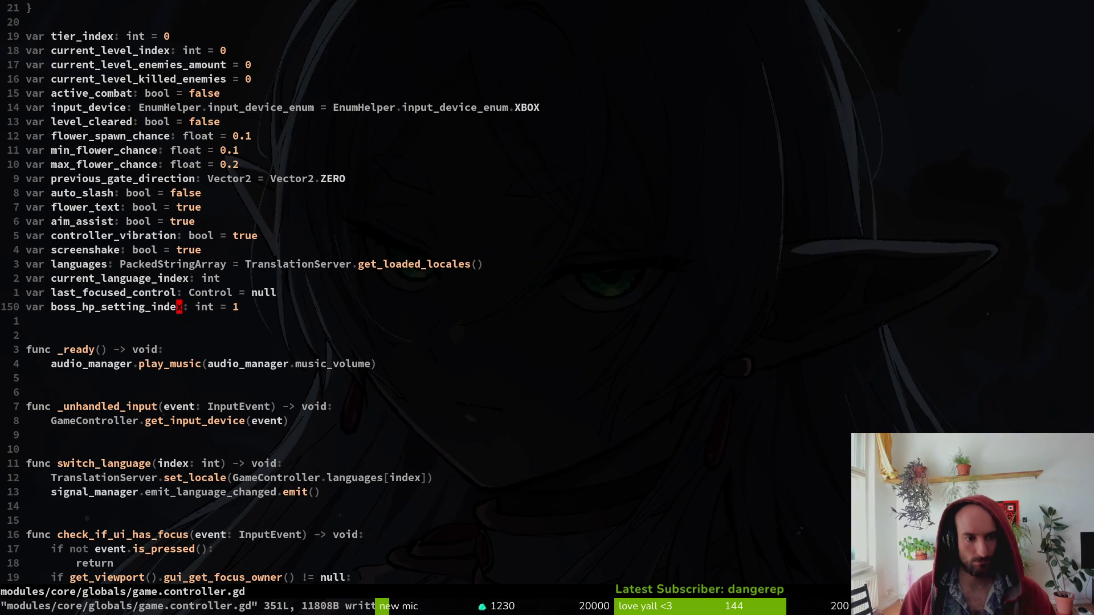
key(ctrl+o)
key(ctrl+i)
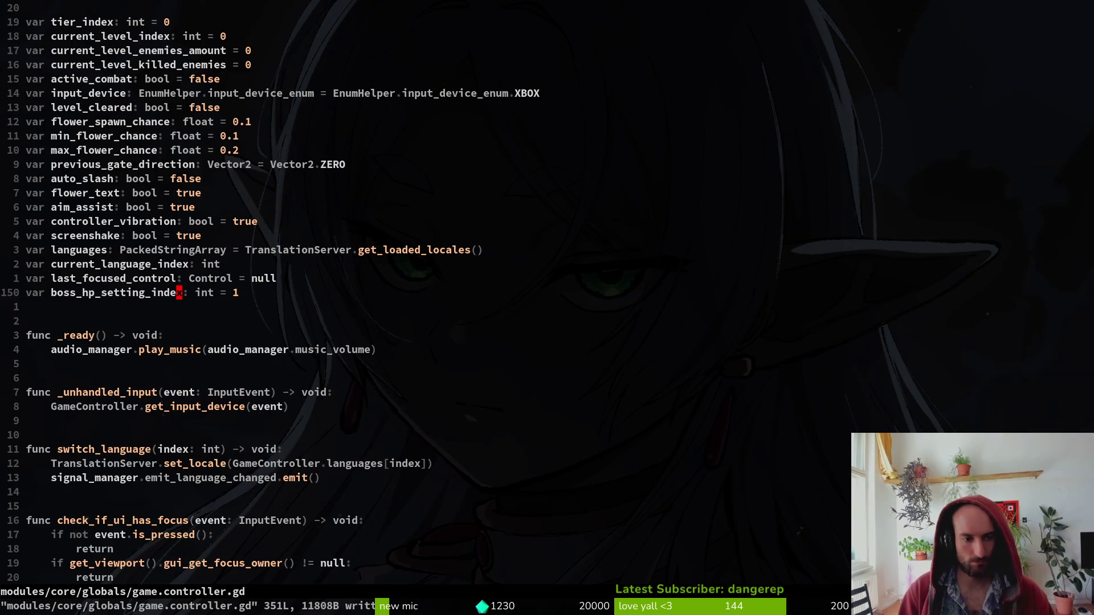
key(u)
key(ctrl+r)
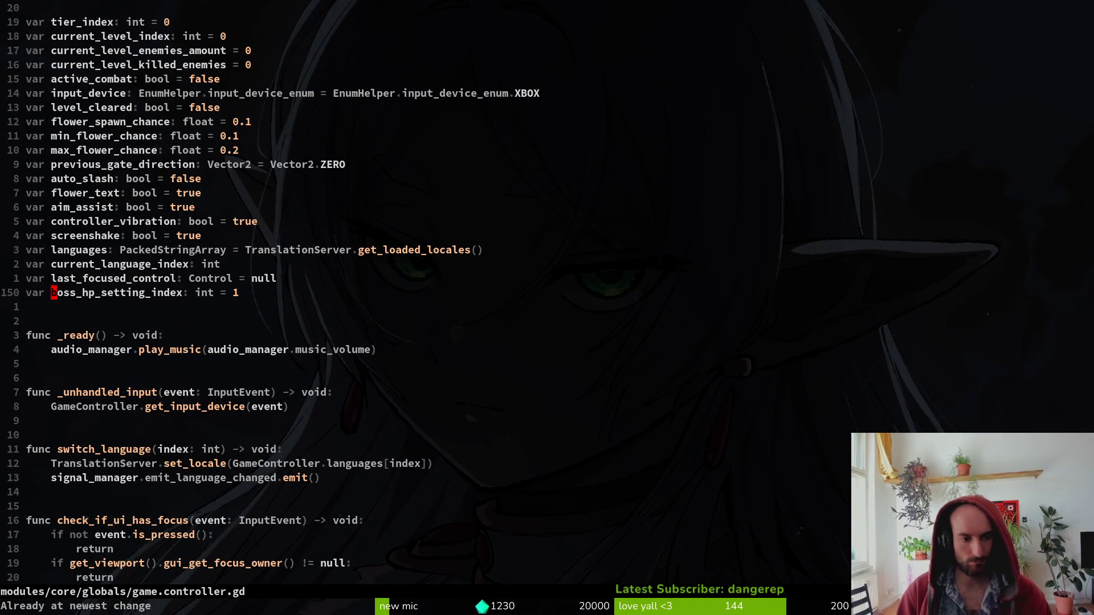
text(:w)
key(Return)
key(space)
- Search the project for game_difficulty_index, open projectile.gd at its match, and copy the name
key(f)
key(w)
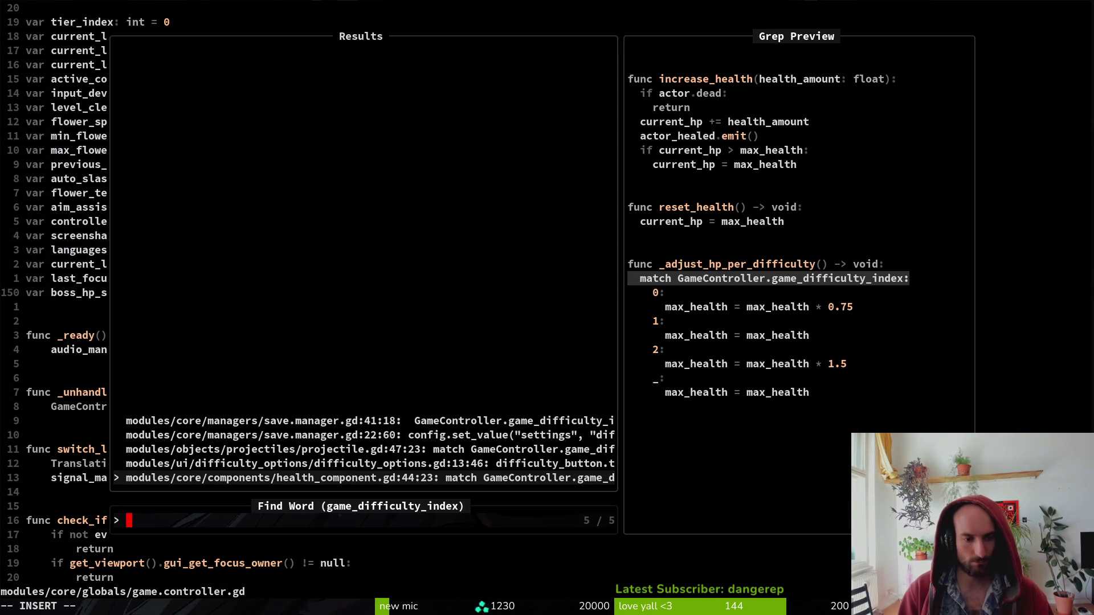
key(Up)
key(Up)
key(Up)
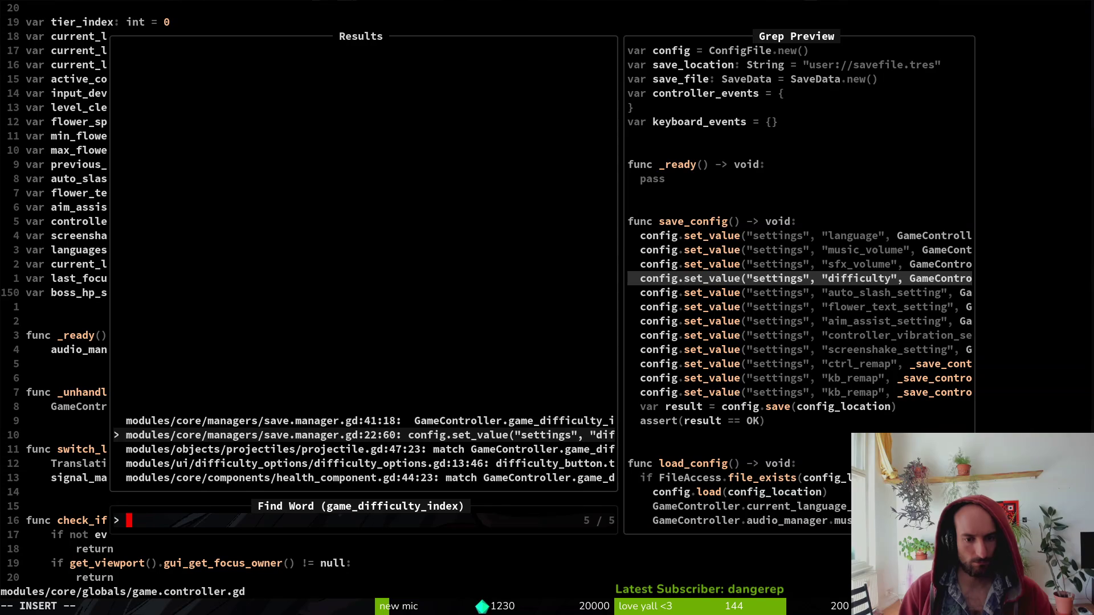
key(Down)
key(Return)
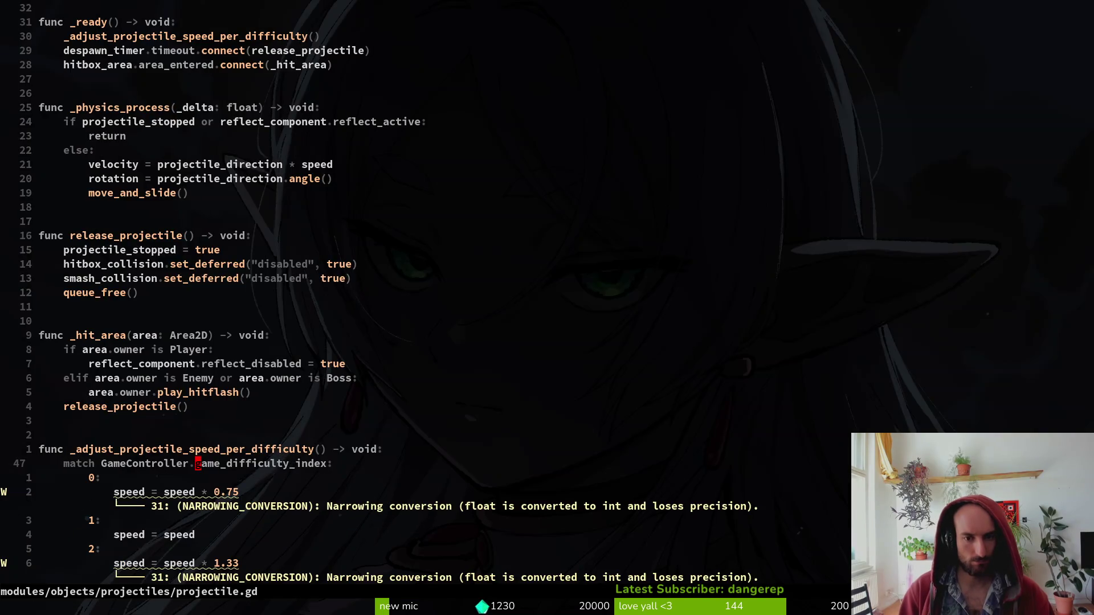
key(v)
key(e)
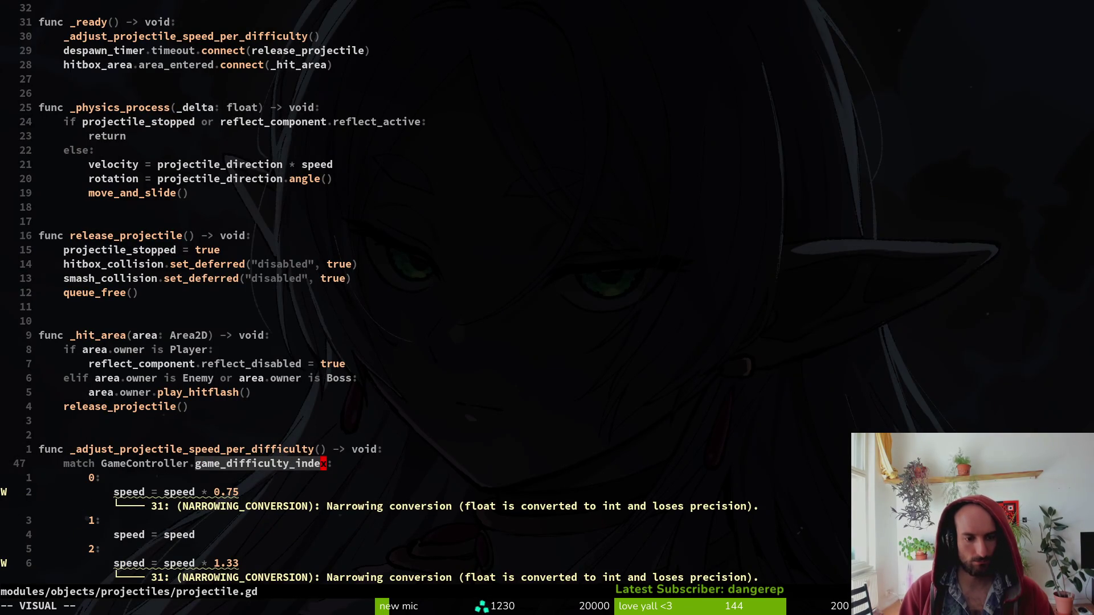
key(y)
- Duplicate the declaration as projectile_speed_setting_index: int = 1 and save game.controller.gd
key(ctrl+o)
text(Vypwciwp)
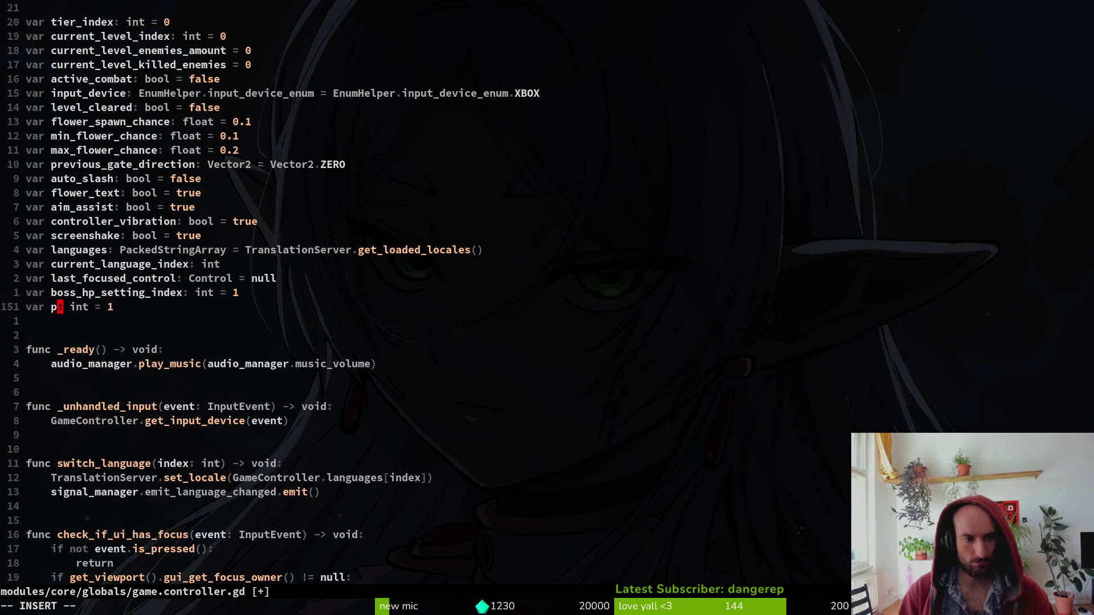
text(rojectile_speedc)
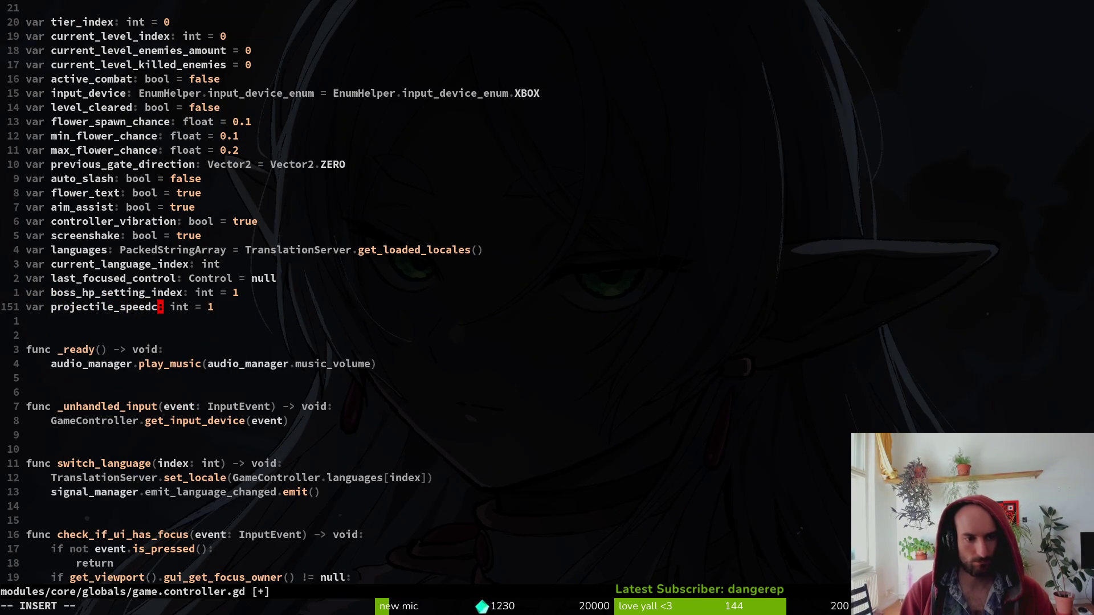
key(BackSpace)
text(_setting_)
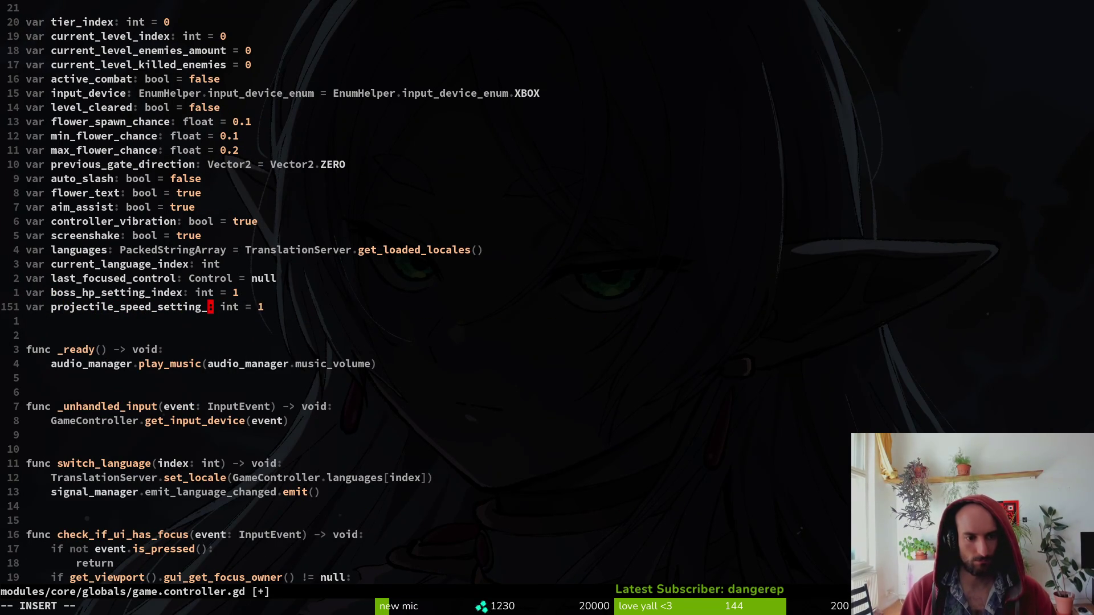
text(index)
key(Escape)
text(:write)
key(Return)
key(y)
key(i)
key(w)
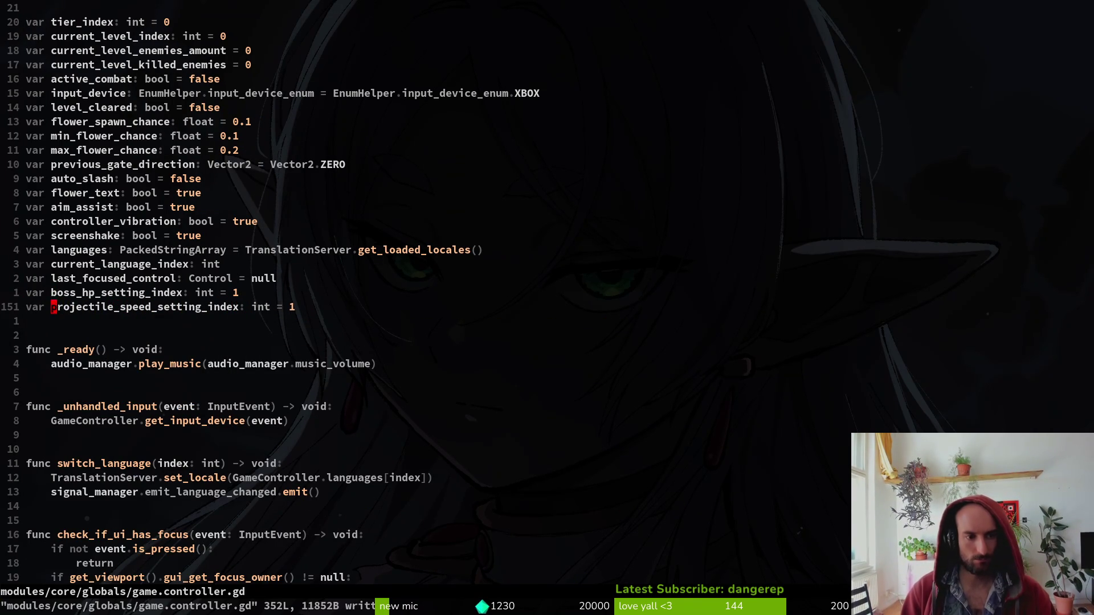
key(ctrl+o)
- Make projectile.gd match on projectile_speed_setting_index, save, and find the speed multipliers
text(viwp:w)
key(Return)
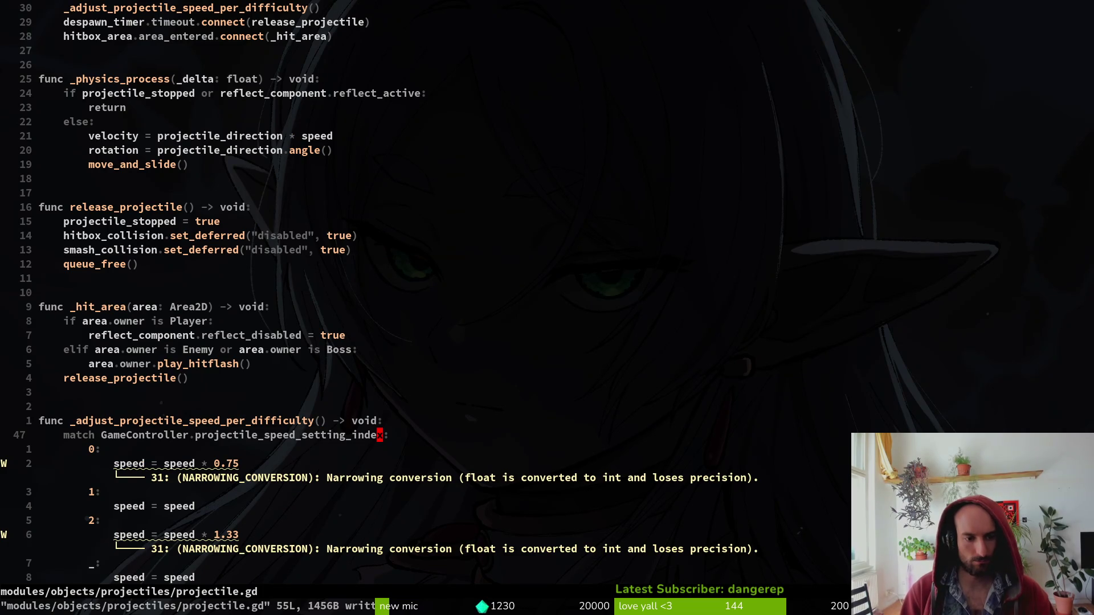
key(j)
key(j)
key(j)
key(k)
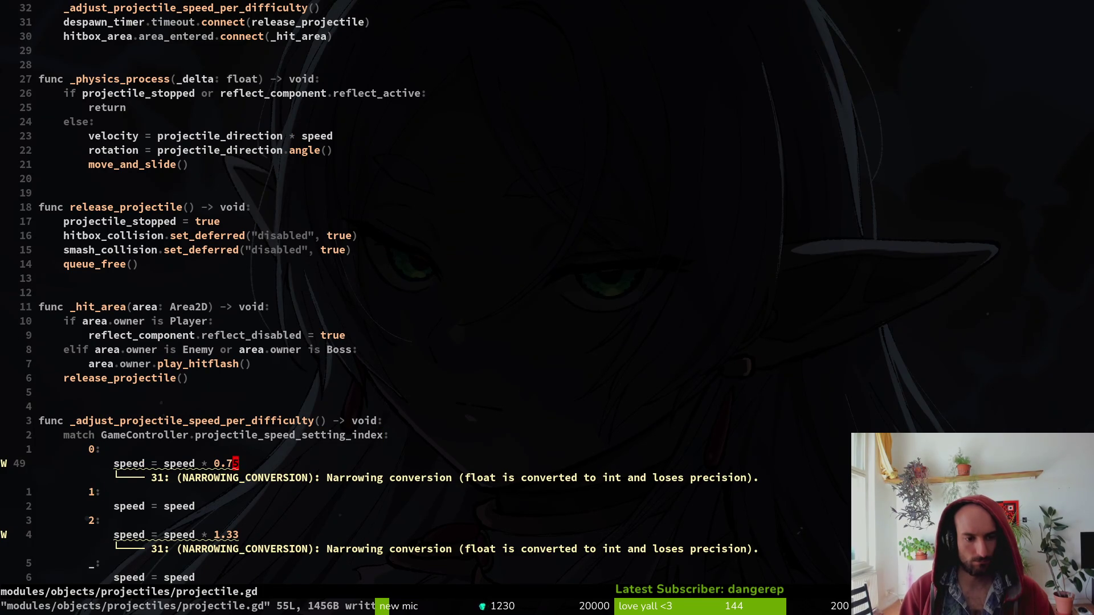
key(j)
key(k)
key(j)
key(j)
key(j)
key(j)
key(j)
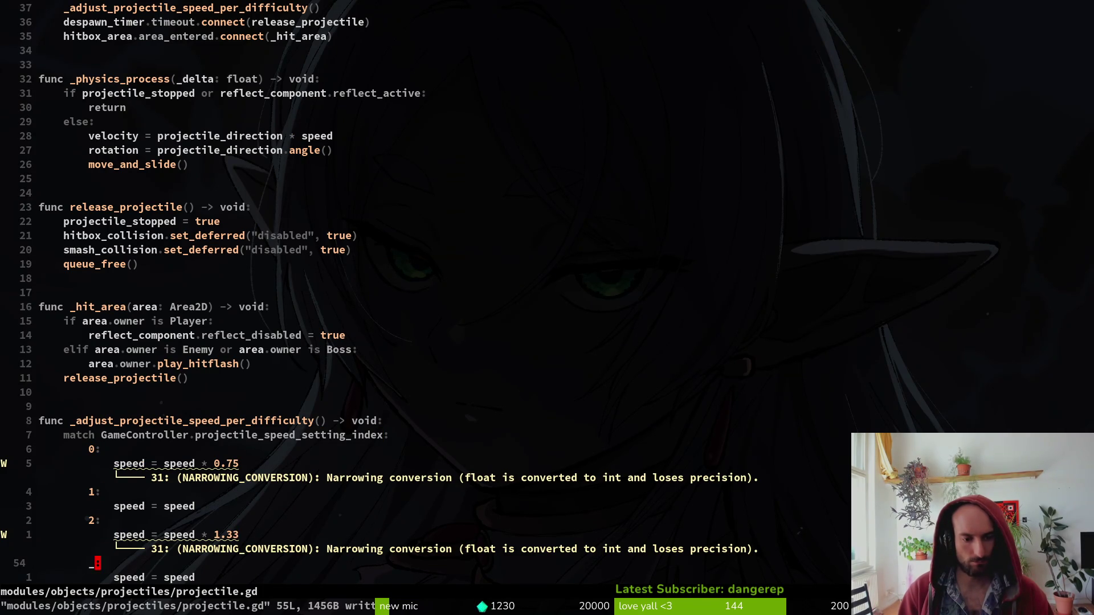
key(k)
- Change the case-2 speed multiplier from 1.33 to 1.25 and save projectile.gd
key(i)
key(BackSpace)
key(BackSpace)
text(.)
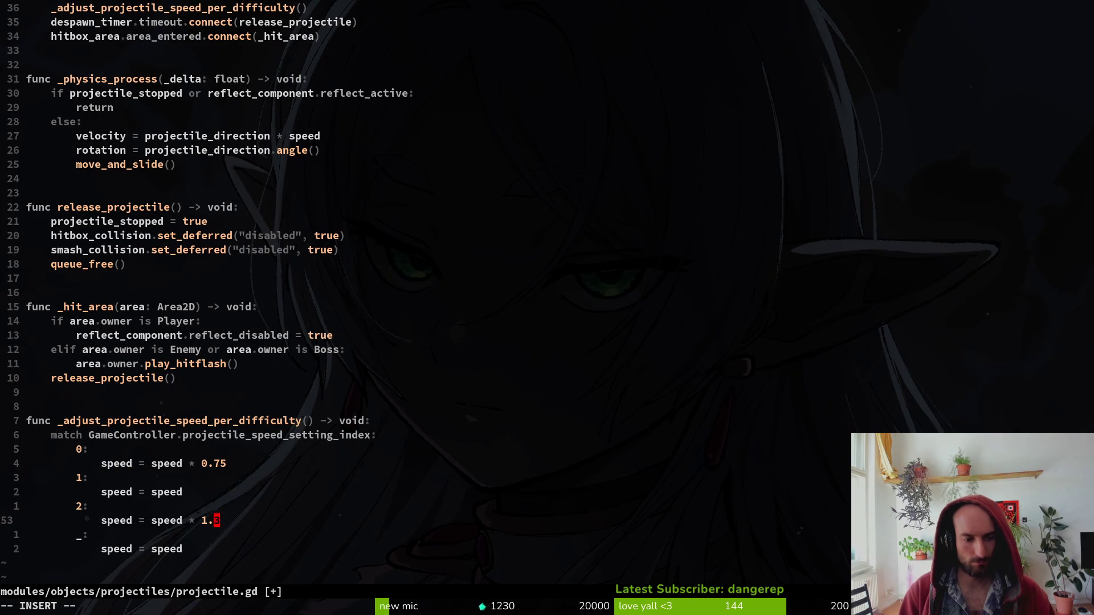
text(25)
key(Escape)
key(ctrl+s)
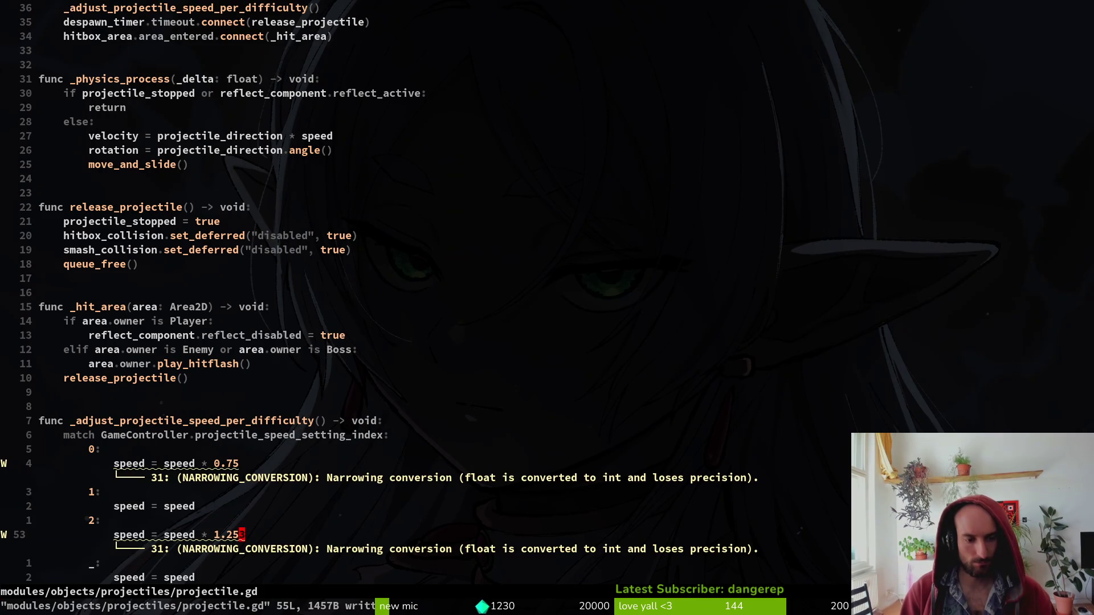
key(A)
key(BackSpace)
key(Escape)
key(ctrl+s)
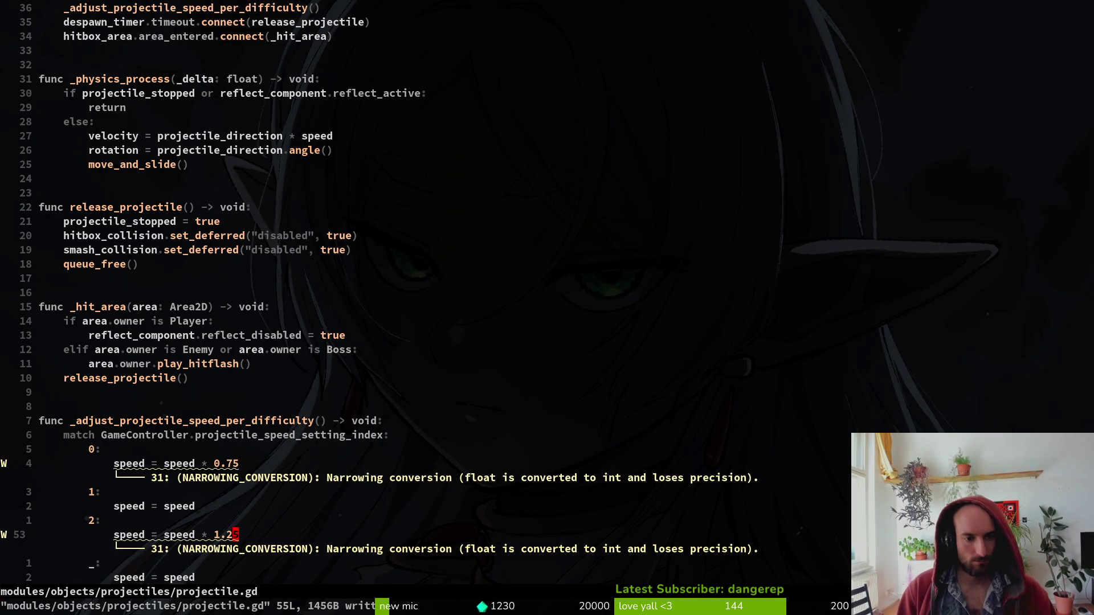
- Search the project for game_difficulty_index again and open health_component.gd at the match
key(ctrl+u)
key(ctrl+shift+v)
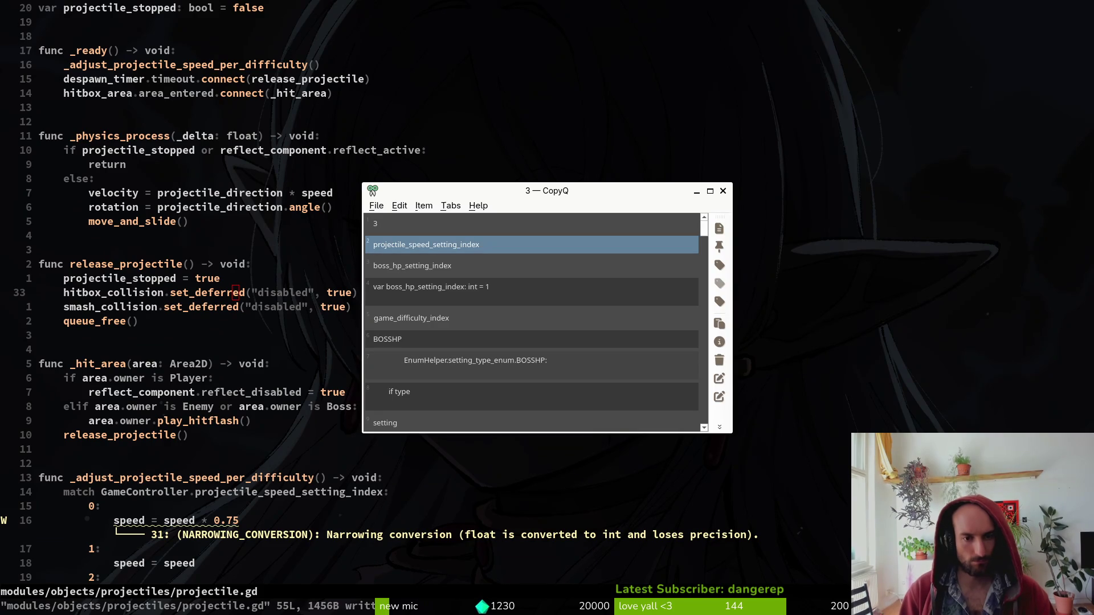
key(Down)
key(Down)
key(Down)
key(Return)
key(space)
key(f)
key(w)
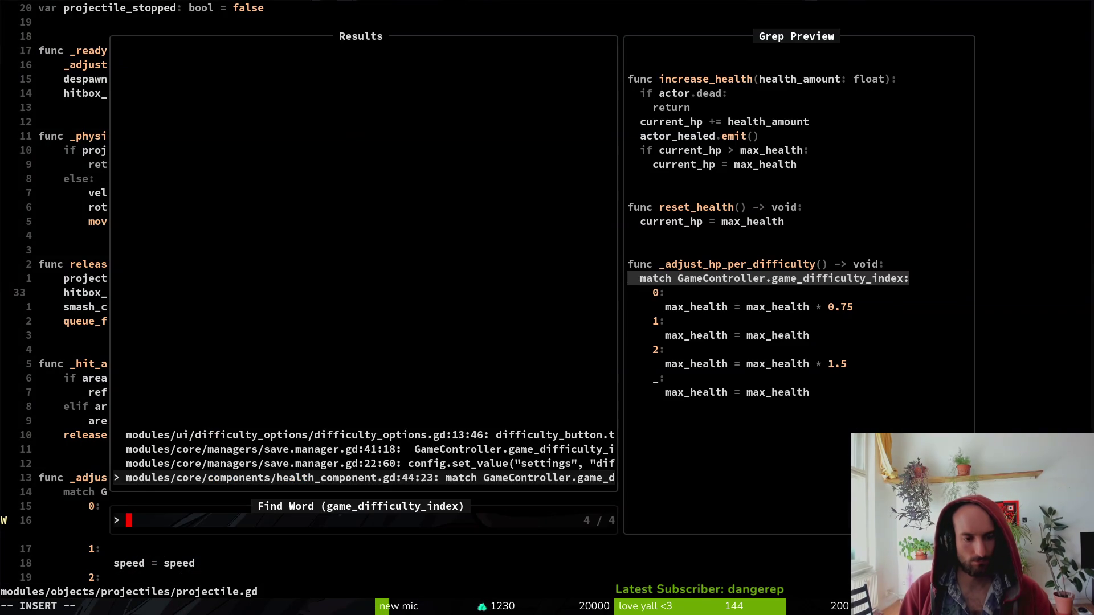
key(Return)
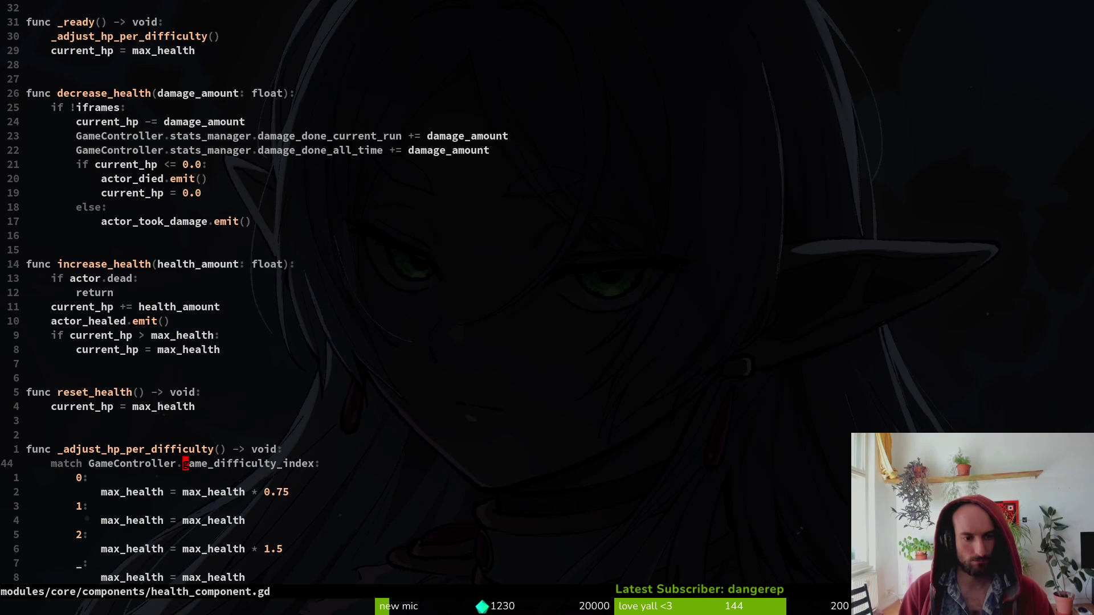
- Replace game_difficulty_index with boss_hp_setting_index in health_component.gd and save
text(ciwbo)
key(Return)
key(Escape)
text(:w)
key(Return)
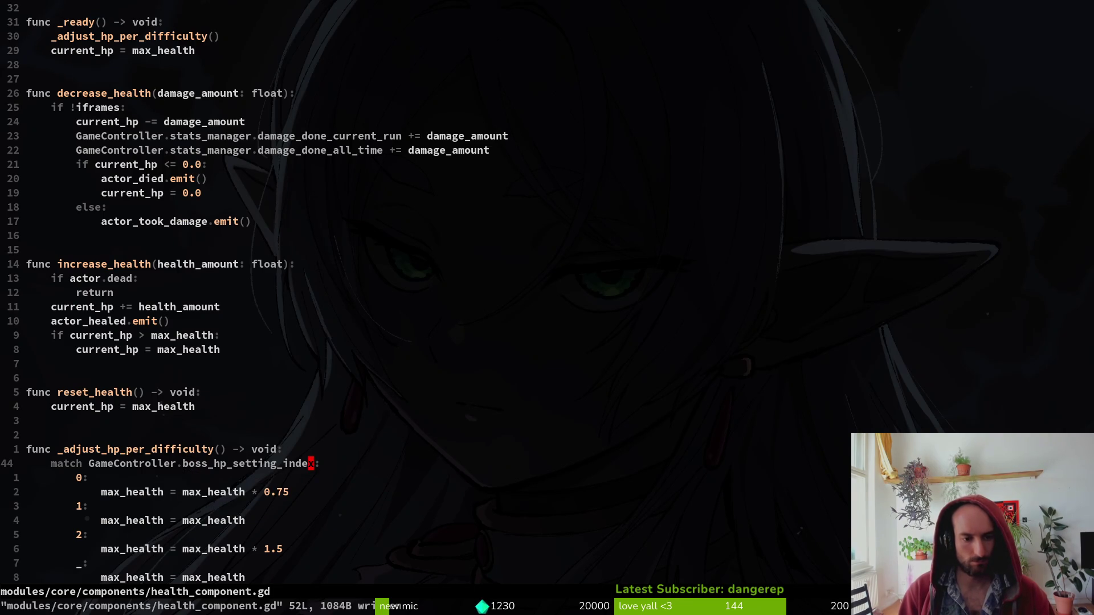
key(G)
scroll(421, 285, up, 5)
scroll(422, 285, down, 5)
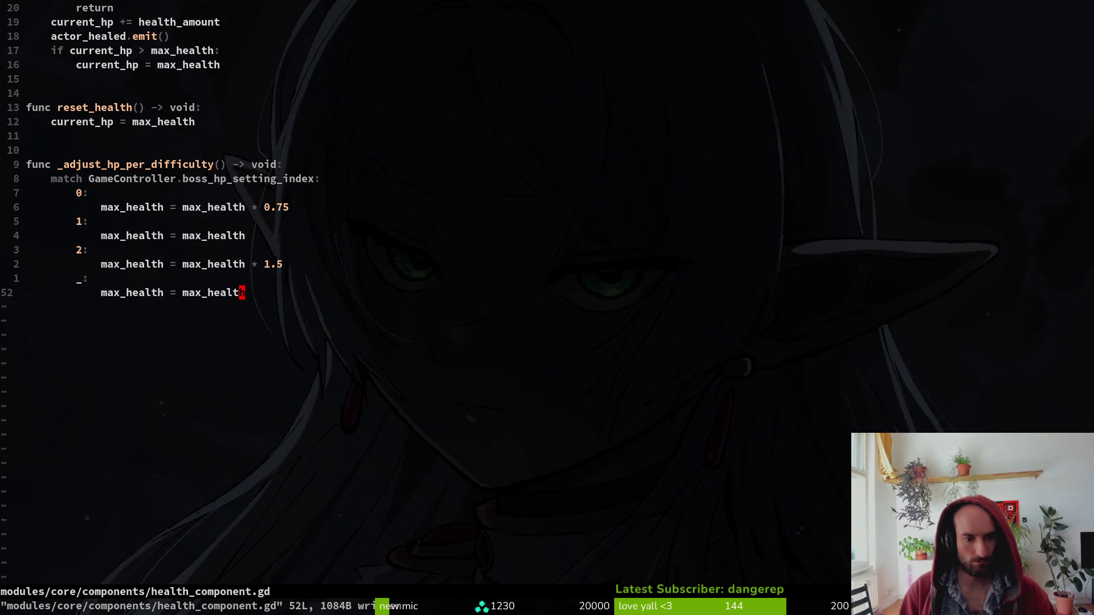
- Grep the project for the remaining game_difficulty_index references
key(space)
text(ps)
text(game_difficulty_index)
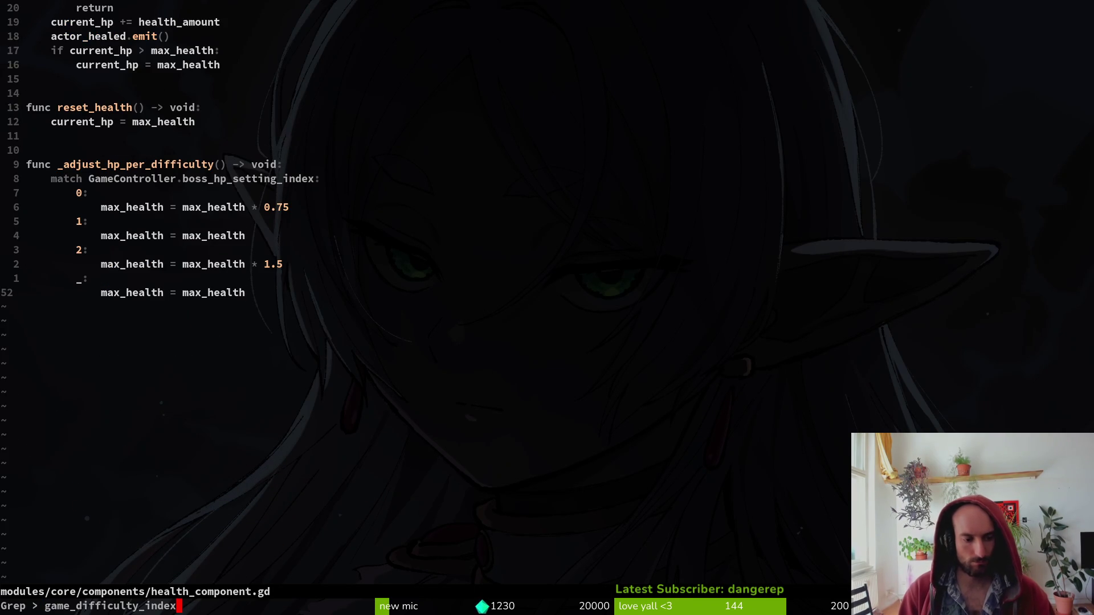
key(Return)
- Open difficulty_options.gd from the grep results, drop a half-typed _set_correct_setting_index(type) header, and save
key(Up)
key(Up)
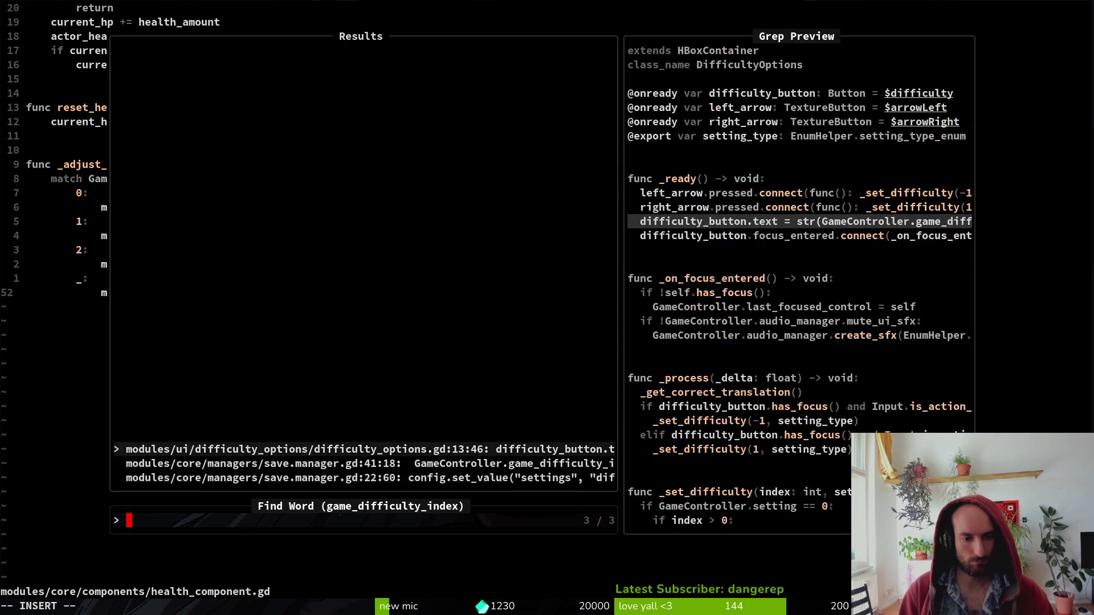
key(Return)
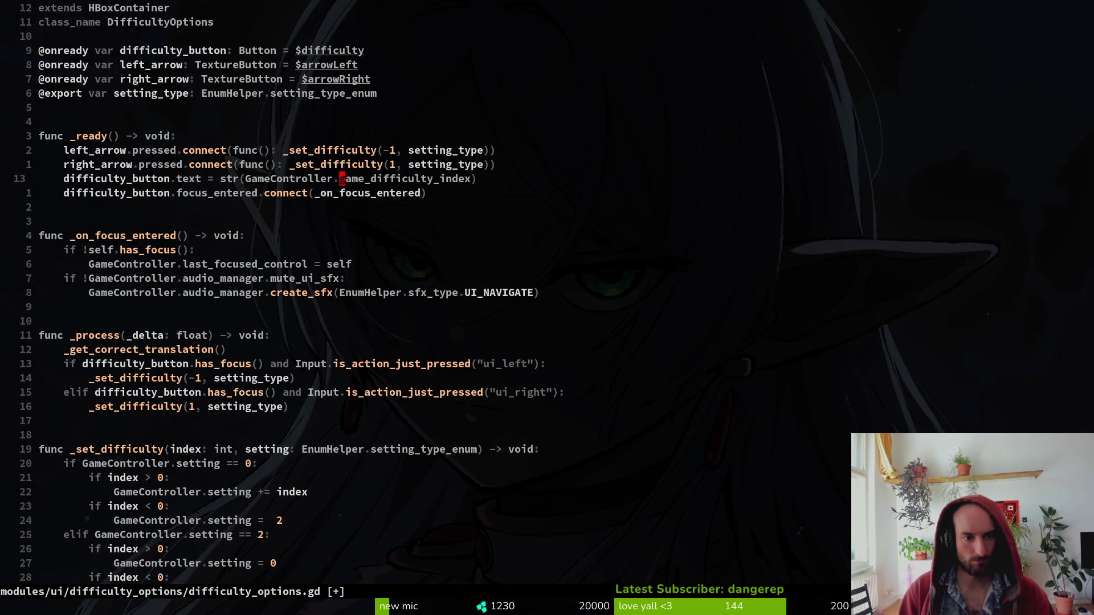
key(j)
key(j)
key(j)
key(o)
key(Return)
key(Return)
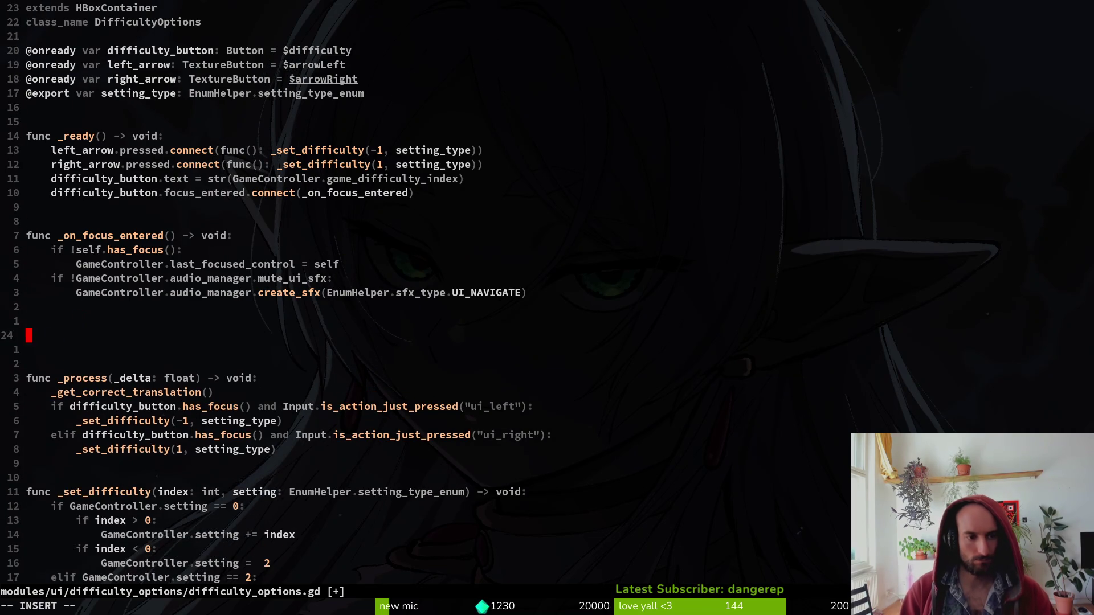
text(func _set_)
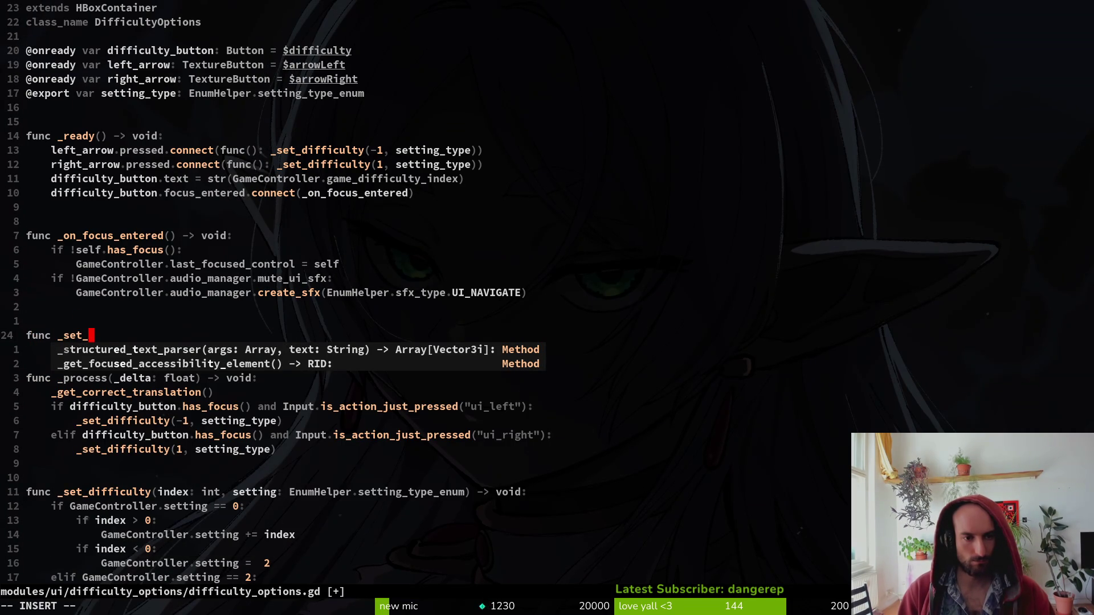
text(correct_set)
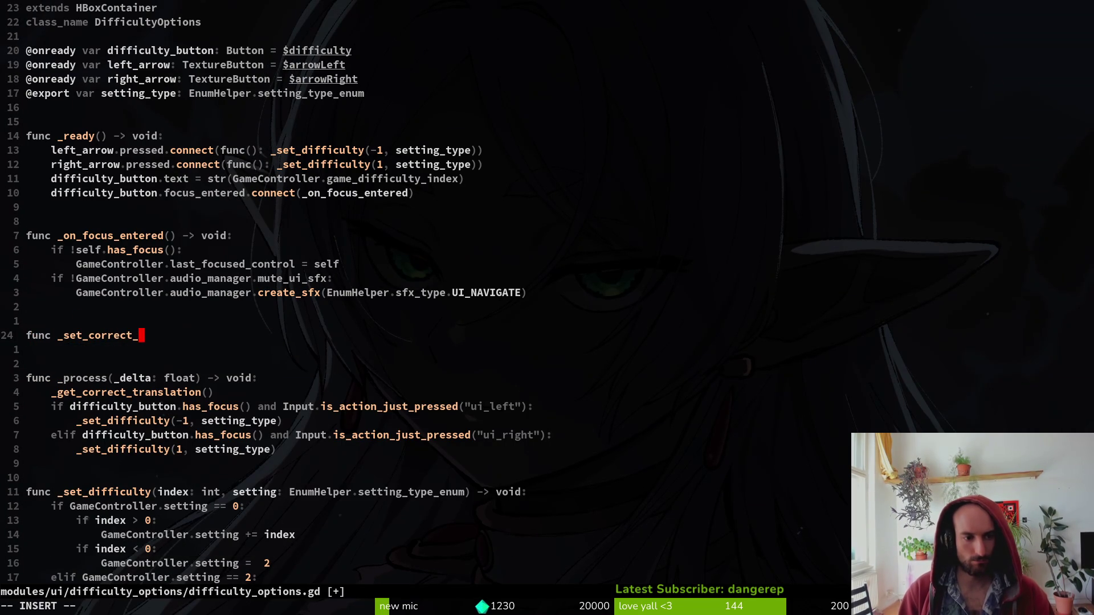
text(ting_index())
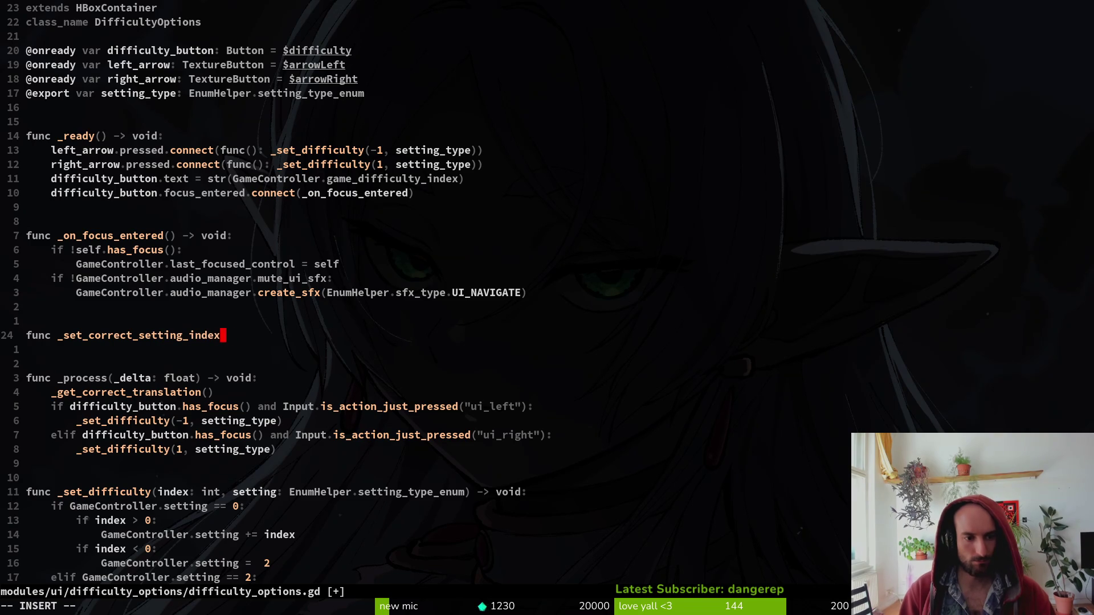
key(Left)
text(type)
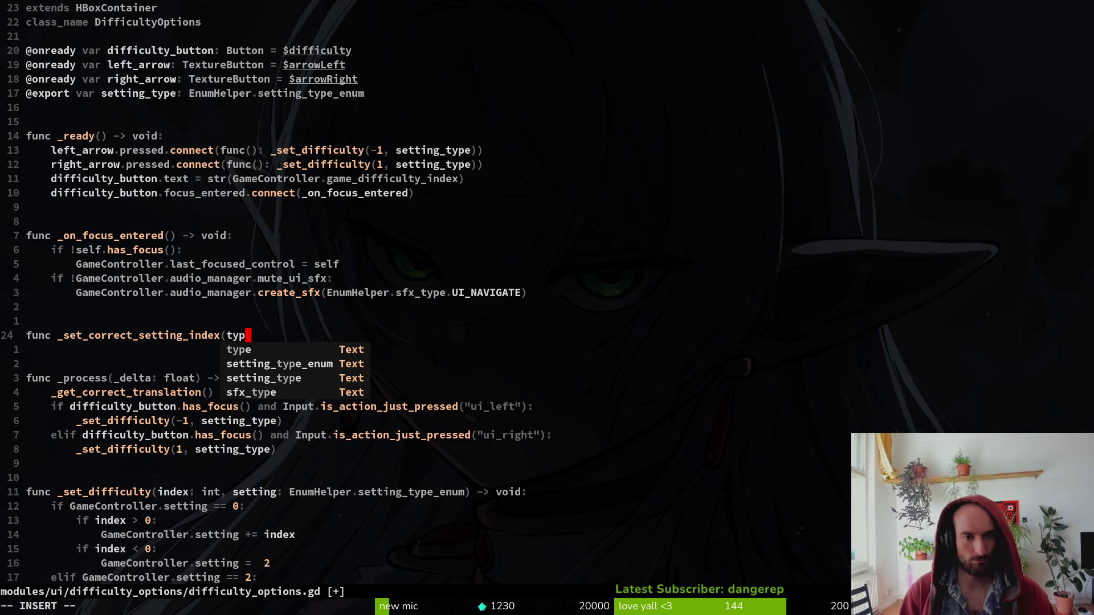
key(Escape)
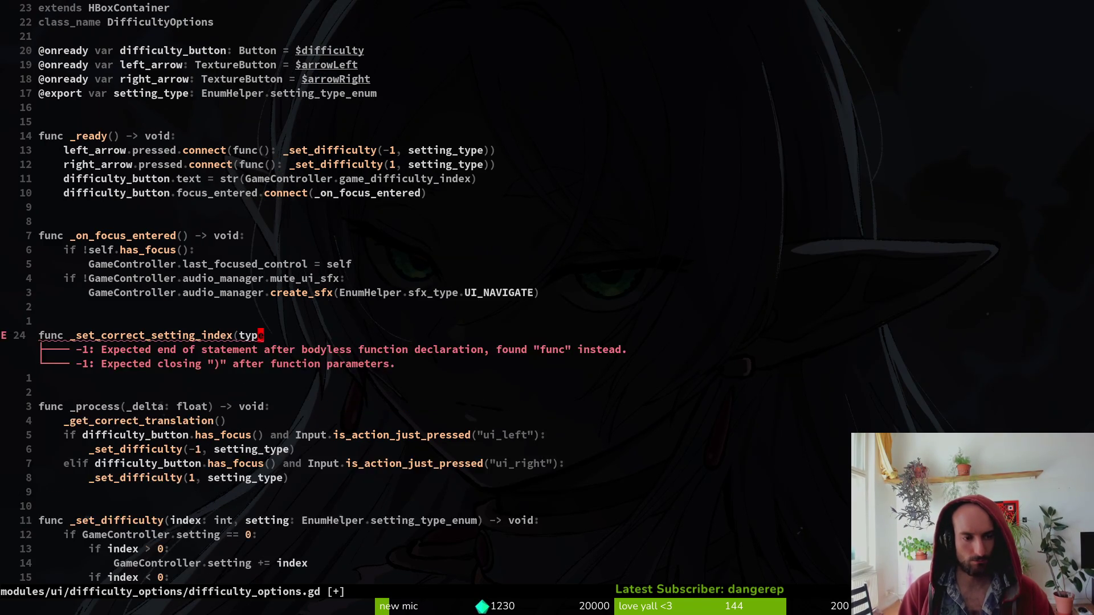
key(d)
key(d)
key(d)
key(d)
text(:w)
key(Return)
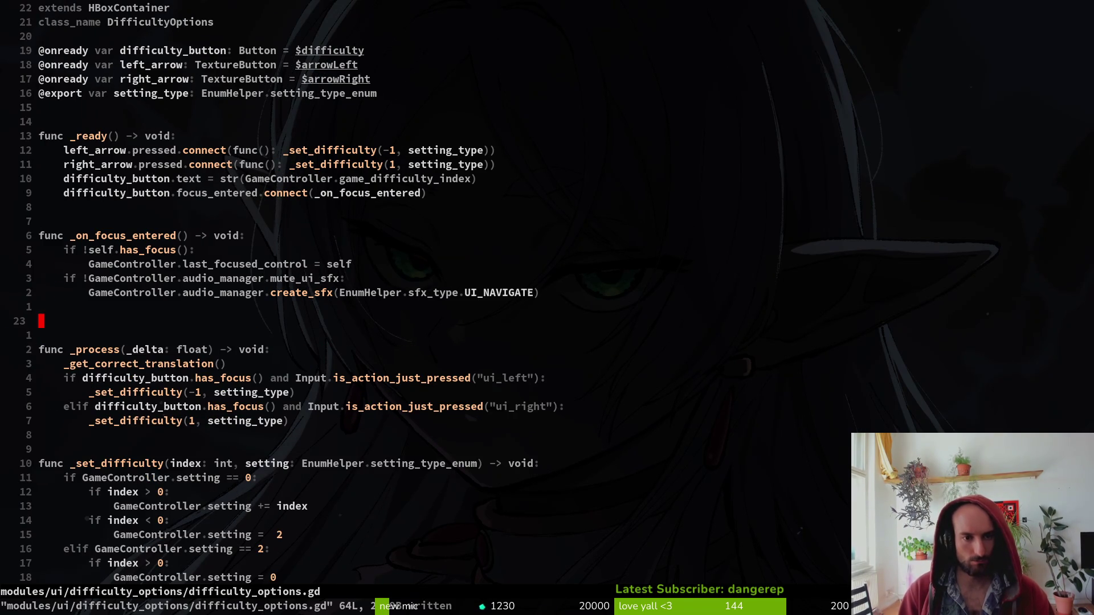
key(k)
key(k)
key(k)
key(w)
key(w)
key(w)
key(w)
key(w)
key(w)
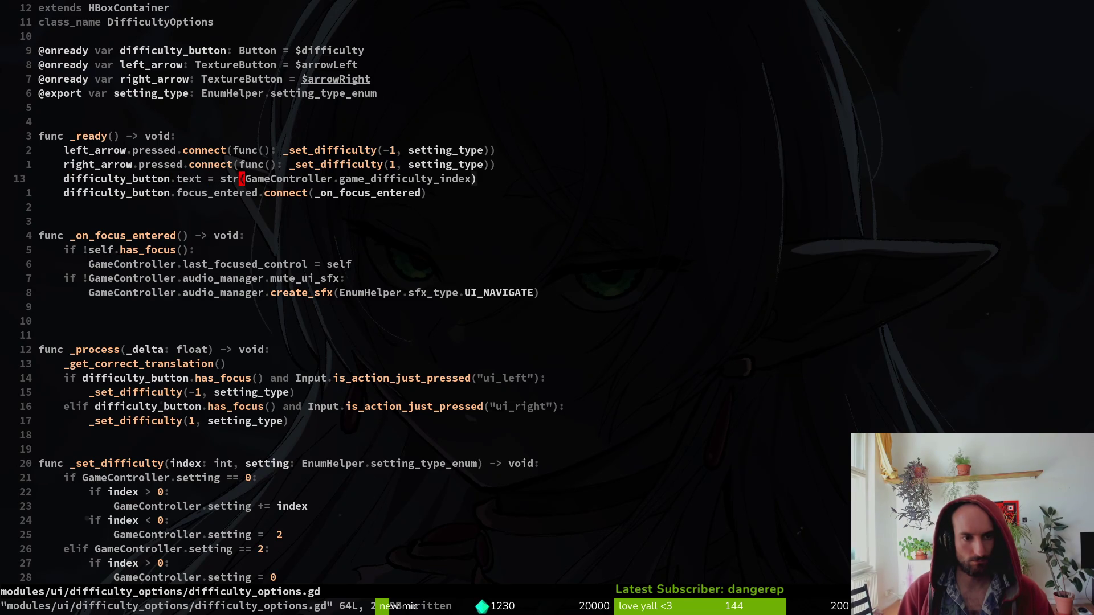
key(v)
key(w)
key(e)
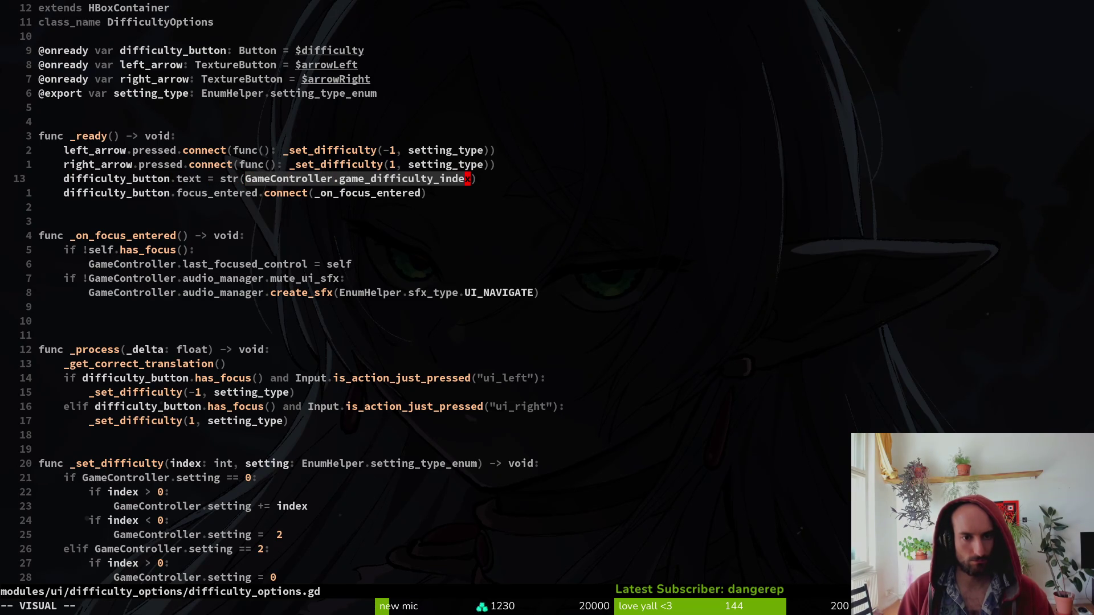
text(c)
text(str(s)
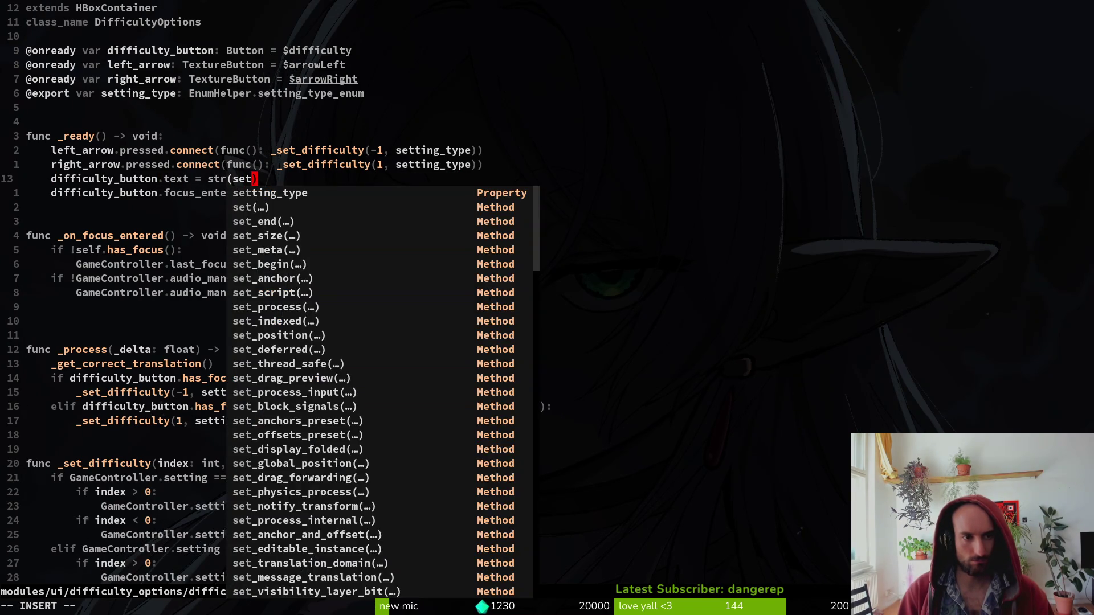
key(BackSpace)
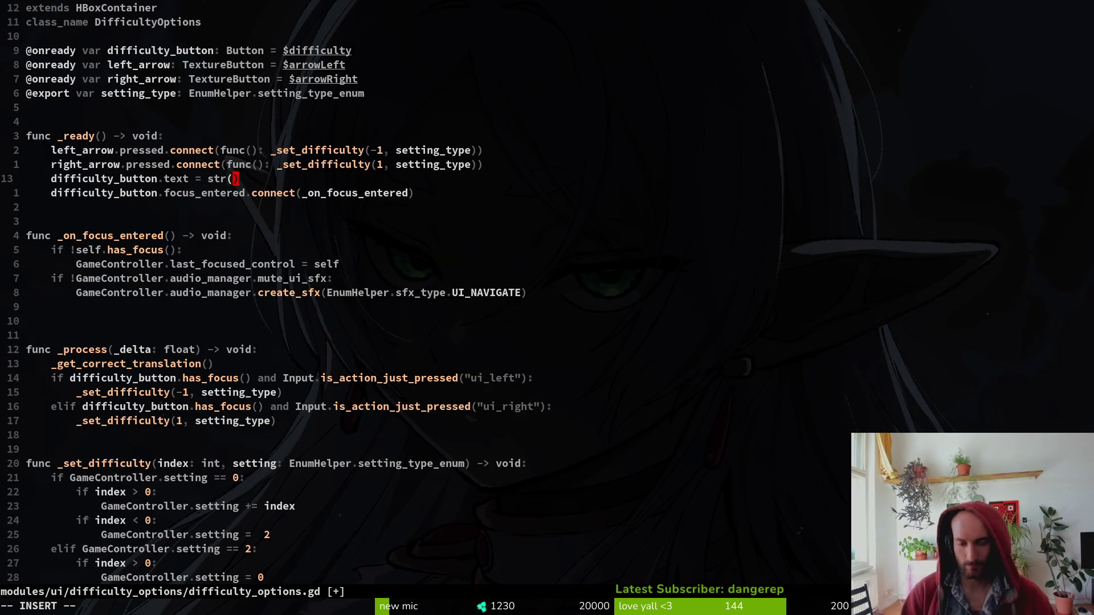
key(Escape)
text(p:w)
key(Return)
- Restore the header as _get_correct_setting_index(type: EnumHelper.setting_type_enum) -> void: with an empty body line
key(j)
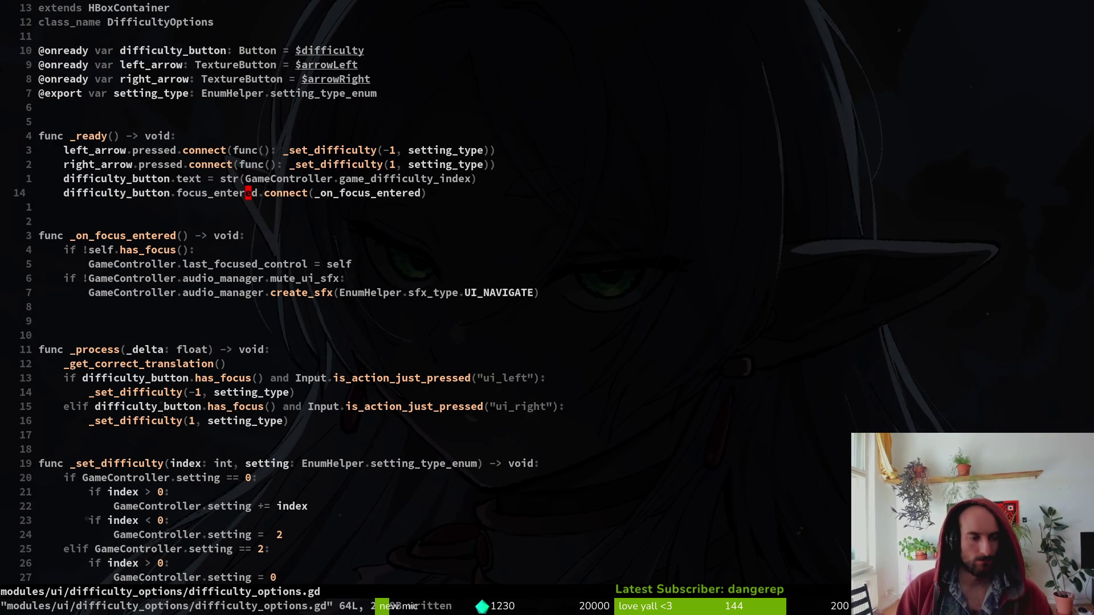
key(u)
key(u)
text(cw)
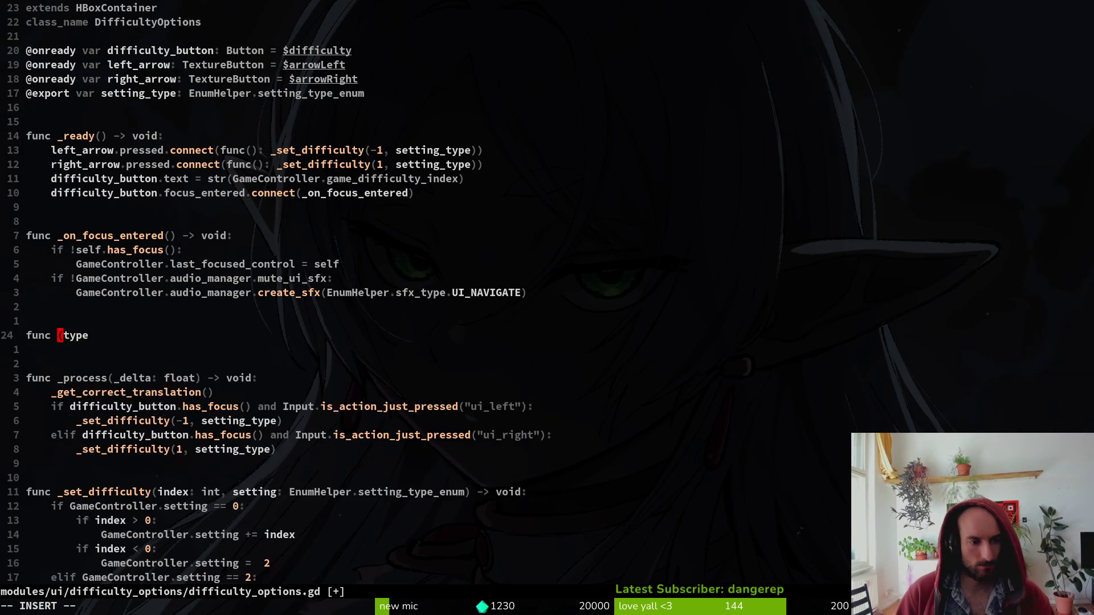
text(_get_correct_setting)
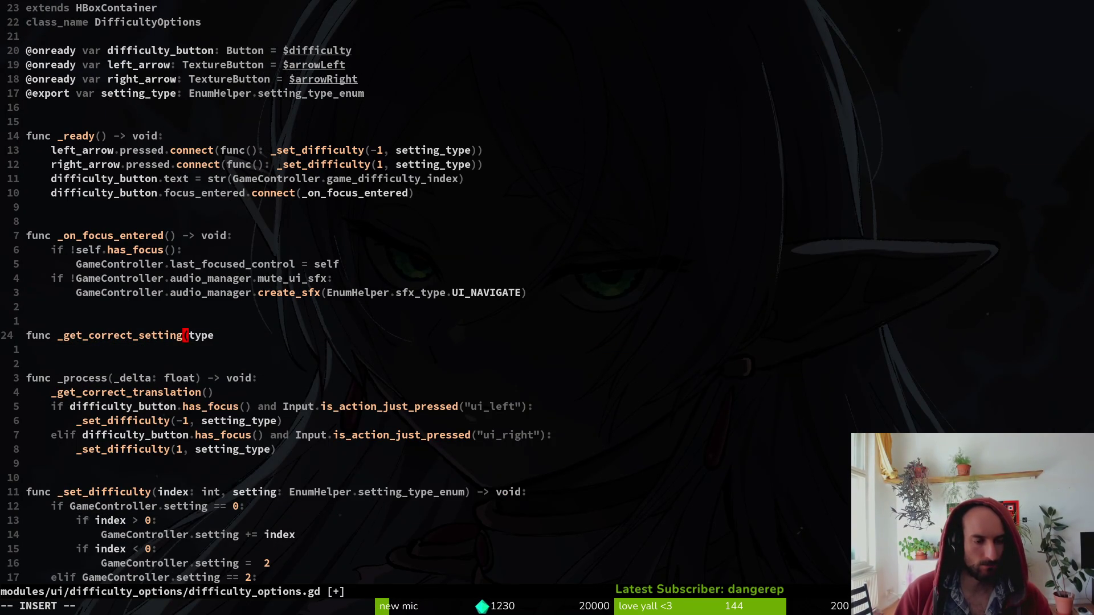
text(_translation)
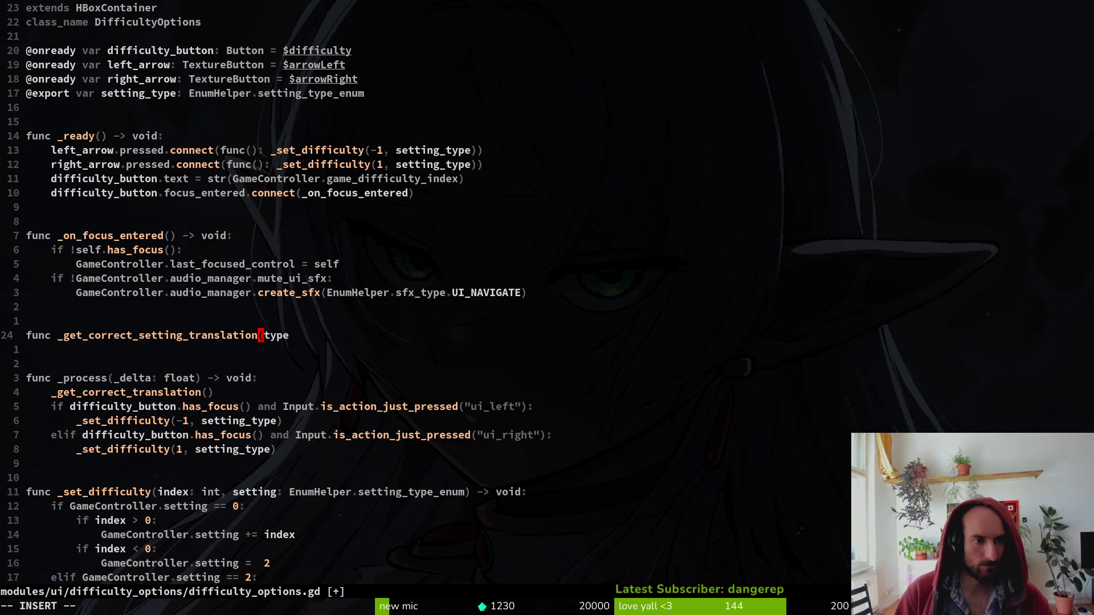
key(Escape)
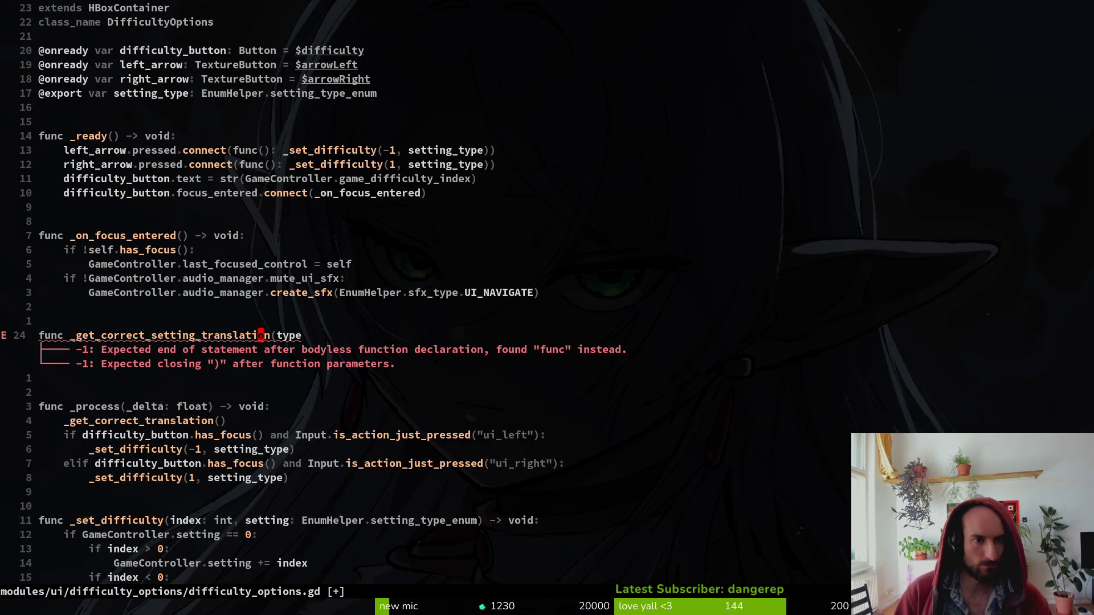
text(ciw_get_correct_)
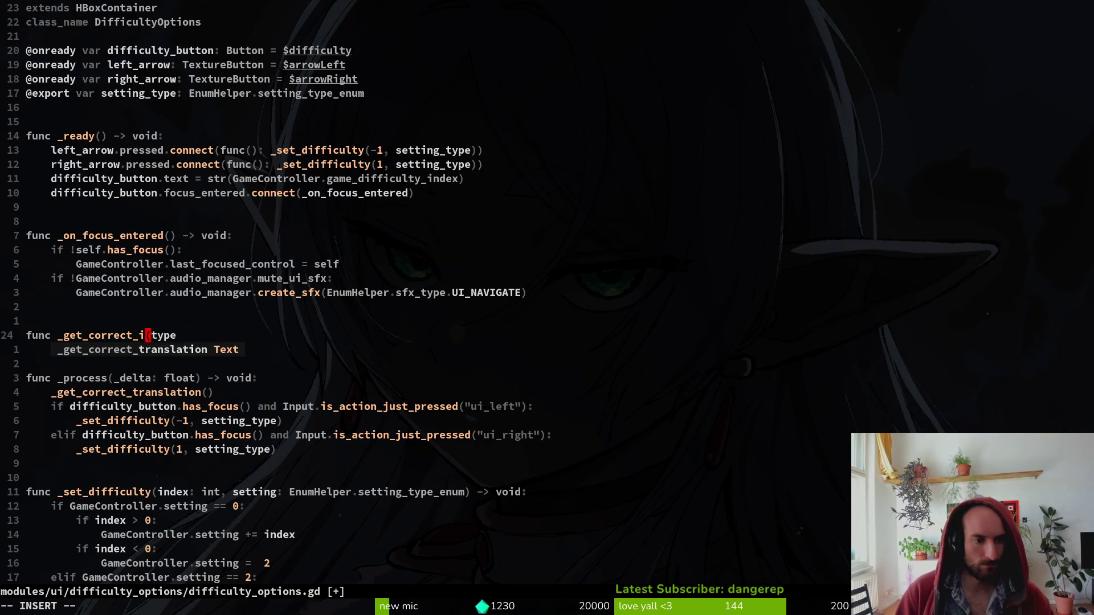
text(setting_index)
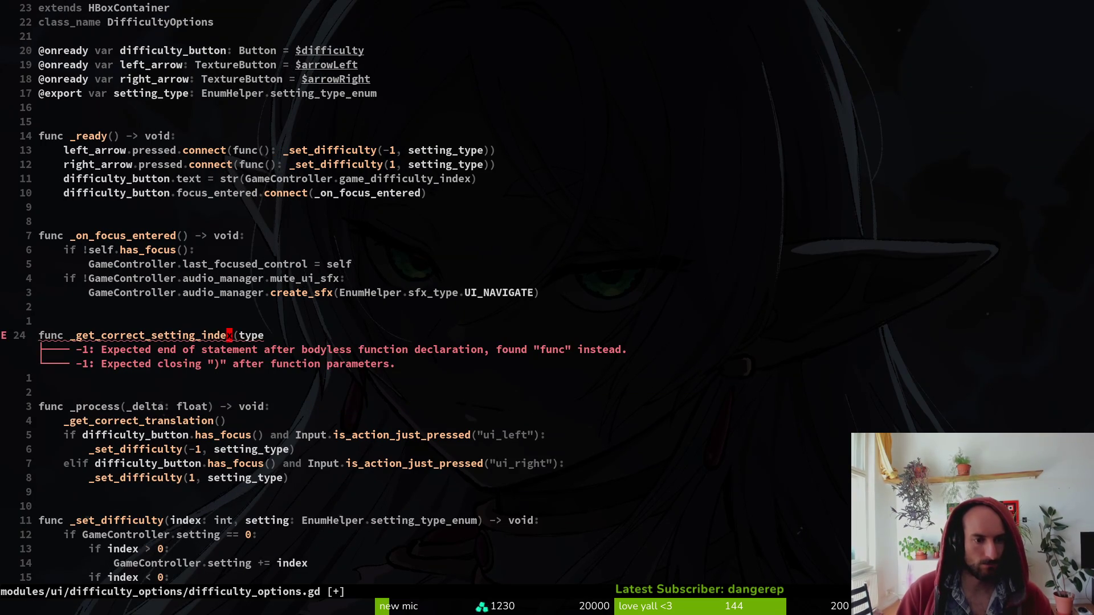
key(Escape)
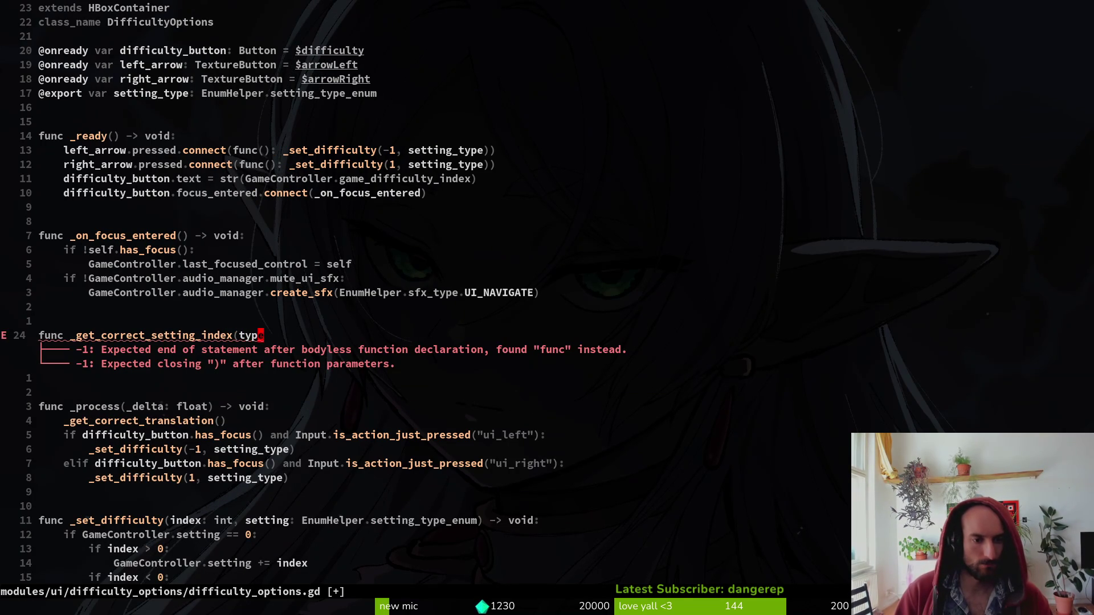
text(a: E)
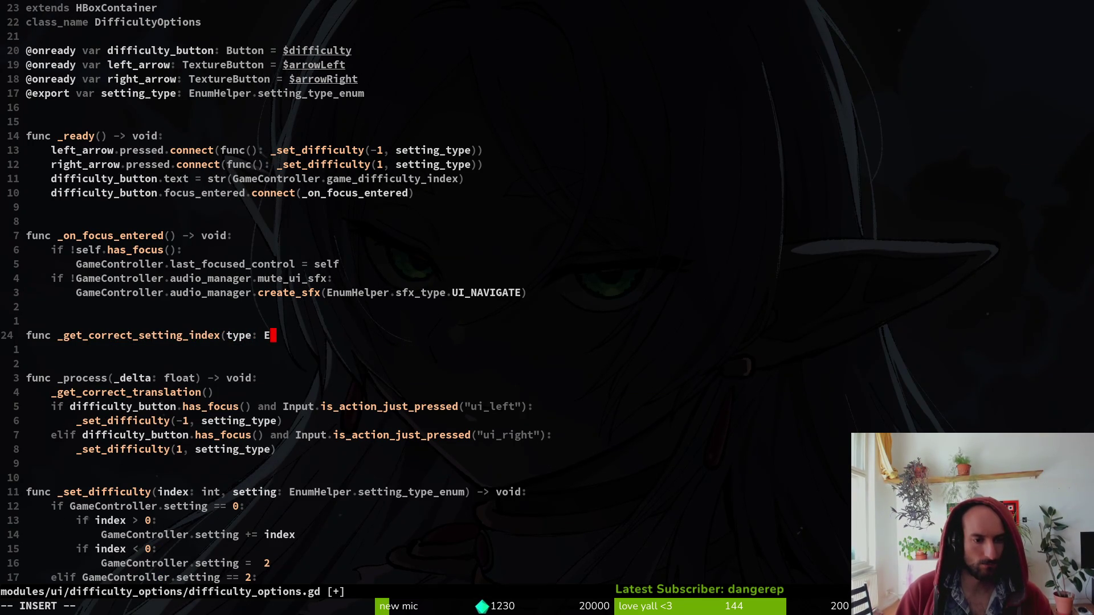
text(numHelper.setting_type_enum))
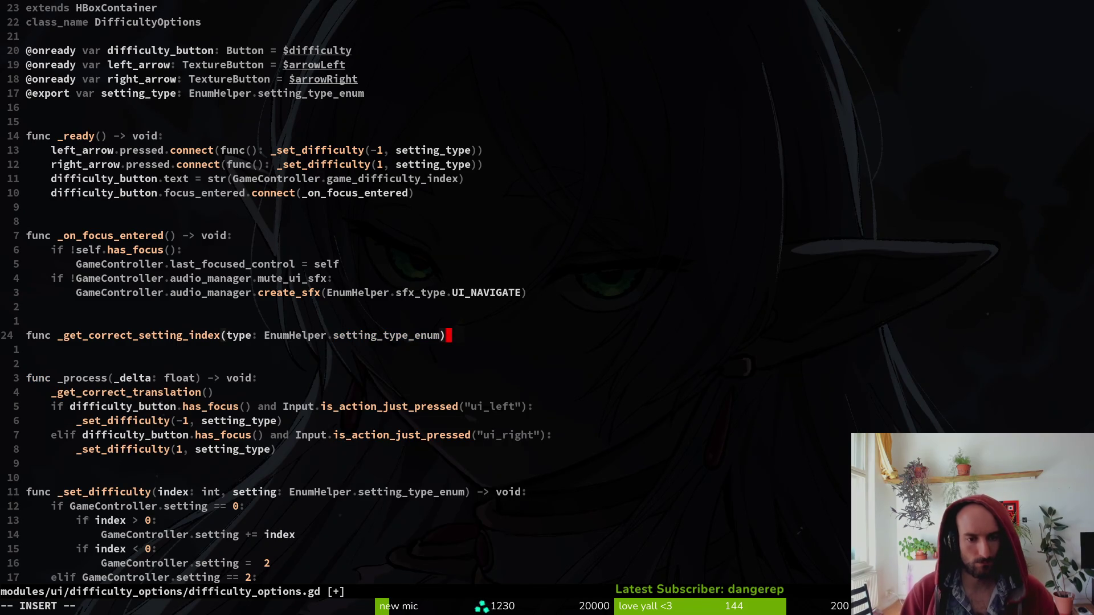
text( ->)
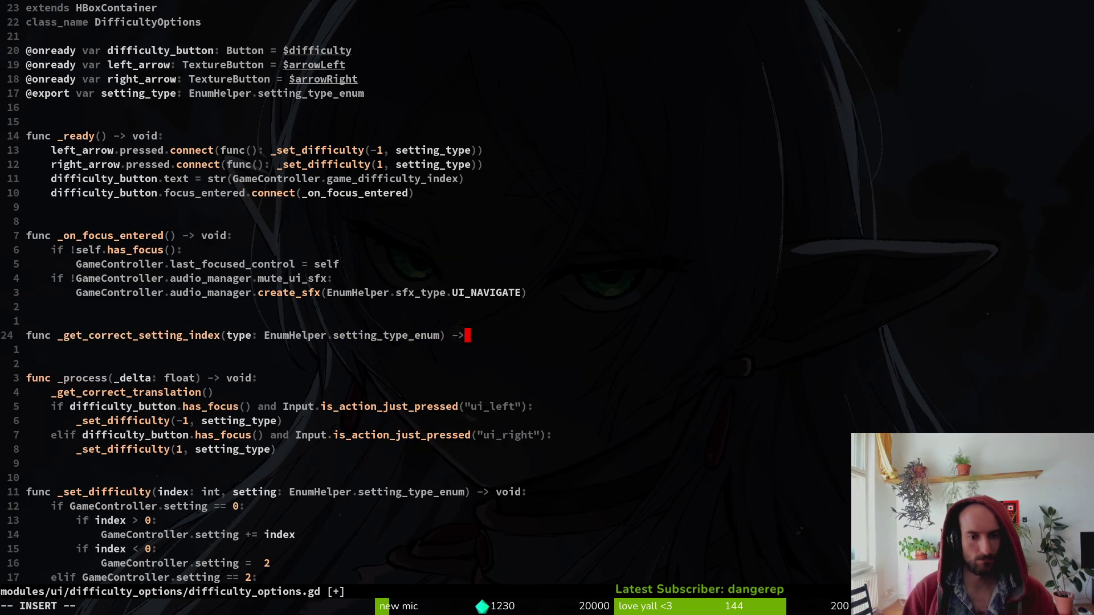
text( void:)
key(Return)
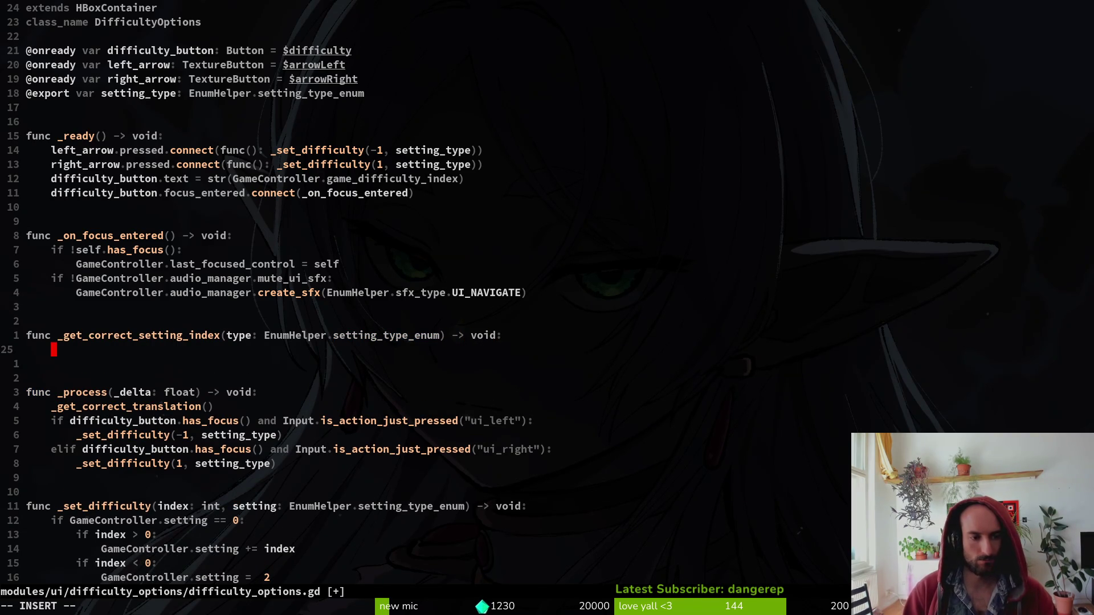
- Write 'match type:' with an EnumHelper.setting_type_enum.BOSSHP case in _get_correct_setting_index
text(match )
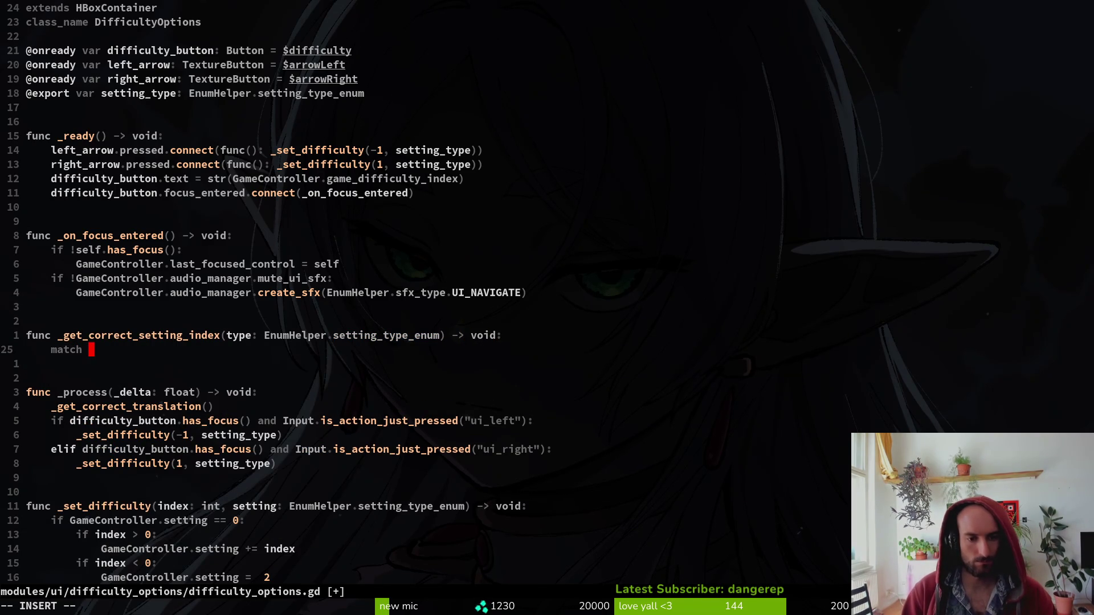
text(type:)
key(Return)
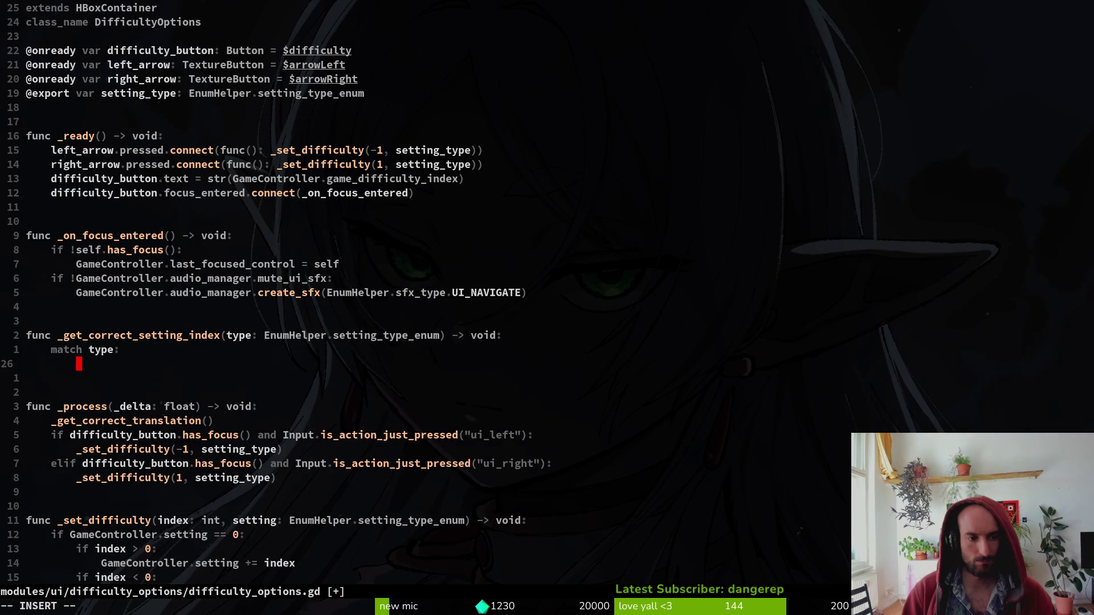
text(Enemy)
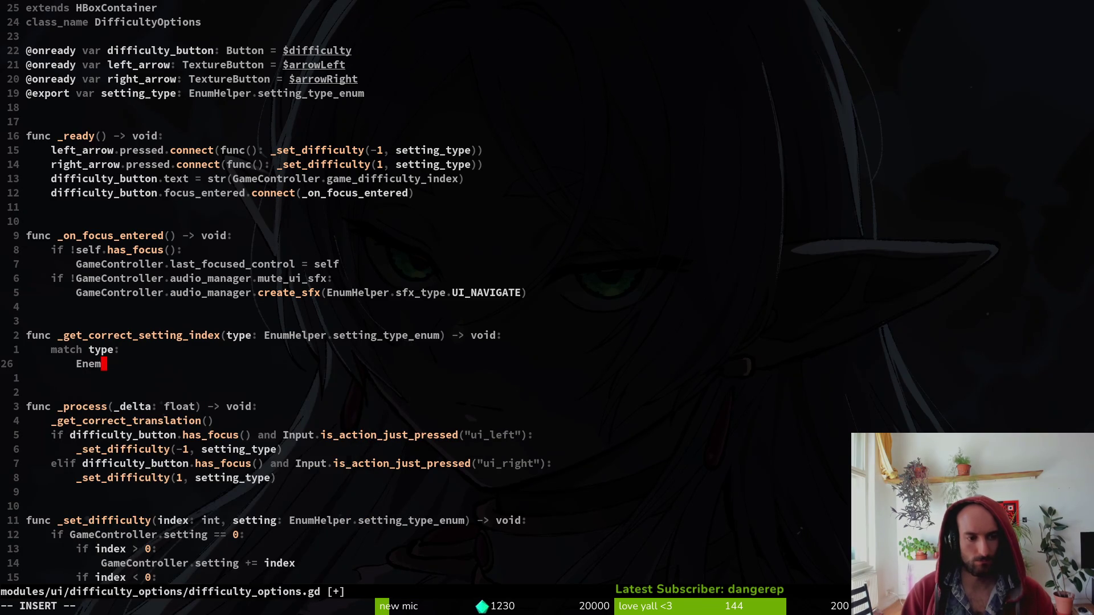
key(BackSpace)
key(BackSpace)
text(u)
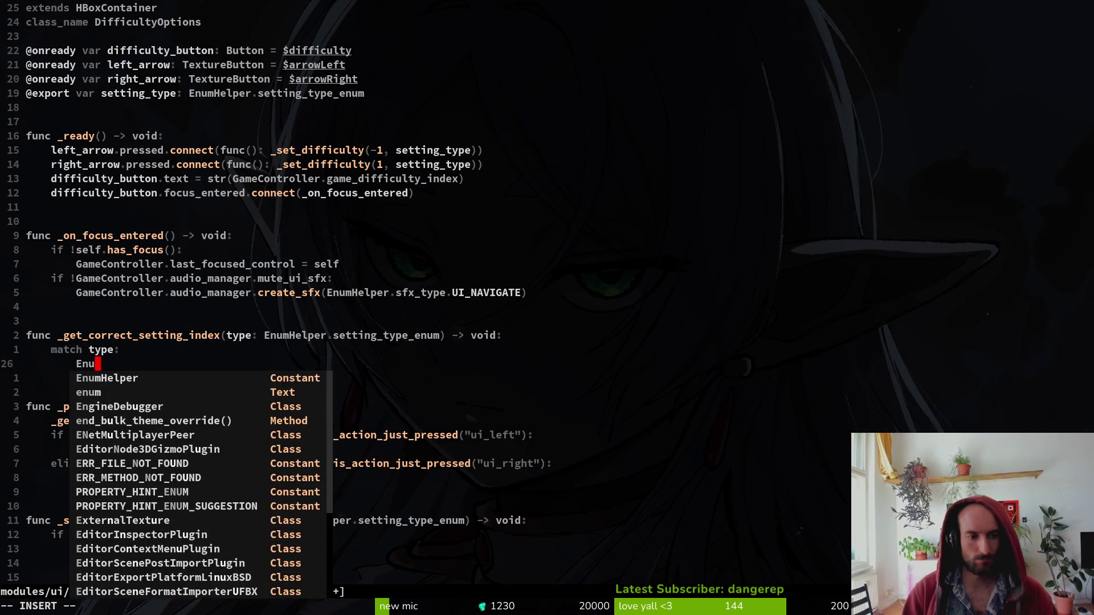
key(Tab)
text(.)
key(Tab)
key(Return)
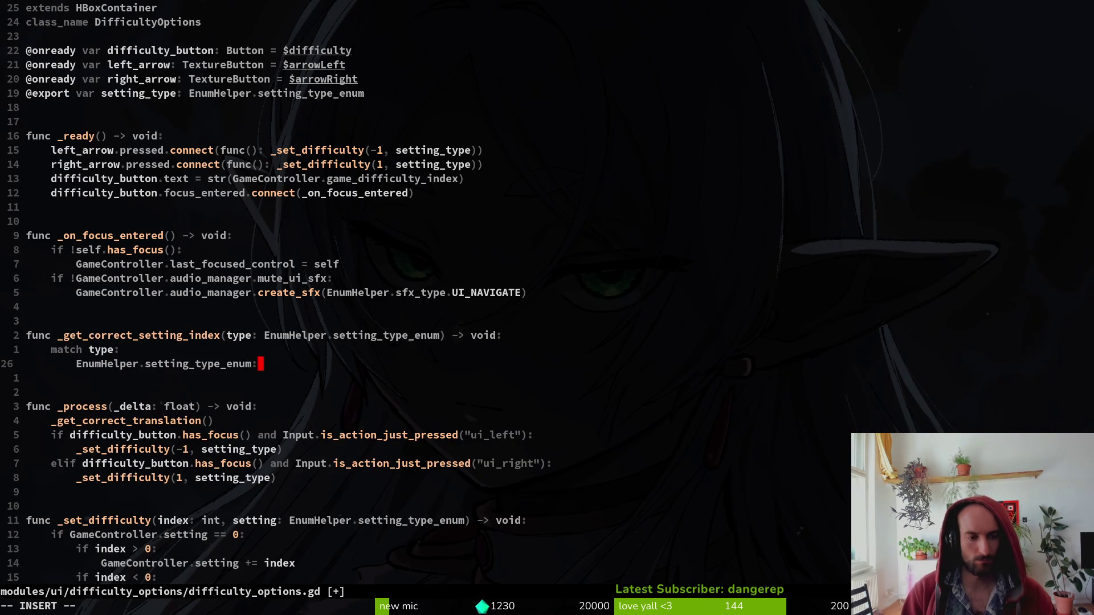
key(Tab)
key(Tab)
key(Return)
text(:)
key(Return)
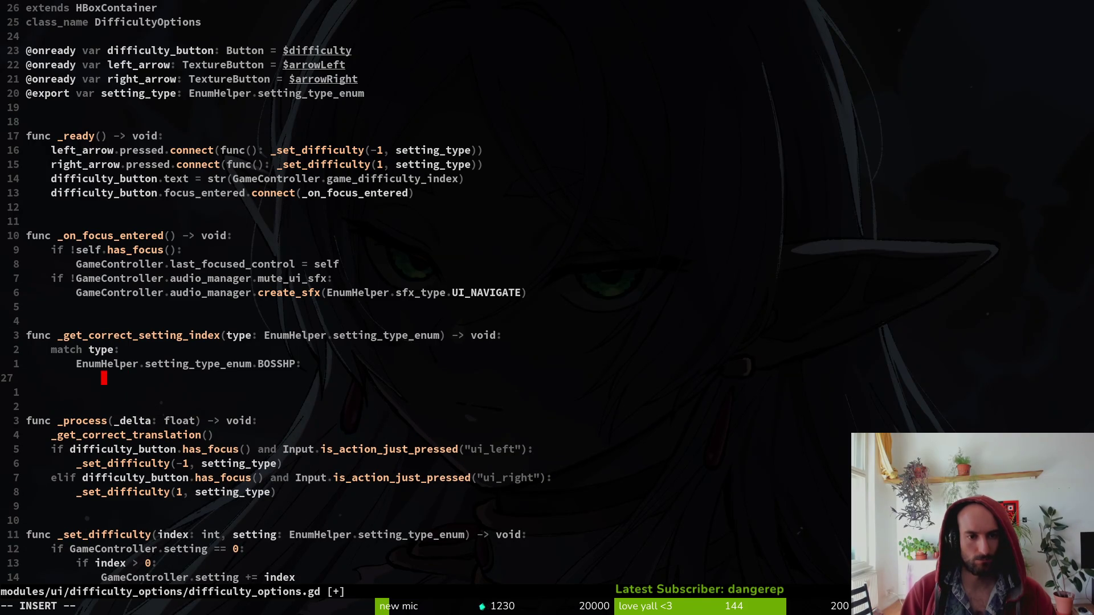
- Make the BOSSHP case return GameController.boss_hp_setting_index
text(Ga)
key(Tab)
key(Return)
text(.)
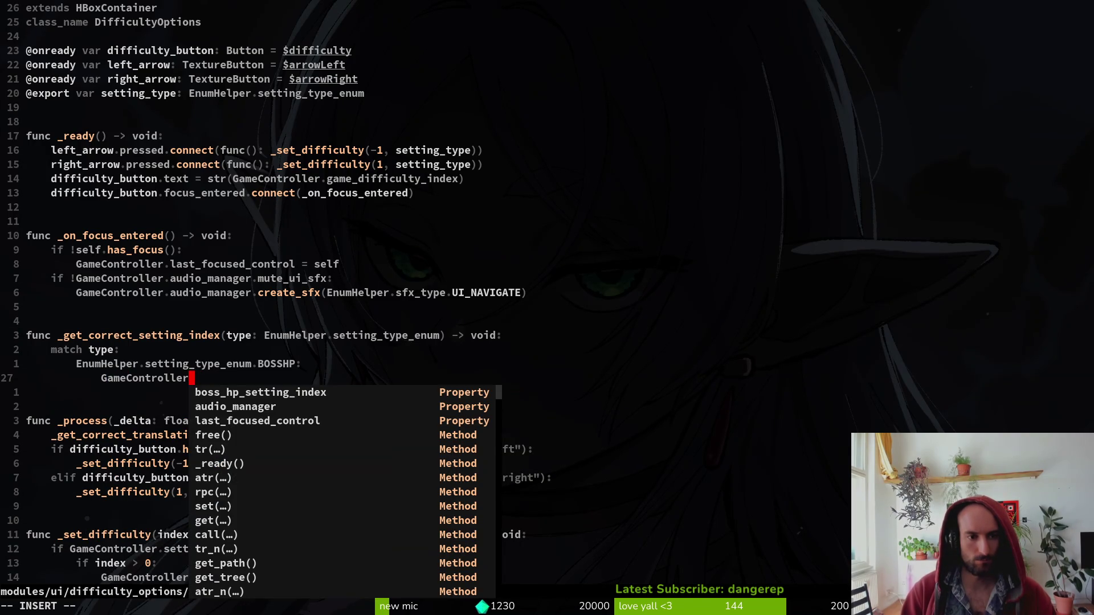
key(BackSpace)
key(BackSpace)
key(BackSpace)
text(return )
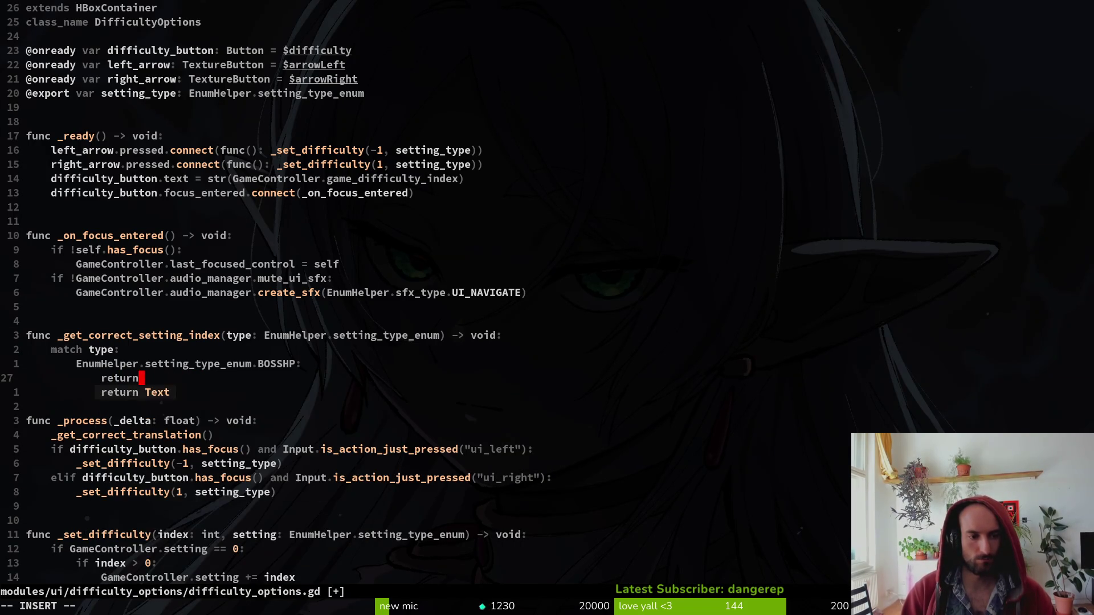
text(Ga)
key(Tab)
text(.bo)
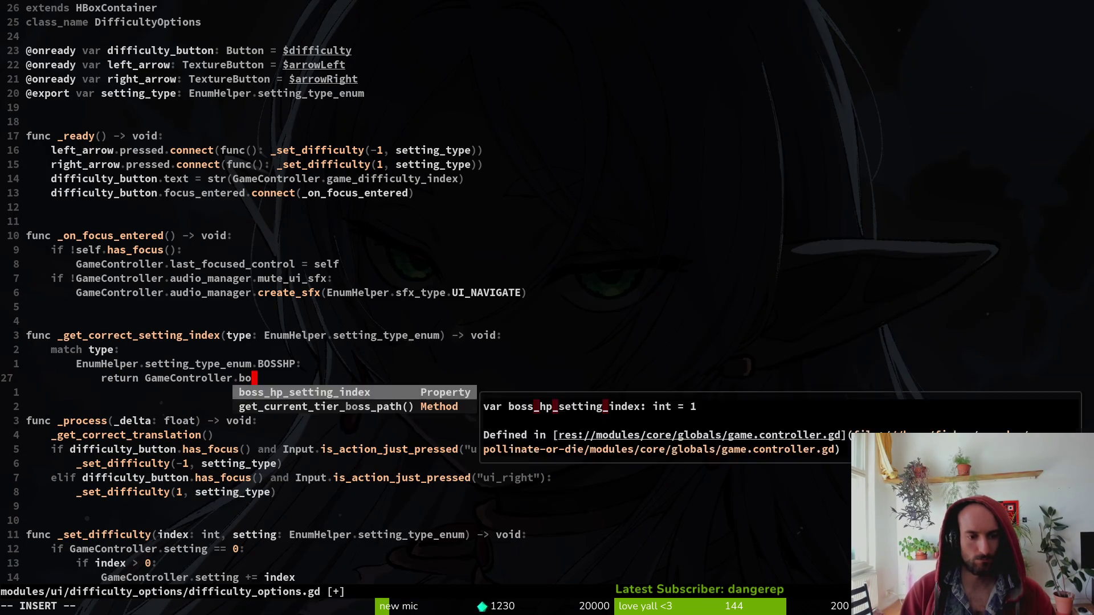
key(Tab)
key(Escape)
- In _ready, set the button text to _get_correct_setting_index(setting_type) instead of str(...), saving with :w
key(k)
key(k)
key(k)
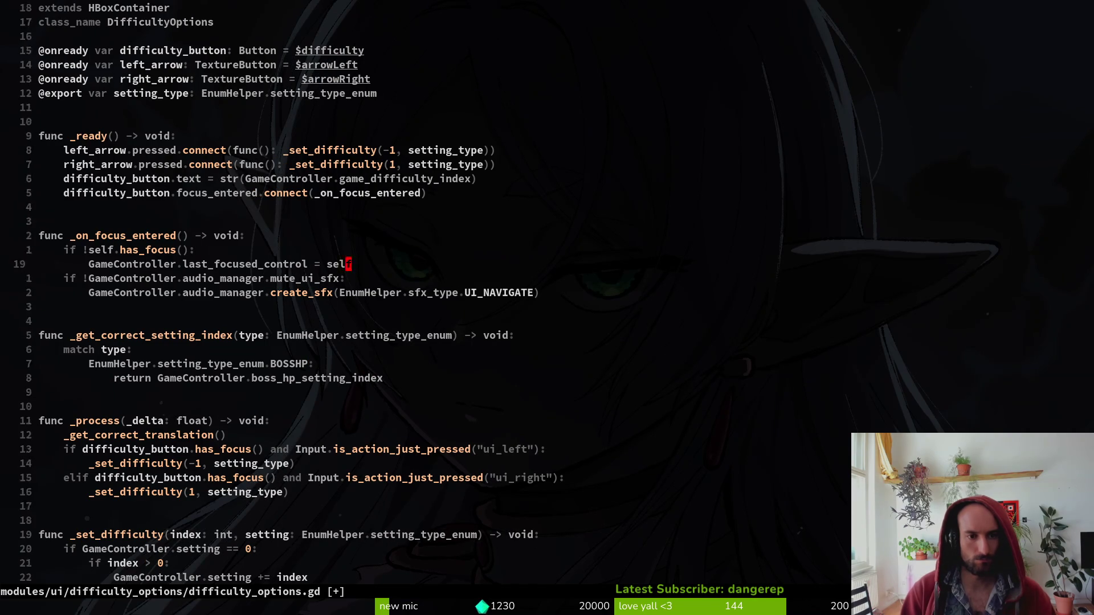
key(k)
key(k)
key(k)
key(k)
key(C)
key(BackSpace)
key(BackSpace)
key(BackSpace)
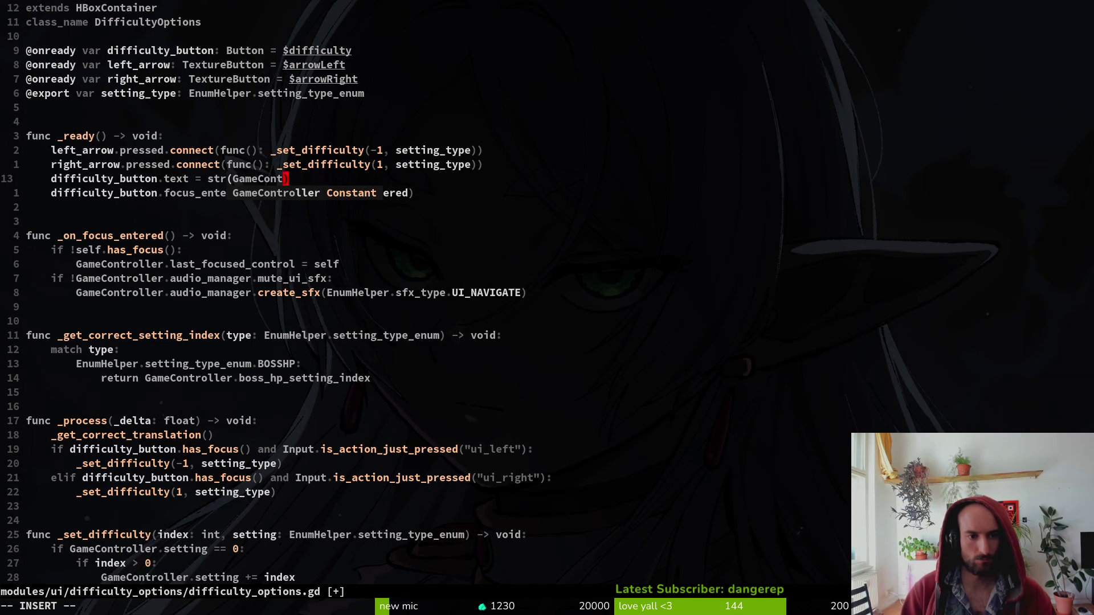
key(BackSpace)
key(BackSpace)
key(BackSpace)
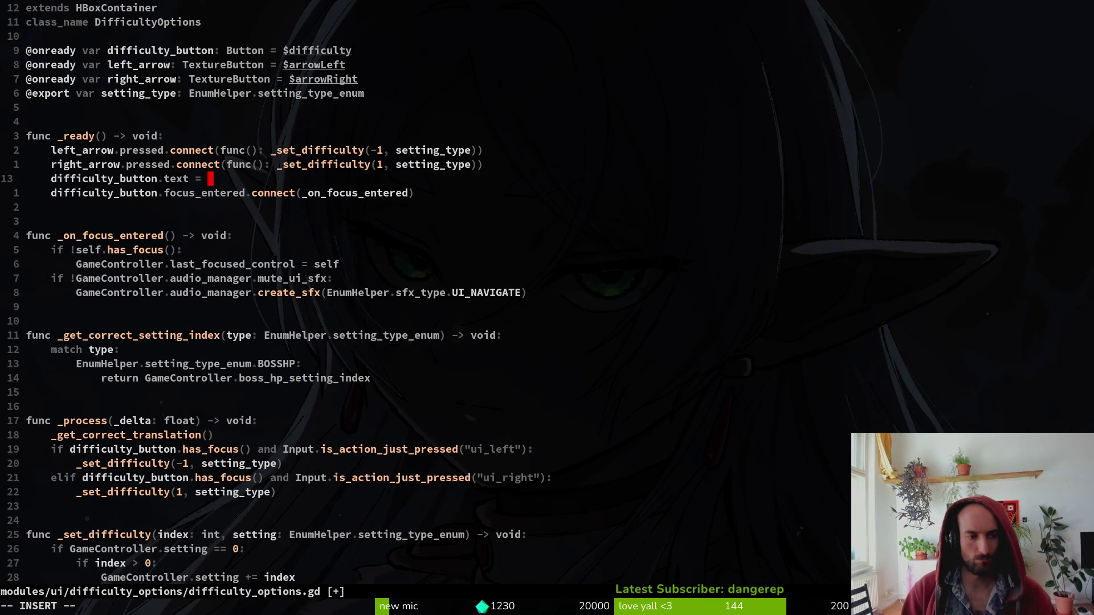
text(_get)
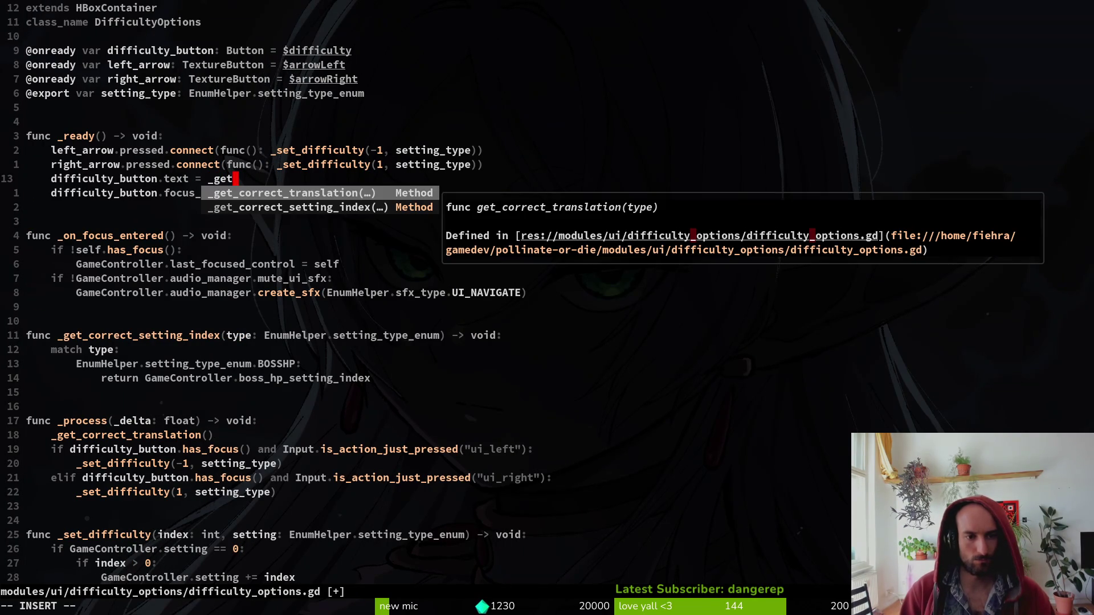
key(Tab)
key(Return)
key(Escape)
text(:w)
key(Return)
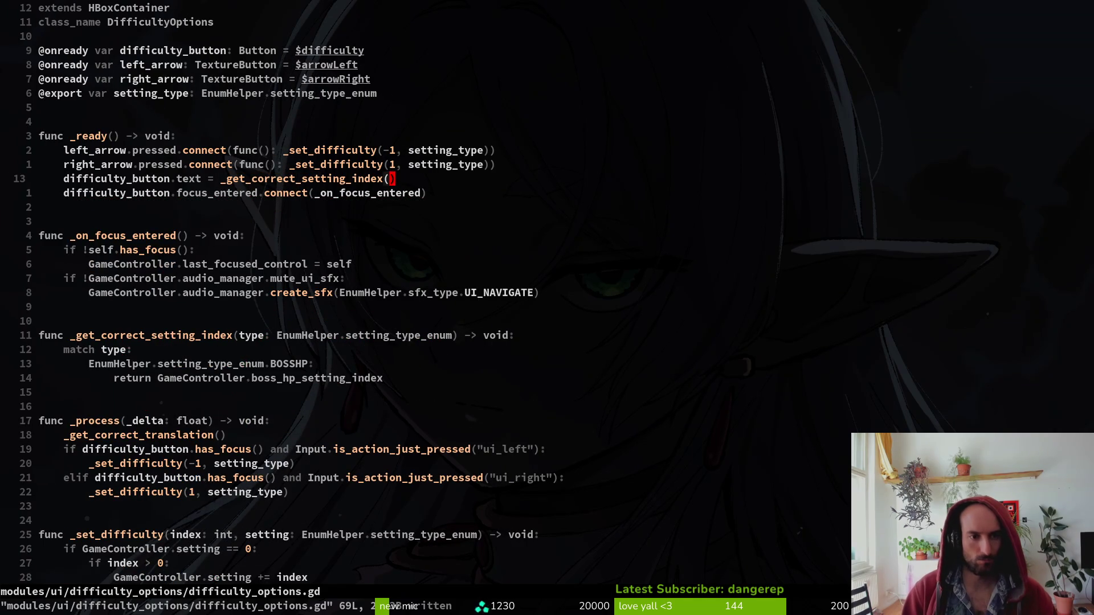
key(i)
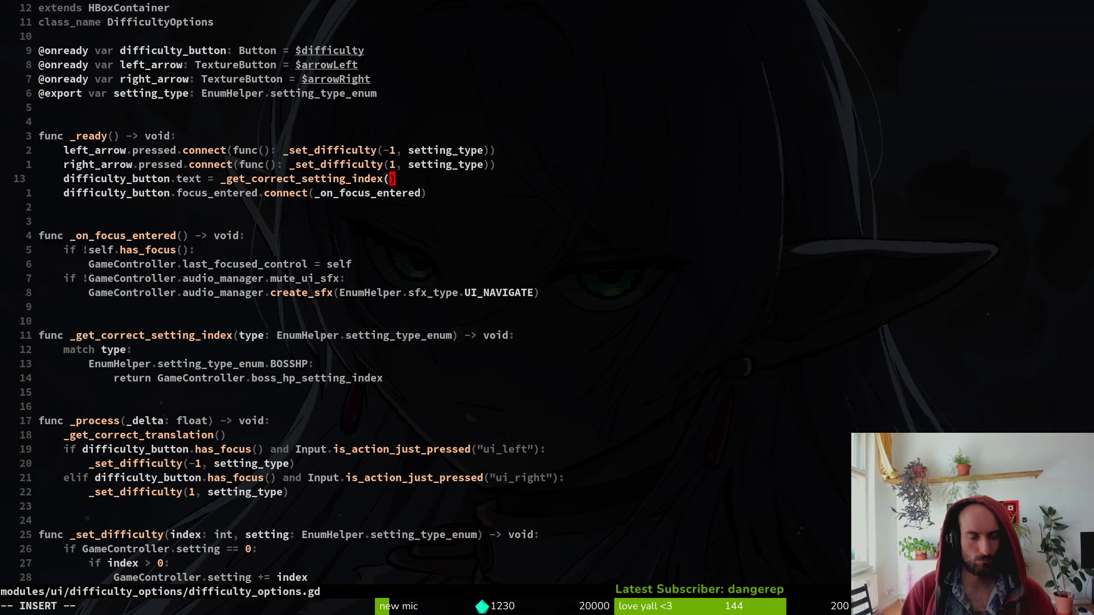
text(set)
key(Tab)
- In _get_correct_translation, put pass under BOSSHP and add a PROJECTILESPEED case with pass, then save
key(Escape)
text(:w)
key(Return)
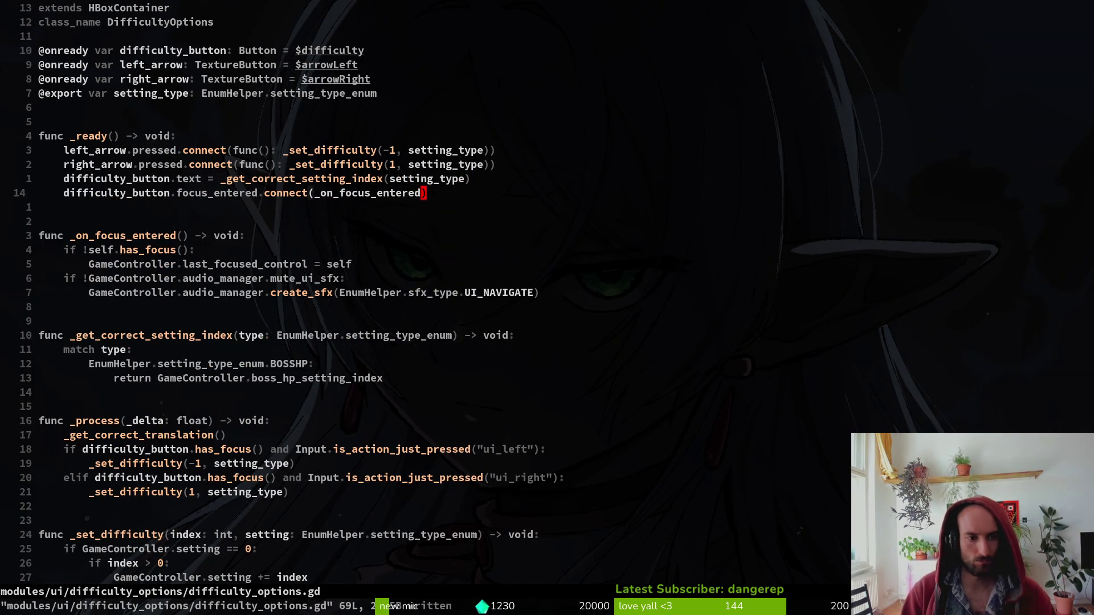
click(461, 335)
key(j)
key(ctrl+d)
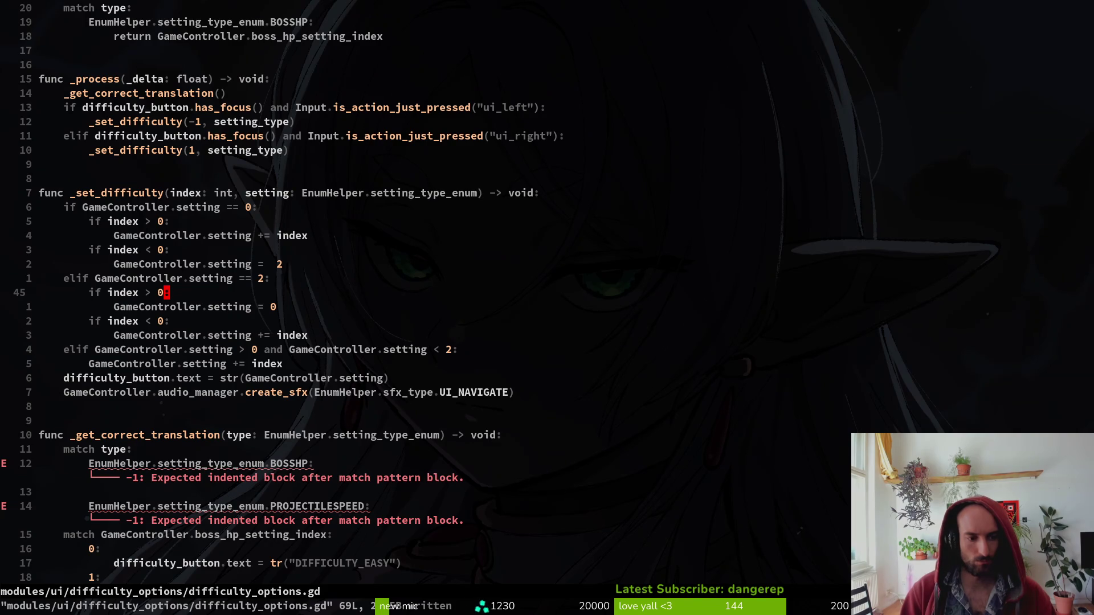
key(j)
key(j)
key(j)
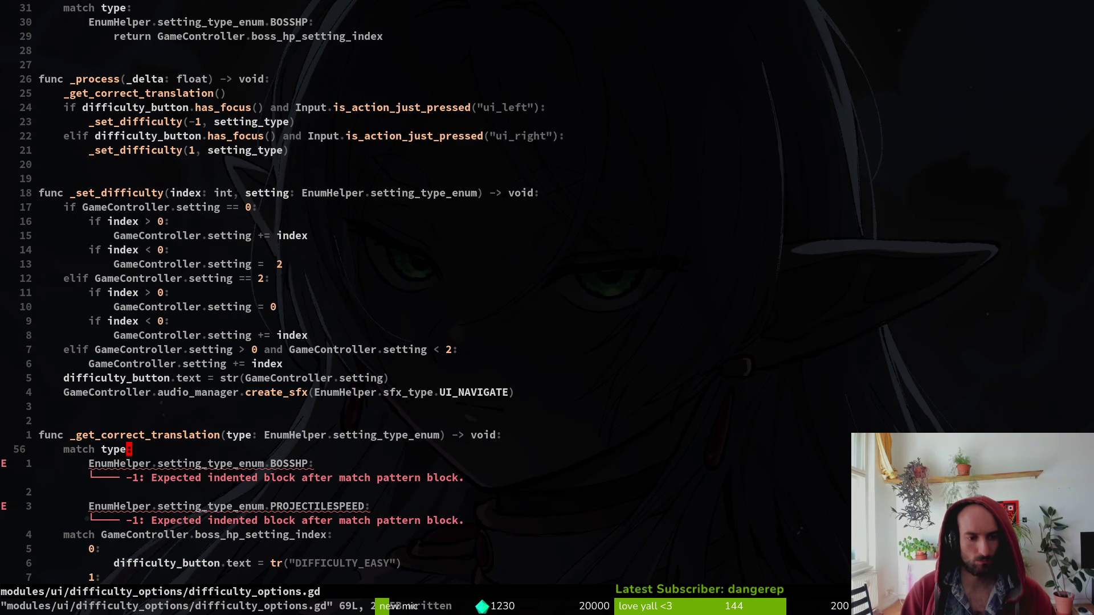
text(jopass)
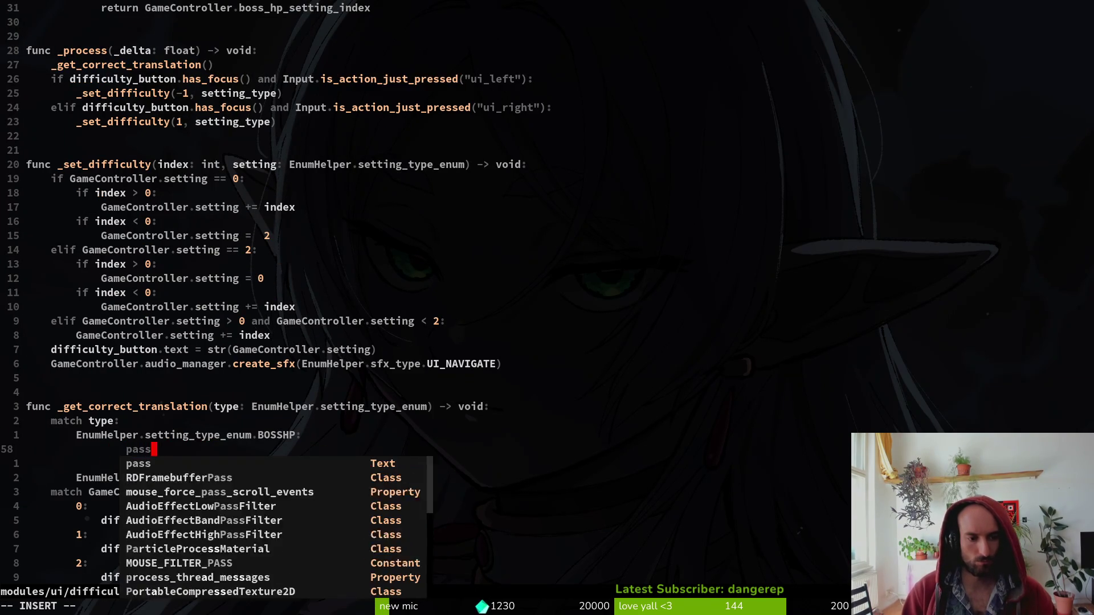
key(Return)
key(Return)
text(EnumHelper.setting_type_enum.PROJECTILESPEED:)
key(Return)
text(pass)
key(Escape)
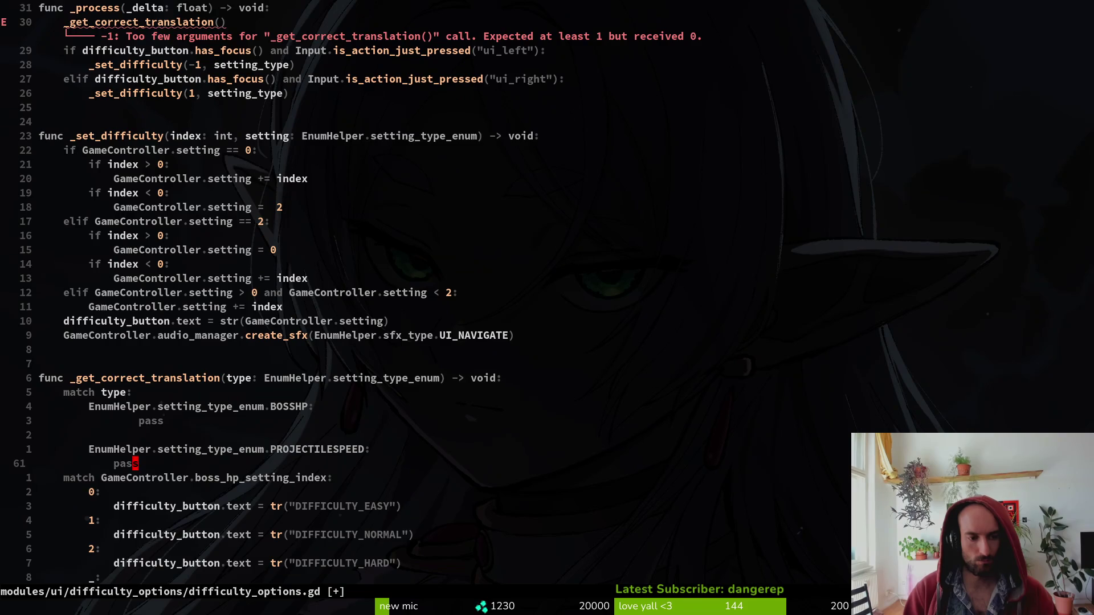
text(:w)
key(Return)
key(ctrl+u)
key(ctrl+u)
- Start replacing the void return type in _get_correct_setting_index's signature
key(k)
key(k)
key(k)
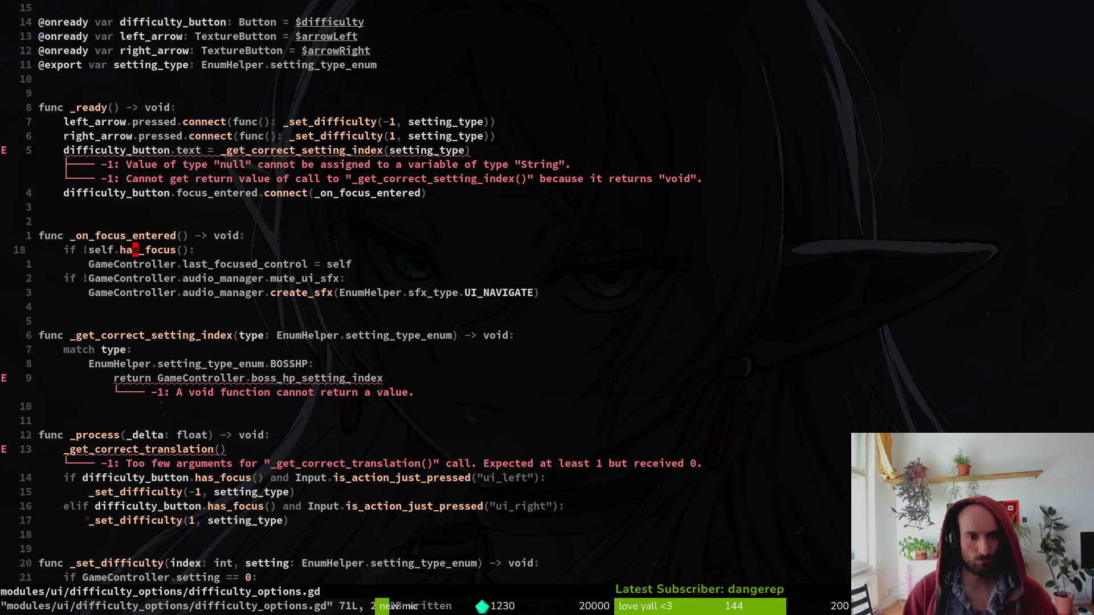
key(j)
key(j)
key(j)
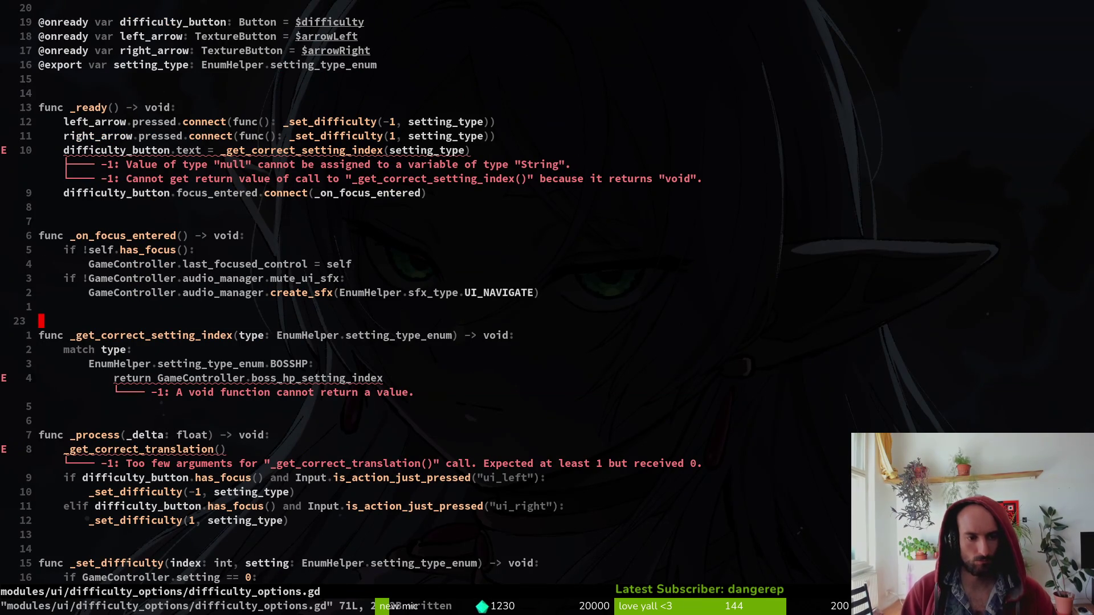
key($)
key(i)
key(BackSpace)
key(BackSpace)
key(BackSpace)
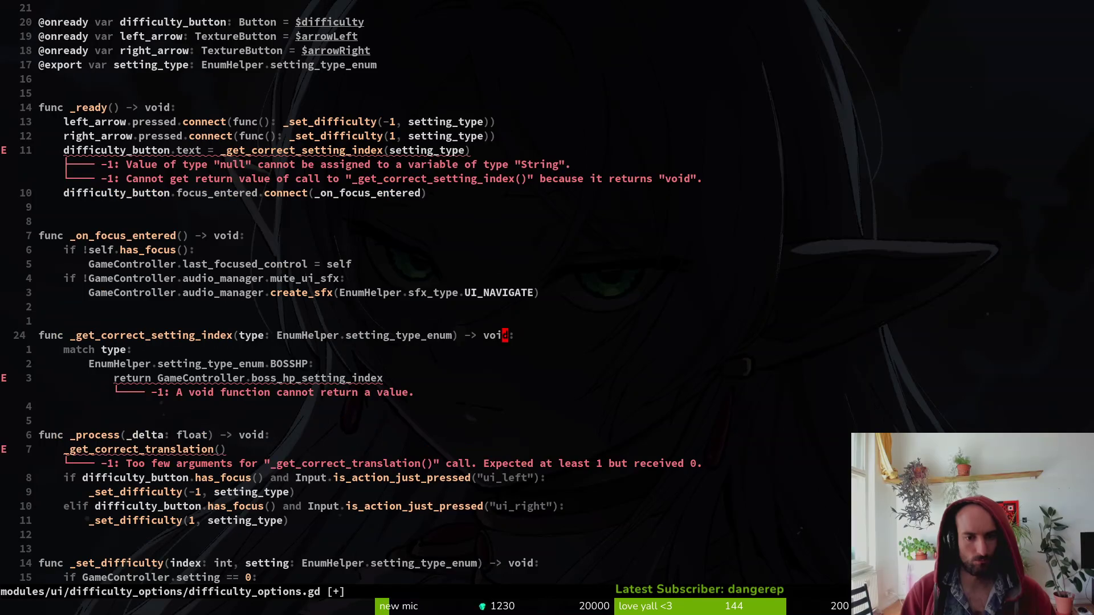
- Complete the return type as String in _get_correct_setting_index and save
text(r)
key(Tab)
key(Tab)
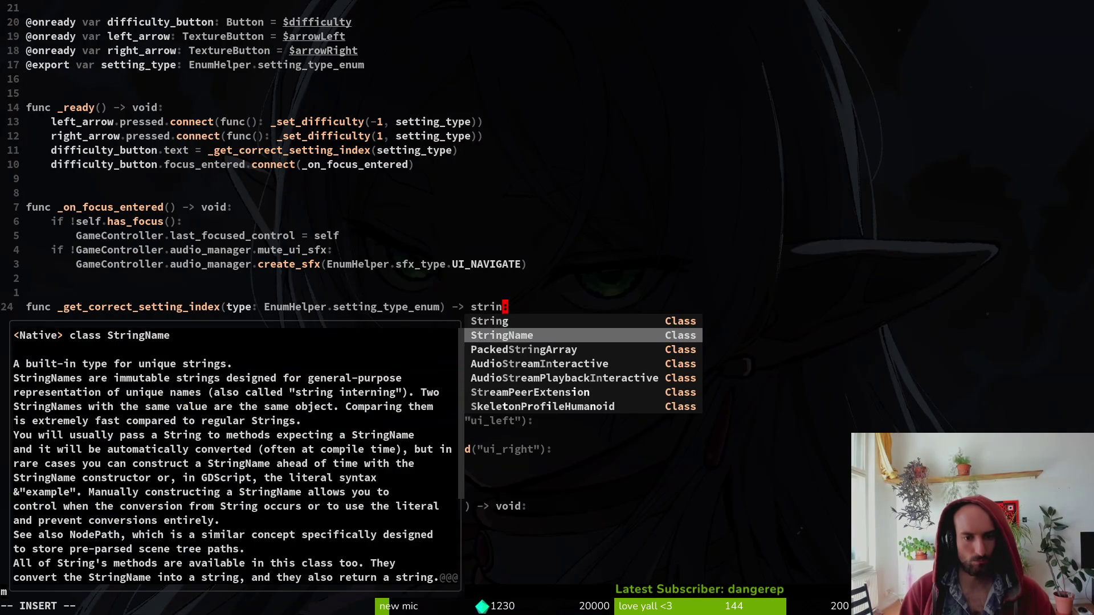
key(shift+Tab)
key(Escape)
text(:w)
key(Return)
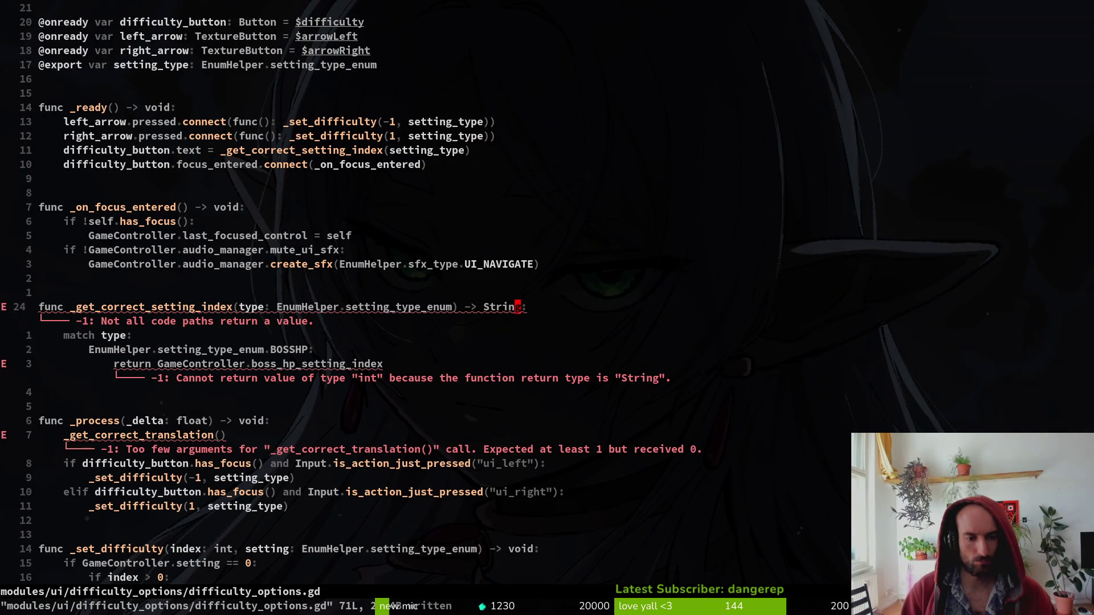
- Wrap the BOSSHP return value in str(...) and save
key(j)
key(j)
key(j)
text(i)
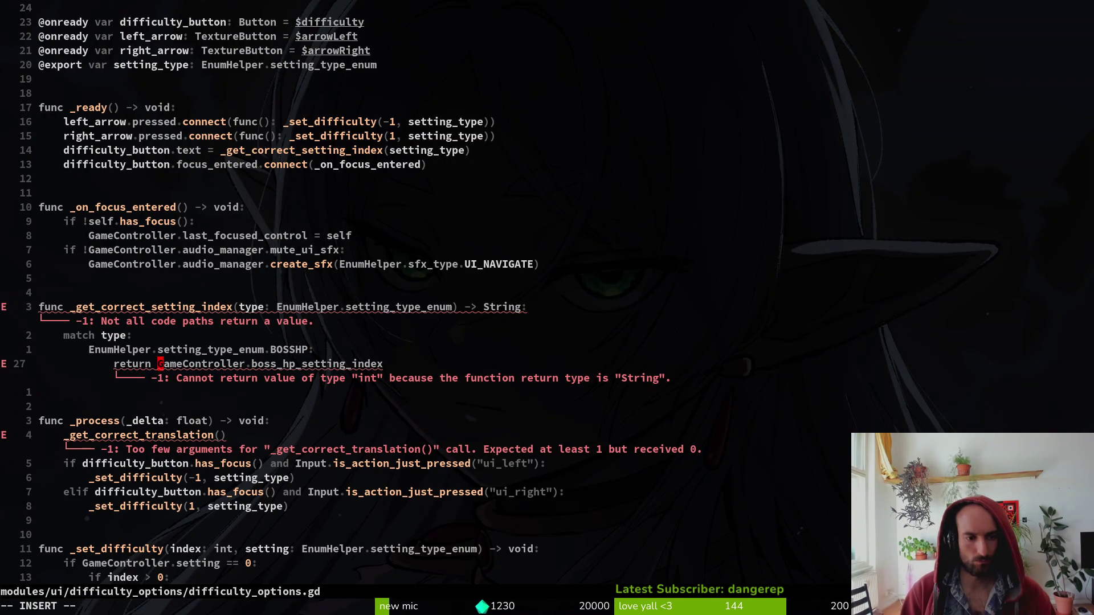
text(str)
text(()
key(Escape)
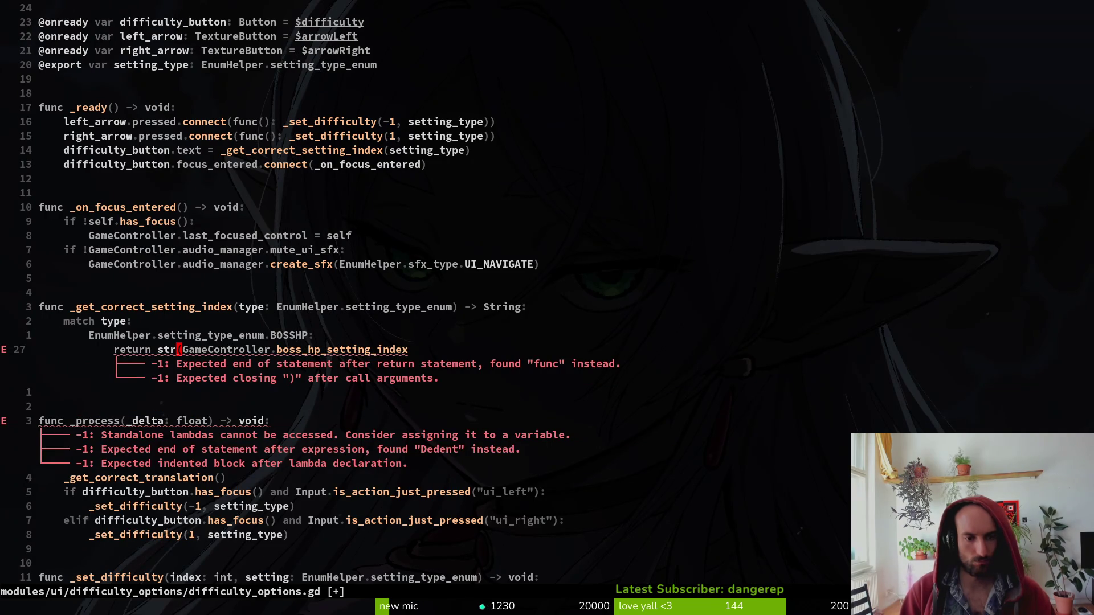
text(ATE))
key(Escape)
text(:w)
key(Return)
- Add an indented default '_:' case returning a copy of the boss HP return line, and save
key(k)
key(k)
key(k)
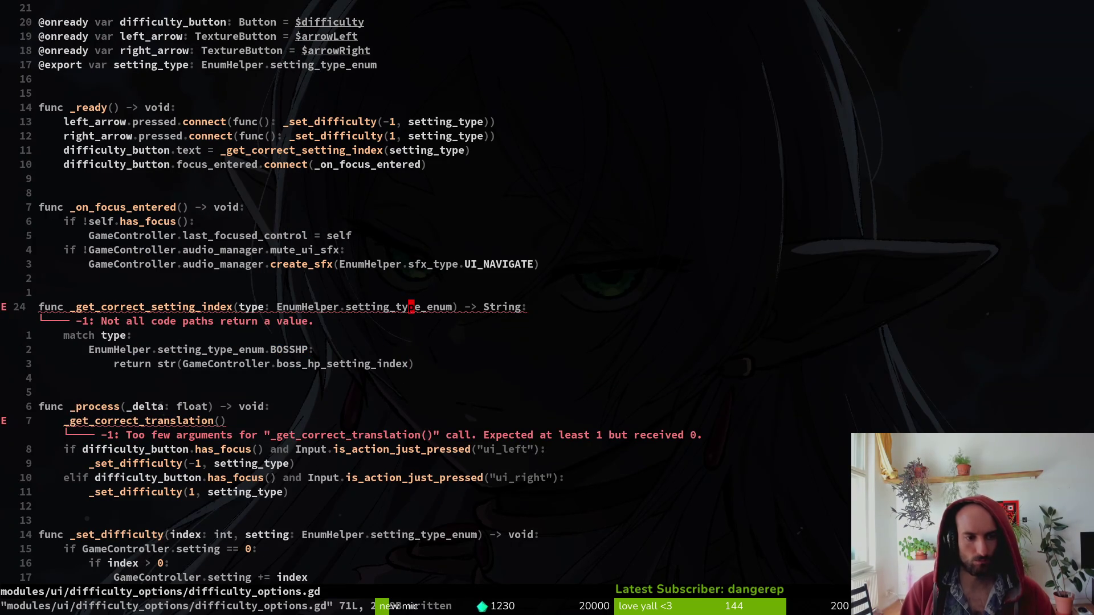
key(j)
key(j)
key(j)
key(o)
key(BackSpace)
text(_)
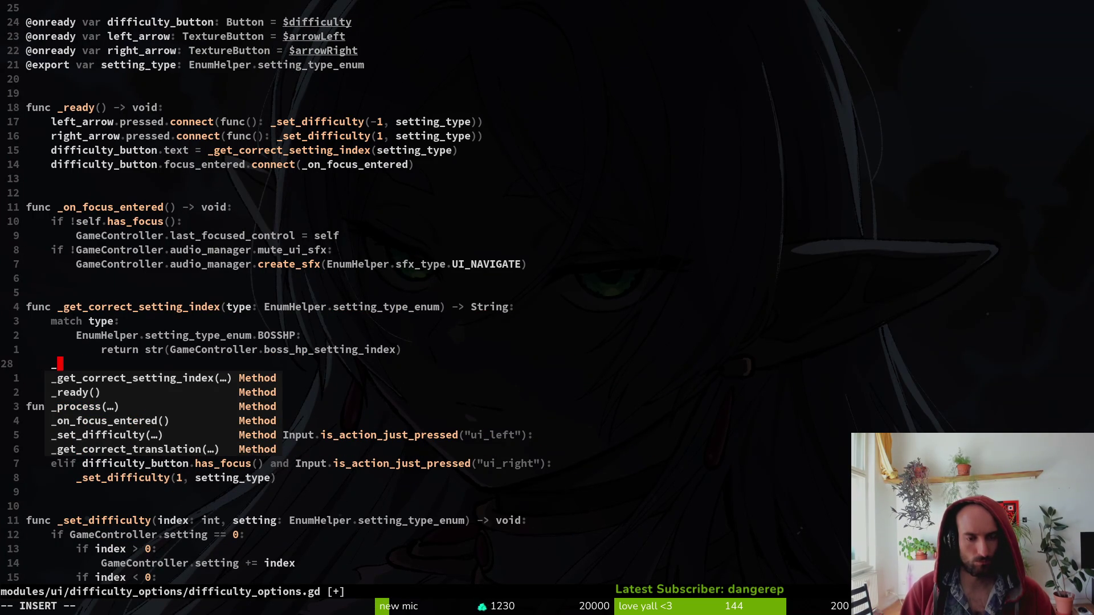
text(:)
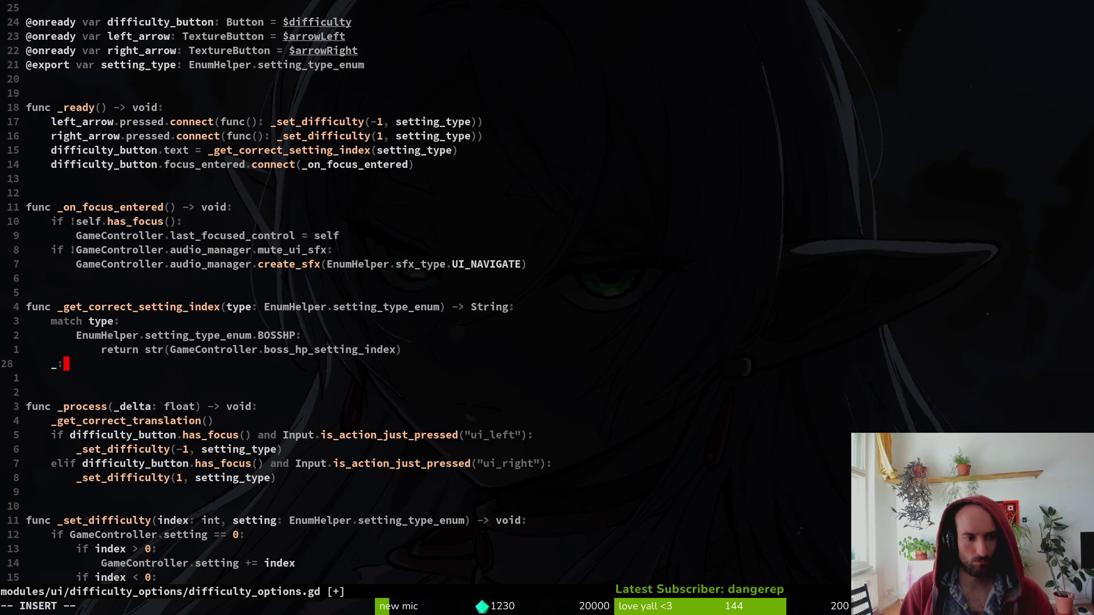
key(Escape)
key(shift+v)
key(greater)
key(k)
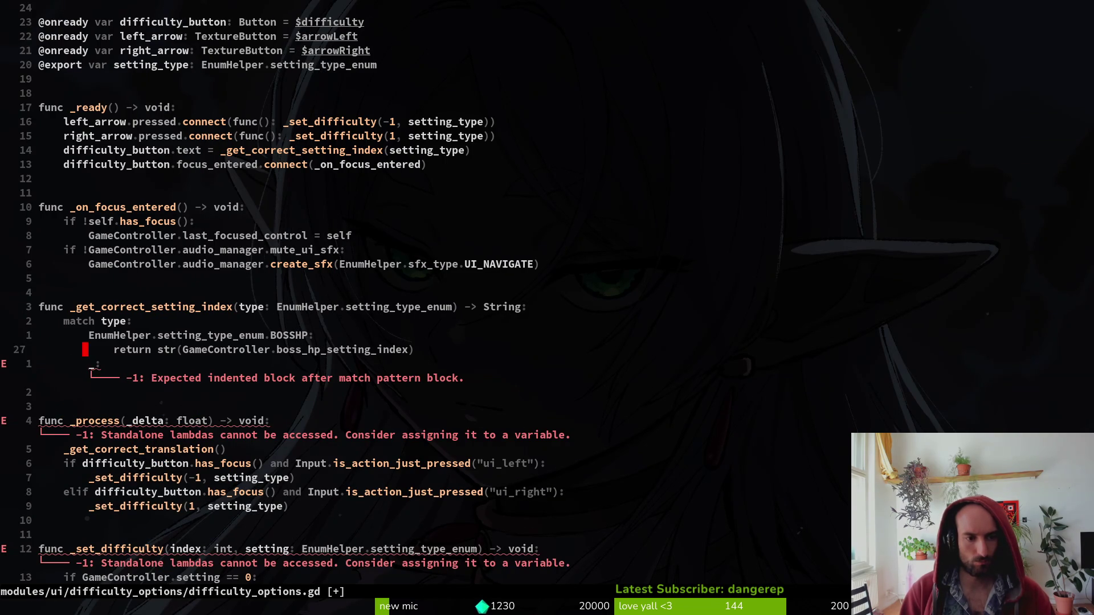
key(y)
key(y)
key(j)
key(j)
key(p)
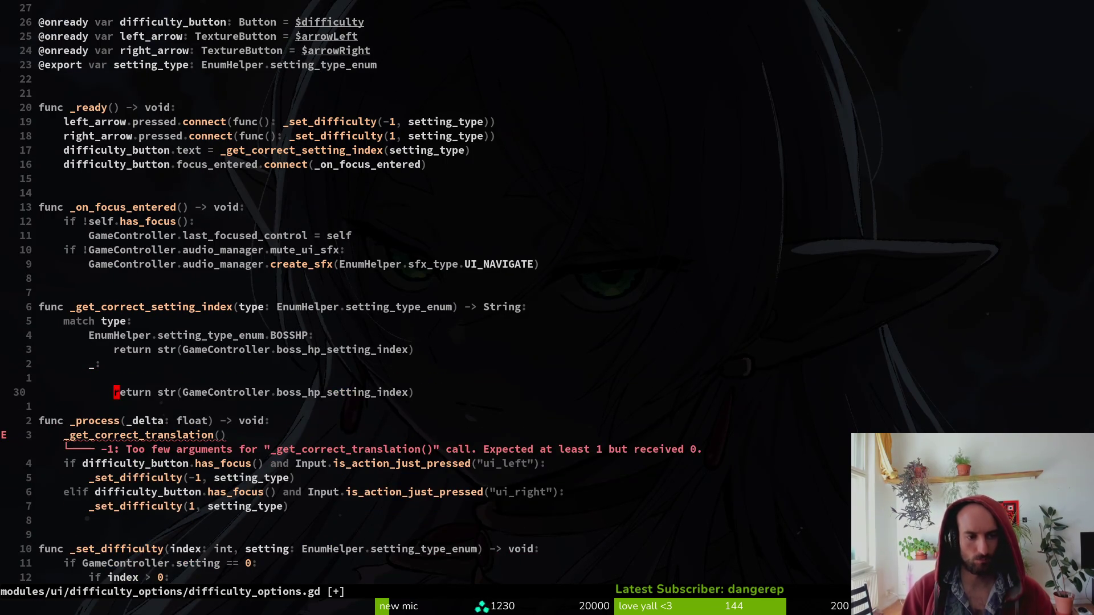
key(k)
key(d)
key(d)
text(:w)
key(Return)
- Duplicate the BOSSHP case line and rename the copy to PROJECTILESPEED
key(k)
key(k)
key(k)
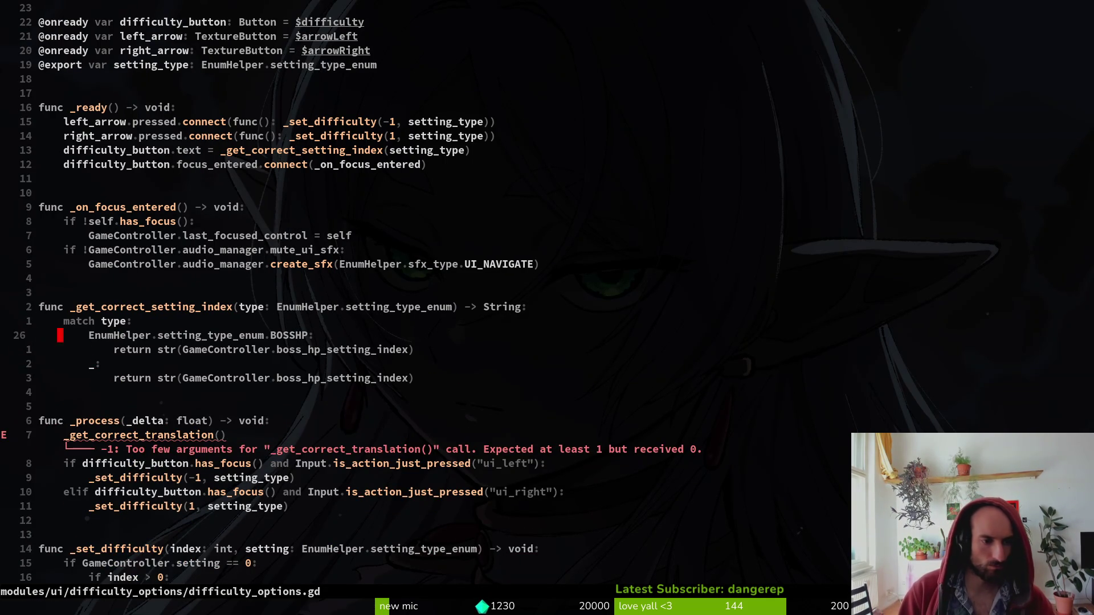
key(y)
key(y)
key(j)
key(p)
text(ciw)
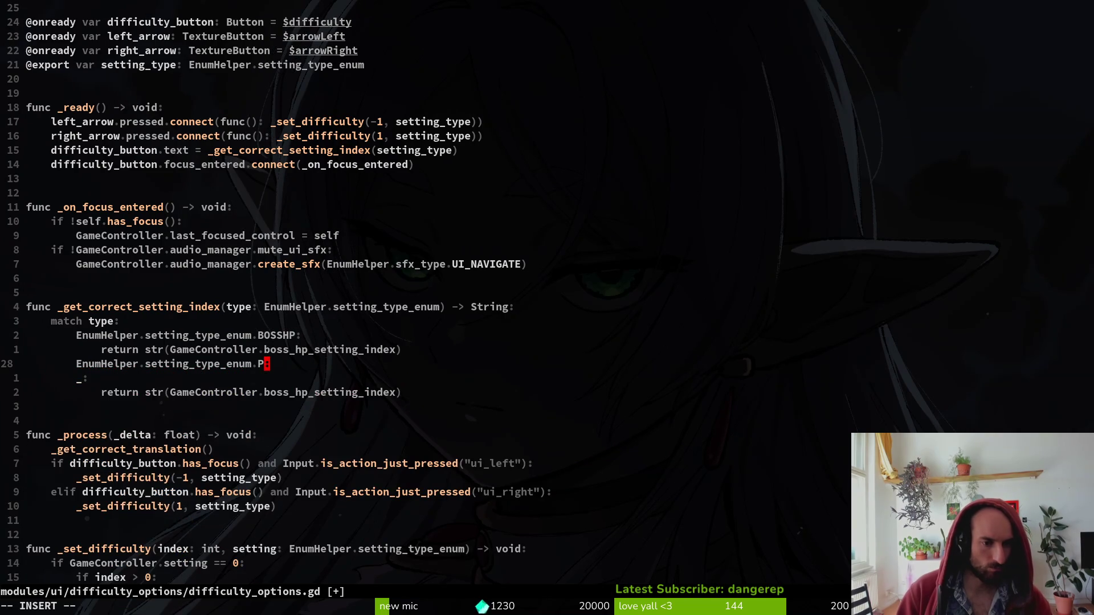
text(PRO)
key(Return)
key(Escape)
- Paste a copy of the boss HP return line under the PROJECTILESPEED case
key(j)
key(k)
key(k)
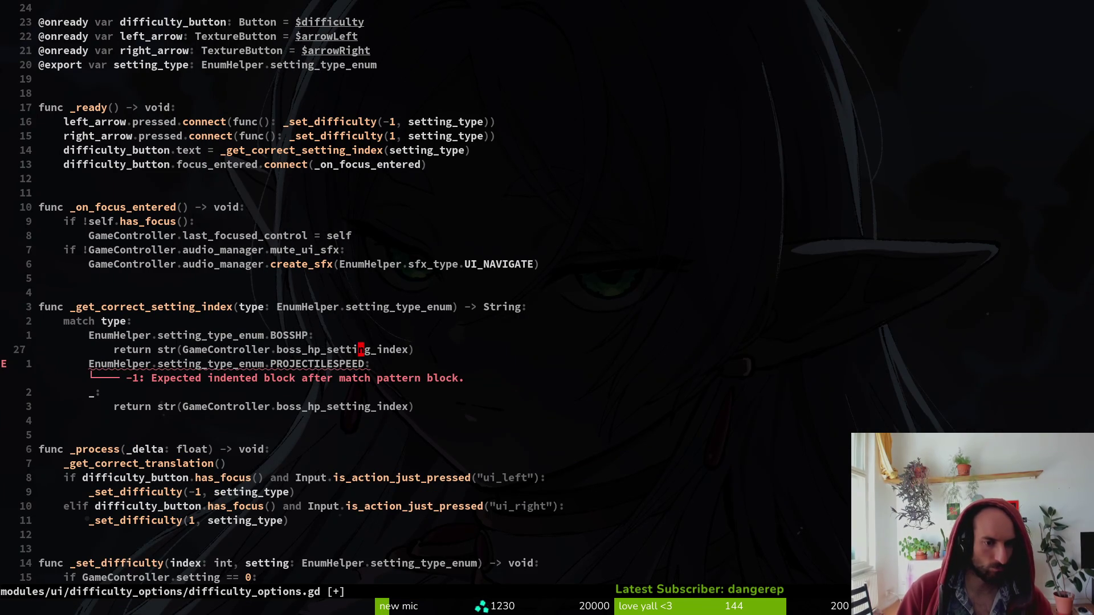
key(y)
key(y)
key(j)
key(p)
key(dollar)
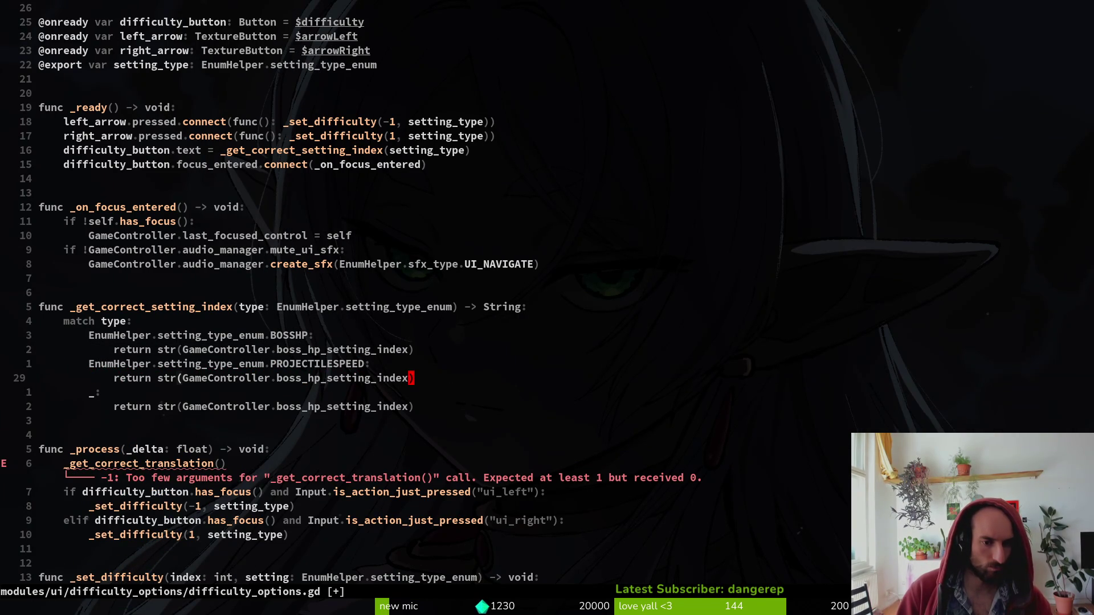
key(b)
key(d)
key(t)
key(parenright)
key(P)
key(u)
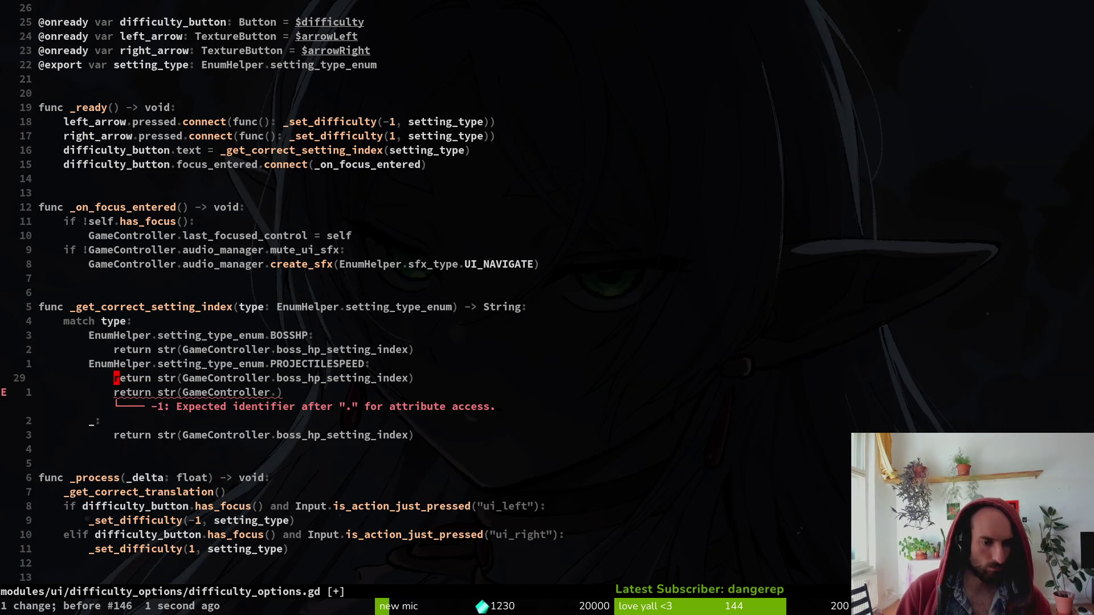
- Make the PROJECTILESPEED case return str(GameController.projectile_speed_setting_index) and save with :write
key(j)
key(d)
key(d)
key(k)
key(f)
key(b)
key(c)
key(t)
key(parenright)
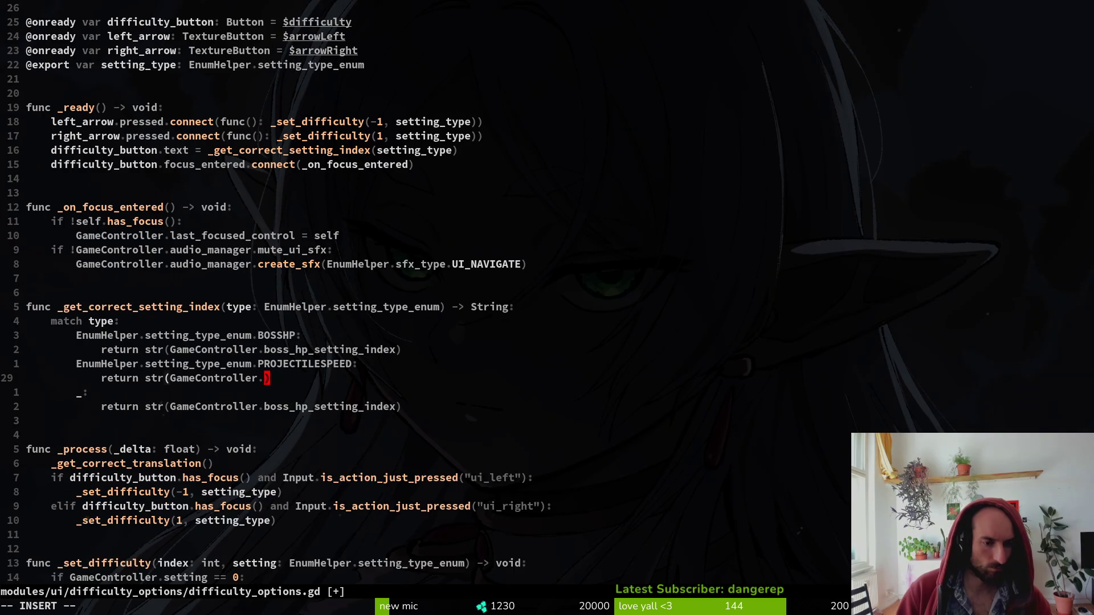
text(o)
key(BackSpace)
text(prou)
key(ctrl+n)
key(ctrl+n)
key(ctrl+n)
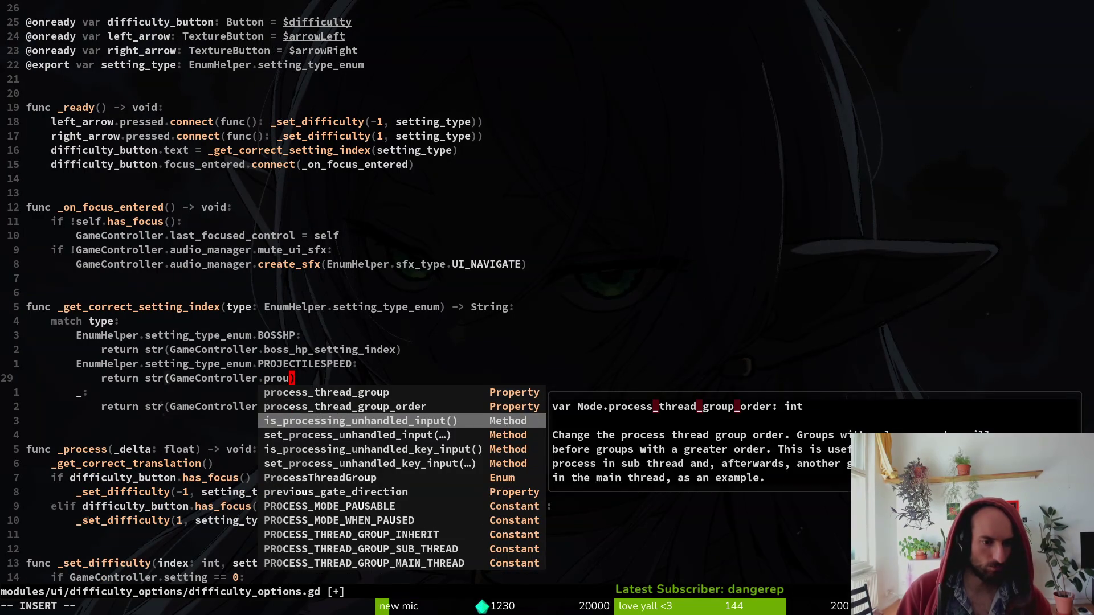
key(BackSpace)
text(je)
key(ctrl+y)
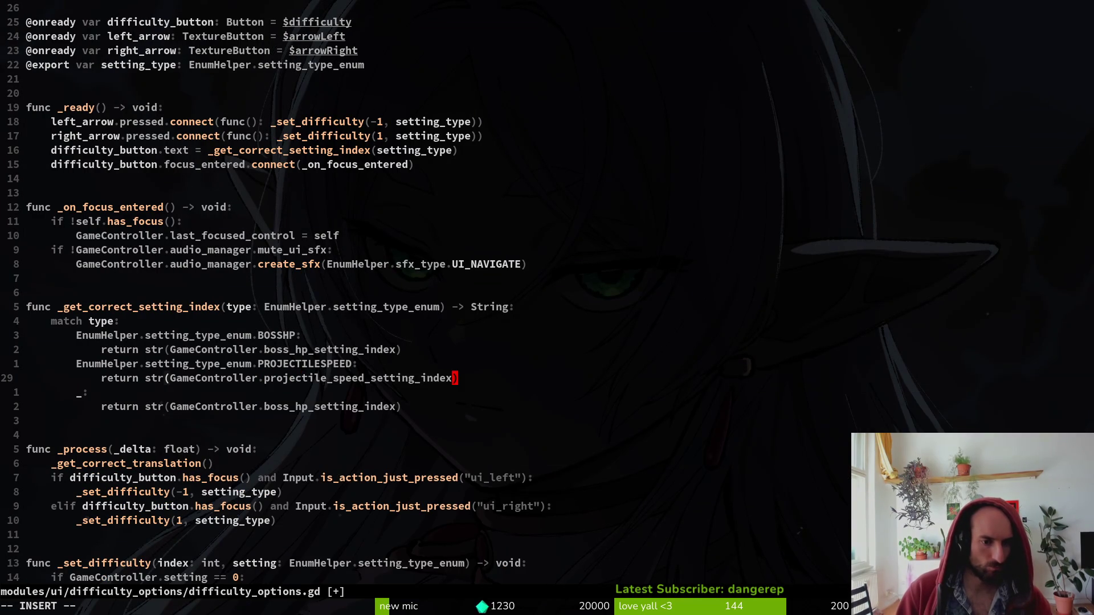
key(Escape)
text(:write)
key(Return)
key(j)
key(j)
key(j)
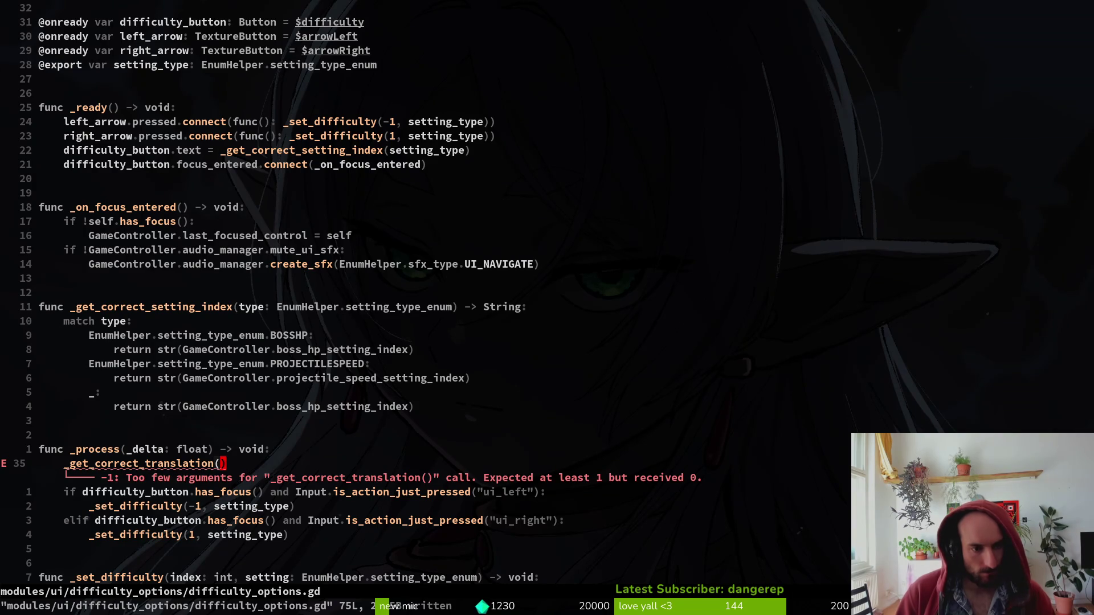
- Pass setting_type into the _get_correct_translation call in _process and save with :w
key(1)
key(9)
key(j)
key(2)
key(0)
key(k)
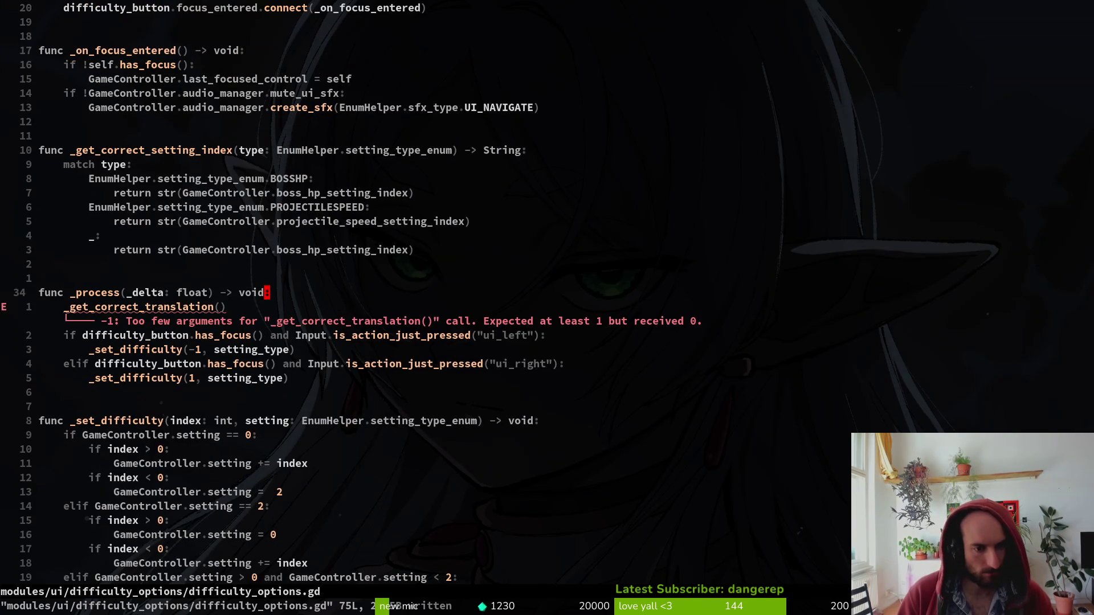
text(jisett)
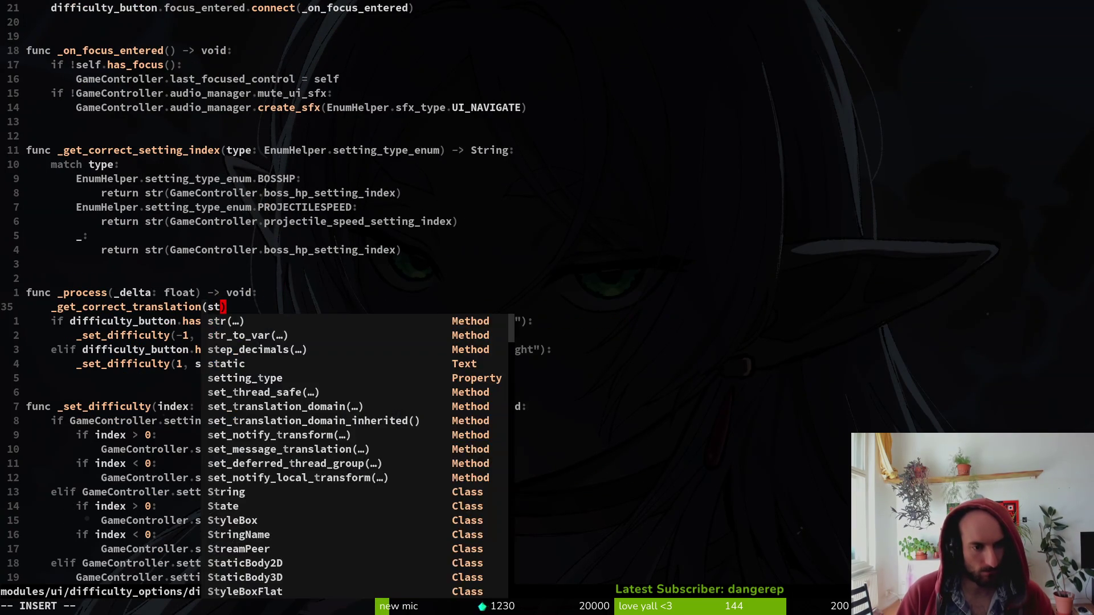
key(Return)
key(Escape)
text(:write)
key(Return)
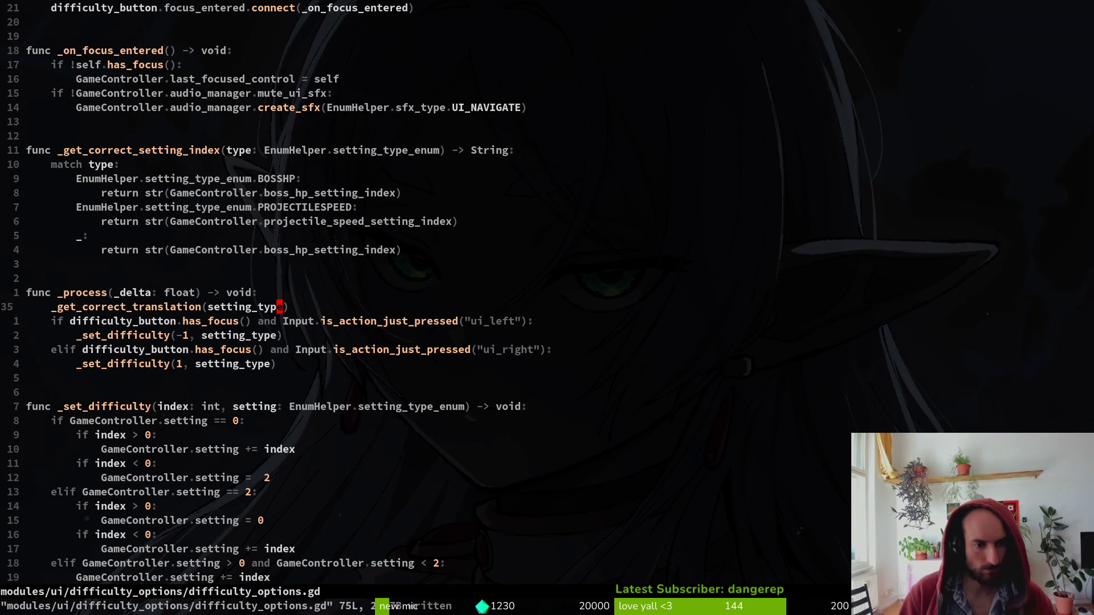
- Move the boss HP match block up above the PROJECTILESPEED case
key(j)
key(j)
key(j)
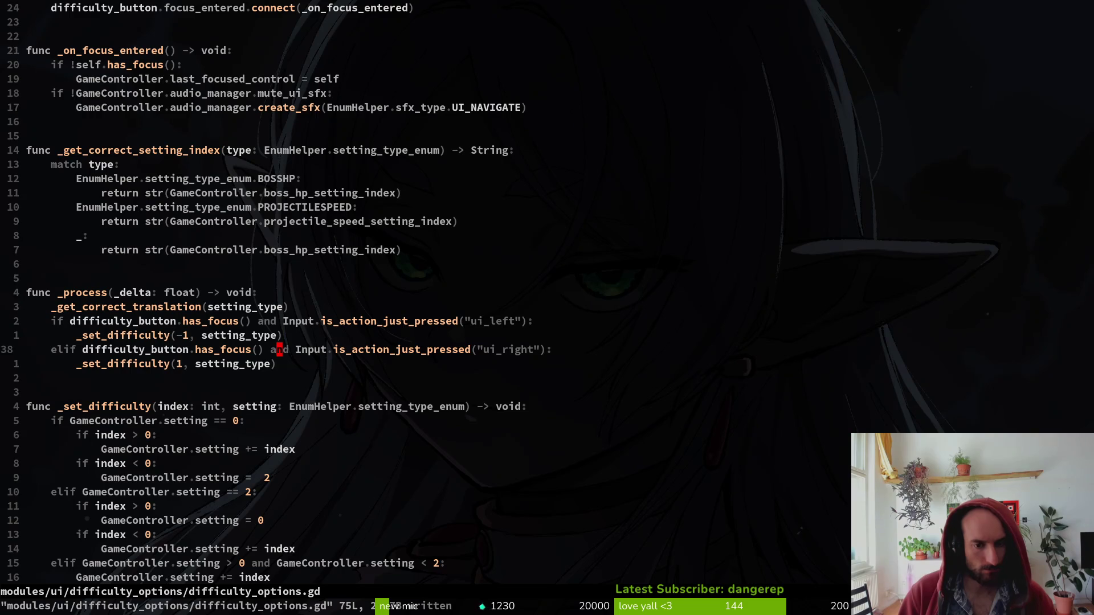
key(j)
key(j)
key(j)
key(k)
key(k)
key(k)
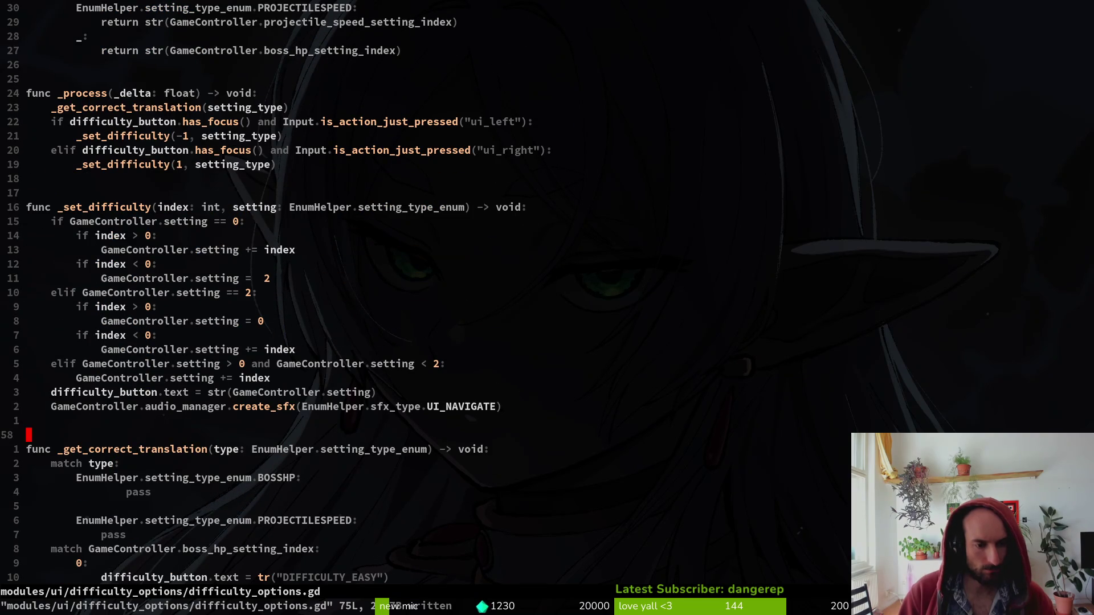
key(k)
key(k)
key(j)
key(j)
key(j)
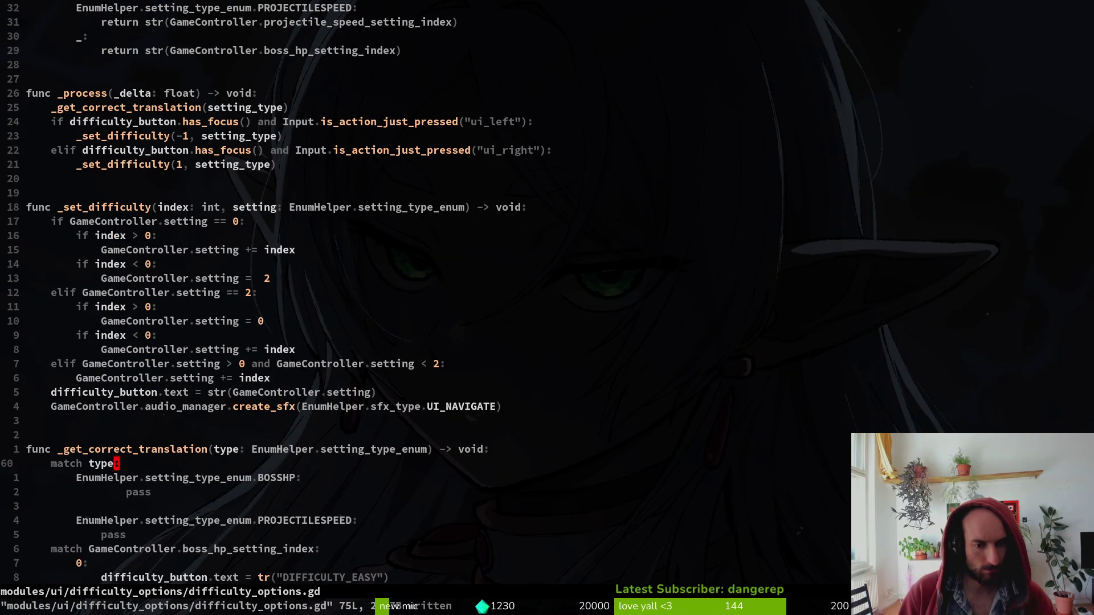
key(G)
key(k)
key(k)
key(k)
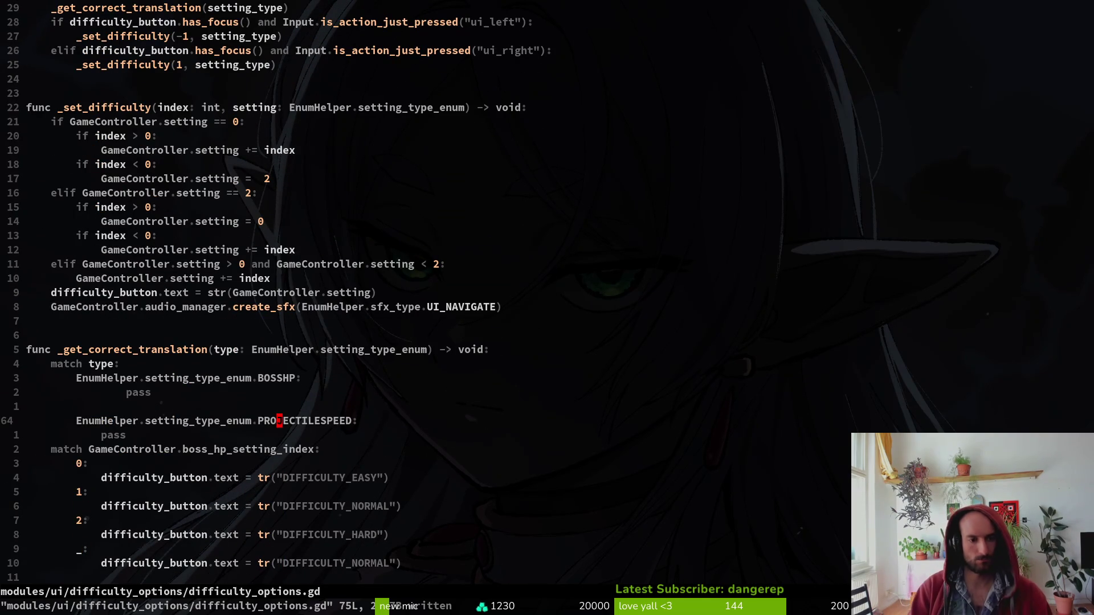
key(j)
key(j)
key(V)
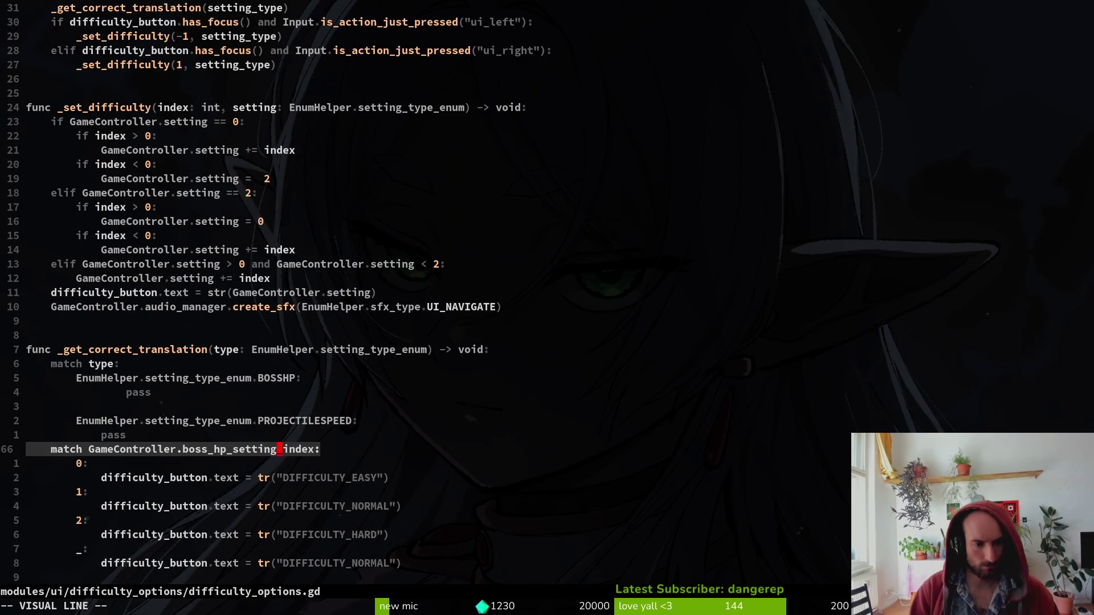
key(j)
key(j)
key(j)
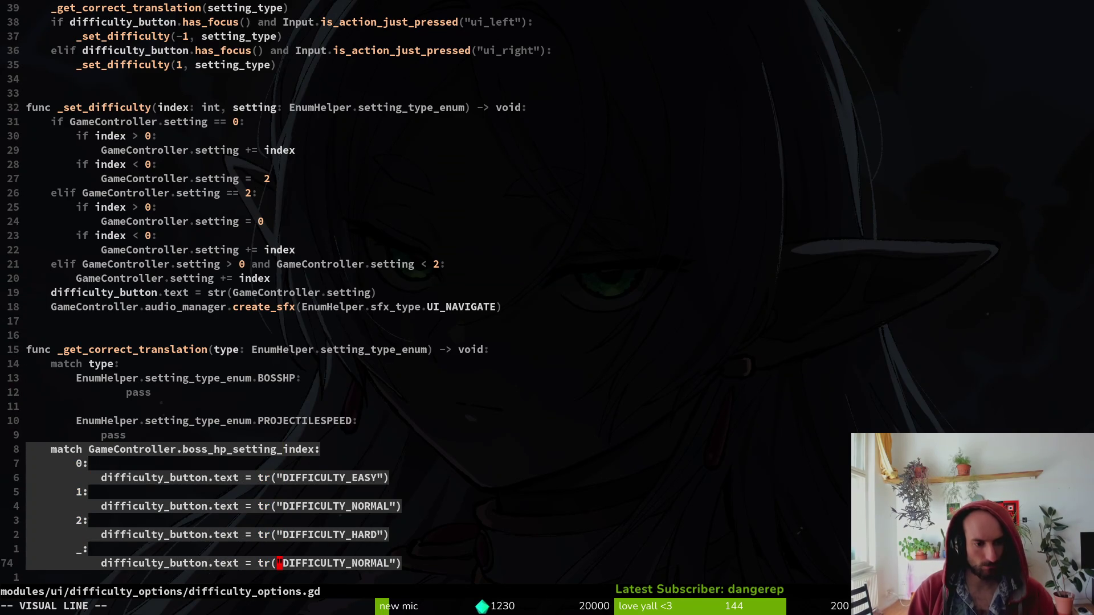
key(shift+k)
key(shift+k)
key(Escape)
key(V)
- Indent the boss HP match block two levels so it nests under BOSSHP
key(k)
key(k)
key(k)
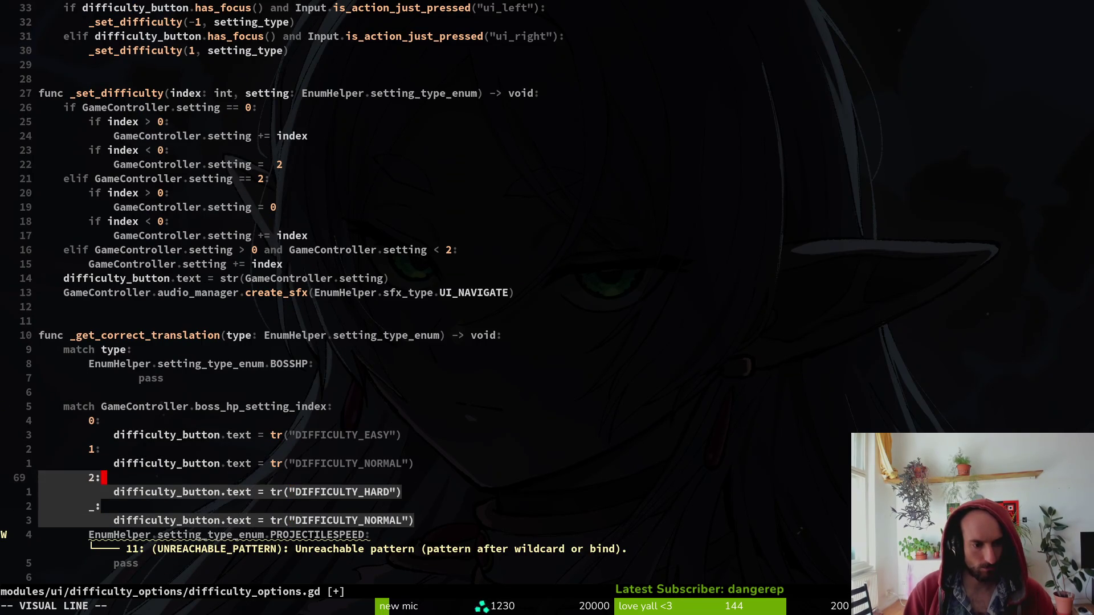
key(k)
key(k)
key(k)
key(k)
key(k)
key(2)
key(less)
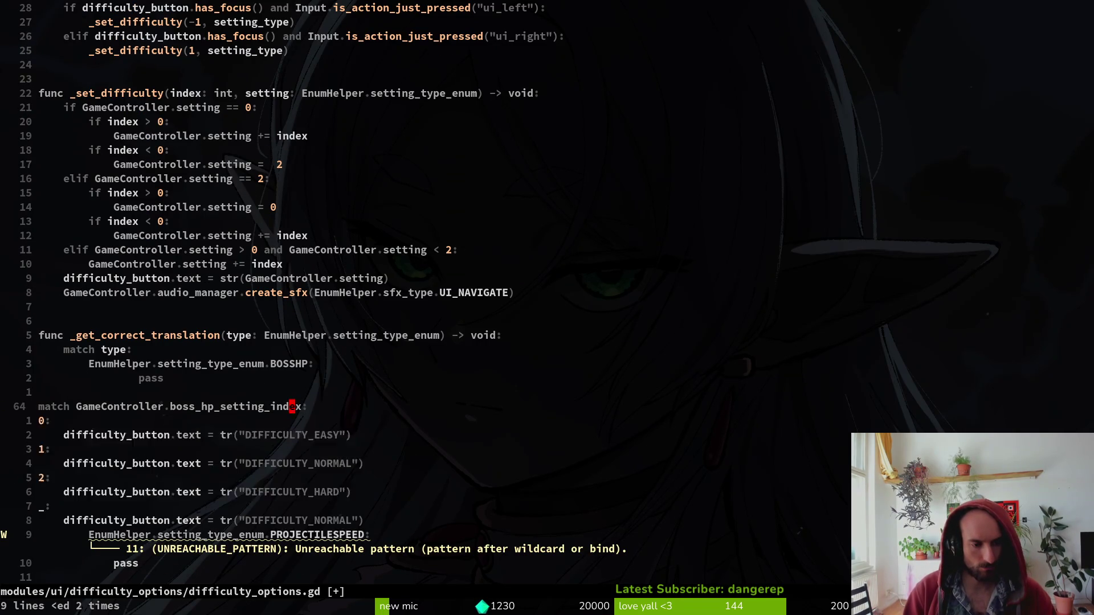
key(q)
key(u)
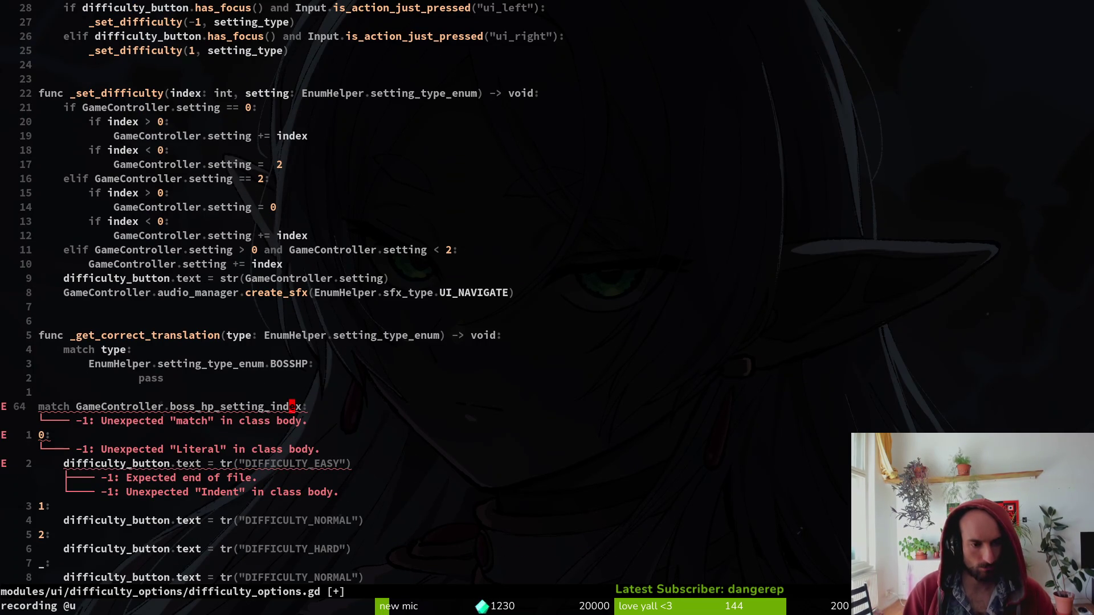
key(g)
key(v)
key(greater)
key(V)
key(j)
key(j)
key(j)
key(j)
key(j)
key(j)
key(j)
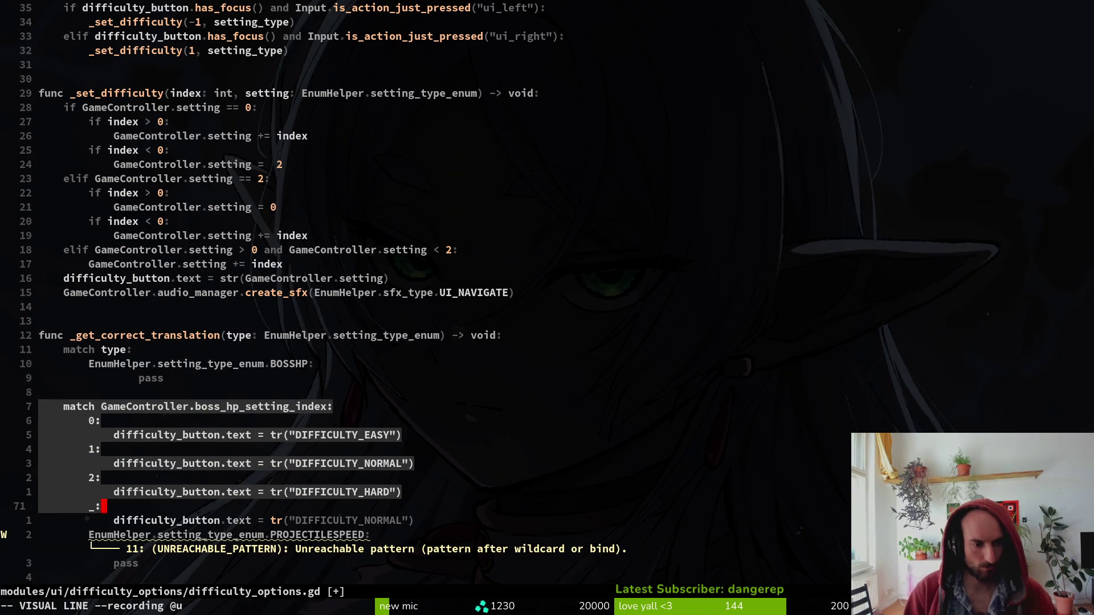
key(2)
key(greater)
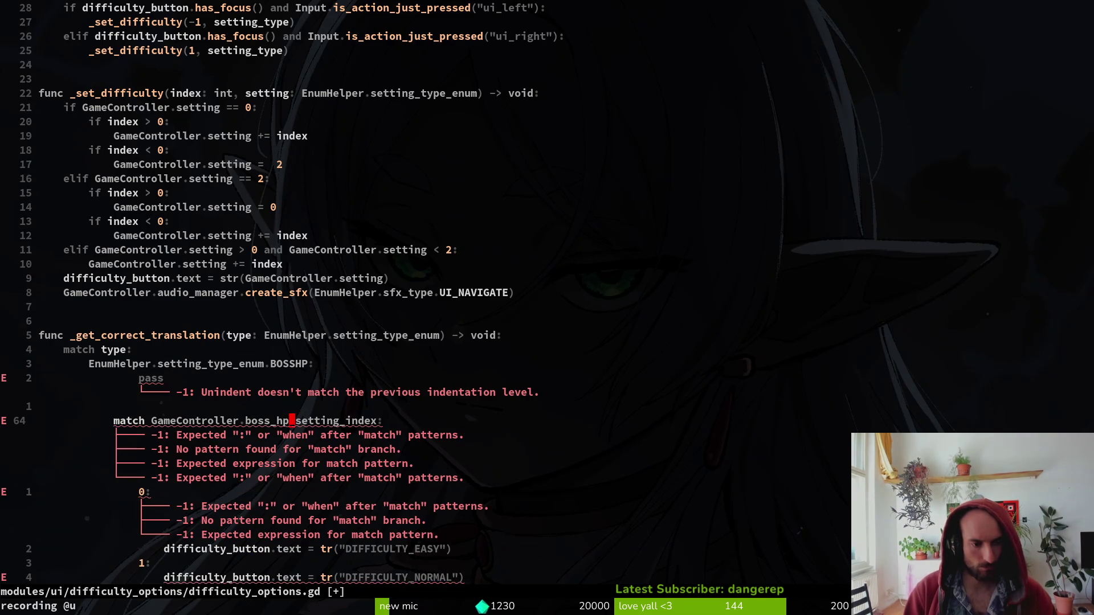
- Delete the leftover pass line under the BOSSHP case
key(k)
key(k)
key(k)
key(c)
key(c)
key(Escape)
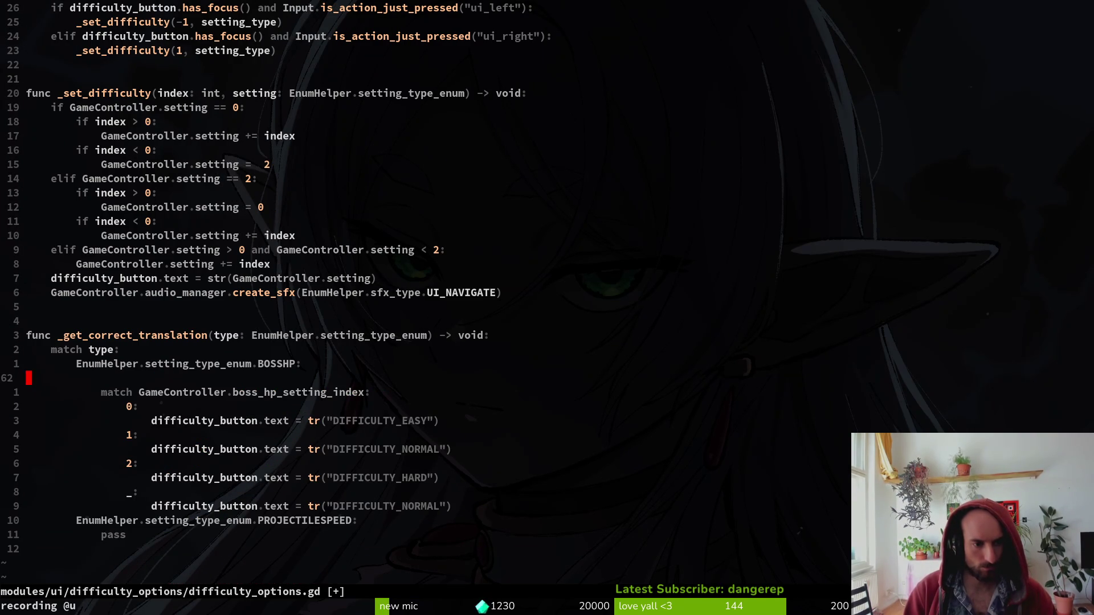
key(d)
key(d)
key(shift+v)
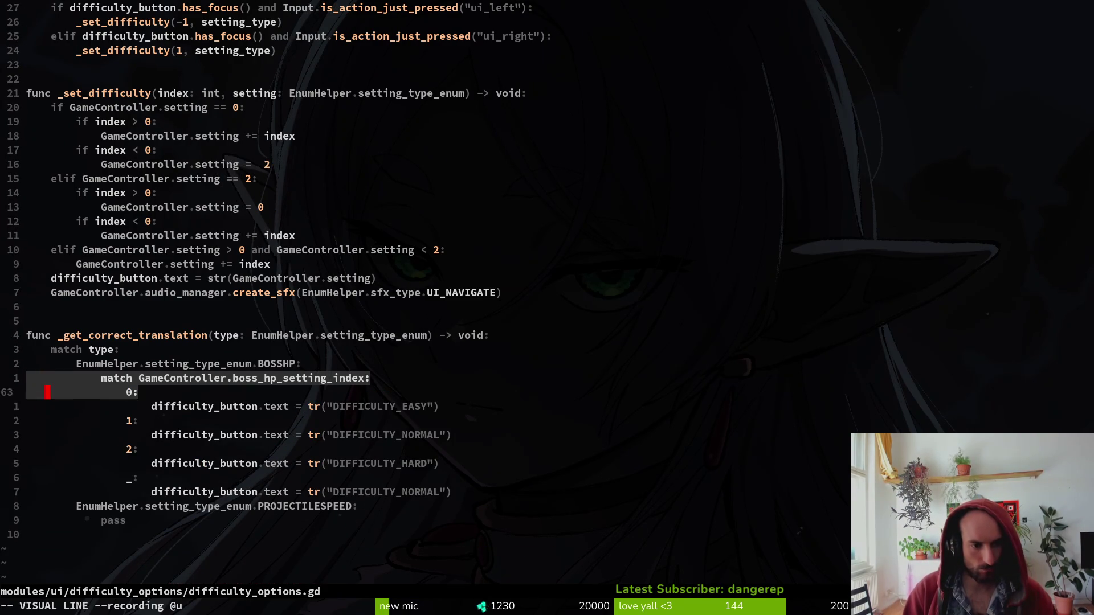
key(j)
key(j)
key(j)
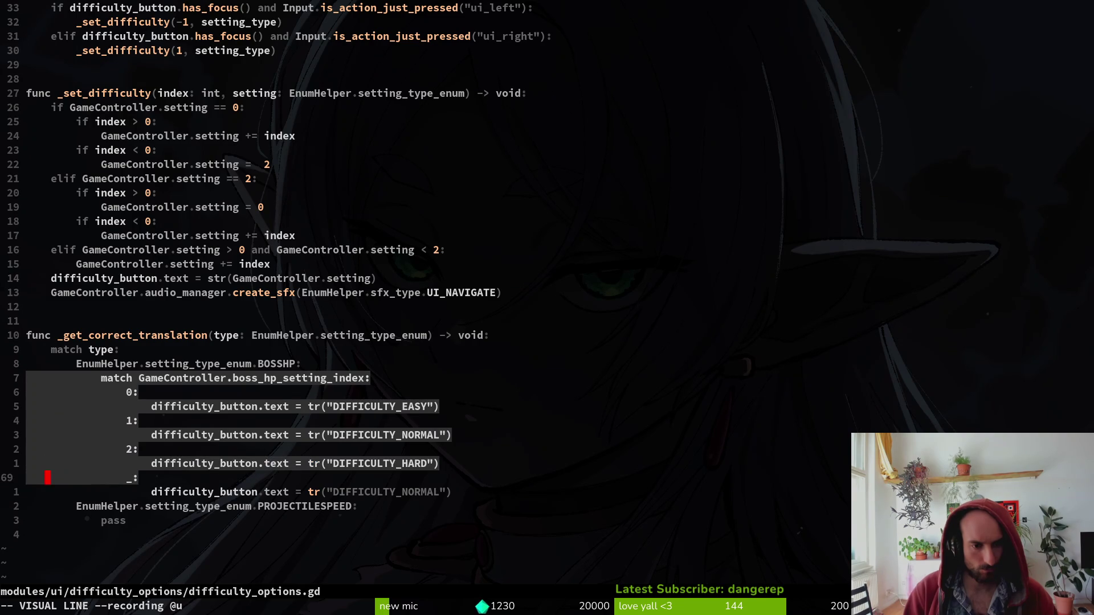
key(Escape)
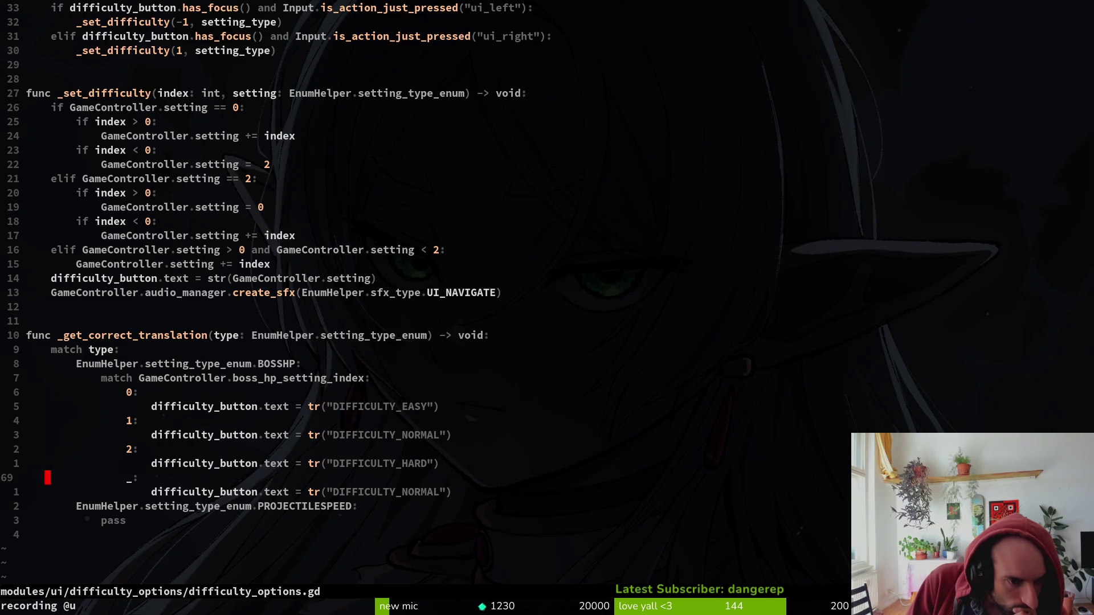
key(k)
key(k)
key(k)
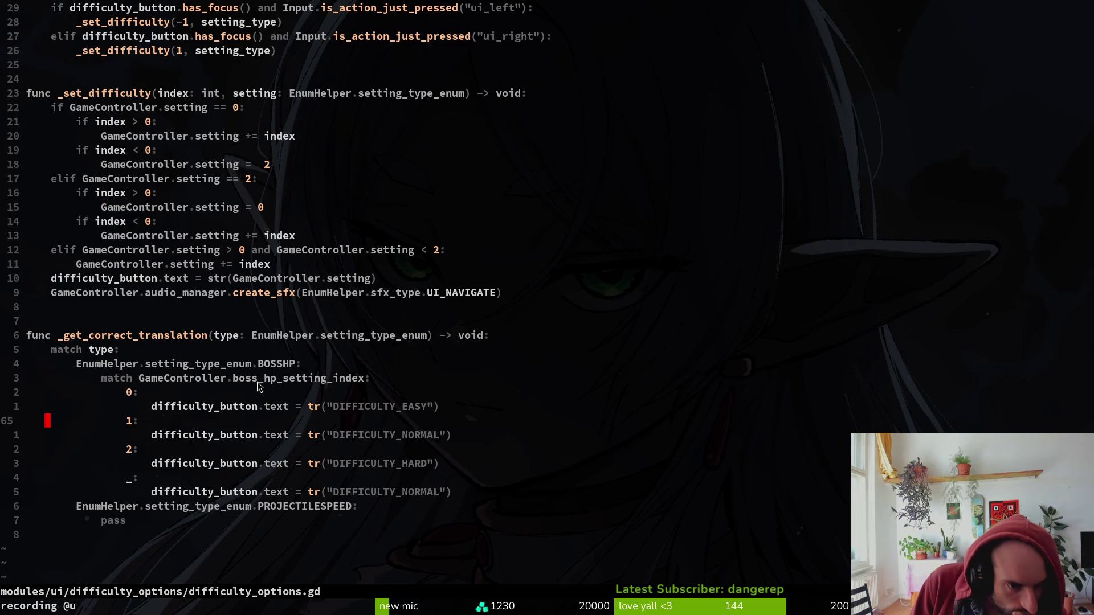
- Cut the nested boss HP match block and paste it below the pass line
click(160, 350)
click(160, 335)
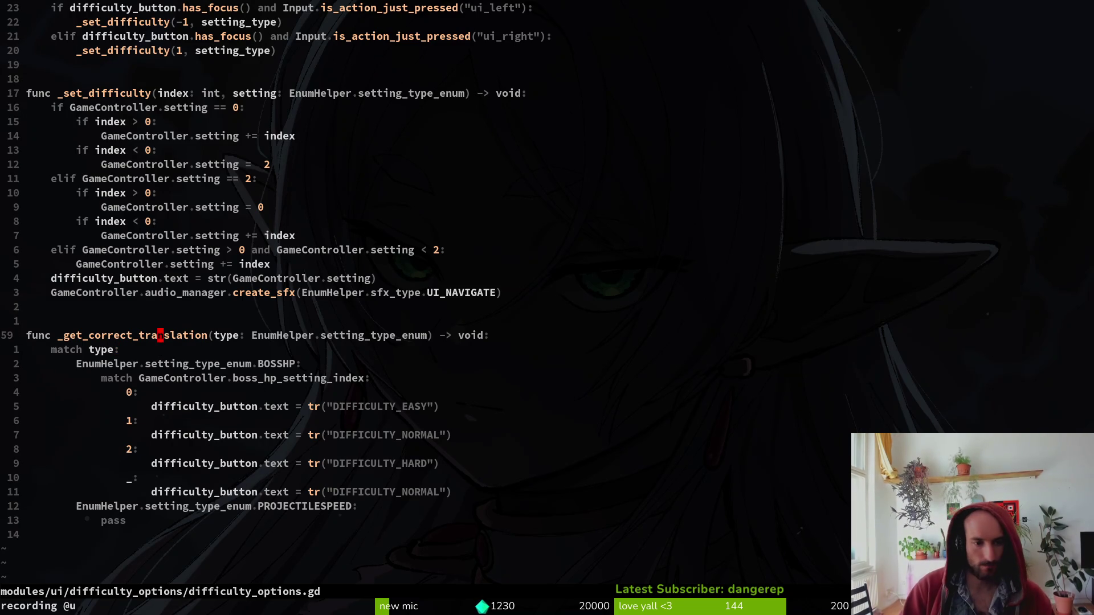
key(j)
key(j)
key(j)
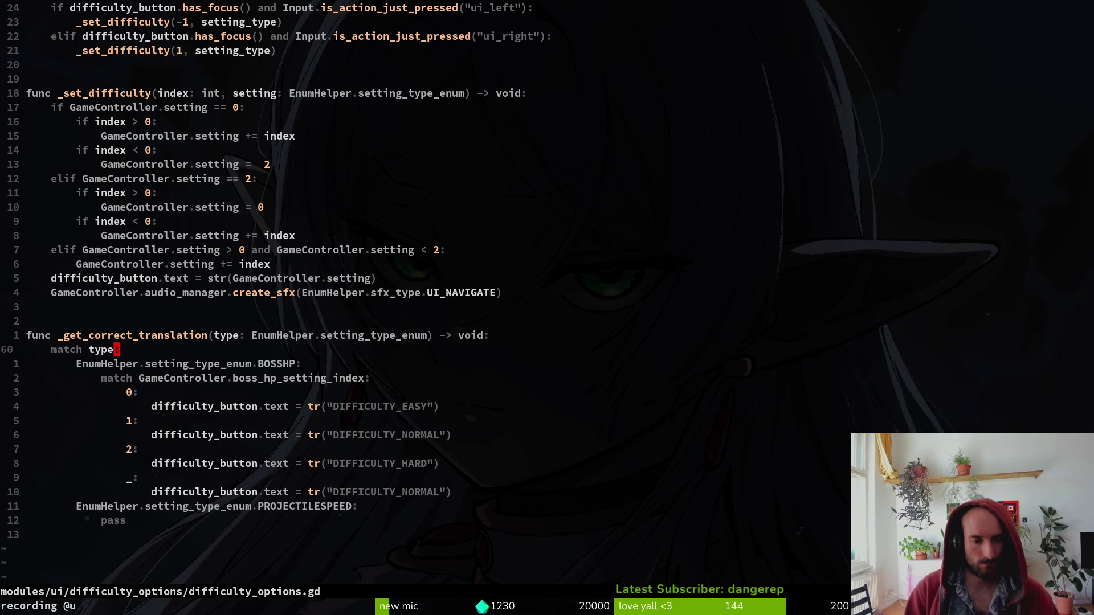
key(shift+v)
key(j)
key(j)
key(j)
key(j)
key(j)
key(j)
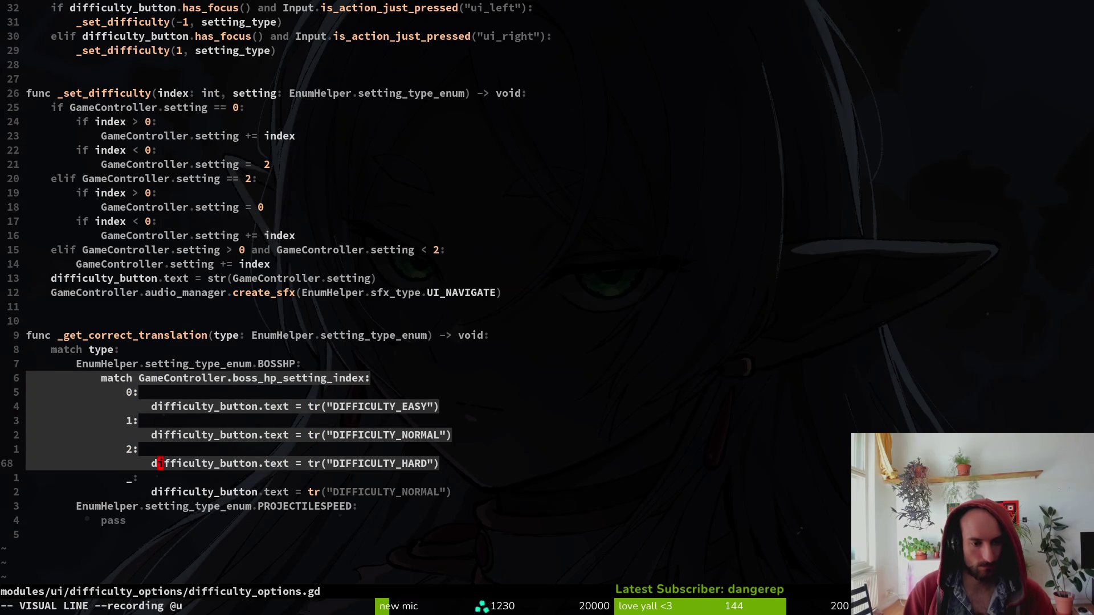
key(d)
- Dedent the pasted match block two levels back to function level
key(j)
key(p)
key(k)
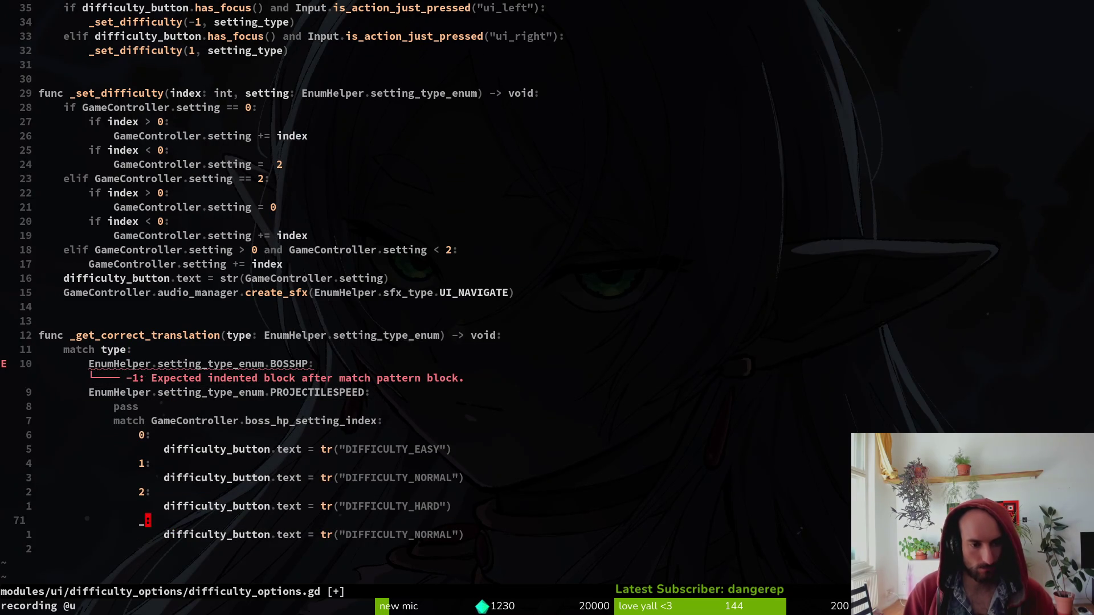
key(j)
key(shift+v)
key(k)
key(k)
key(k)
key(k)
key(k)
key(k)
key(k)
key(k)
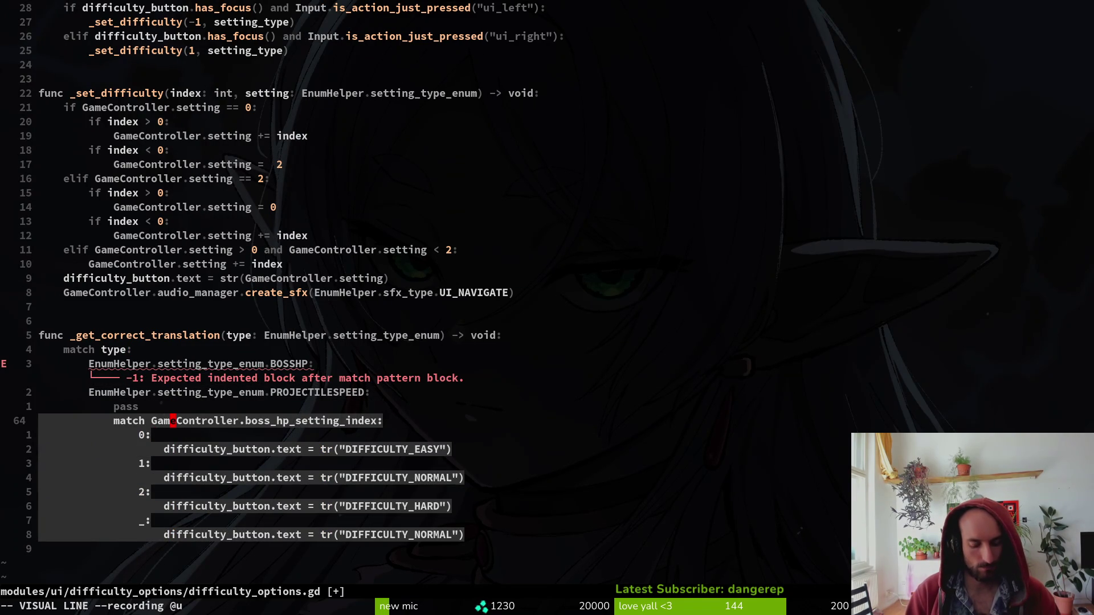
key(less)
key(period)
key(k)
key(k)
key(k)
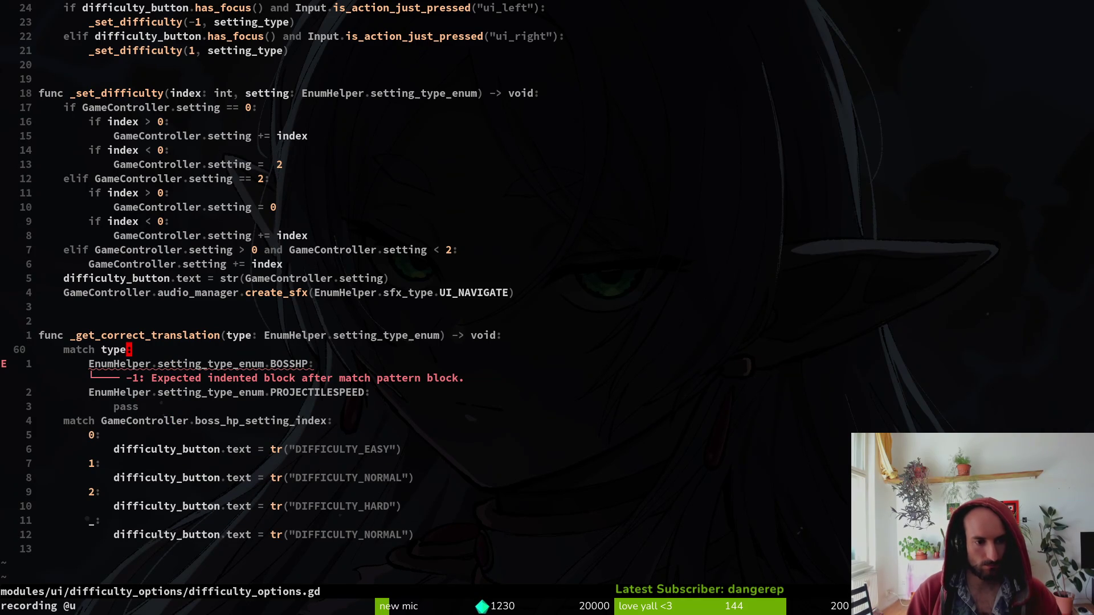
- Add an unfinished 'var setting_index =' line above the match type line
key(shift+o)
text(var ind)
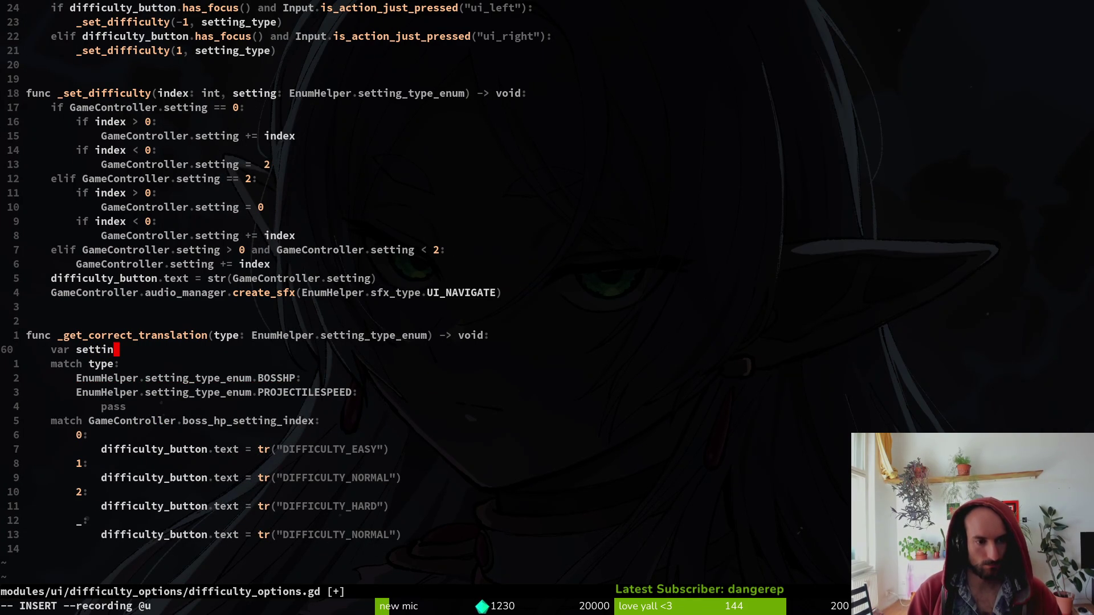
text(= )
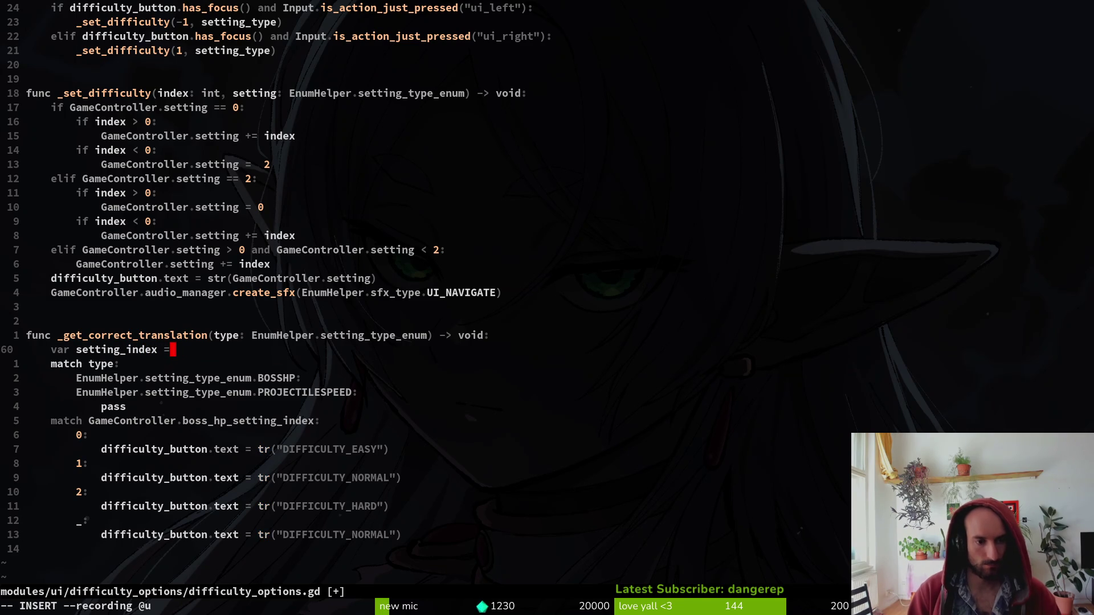
text(Ga)
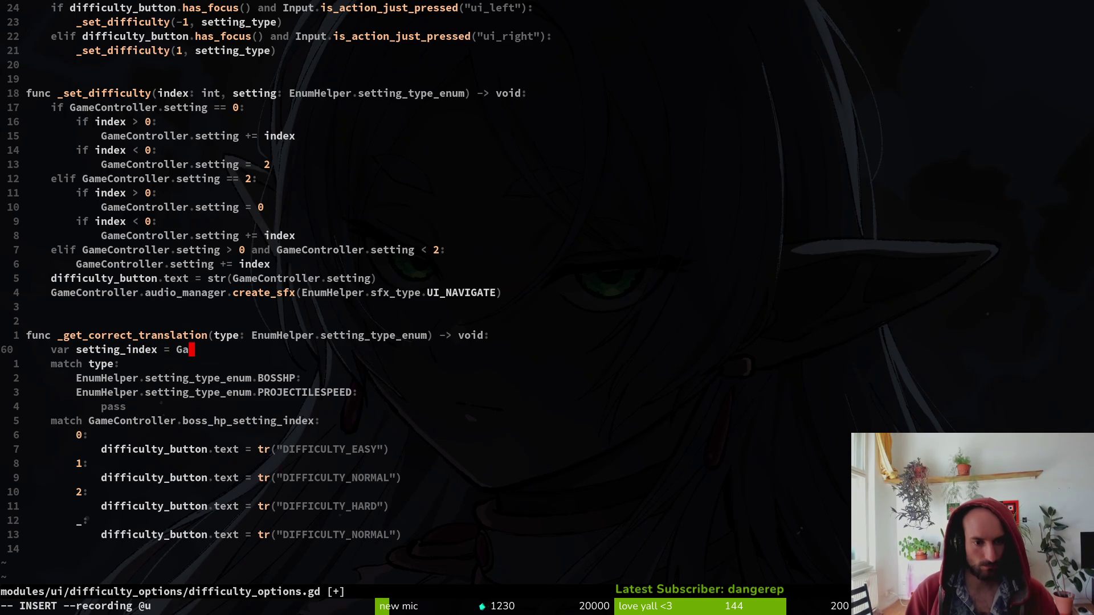
key(BackSpace)
key(BackSpace)
key(Escape)
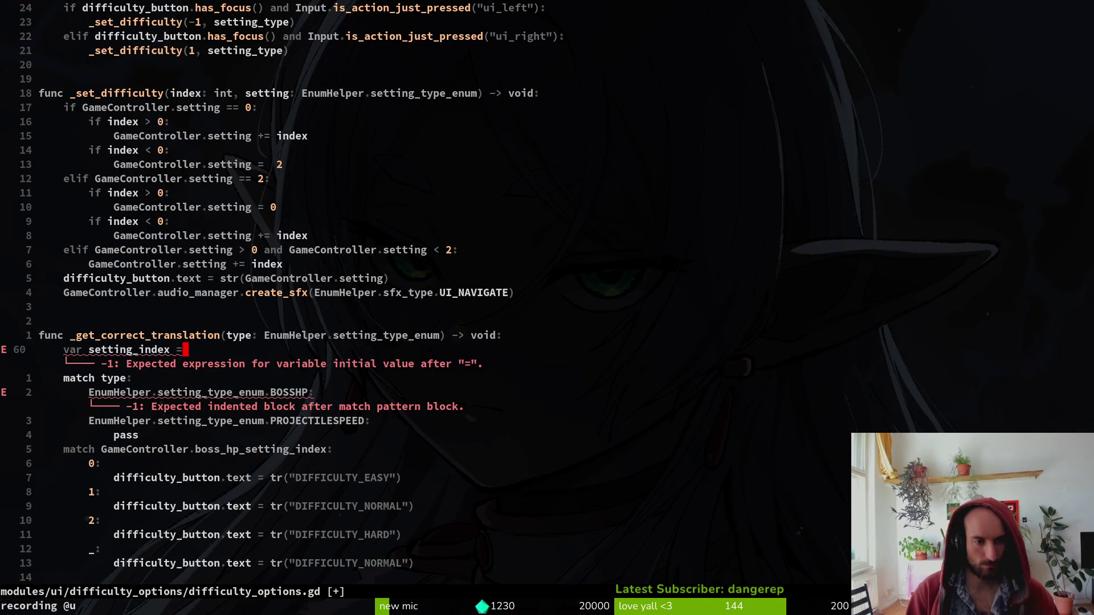
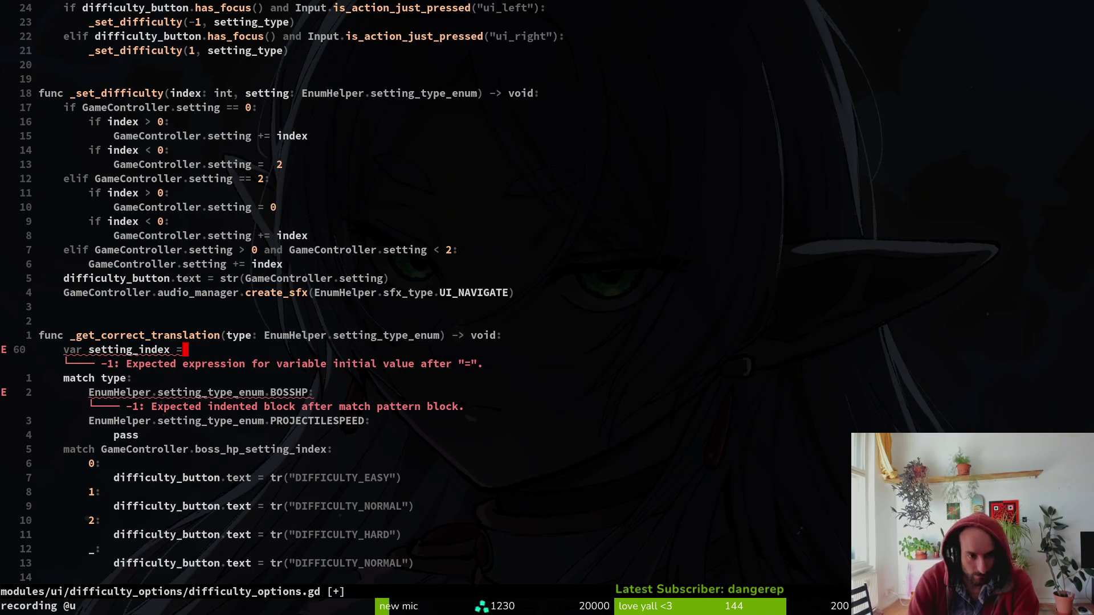
- Undo the unfinished 'var setting_index =' line and return to the BOSSHP pattern line
key(u)
key(j)
key(j)
key(j)
key(j)
key(j)
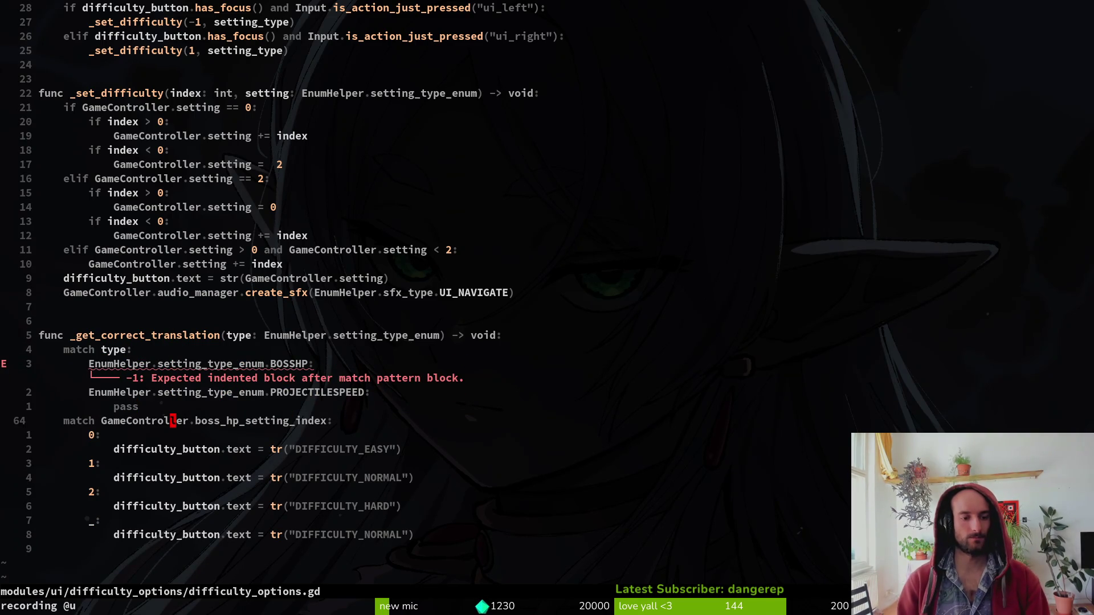
key(shift+v)
key(j)
key(j)
key(j)
key(j)
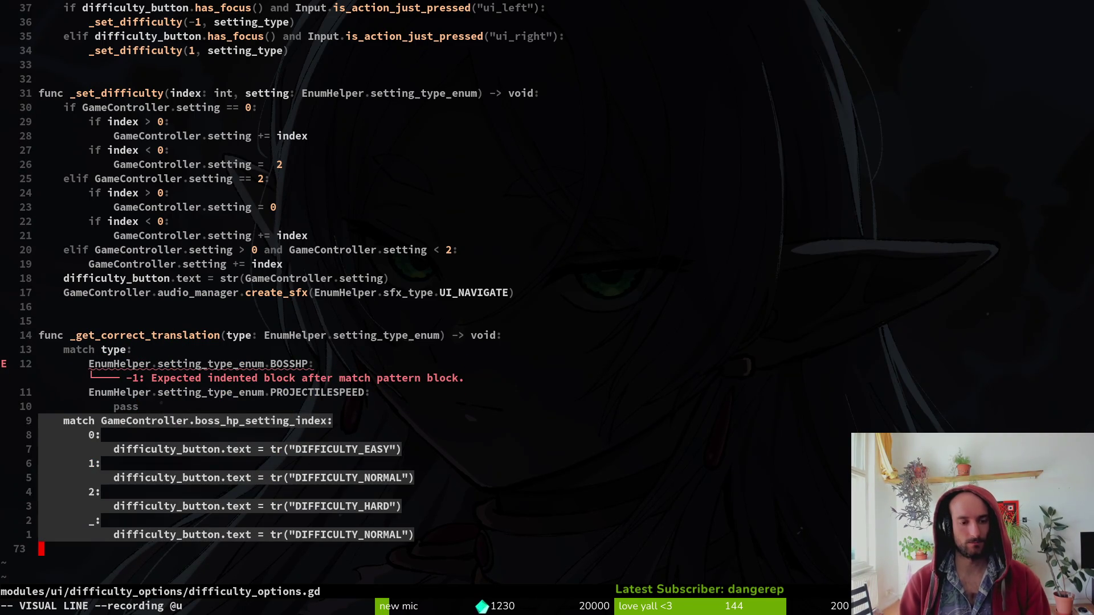
key(Escape)
key(k)
key(k)
key(k)
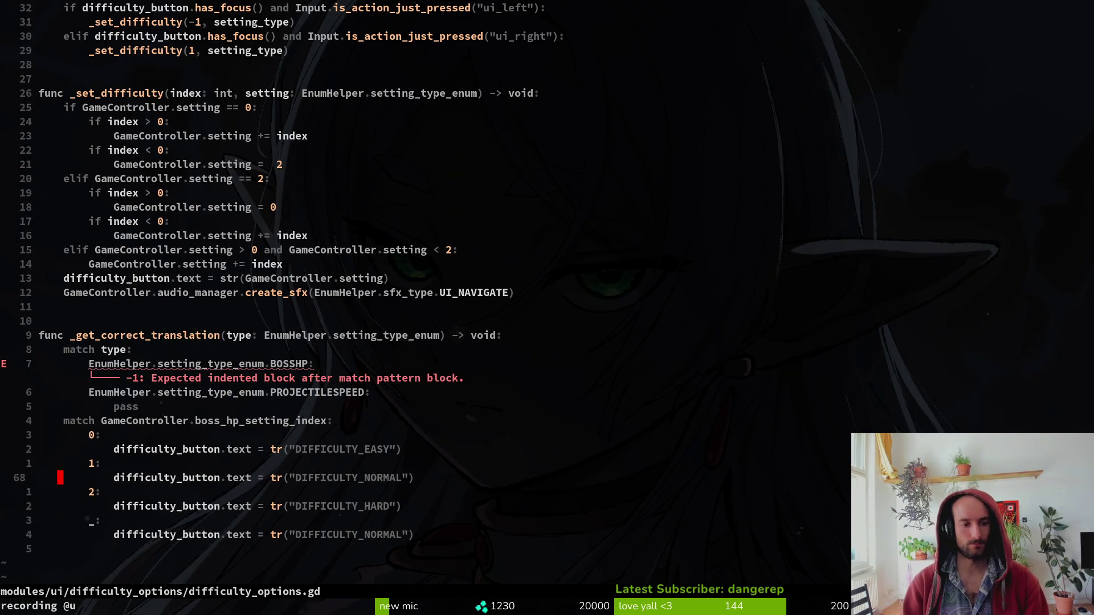
key(k)
key(k)
key(k)
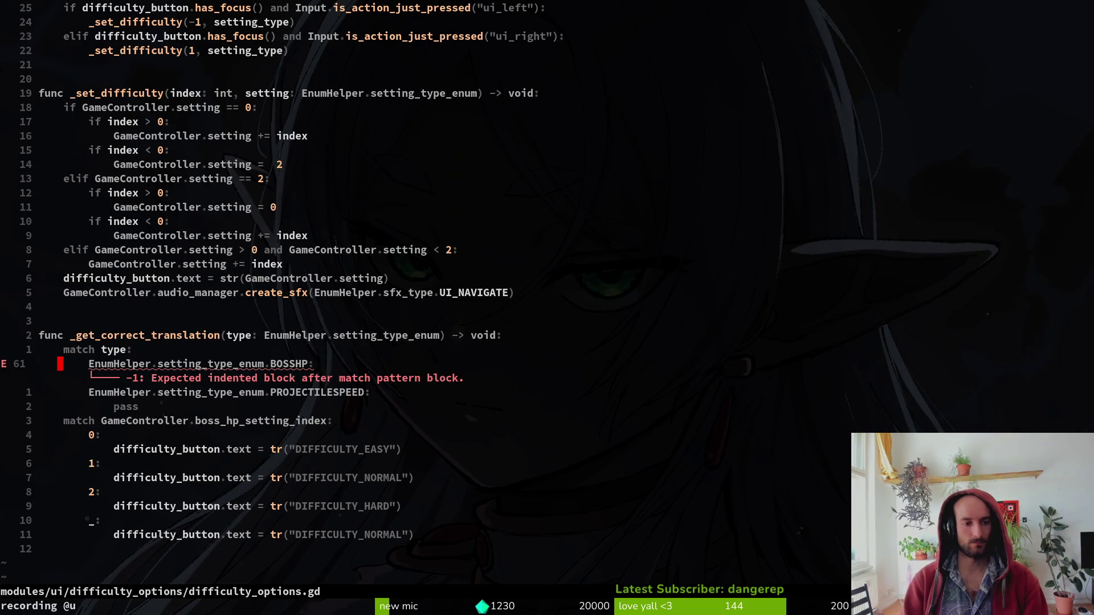
- Merge the patterns into one branch line reading 'BOSSHP, PROJECTILESPEED:'
key(w)
key(w)
key(w)
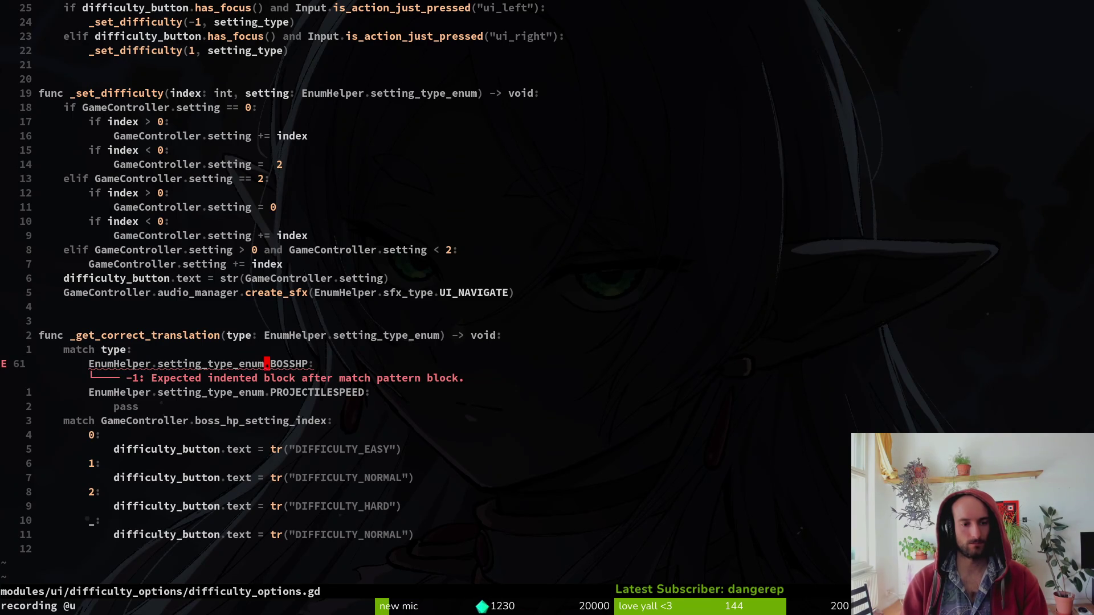
key(w)
key(w)
key(i)
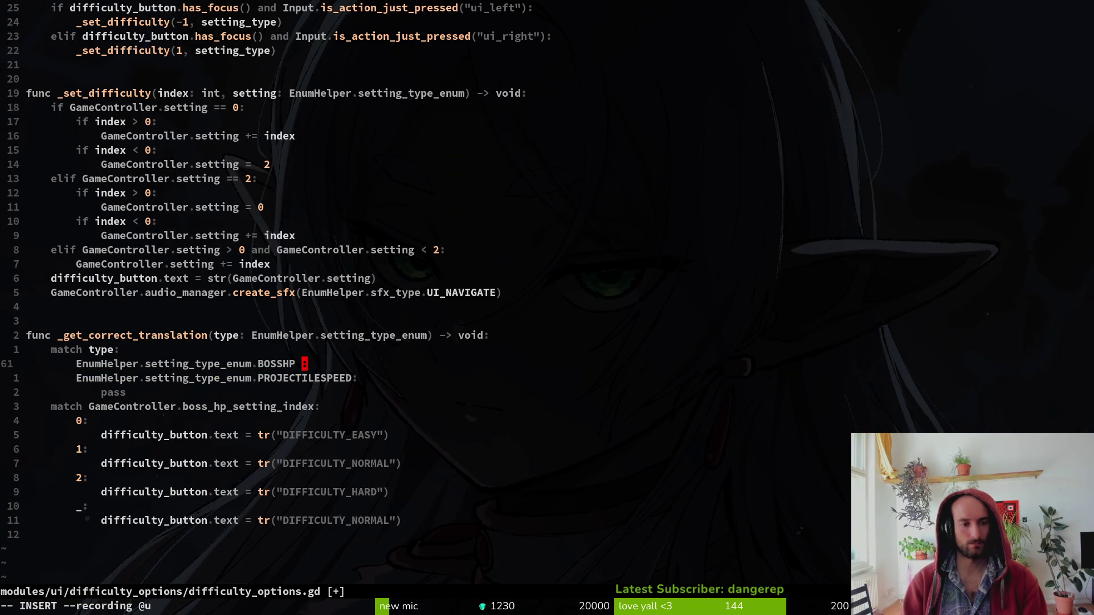
key(BackSpace)
text(,)
key(Delete)
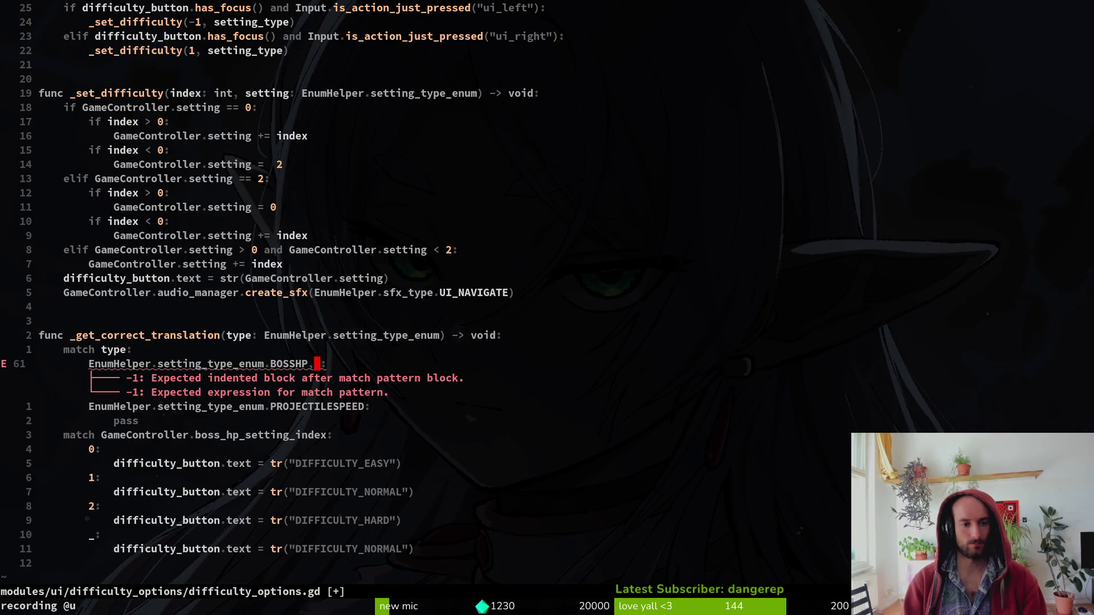
key(Delete)
key(Delete)
key(Delete)
key(Escape)
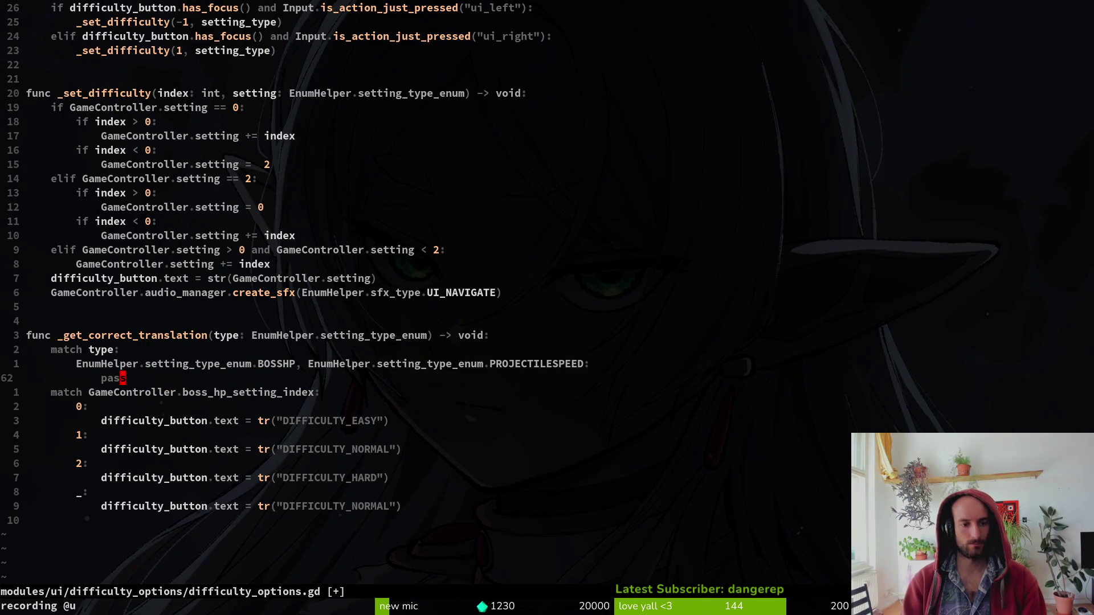
- Move the boss_hp_setting_index match above pass, indent it under the combined branch, and delete pass
key(j)
key(V)
key(j)
key(j)
key(j)
key(j)
key(j)
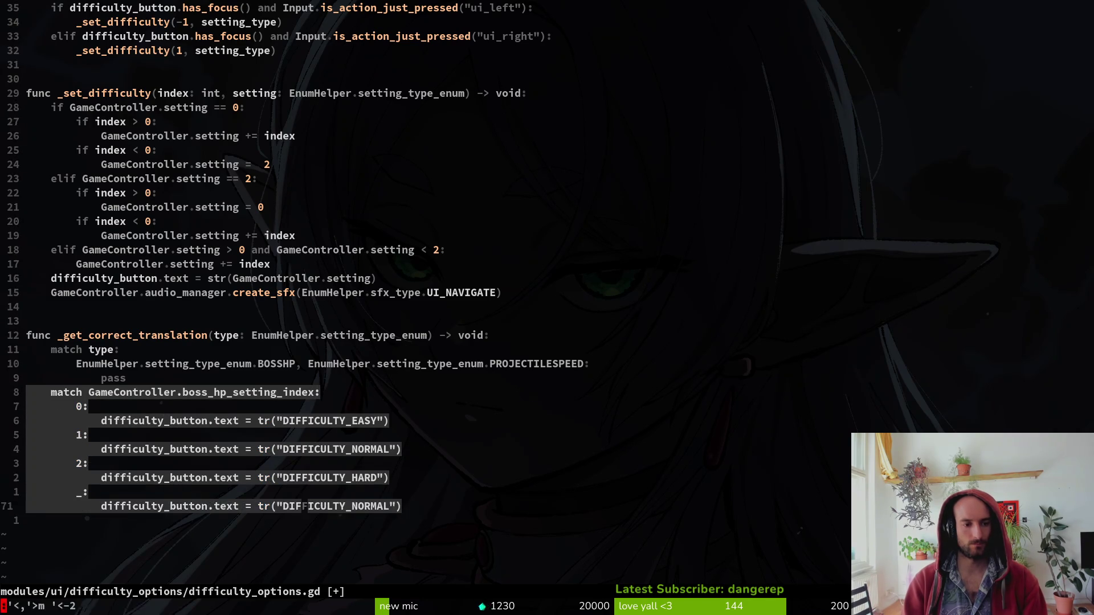
key(K)
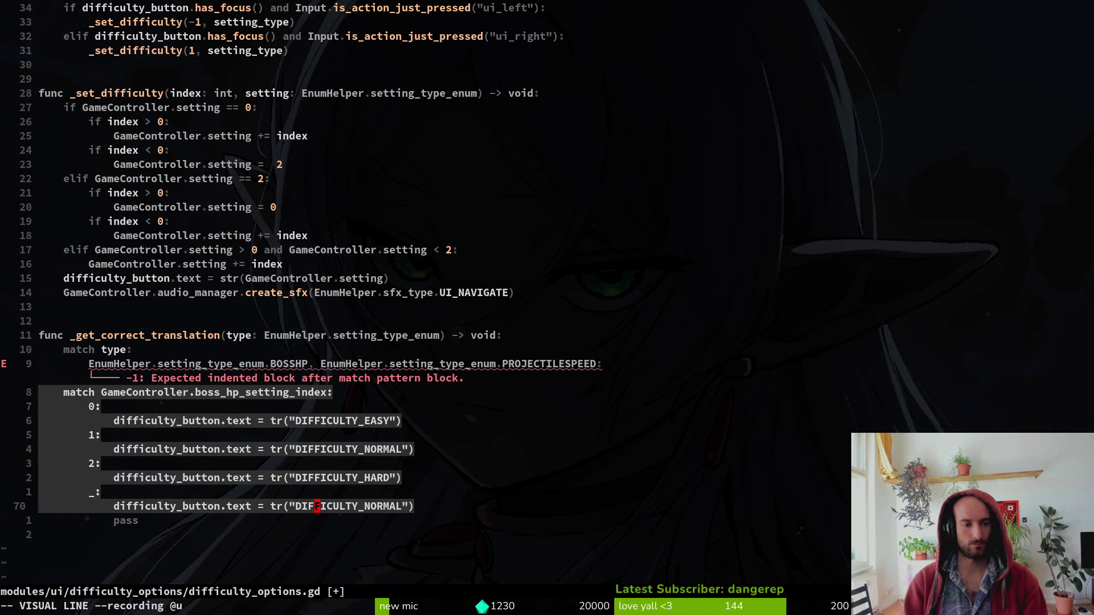
key(greater)
key(k)
key(k)
key(k)
key(j)
key(j)
key(j)
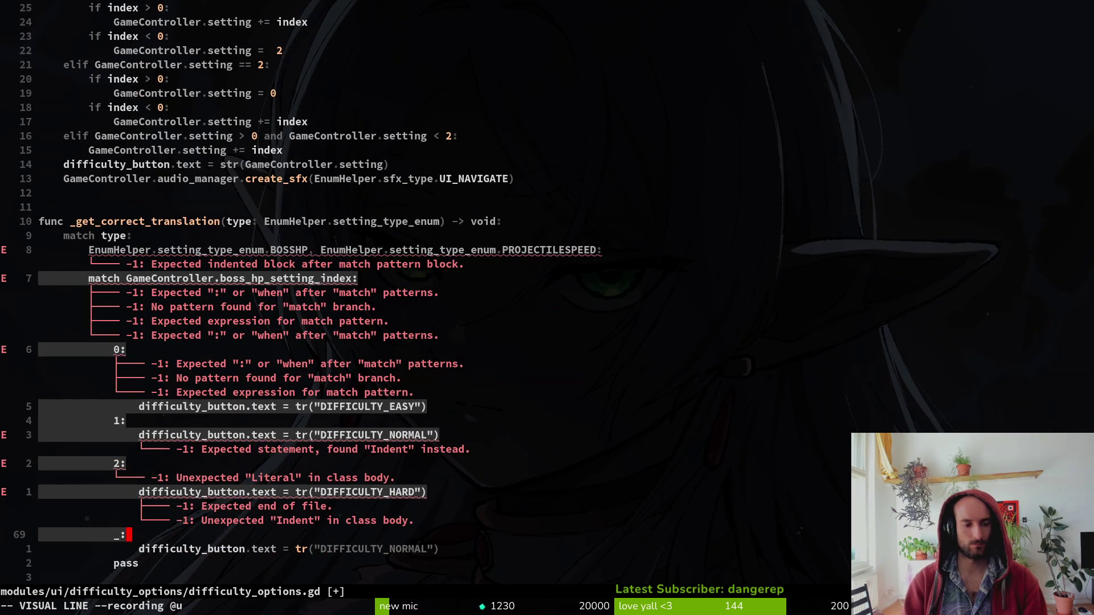
key(greater)
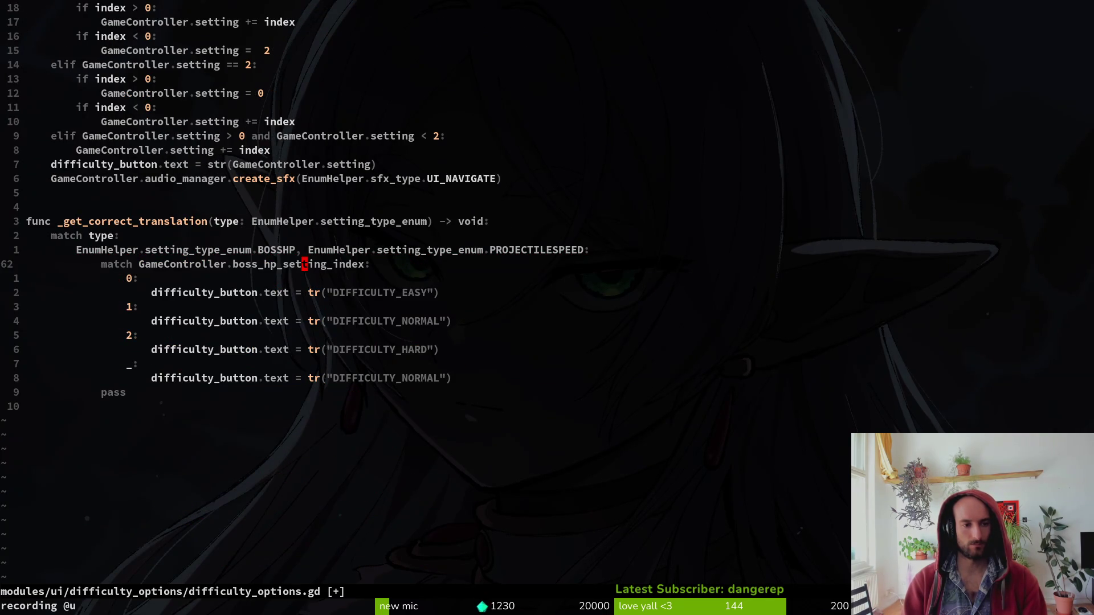
key(j)
key(j)
key(j)
key(j)
key(j)
key(j)
key(j)
key(d)
key(d)
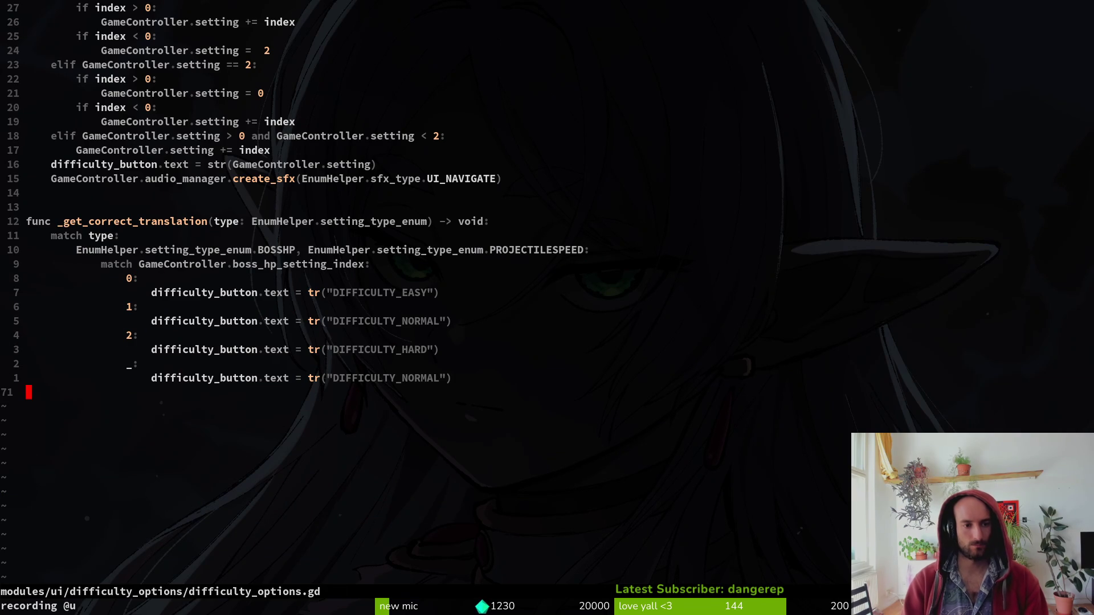
key(k)
key(k)
key(k)
key(k)
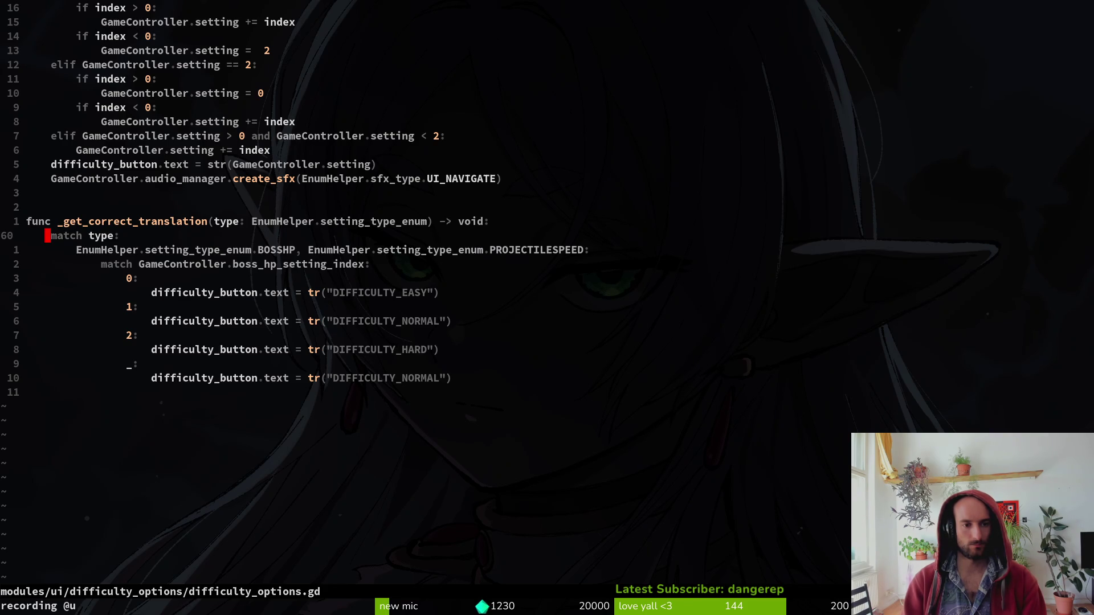
key(j)
key(j)
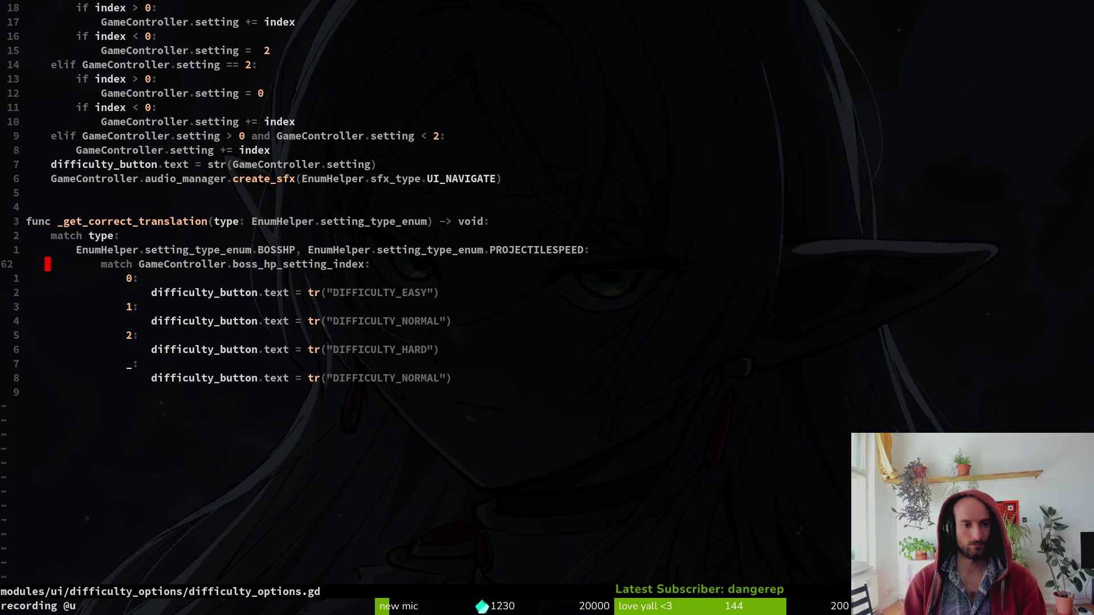
key(j)
key(j)
key(k)
key(k)
key(w)
key(w)
key(w)
key(k)
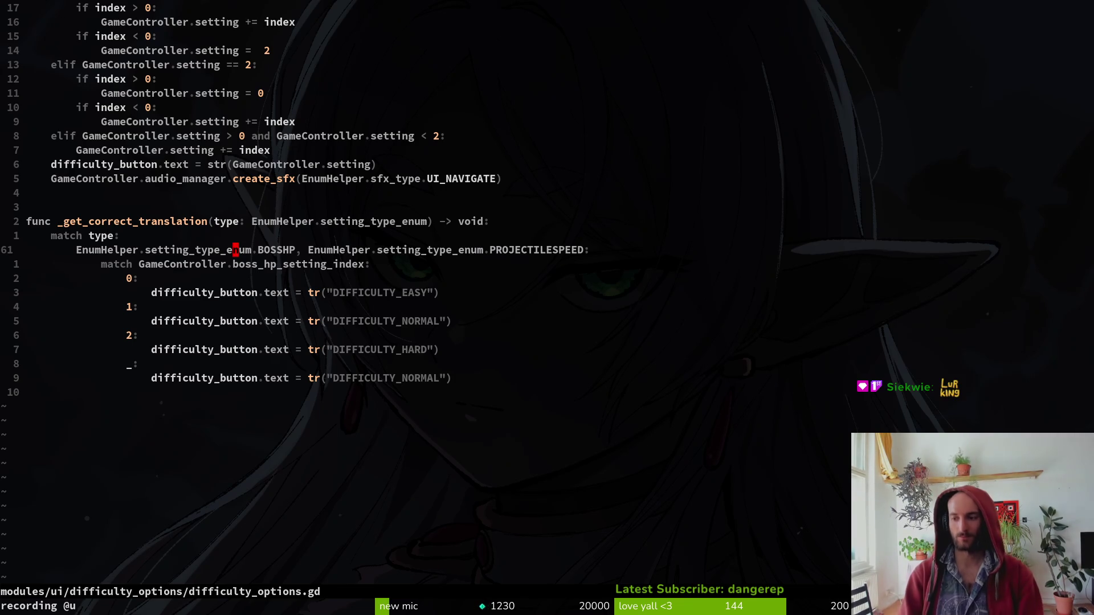
key(k)
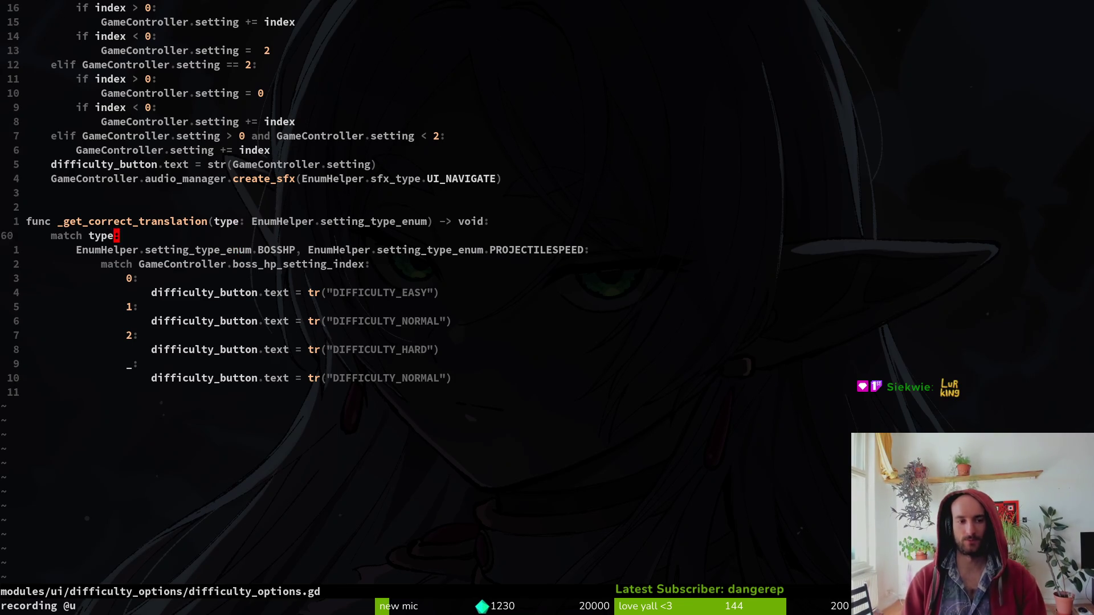
key(j)
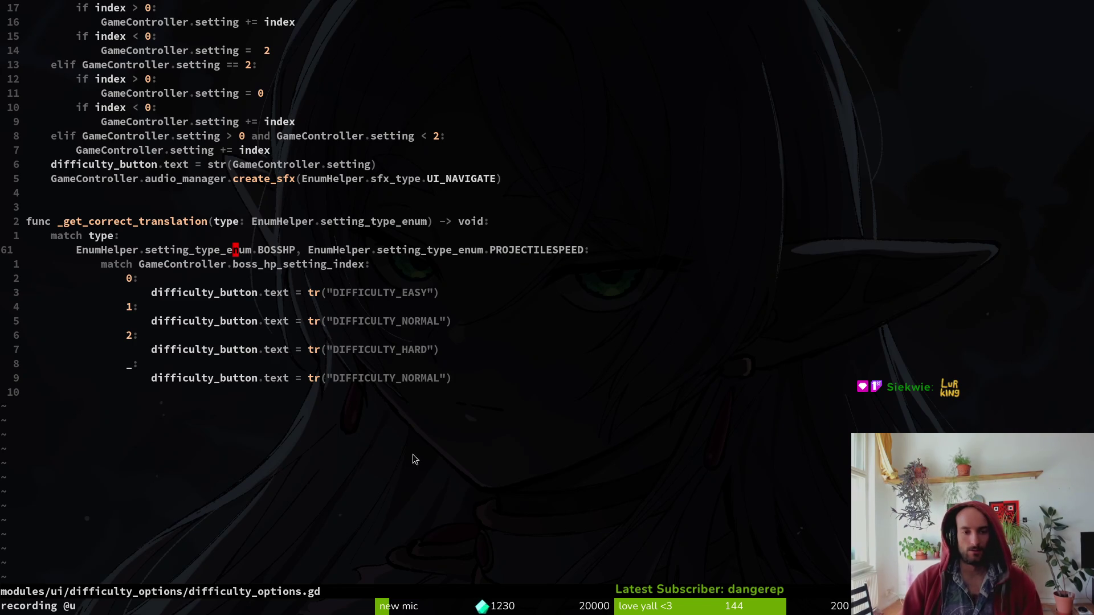
key(j)
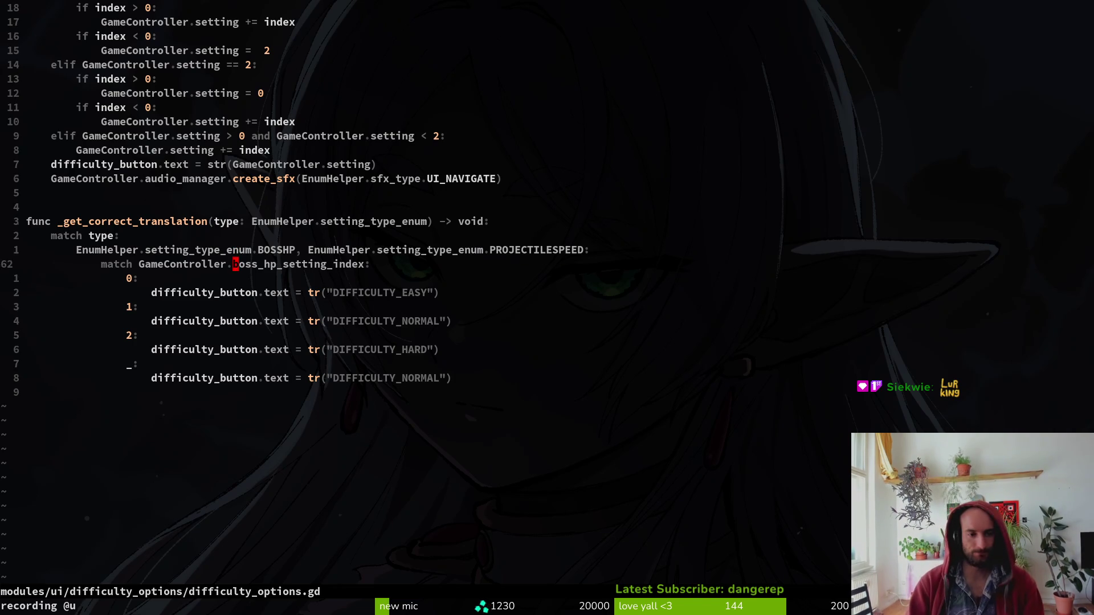
key(j)
key(k)
key(k)
key(j)
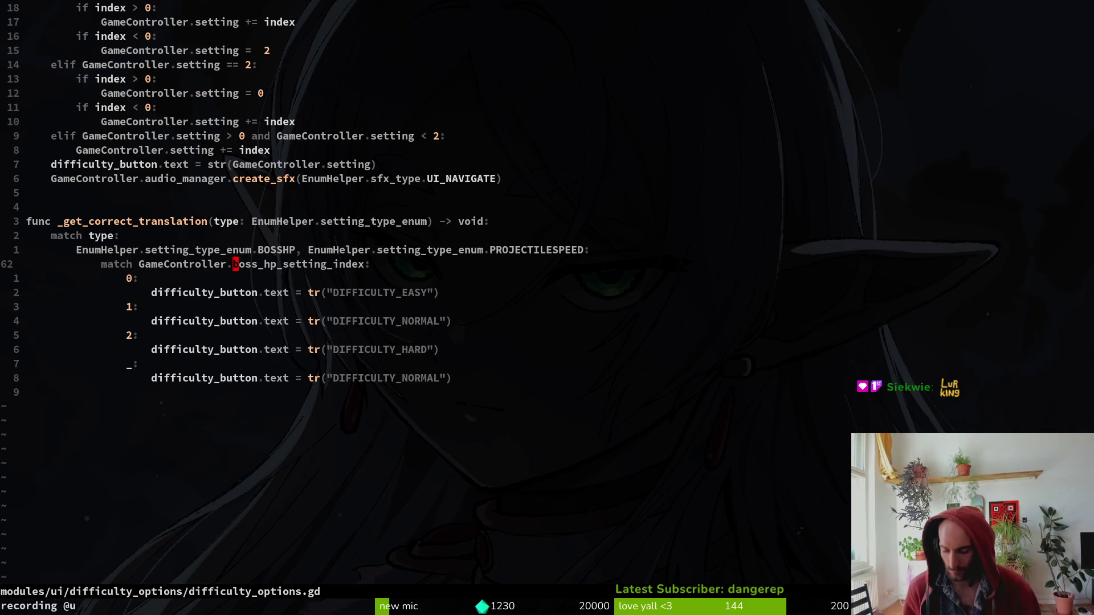
key(j)
key(j)
key(j)
key(k)
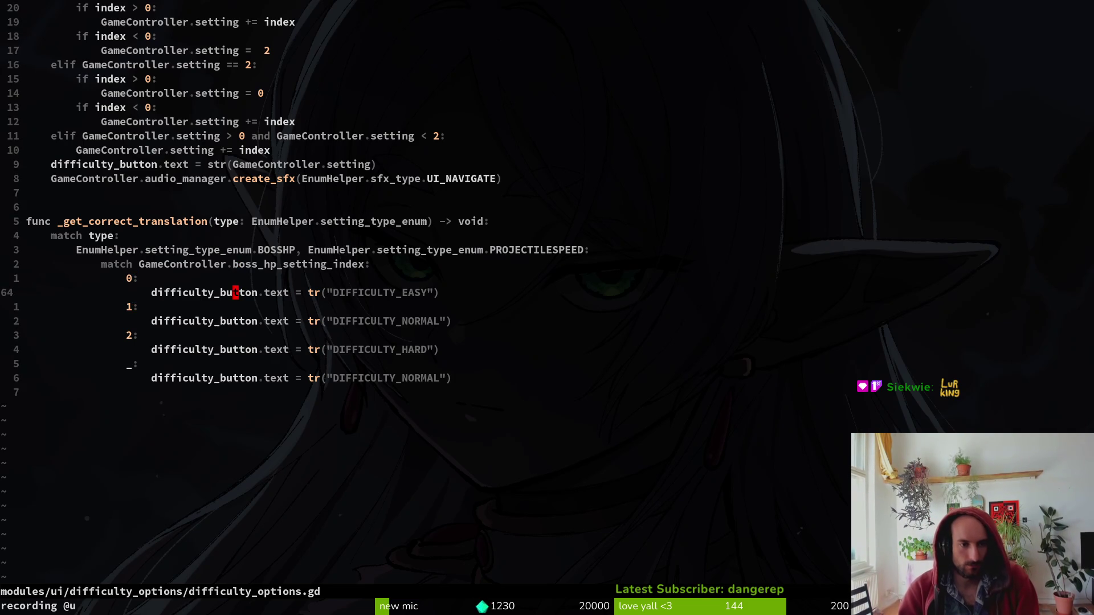
key(k)
key(k)
key(k)
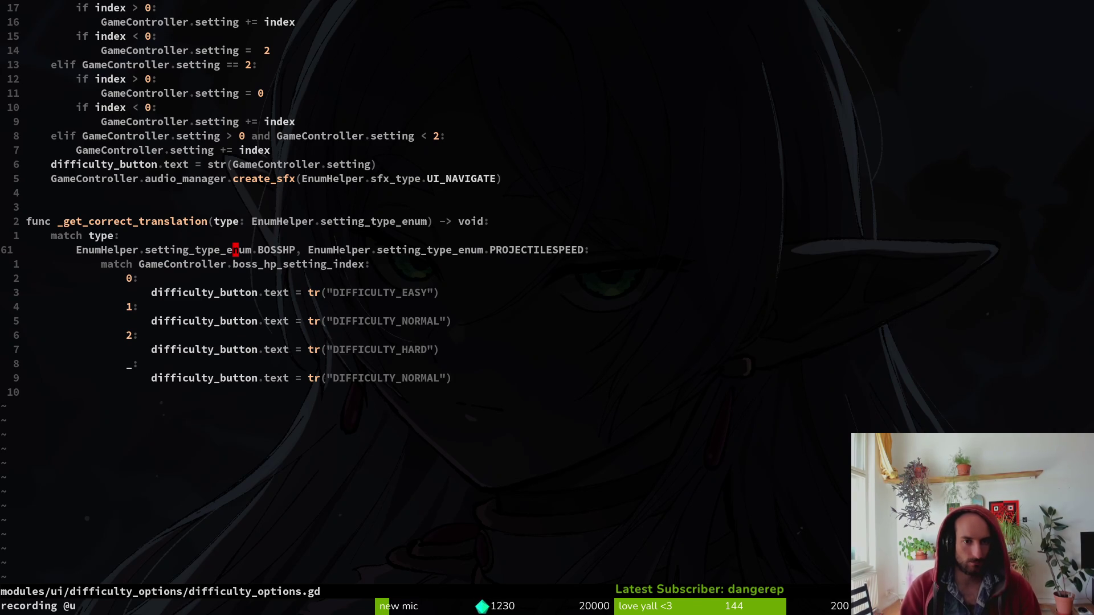
key(k)
key(k)
key(j)
key(j)
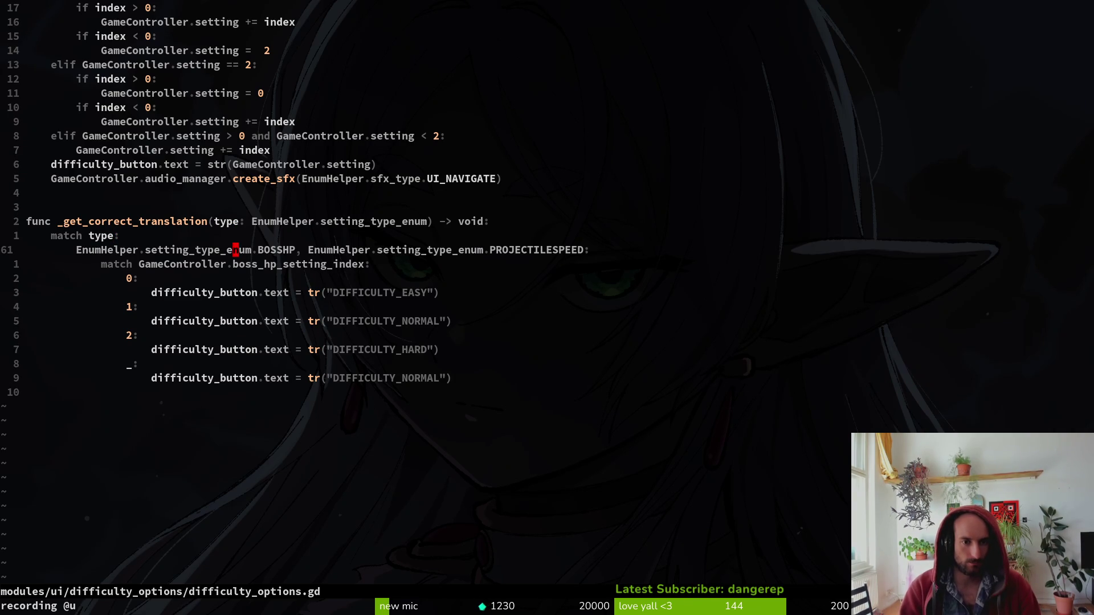
key(k)
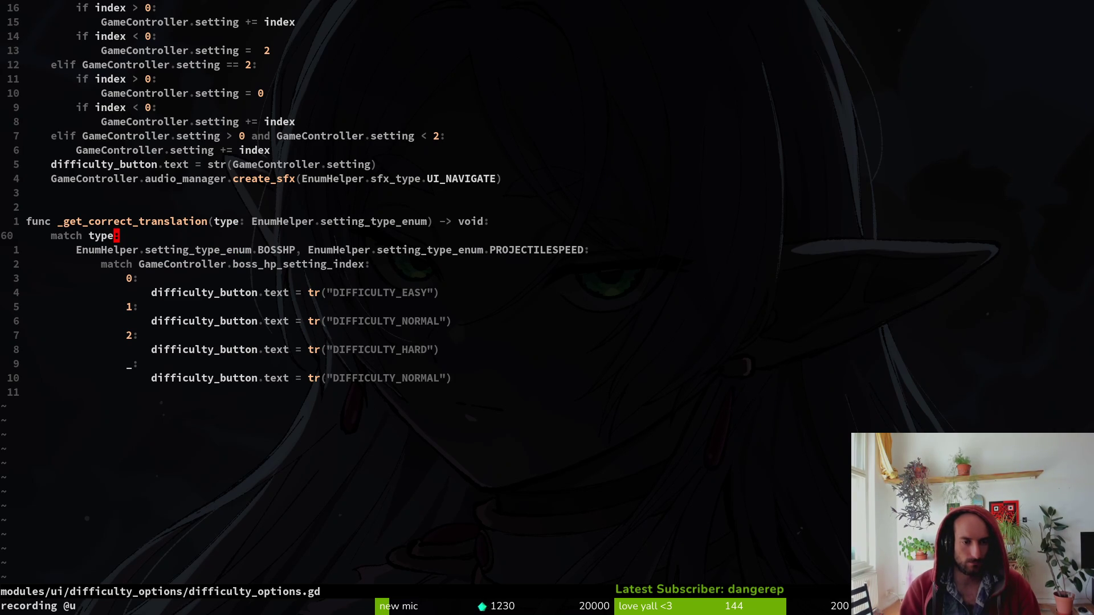
key(j)
key(j)
key(j)
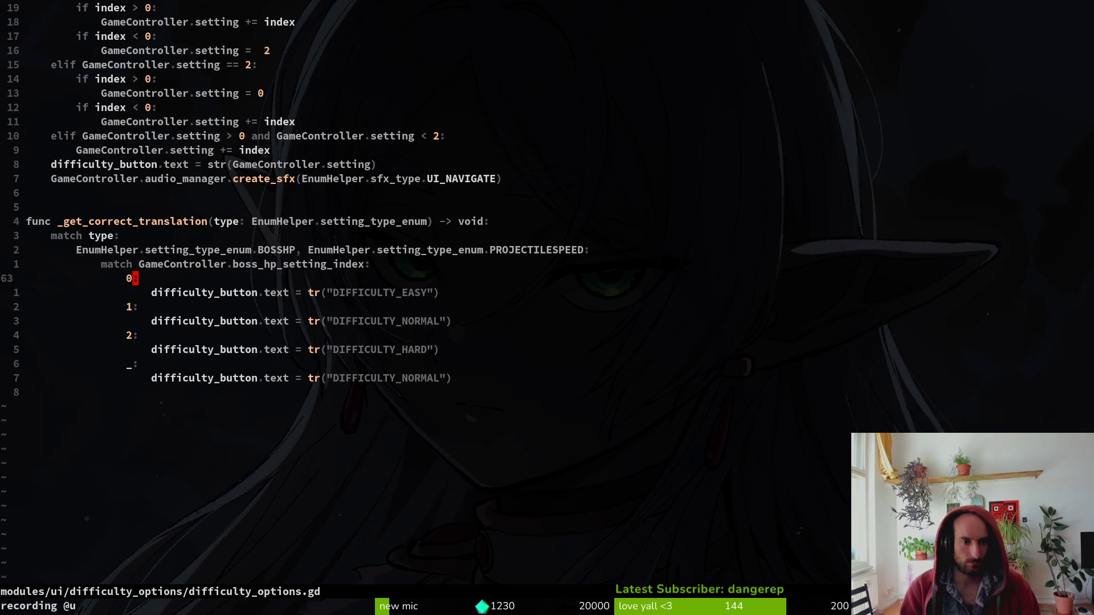
key(k)
key(k)
key(k)
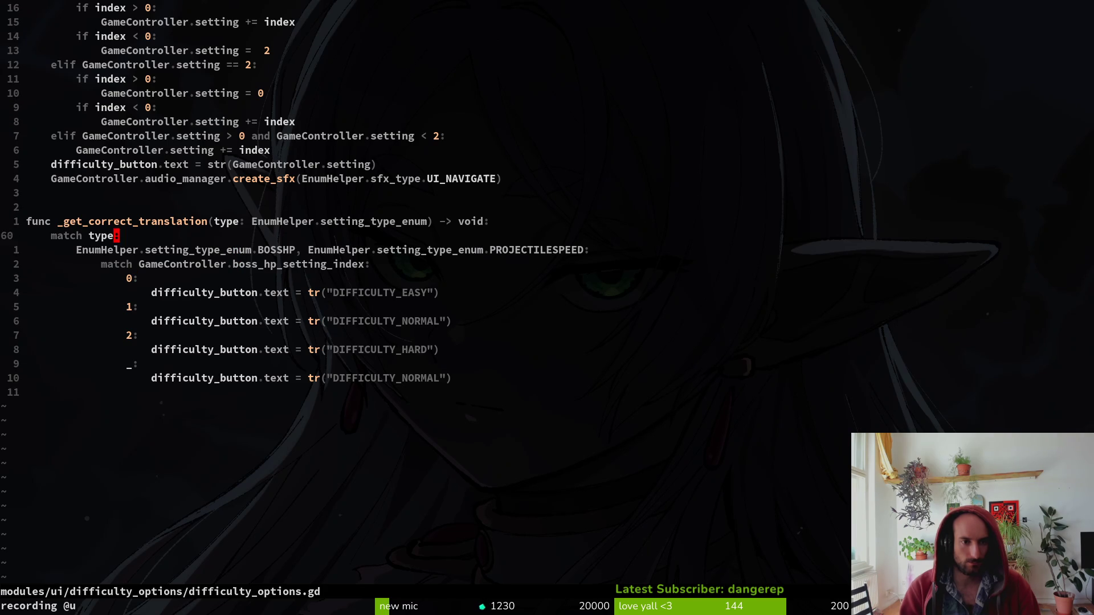
key(j)
key(j)
key(j)
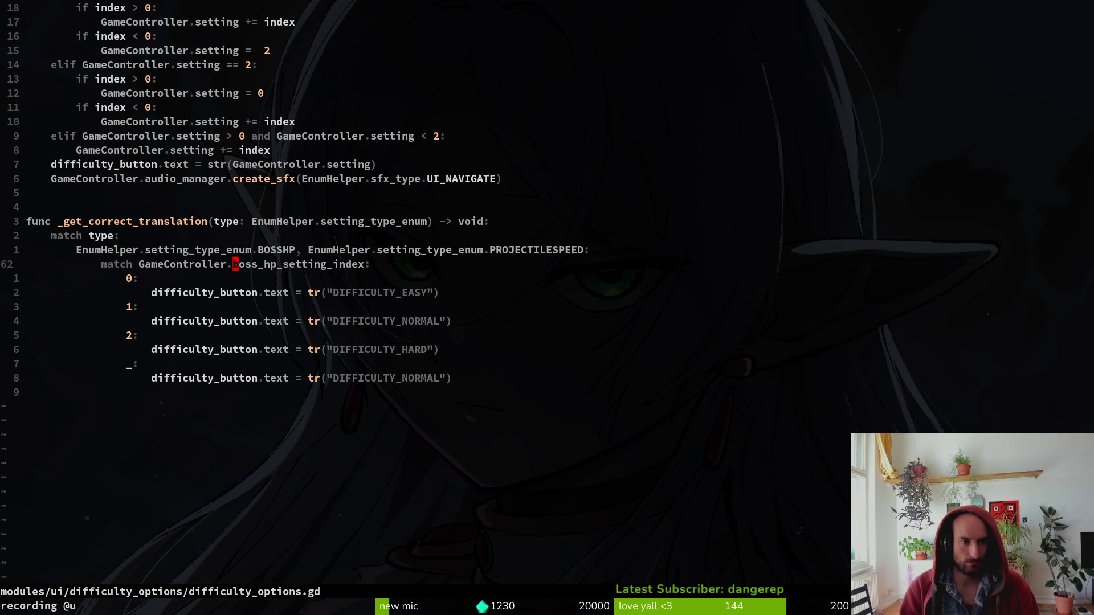
- Start appending a second subject after boss_hp_setting_index on the nested match line
key(dollar)
text(index)
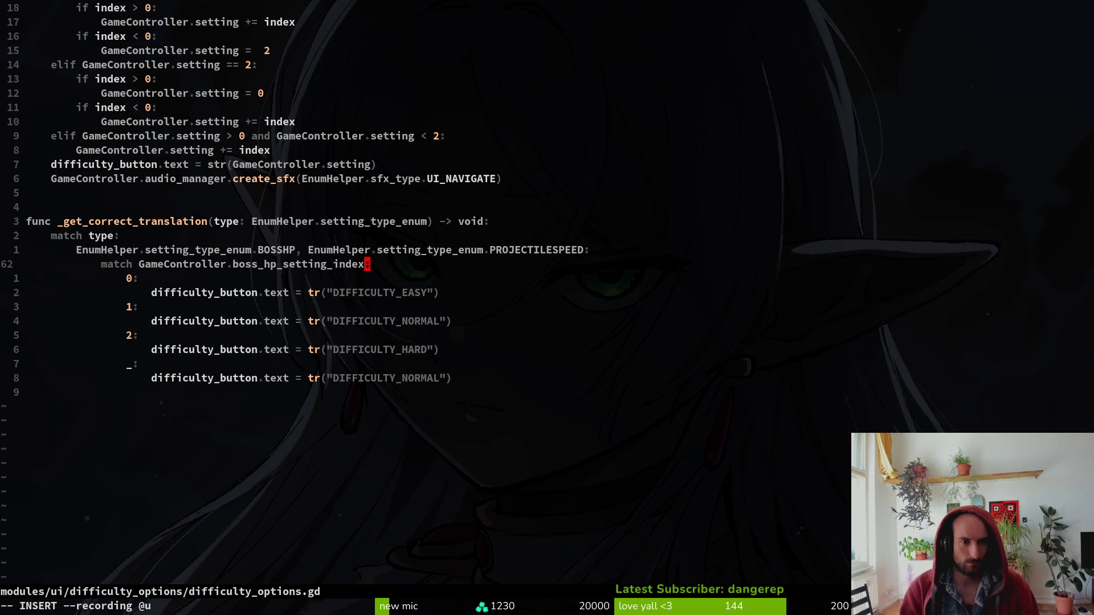
text(, Ga)
key(Down)
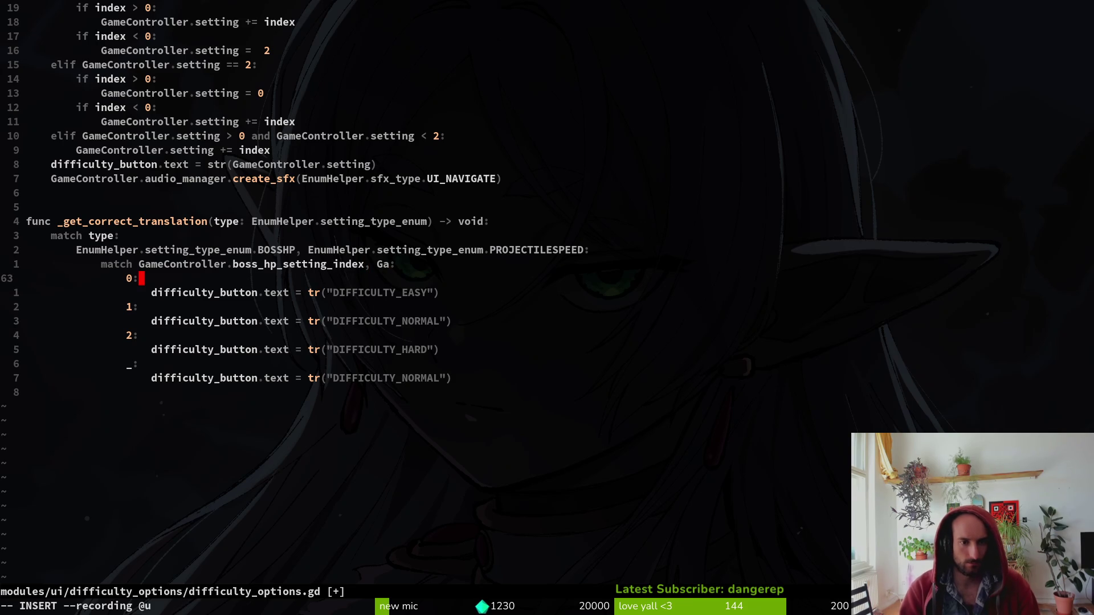
key(Escape)
key(k)
key(k)
key(j)
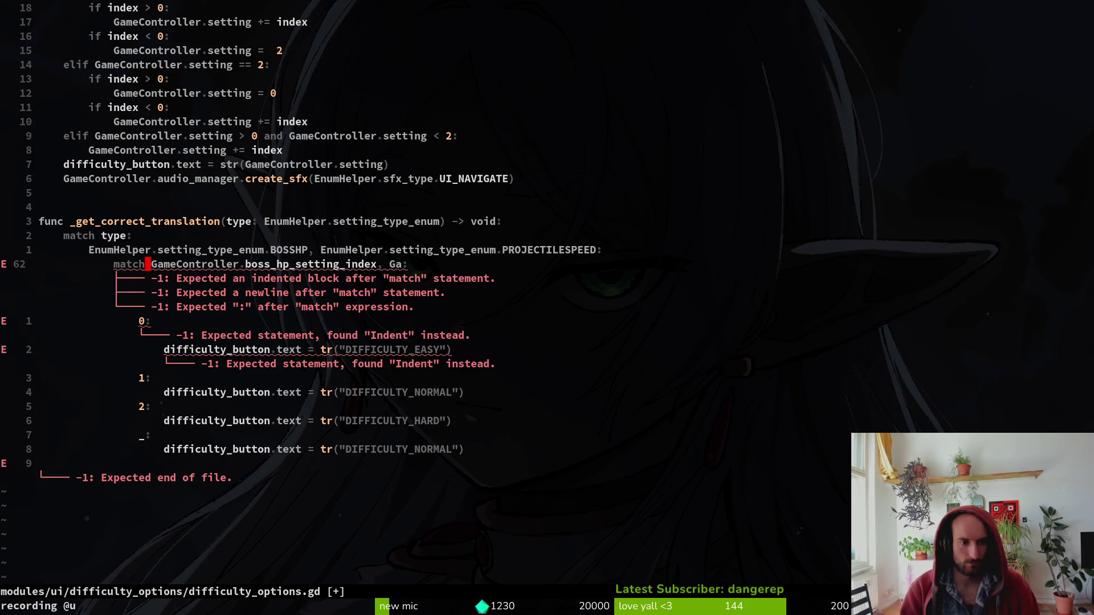
key(shift+a)
key(Left)
text(me)
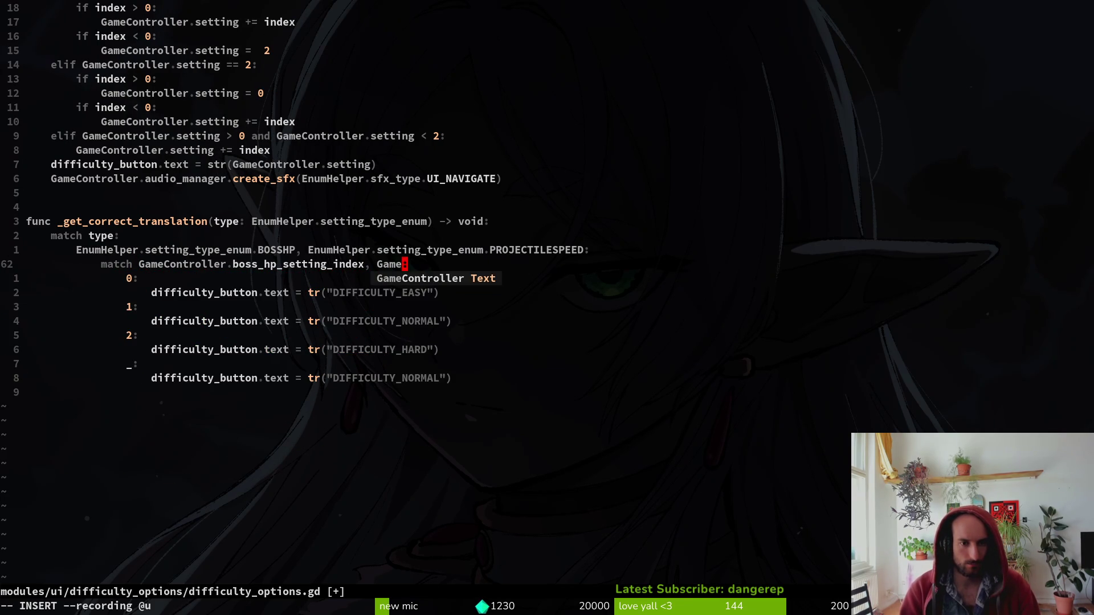
key(BackSpace)
key(Return)
- Complete the second subject as GameController.projectile_speed_setting_index using autocompletion
key(BackSpace)
key(BackSpace)
key(BackSpace)
key(BackSpace)
key(BackSpace)
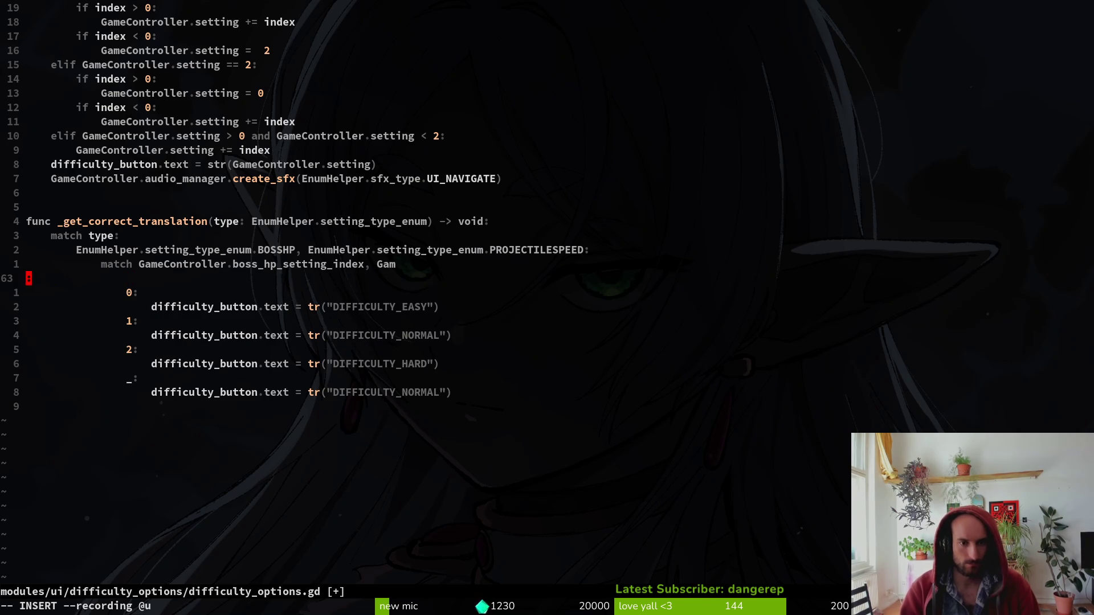
text(e.)
key(BackSpace)
text(Con)
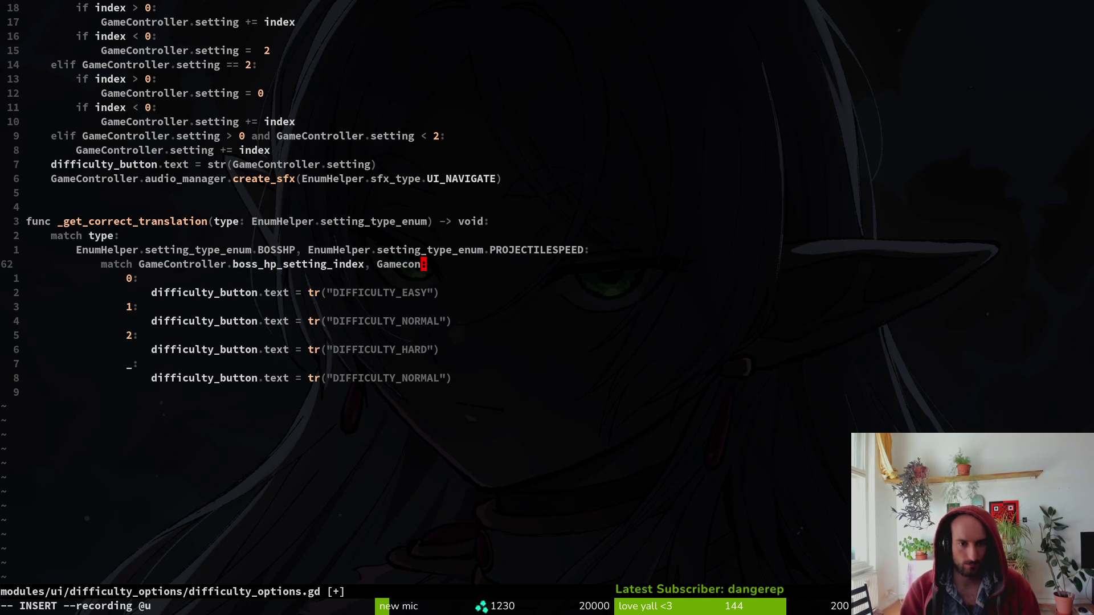
key(Tab)
text(.)
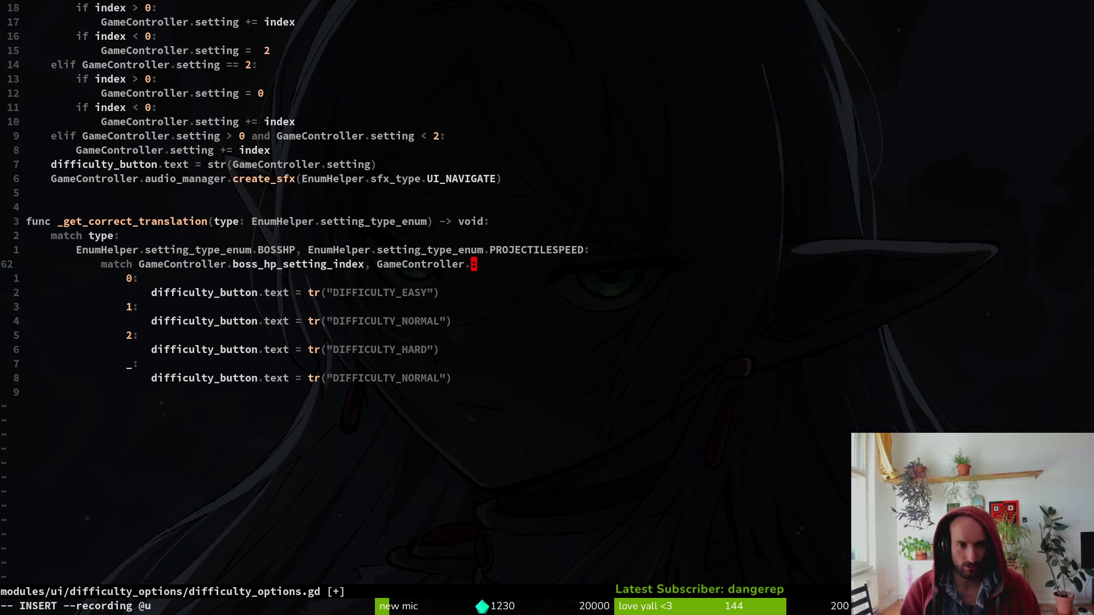
text(prou)
key(BackSpace)
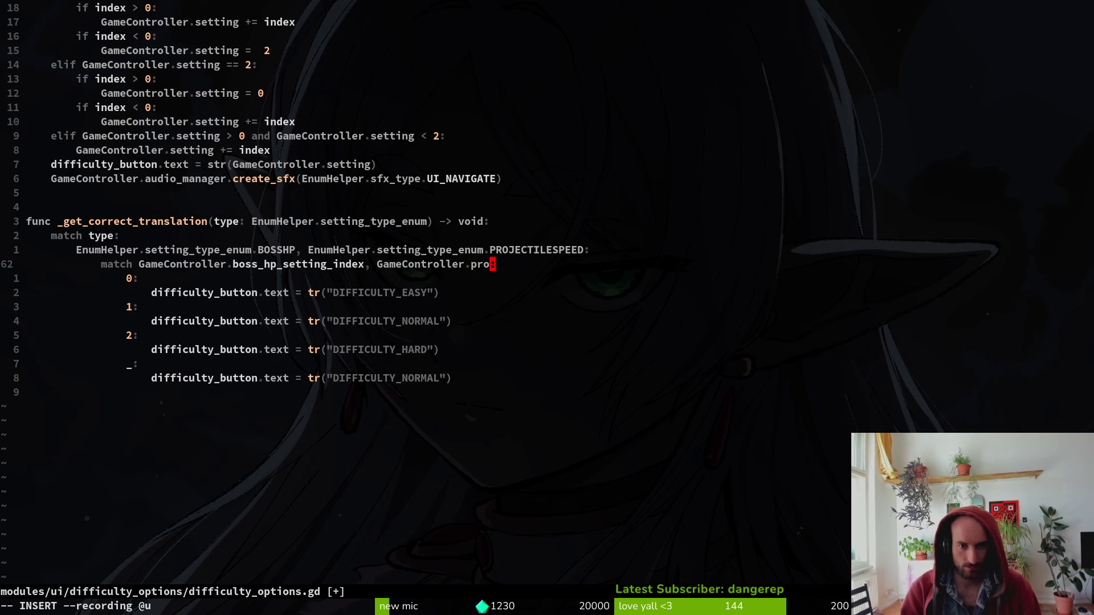
key(Tab)
key(Return)
key(Escape)
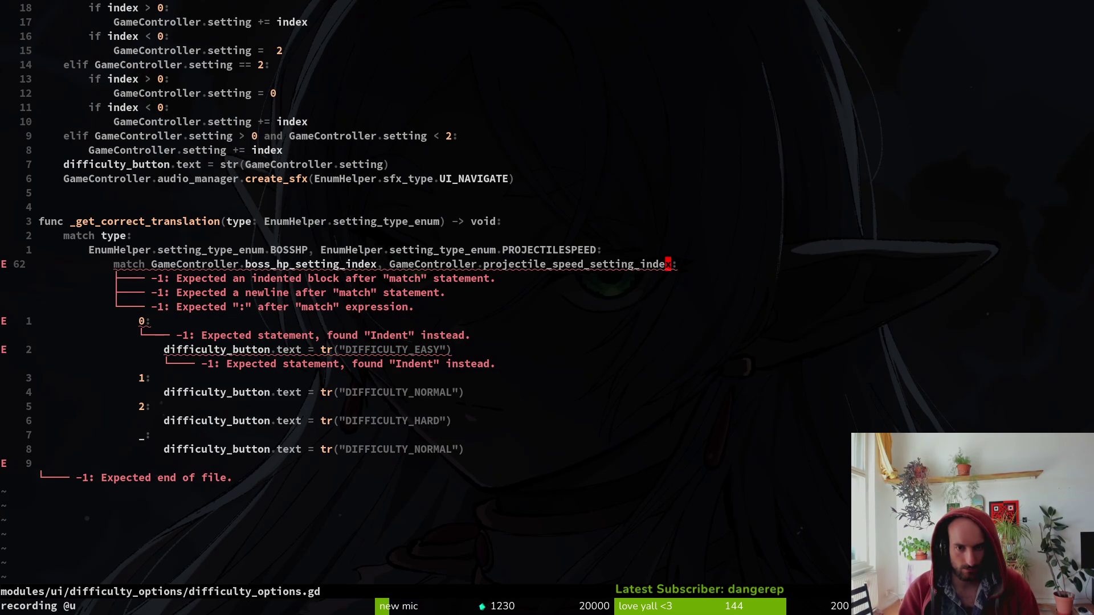
key(j)
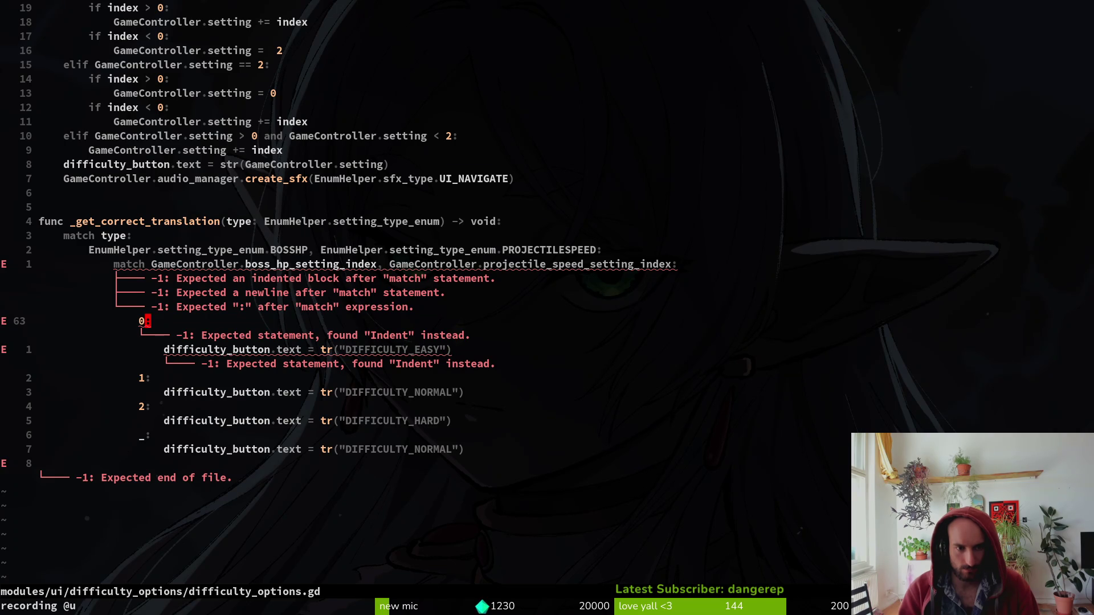
key(k)
key(F)
key(period)
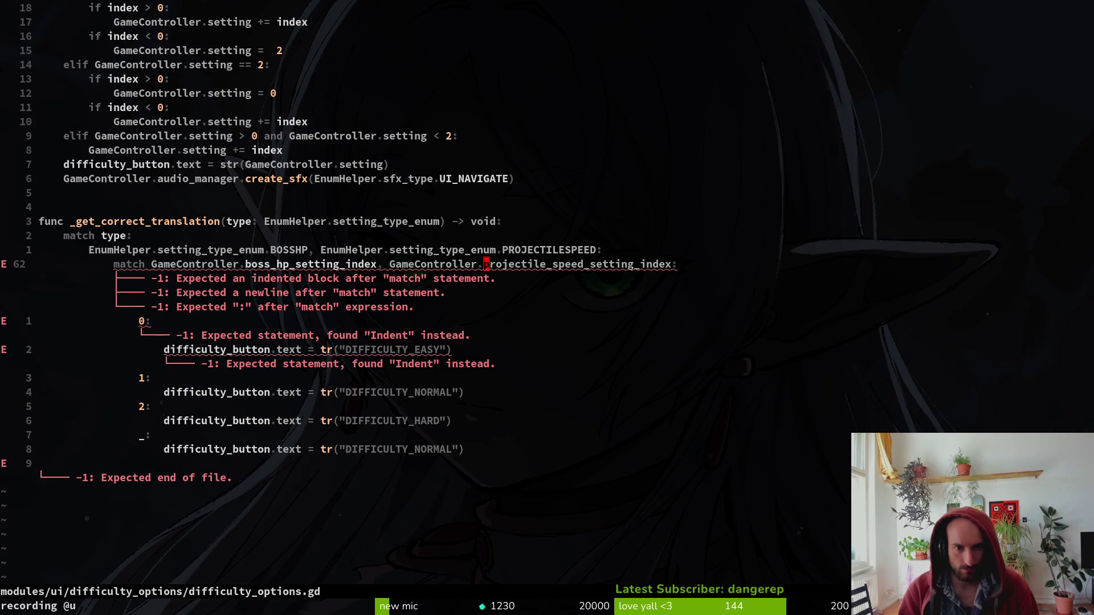
- Scroll through difficulty_options.gd to review the script from the top down to the nested match
key(ctrl+u)
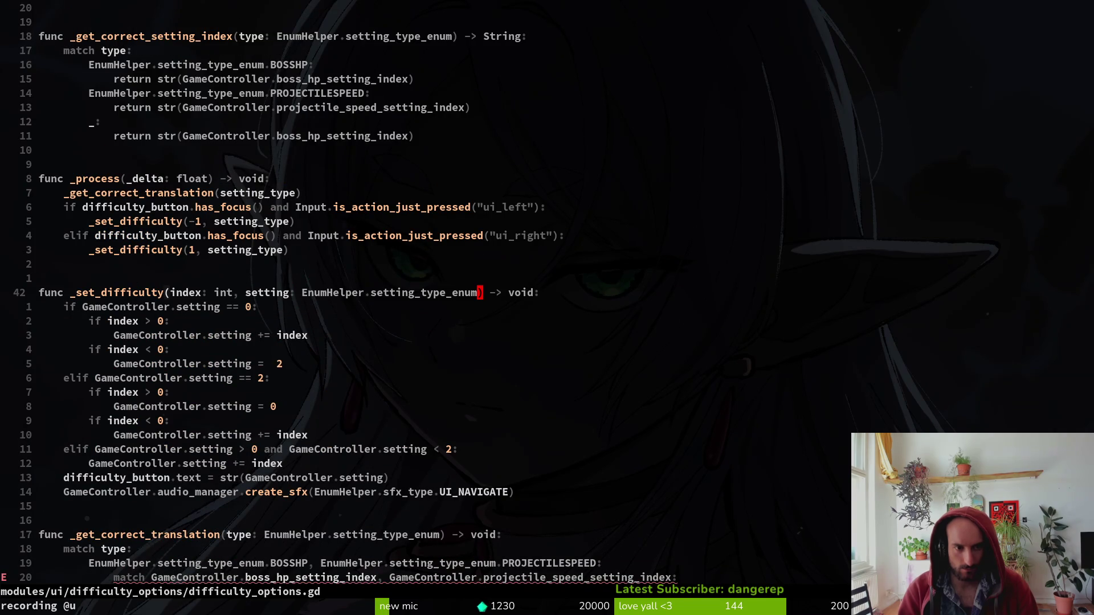
key(ctrl+u)
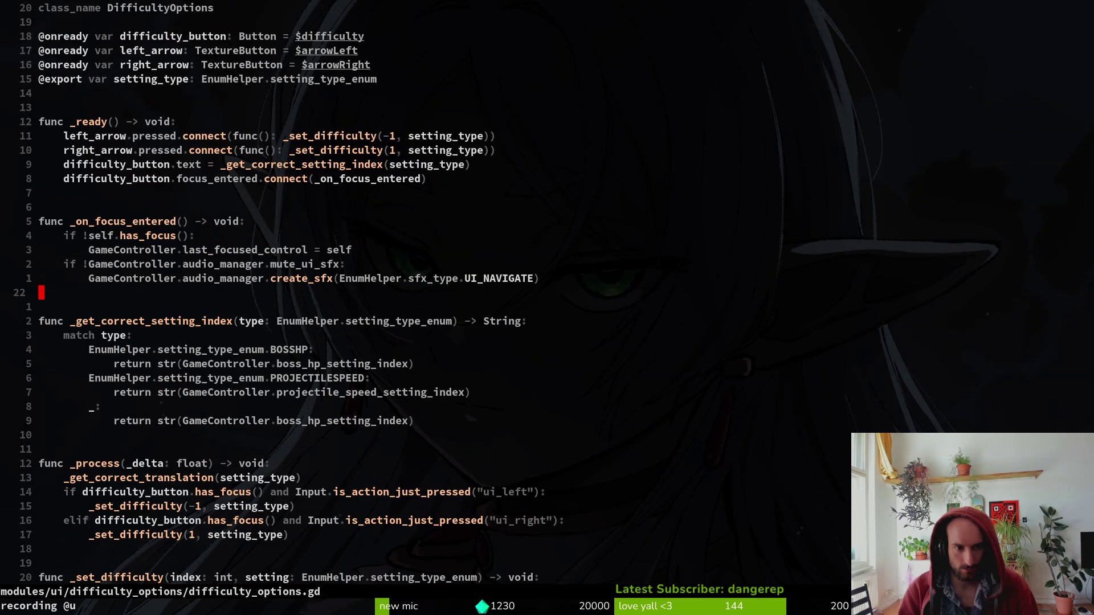
key(ctrl+d)
key(ctrl+d)
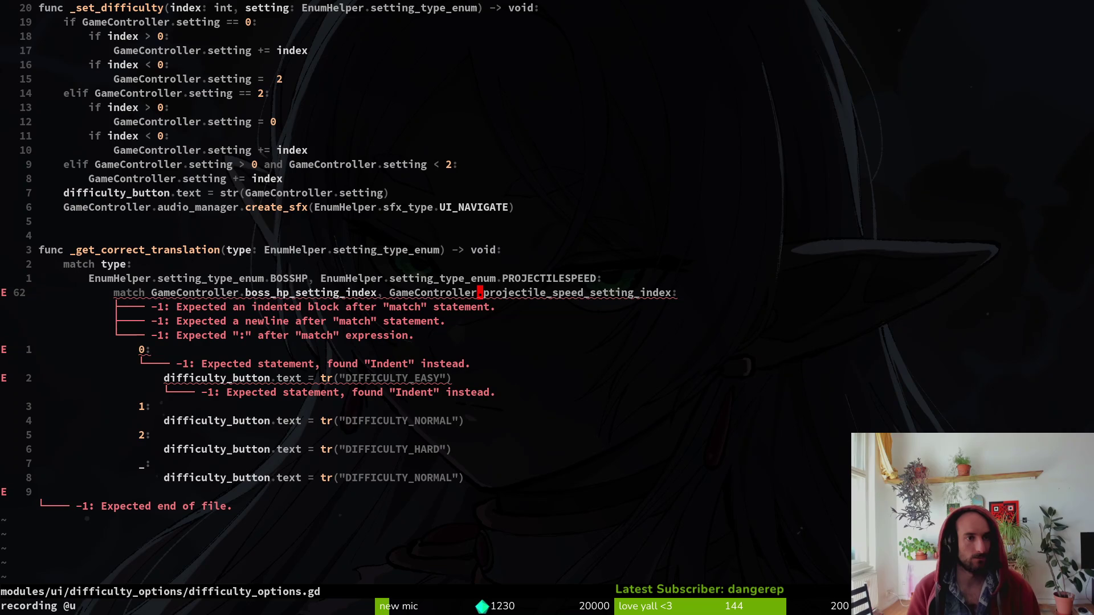
scroll(192, 152, up, 3)
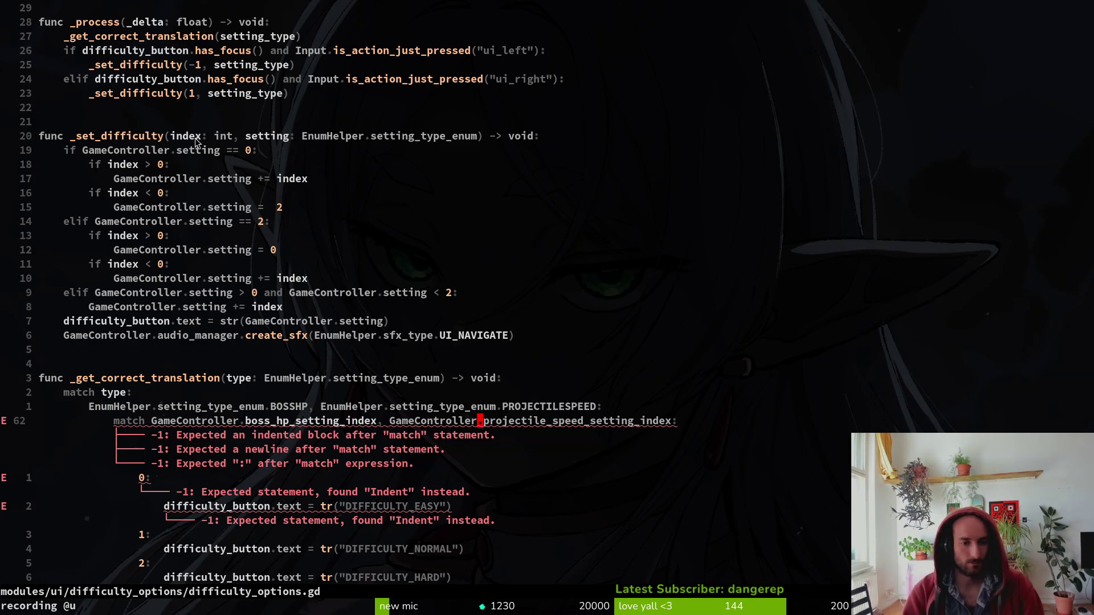
key(k)
key(k)
key(k)
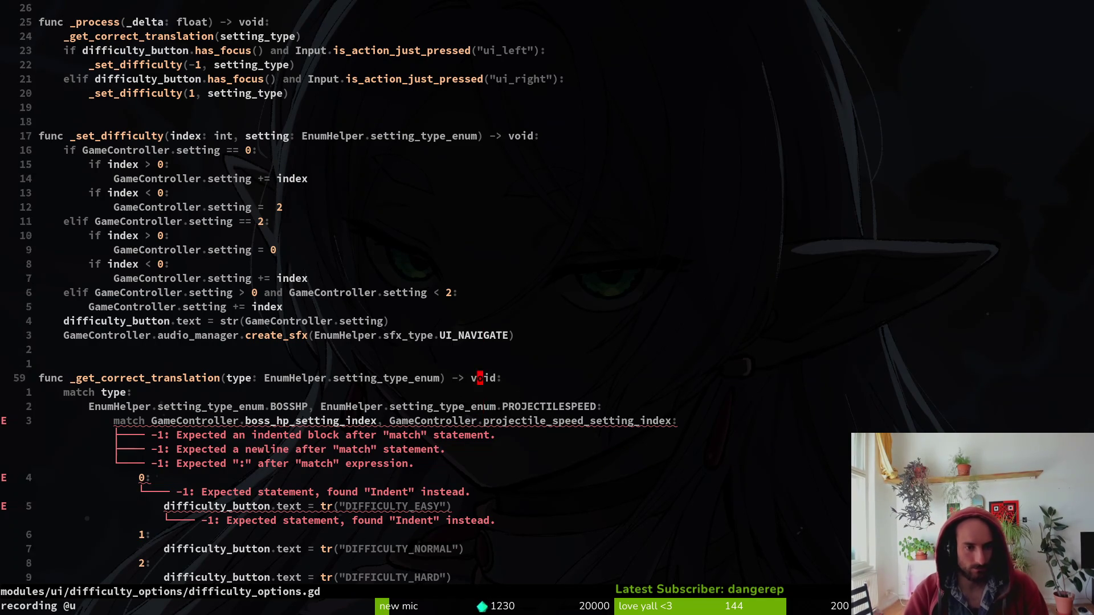
key(k)
key(k)
key(k)
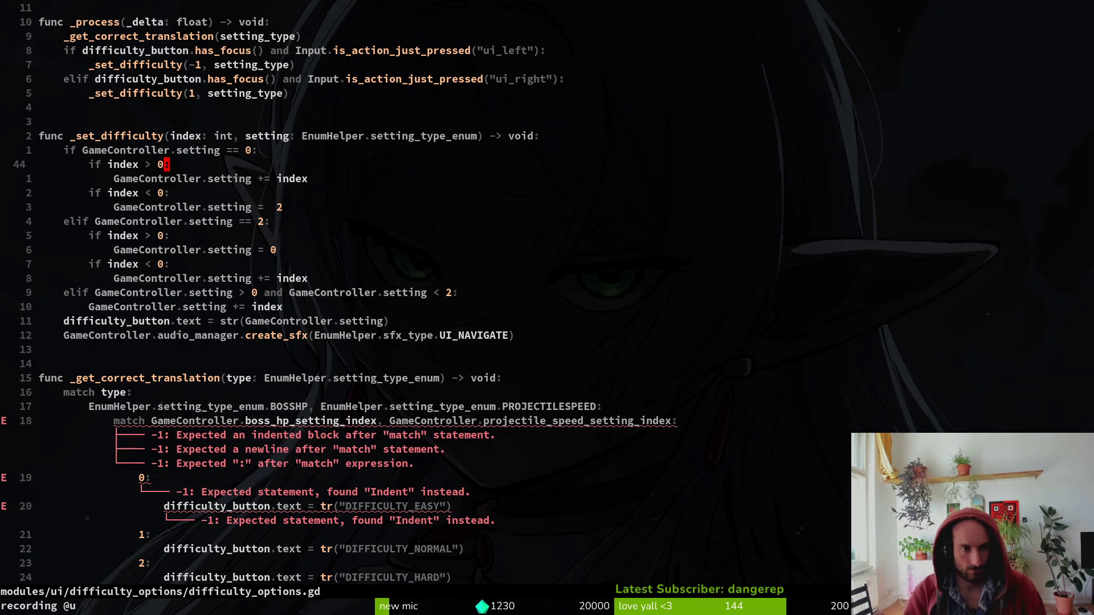
- Save and quit difficulty_options.gd with :wq, then relaunch vim from the project folder
text(:wq)
key(Return)
text(vim)
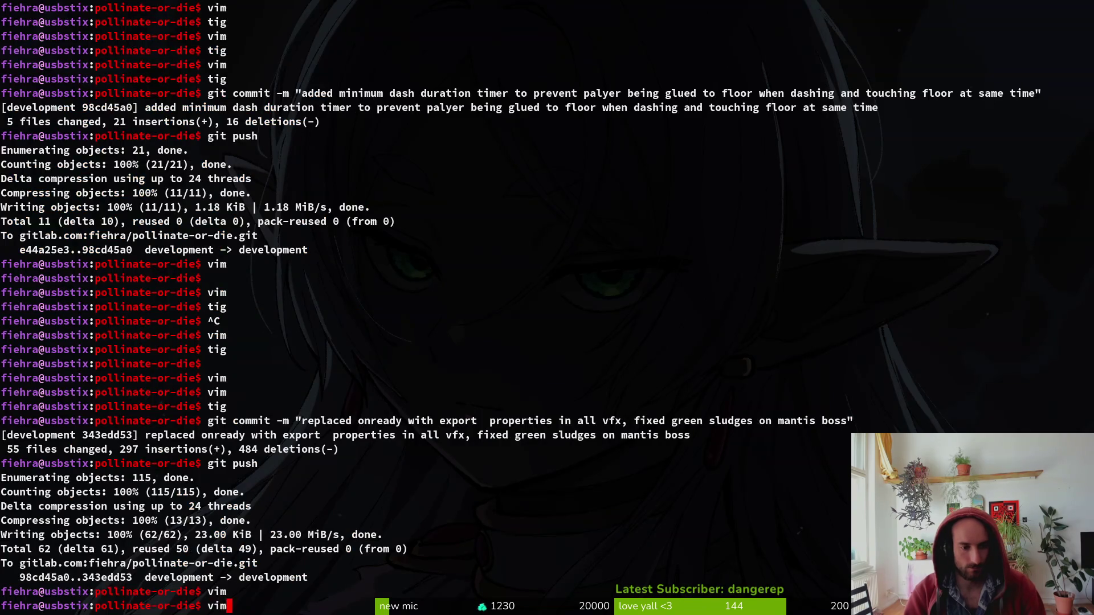
key(Return)
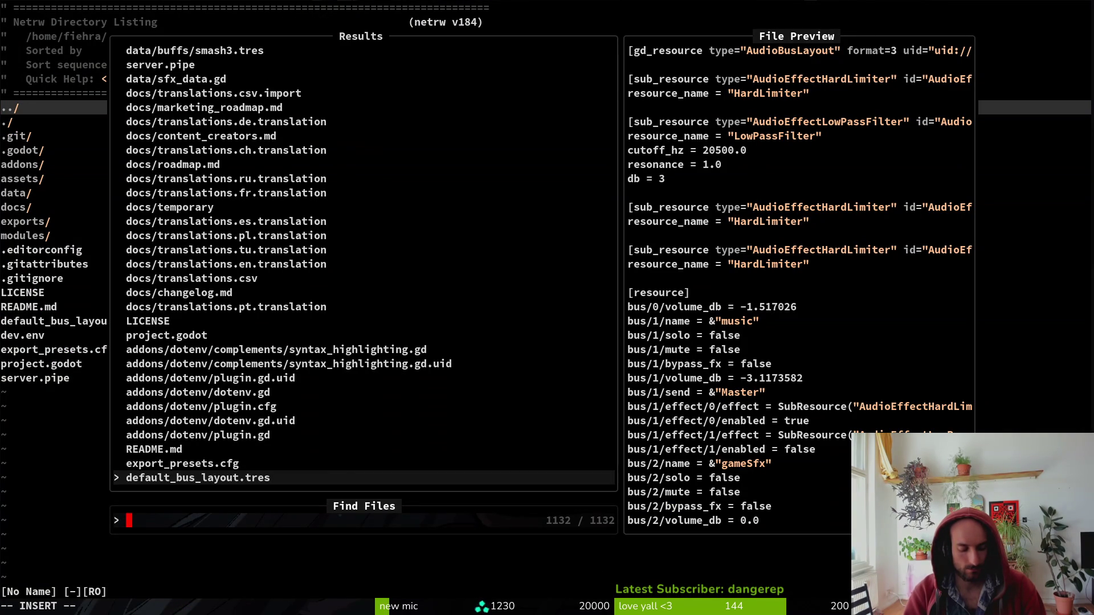
- Search 'diop' in the file finder, open difficulty_options.gd, and move down the script
text(diop)
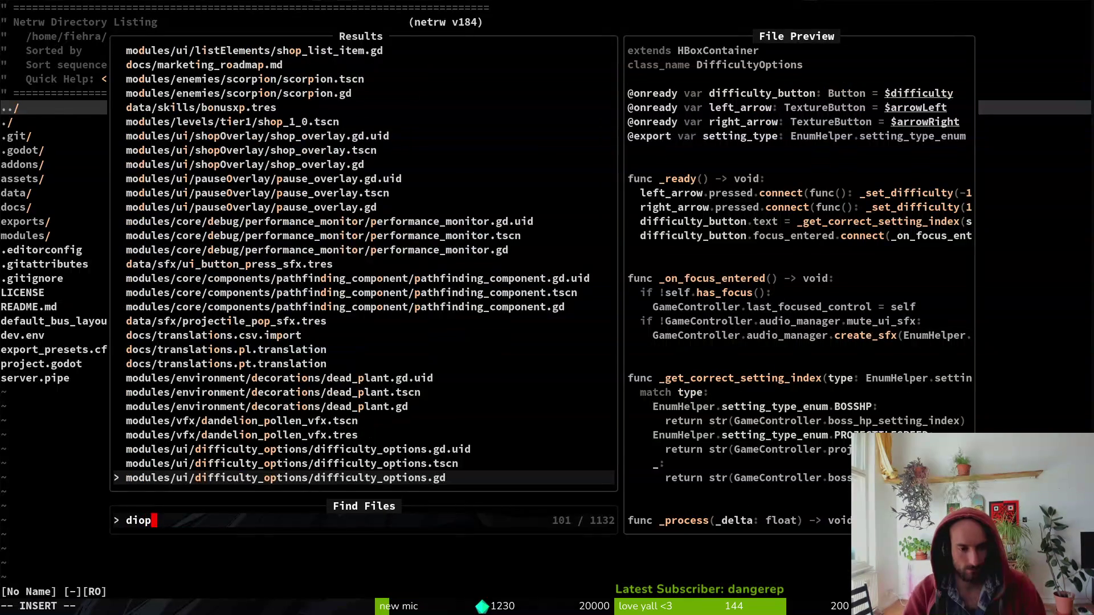
key(Return)
key(j)
key(j)
key(j)
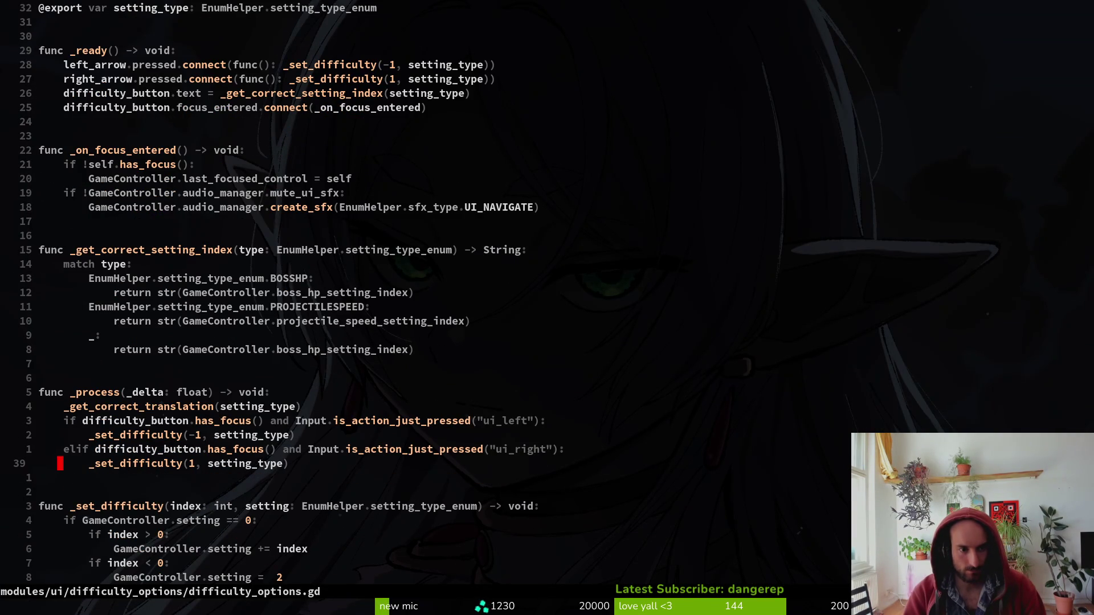
key(j)
key(j)
key(j)
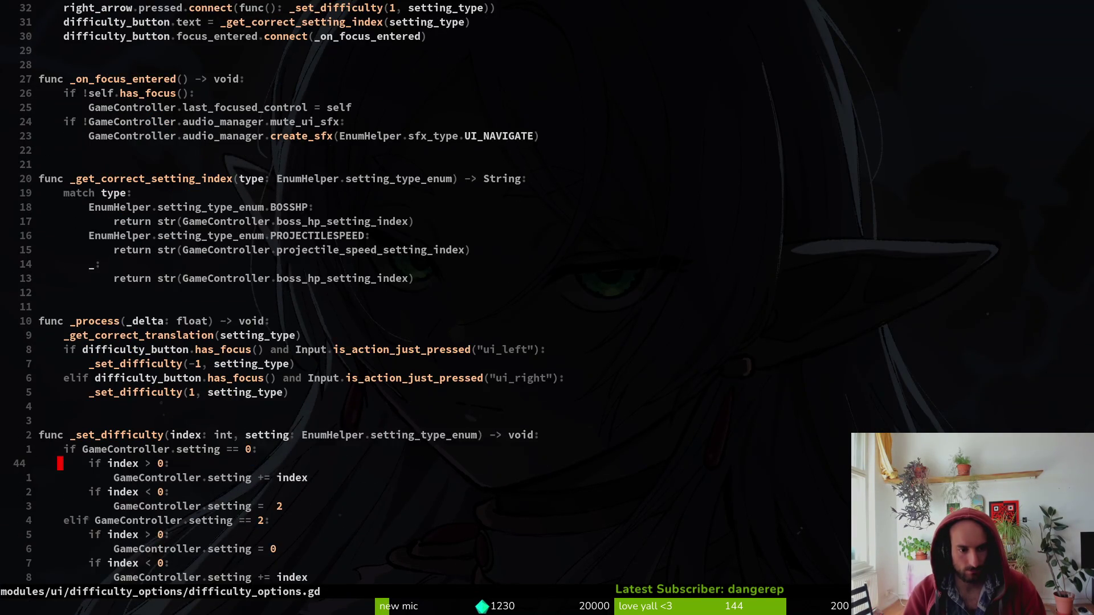
key(space)
- Open game.controller.gd in a vertical split and scroll to its boss_hp and projectile_speed setting index declarations
key(f)
key(f)
text(gamc)
key(ctrl+v)
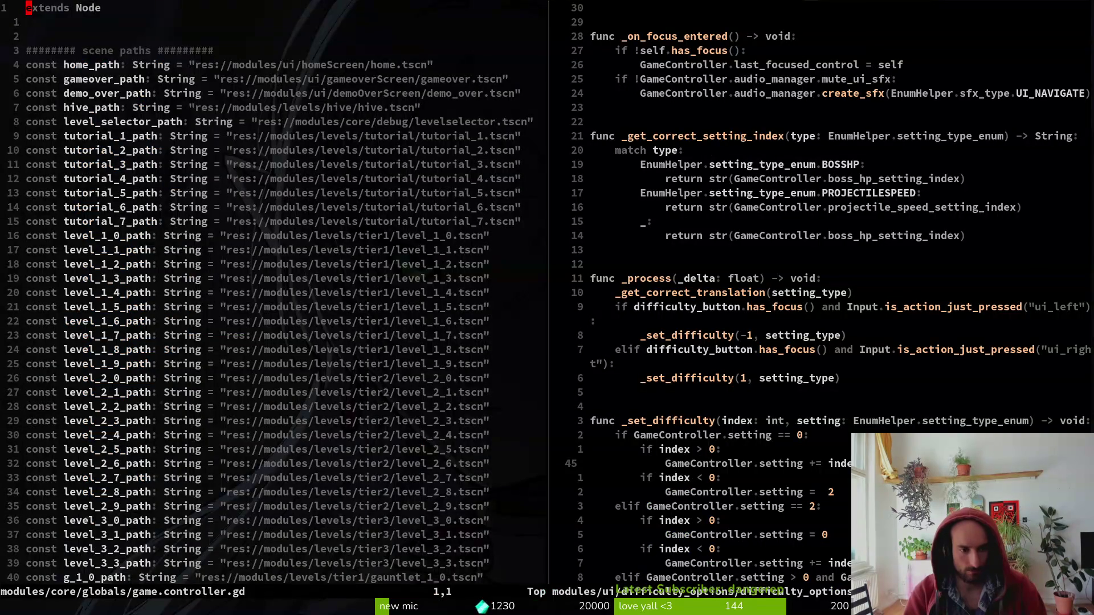
key(ctrl+d)
key(ctrl+d)
key(G)
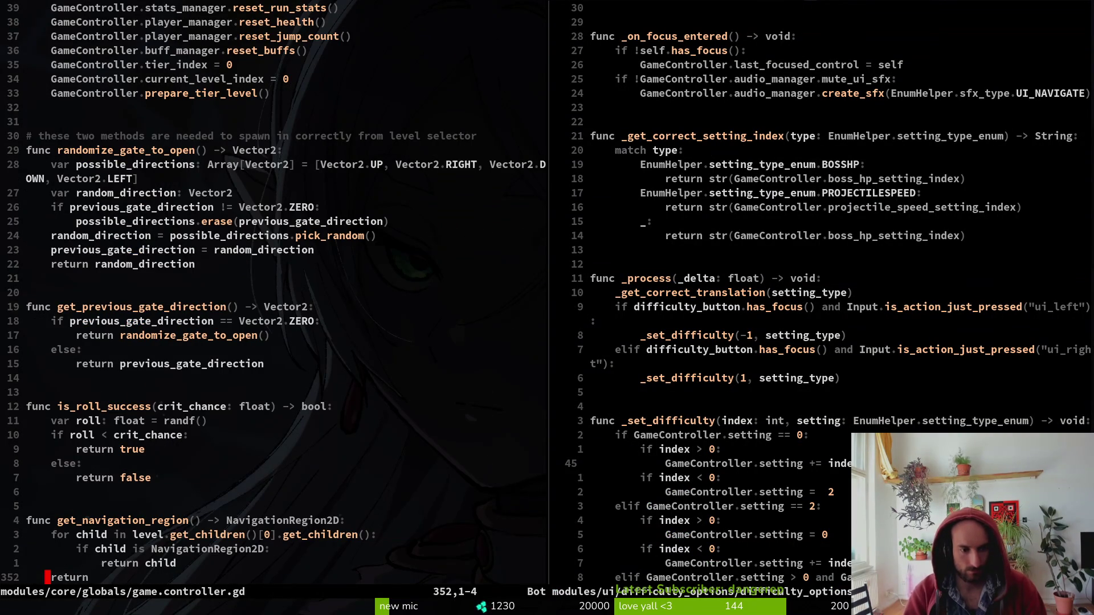
key(k)
key(k)
key(k)
key(k)
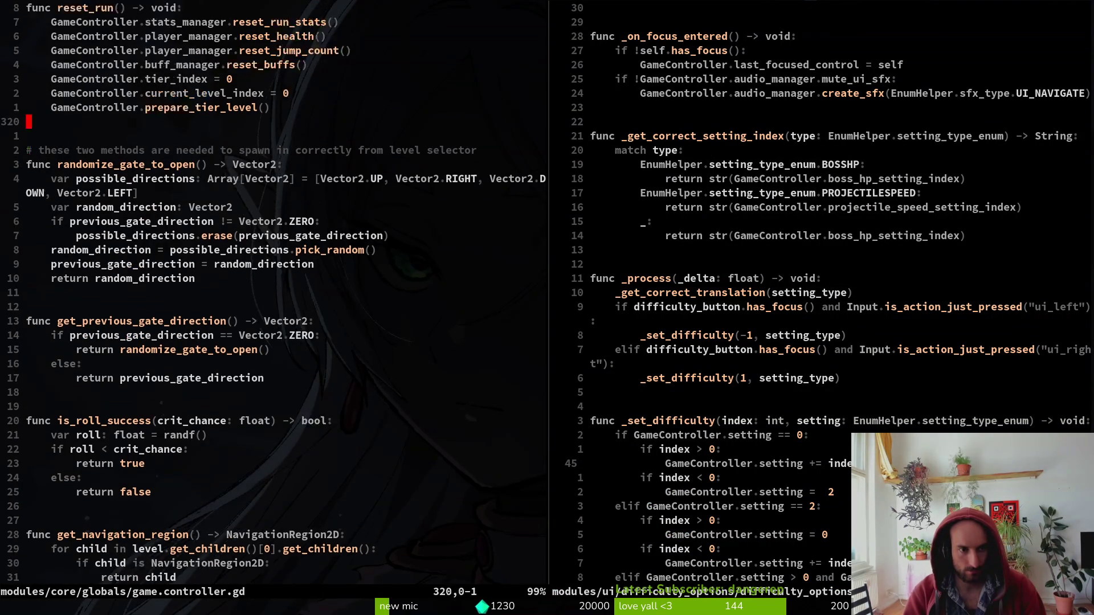
key(k)
key(k)
key(k)
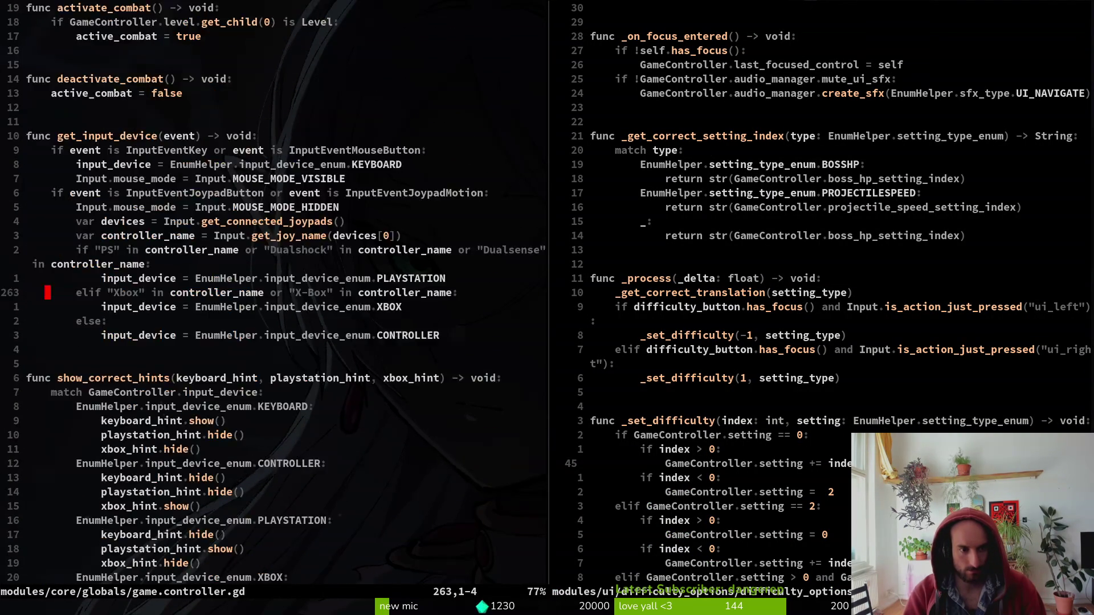
key(k)
key(k)
key(k)
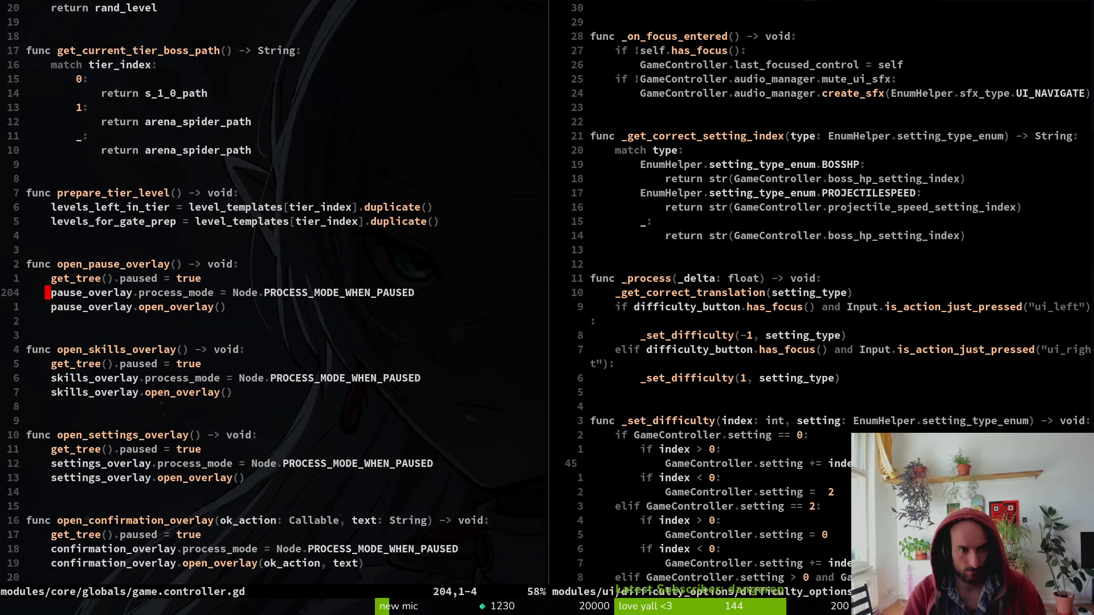
key(ctrl+u)
key(ctrl+u)
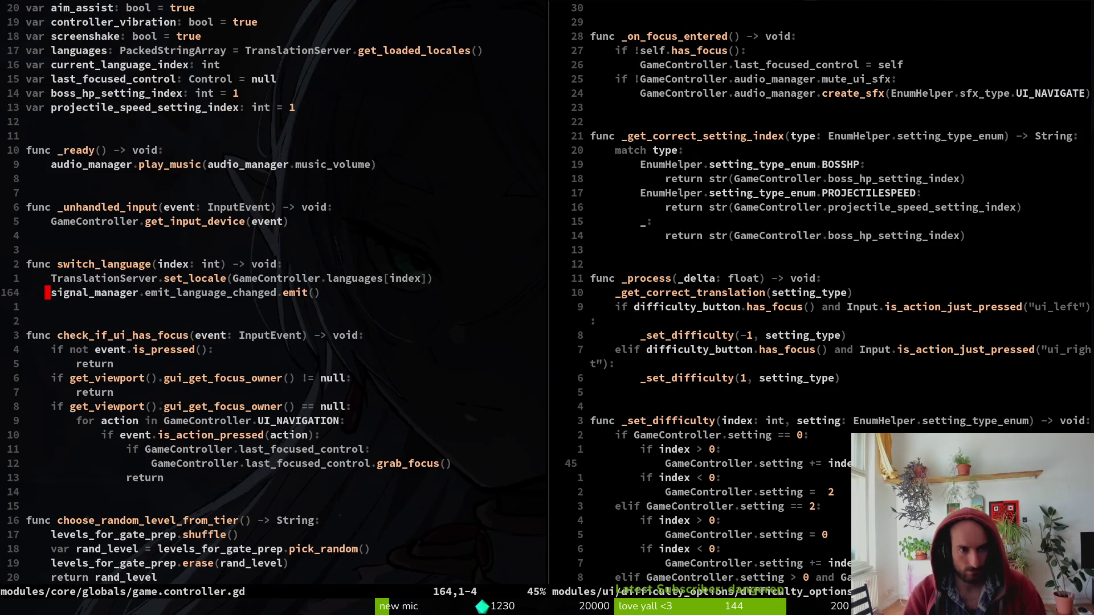